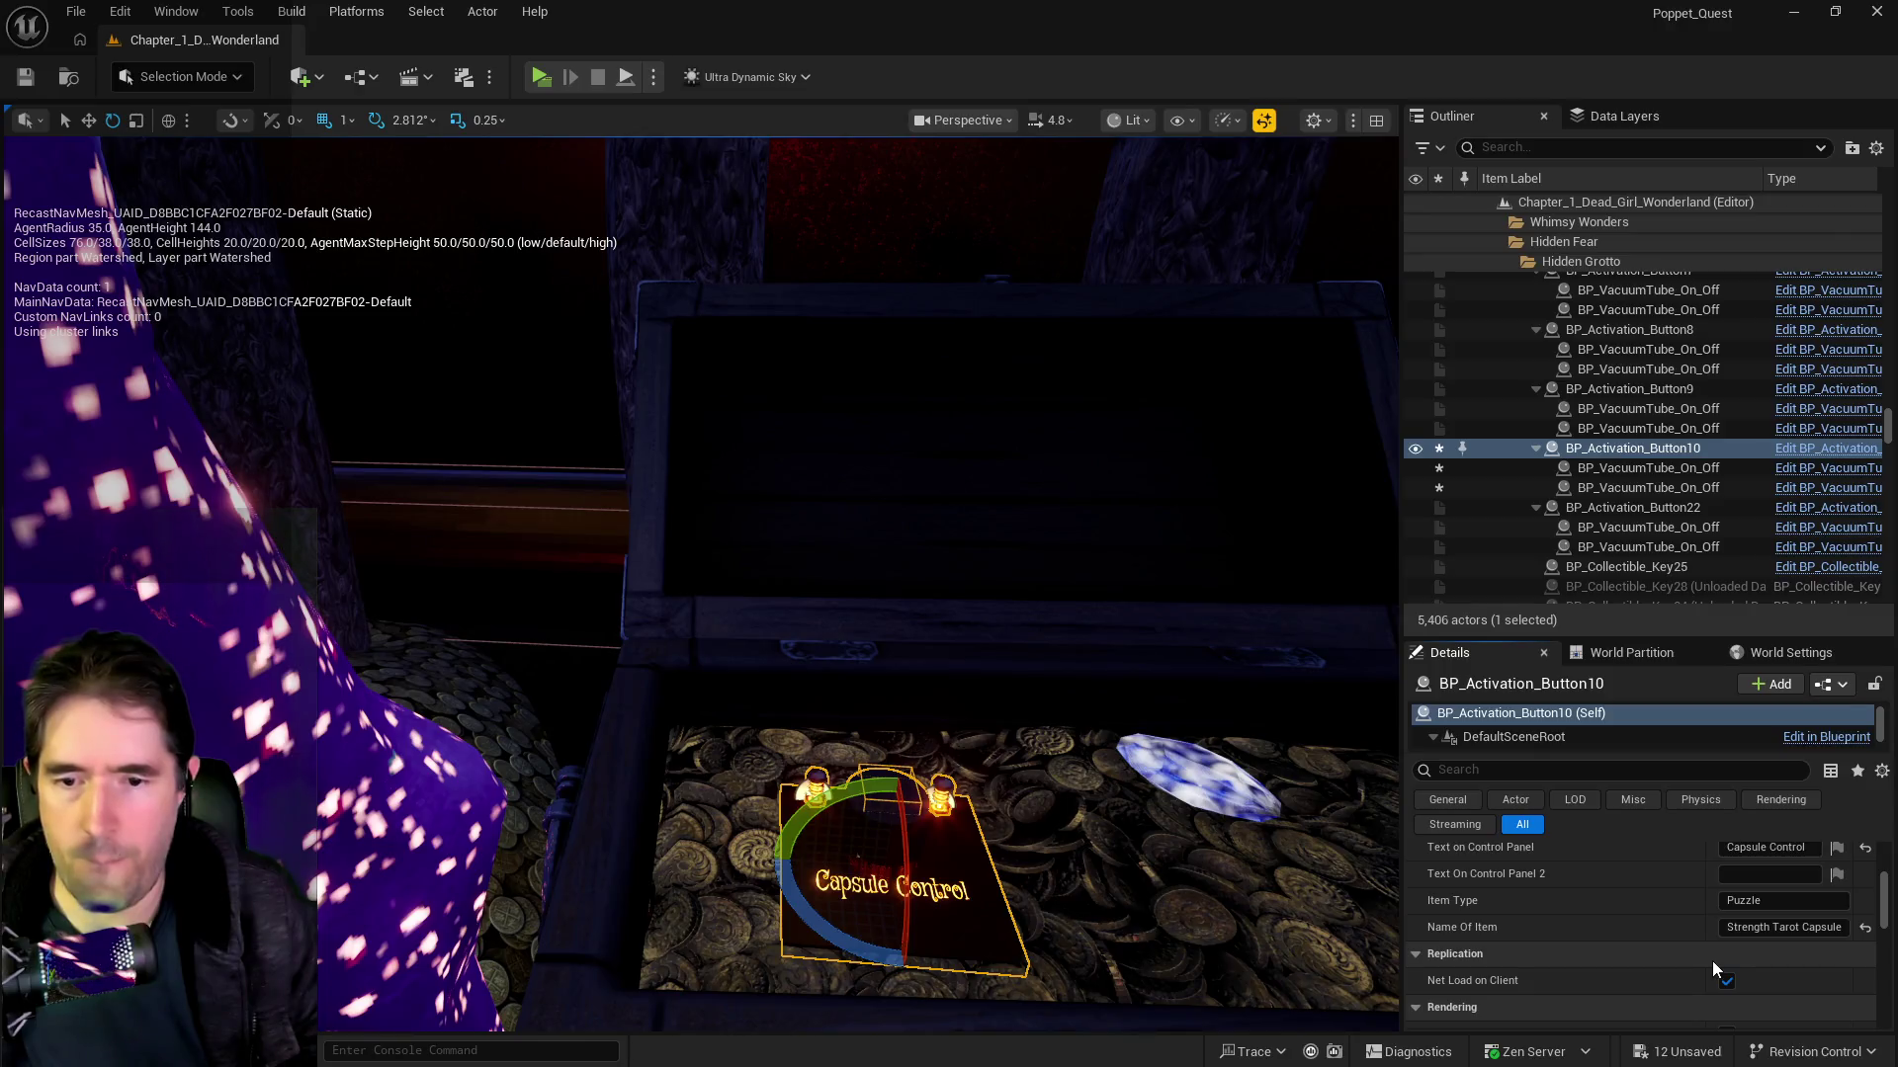
Step: Replace 'Strength' in Button10's Name Of Item with 'Wheel Of Fortune Tarot Capsule', then launch Play In Editor
double_click(1768, 928)
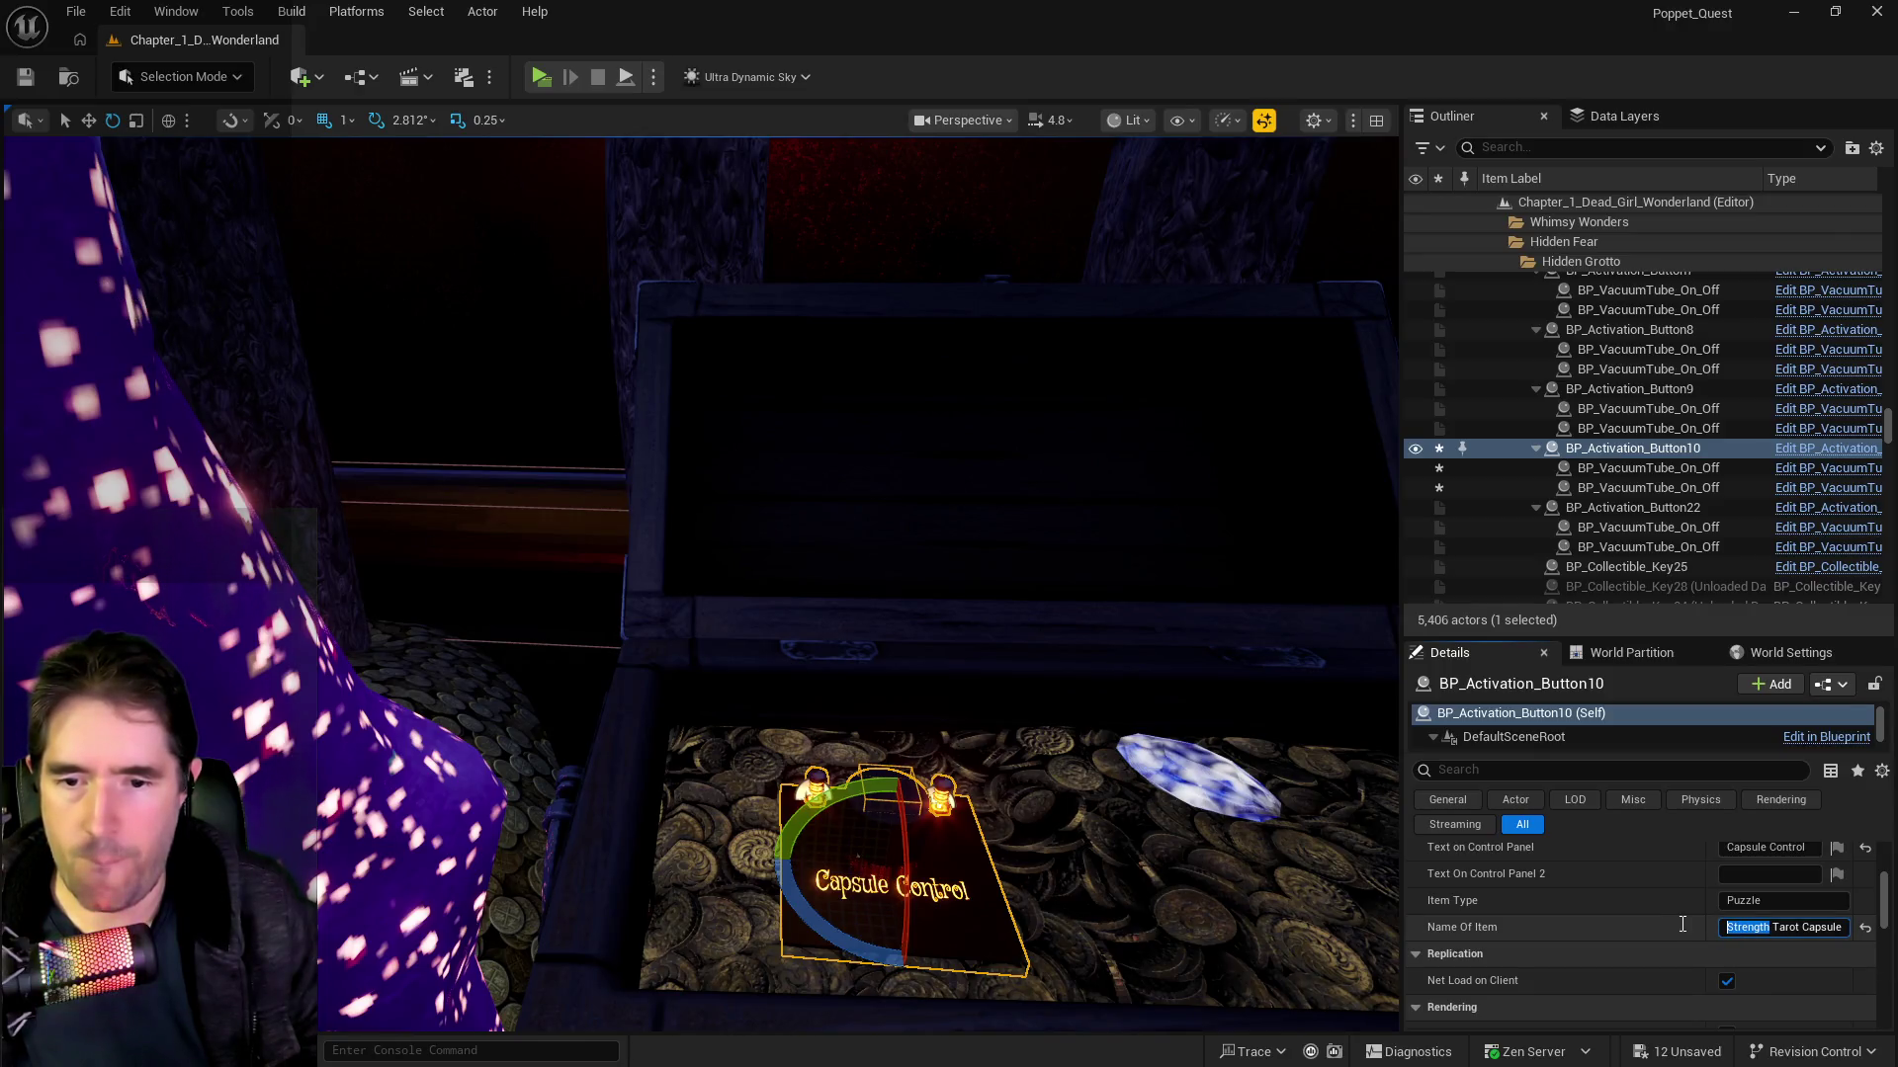
text(Wheel O)
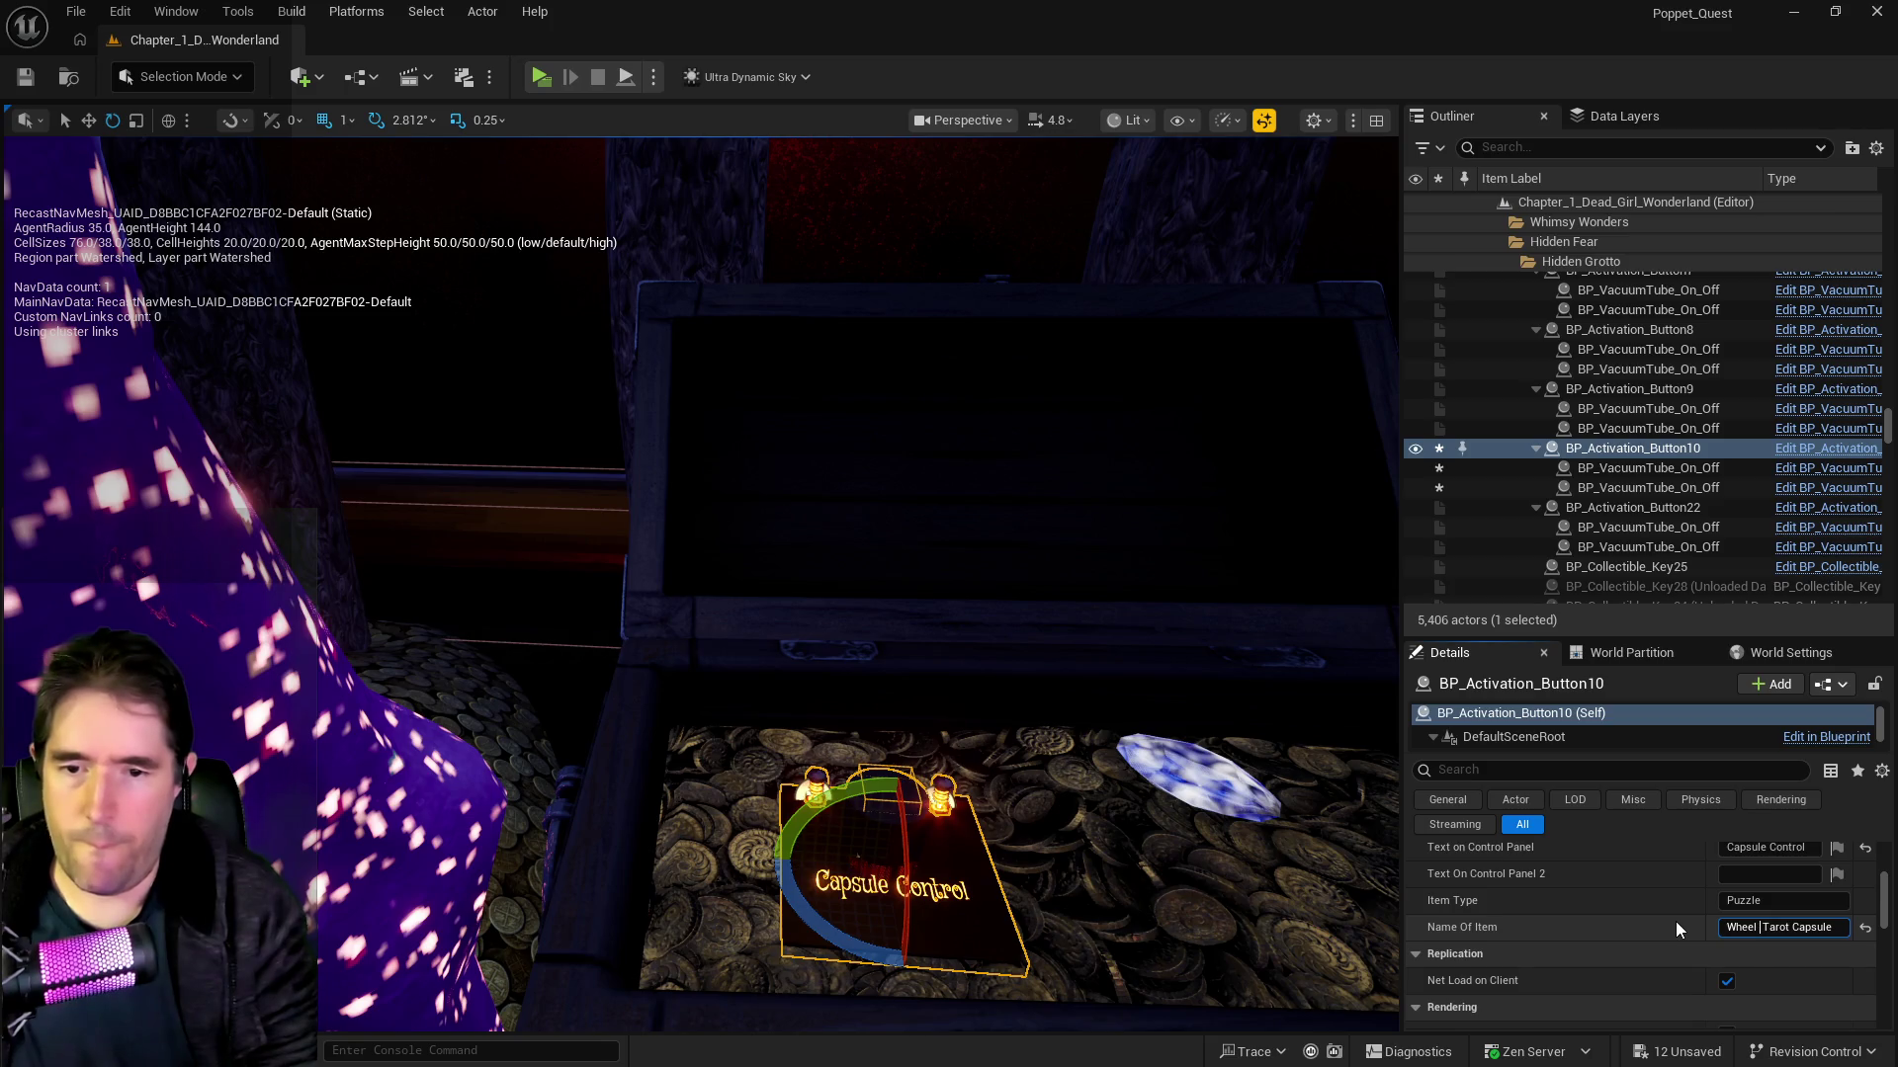
text(f Foru)
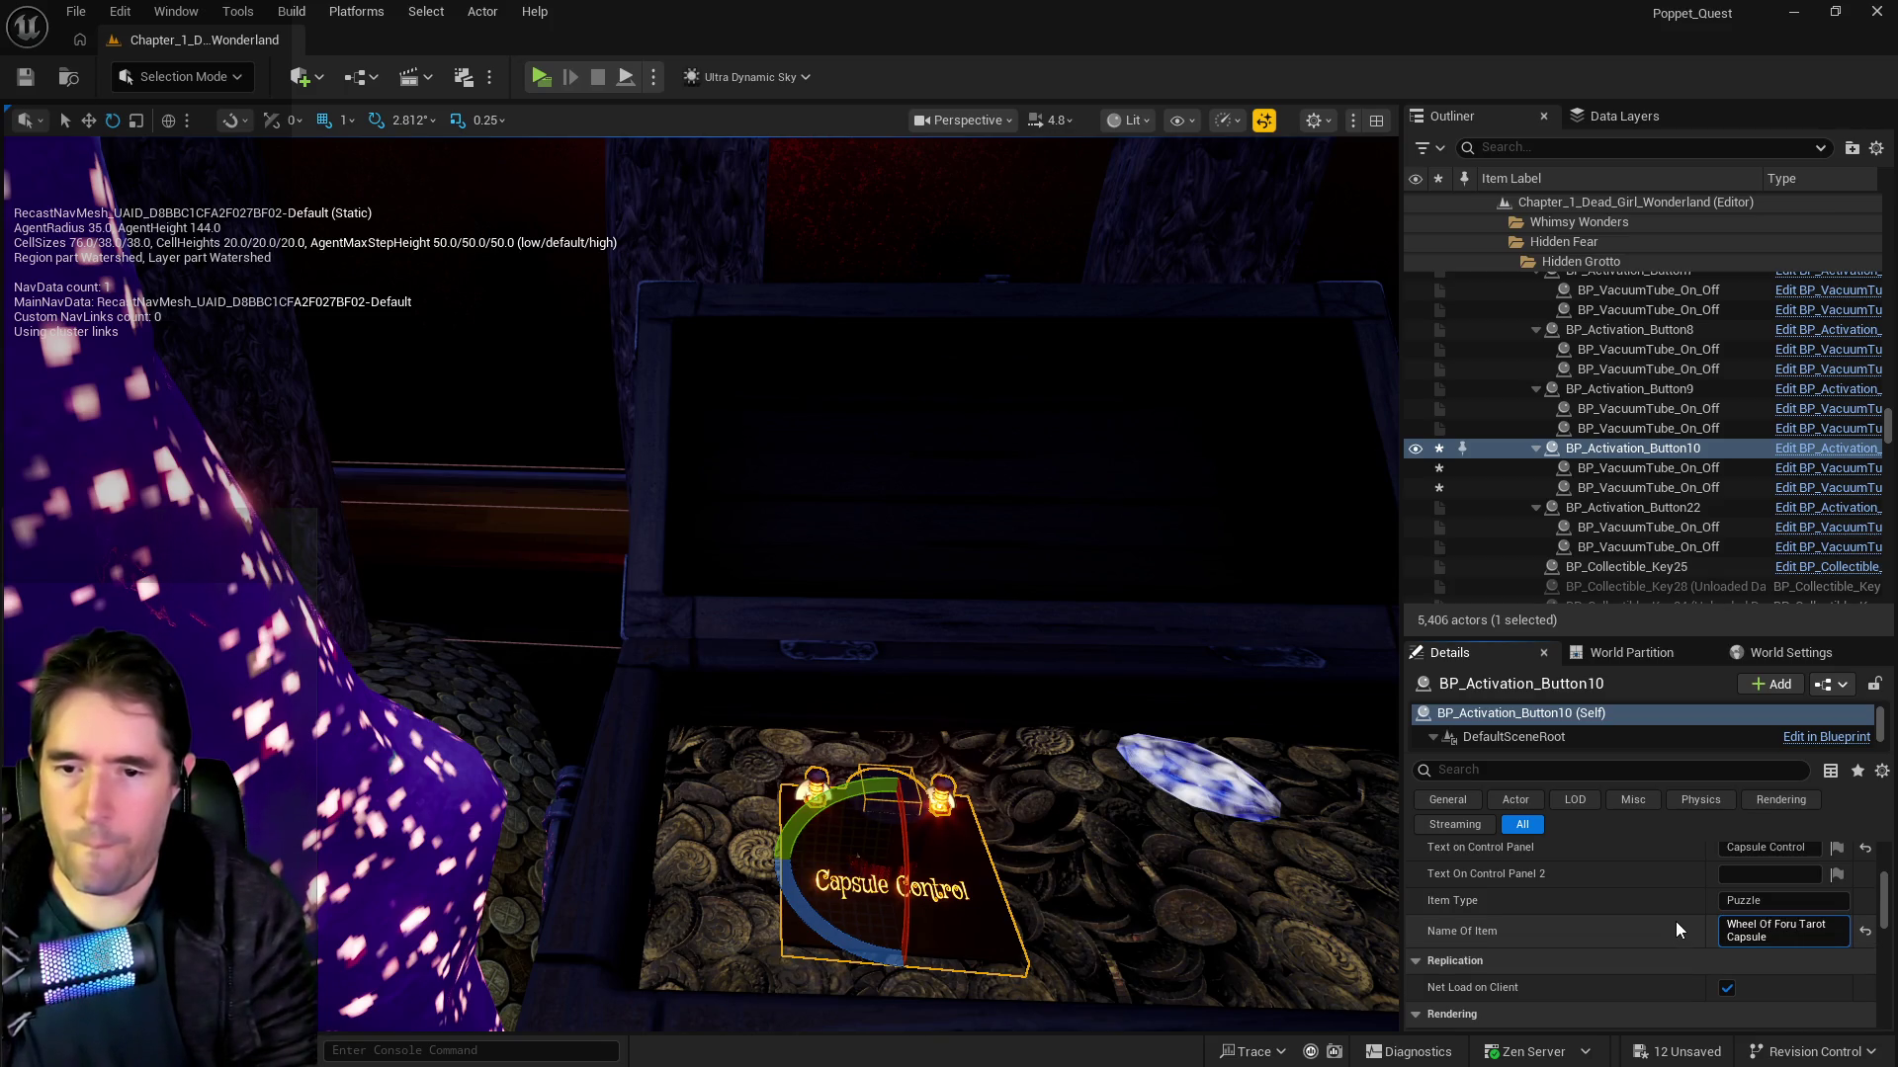
key(BackSpace)
text(tuen)
key(BackSpace)
key(BackSpace)
text(ne)
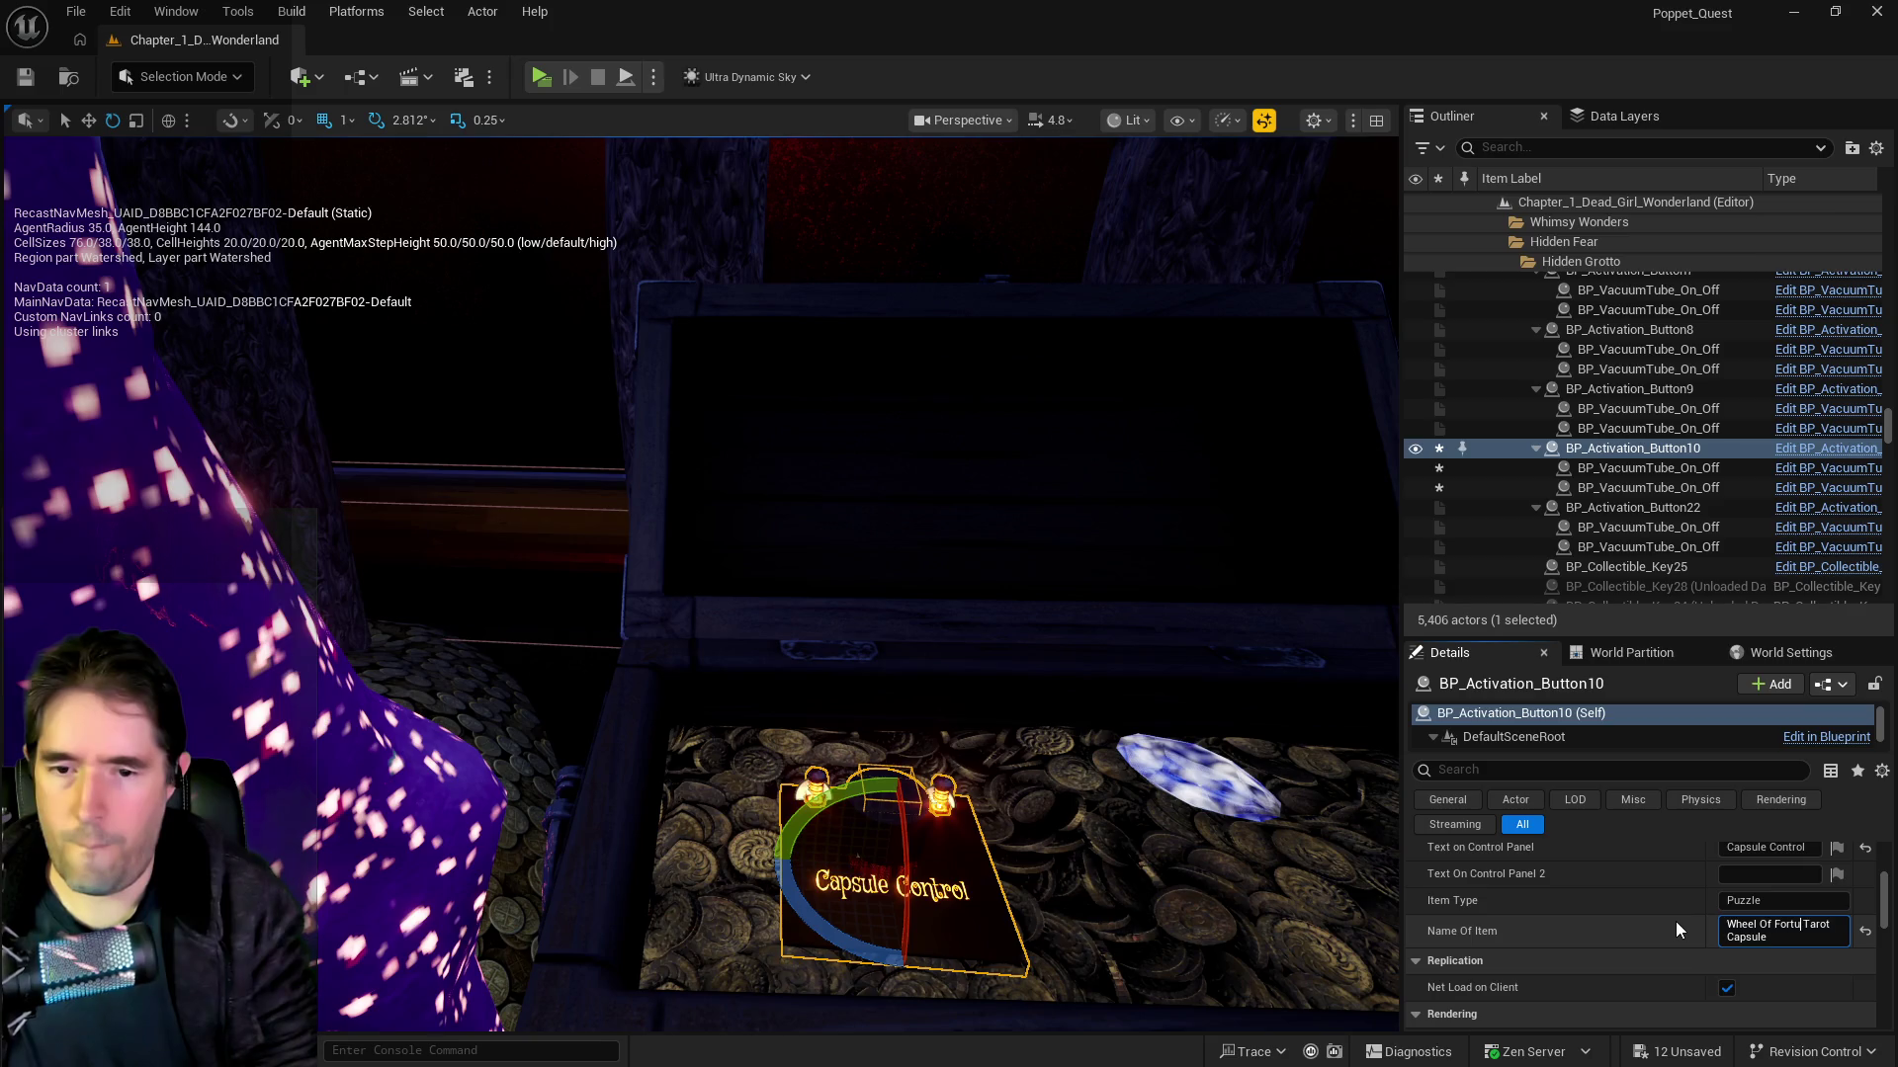
key(alt+p)
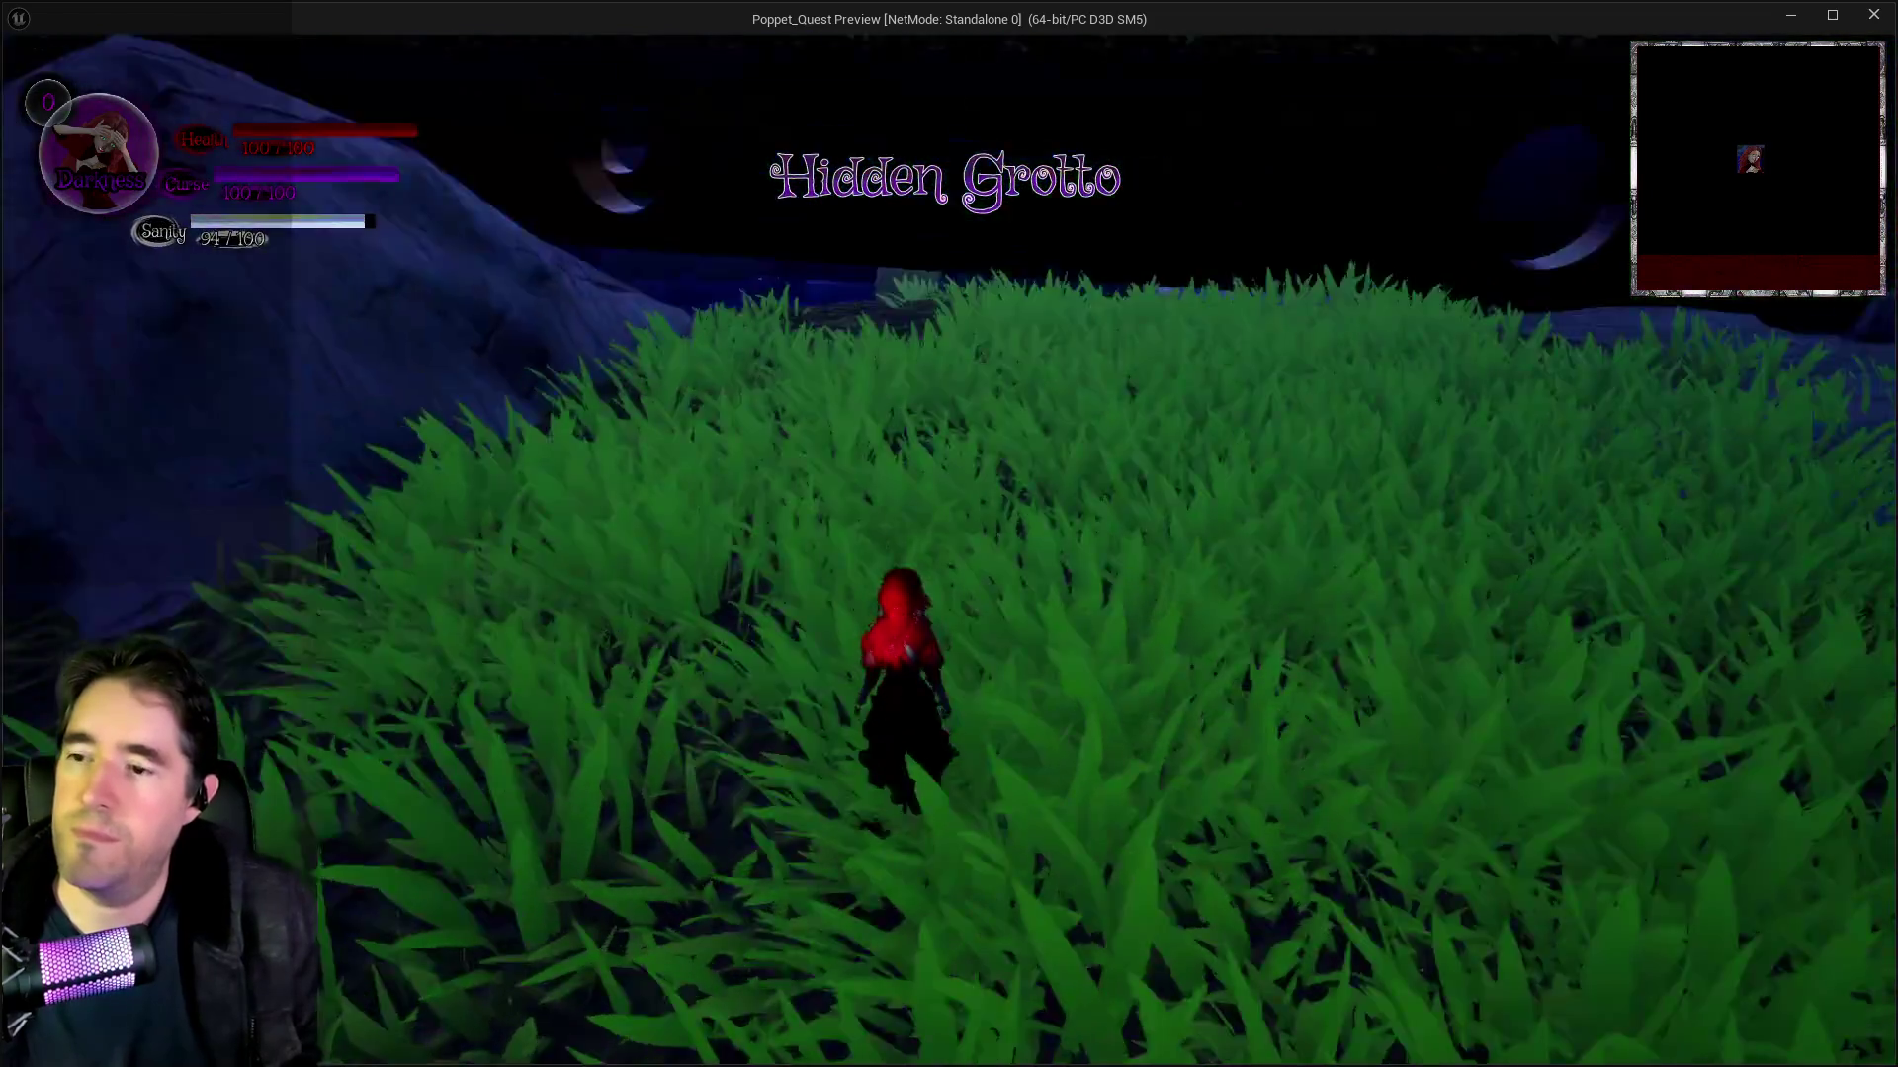
Step: Walk past the glowing orb and over the rocks into the open treasure chest, then return to the editor
key(w)
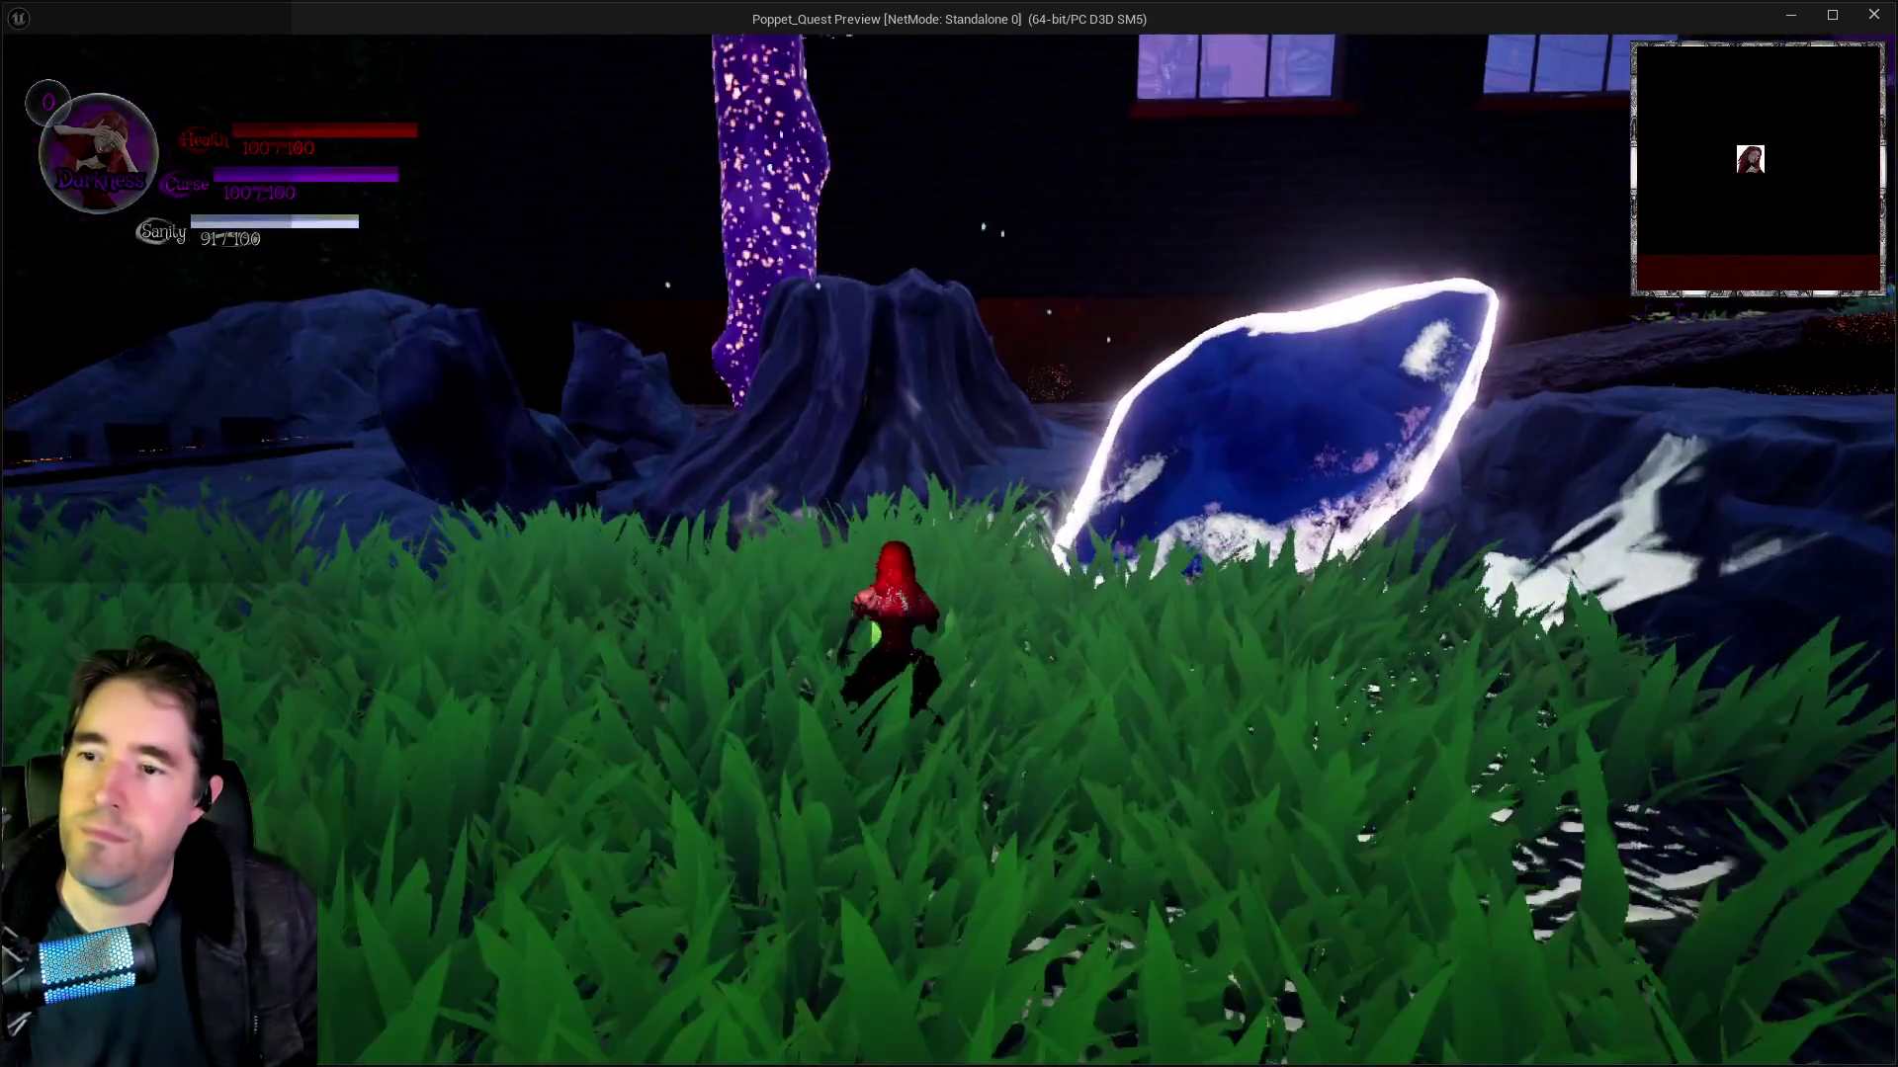
key(w)
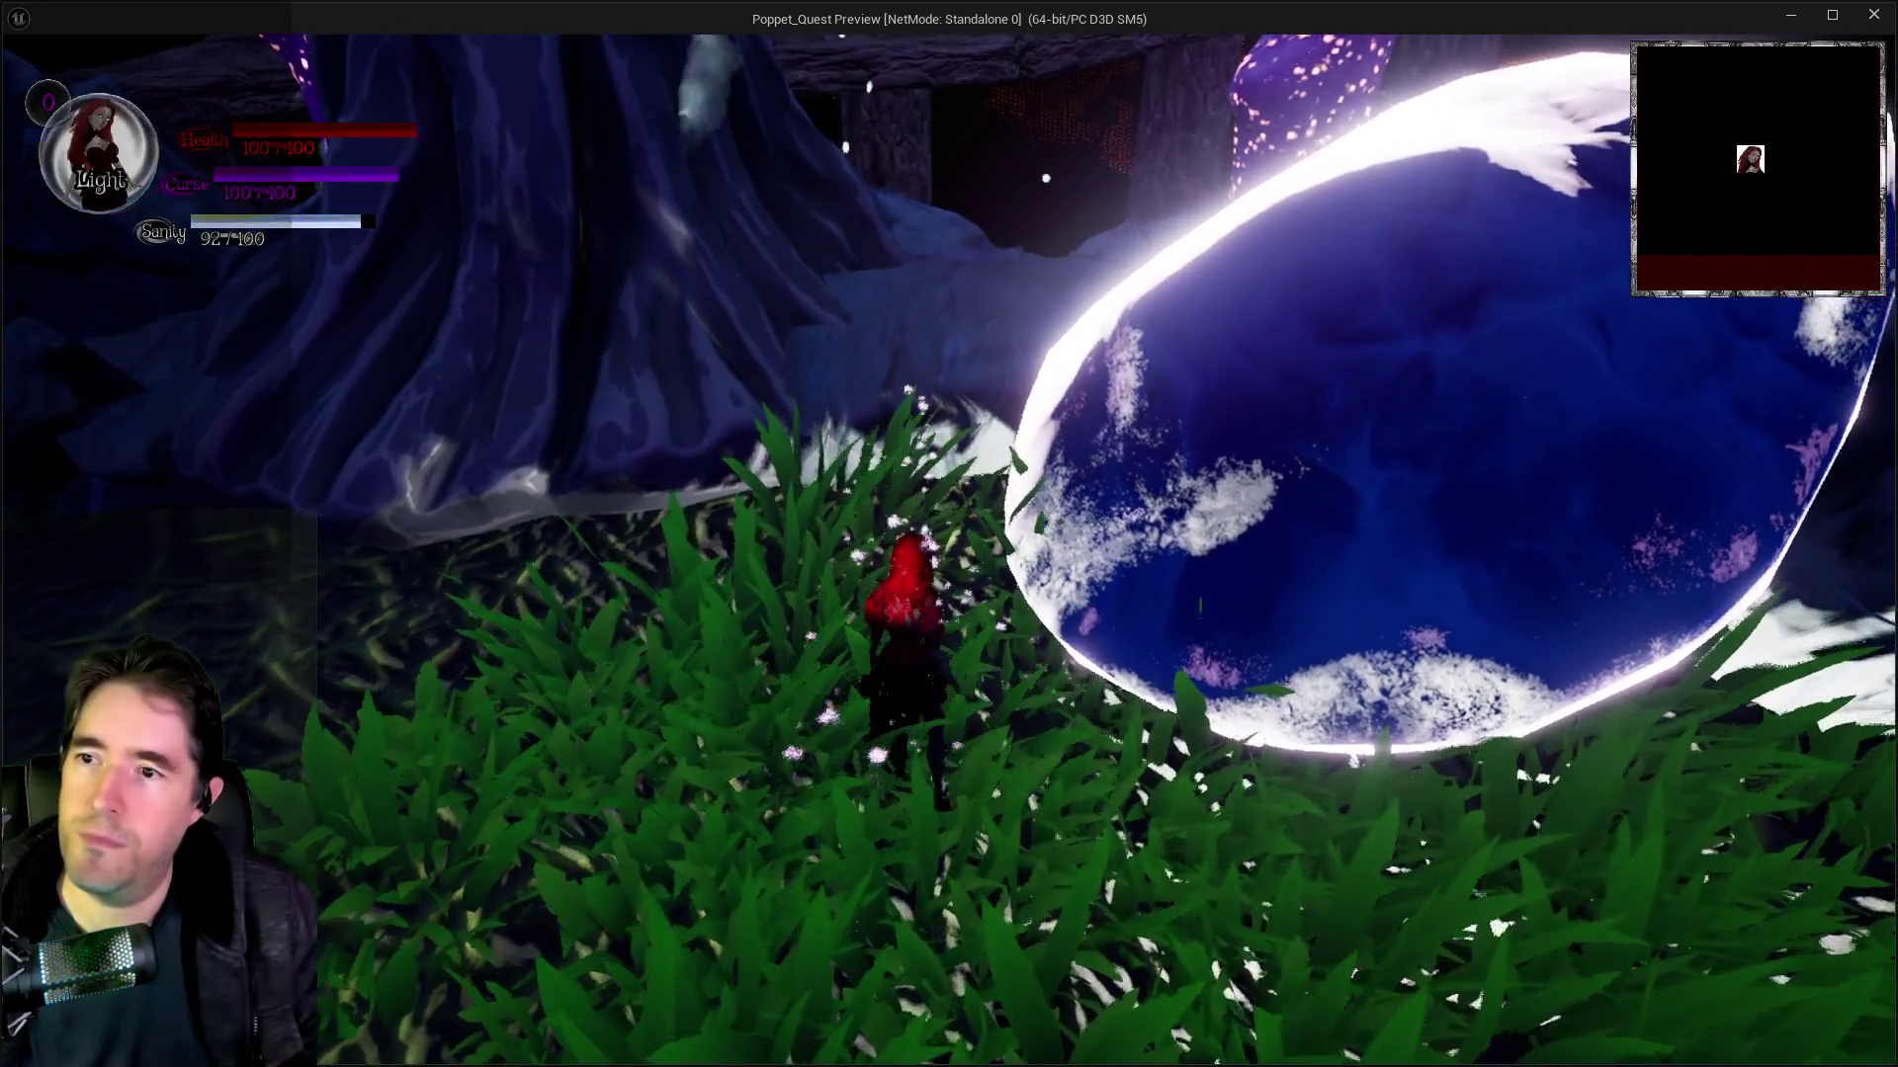
key(w)
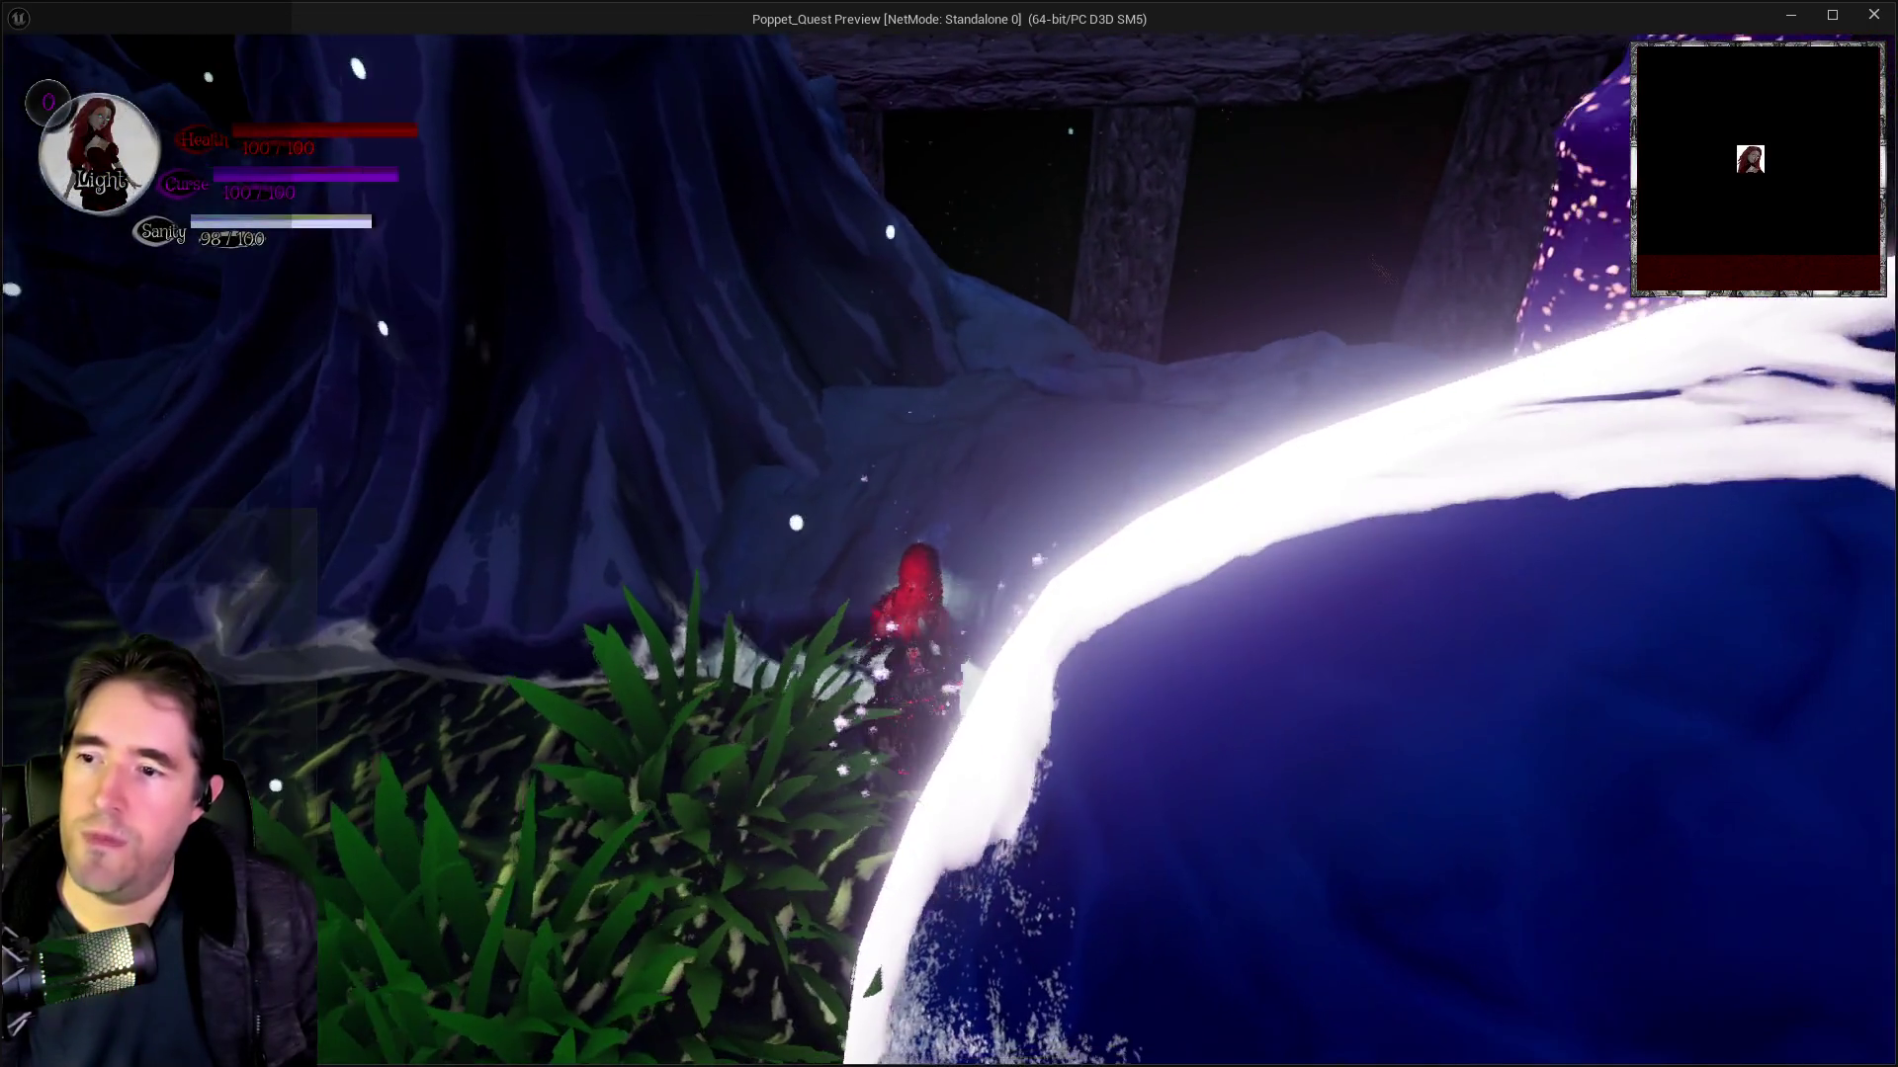
key(w)
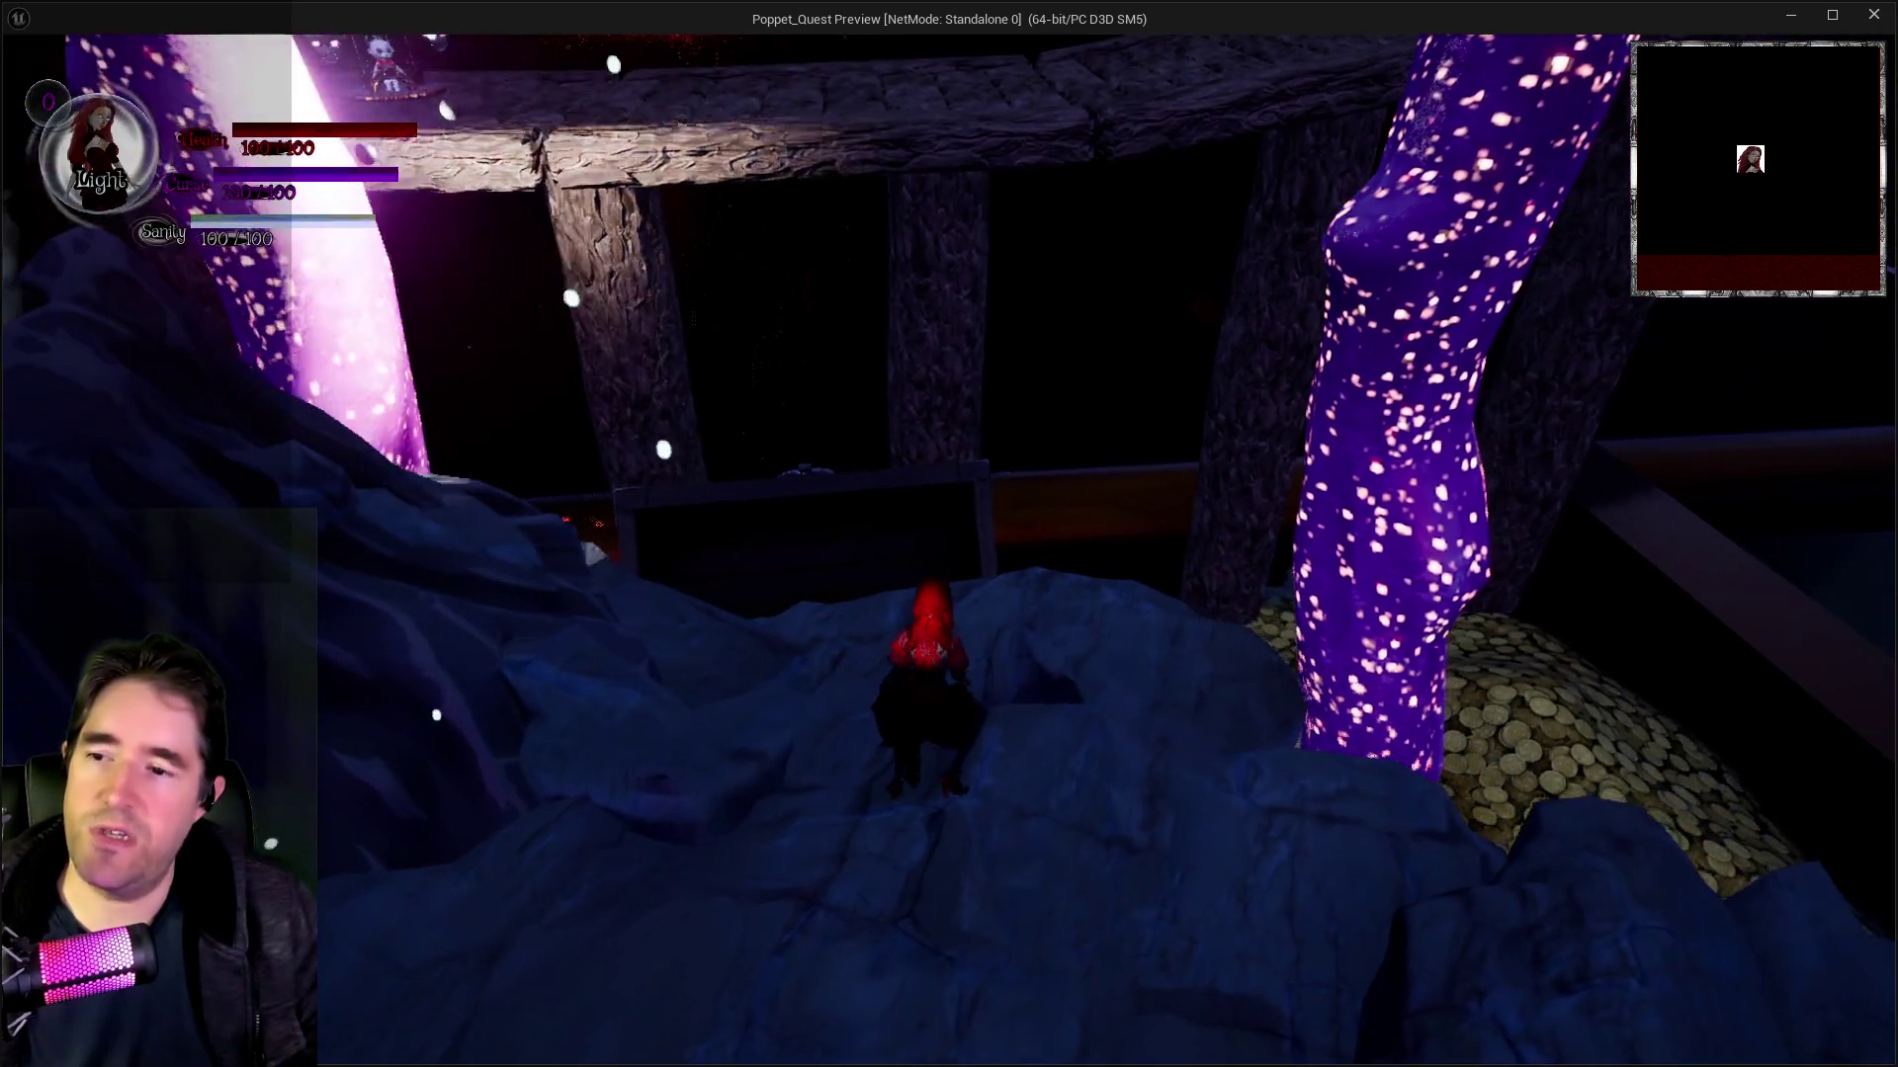
key(w)
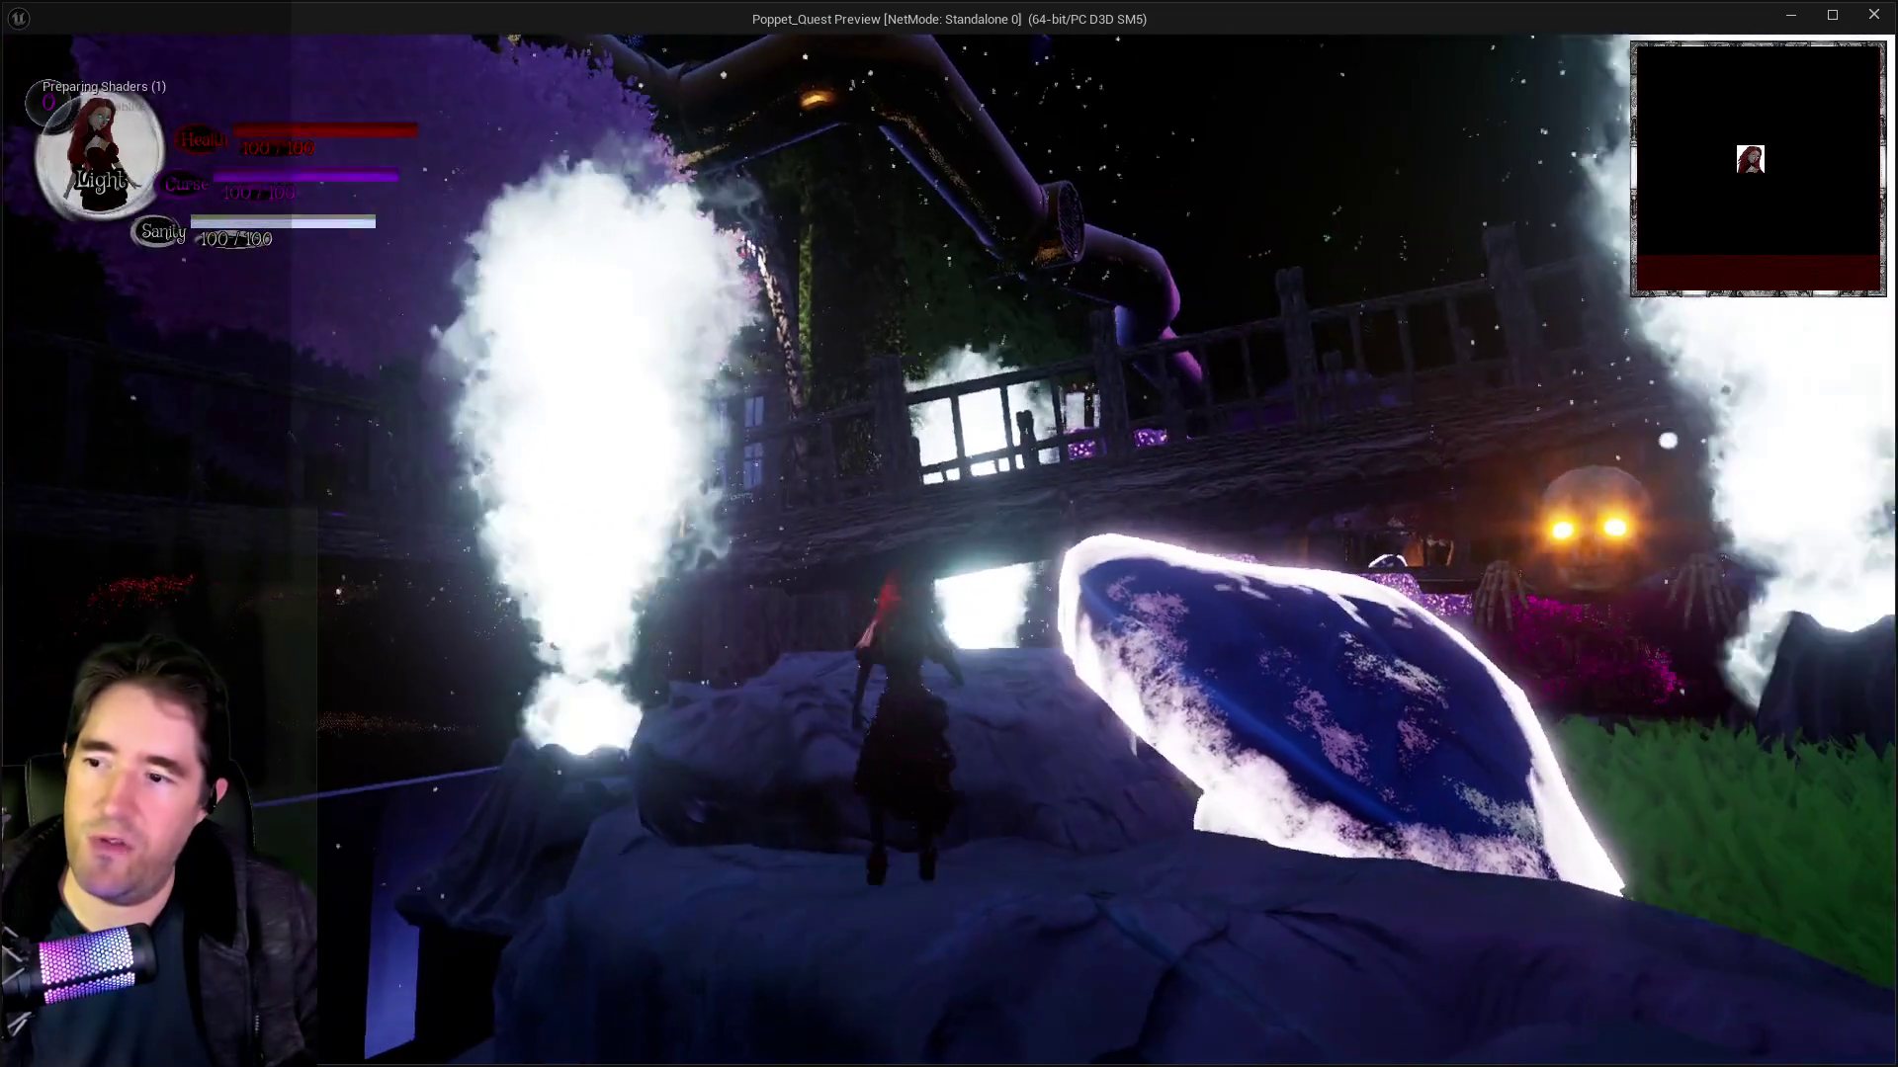
key(w)
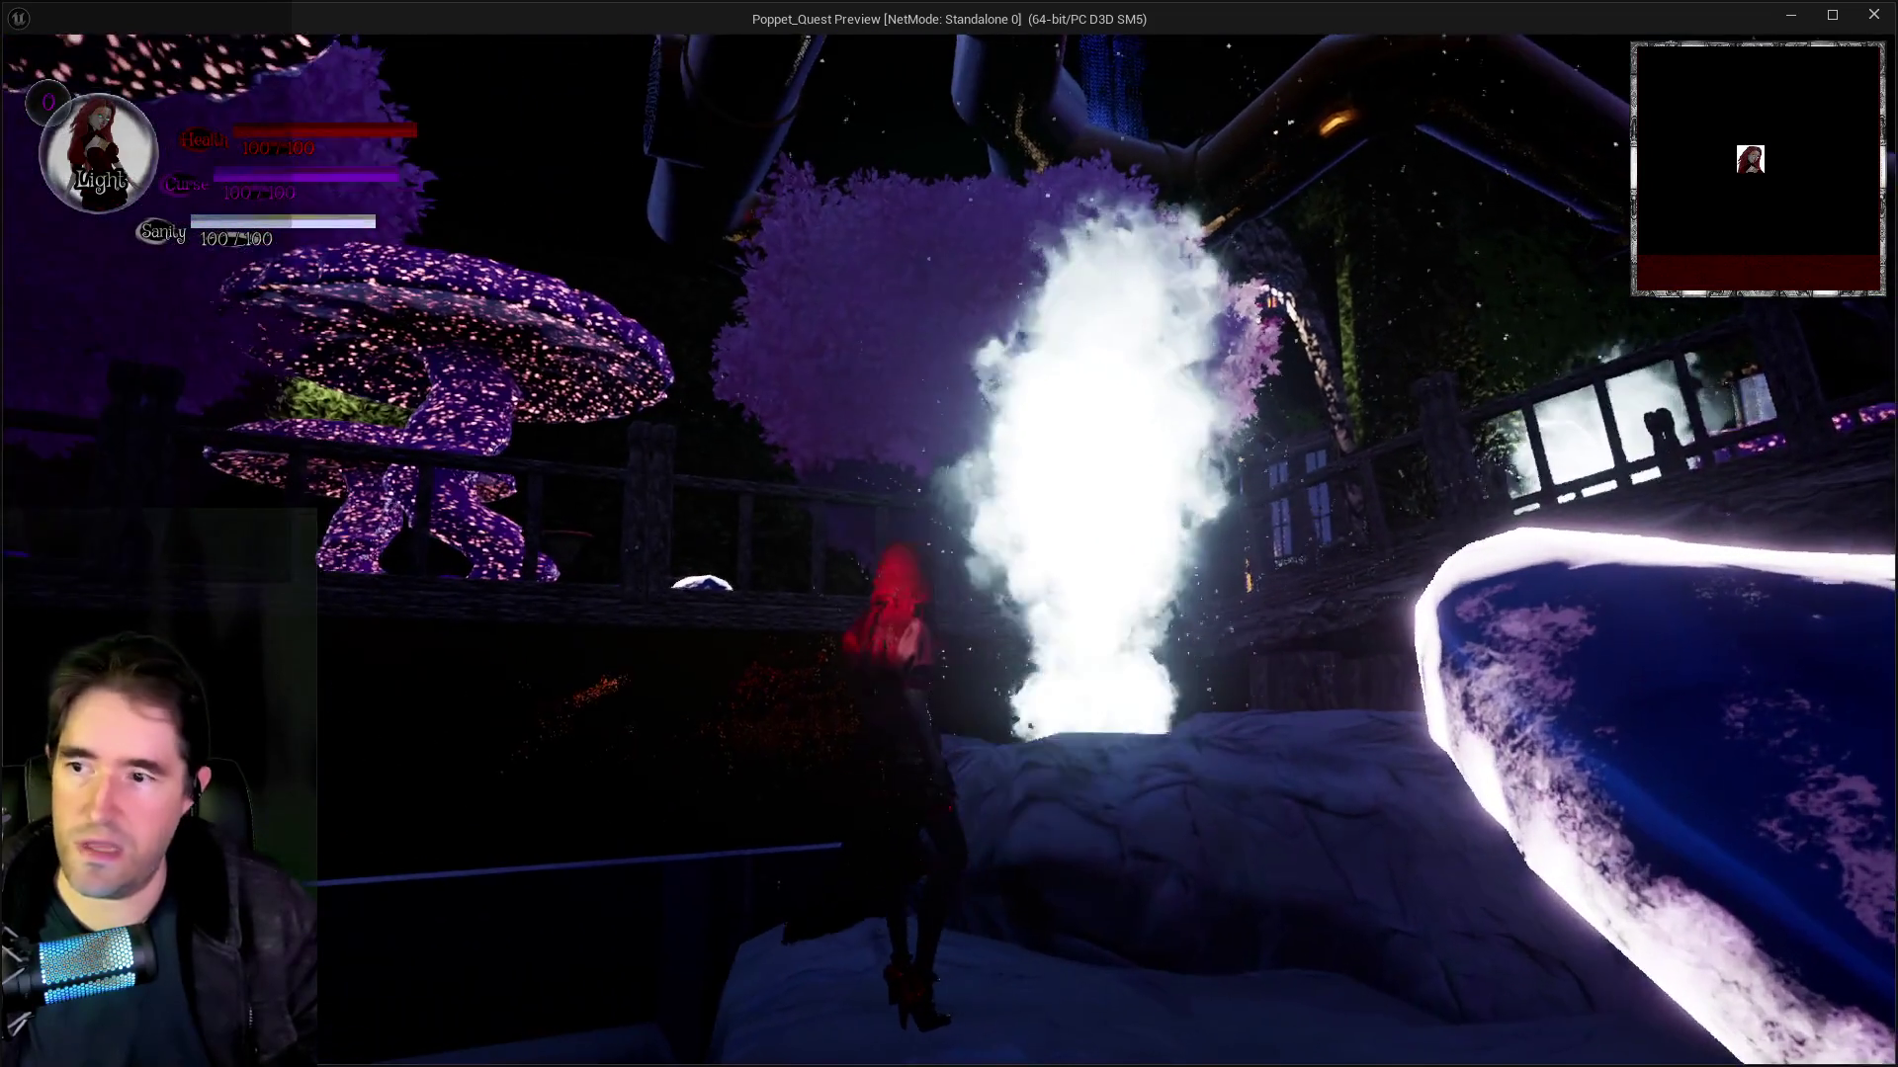
key(w)
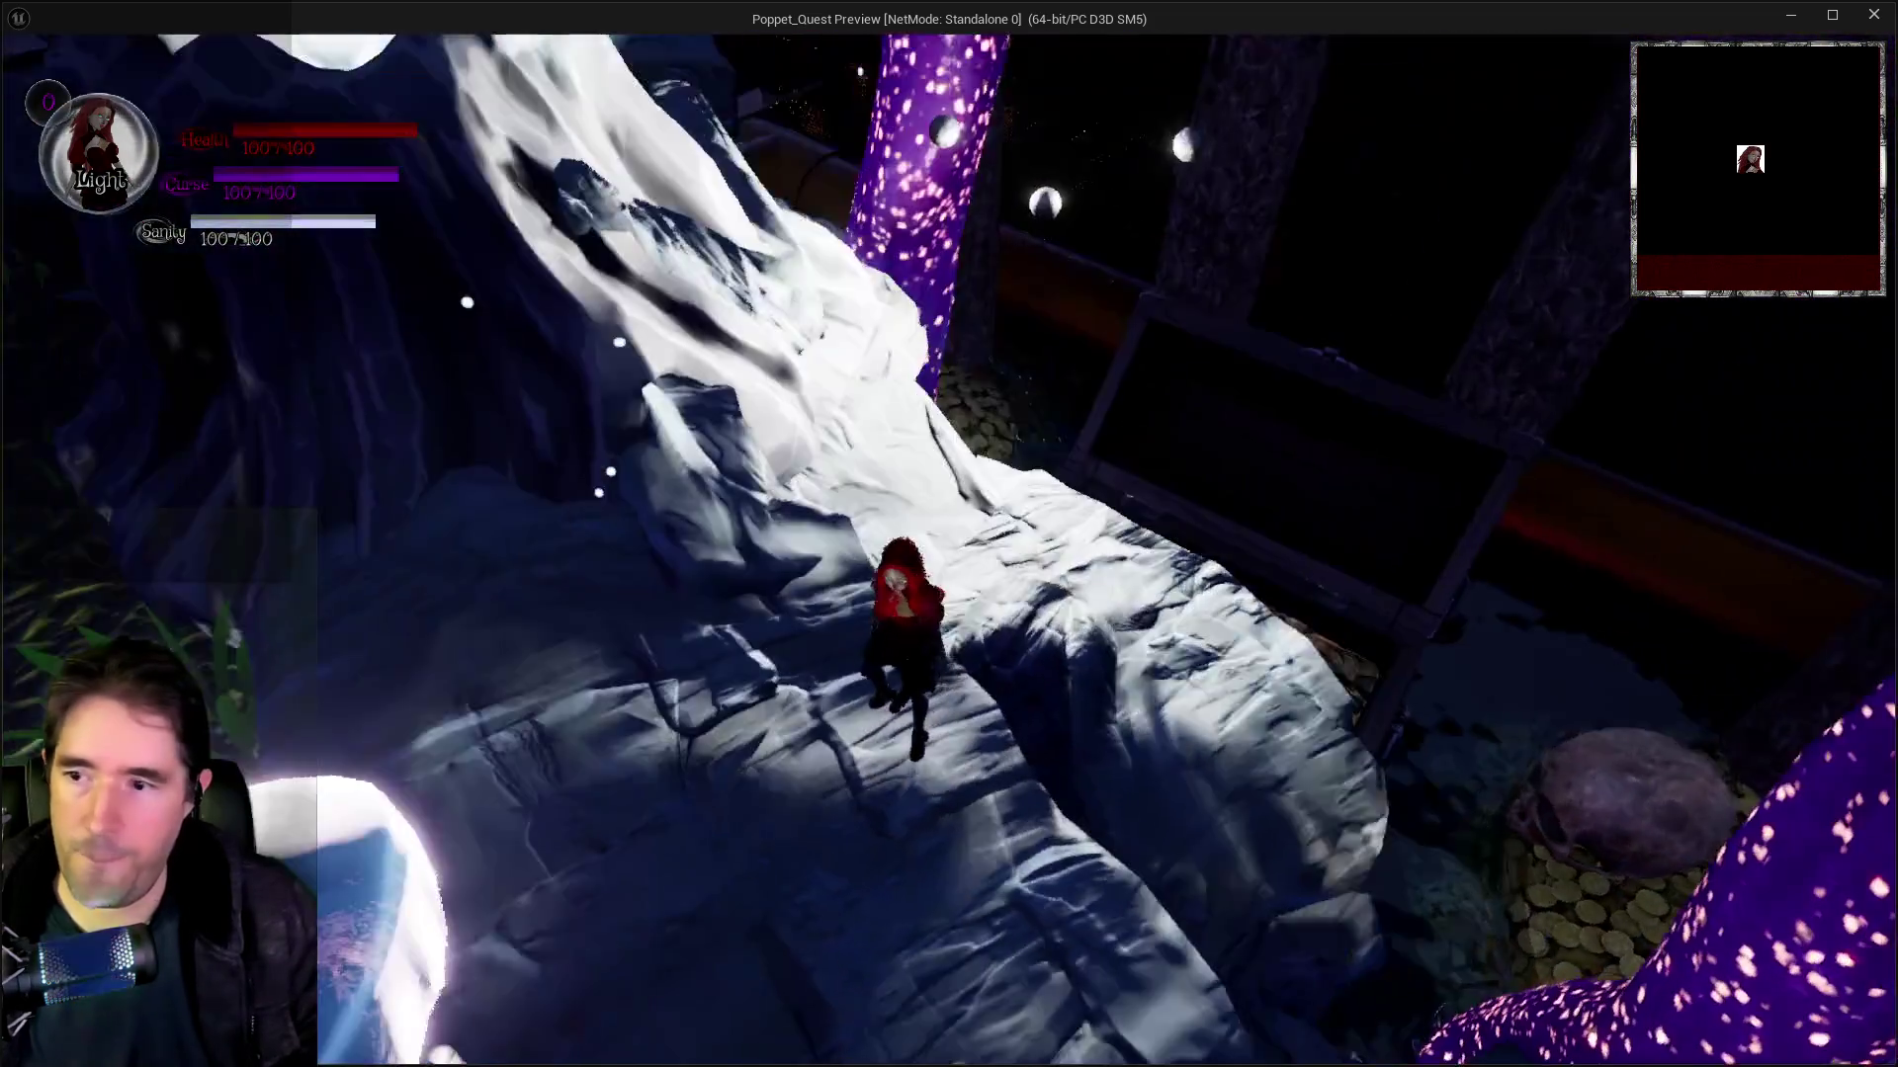
key(w)
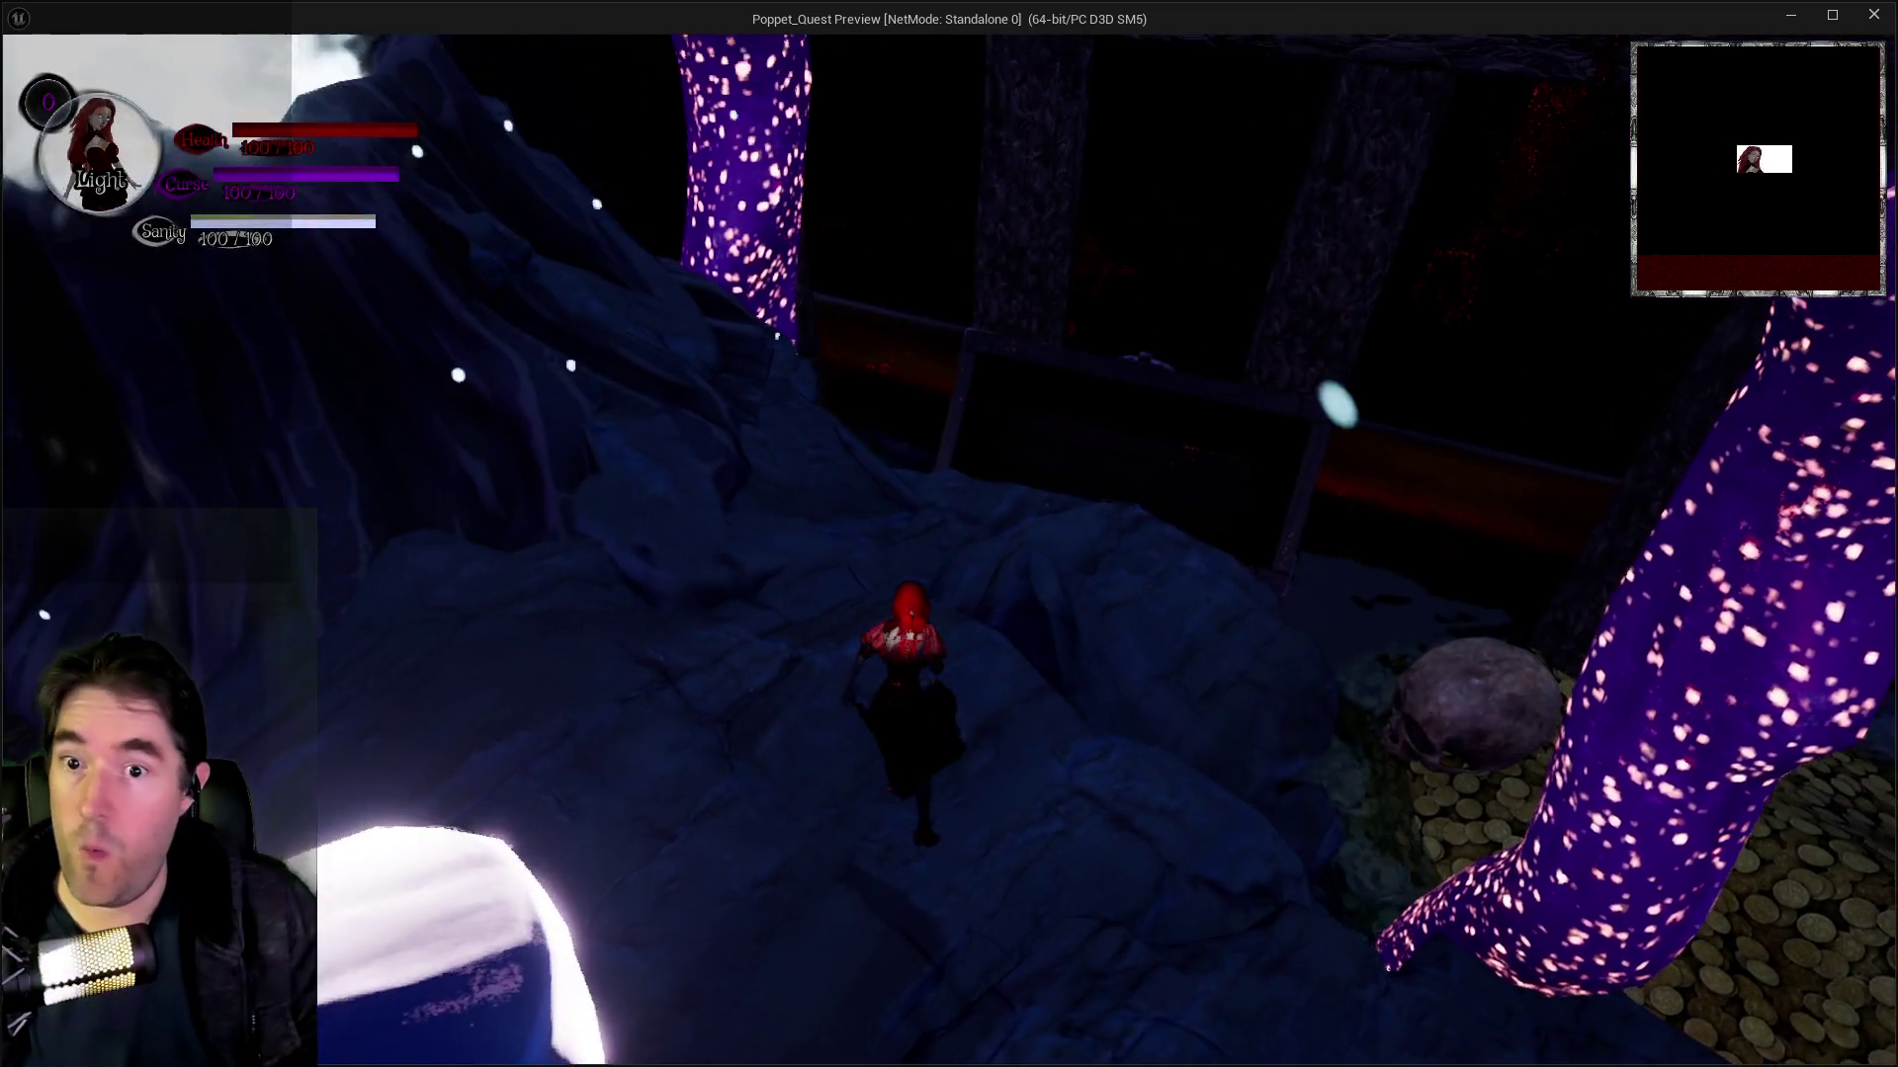
key(w)
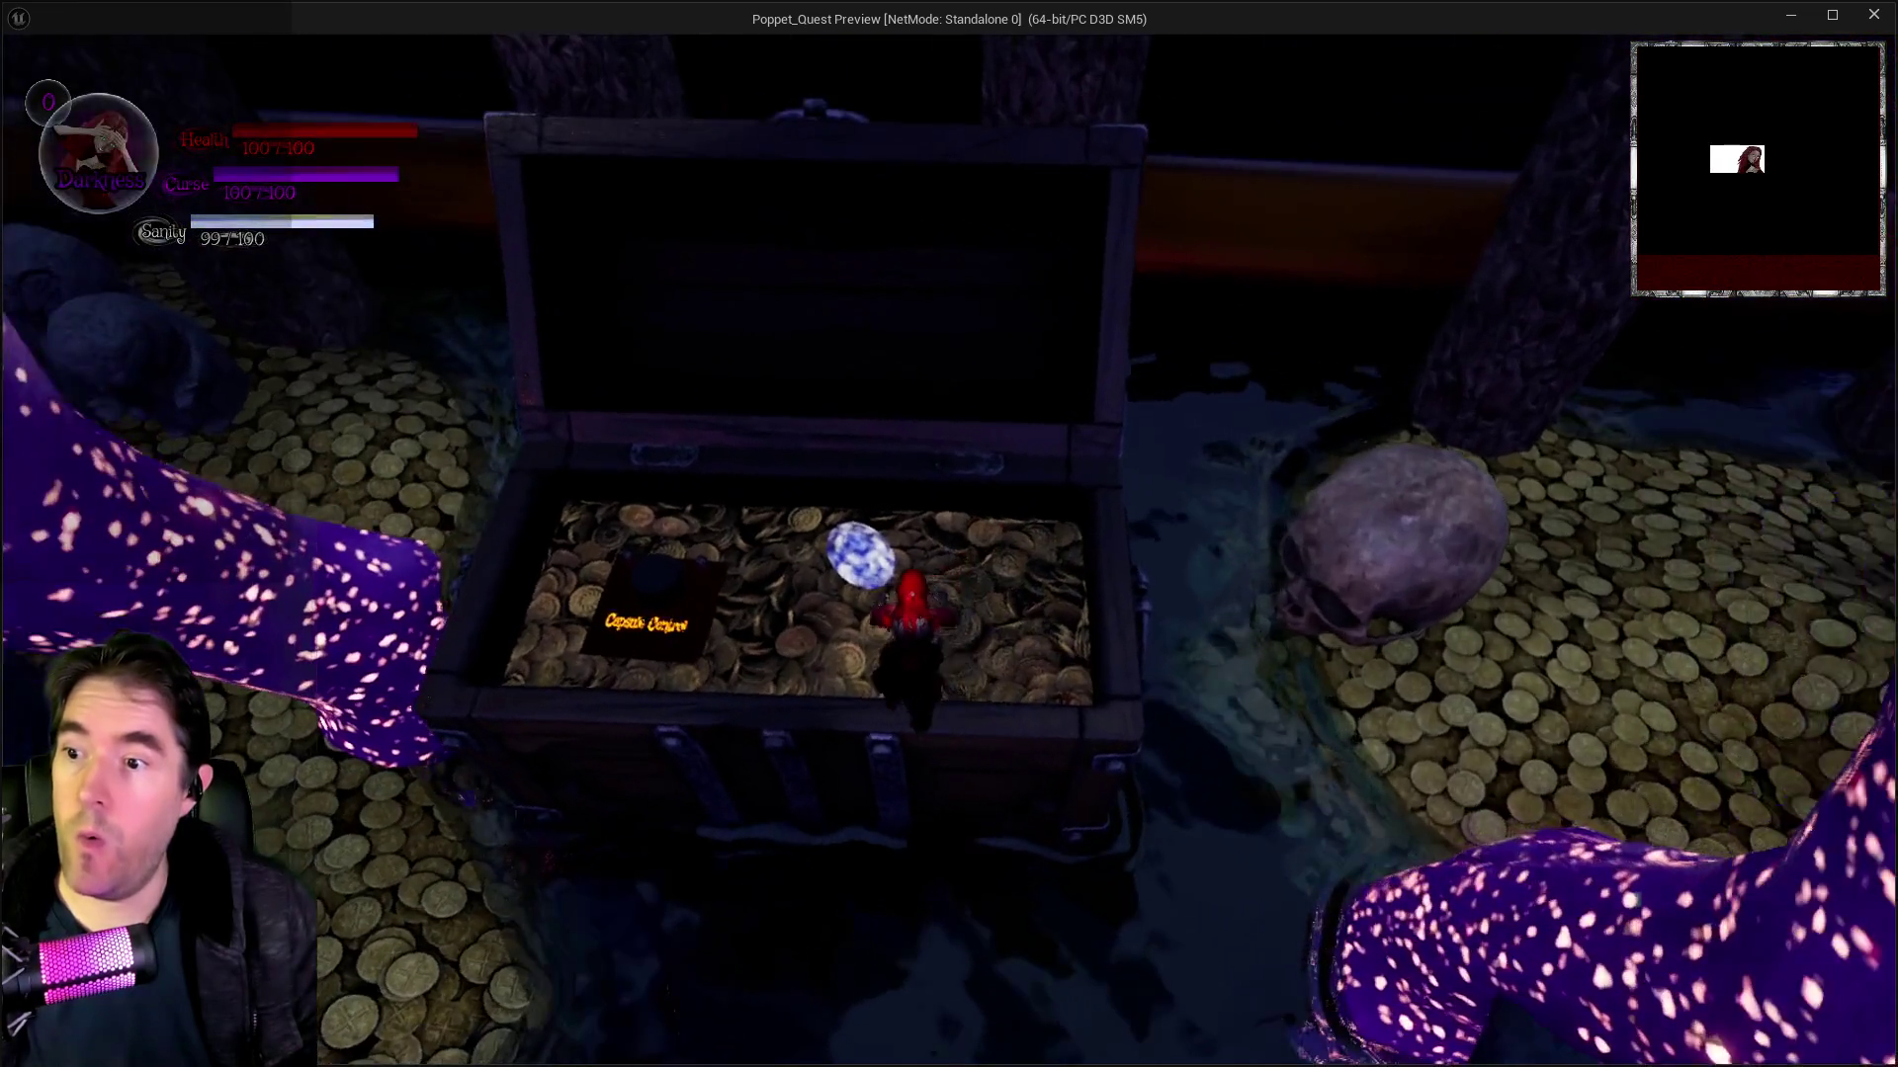
key(alt+Tab)
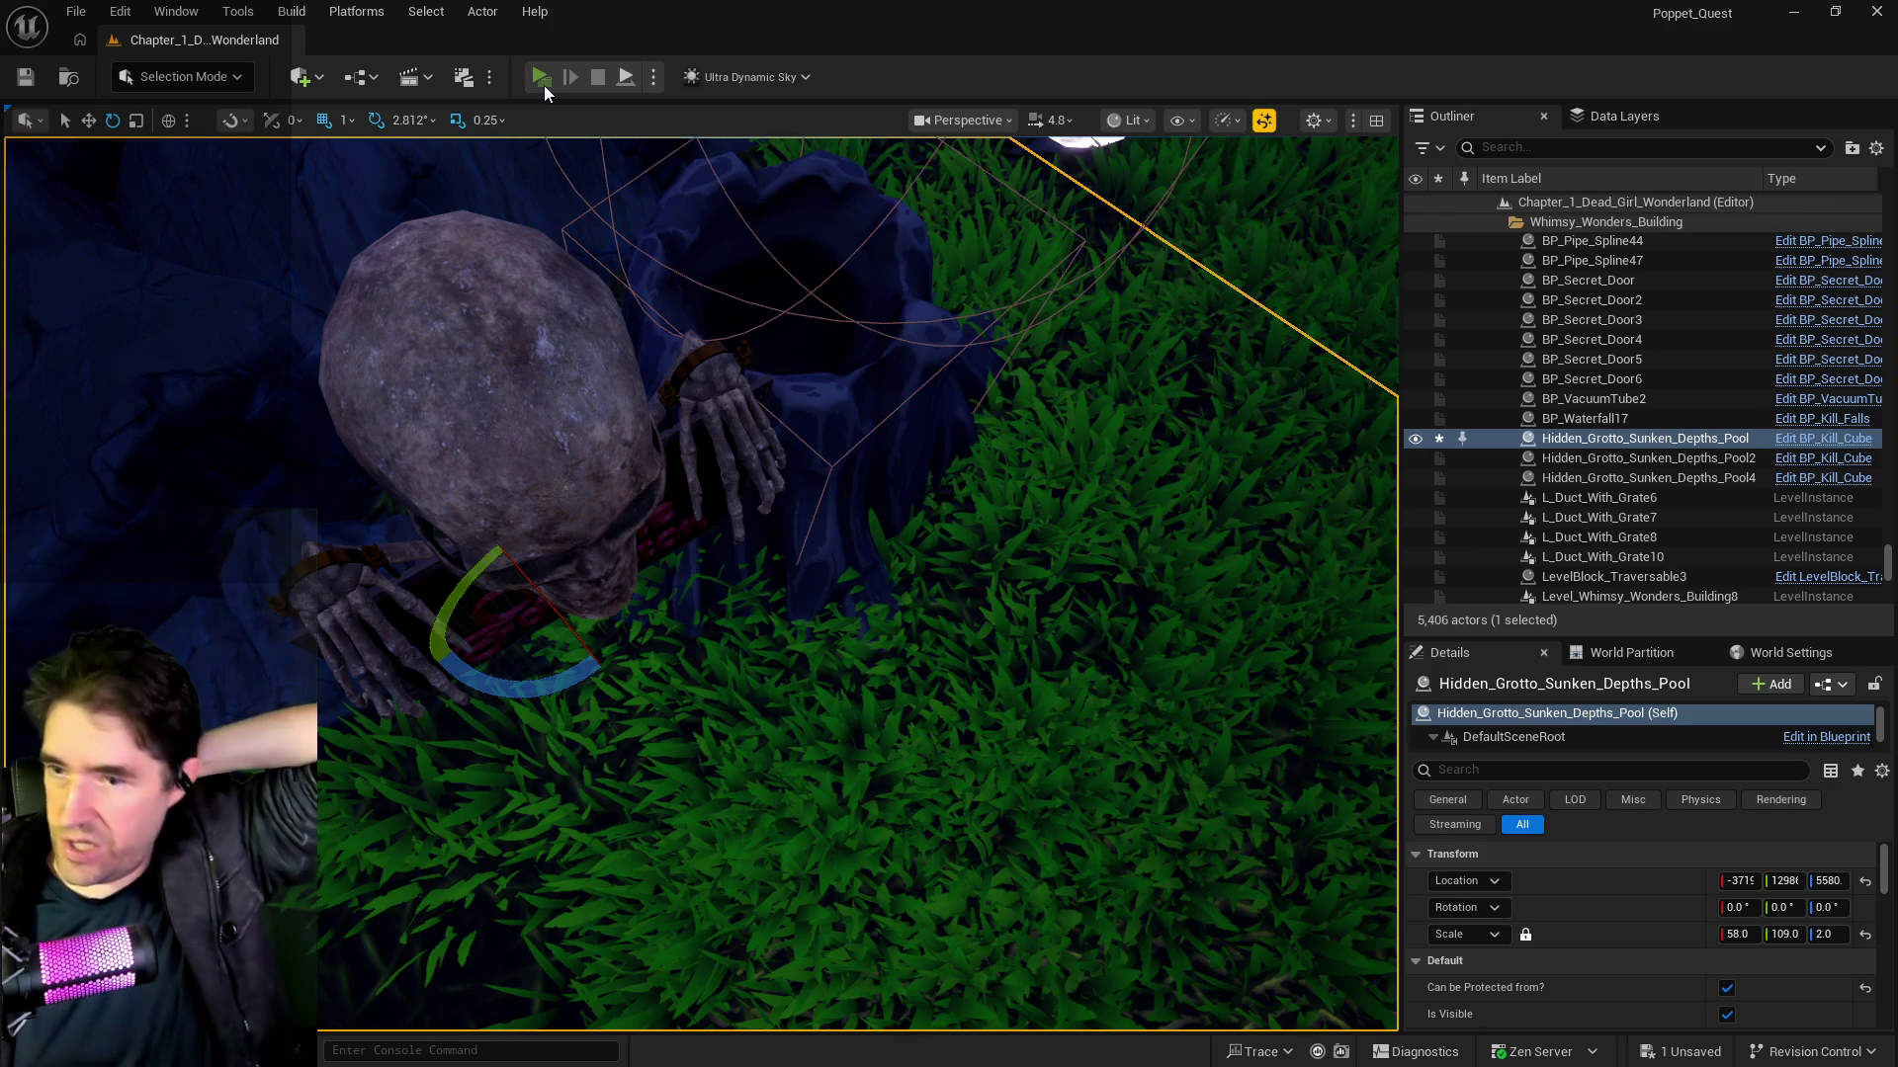
Step: Relaunch Play In Editor with the toolbar's green Play button
click(541, 77)
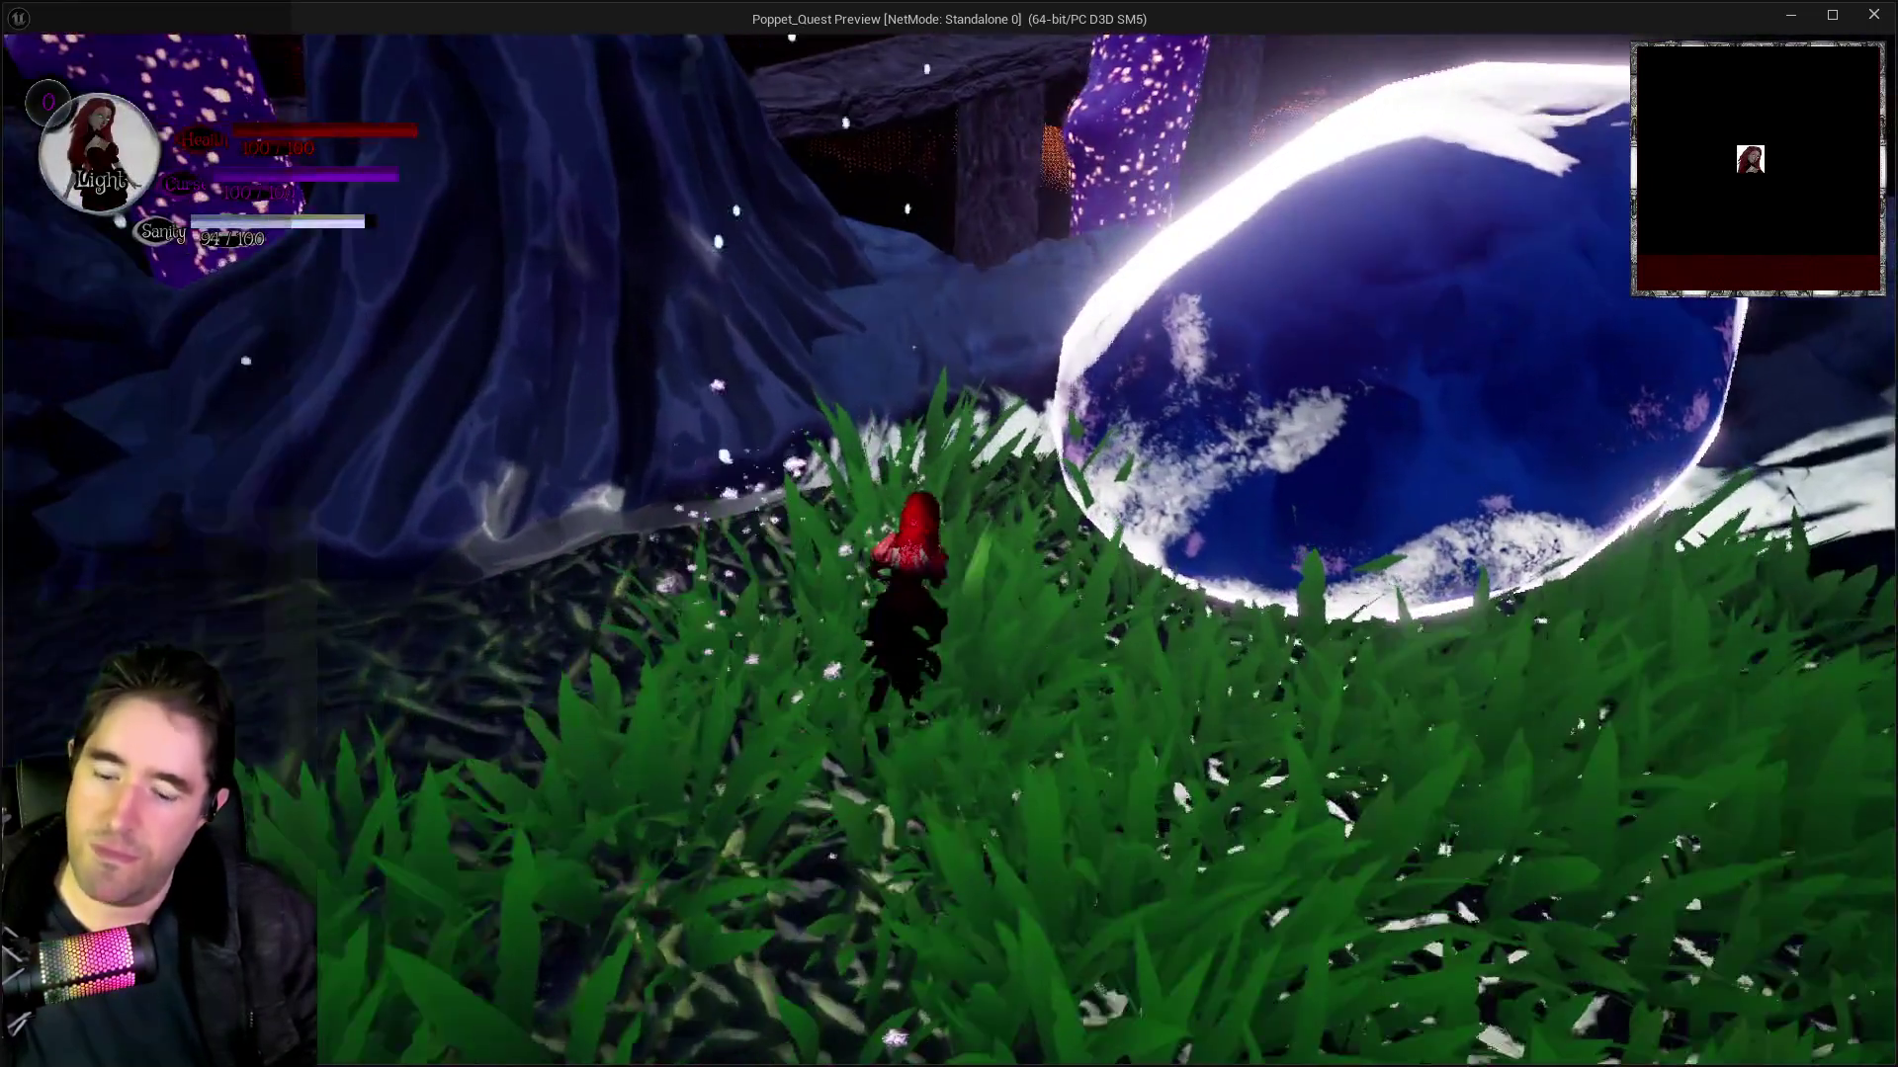
Step: Open and close the card inventory, then run up the rocks into the chest by the Capsule Control plate
key(i)
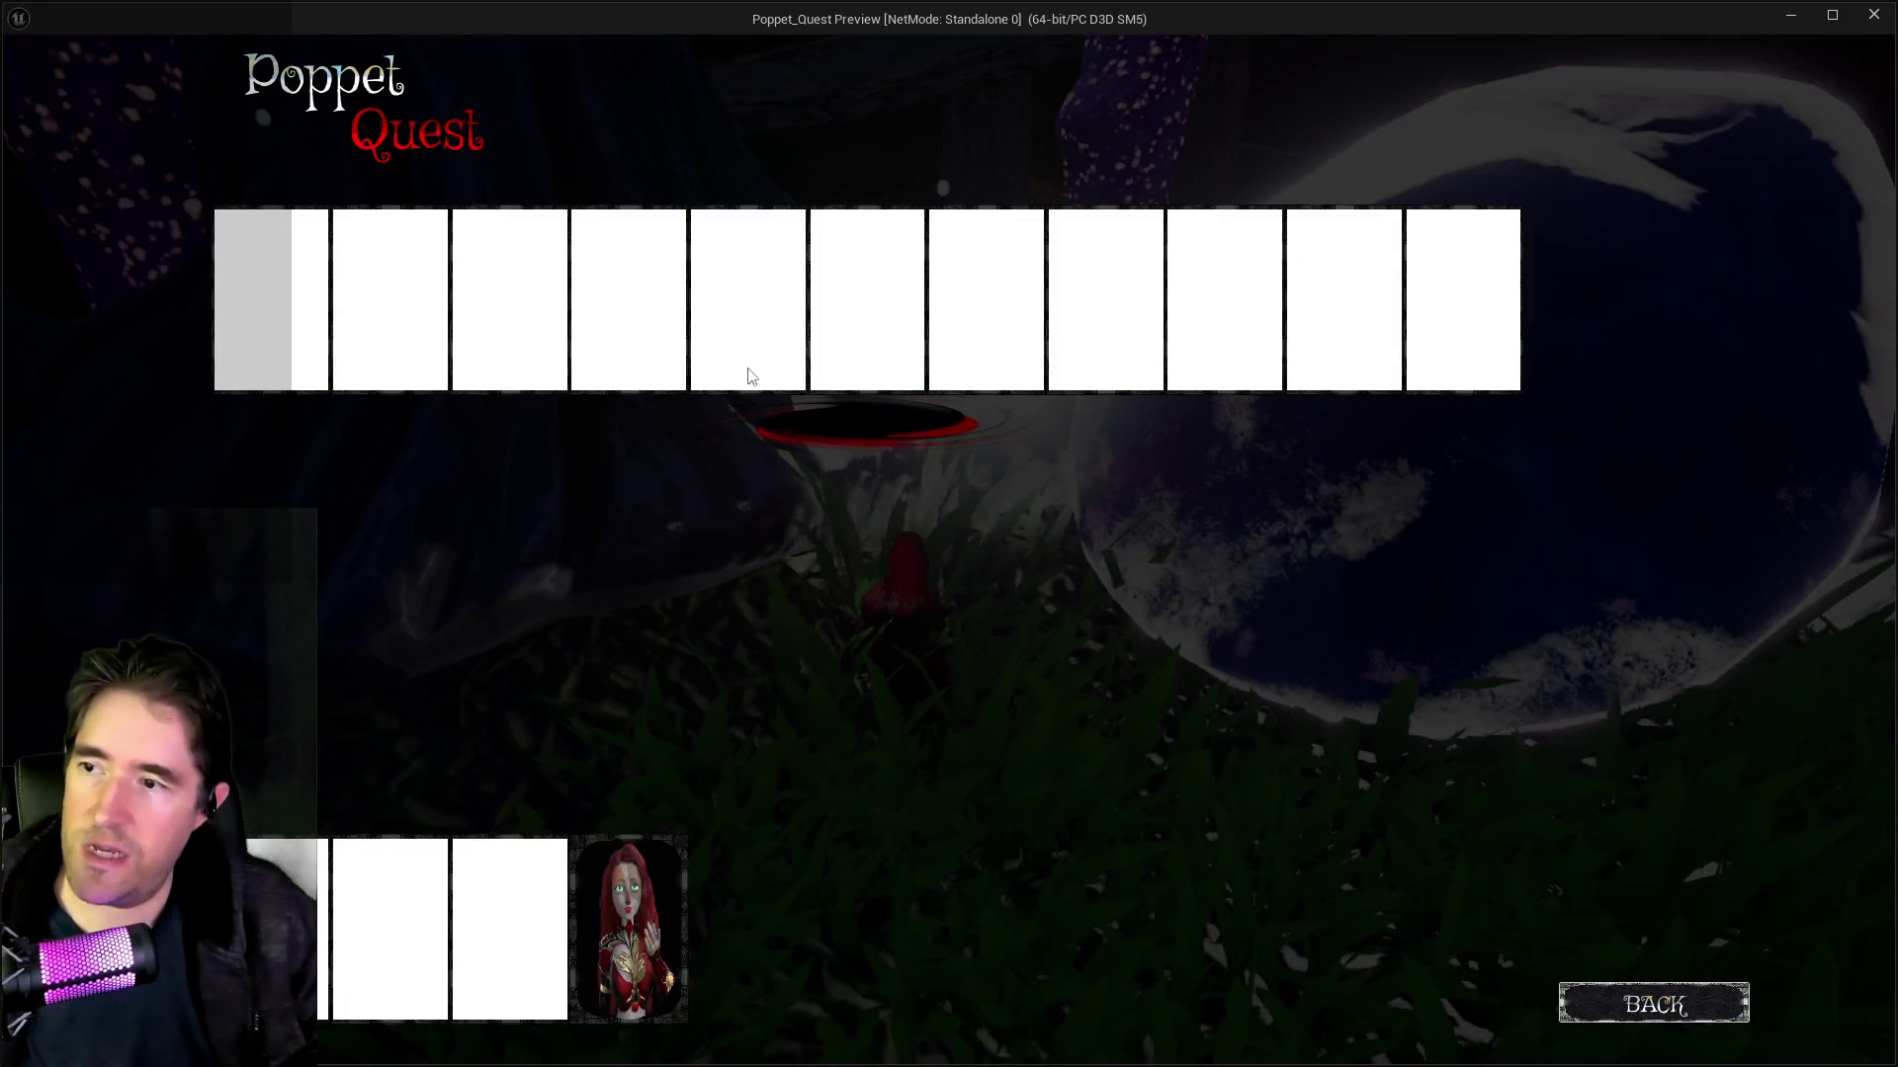
key(i)
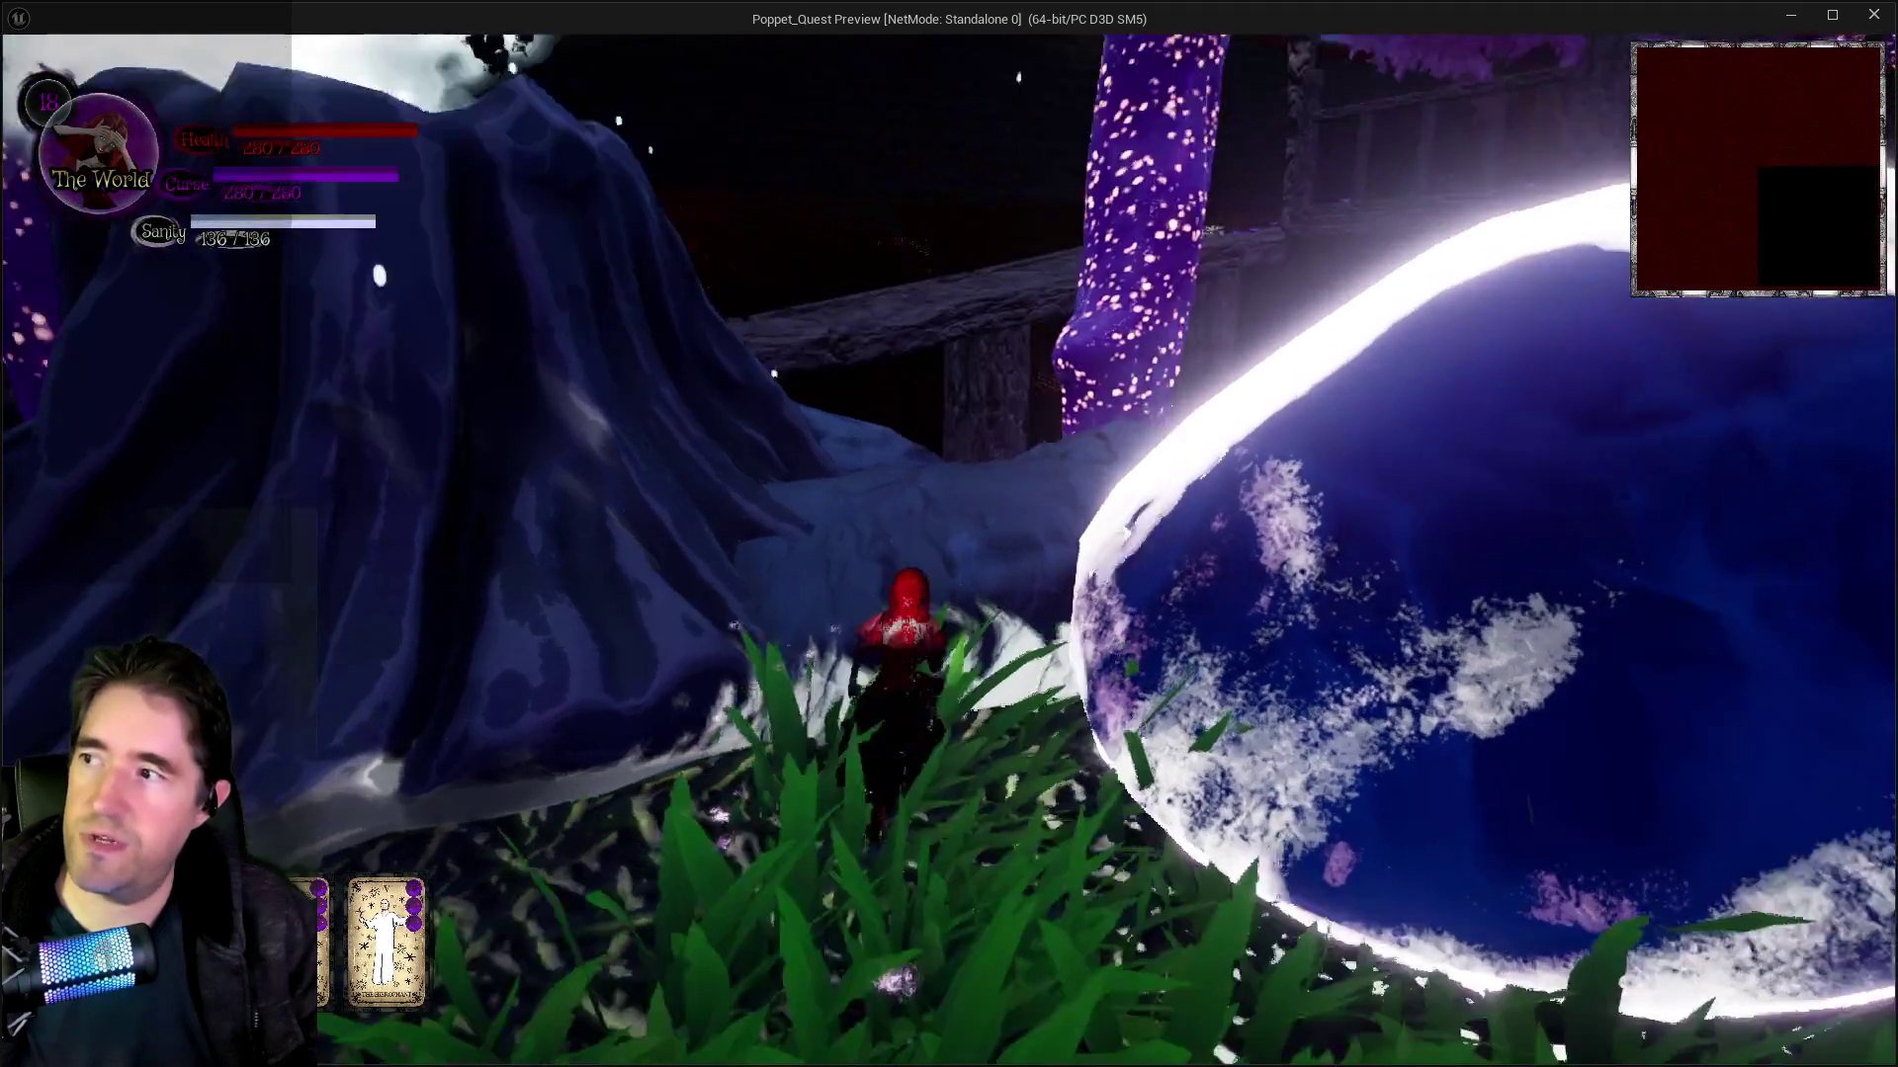
key(w)
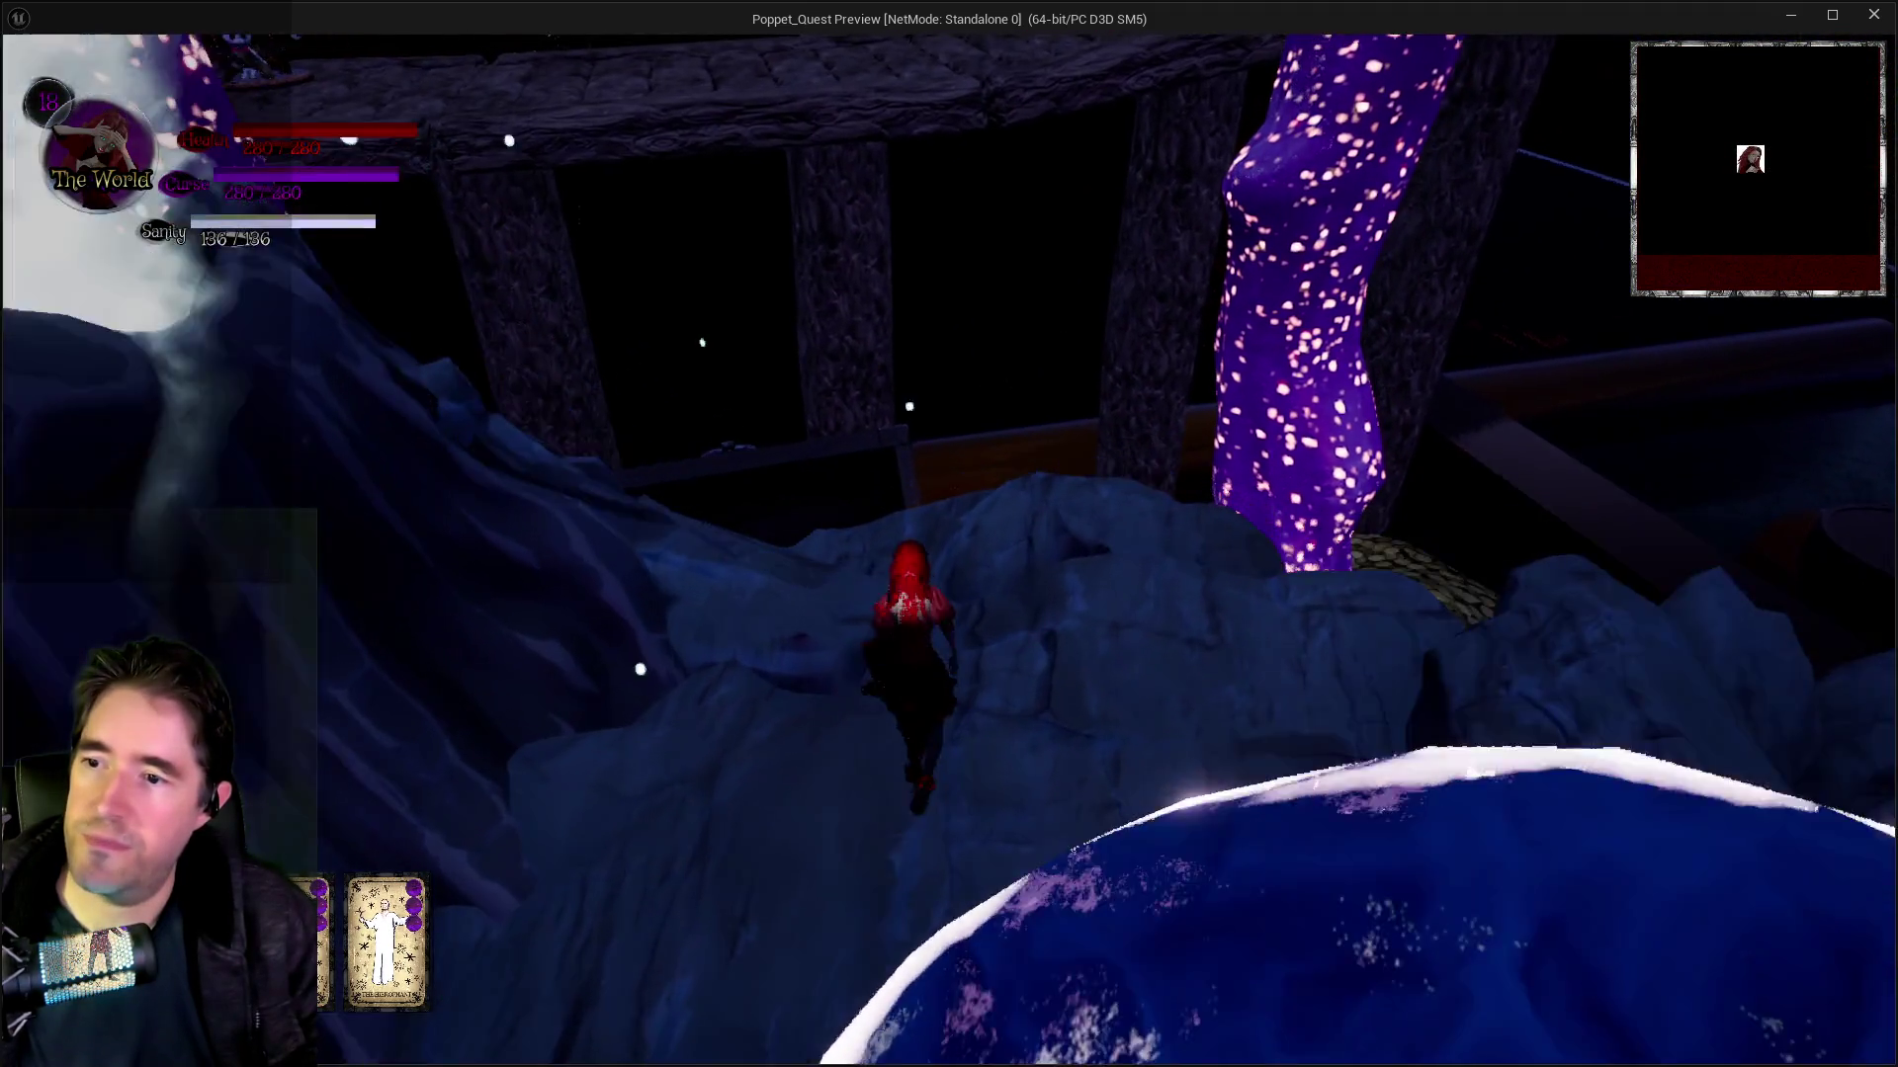
key(w)
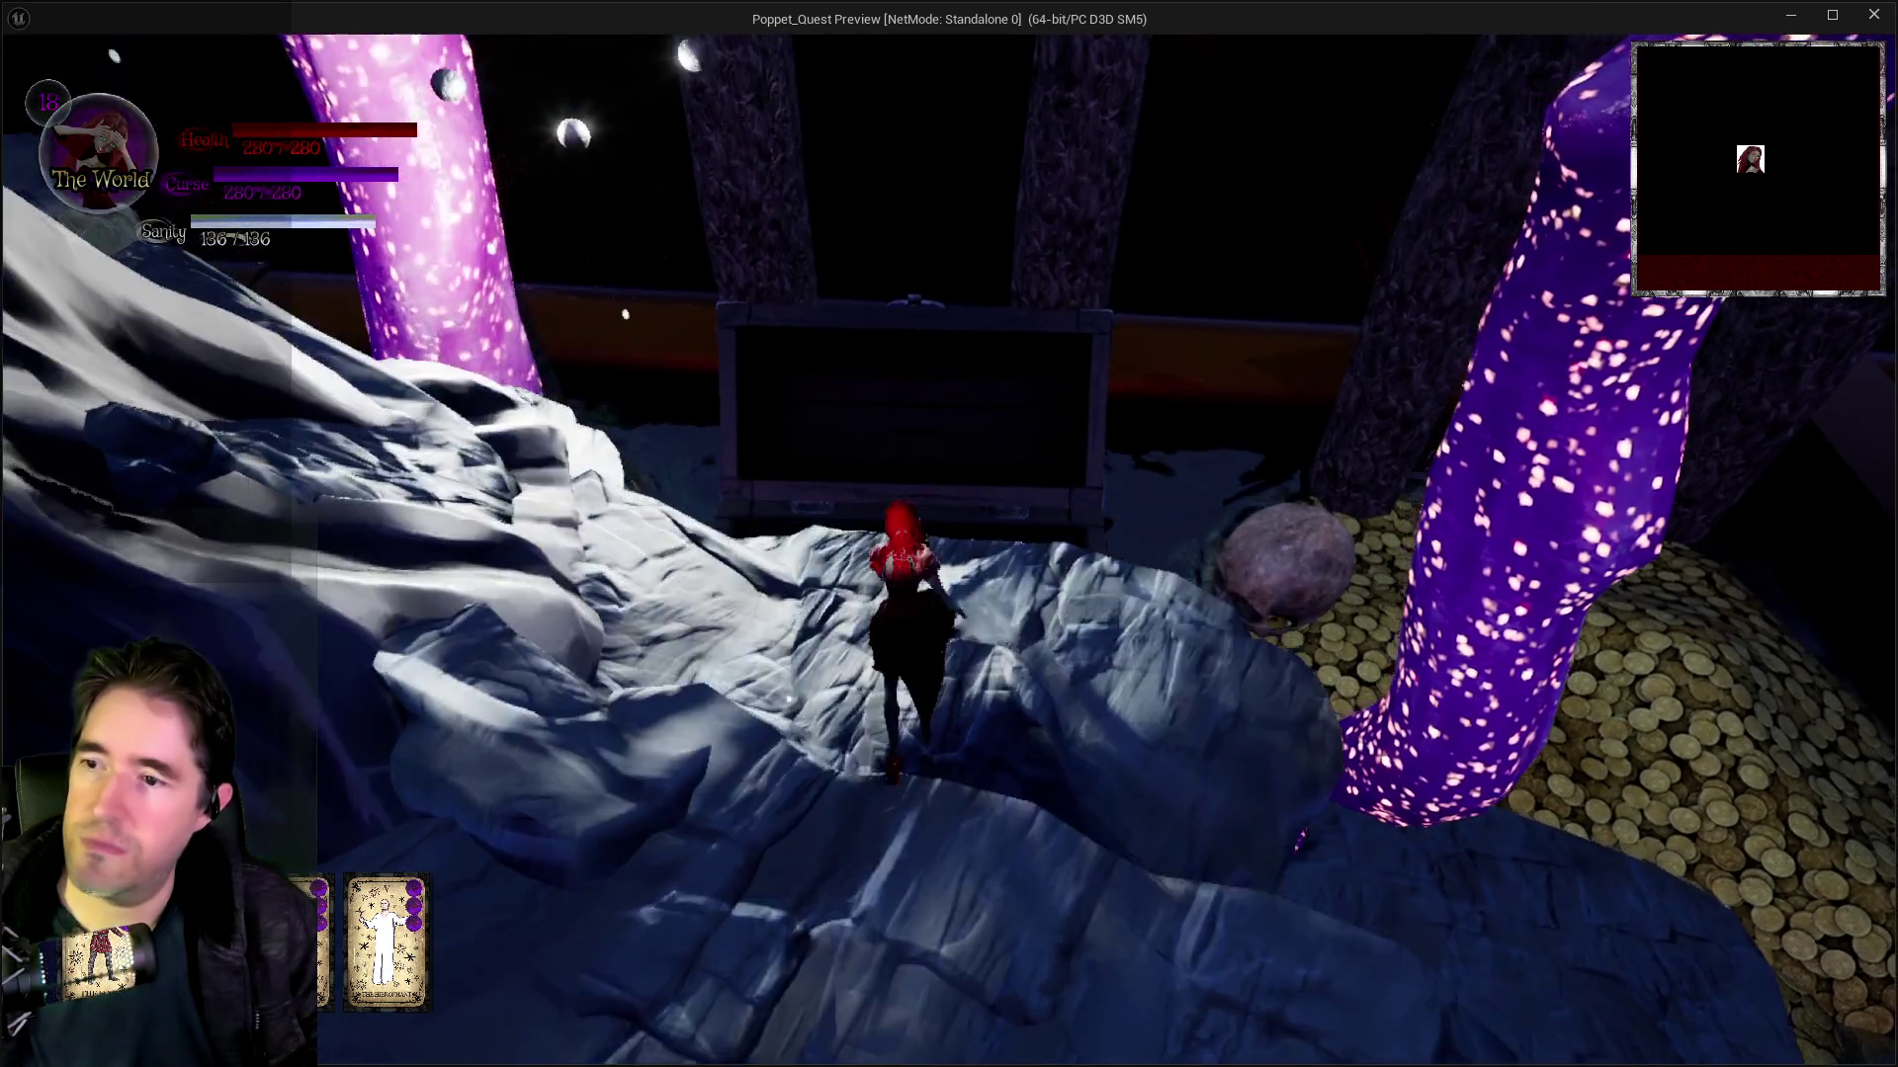
key(w)
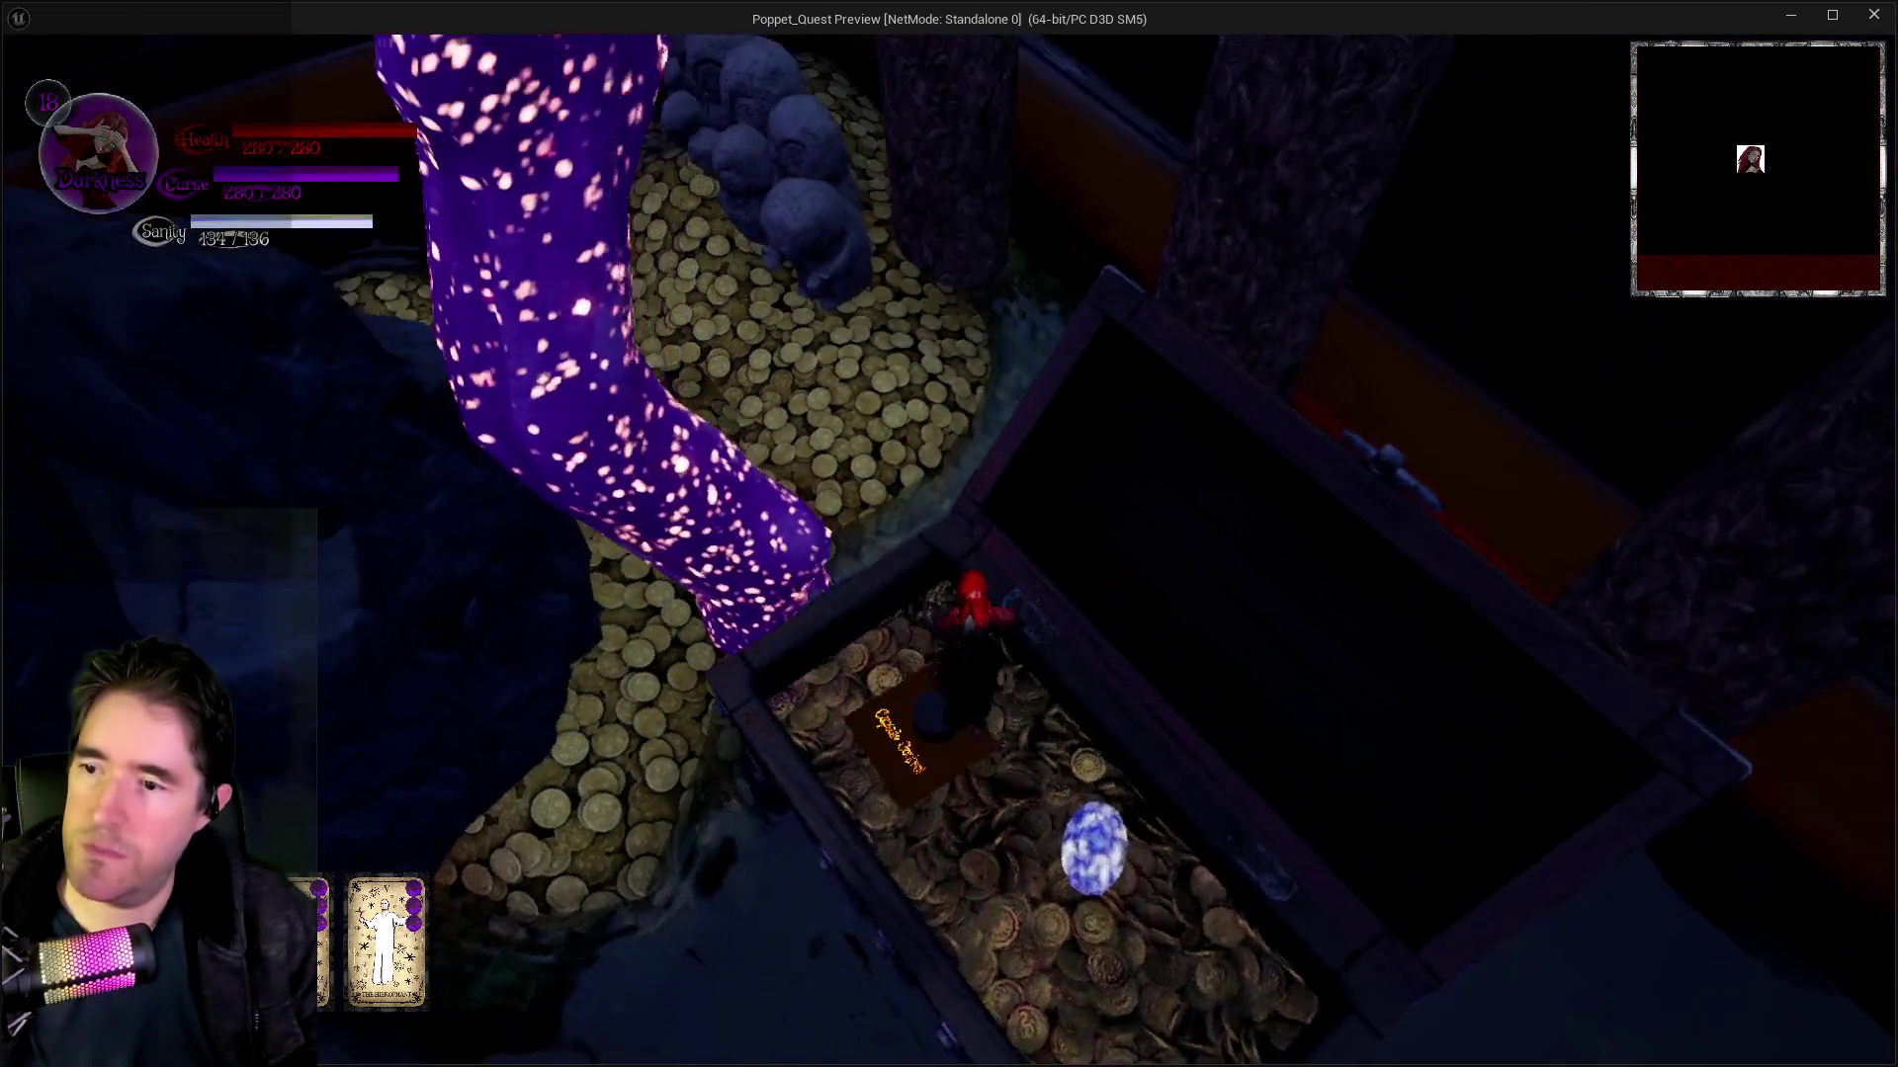
key(w)
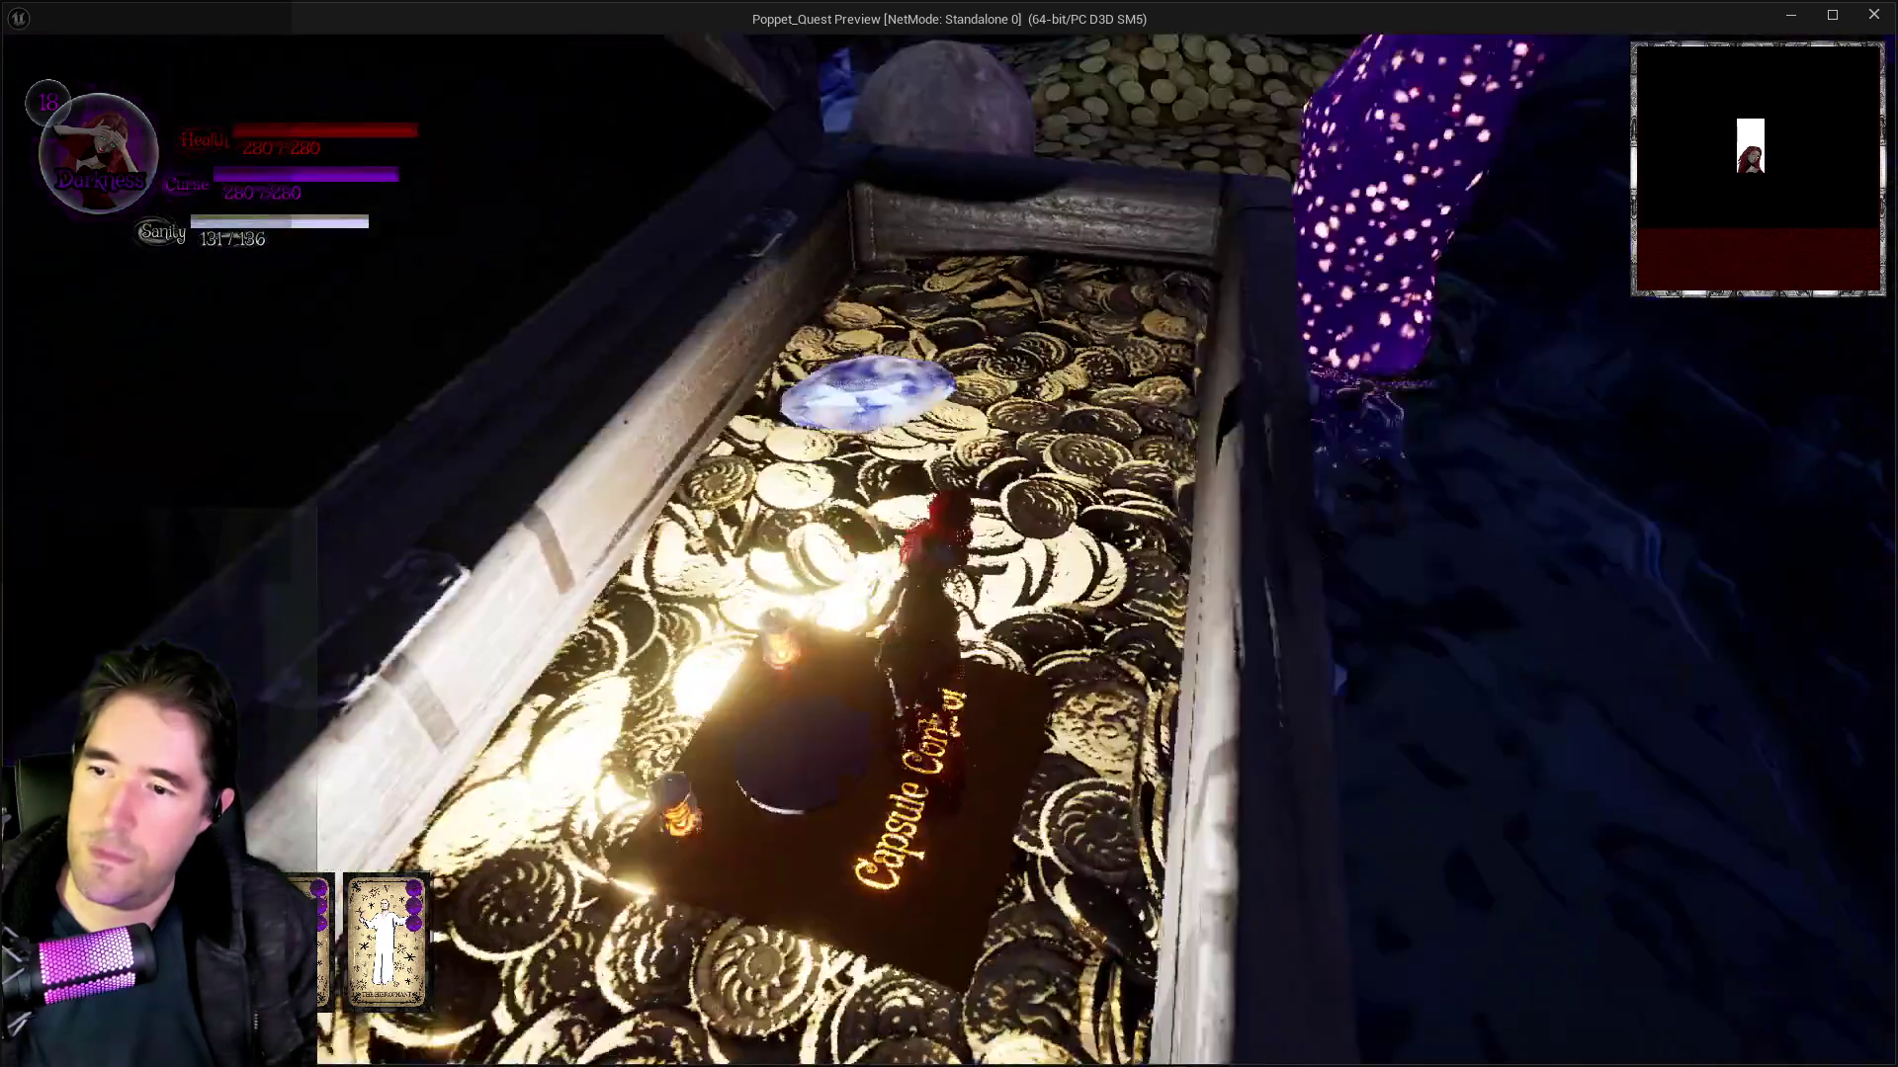
key(w)
key(w)
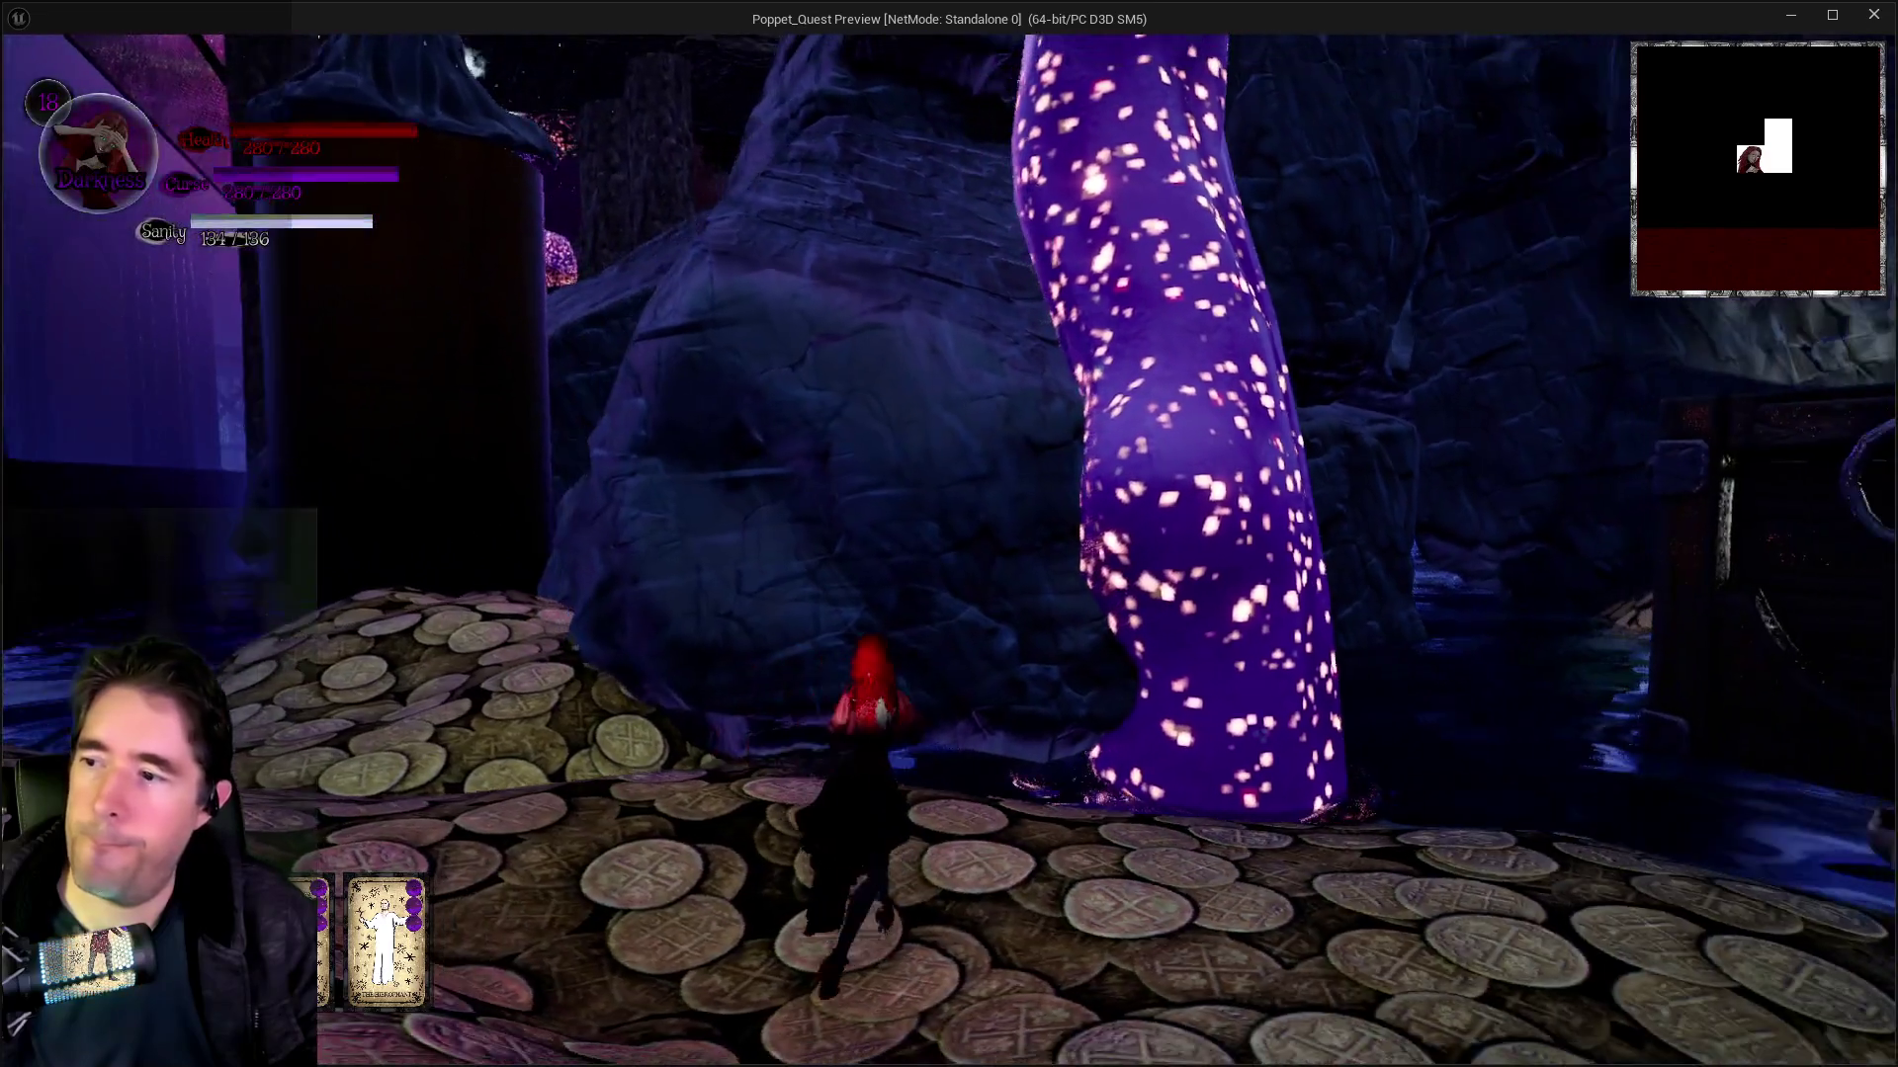
Step: Glide up the rock face, run up the slope and drop onto the coin pile
key(w)
key(space)
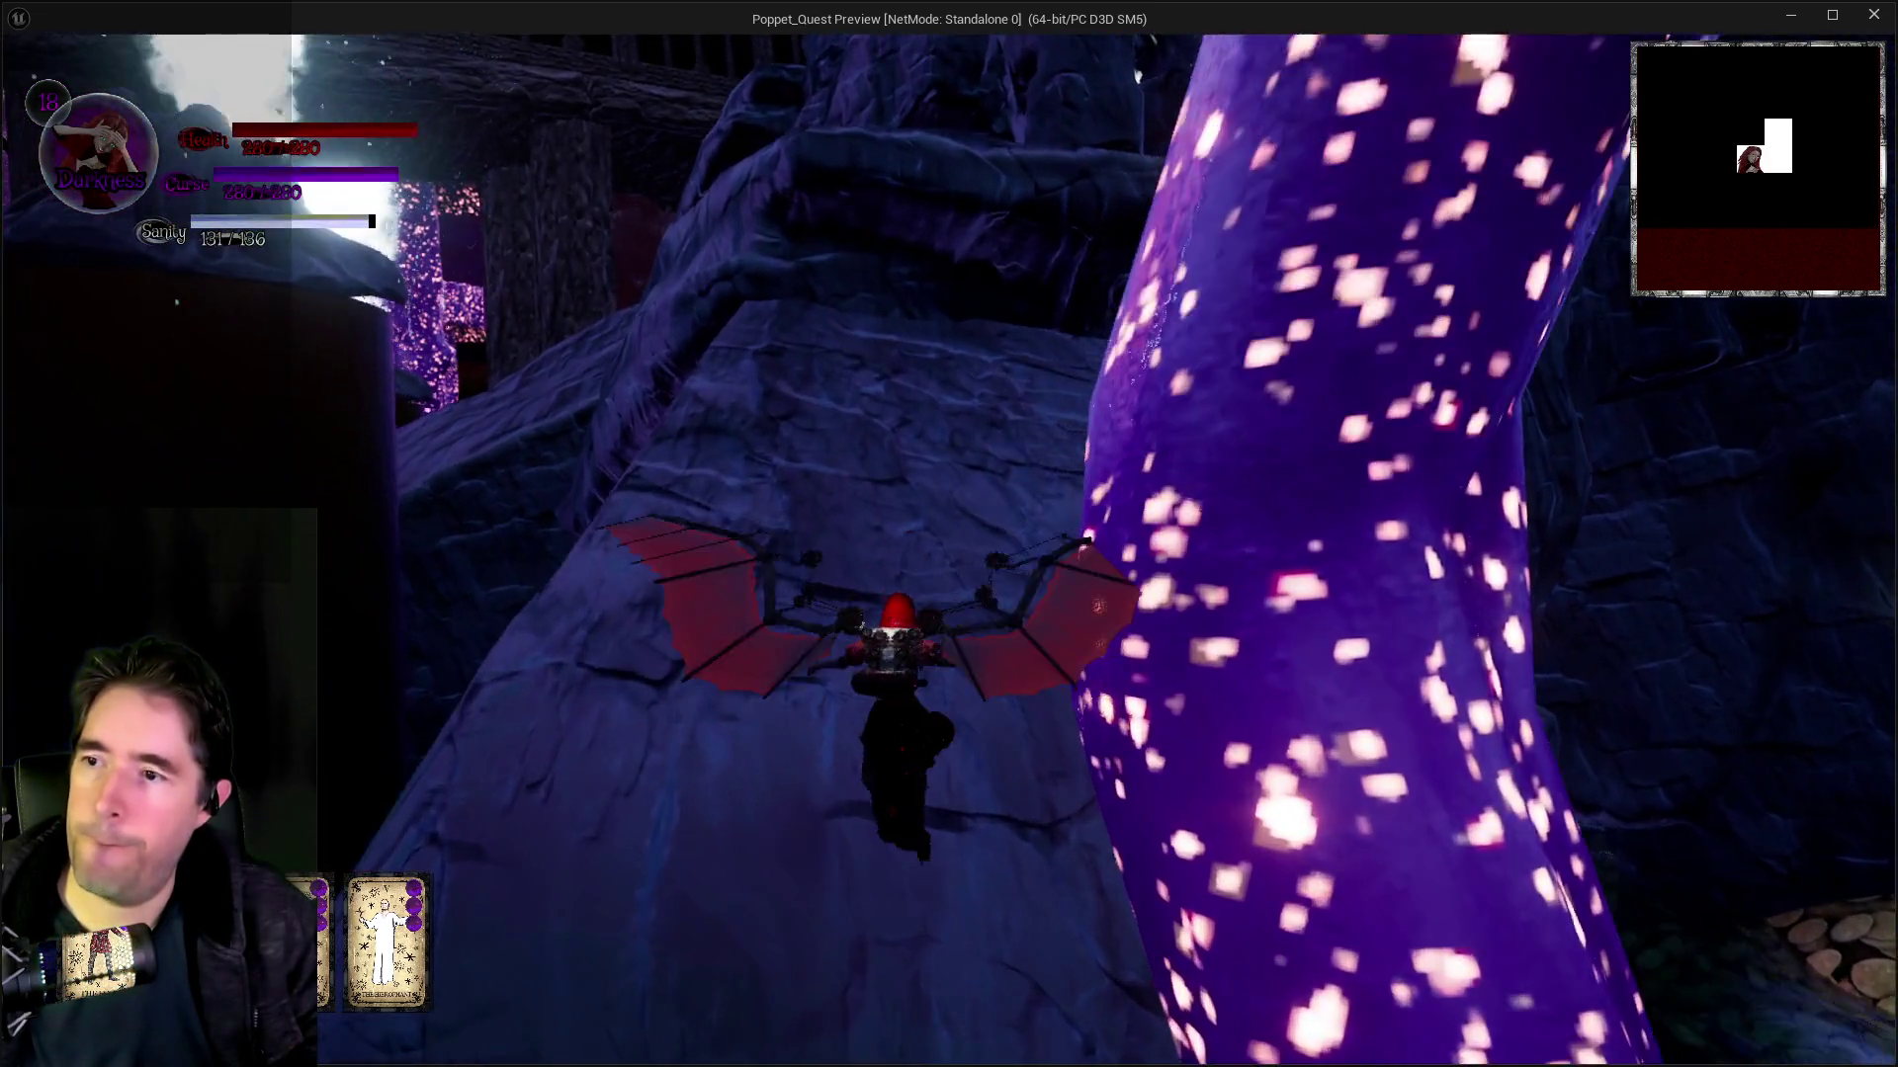
key(w)
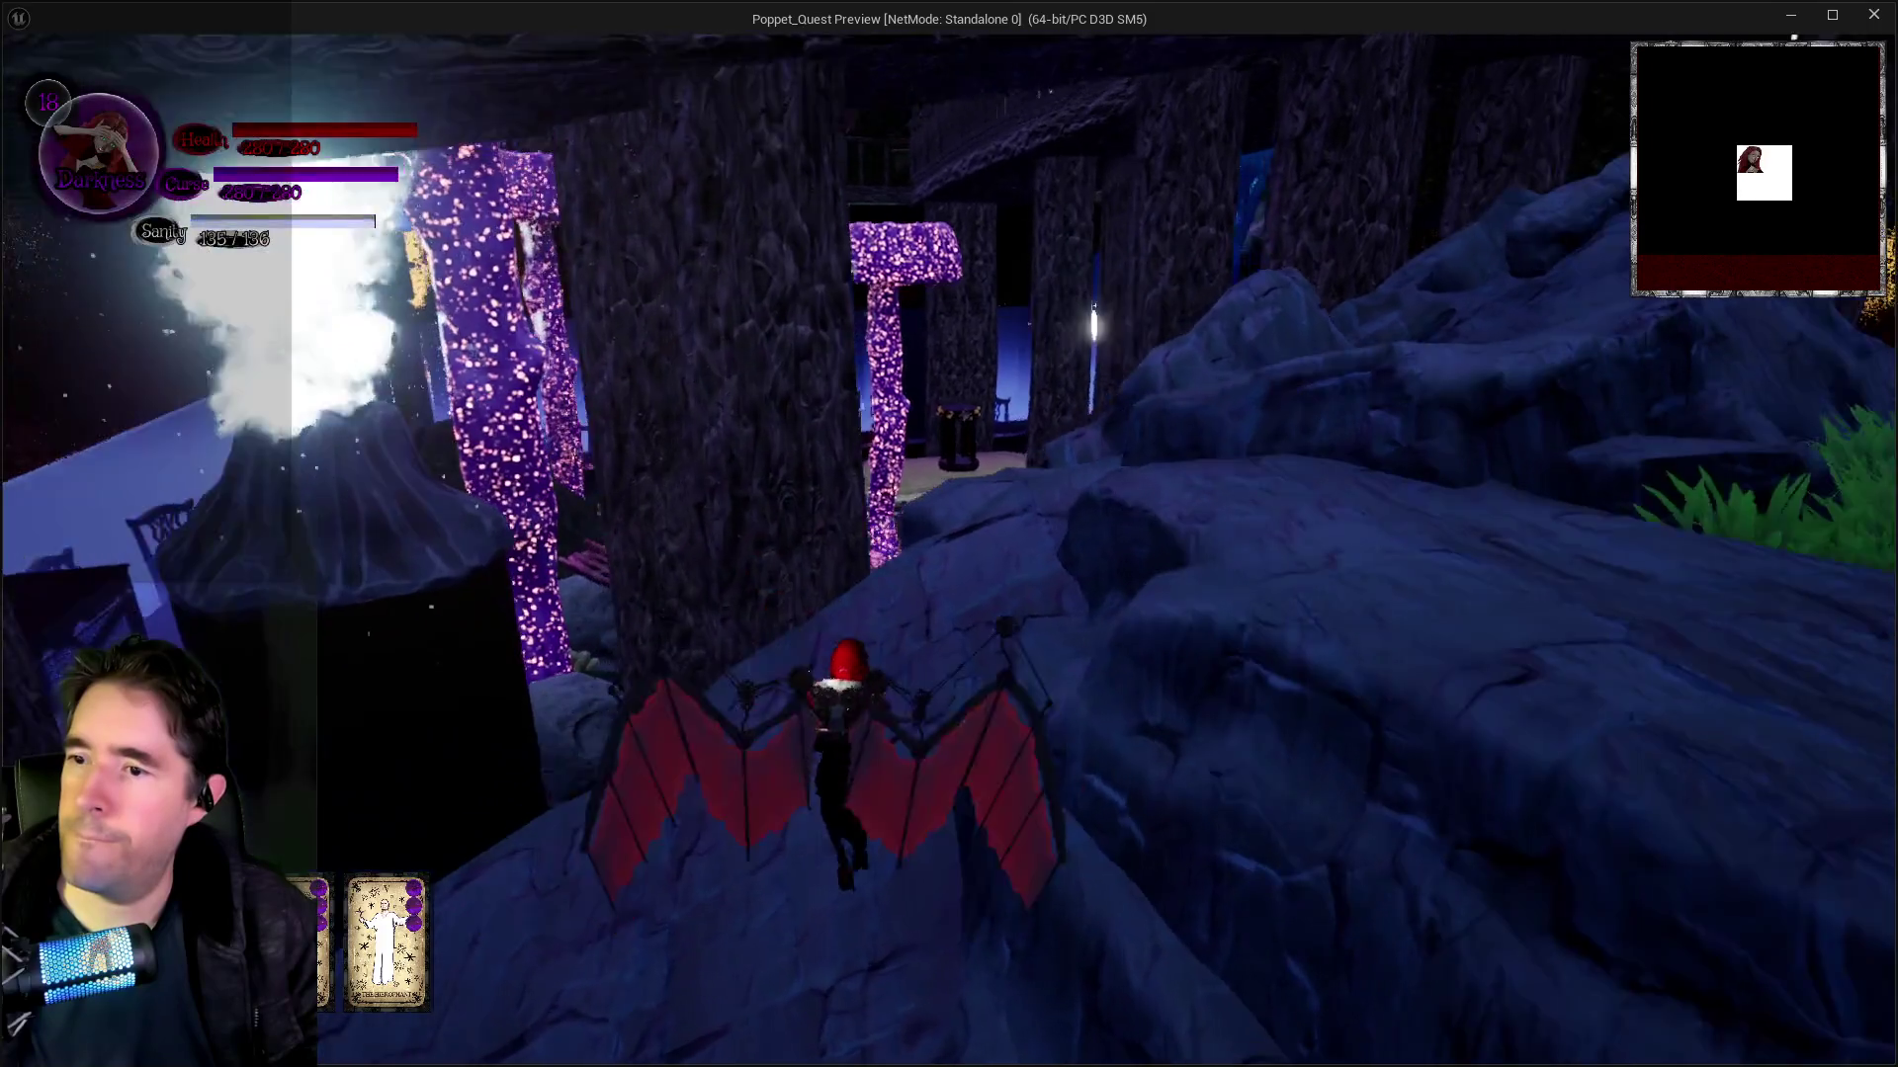
key(w)
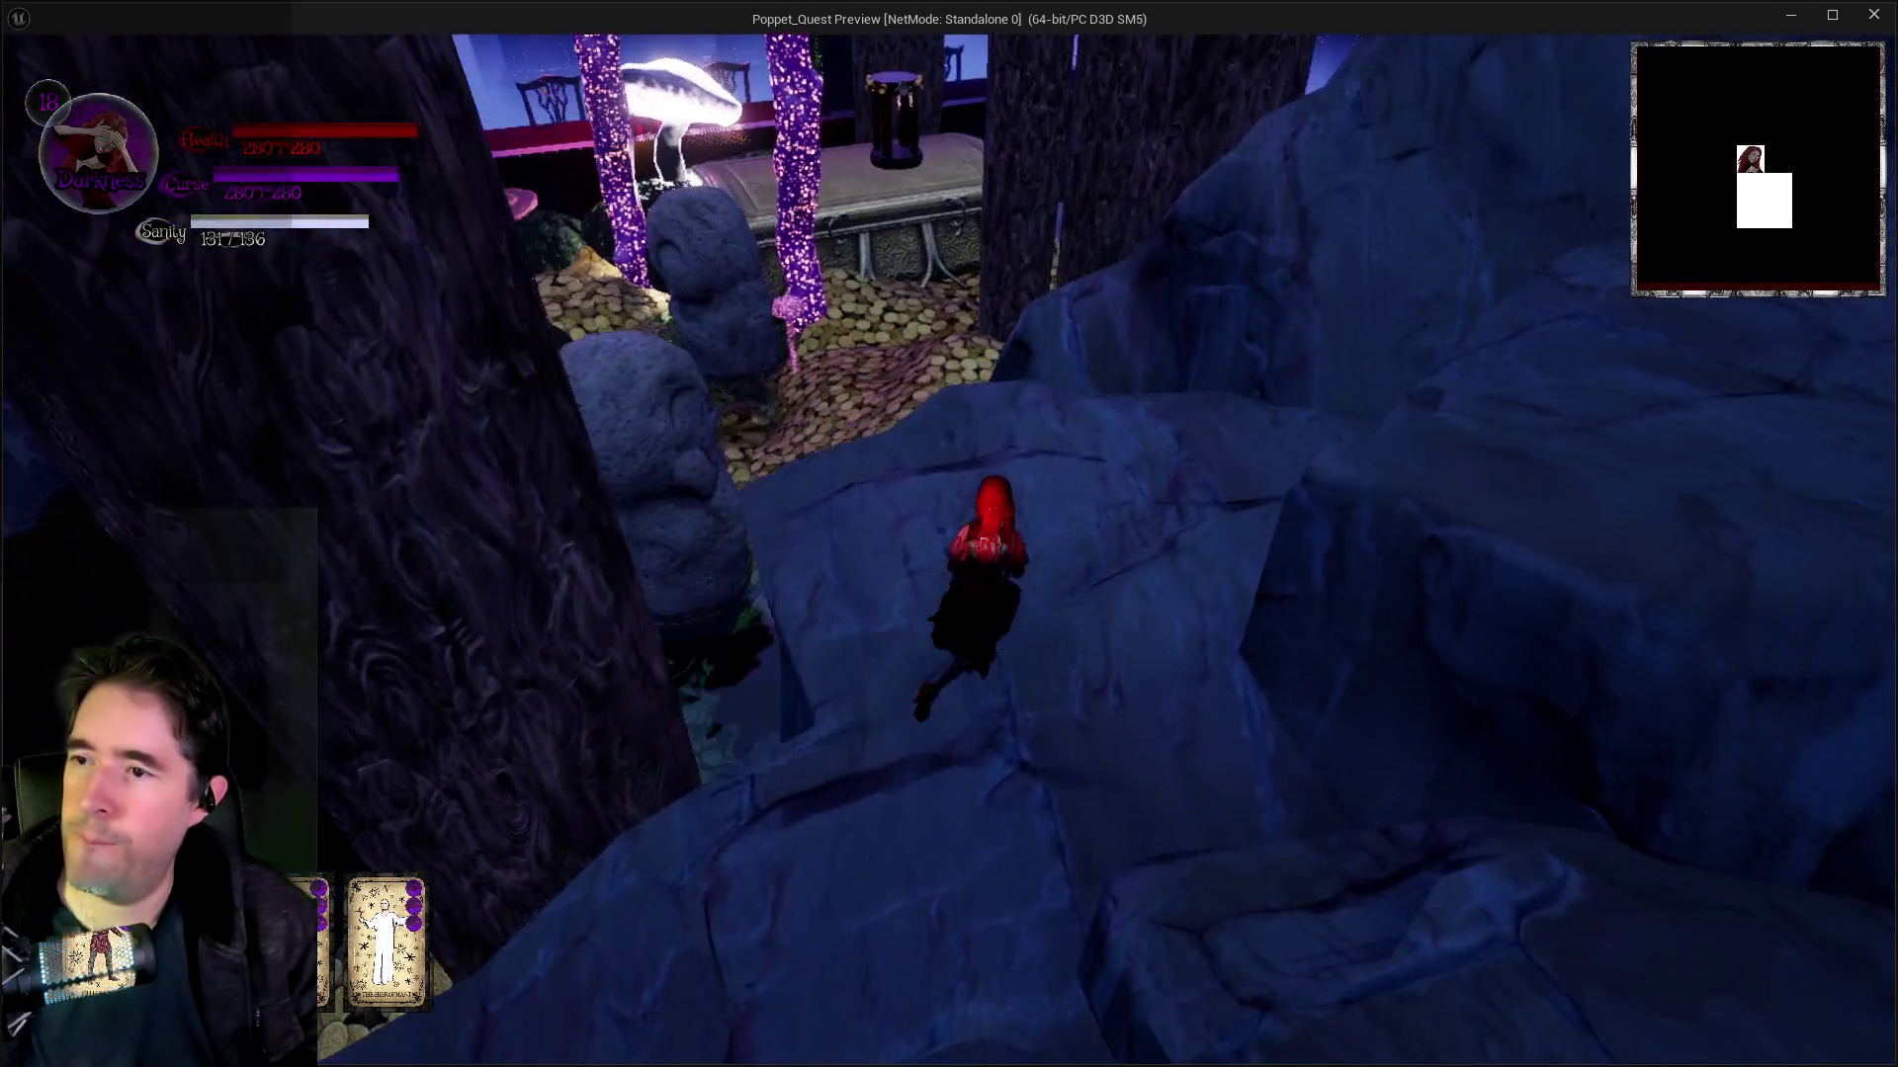
key(w)
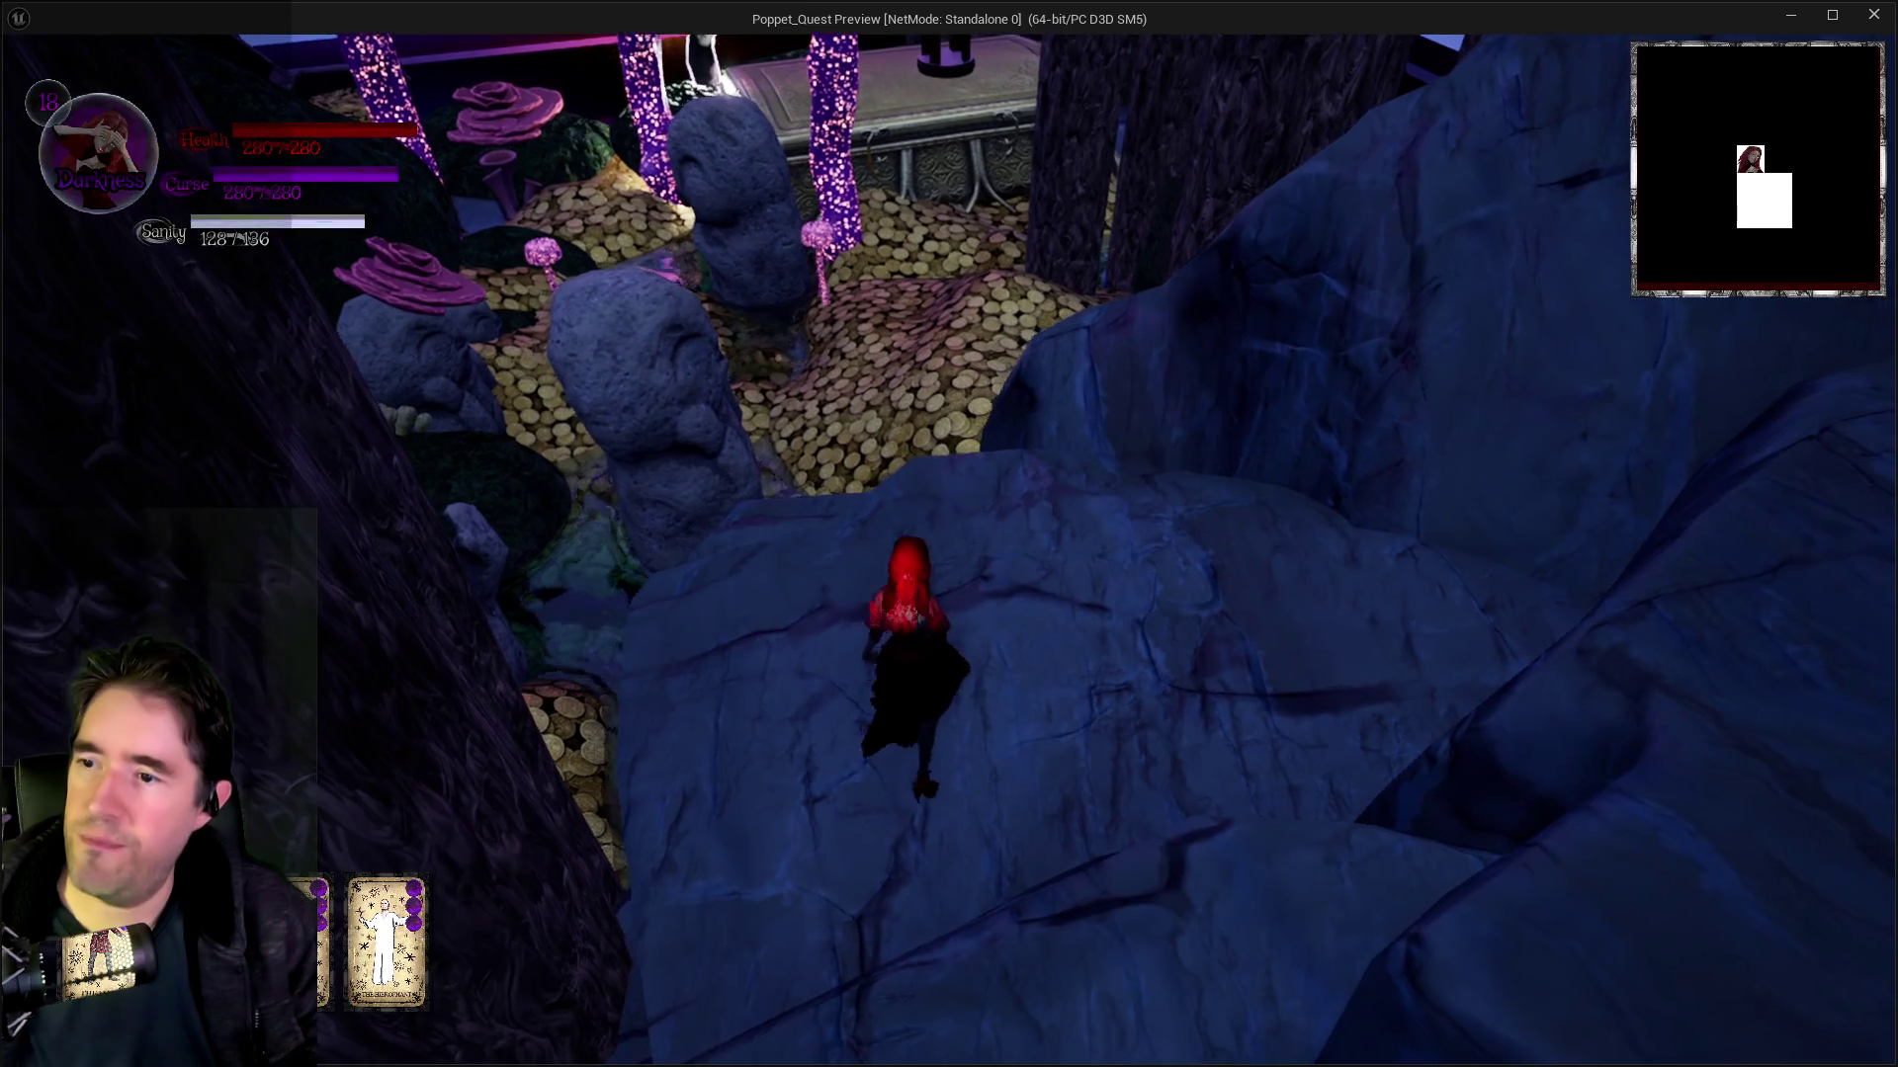
key(w)
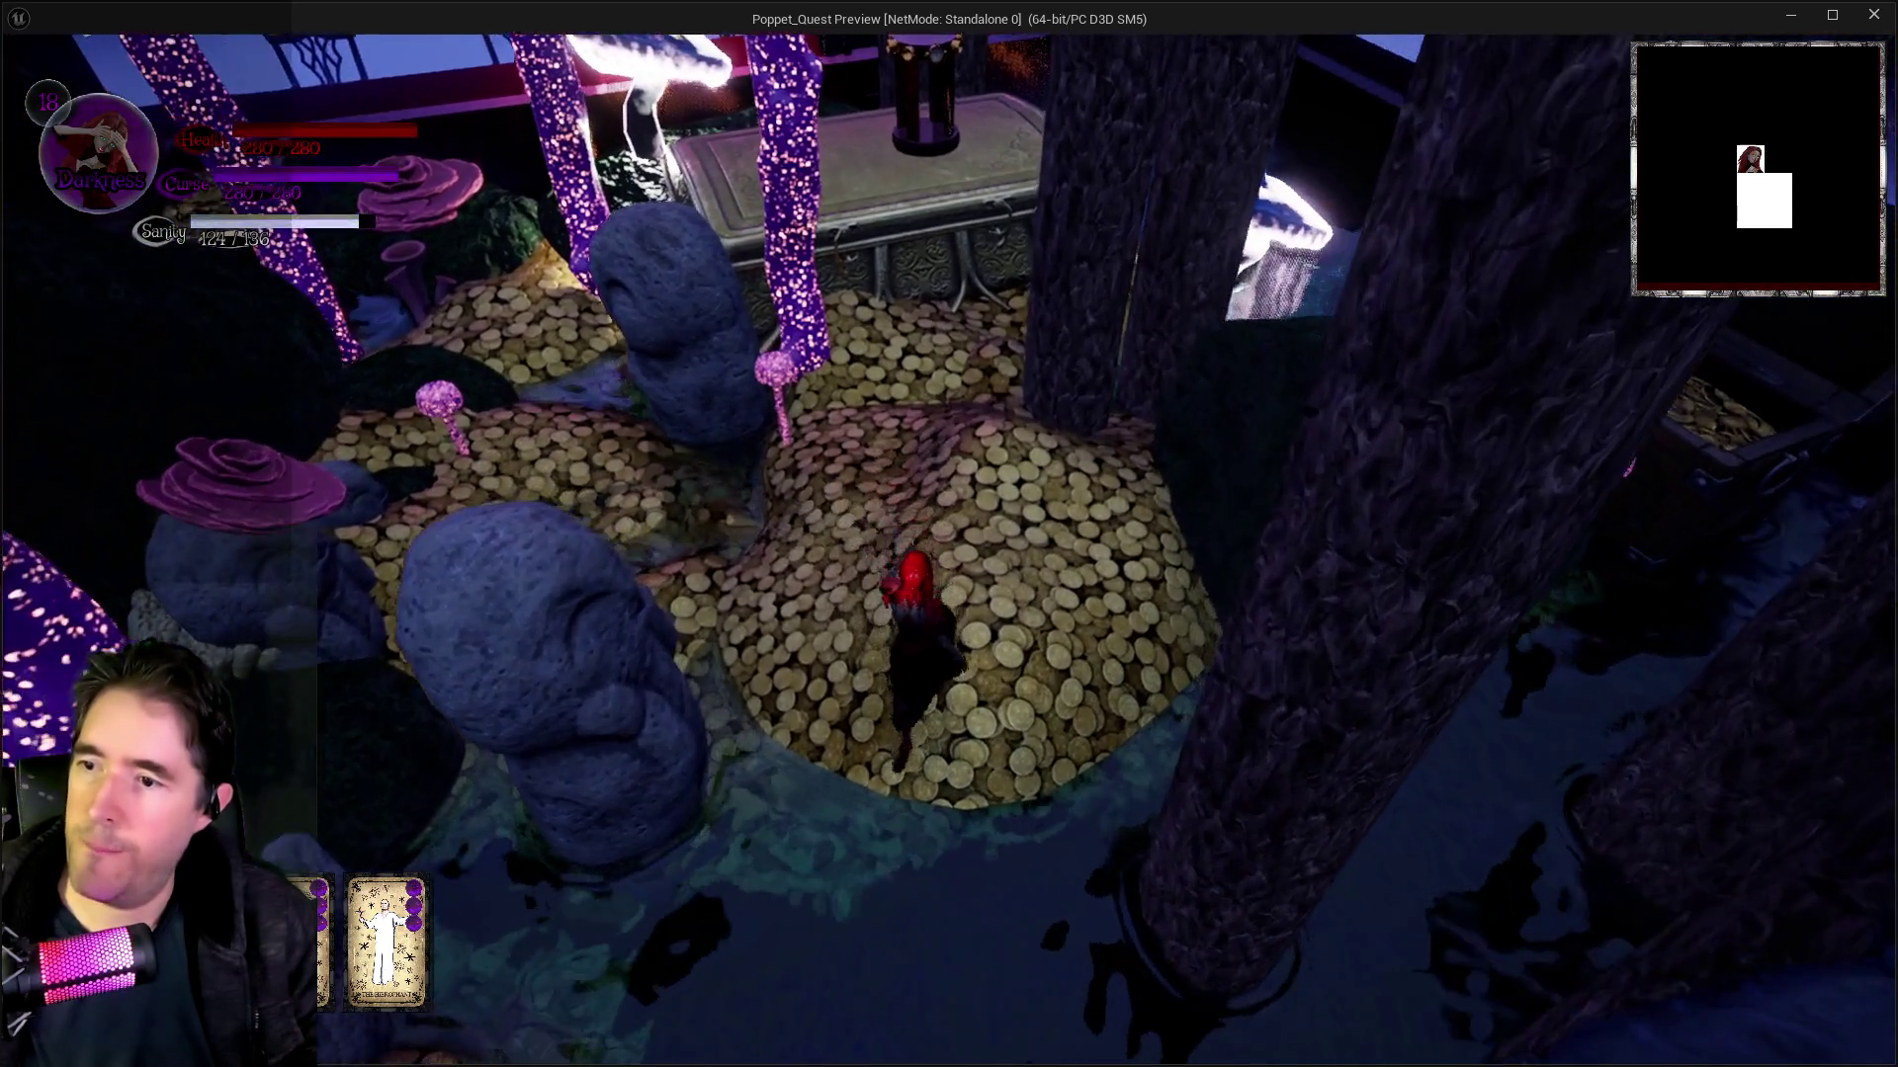
key(w)
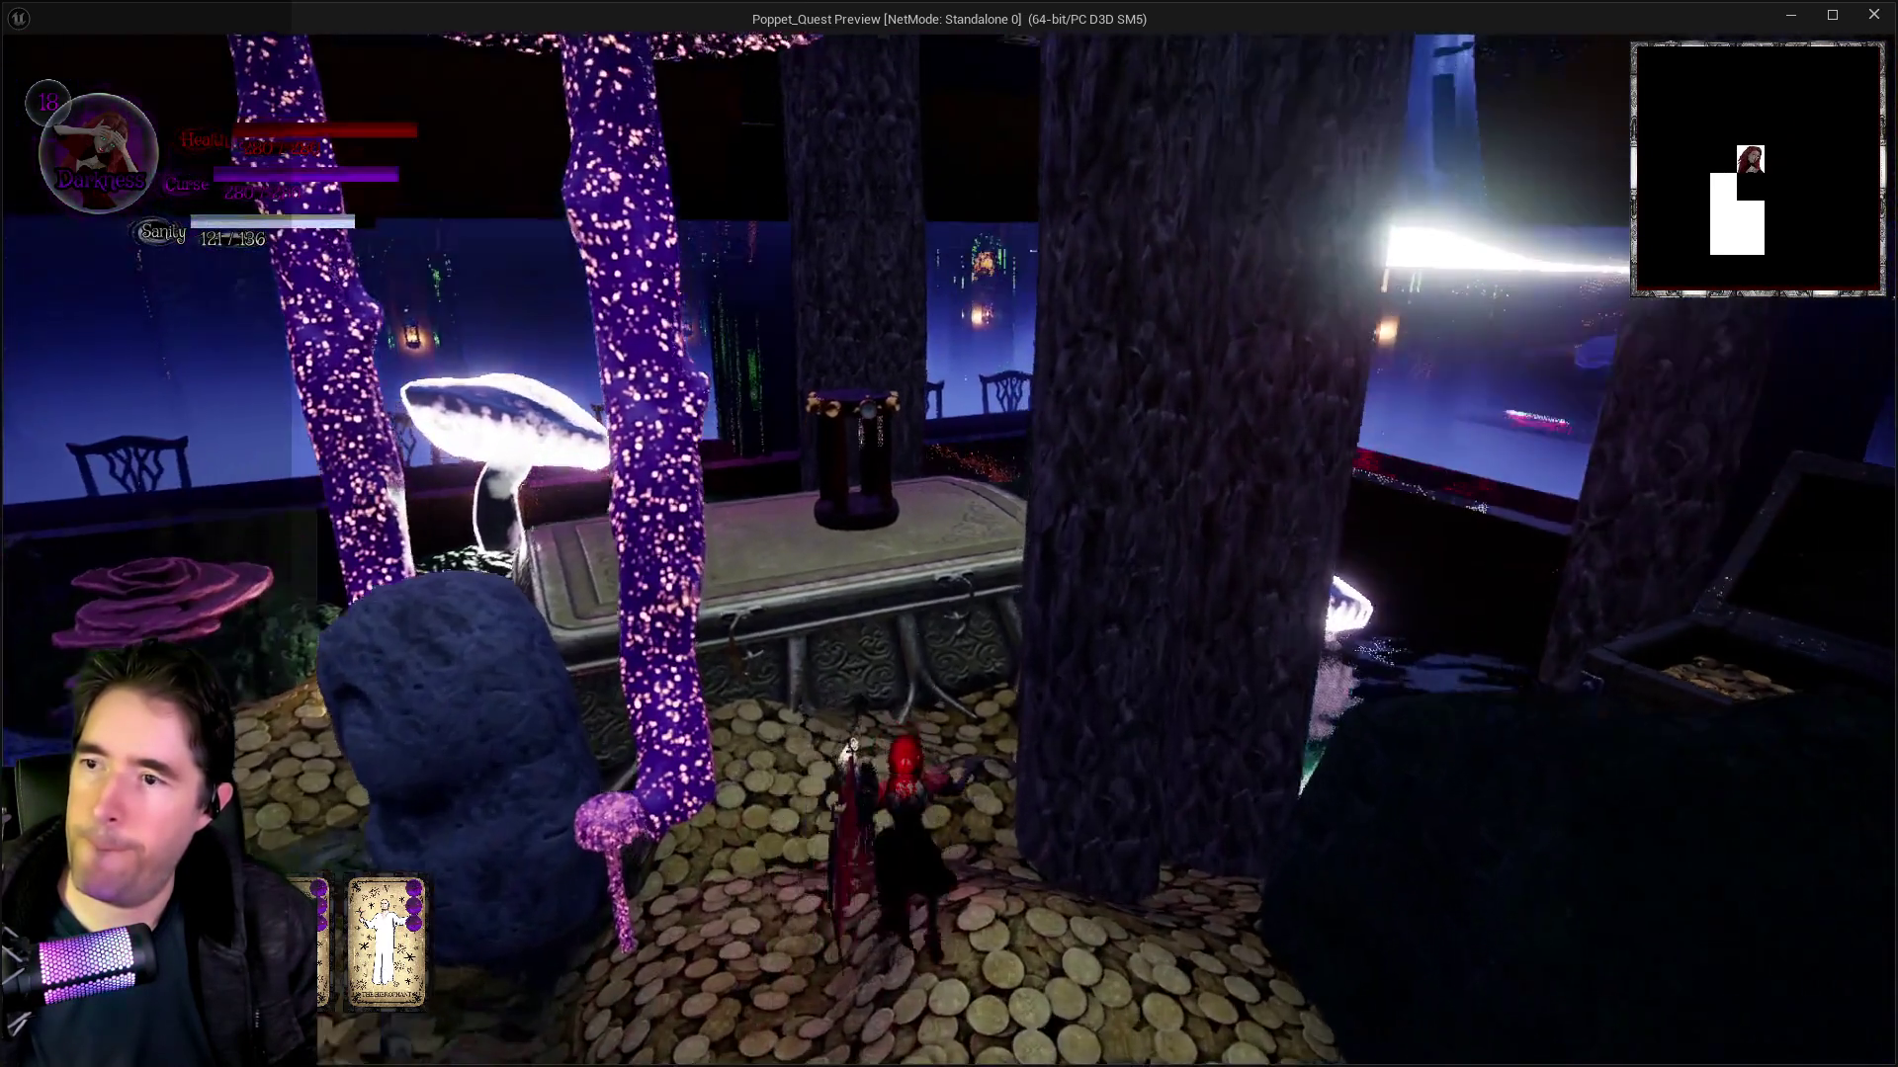
Step: Climb onto the ornate table, run along its edge and glide back onto the coins
key(w)
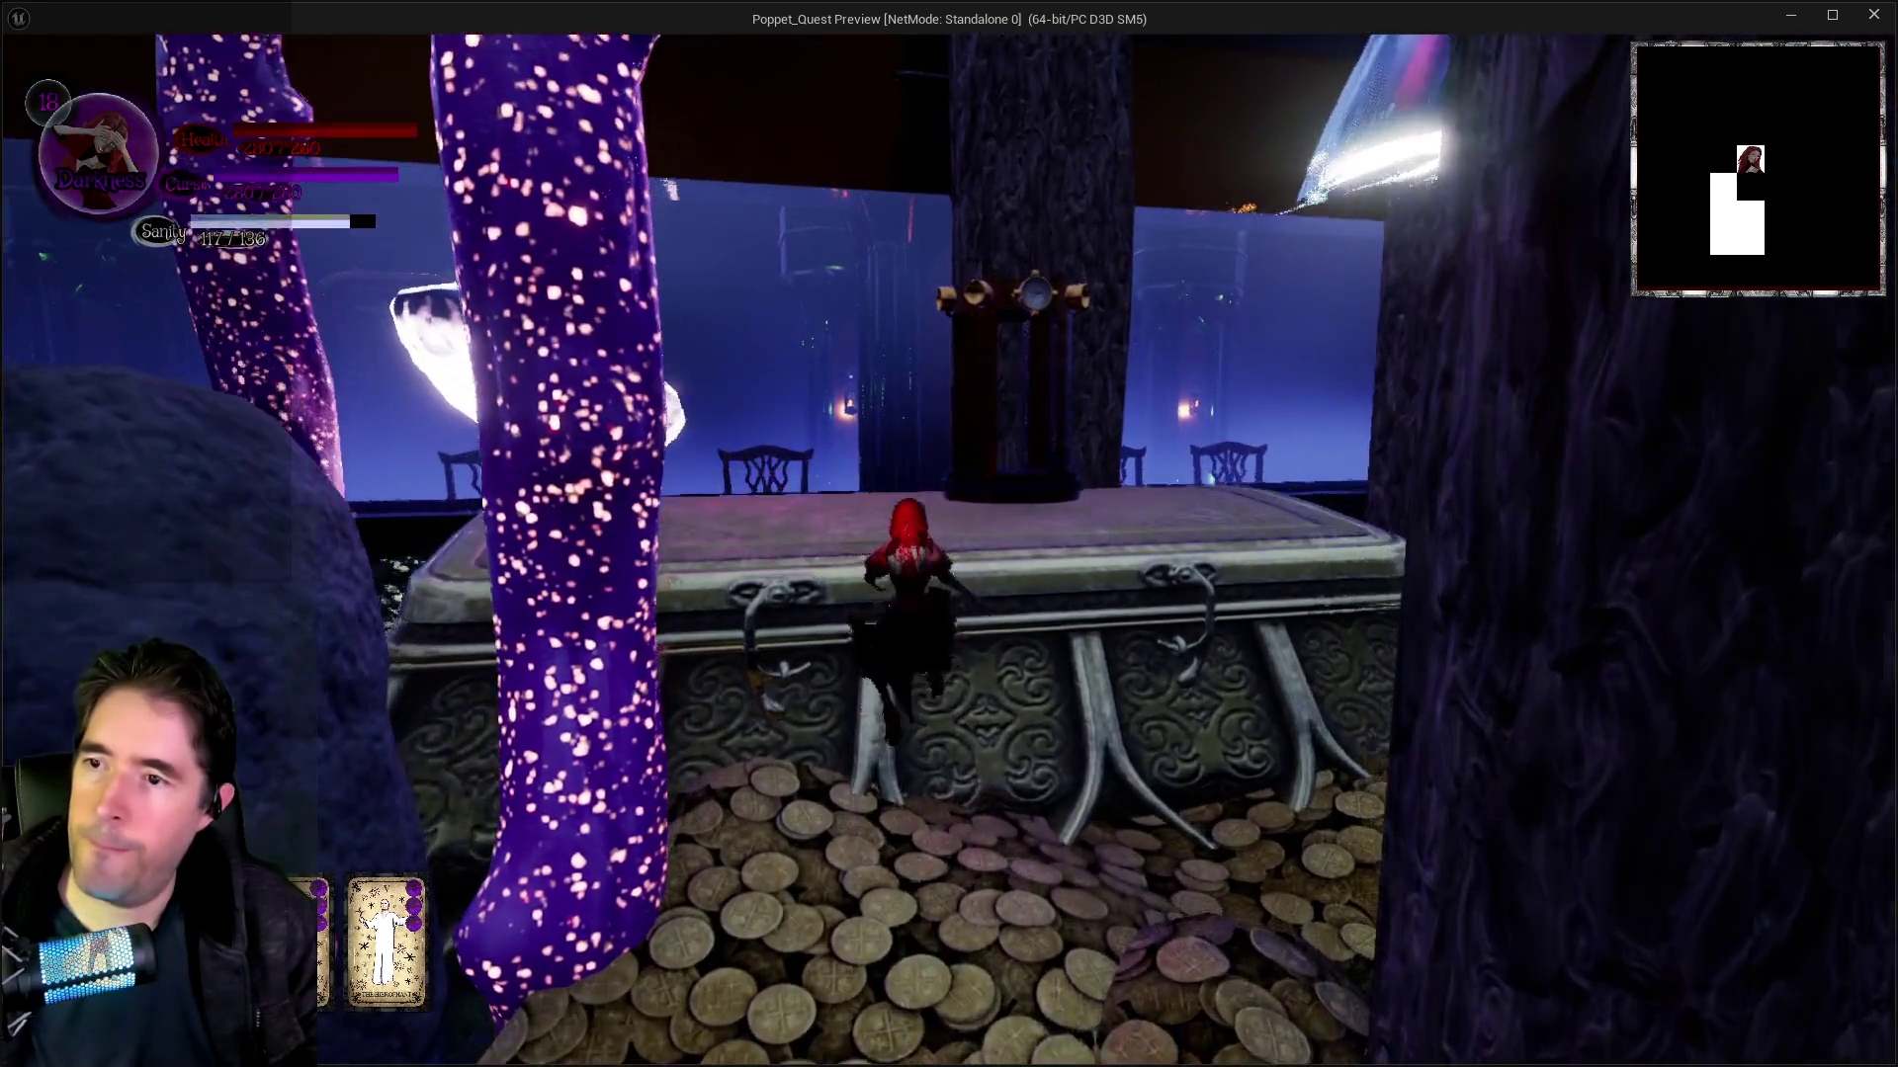
key(space)
key(space)
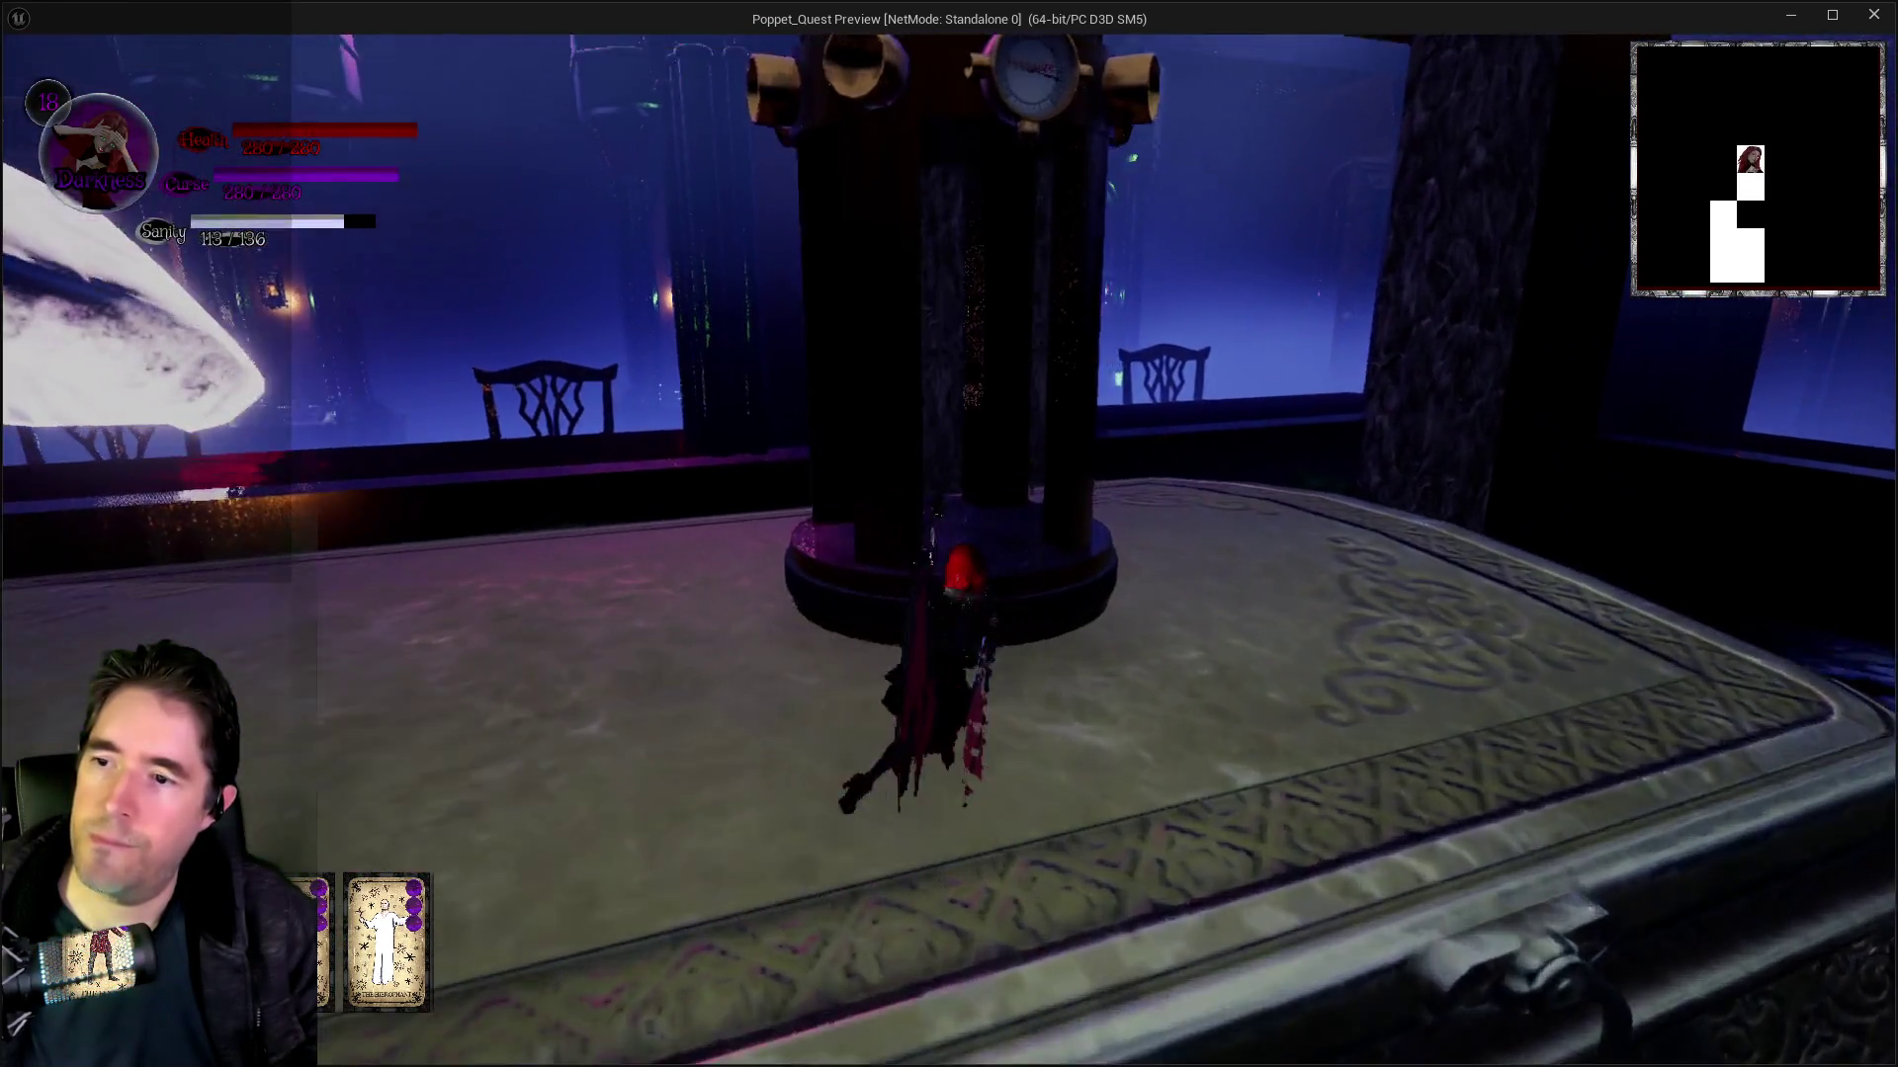
key(w)
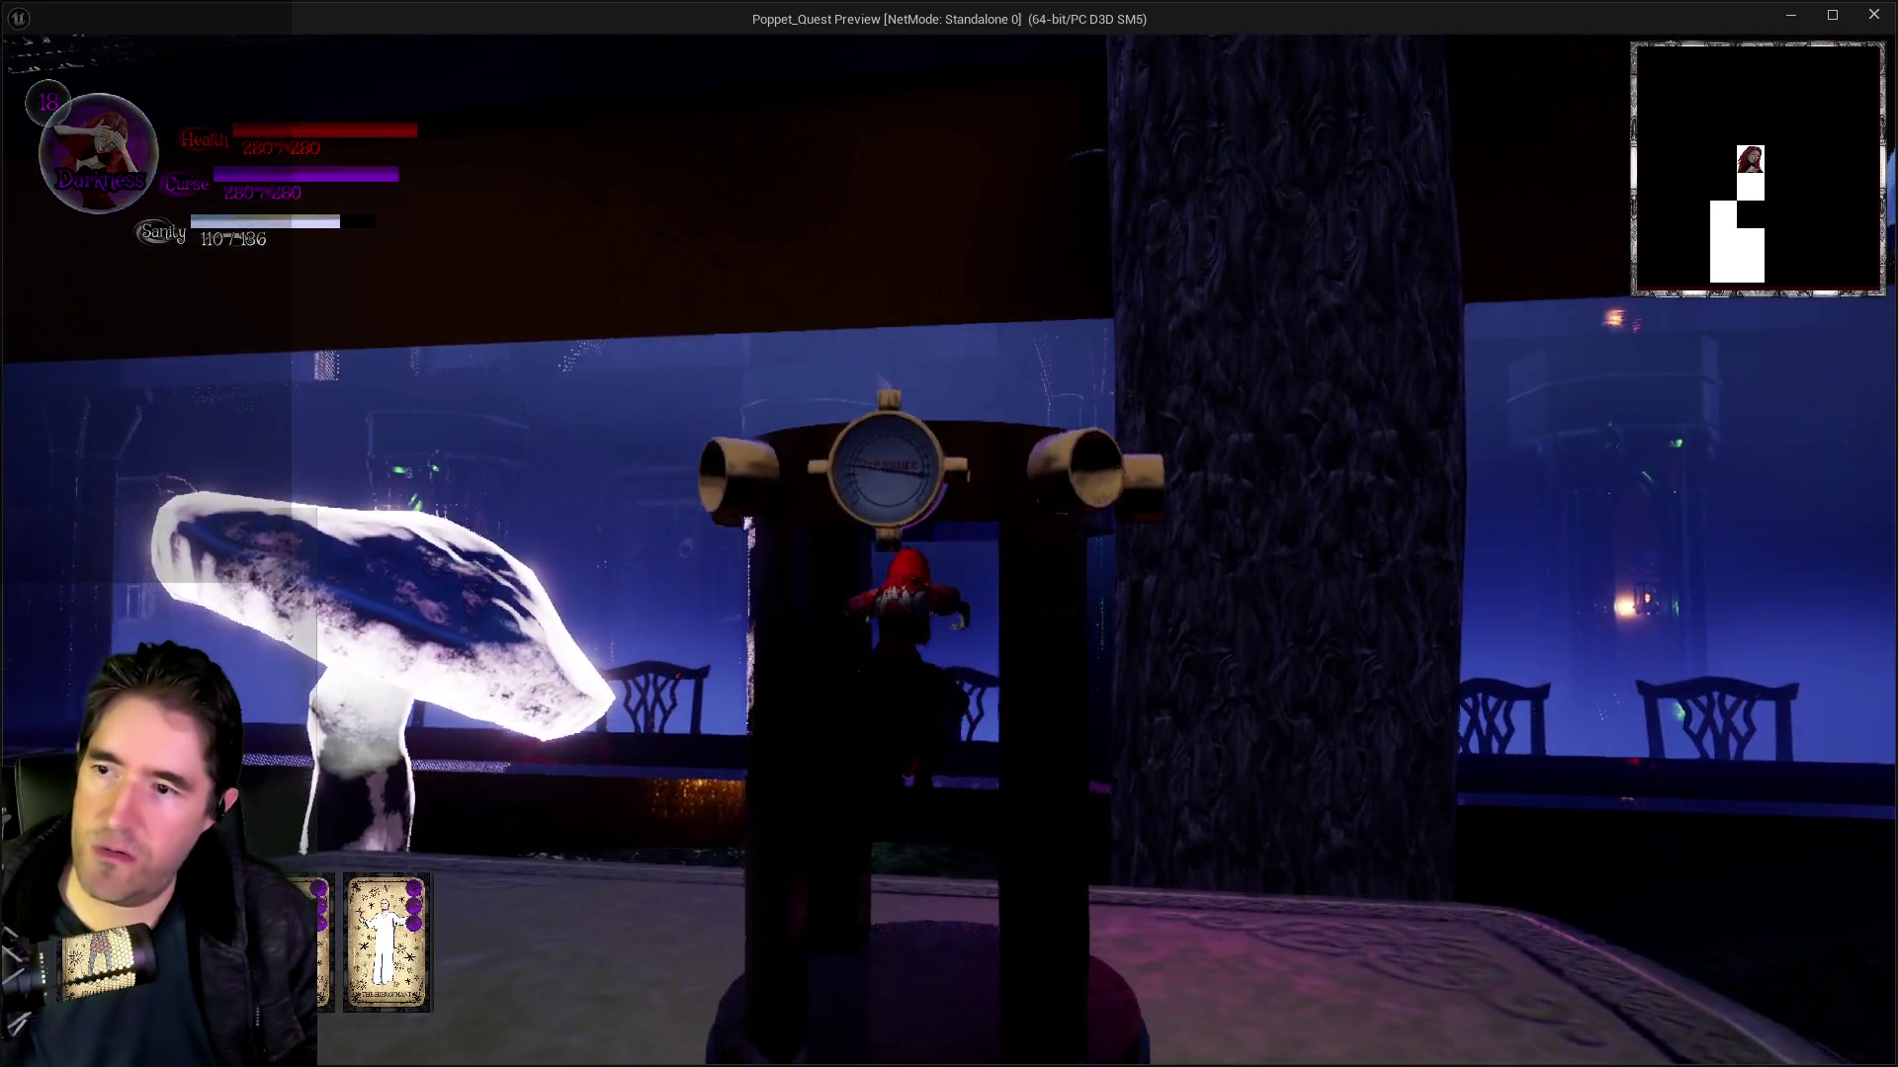
key(w)
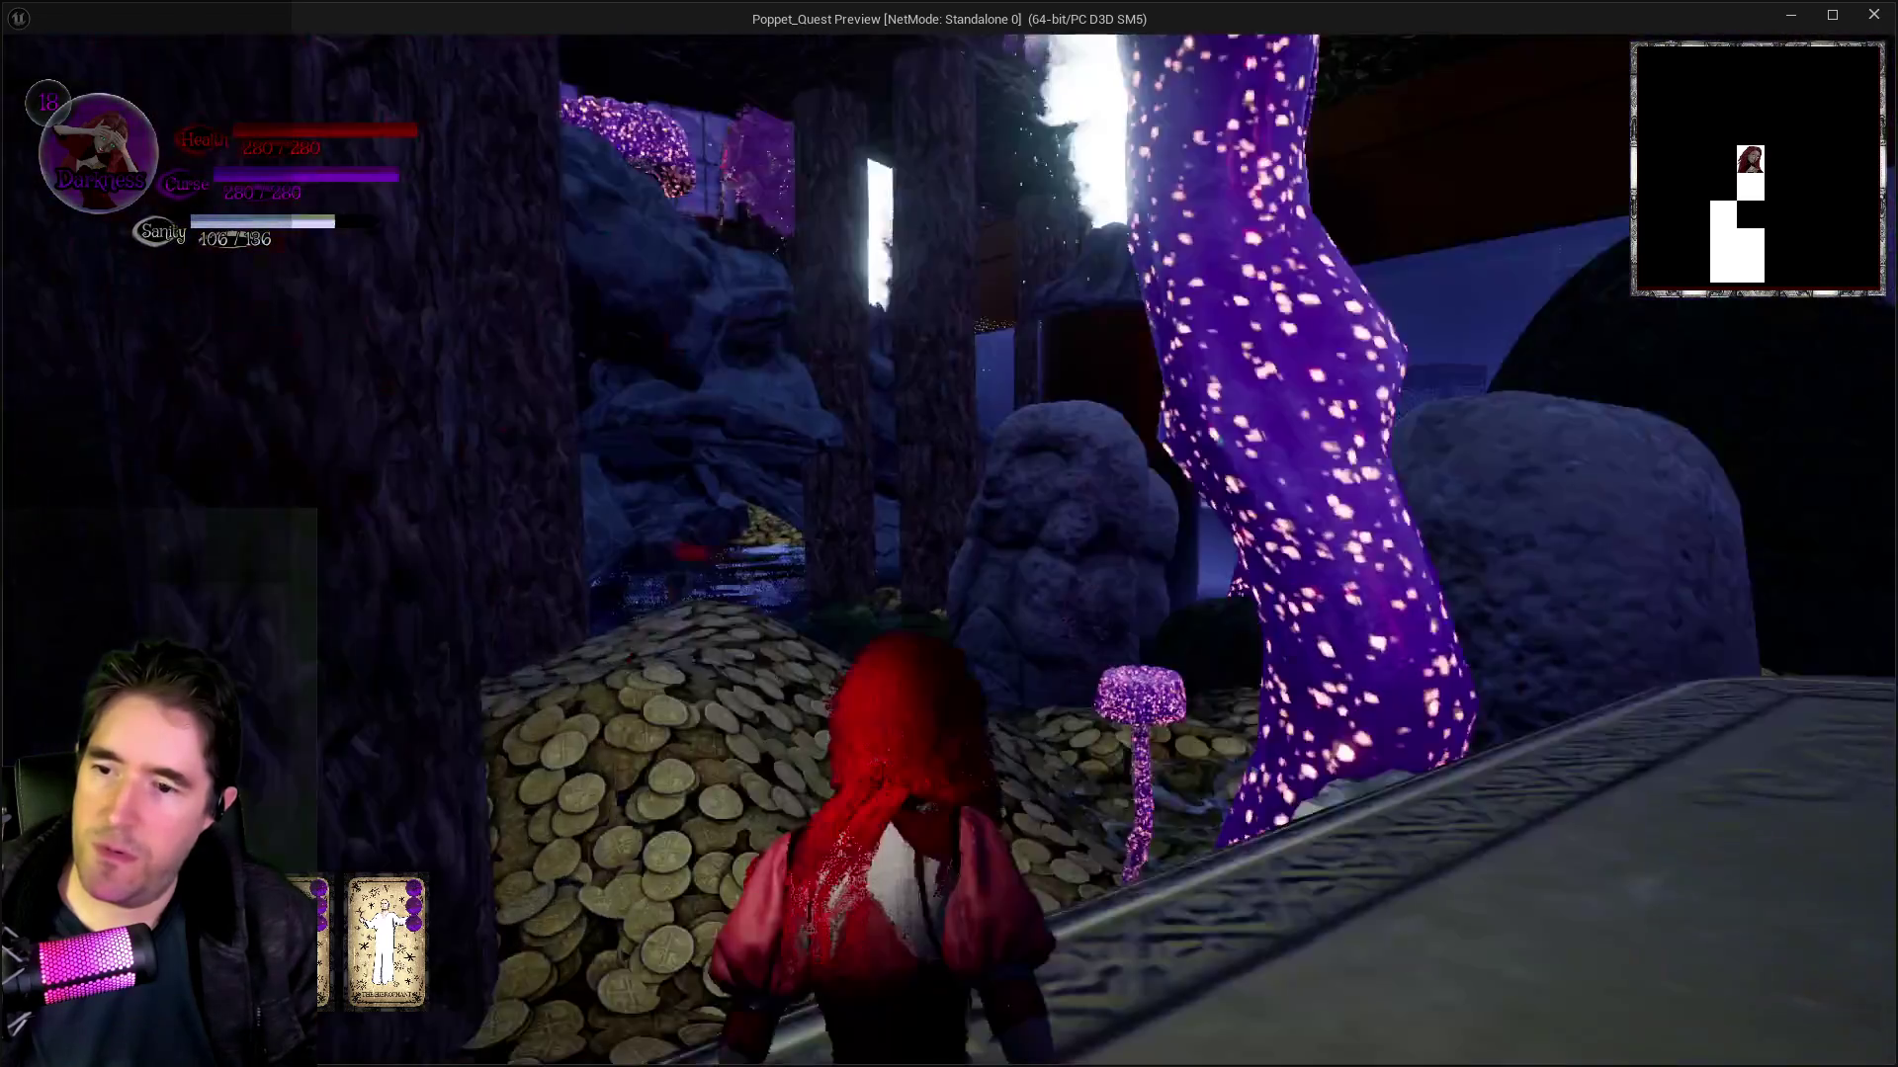
key(w)
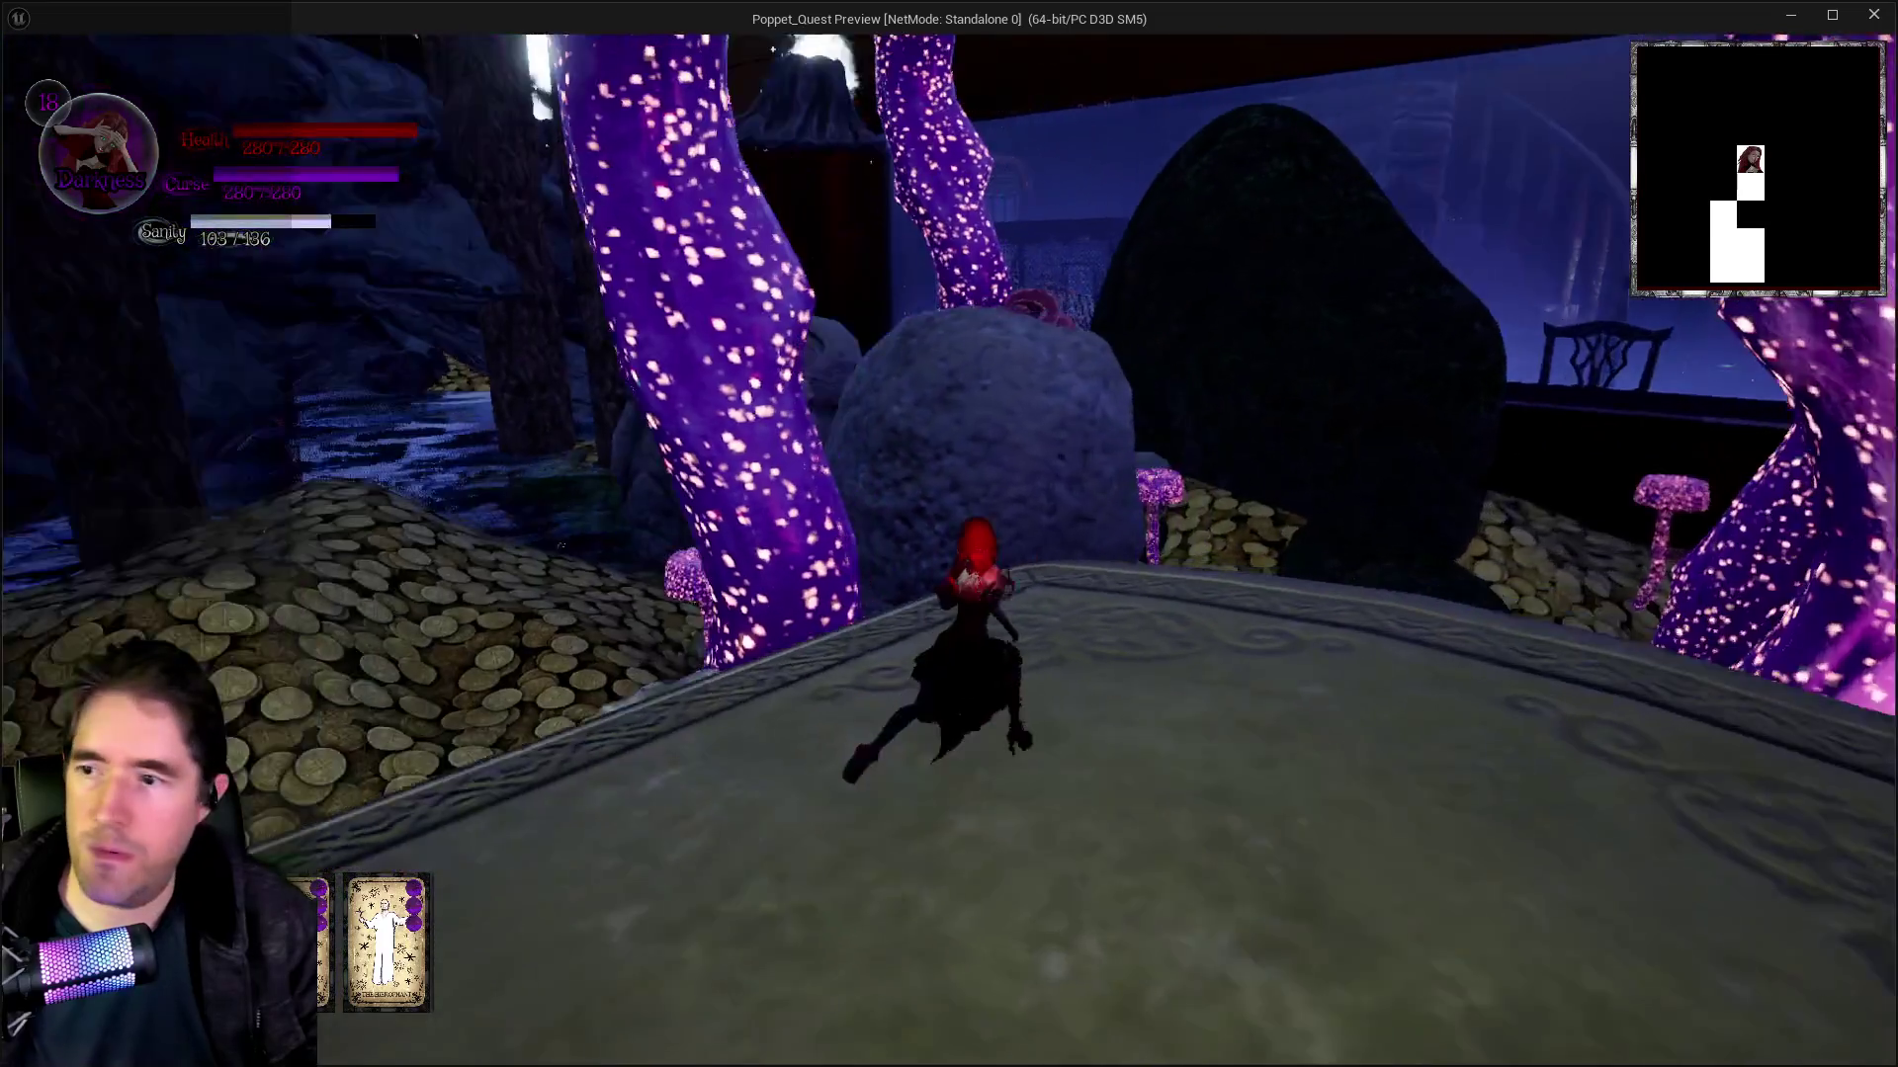
key(space)
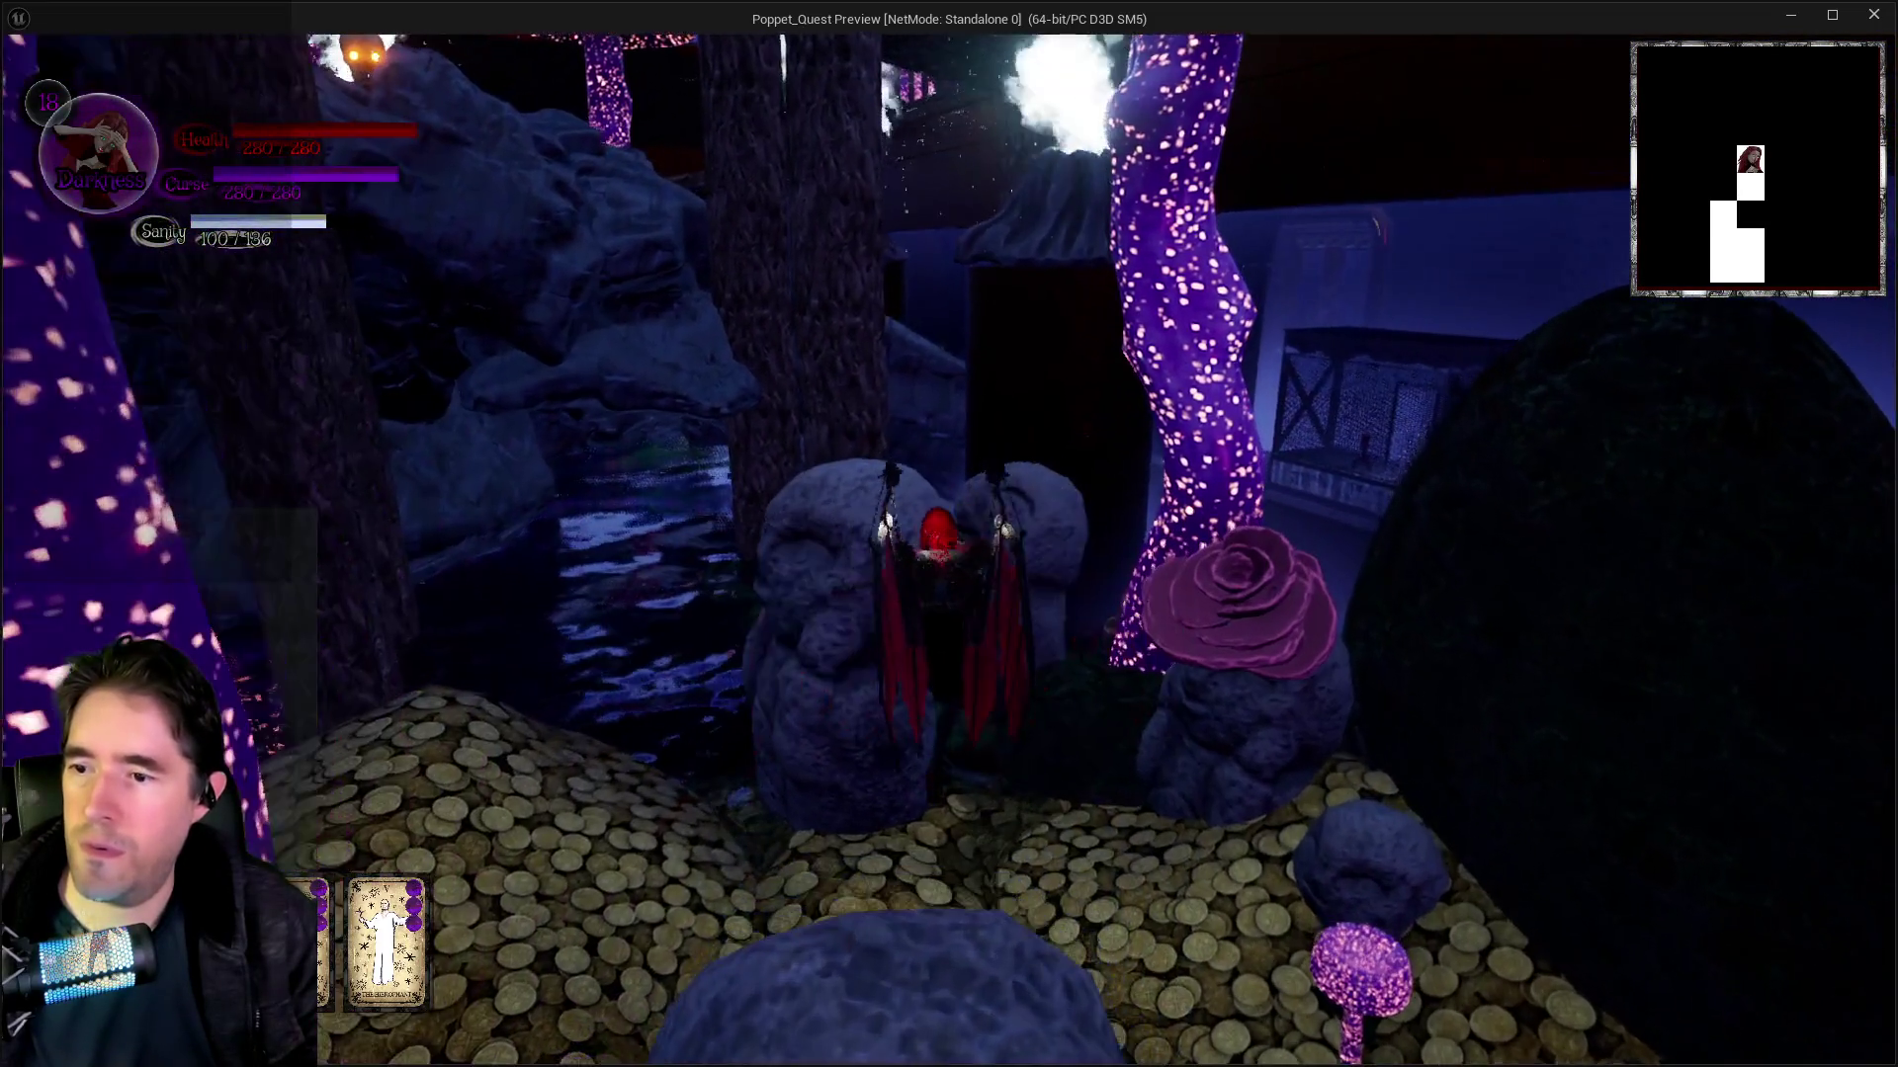
key(w)
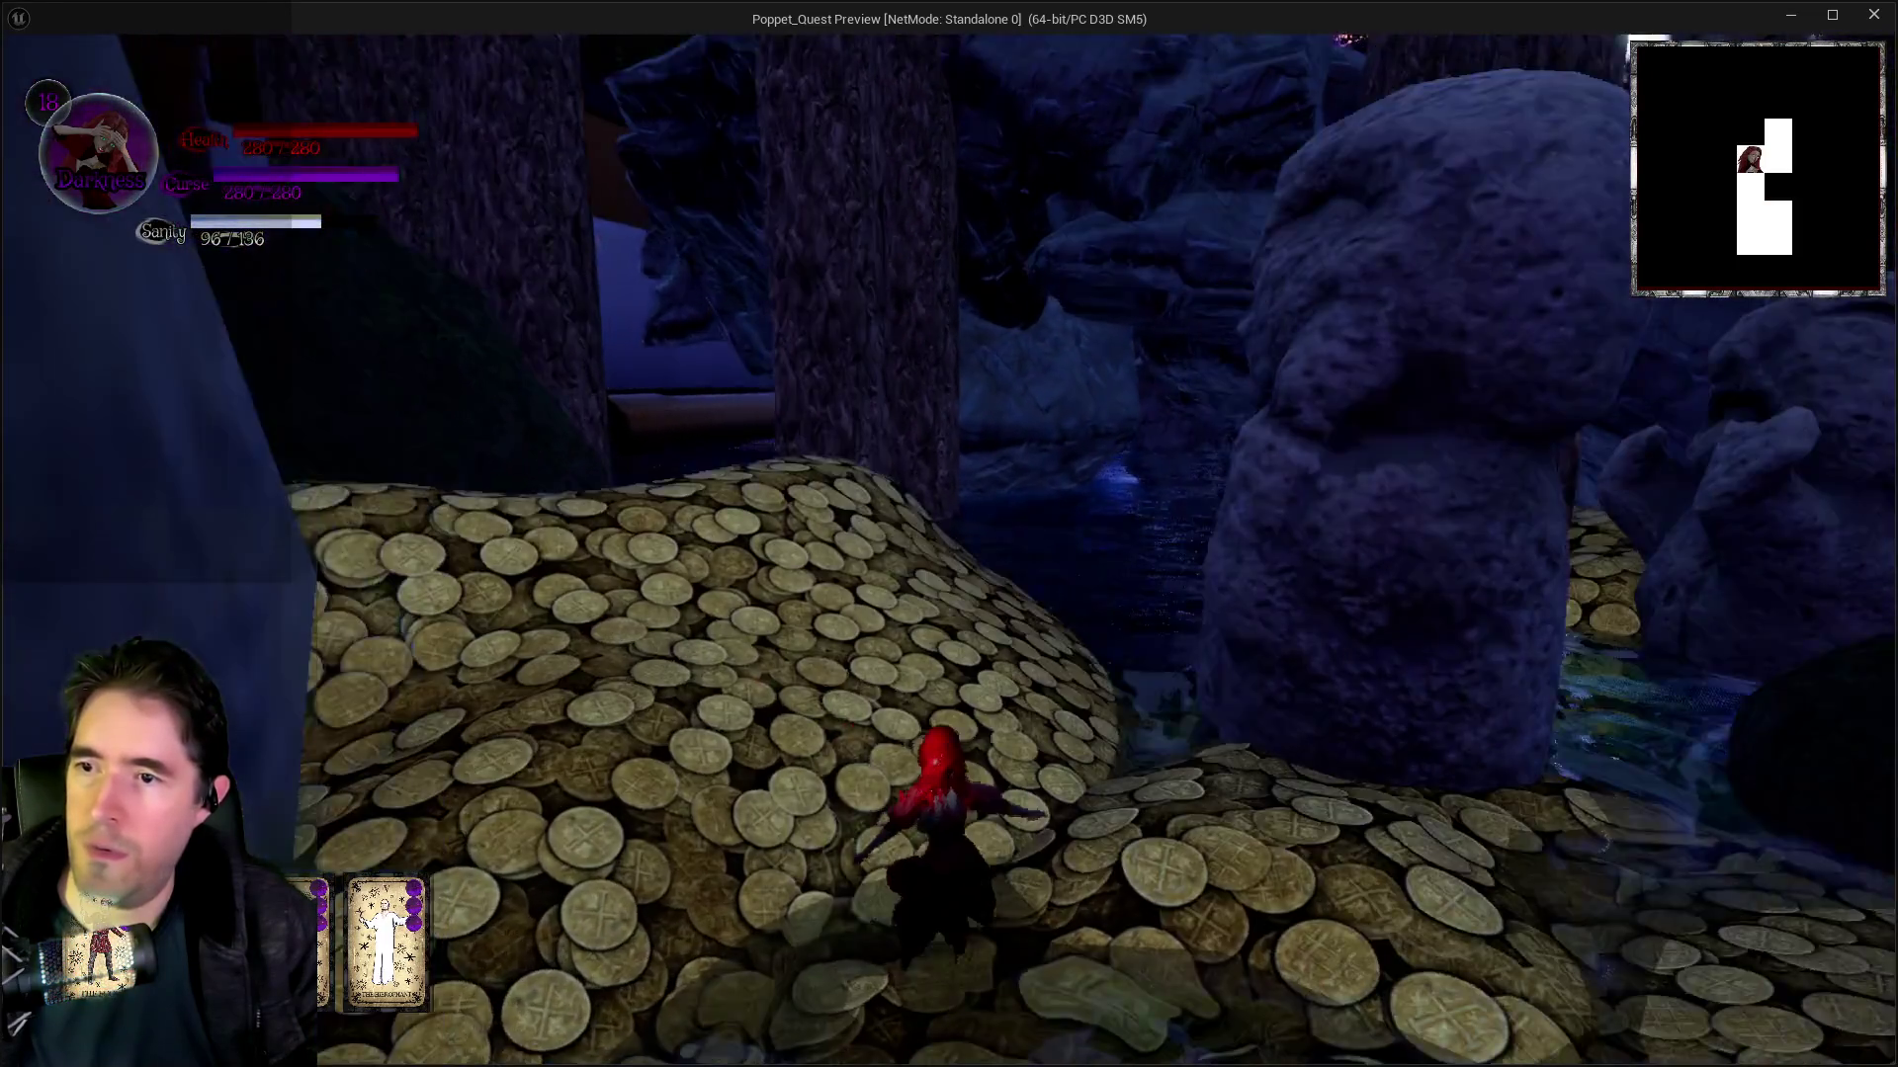
Step: Jump onto the stone statues, then end the preview and return to the Chapter_1 editor
key(w)
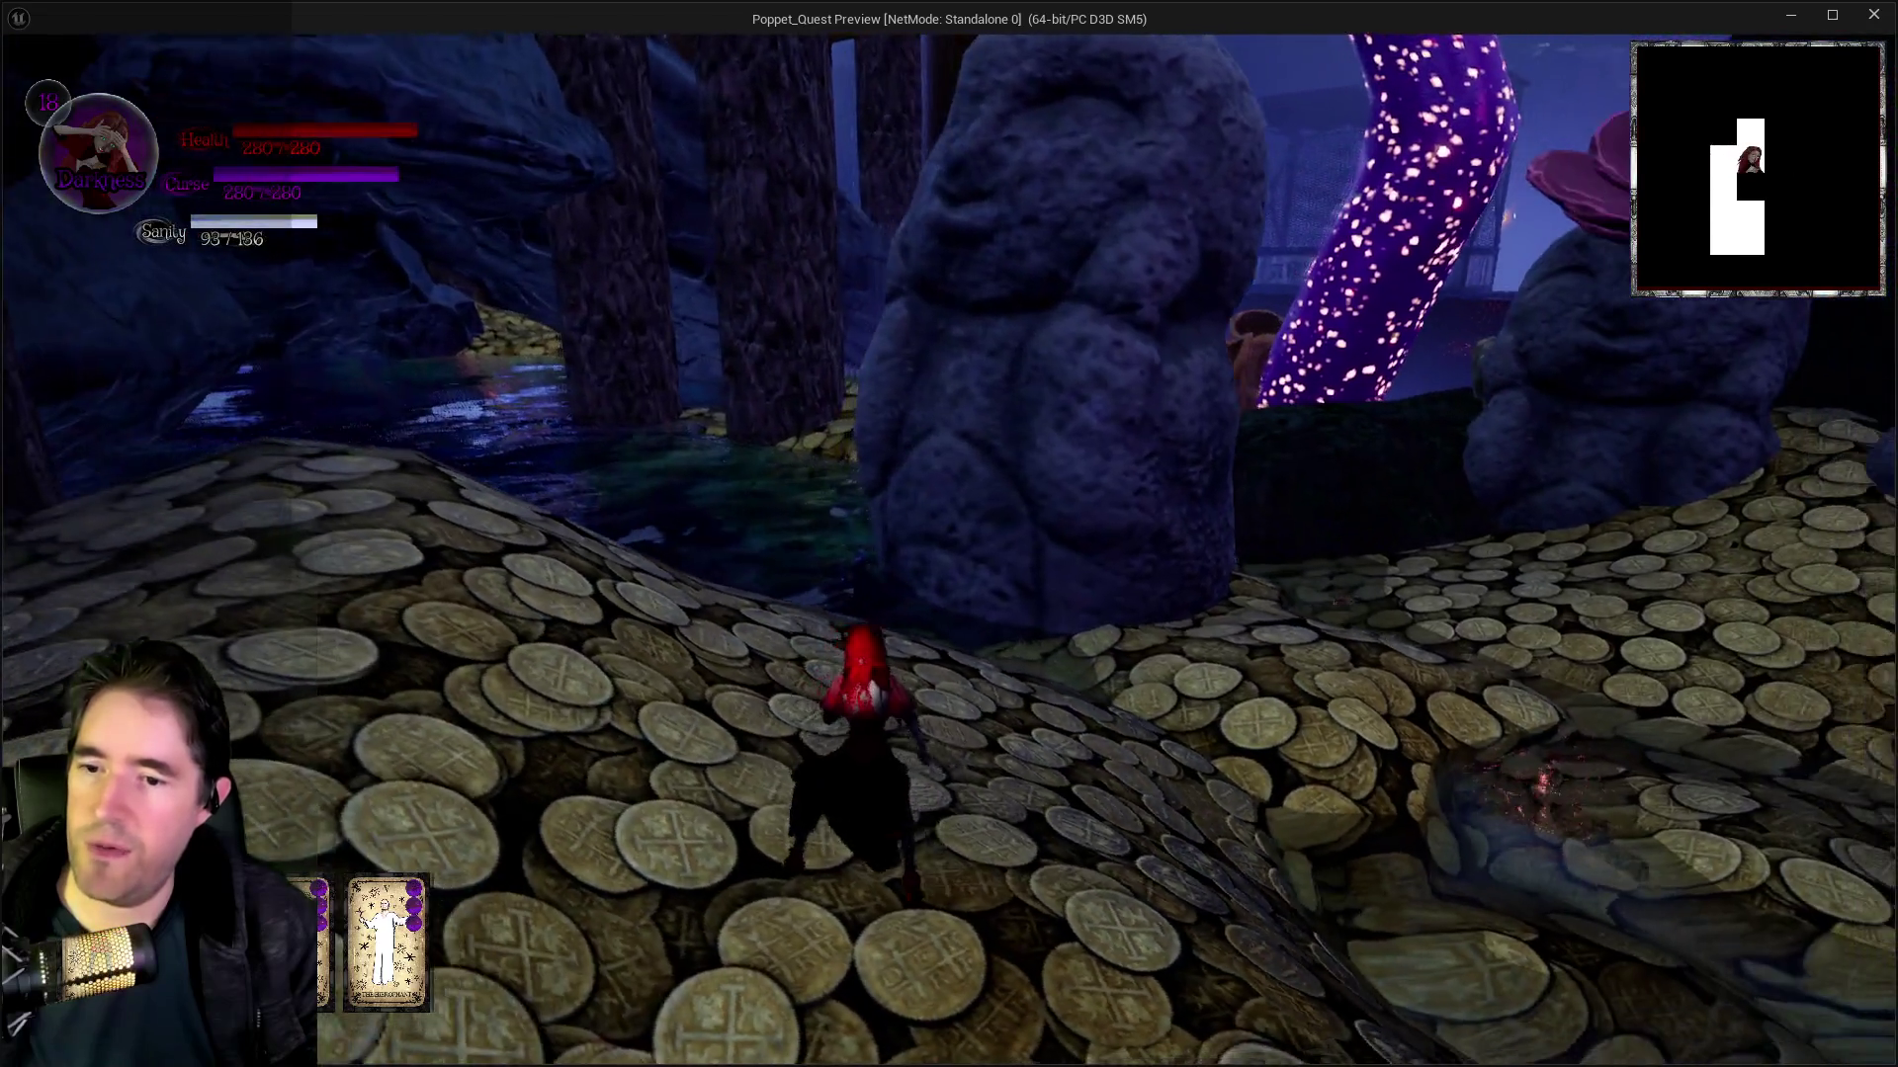
key(space)
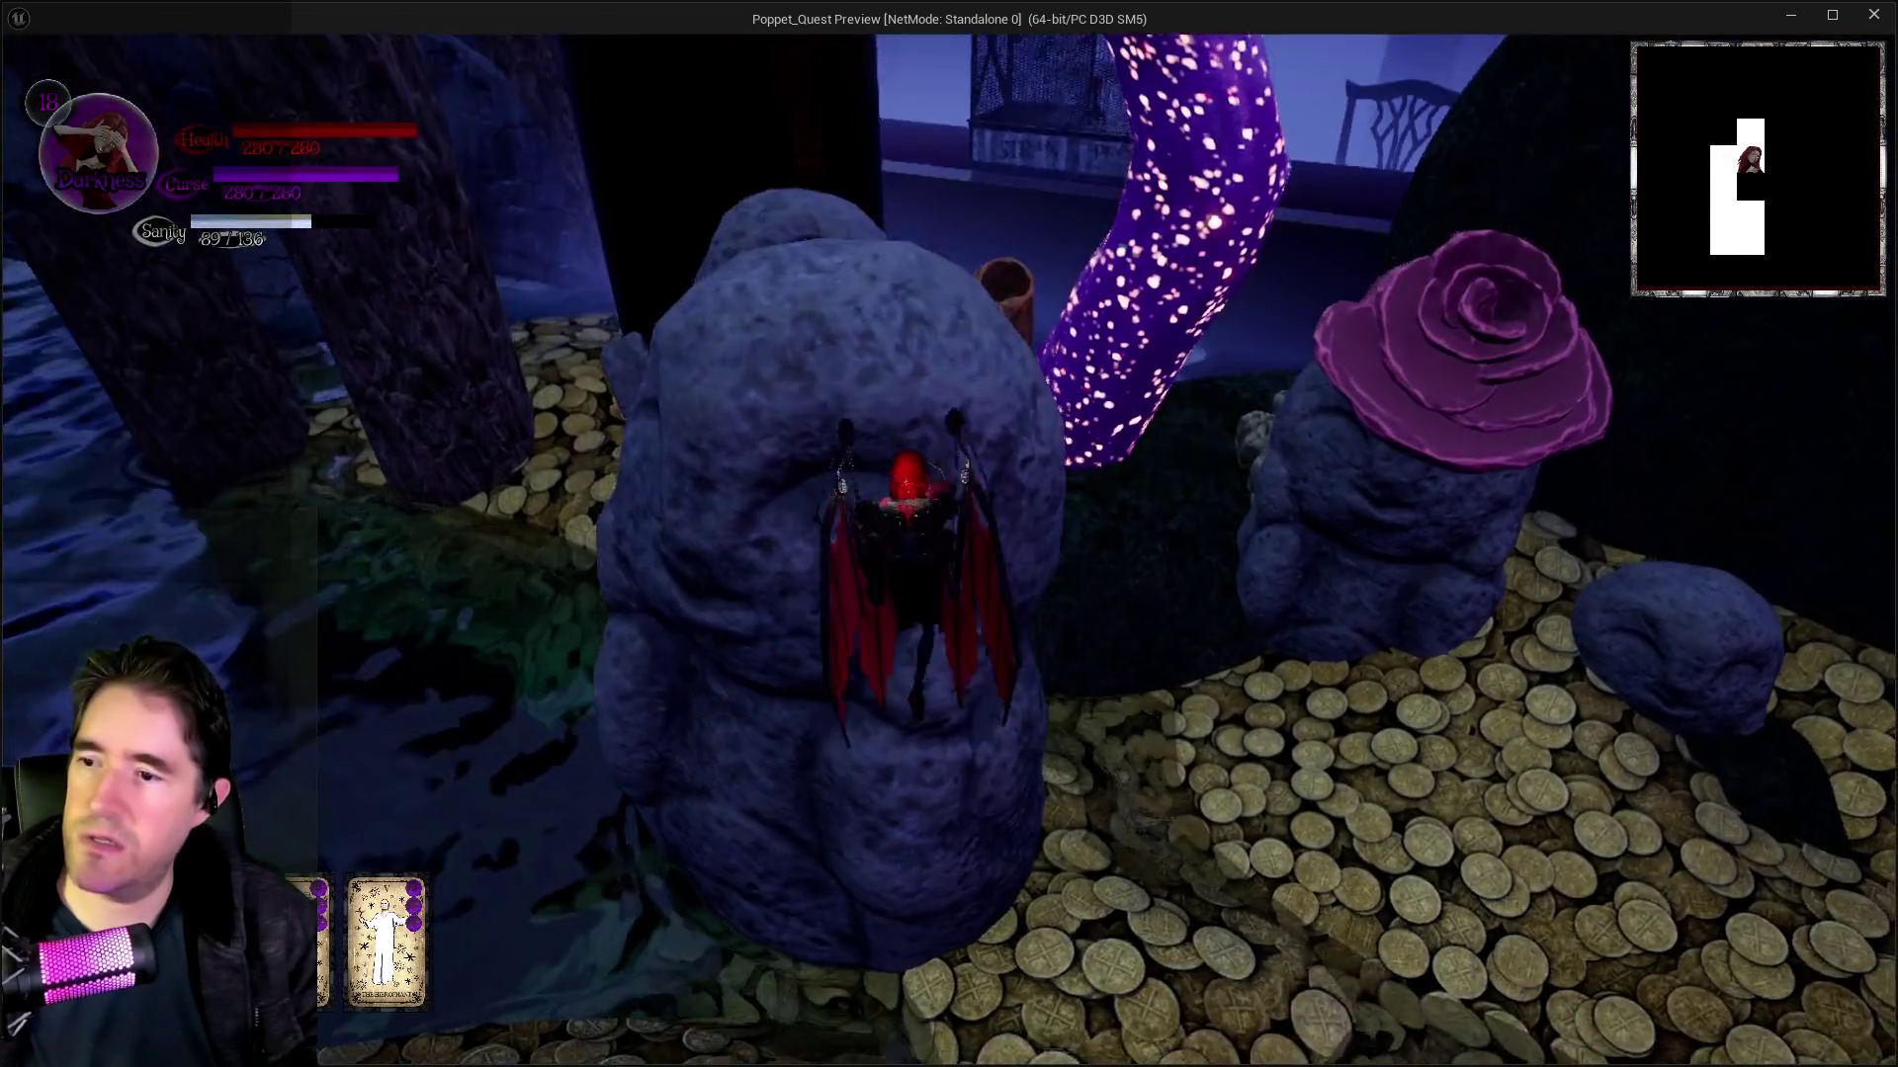
key(w)
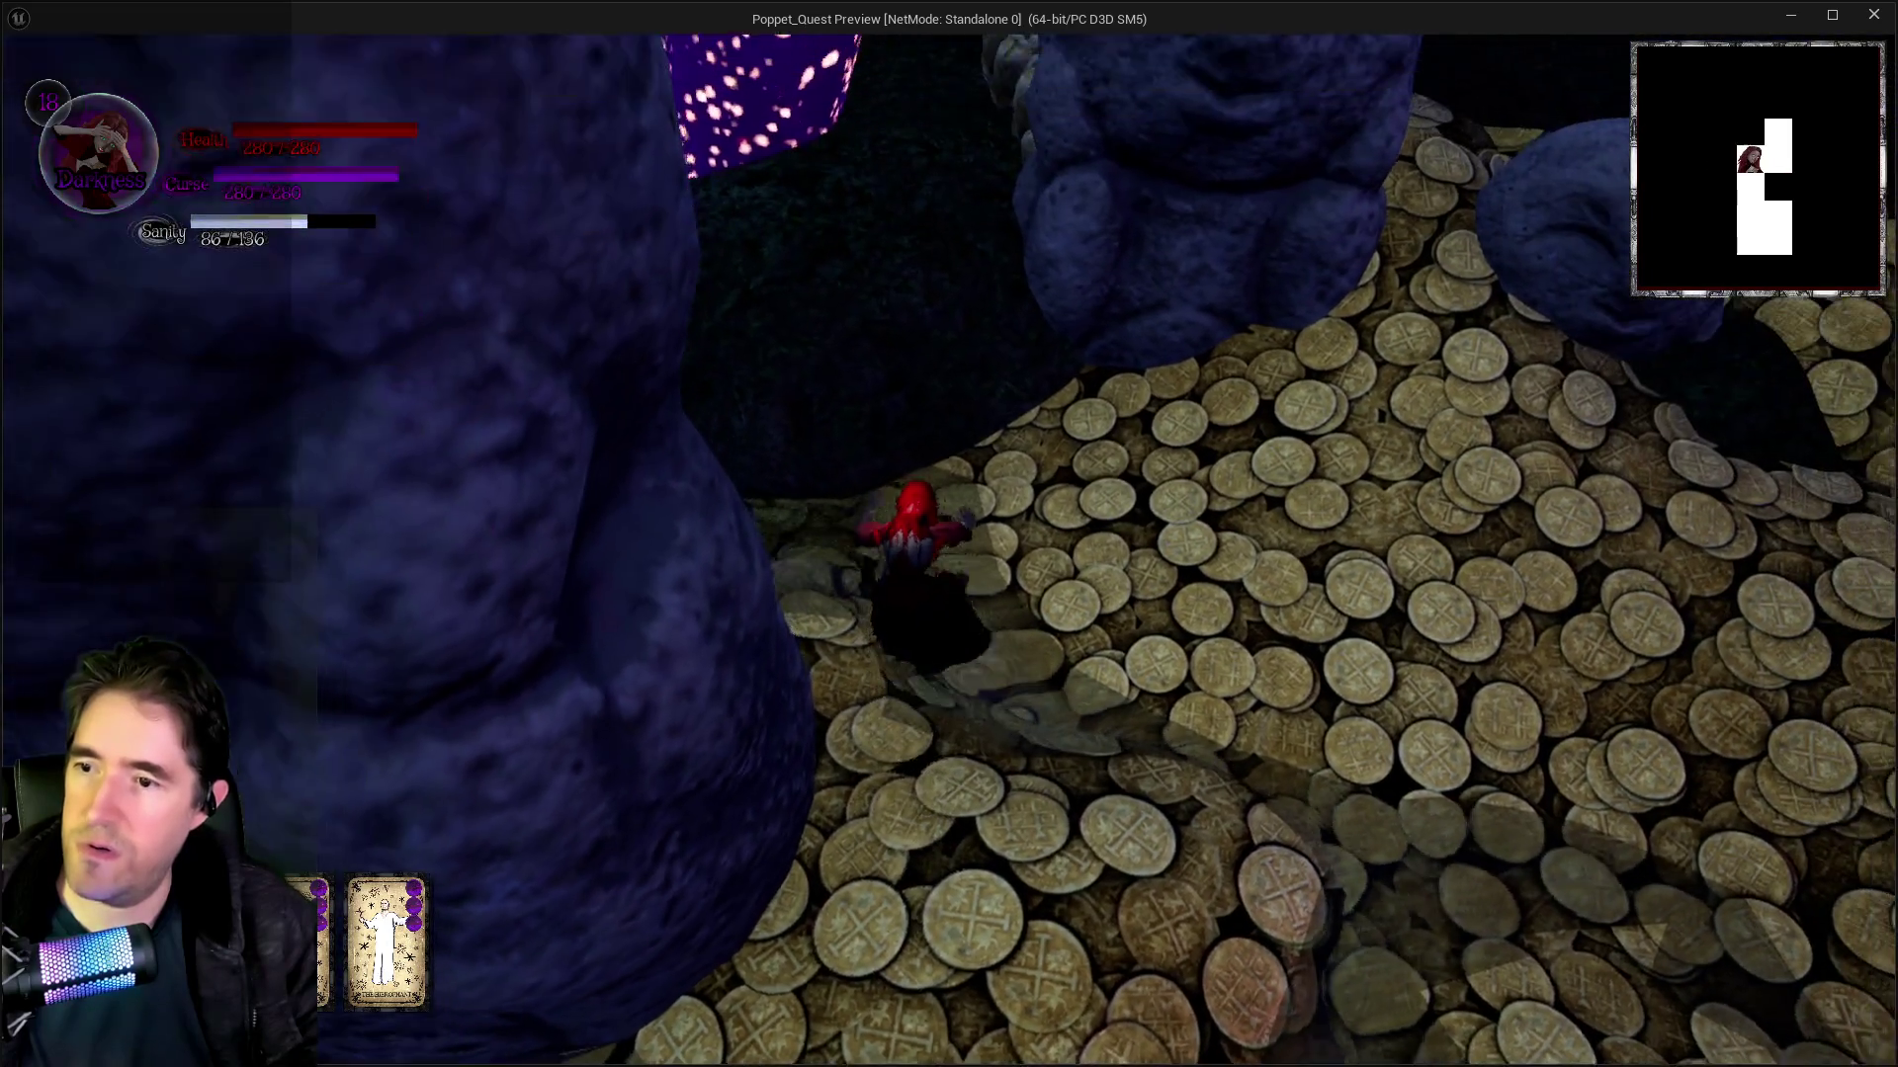
key(w)
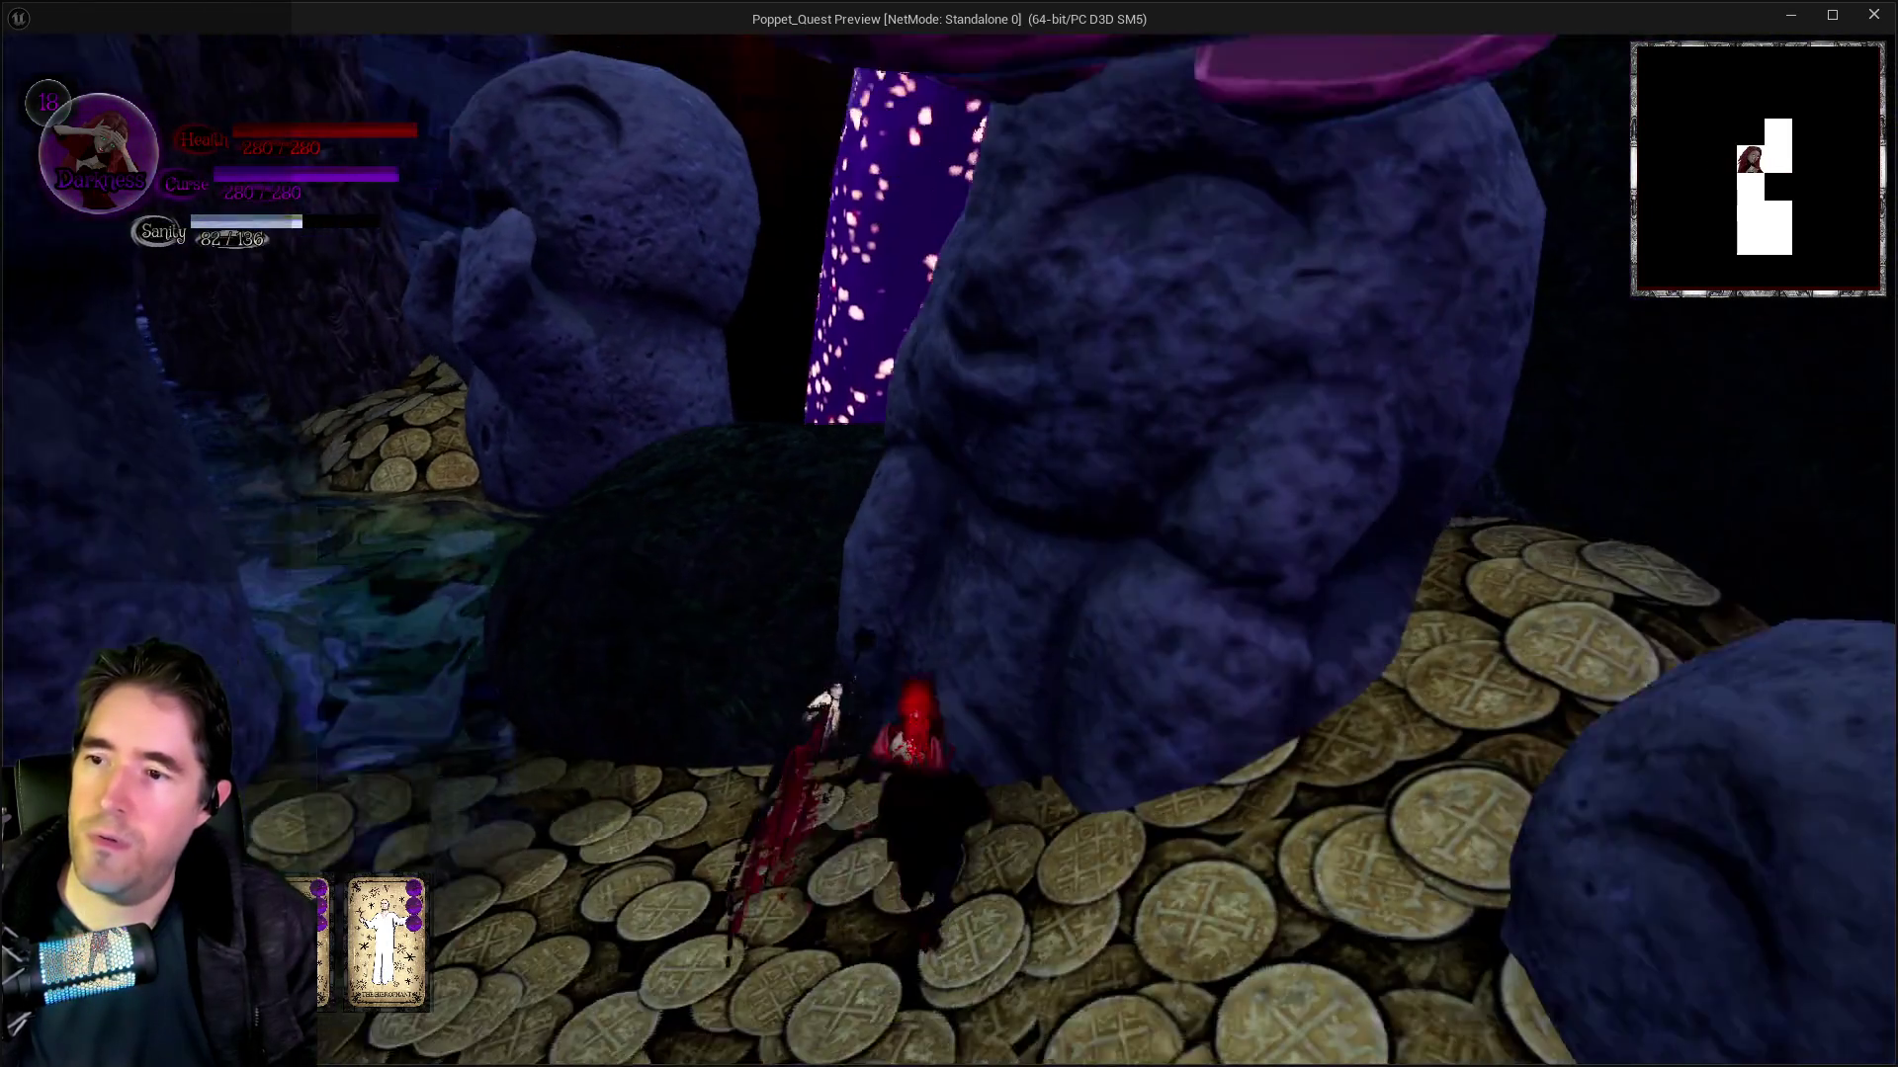
key(w)
key(space)
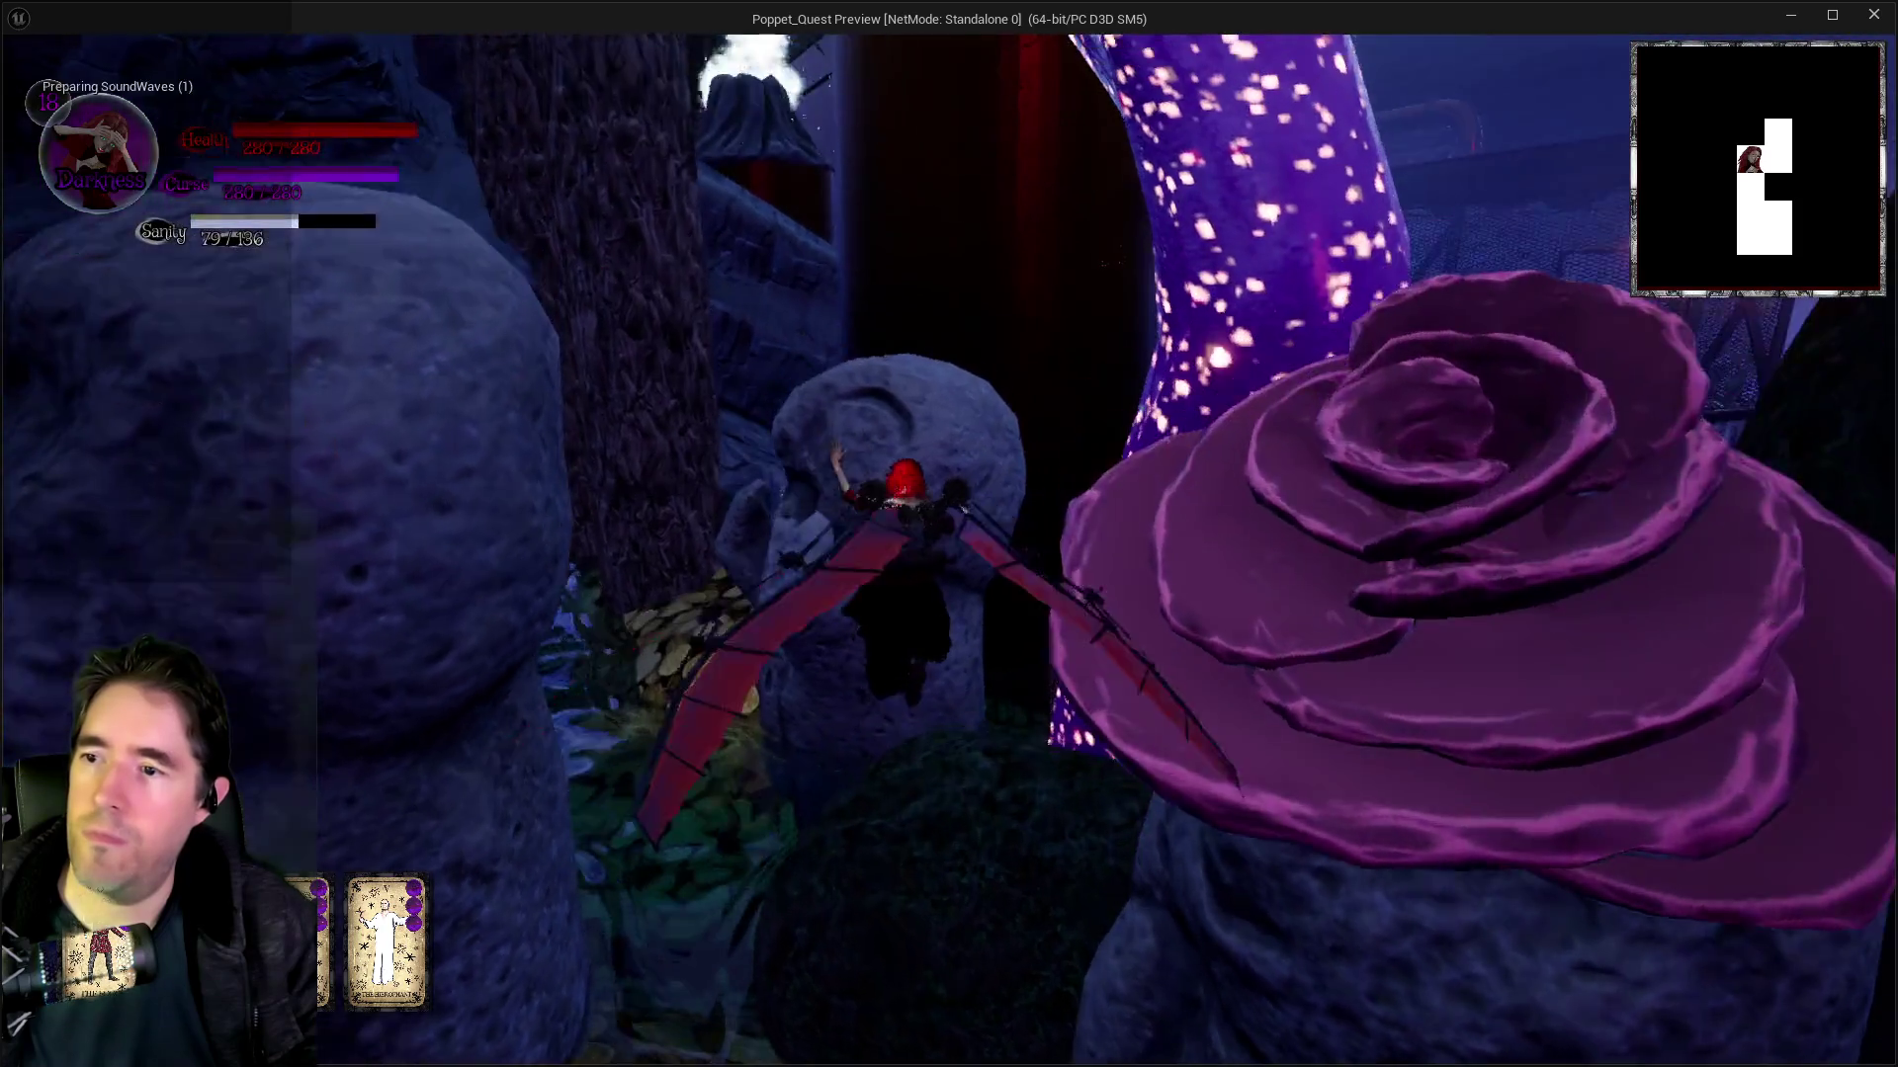
key(w)
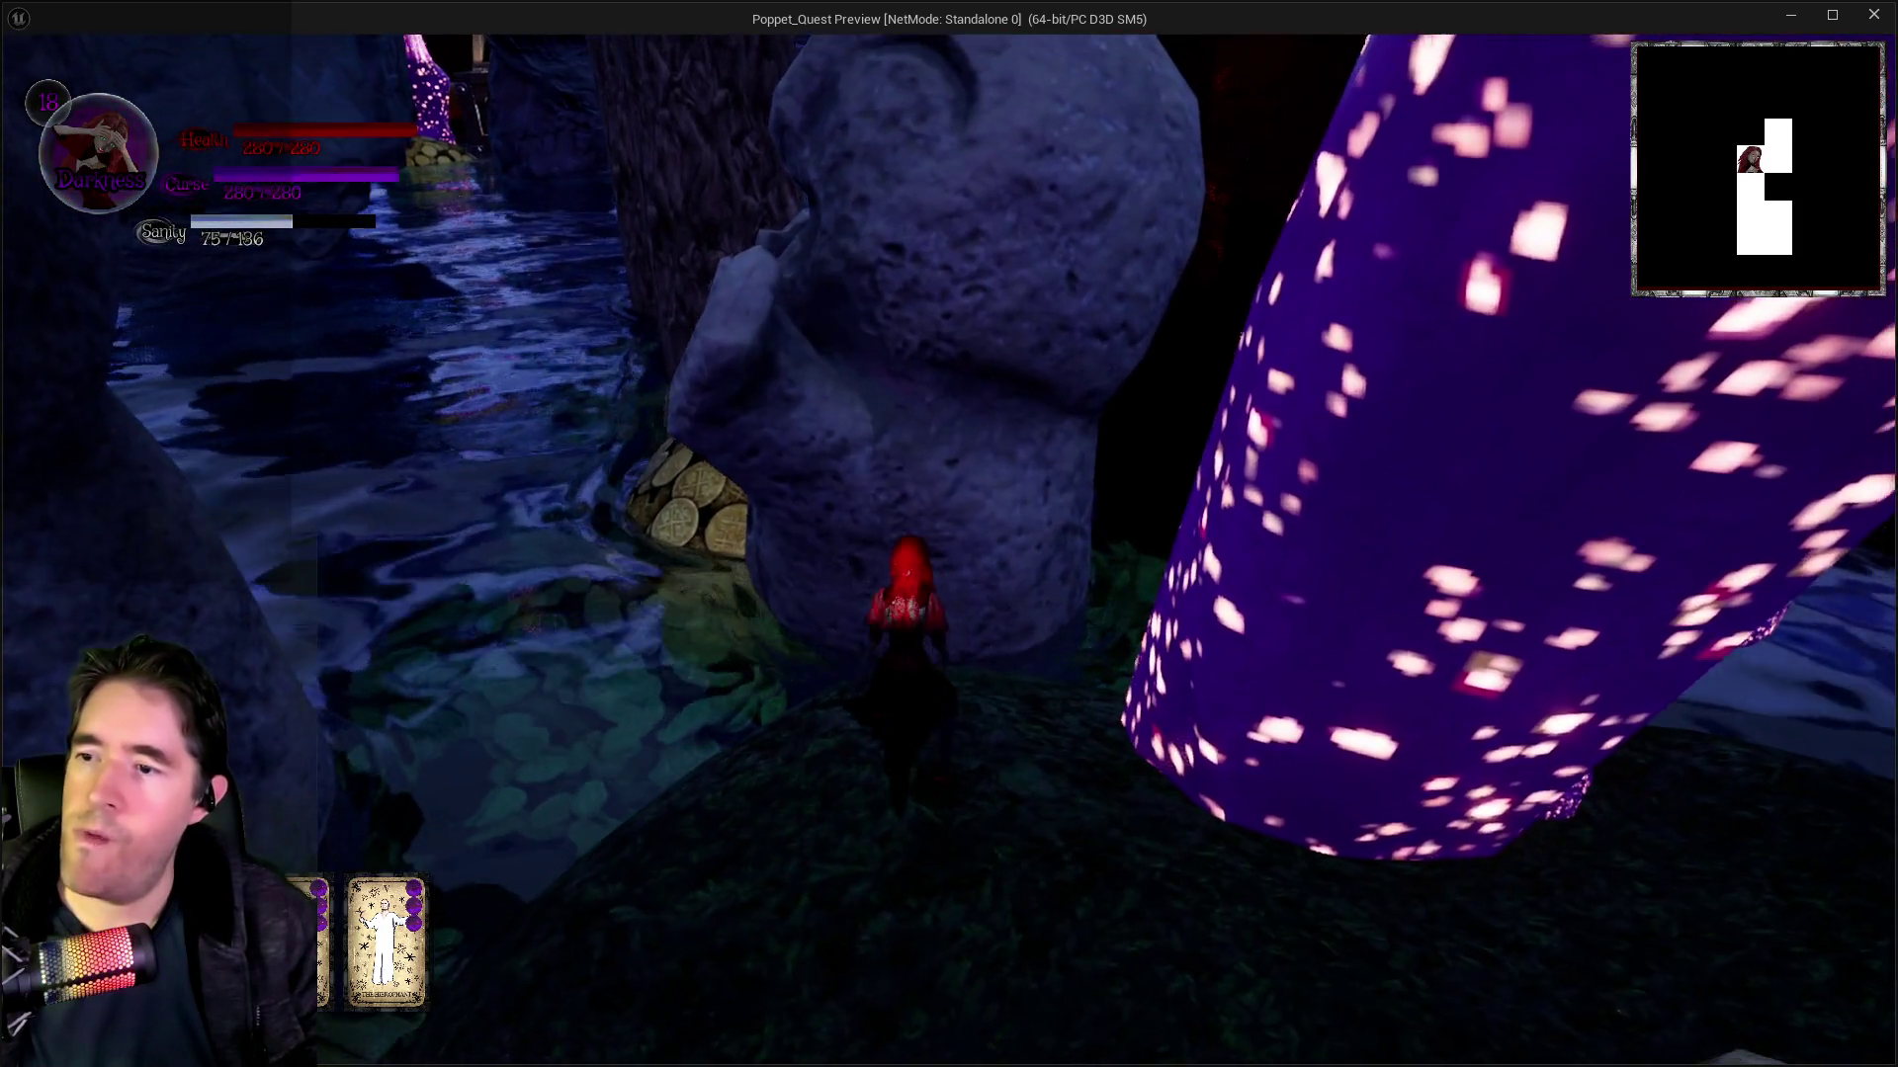
key(space)
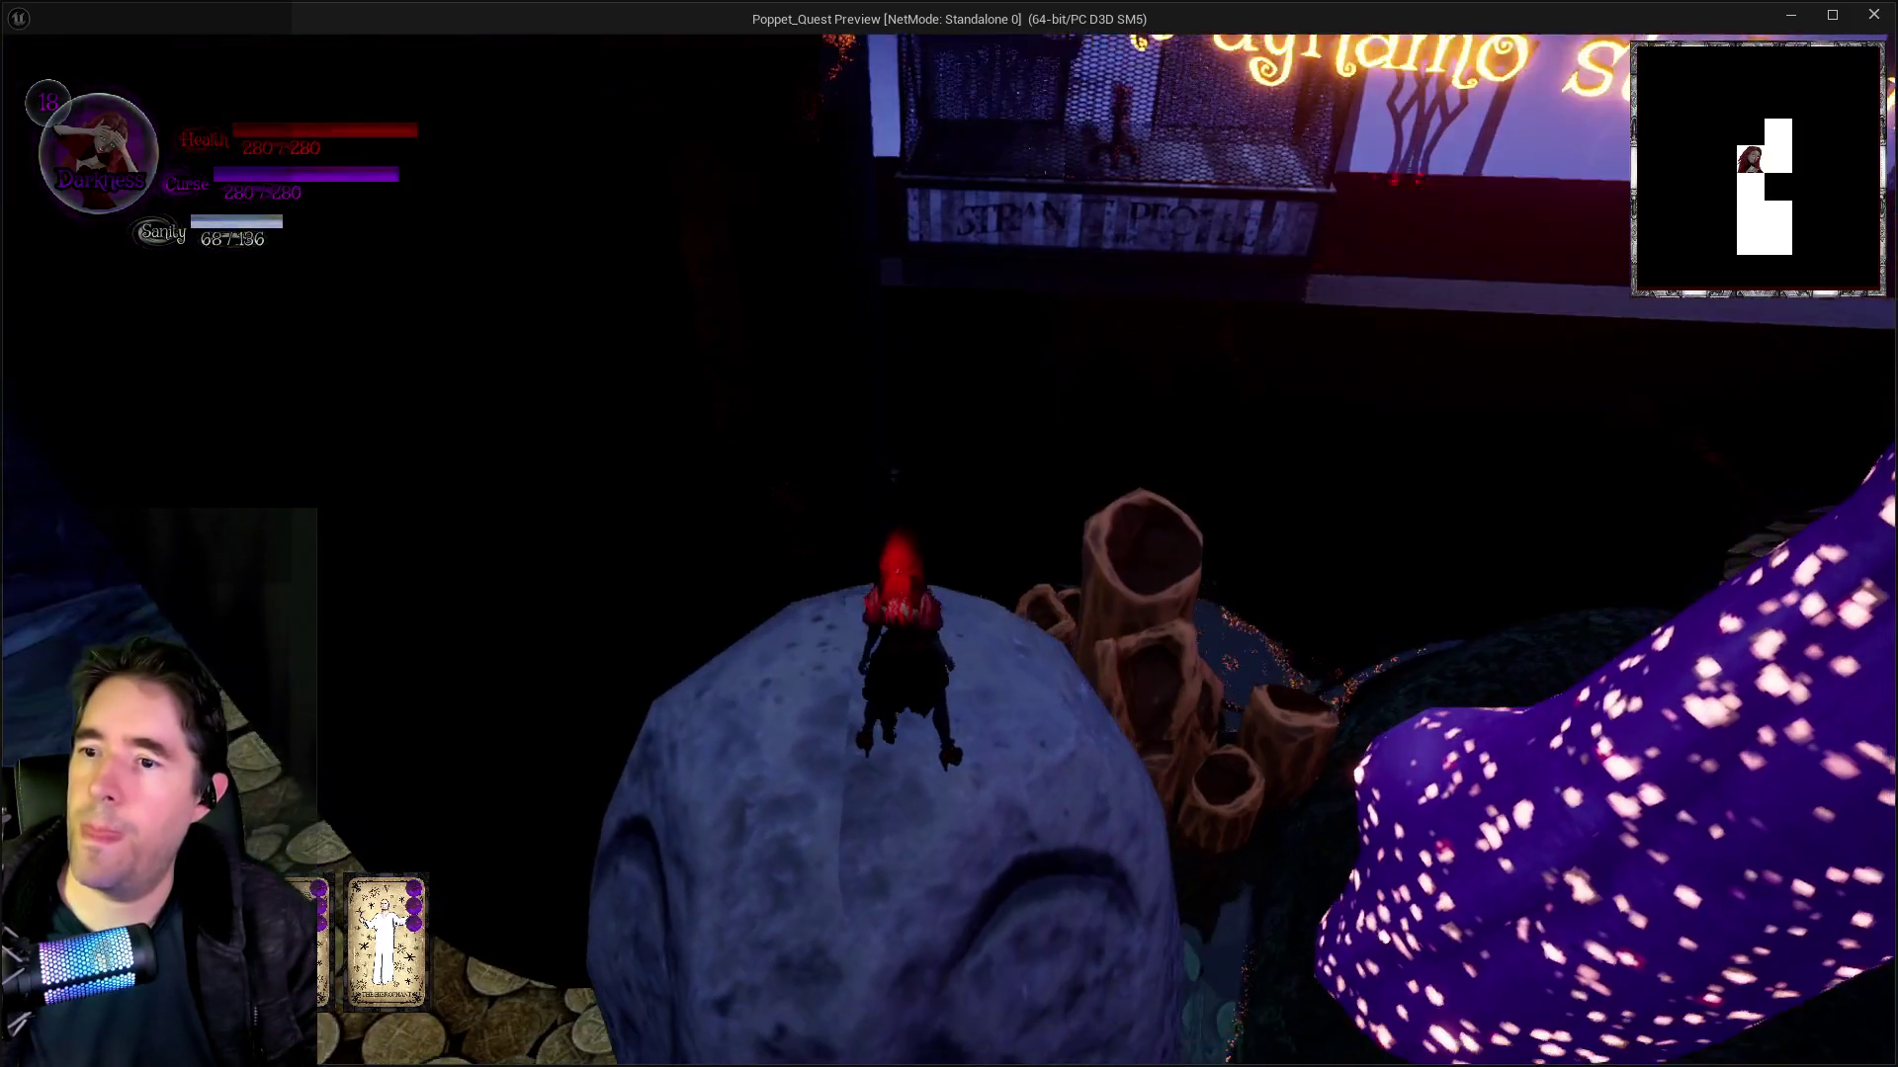
key(space)
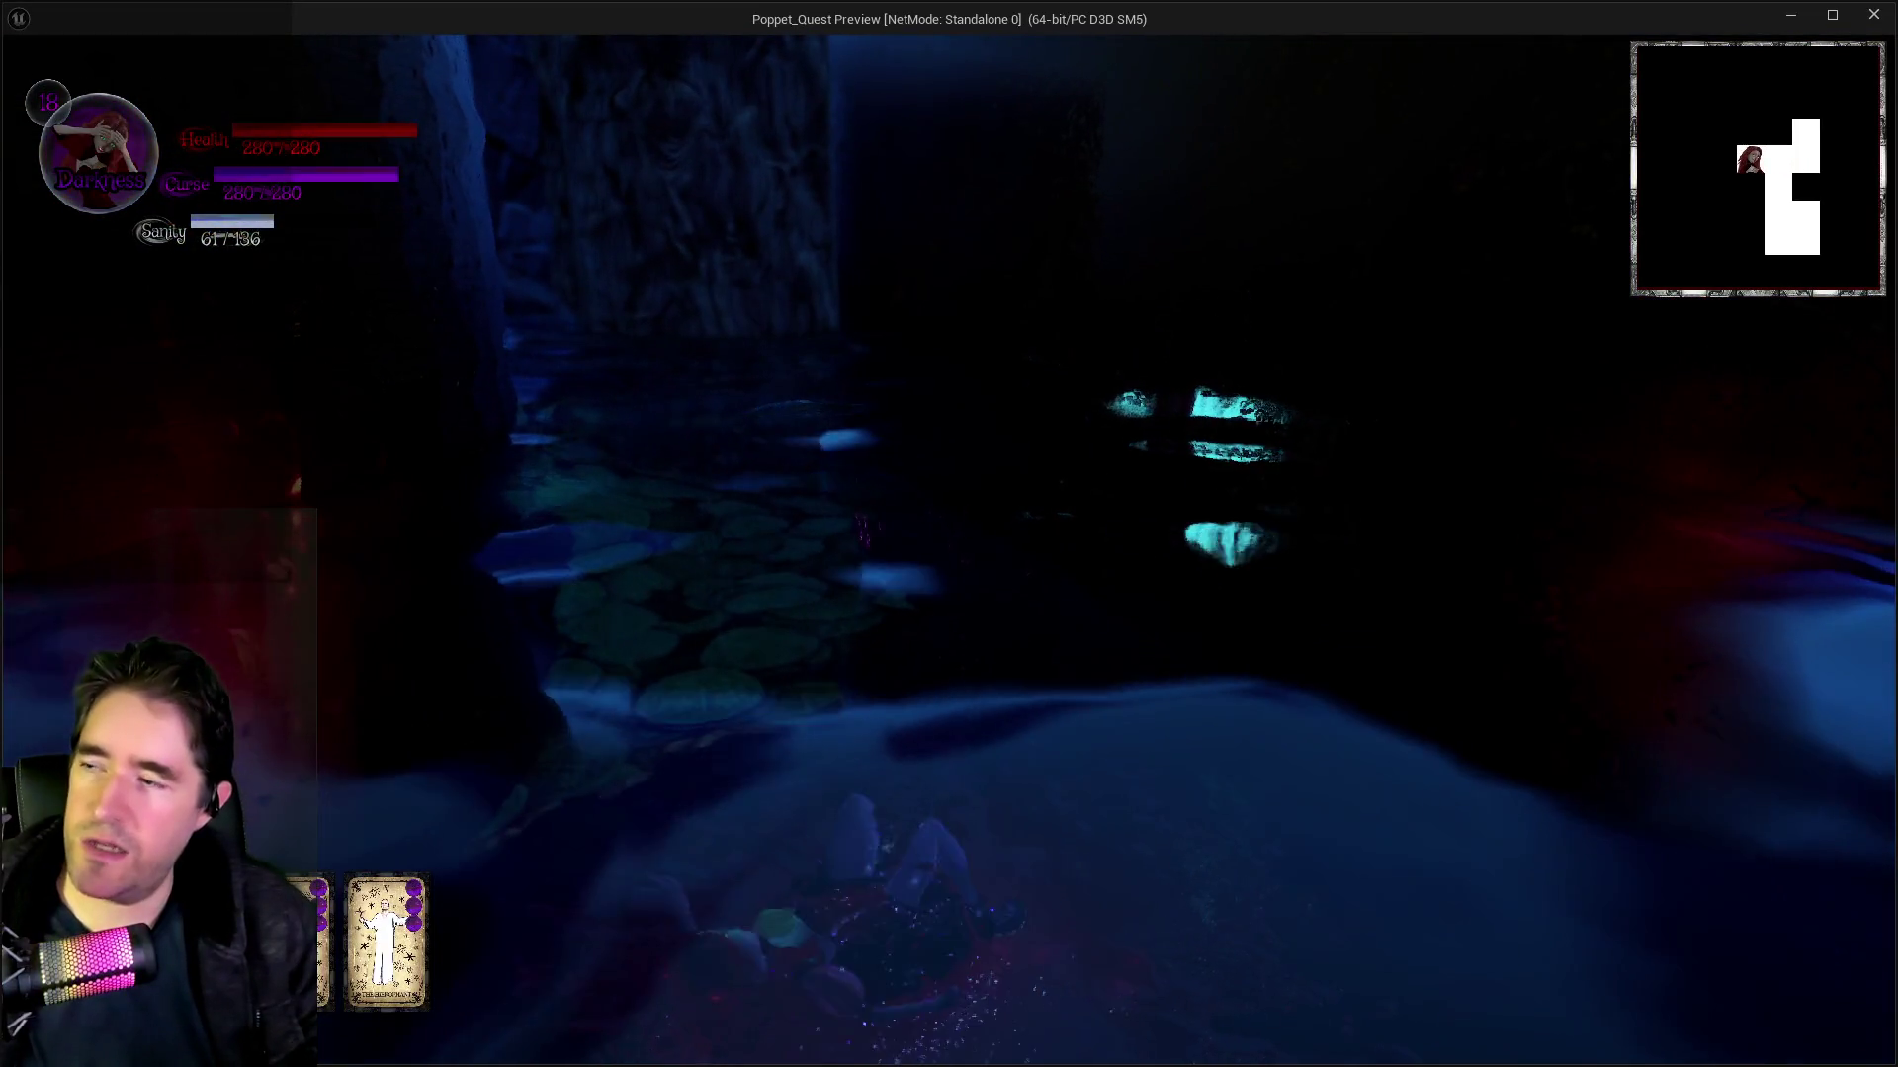
key(alt+Tab)
key(Escape)
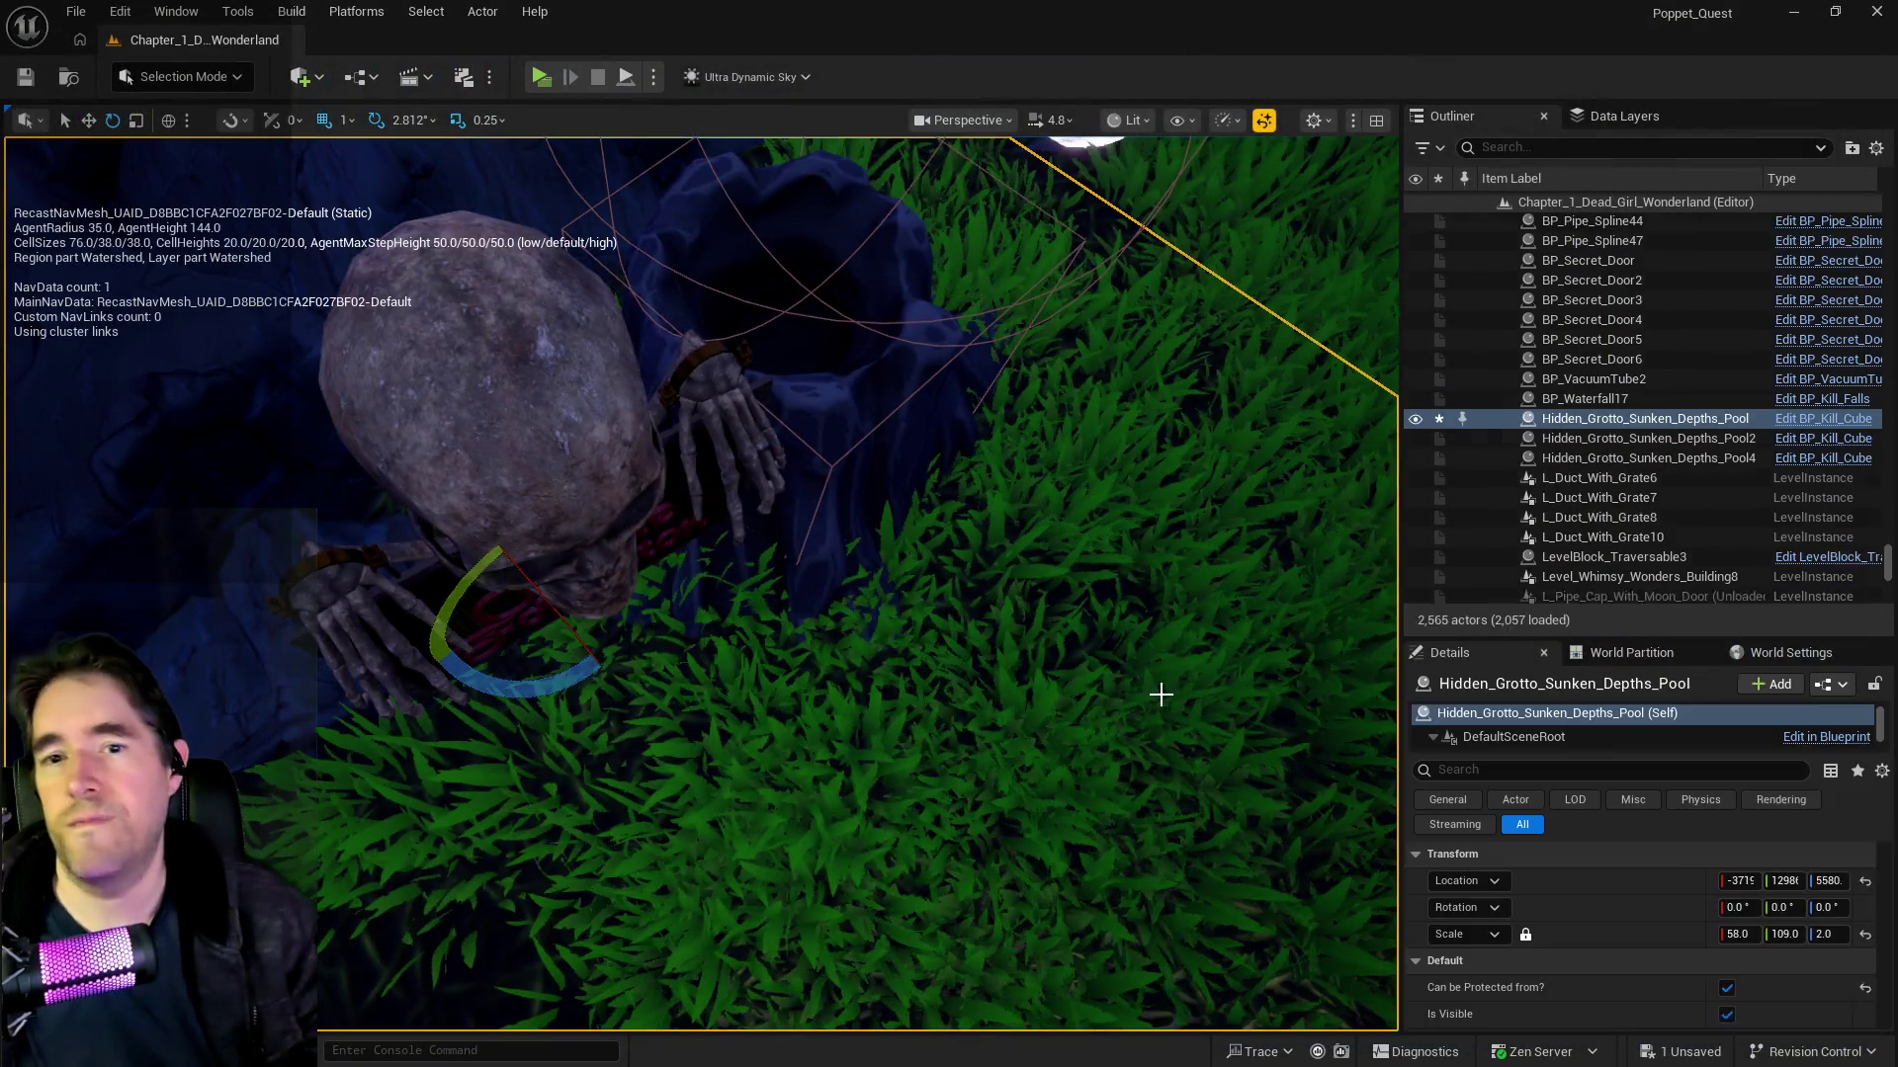
key(w)
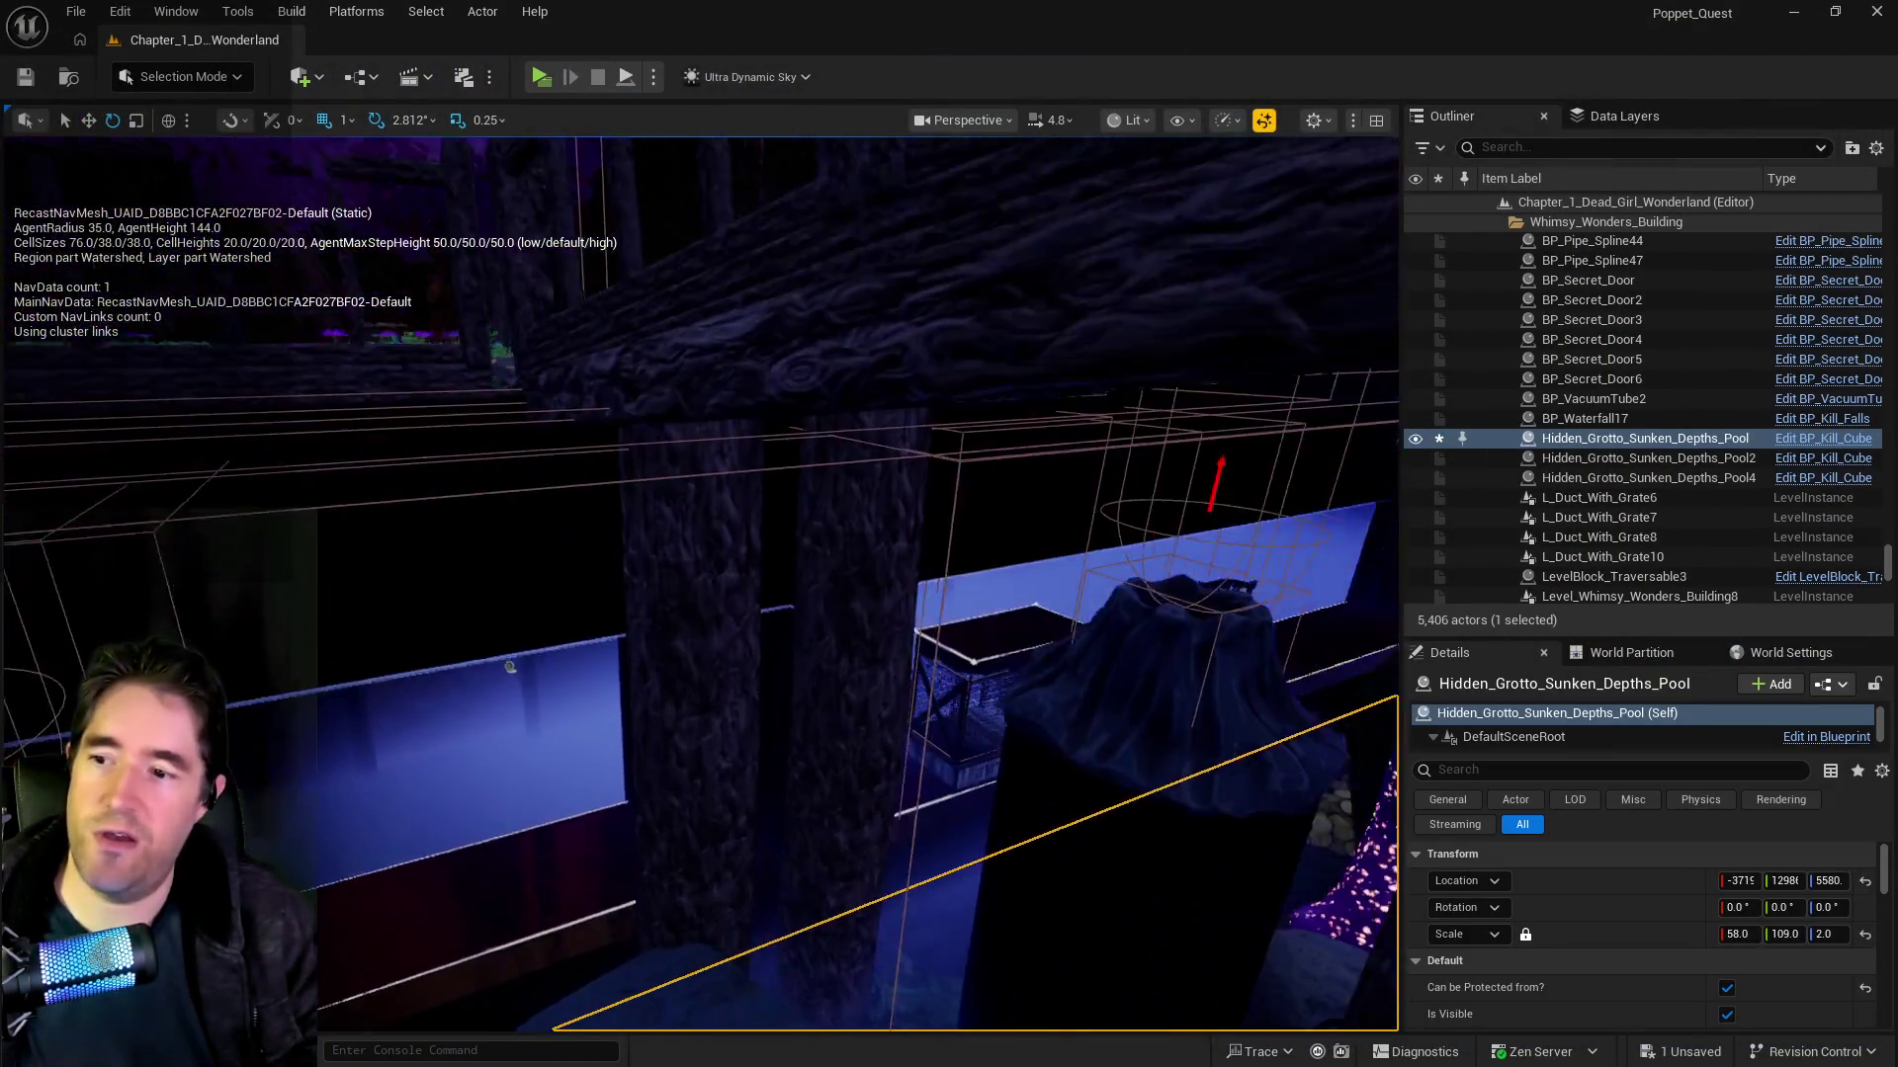
key(w)
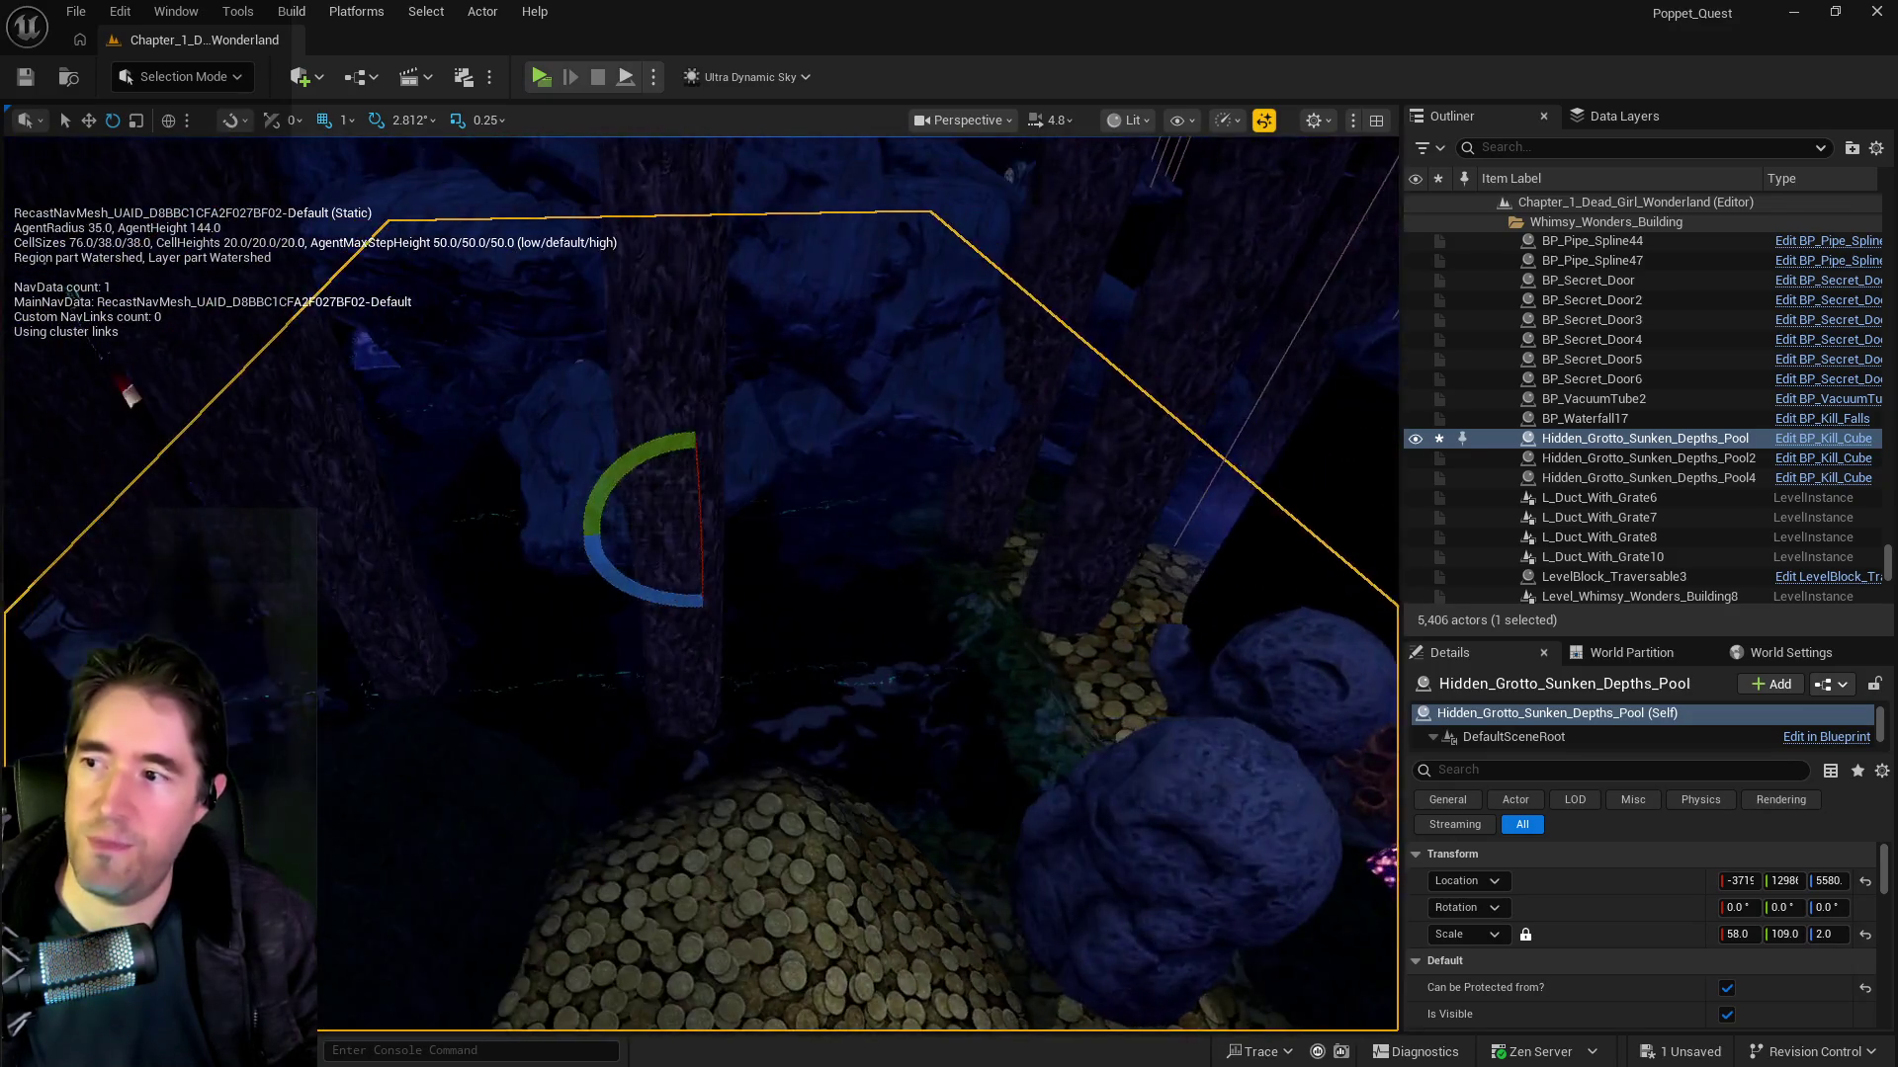
key(w)
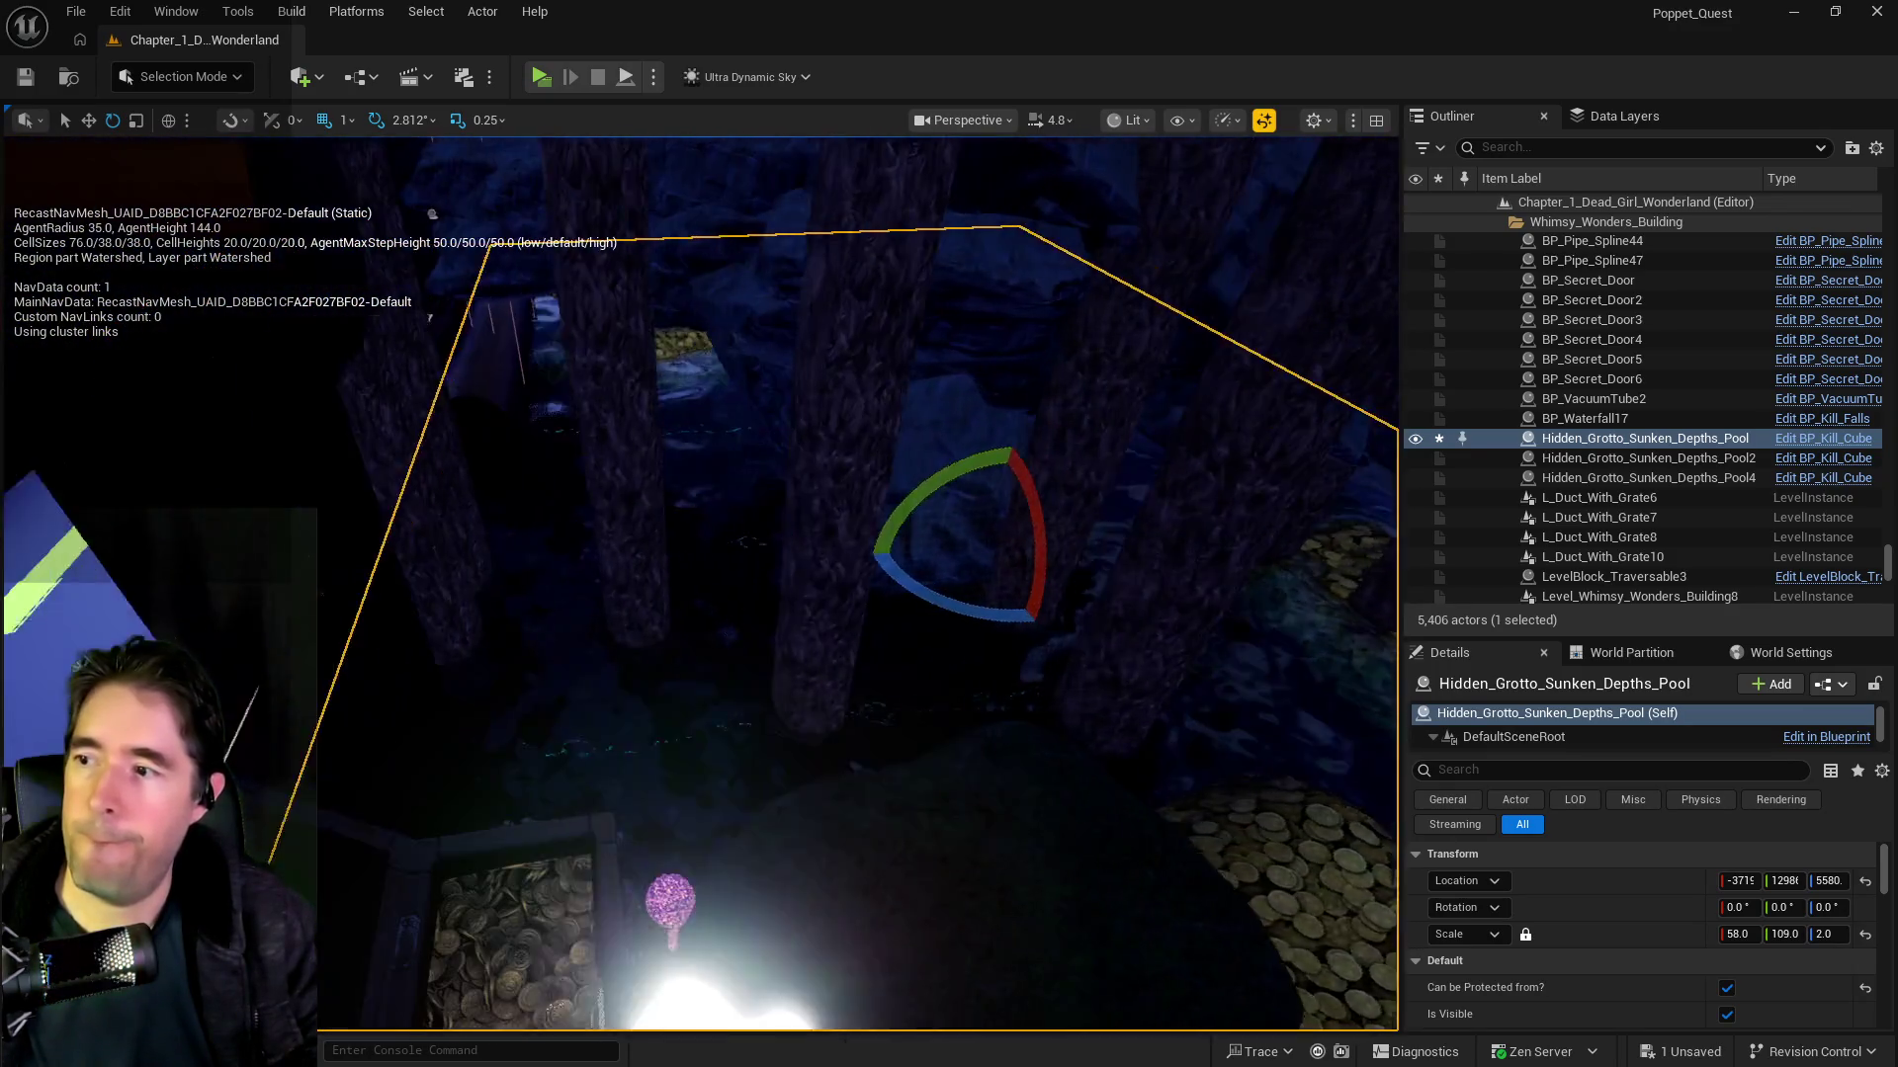
key(w)
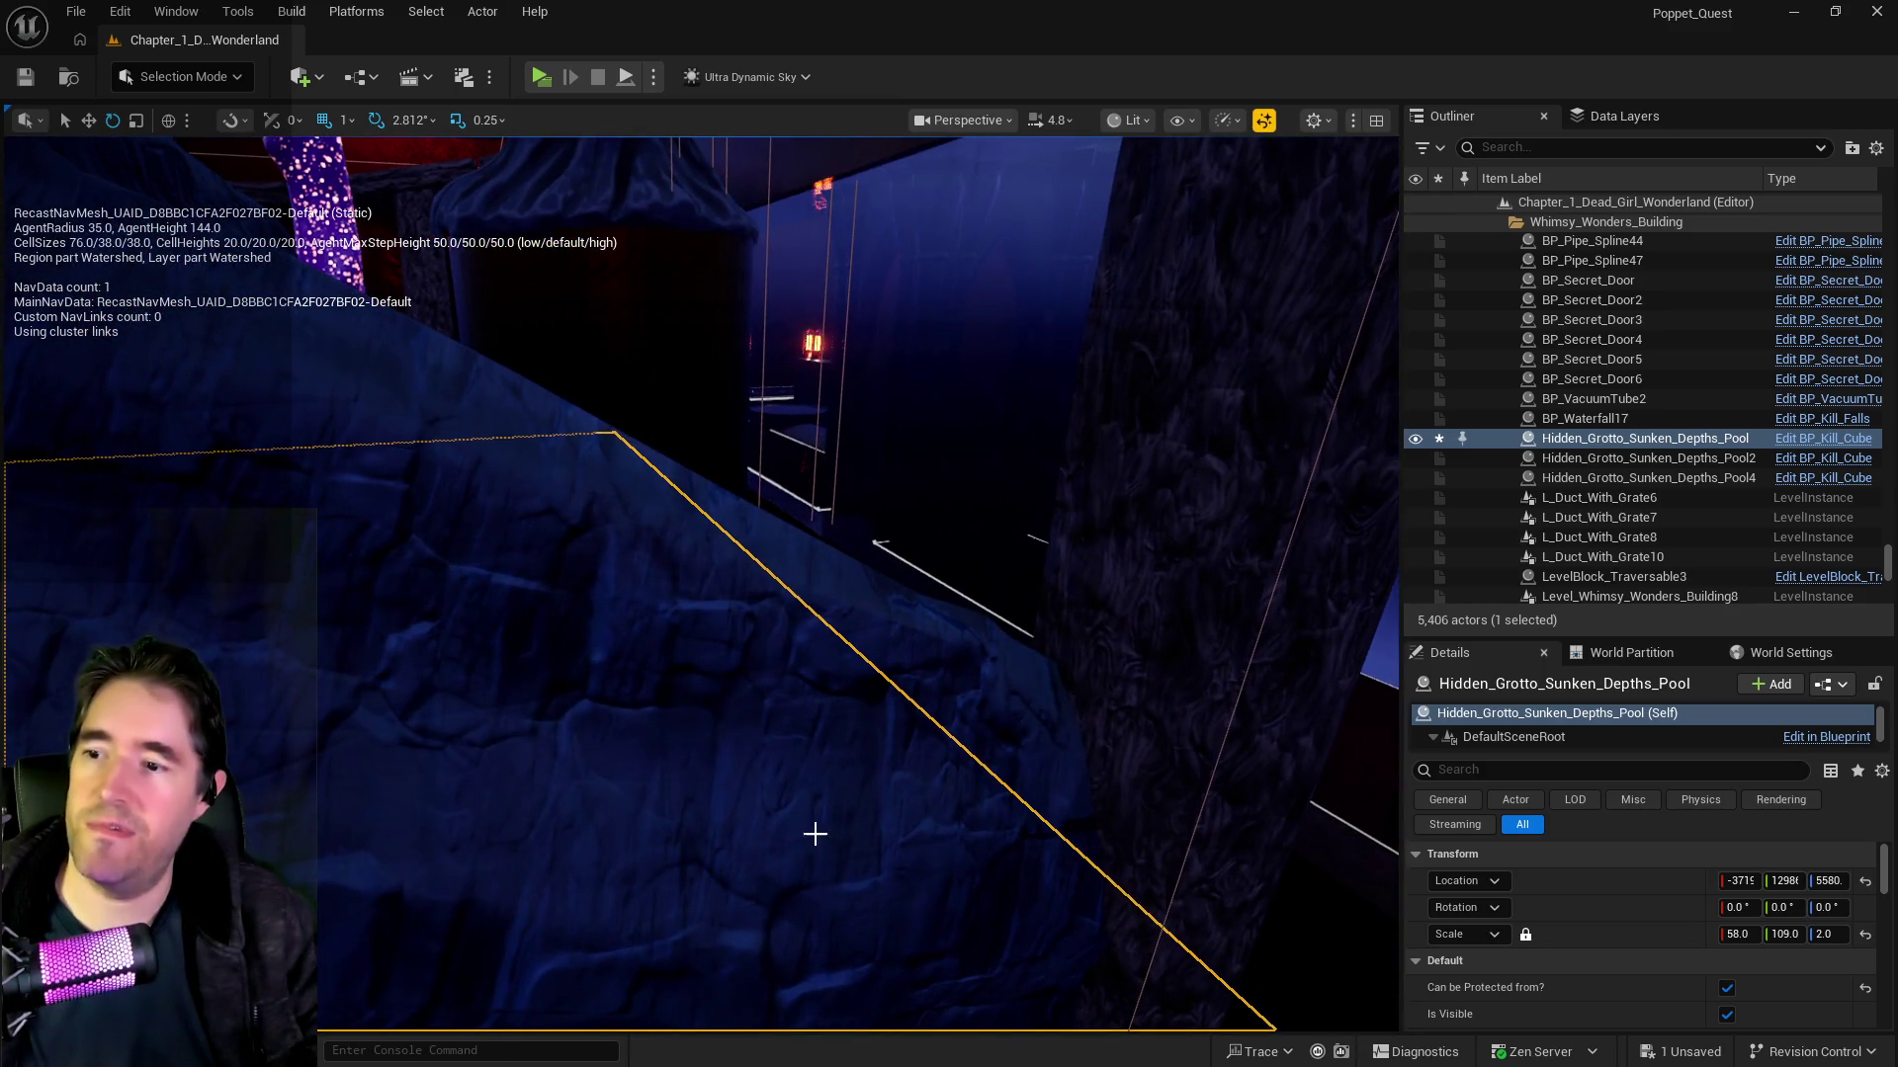
click(803, 825)
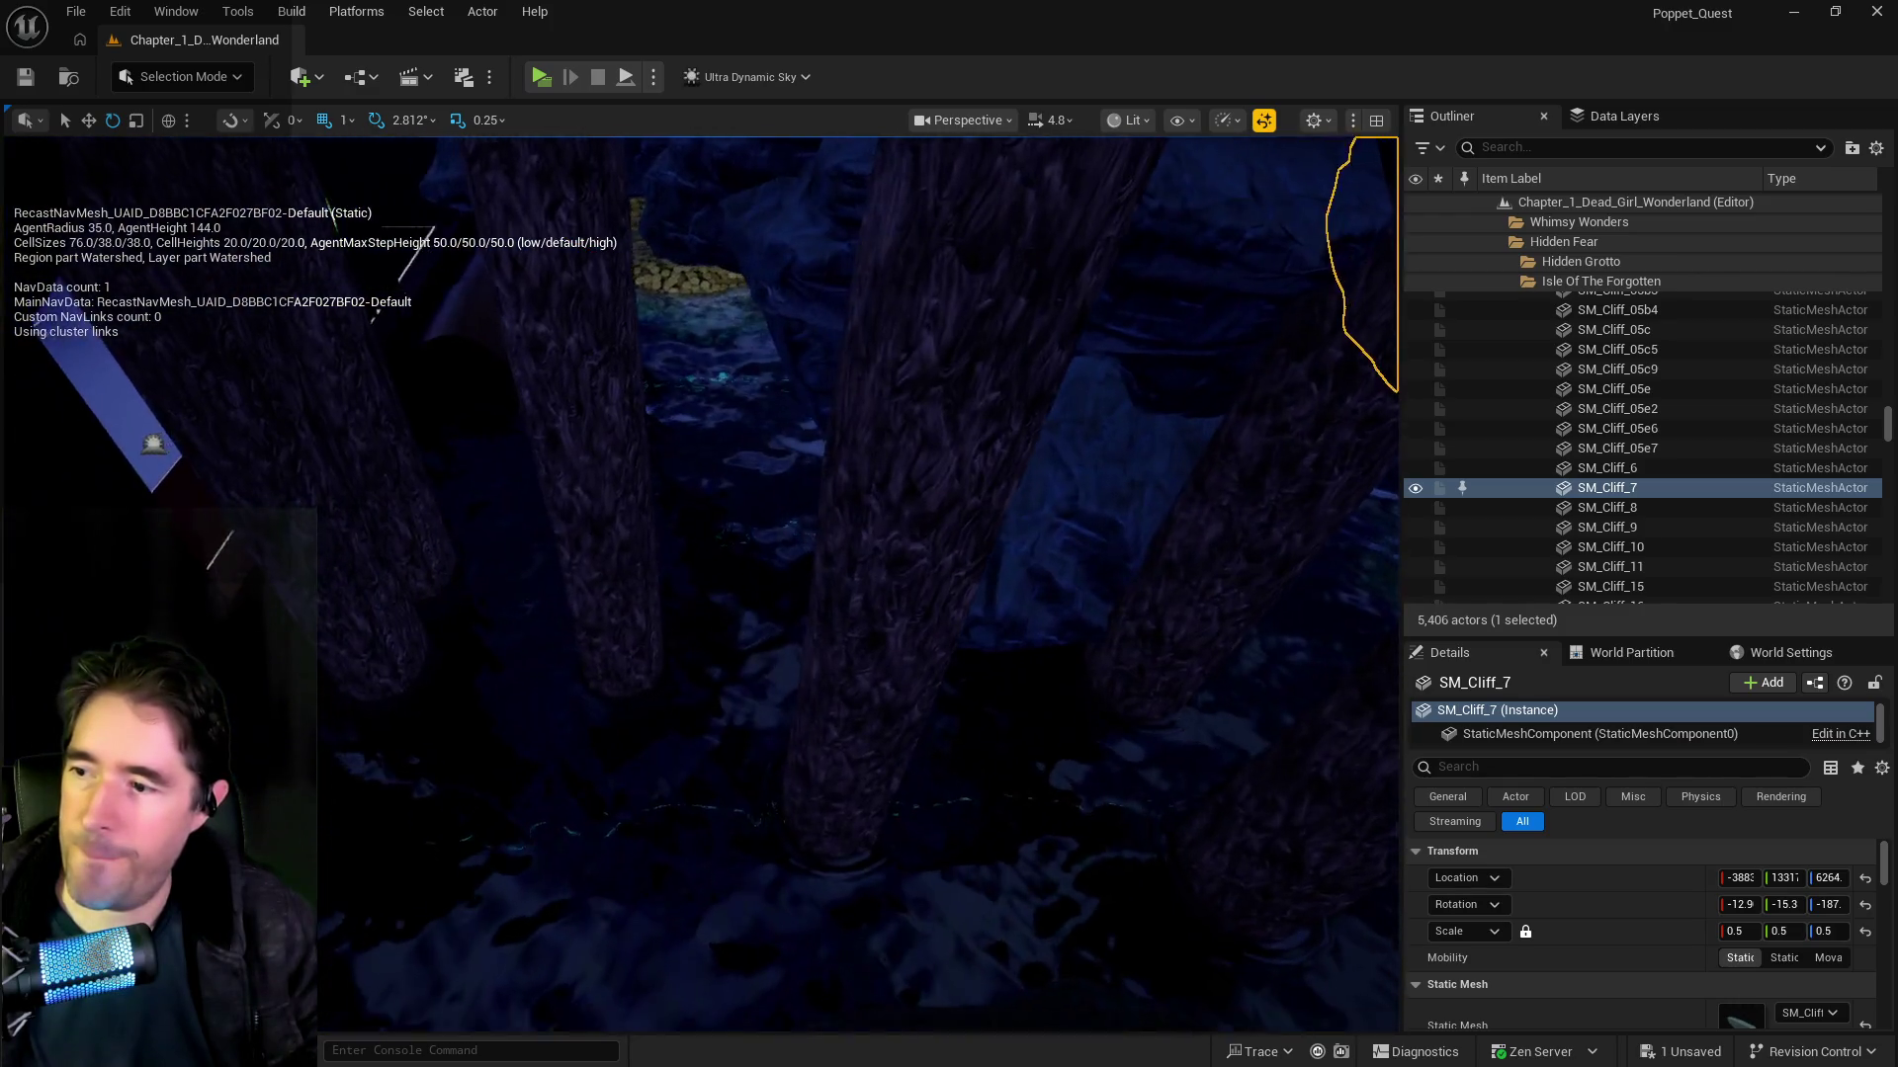
key(w)
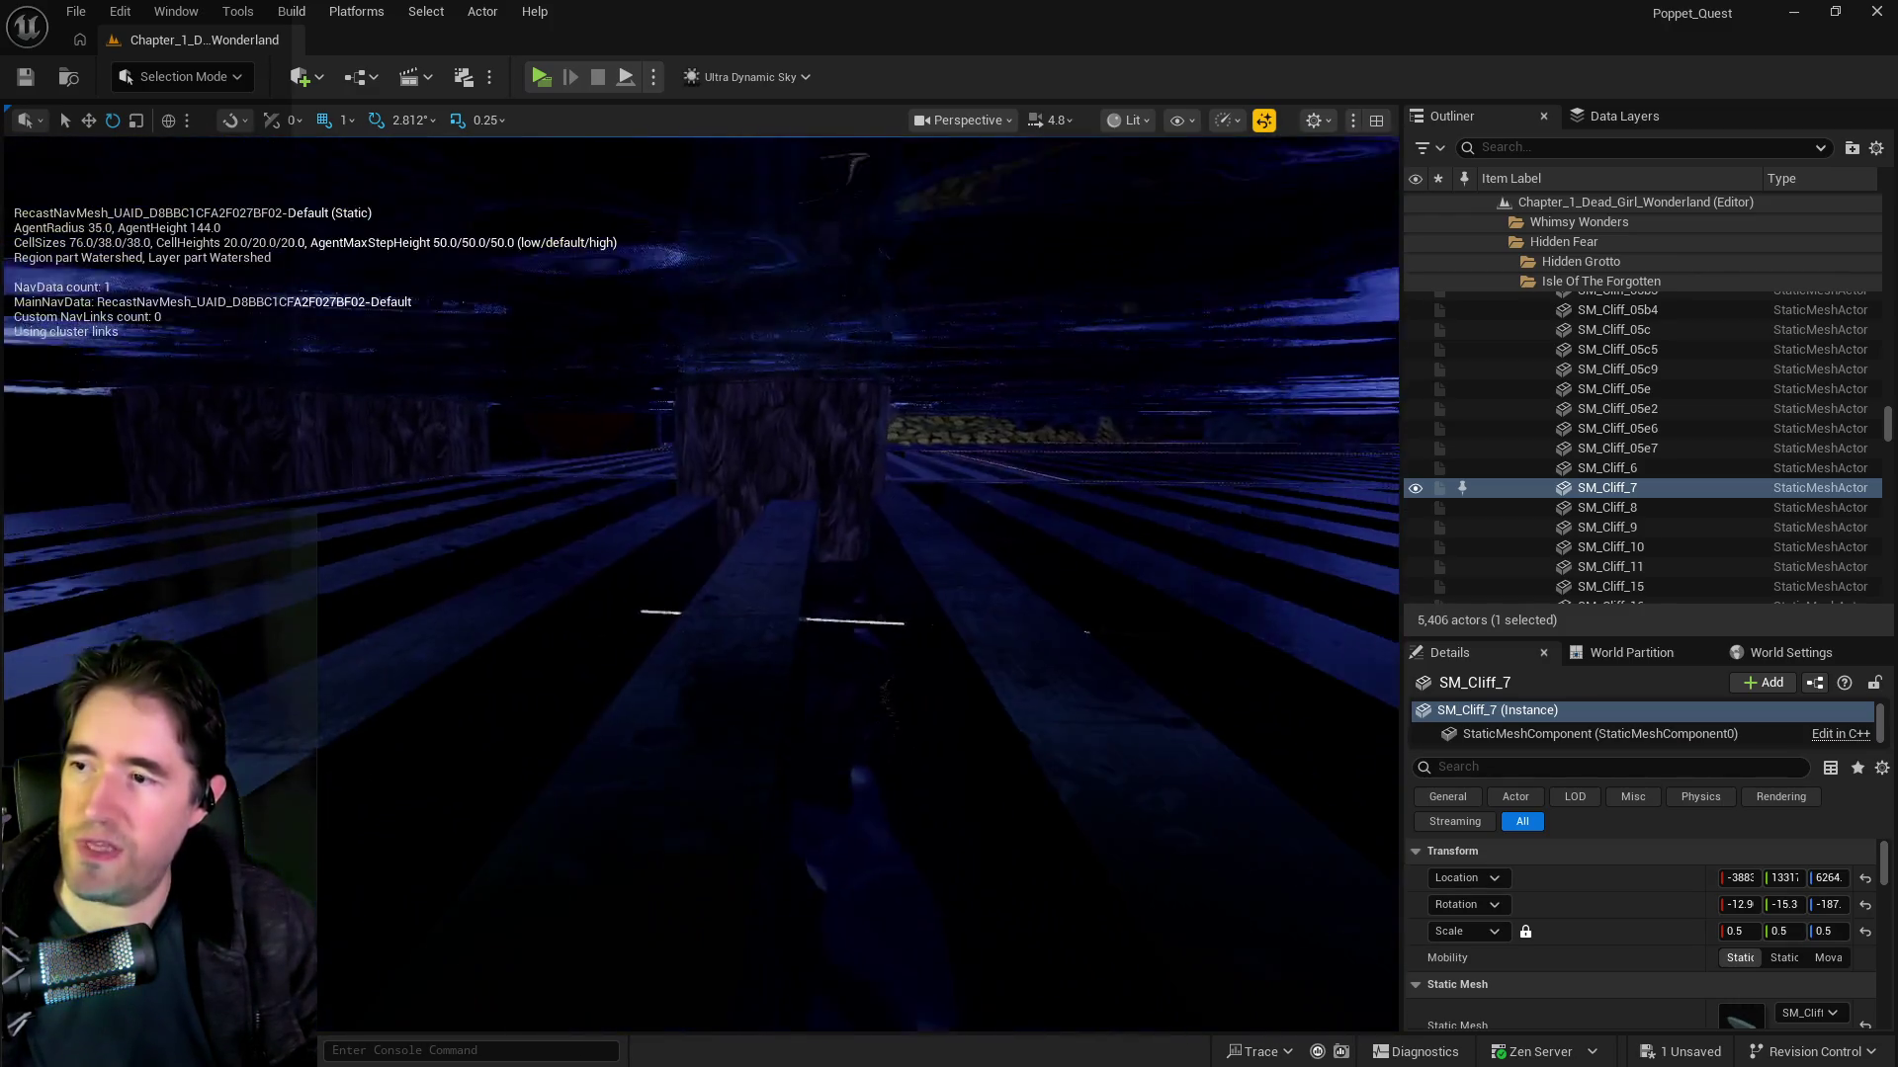
key(w)
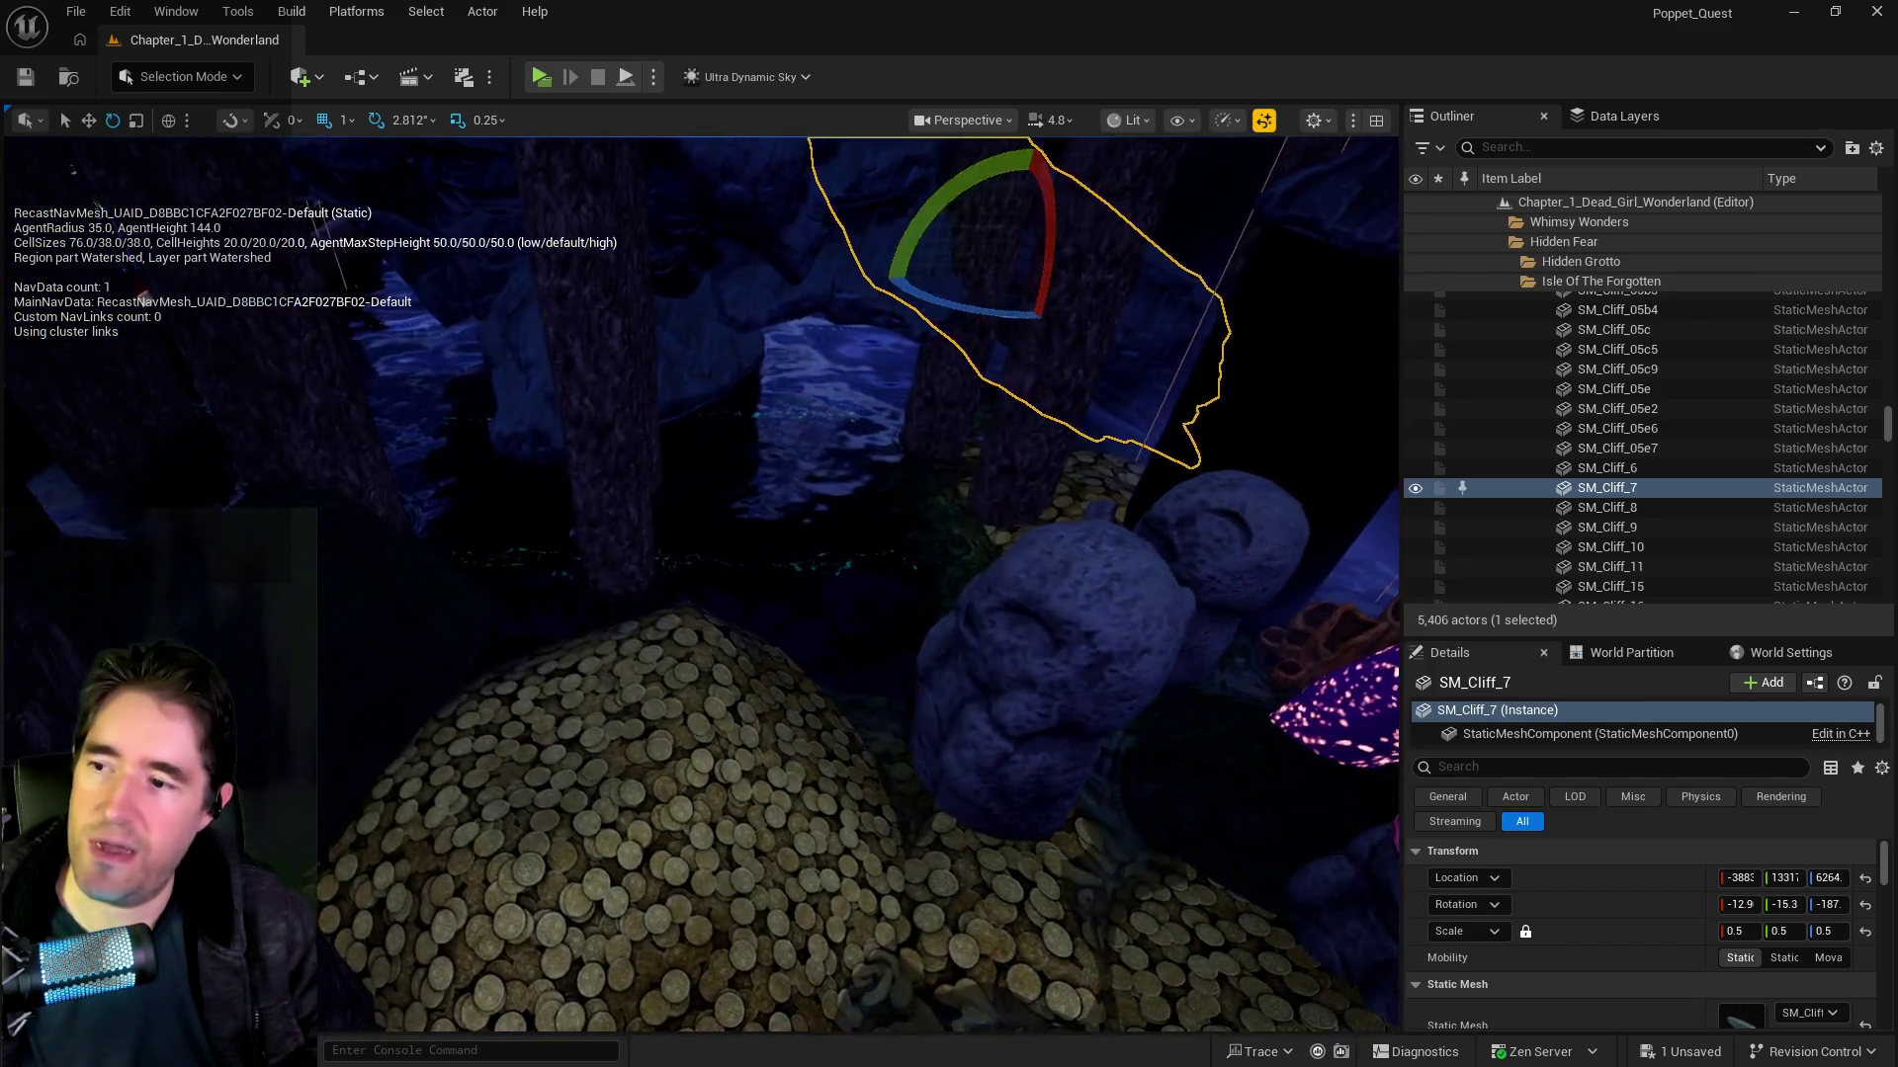
mouse_move(756, 645)
mouse_down()
mouse_move(790, 633)
mouse_move(755, 645)
mouse_up()
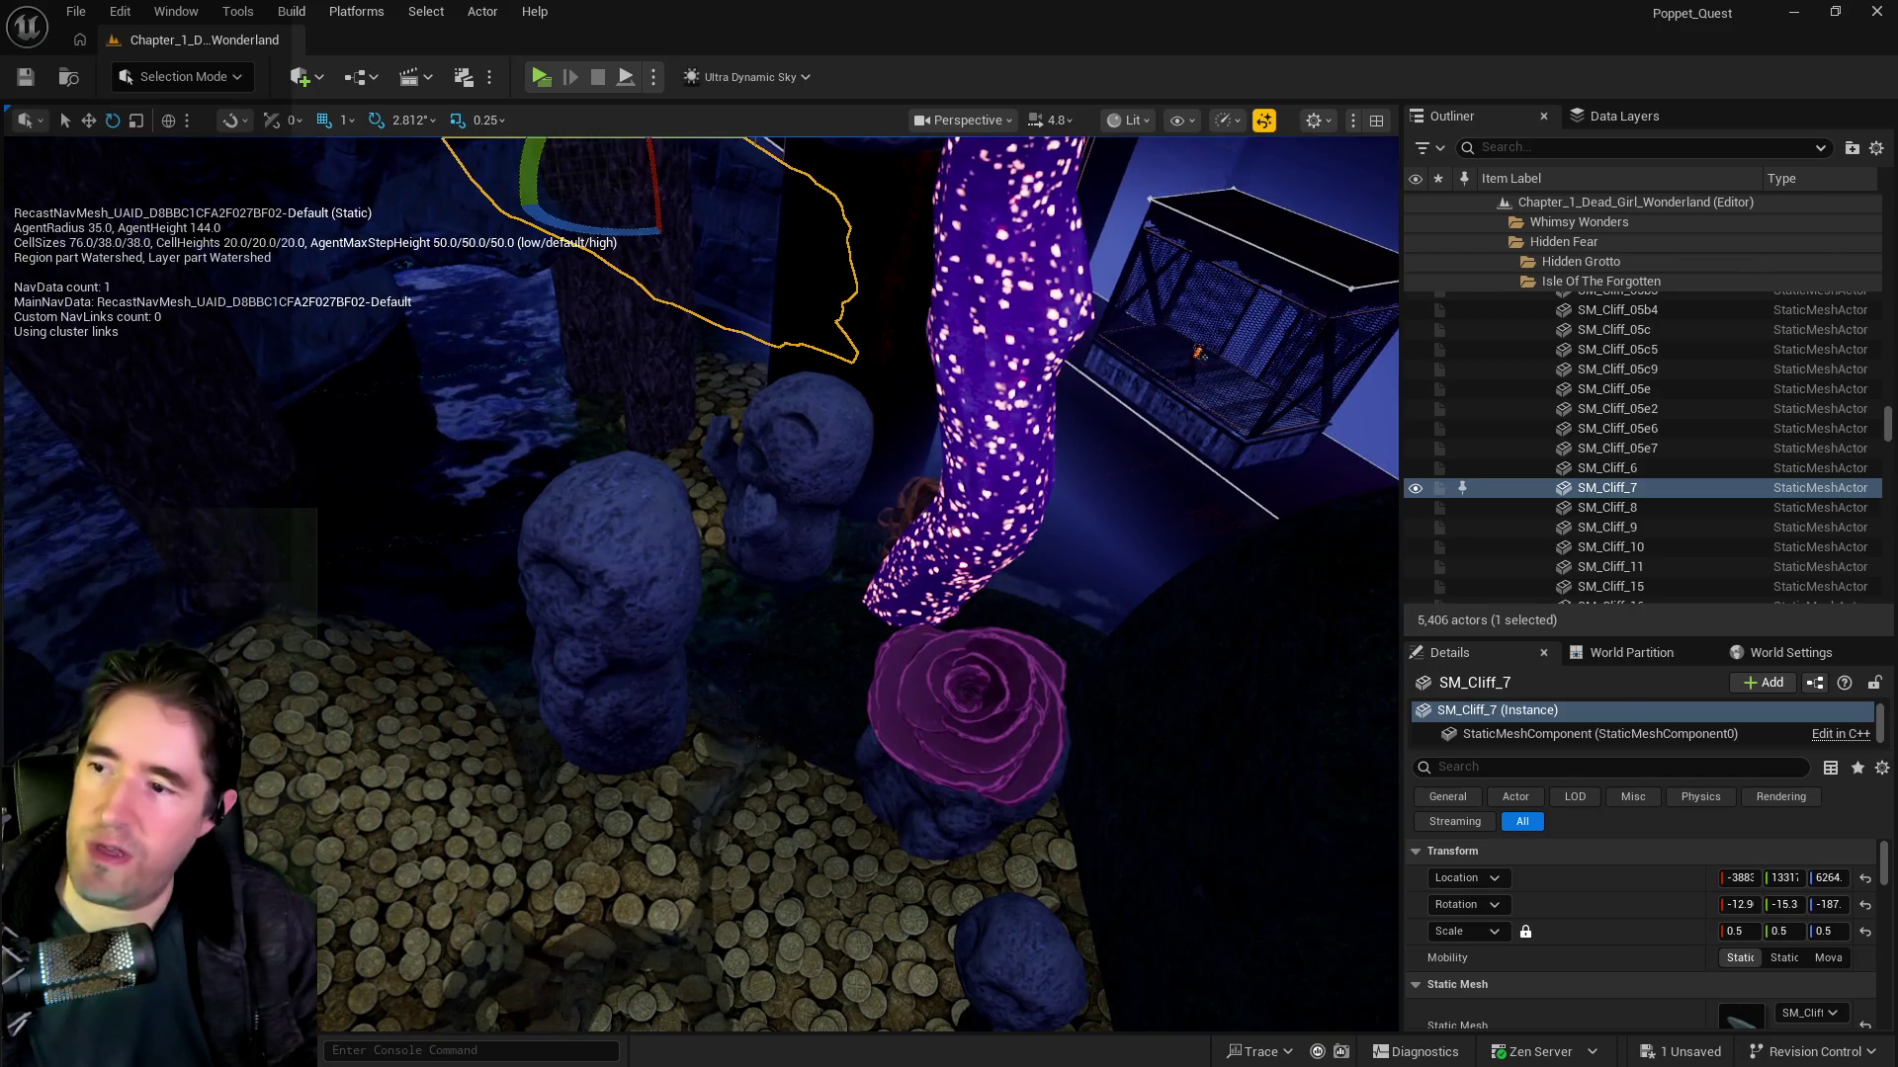
Step: Move SM_FigureInhabitant_09 onto the ornate table beside the lantern, rotated to 75.93°
click(758, 567)
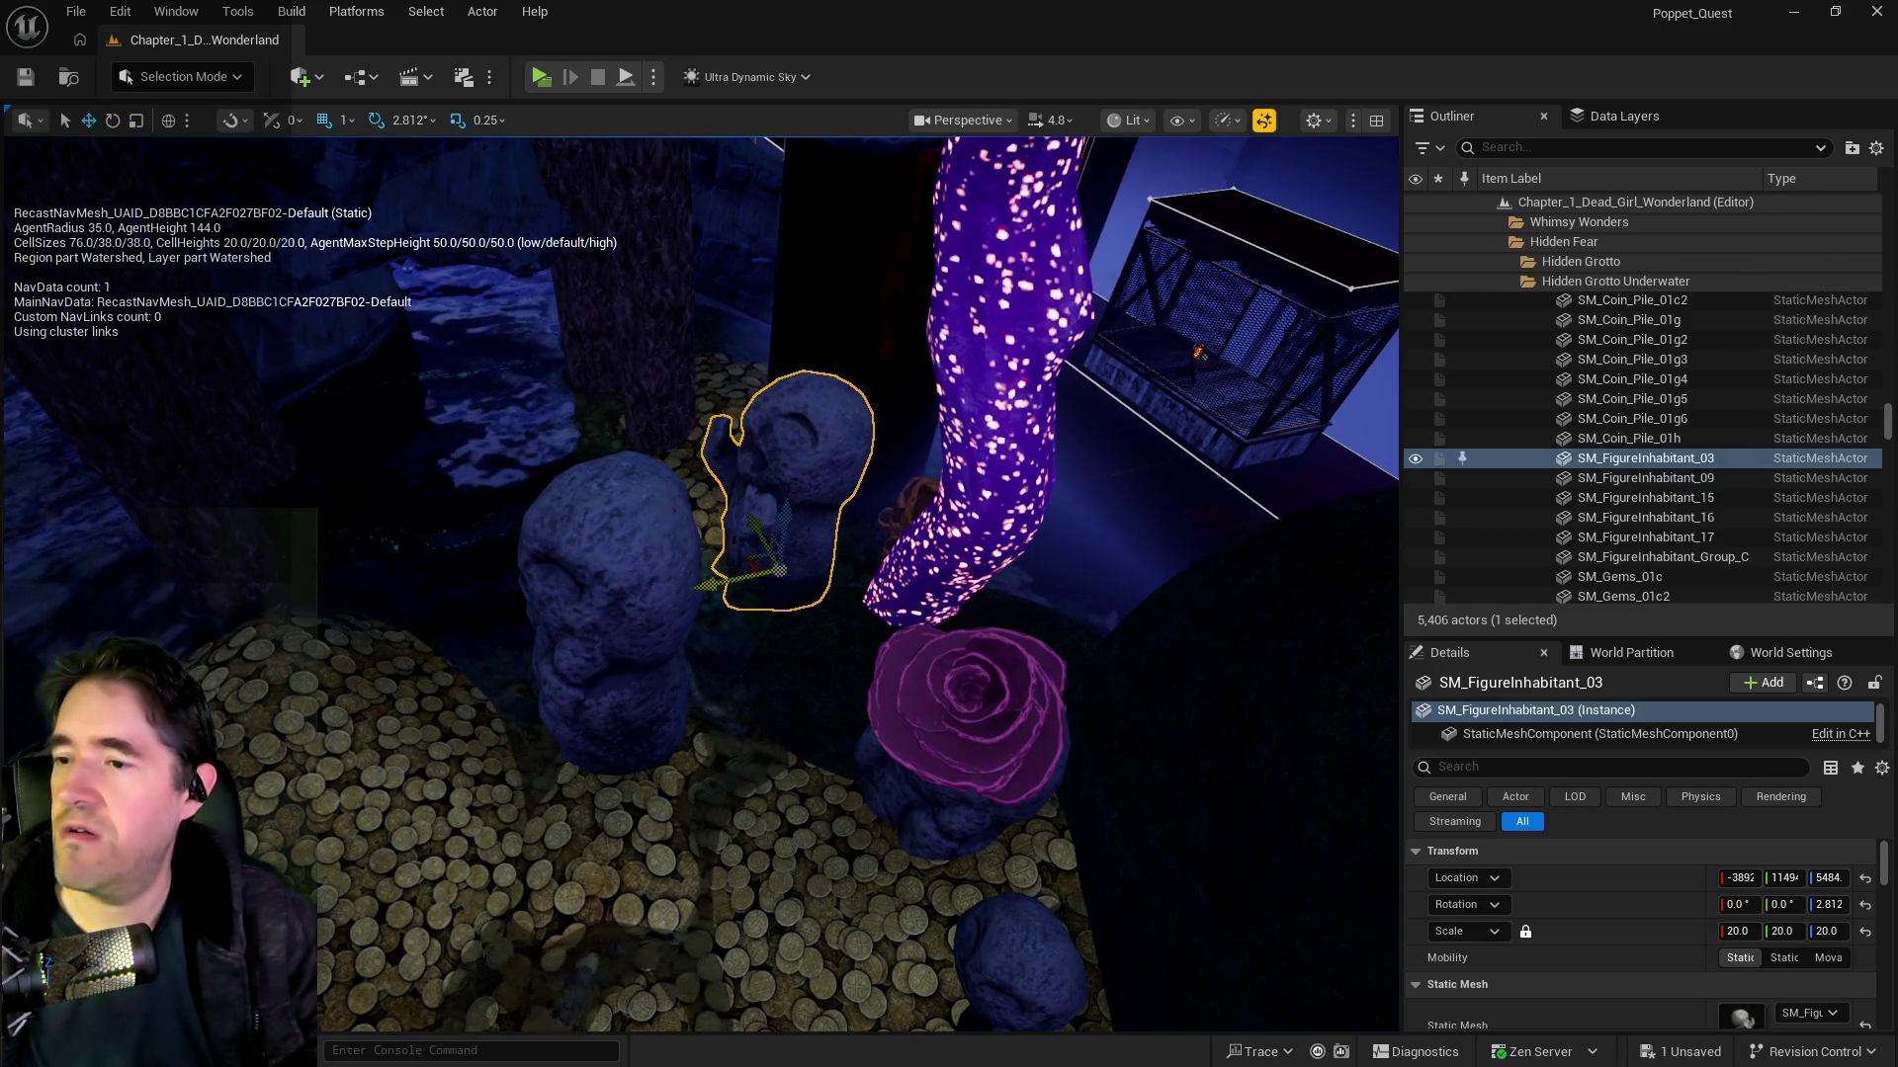
mouse_move(758, 567)
mouse_down()
mouse_move(632, 573)
mouse_move(1082, 584)
mouse_move(710, 591)
mouse_move(822, 614)
mouse_up()
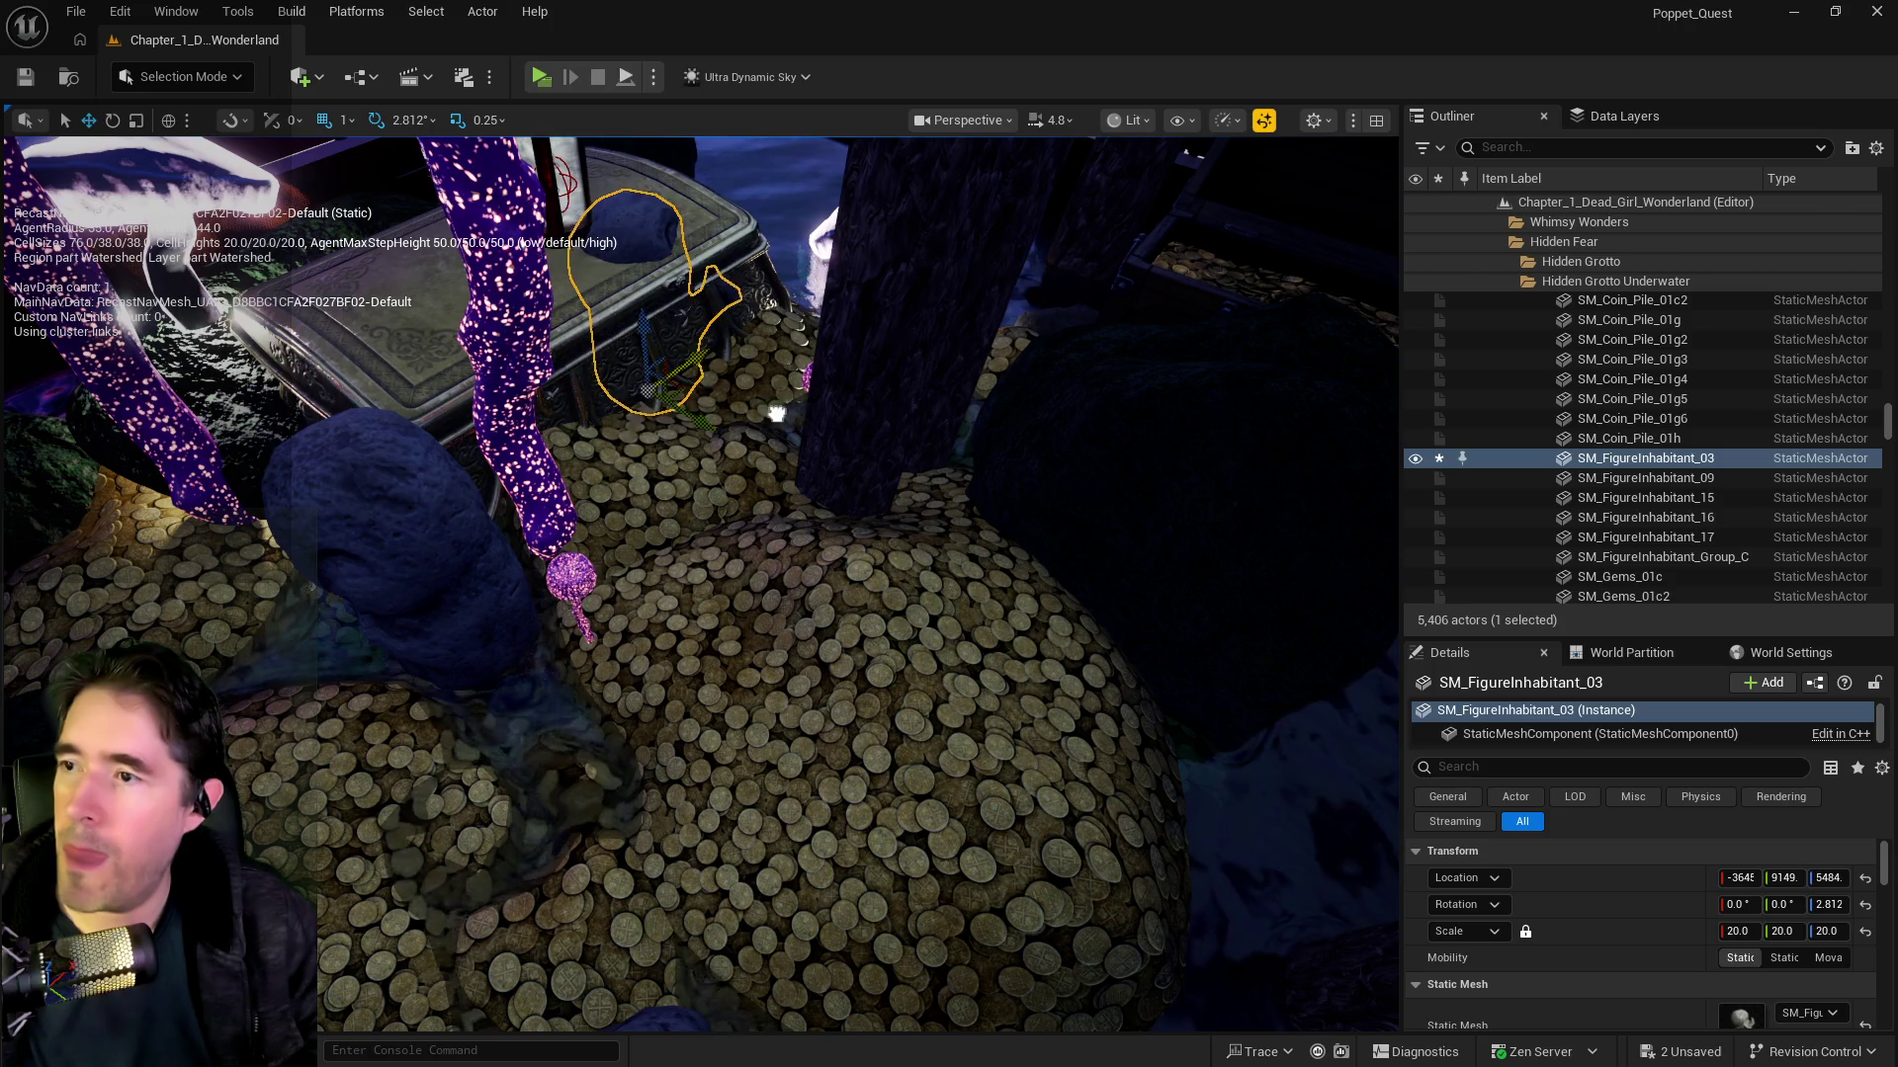
click(470, 613)
mouse_move(511, 629)
mouse_down()
mouse_move(593, 538)
mouse_move(743, 443)
mouse_up()
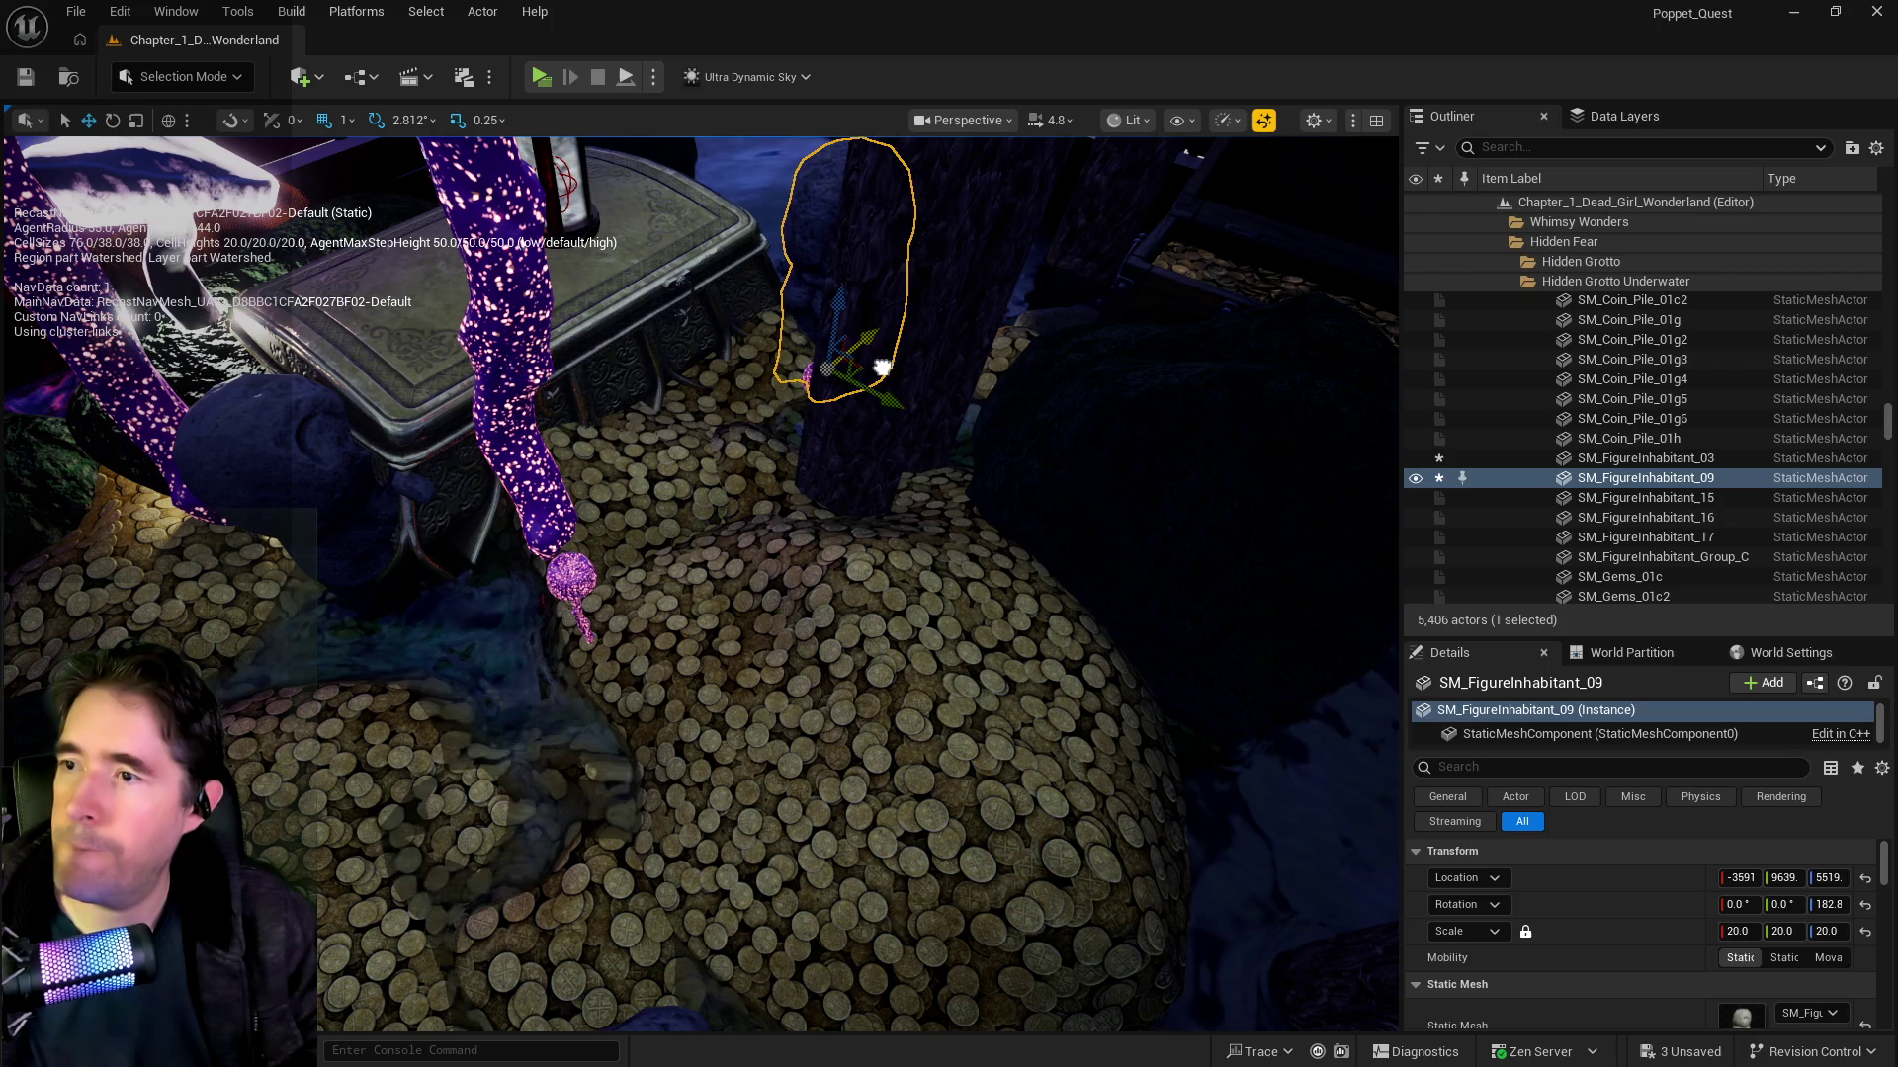
key(f)
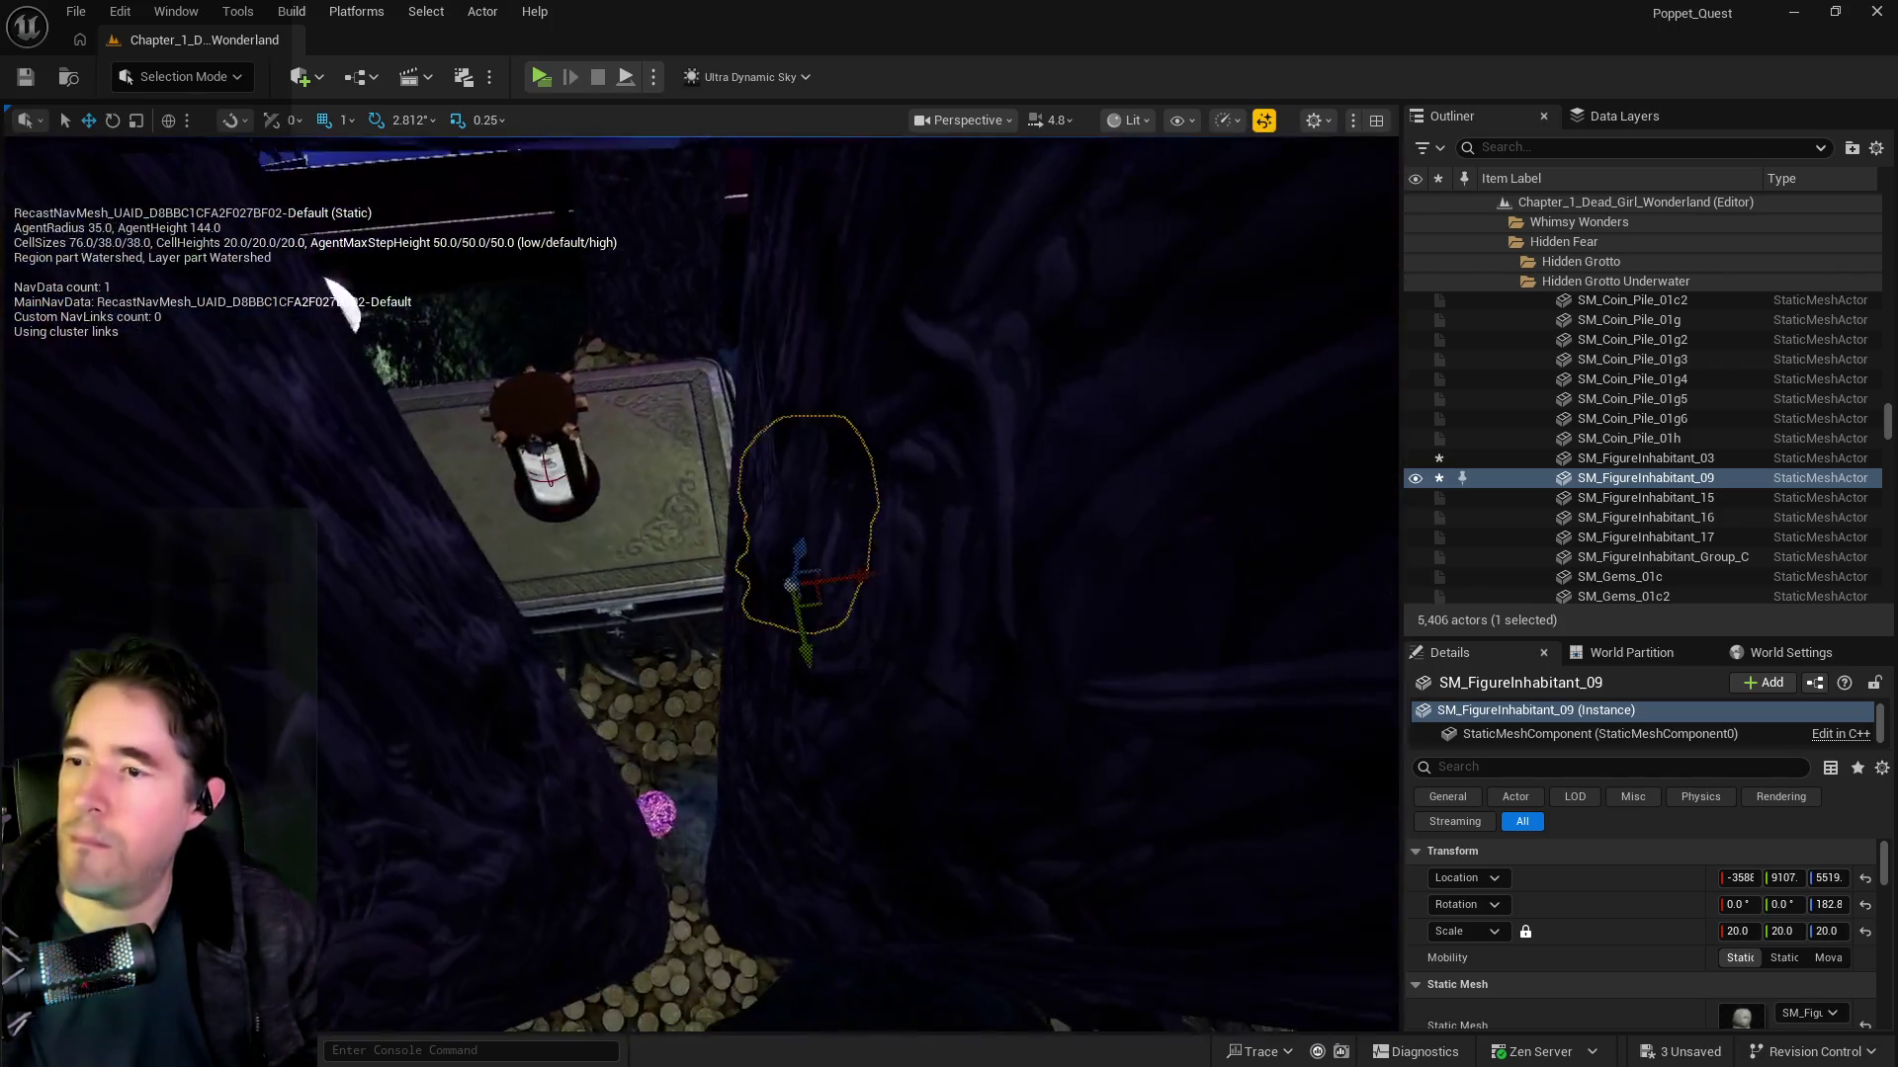
drag(829, 469, 828, 470)
drag(812, 784, 850, 769)
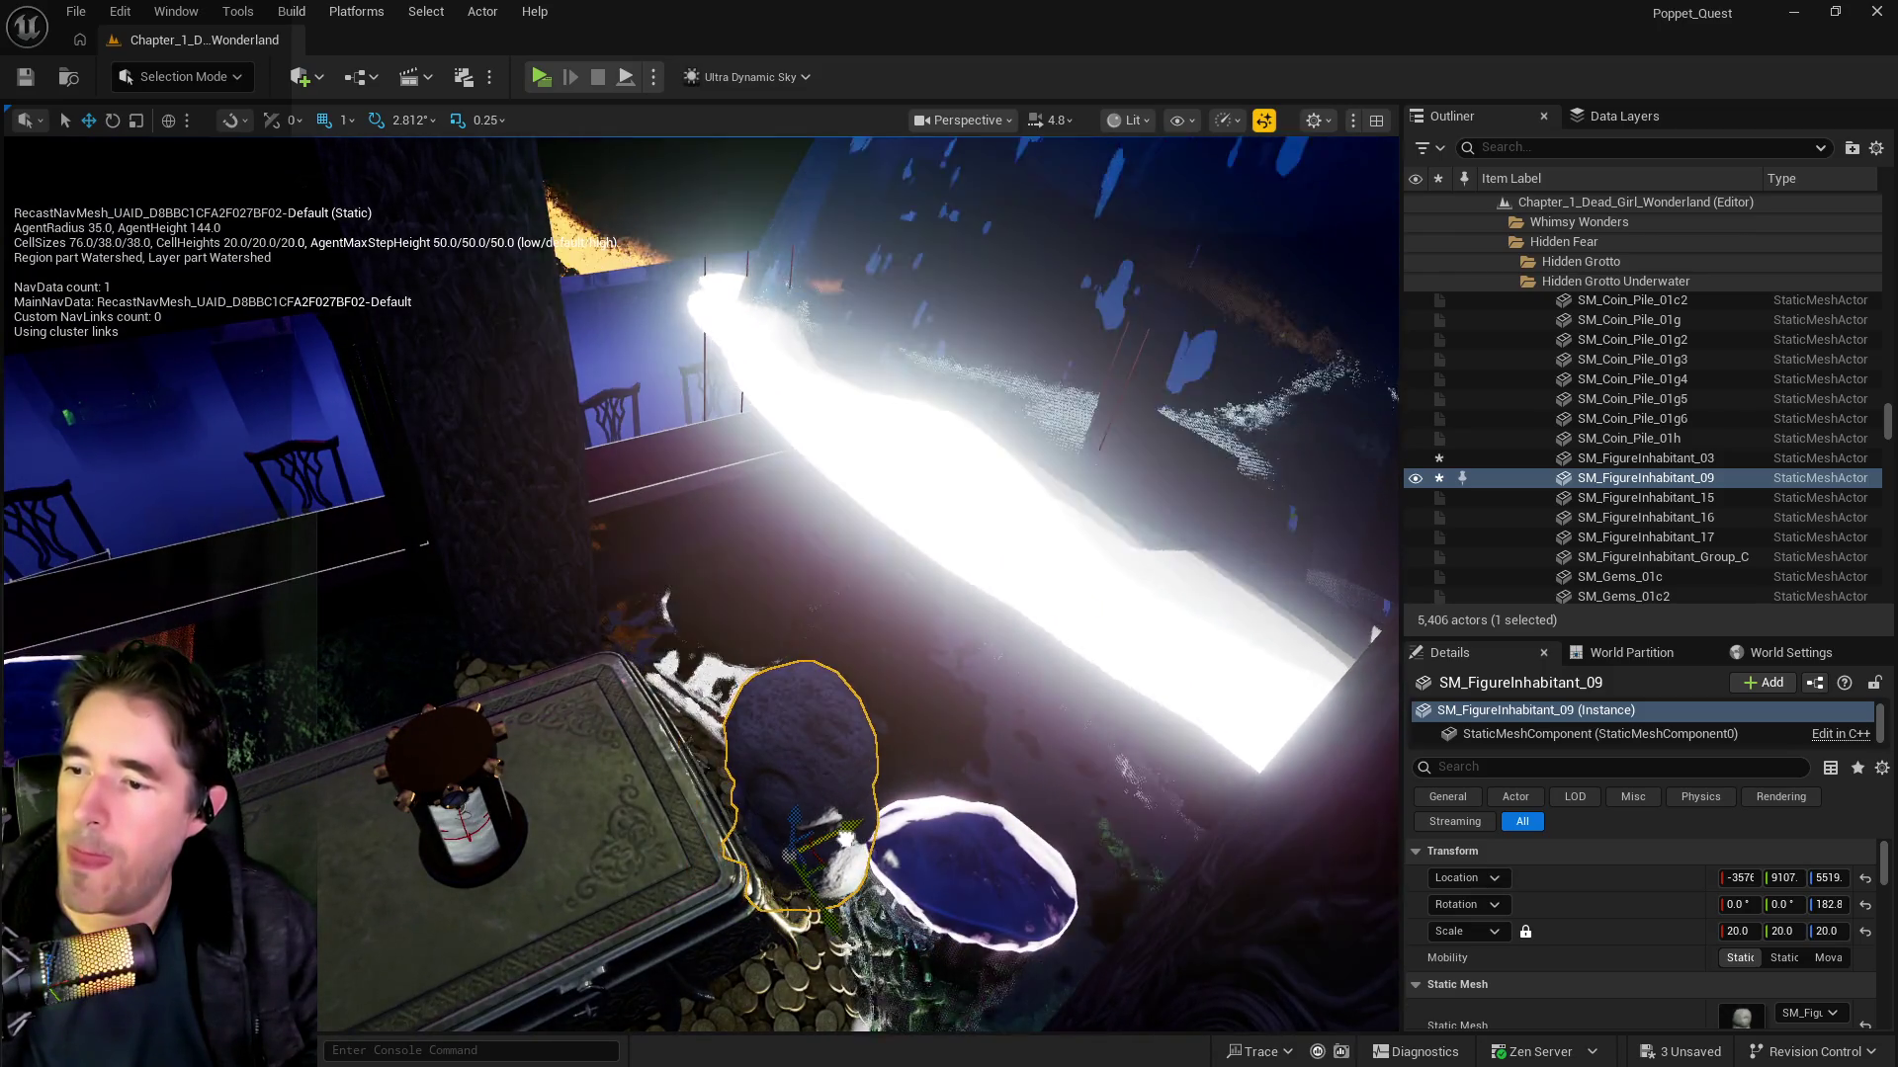
drag(843, 852, 828, 845)
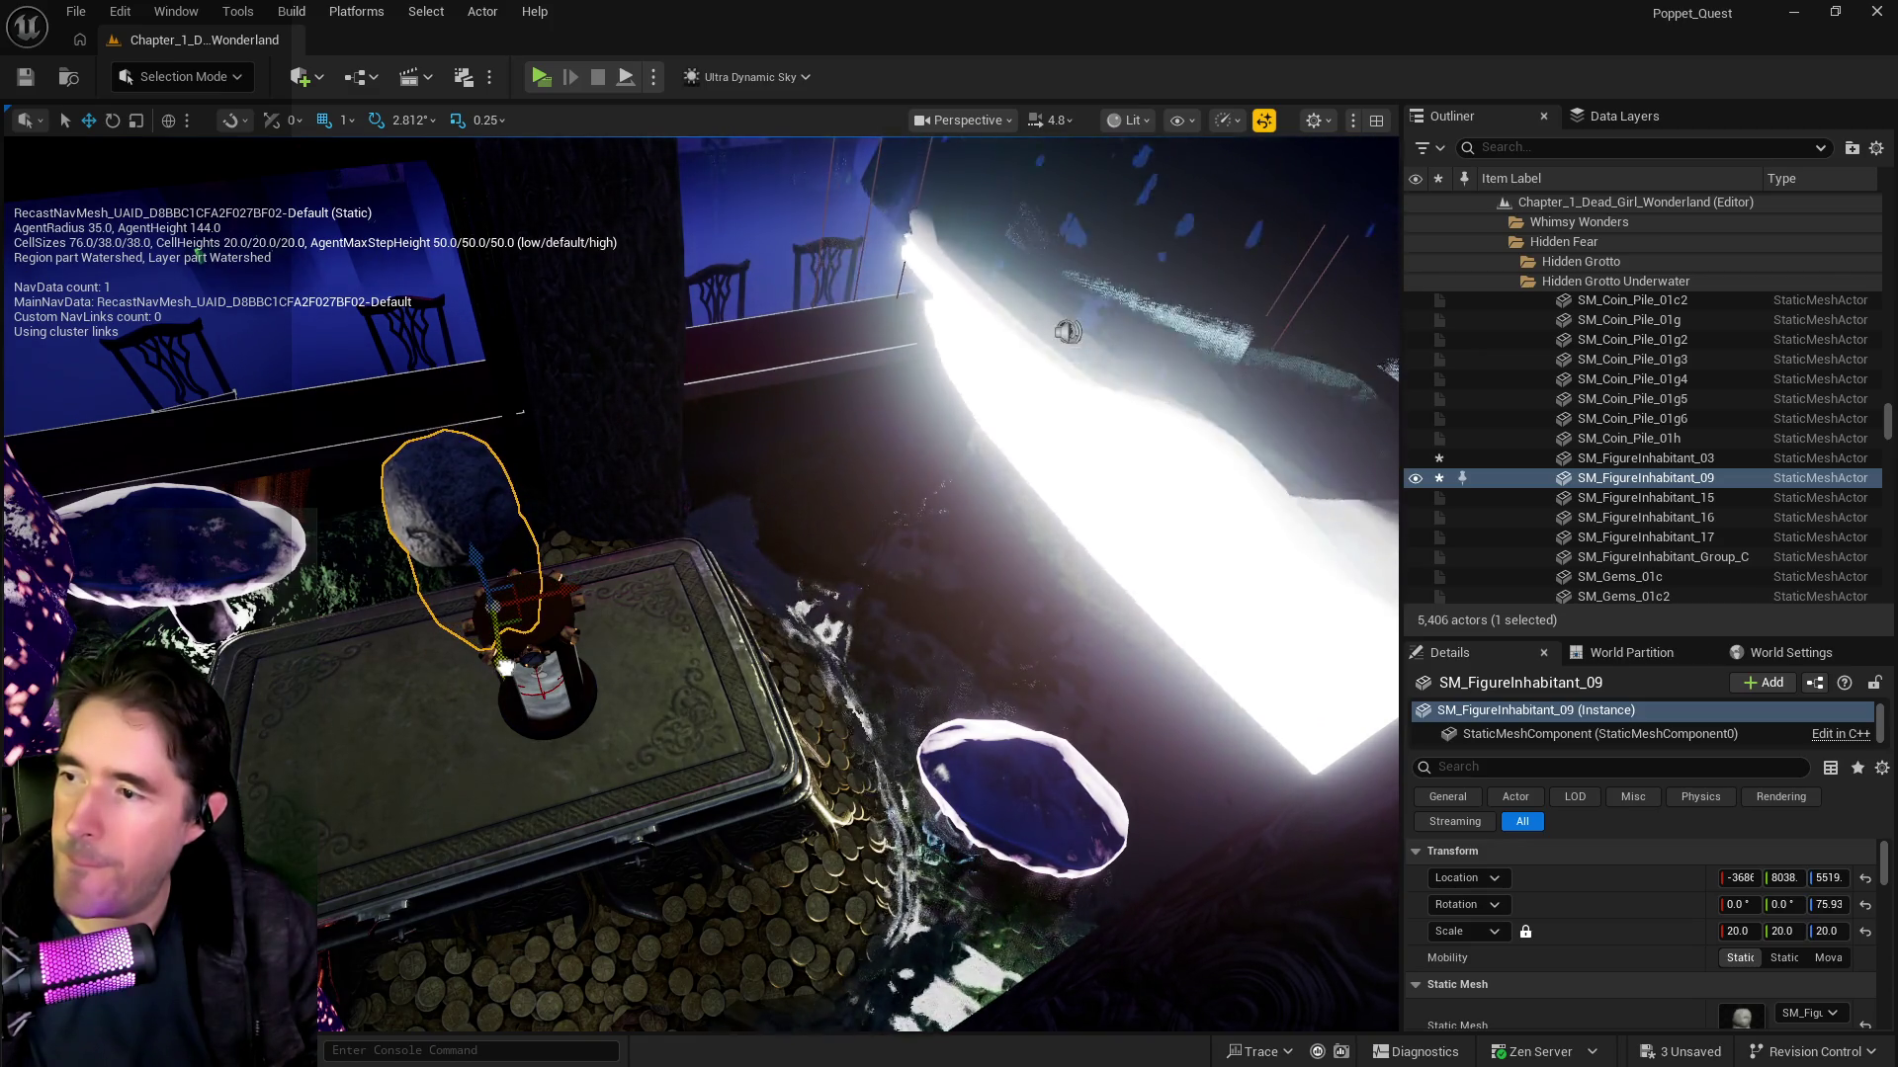
Step: Move the blue mushroom light Protector_Light_With_Mesh33 beside the chest
click(1088, 798)
key(f)
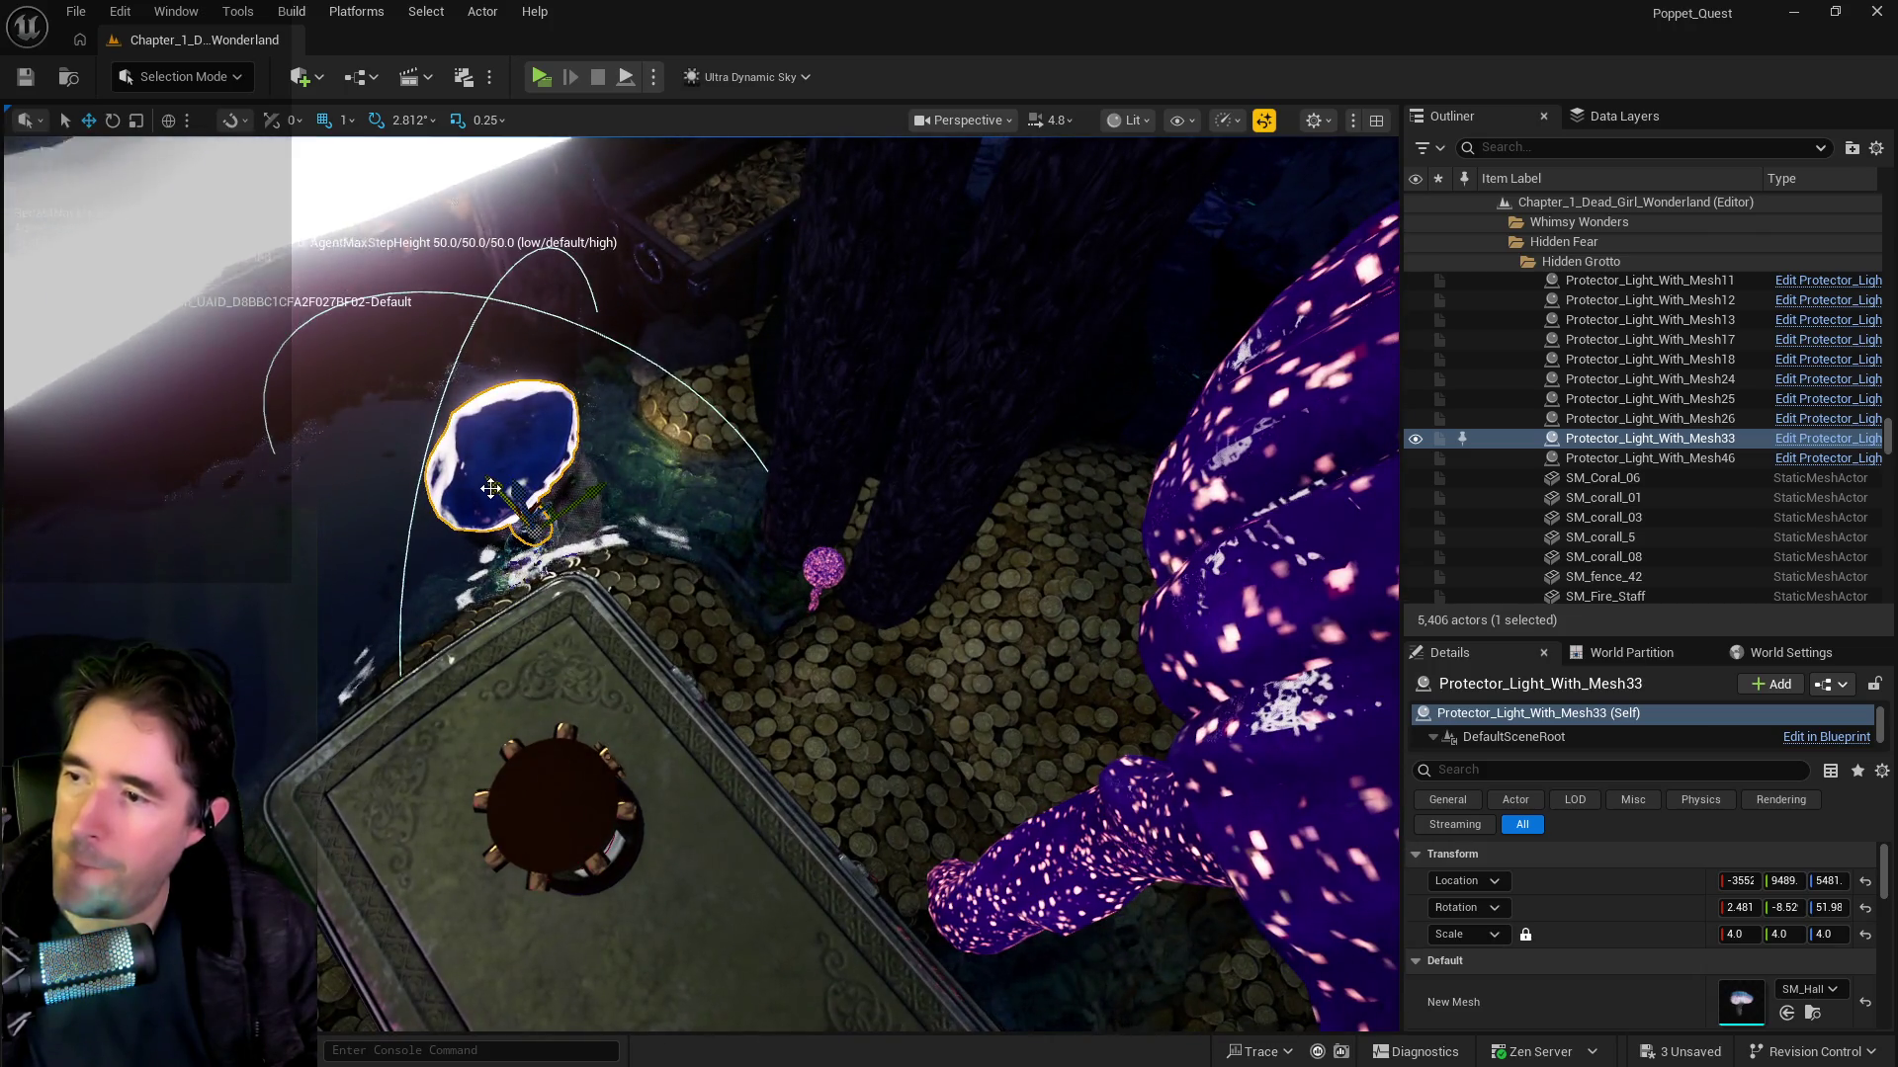
mouse_move(463, 462)
mouse_down()
mouse_move(695, 538)
mouse_move(769, 798)
mouse_move(687, 664)
mouse_move(776, 600)
mouse_up()
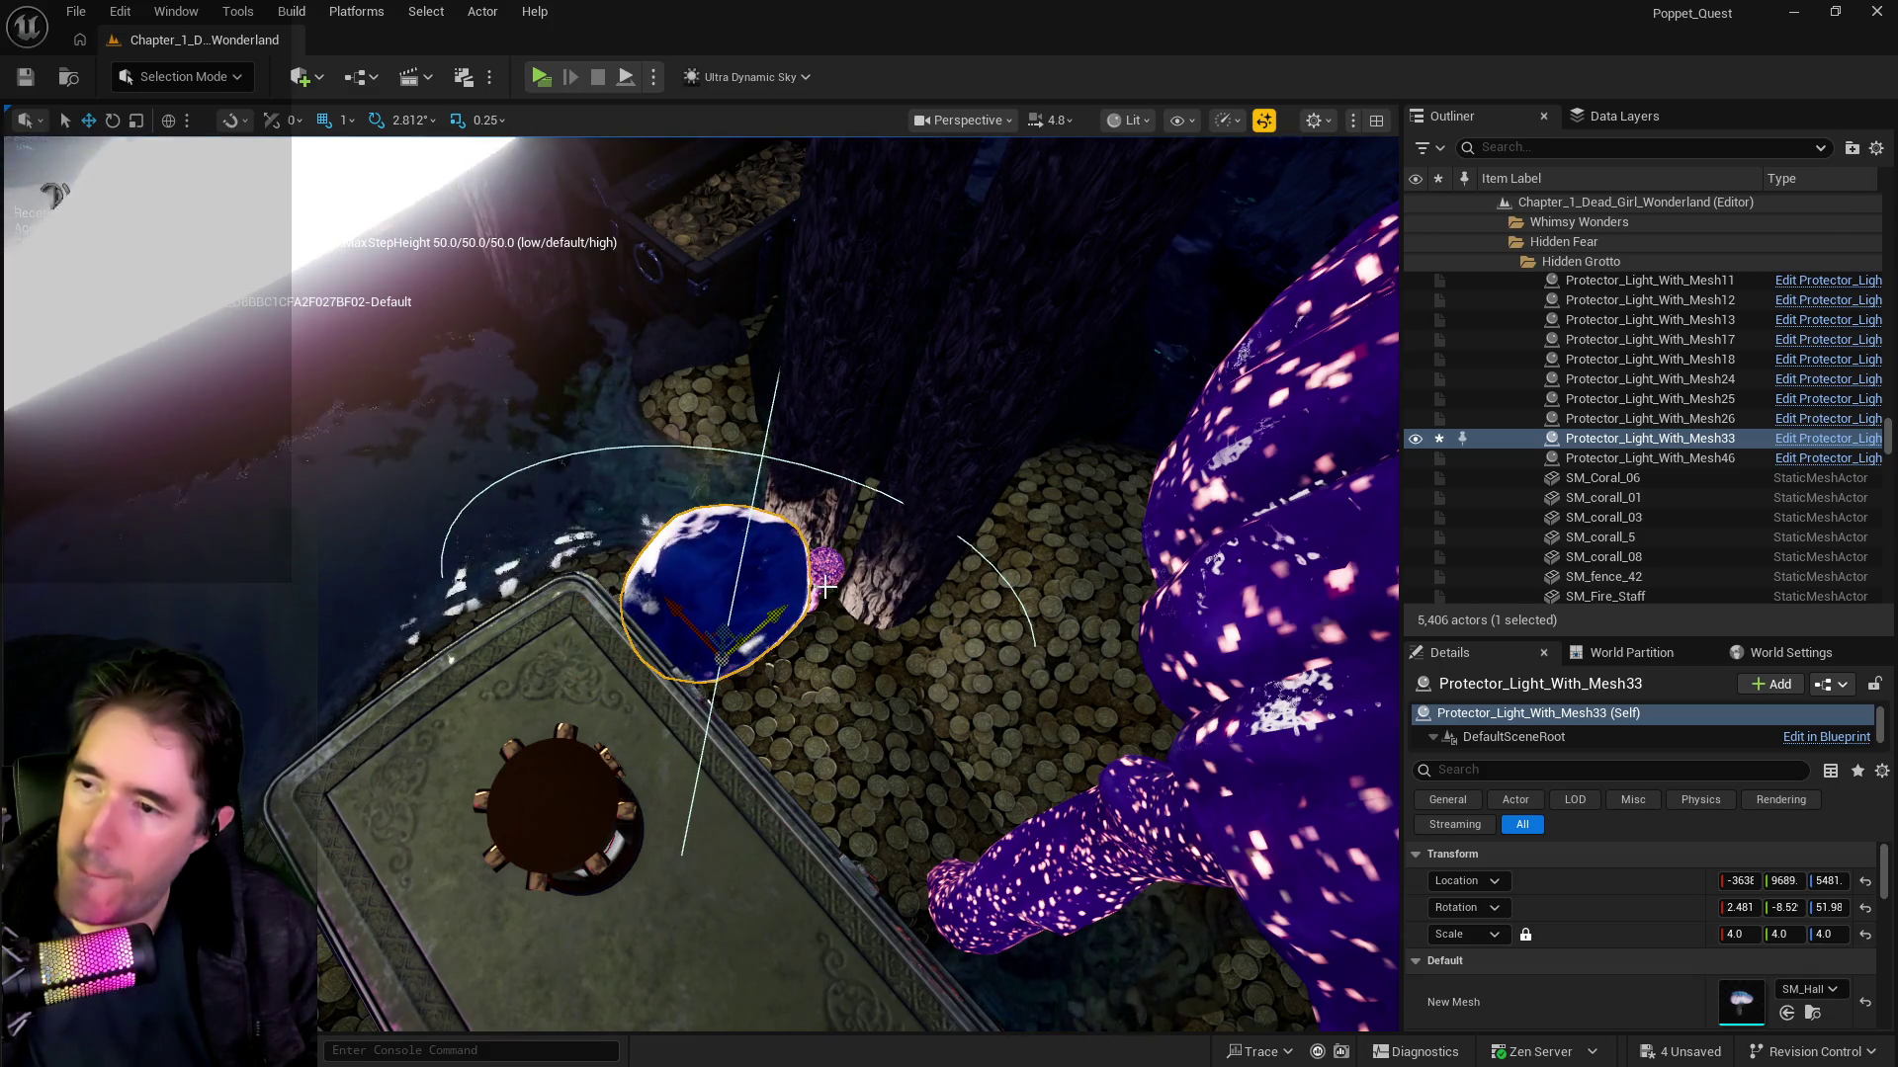
Step: Delete the pink plant BP_Empress_Plant77 and reselect the blue mushroom light
click(827, 571)
key(Delete)
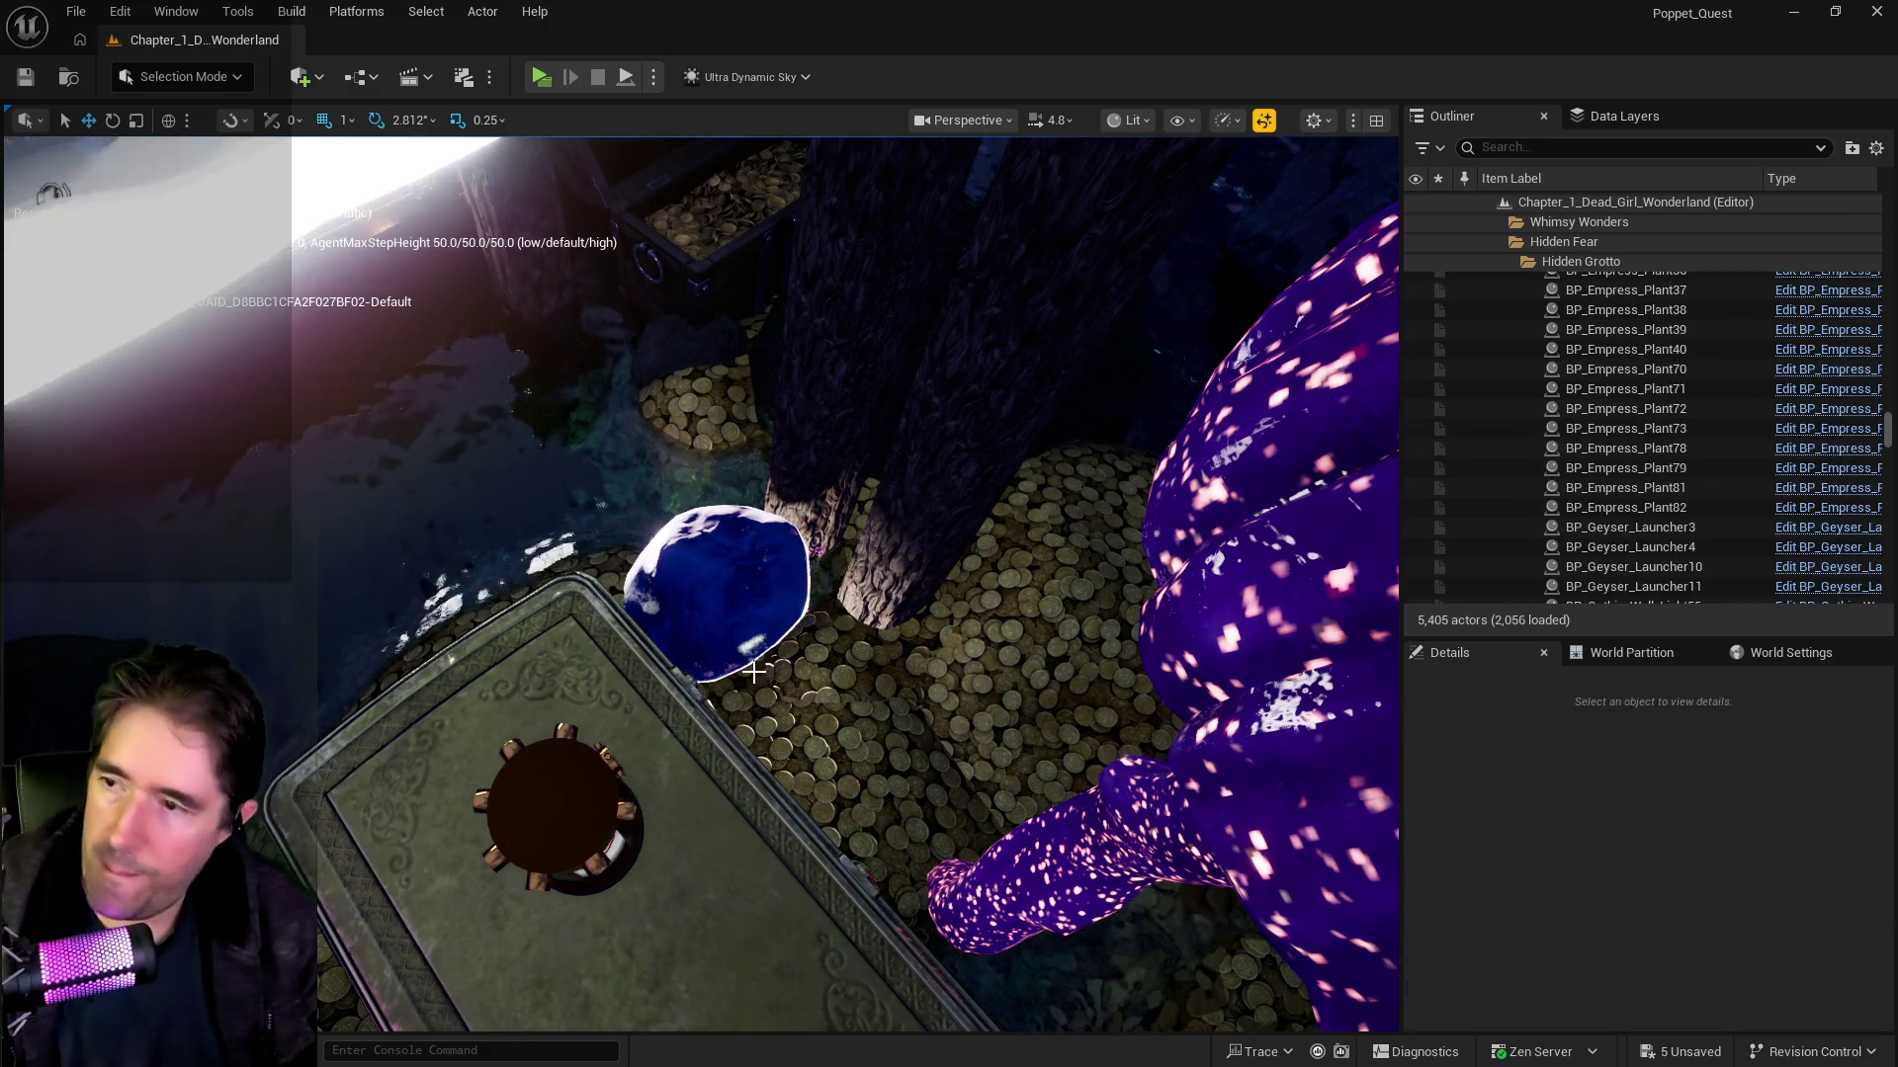
scroll(227, 538, down, 5)
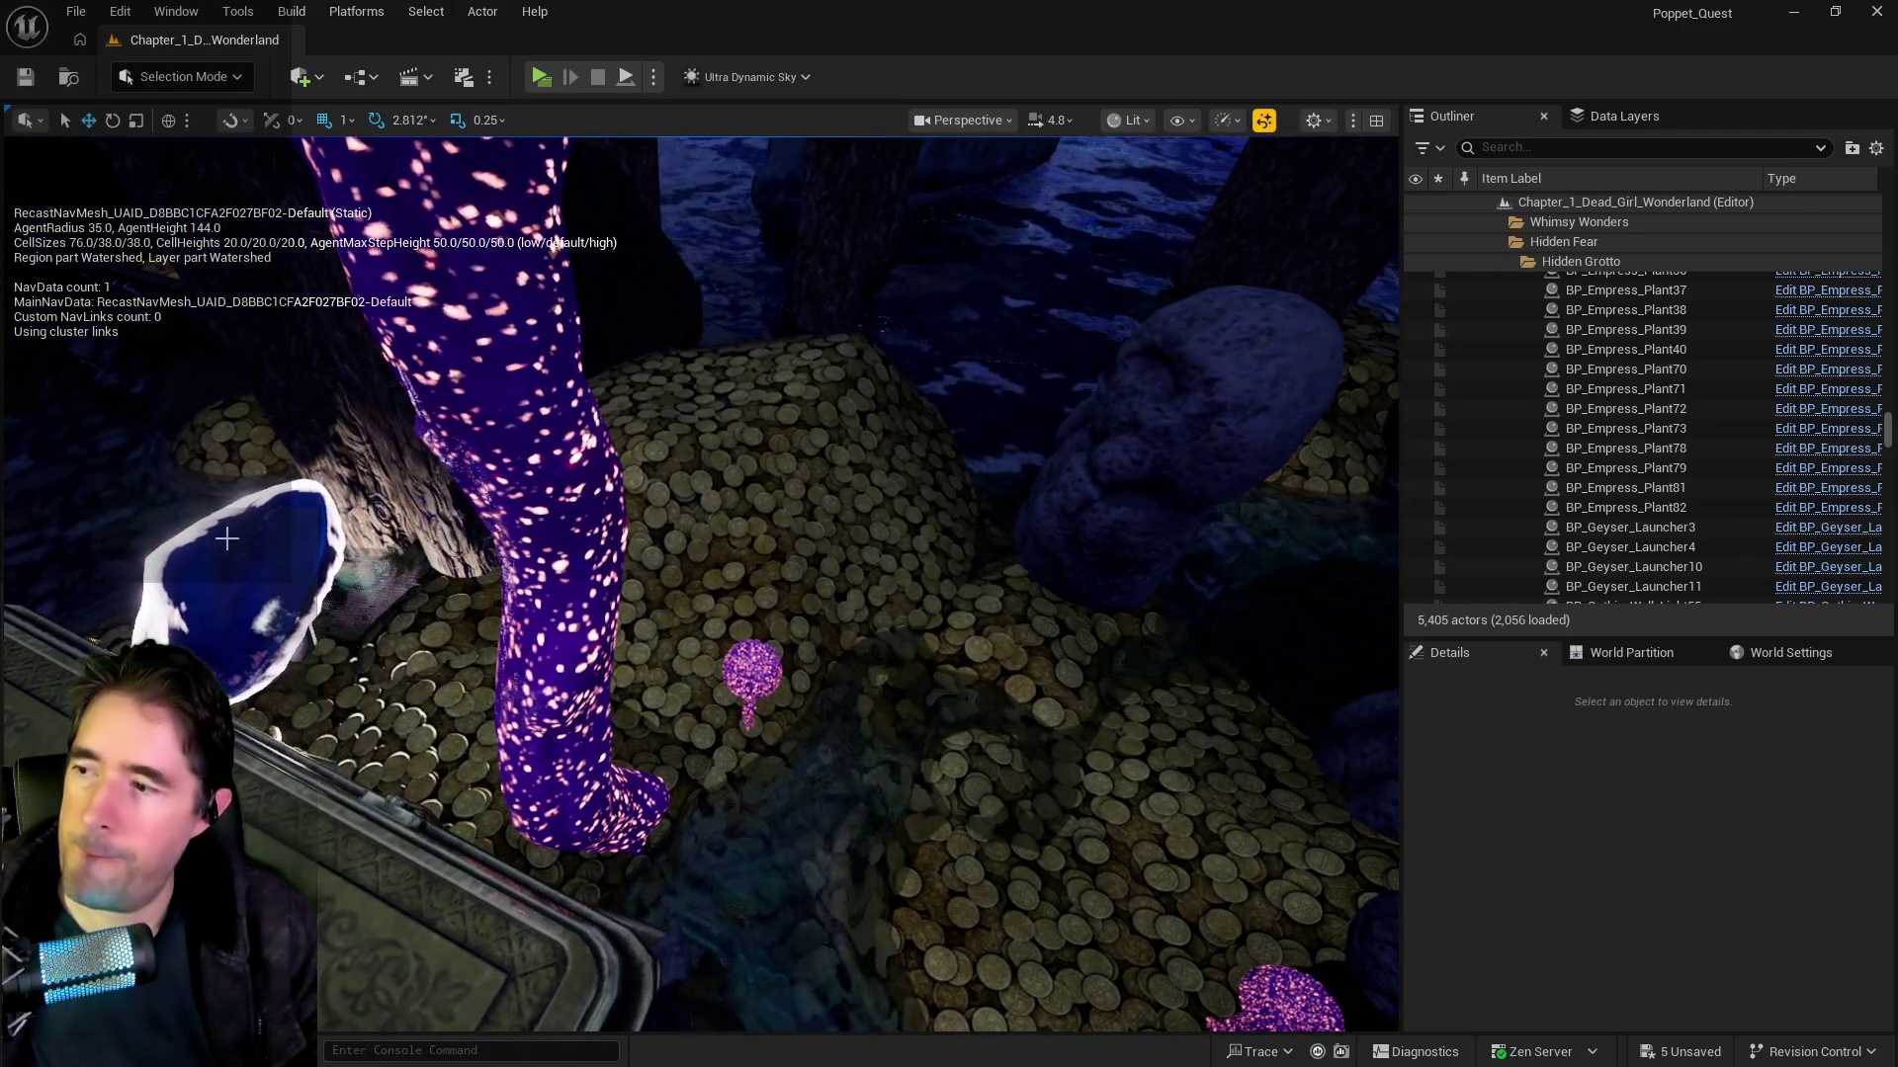
click(226, 537)
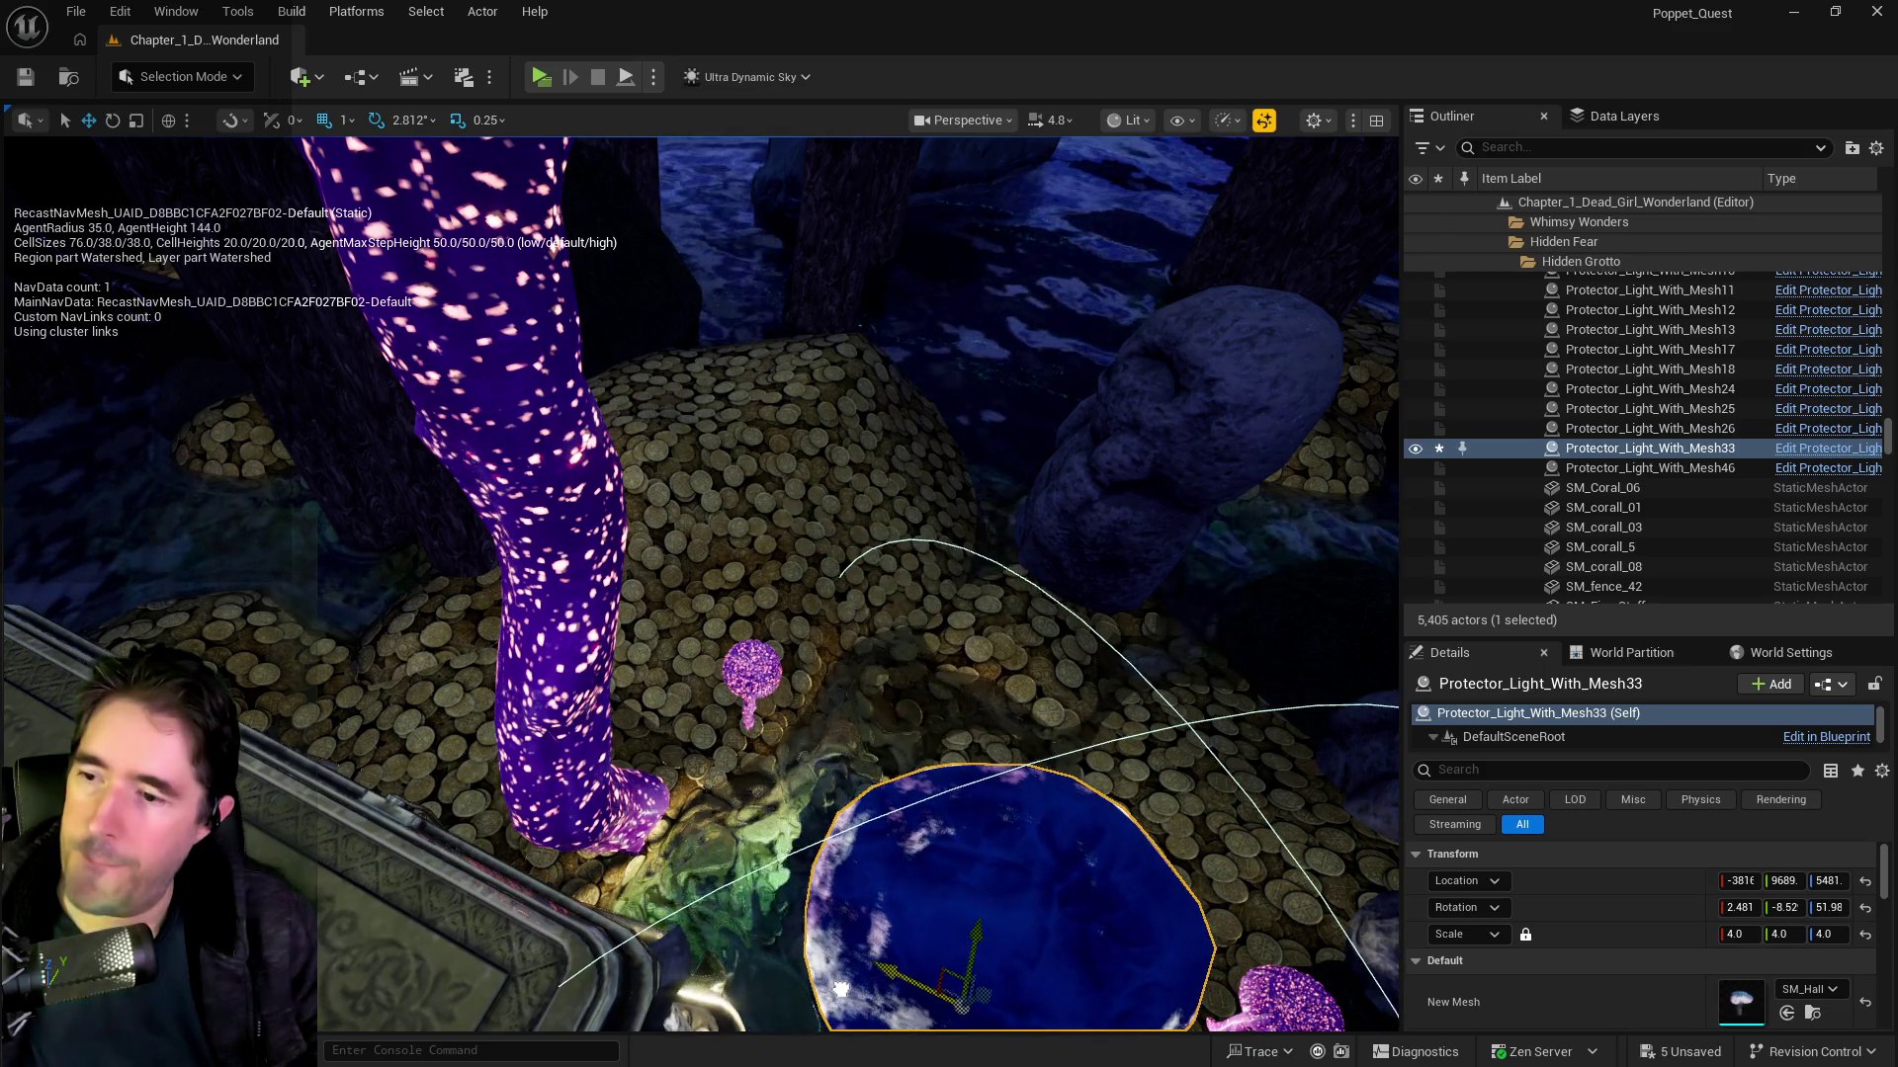
drag(848, 988, 843, 980)
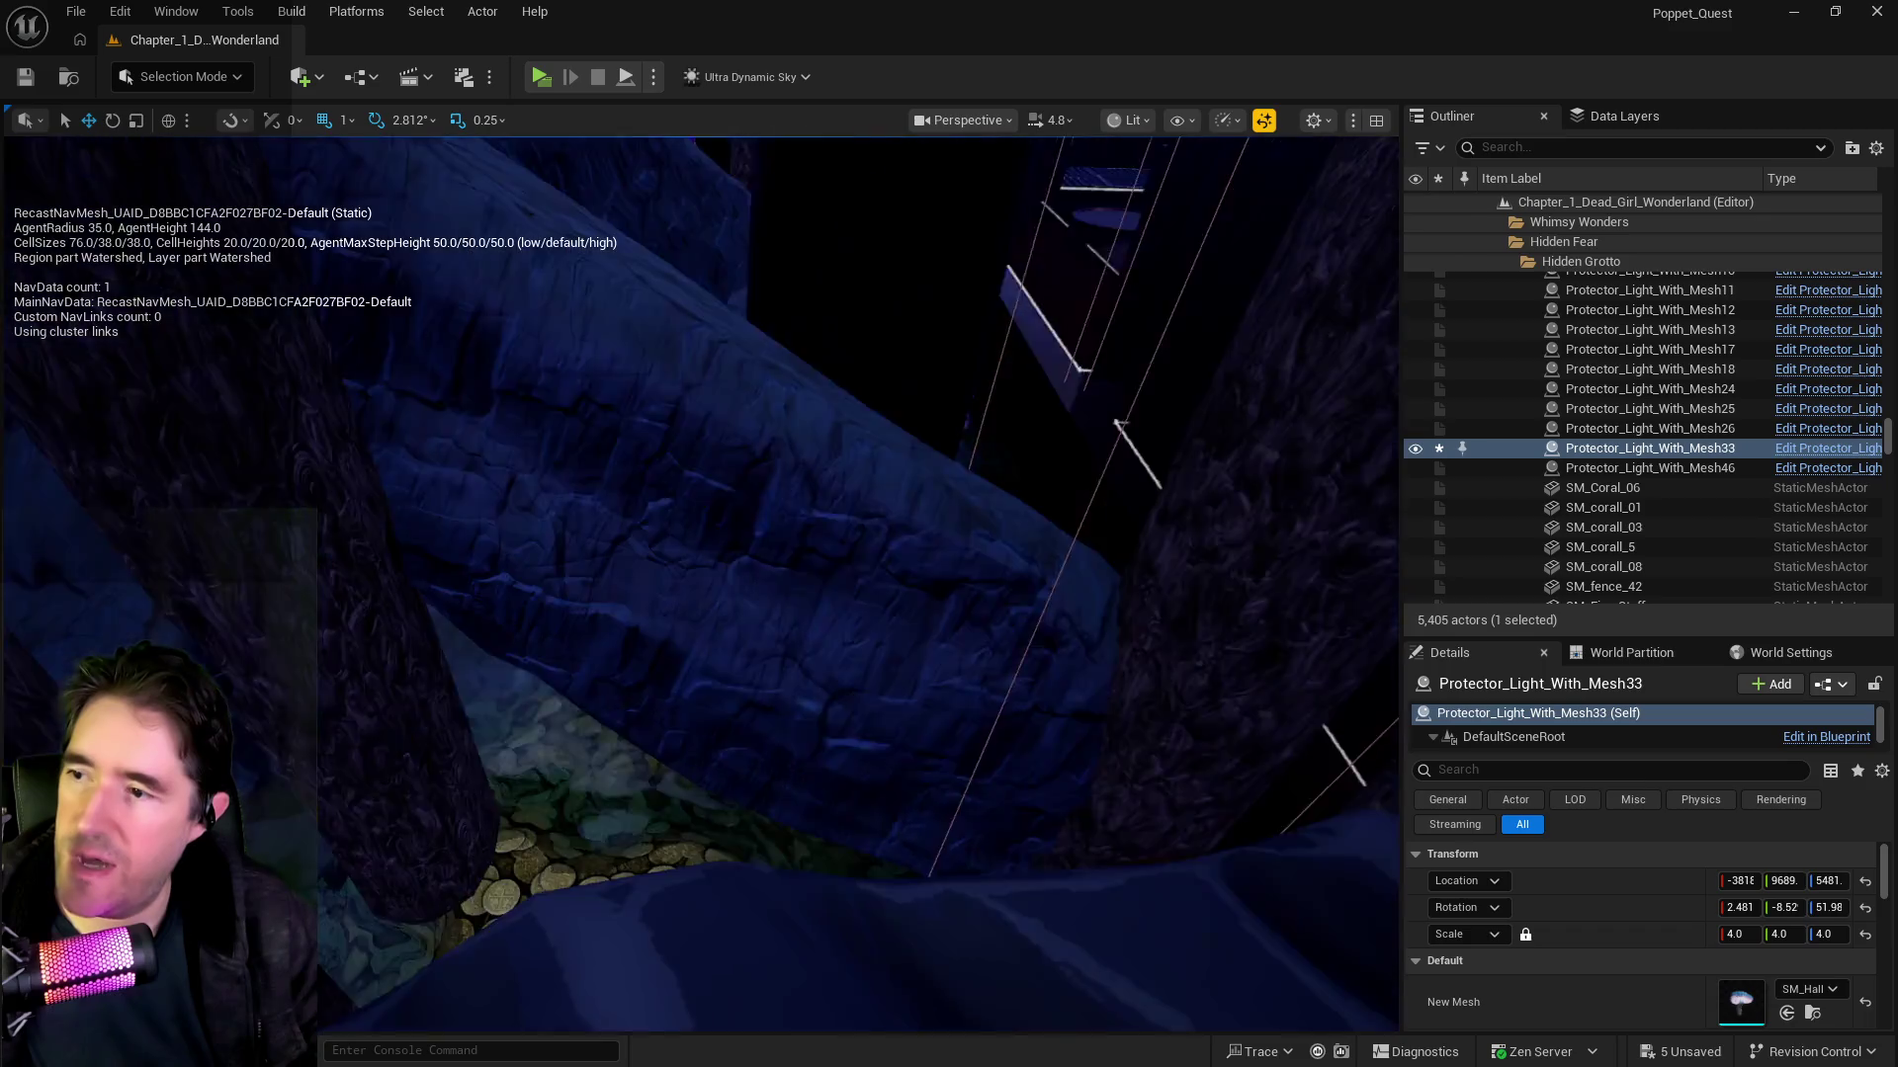
click(884, 737)
Step: Duplicate the tall rock SM_Rock24 and tip the copy over onto its side
mouse_move(638, 302)
mouse_down()
mouse_move(672, 311)
mouse_move(873, 577)
mouse_up()
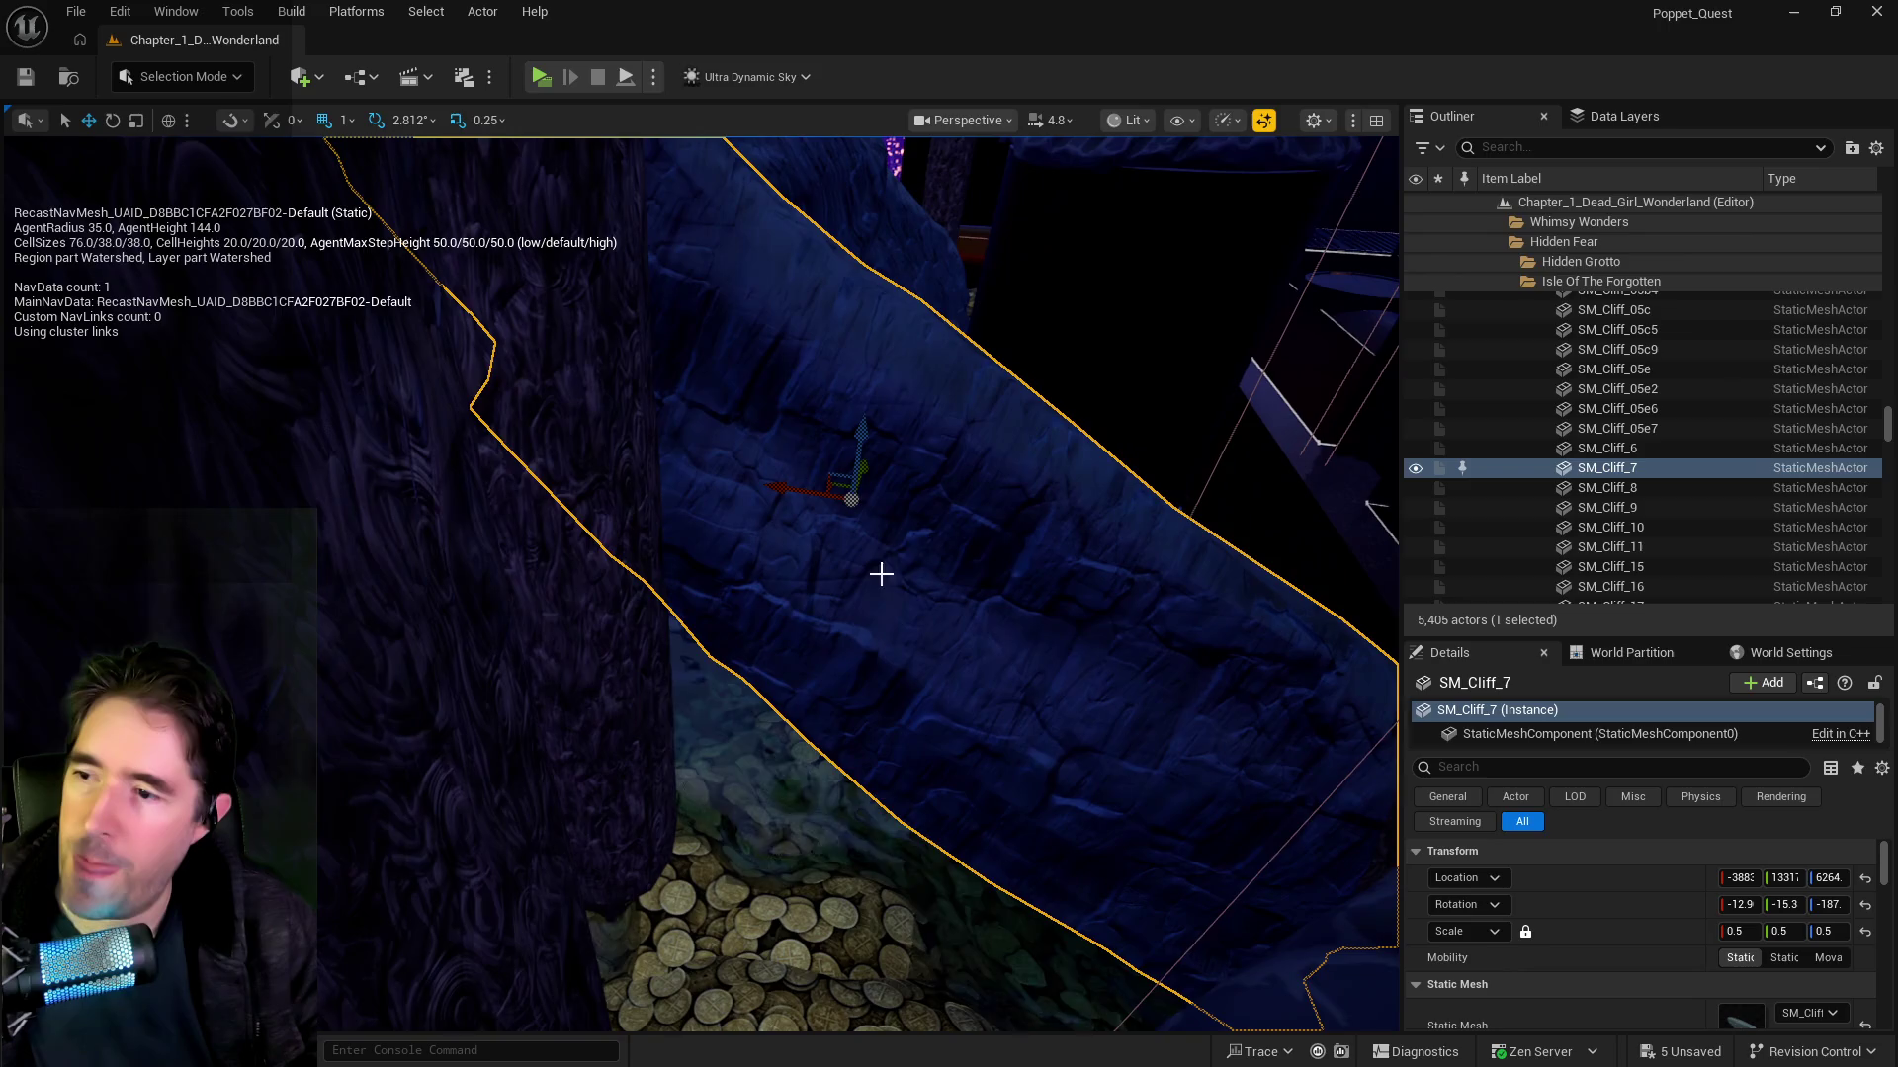
mouse_move(801, 496)
mouse_down()
mouse_move(766, 514)
mouse_move(940, 454)
mouse_move(929, 464)
mouse_move(1040, 461)
mouse_up()
click(969, 515)
alt+drag(1119, 531, 474, 469)
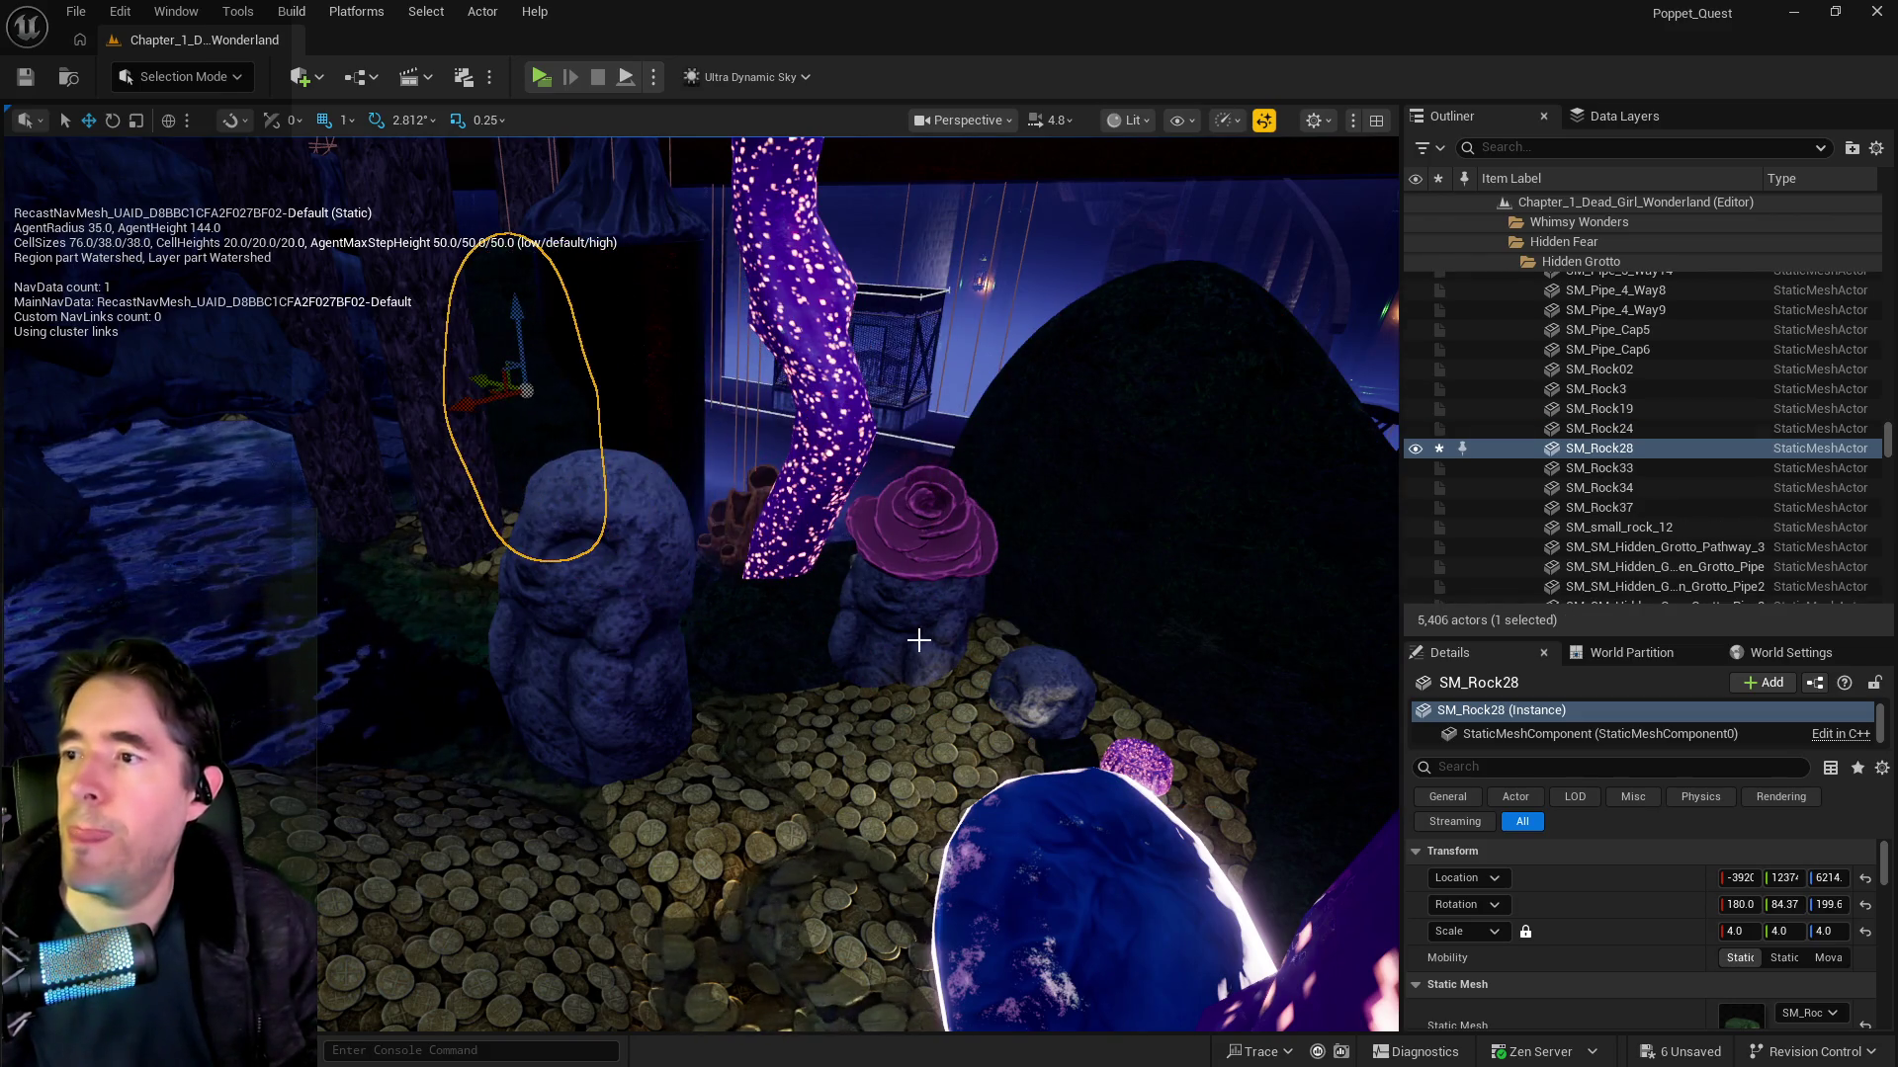
key(f)
key(e)
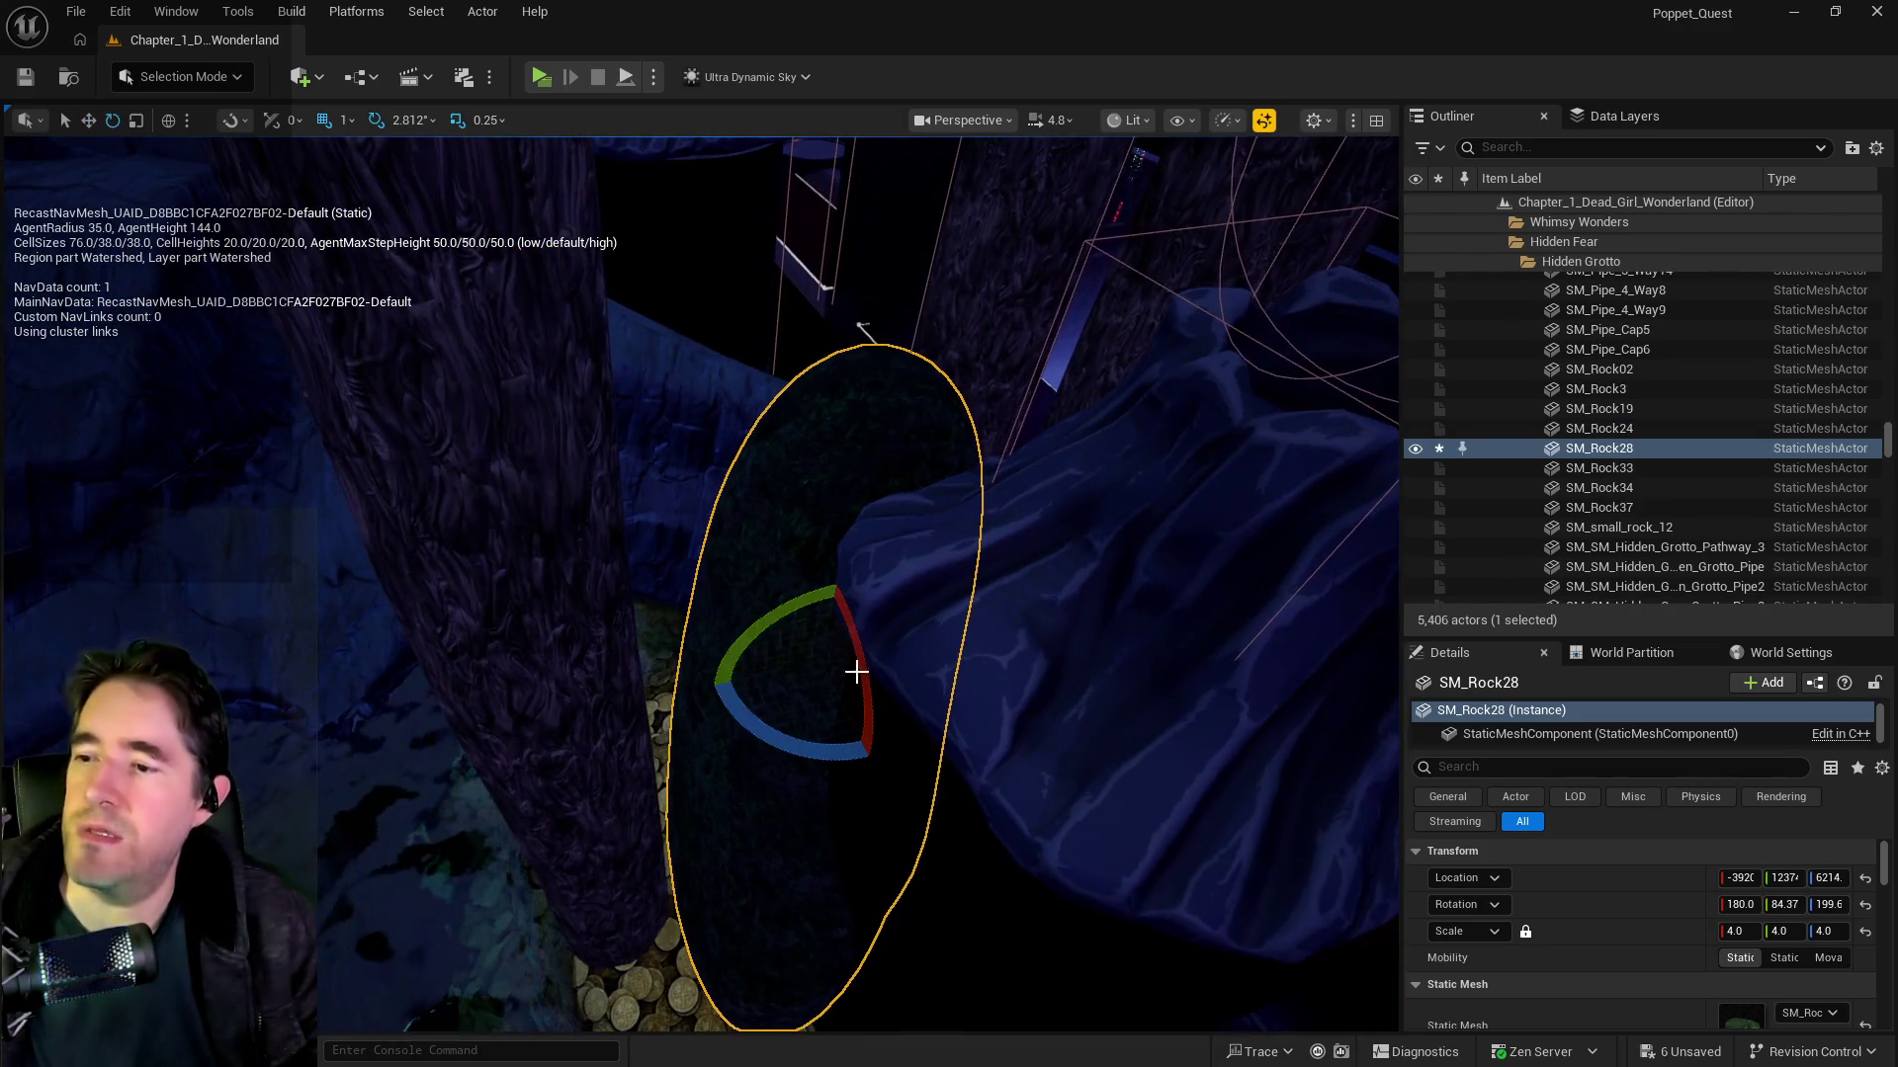
mouse_move(777, 621)
mouse_down()
mouse_move(721, 633)
mouse_move(776, 636)
mouse_move(796, 751)
mouse_move(818, 736)
mouse_move(781, 726)
mouse_up()
key(r)
drag(808, 620, 783, 532)
Step: Scale the rock copy to 3.0 and lower it onto the coins
scroll(818, 547, up, 6)
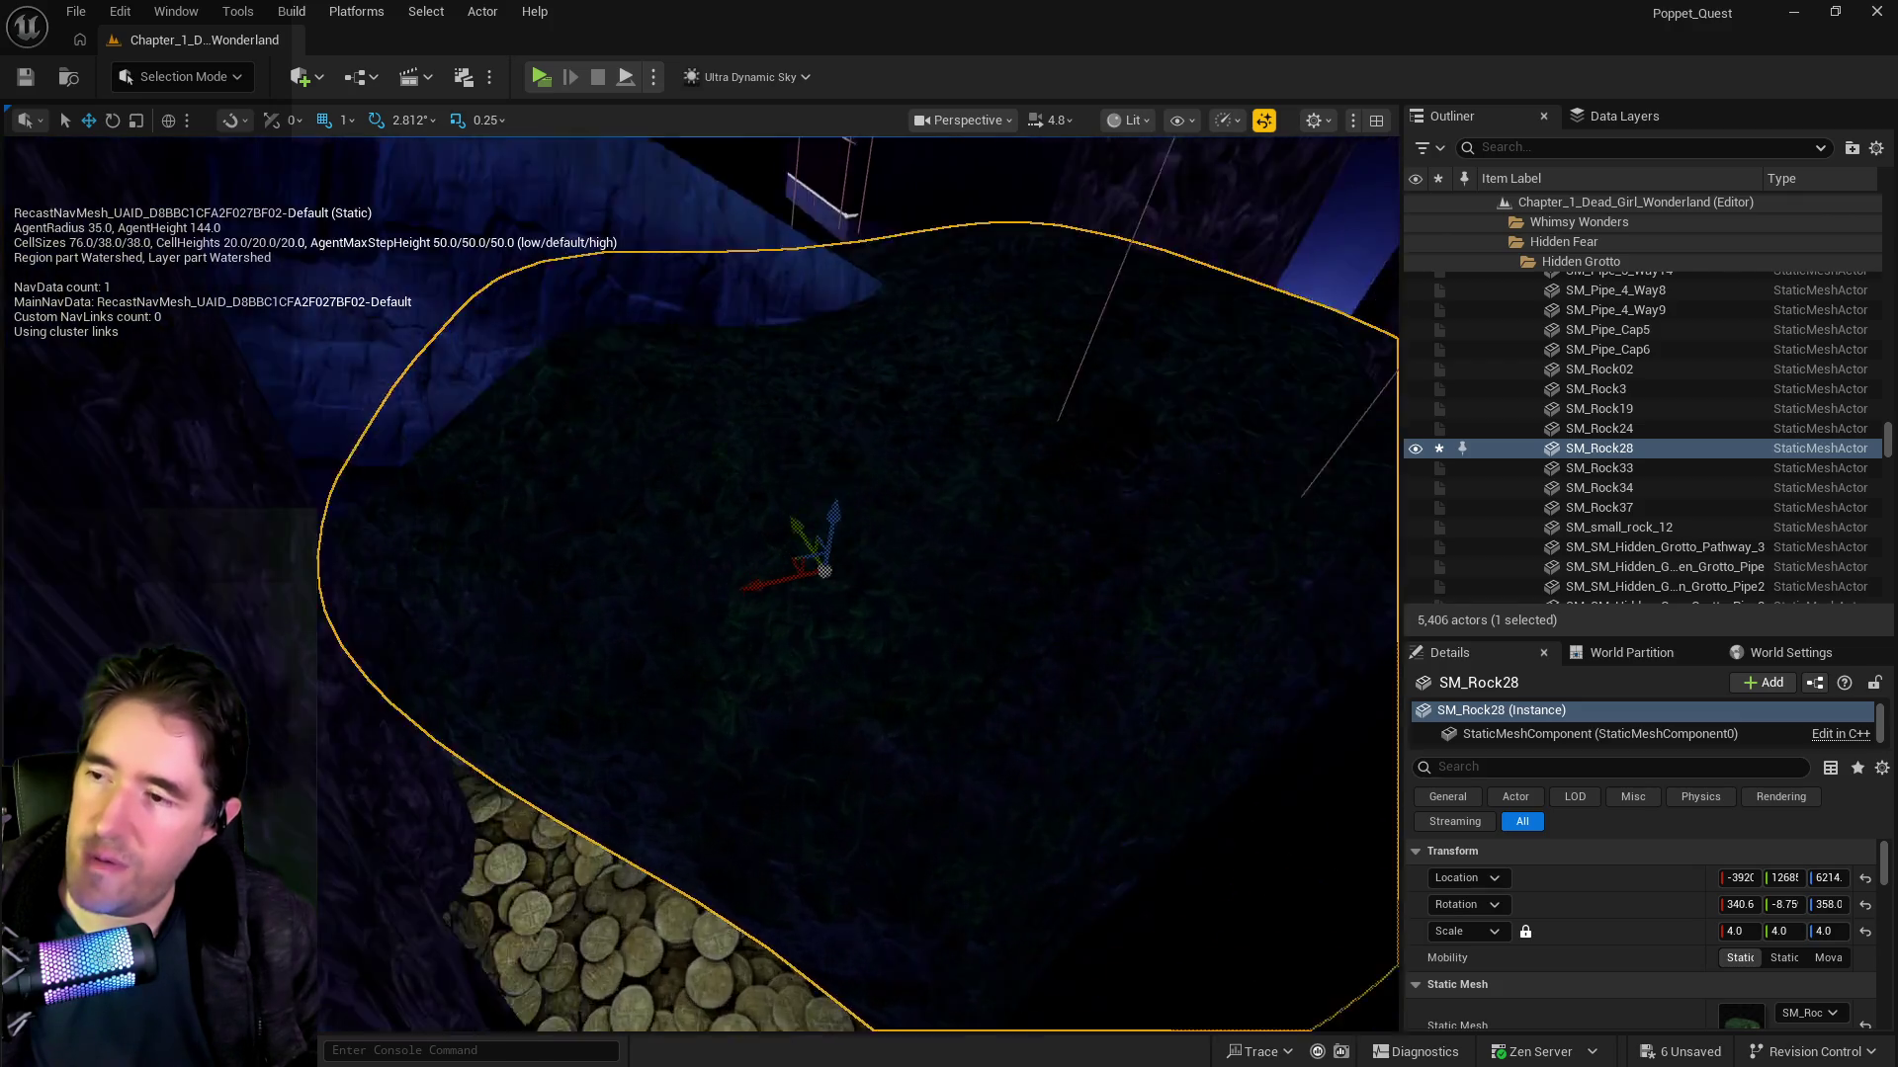
scroll(758, 488, down, 3)
drag(713, 464, 585, 505)
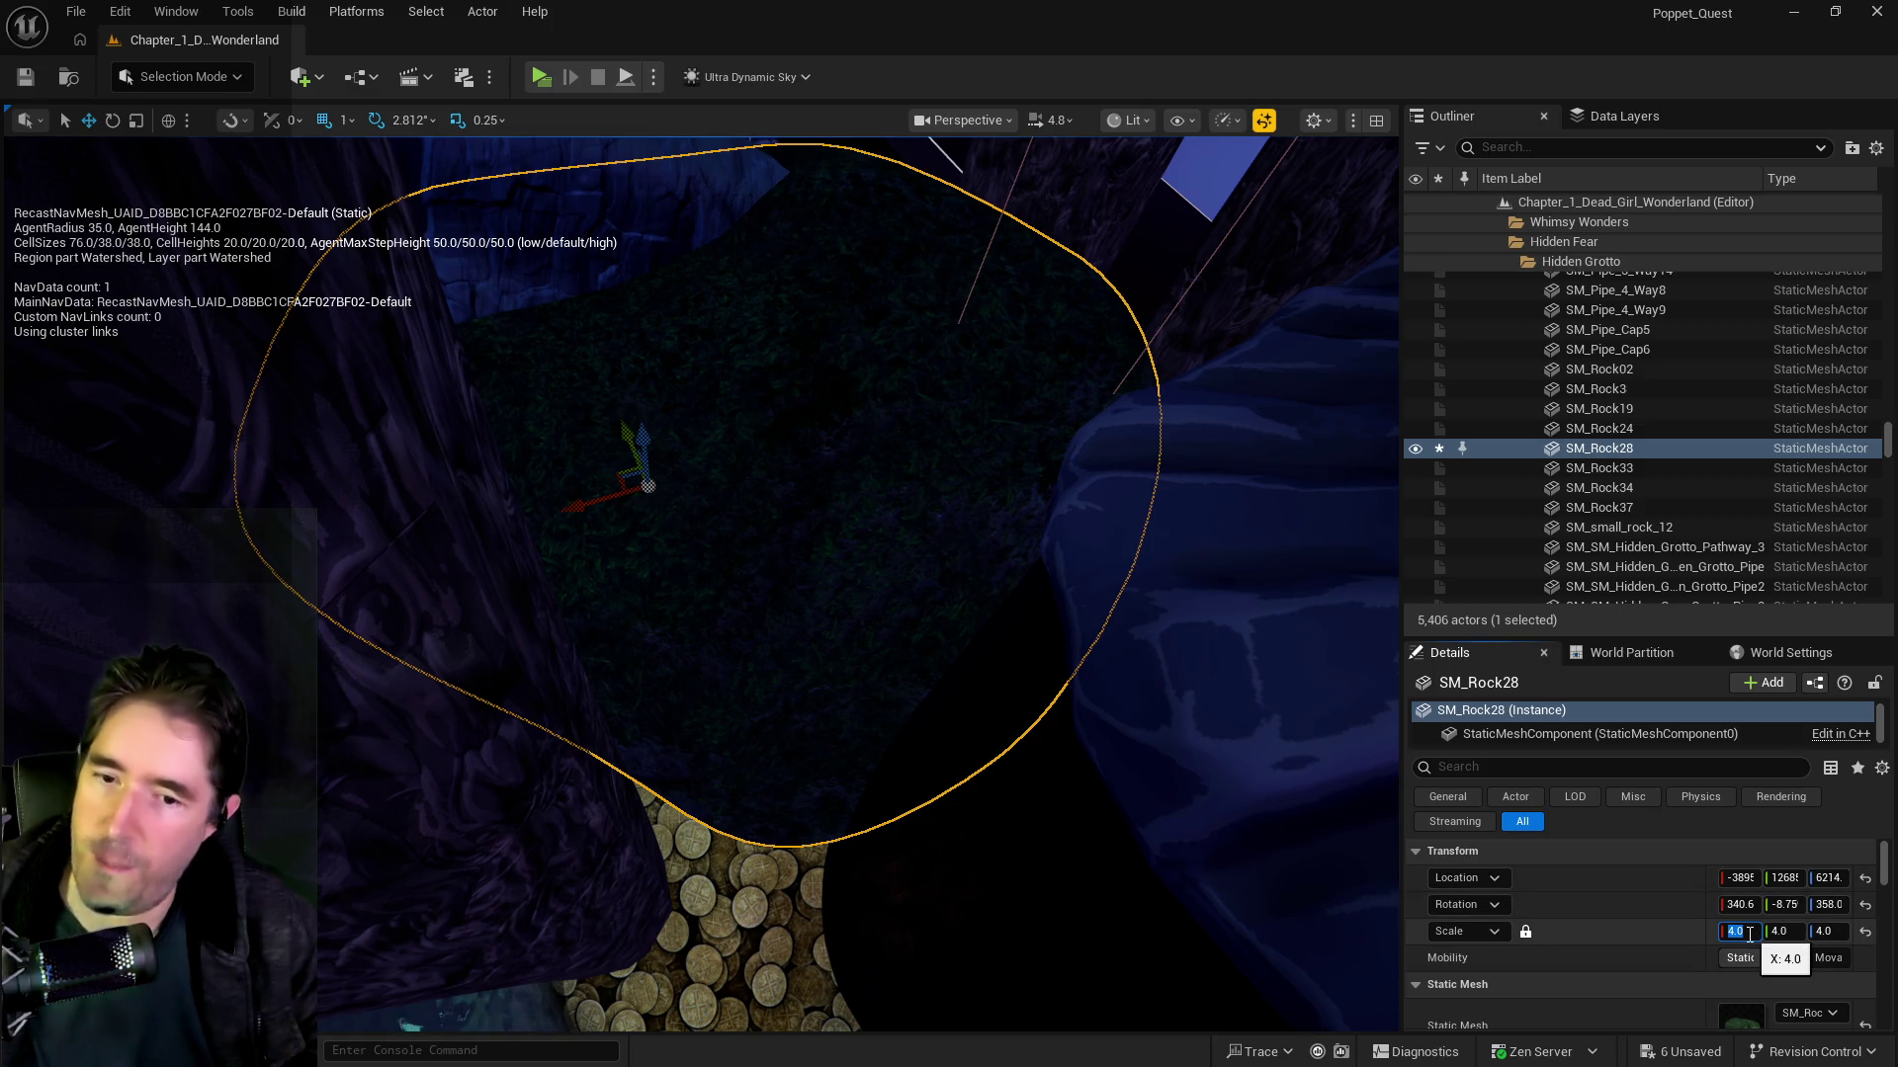
text(3)
key(Return)
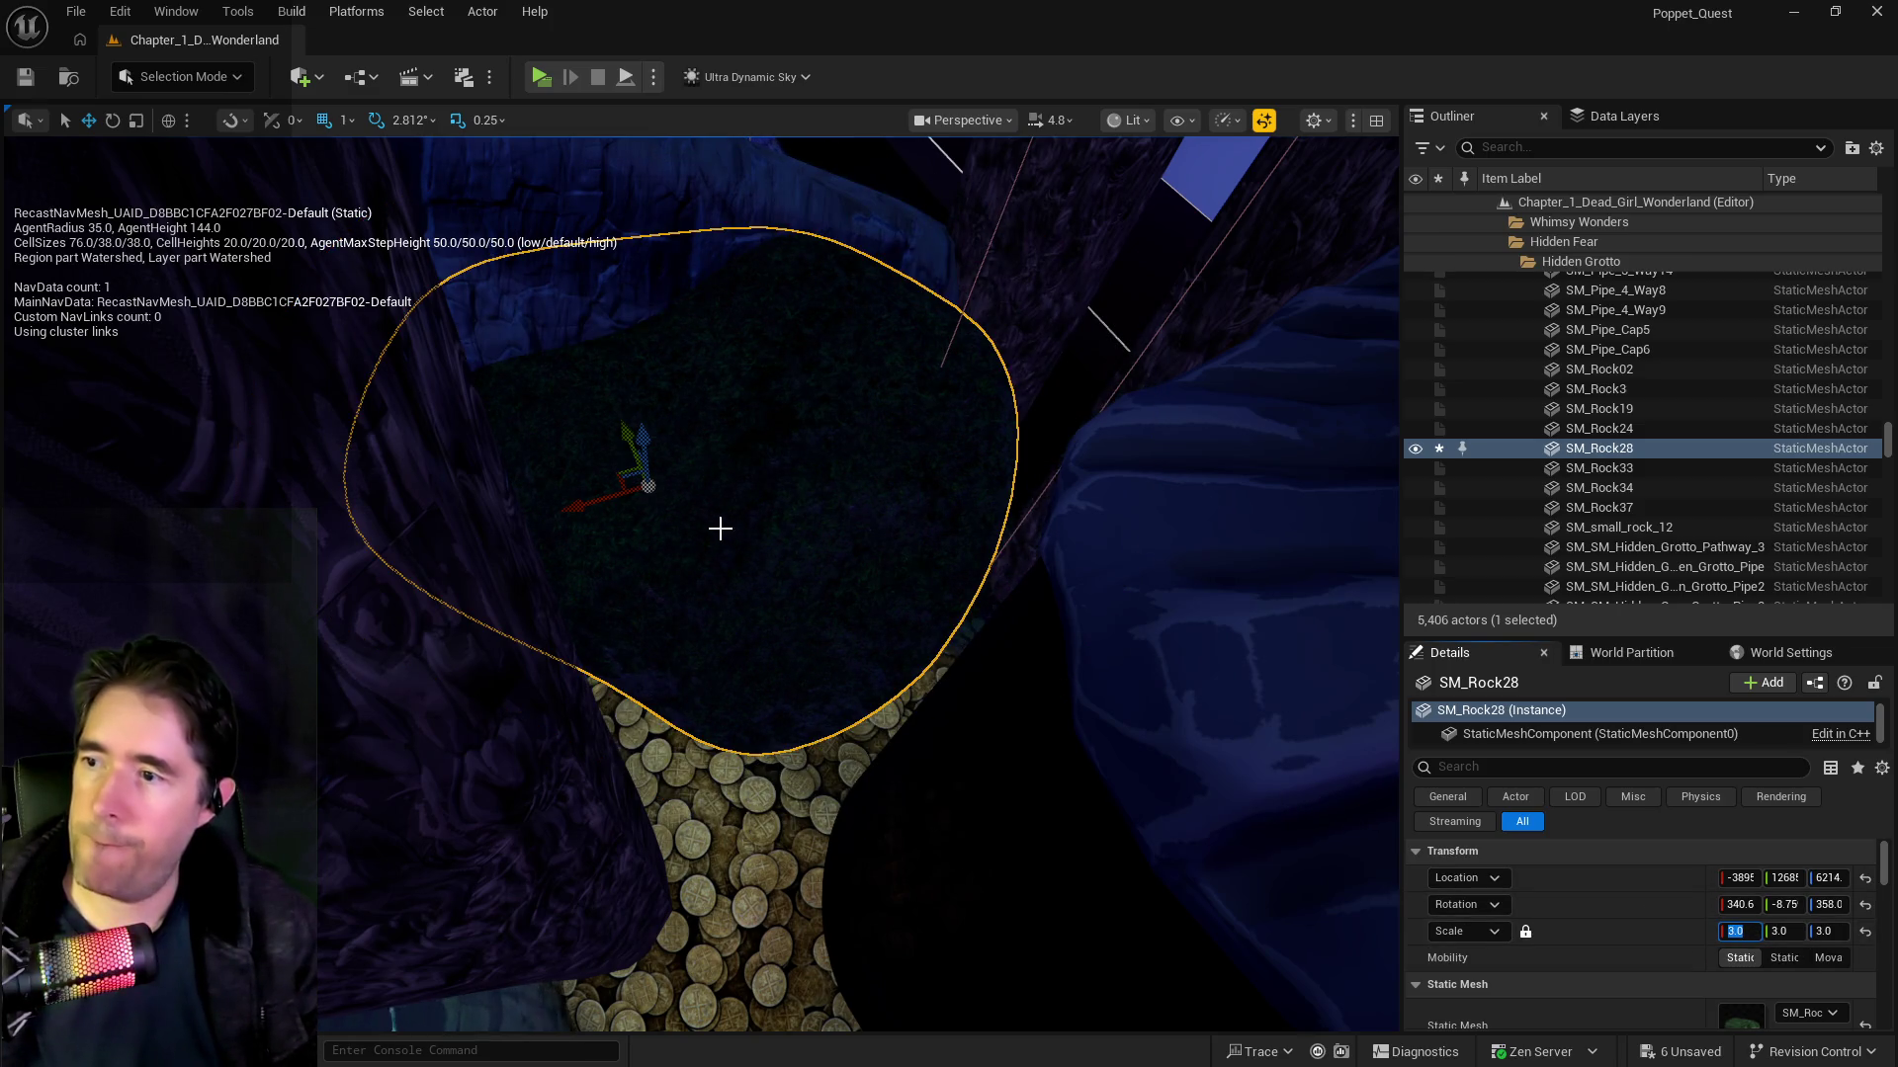
drag(582, 515, 624, 502)
drag(675, 429, 681, 528)
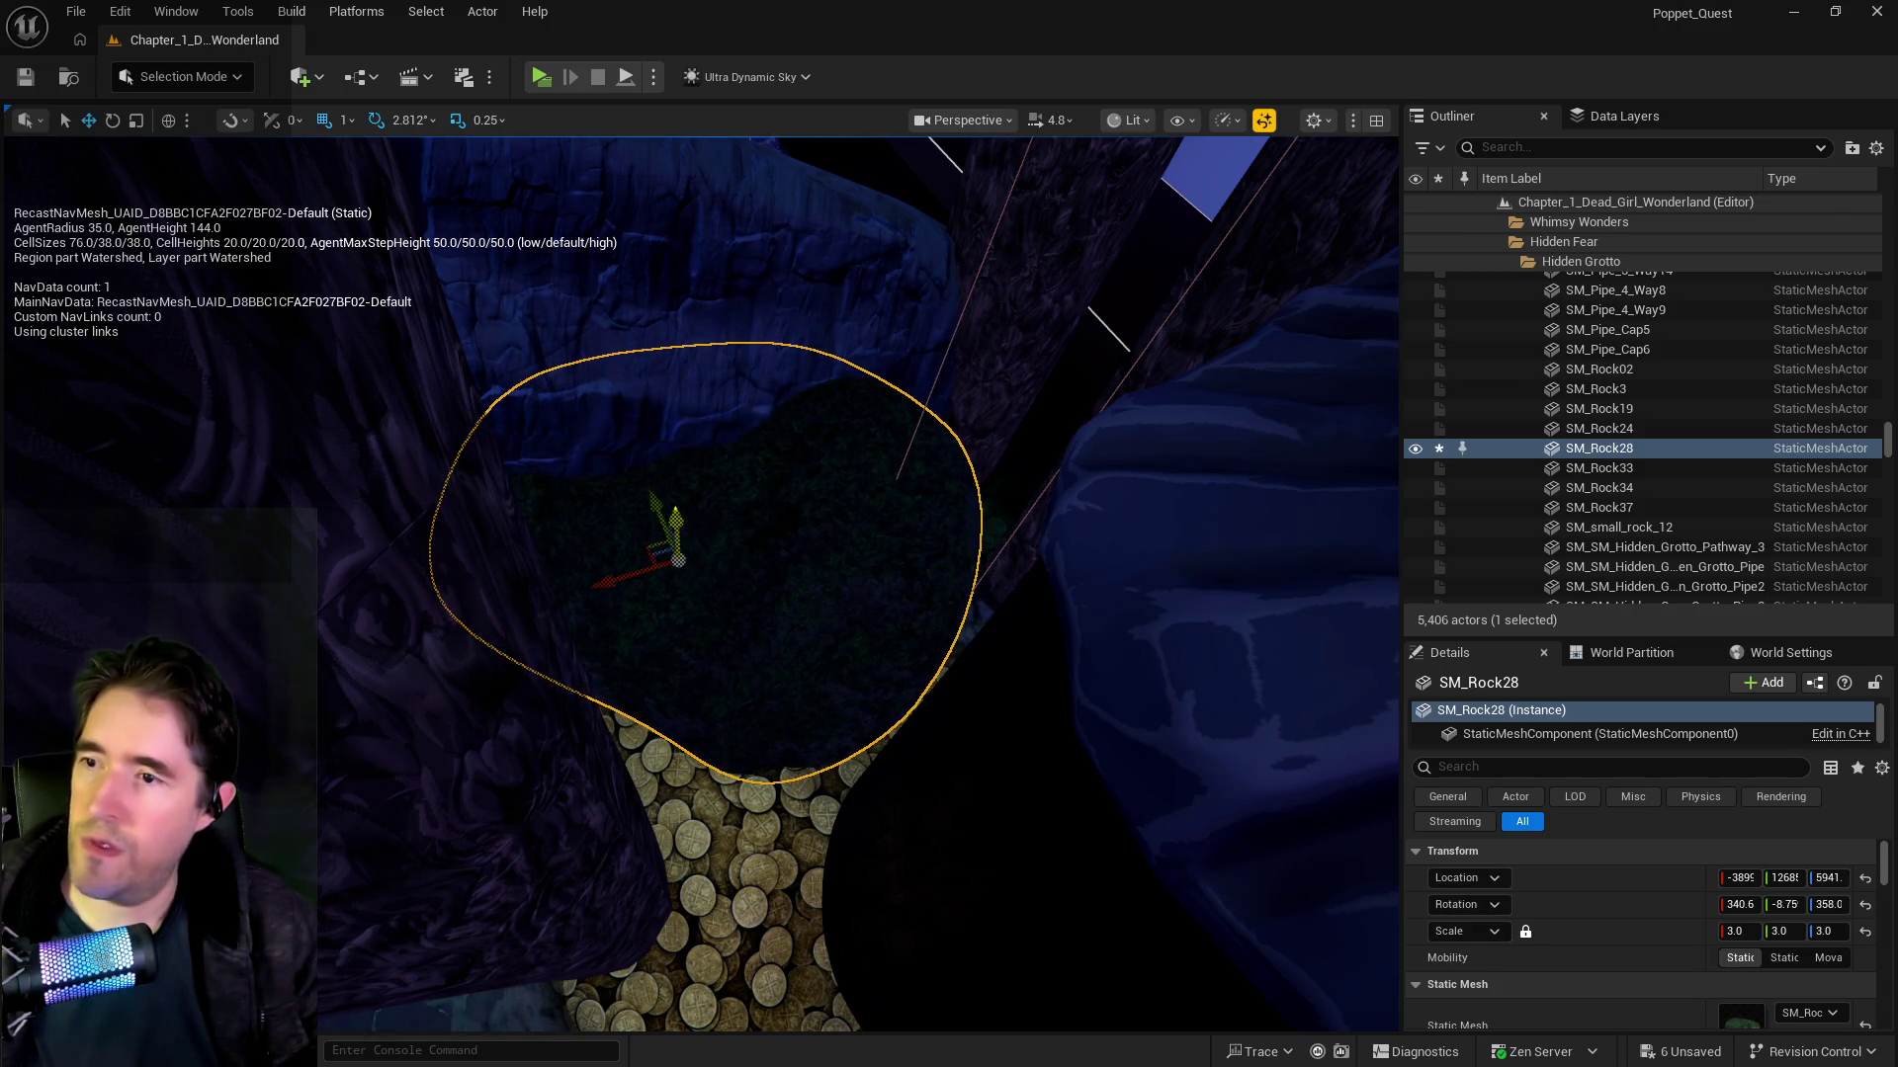
scroll(681, 529, up, 5)
scroll(700, 584, down, 3)
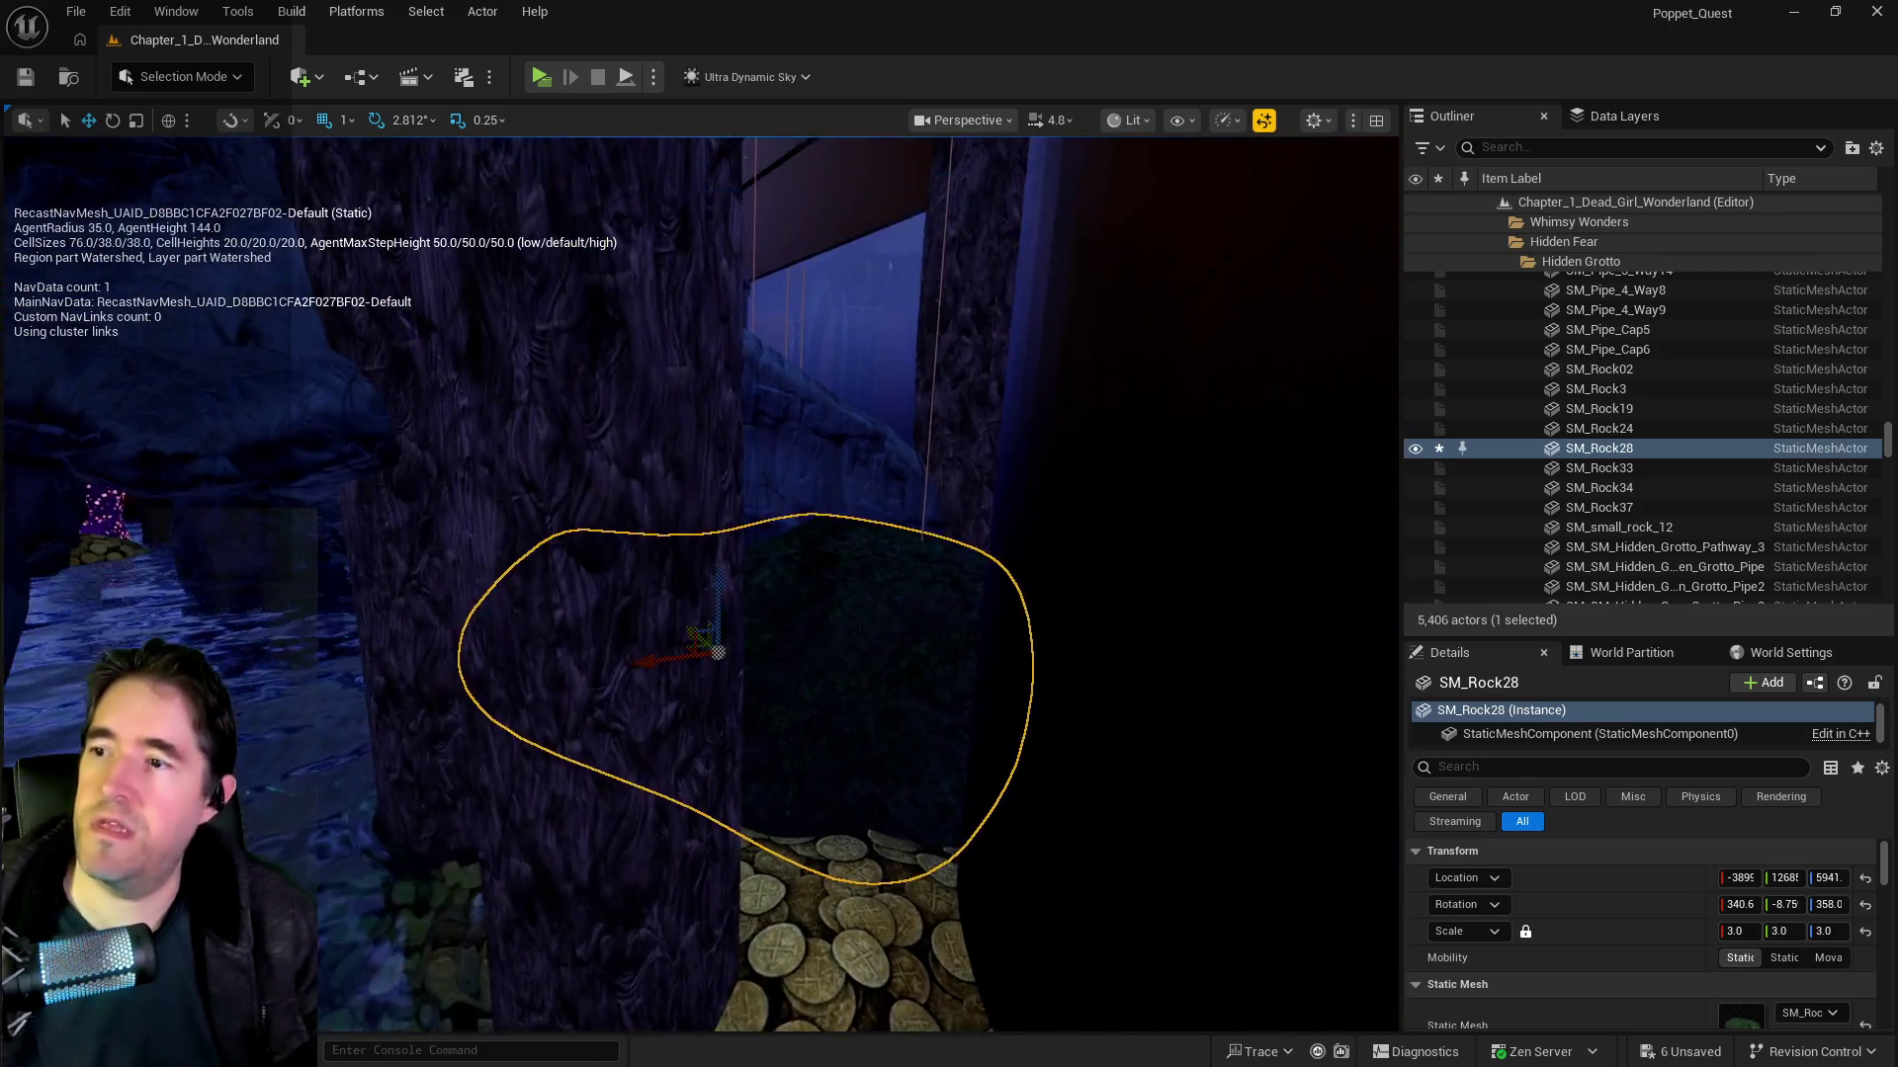
scroll(699, 584, up, 5)
scroll(699, 584, up, 6)
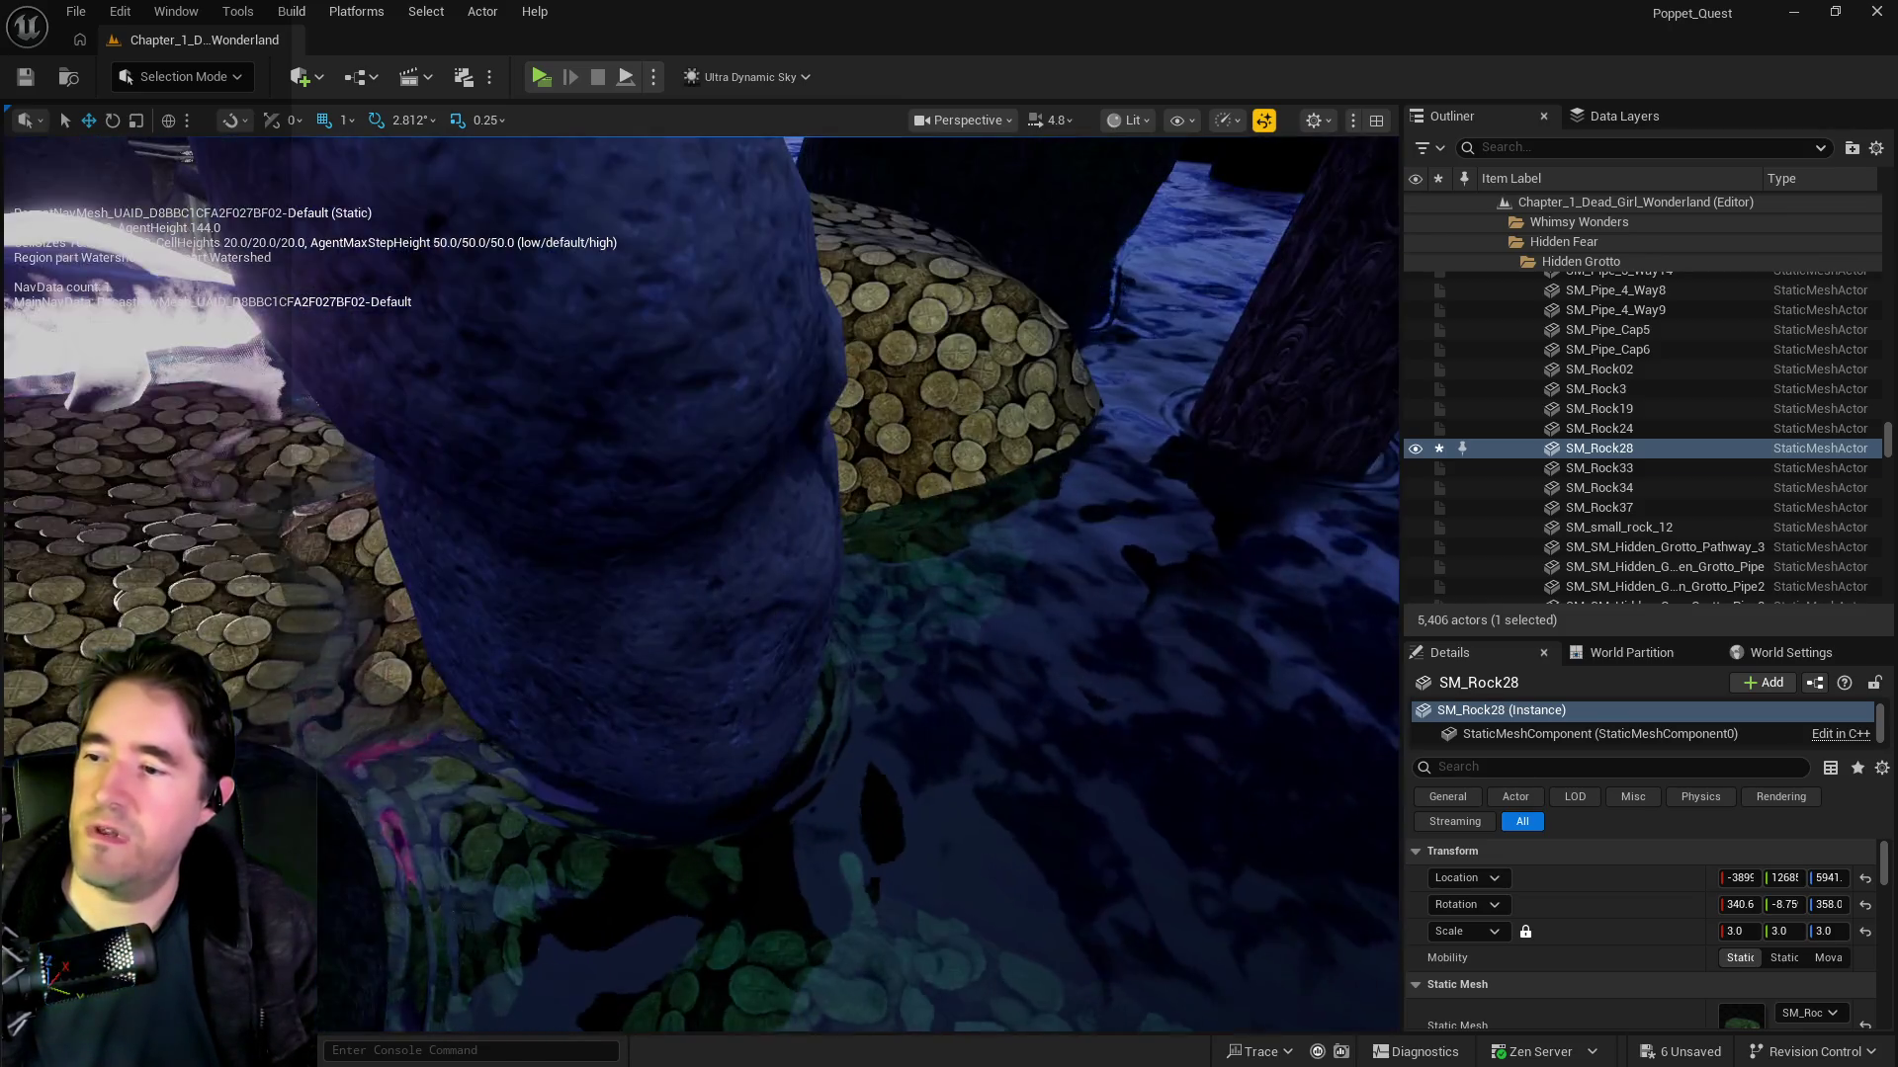
scroll(699, 583, down, 5)
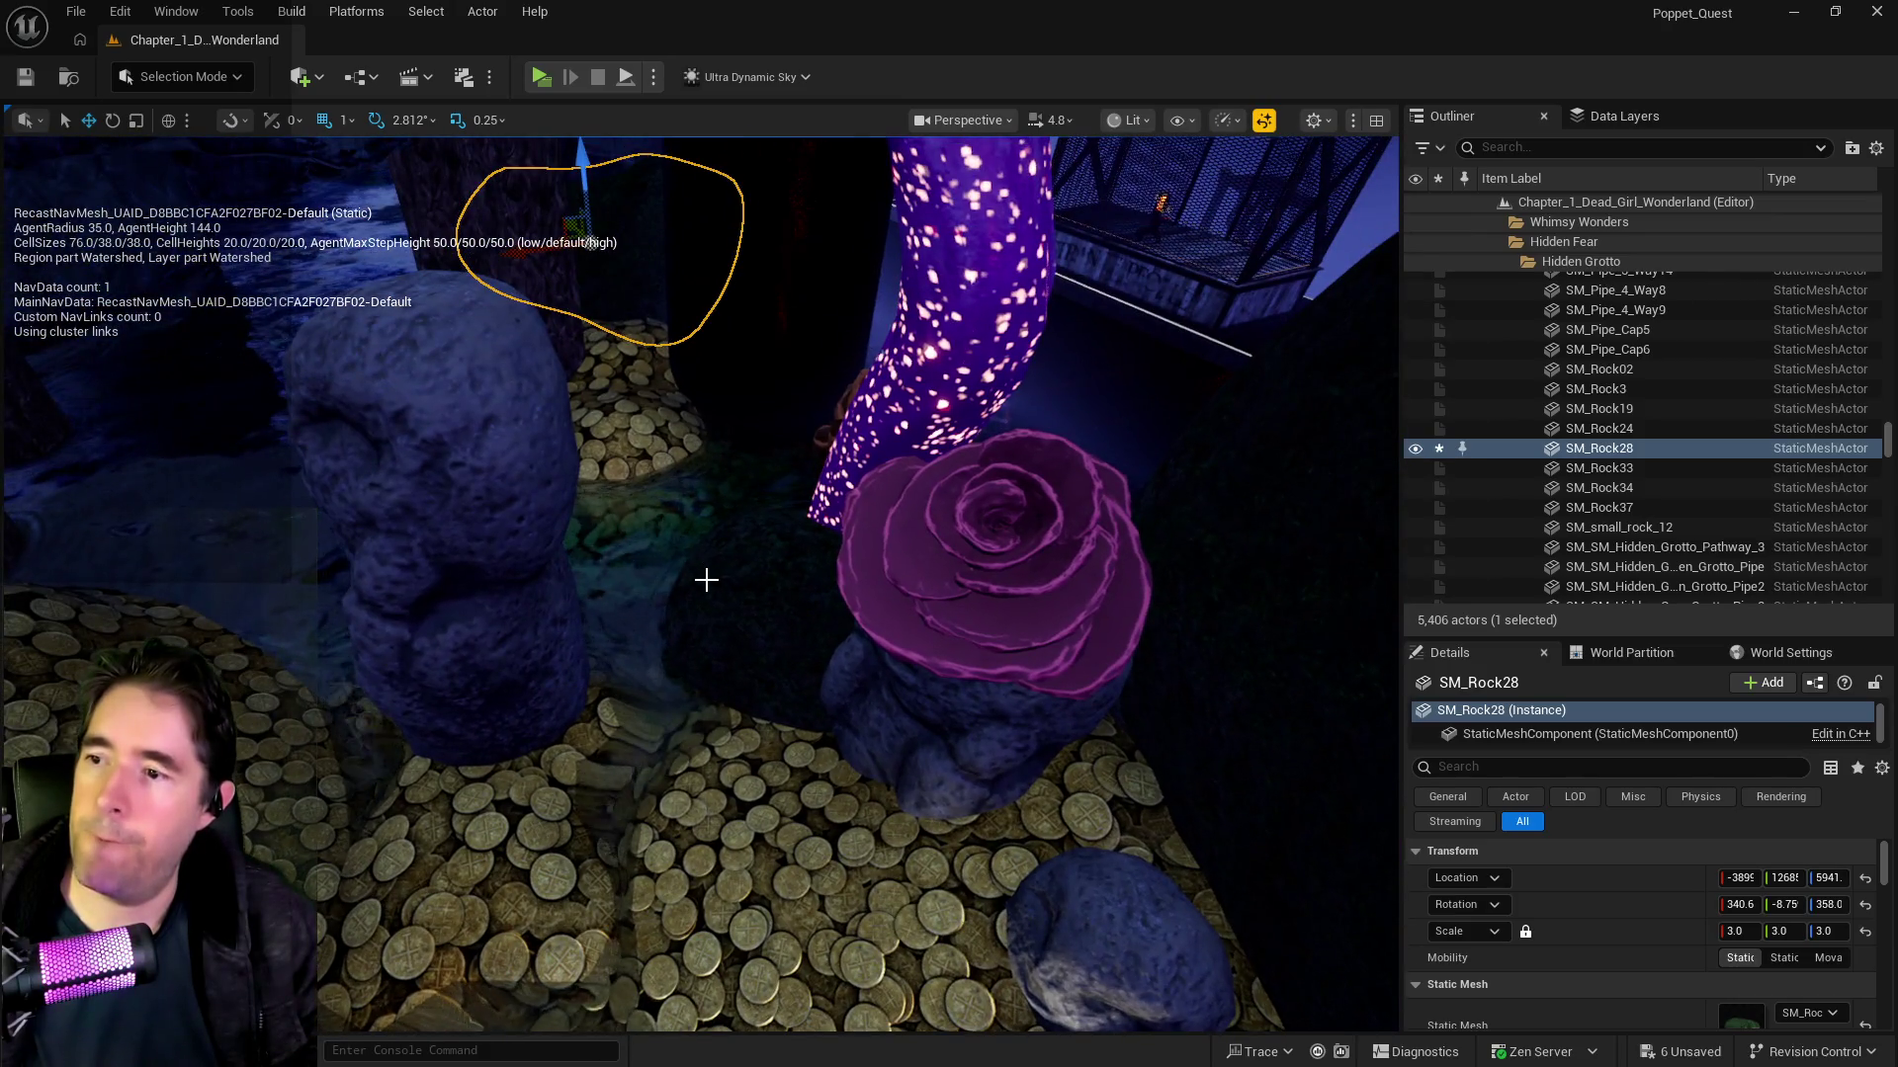
Step: Move SM_Rock02 to a new spot on the coin floor near the rose-topped rock
click(759, 591)
drag(860, 601, 745, 565)
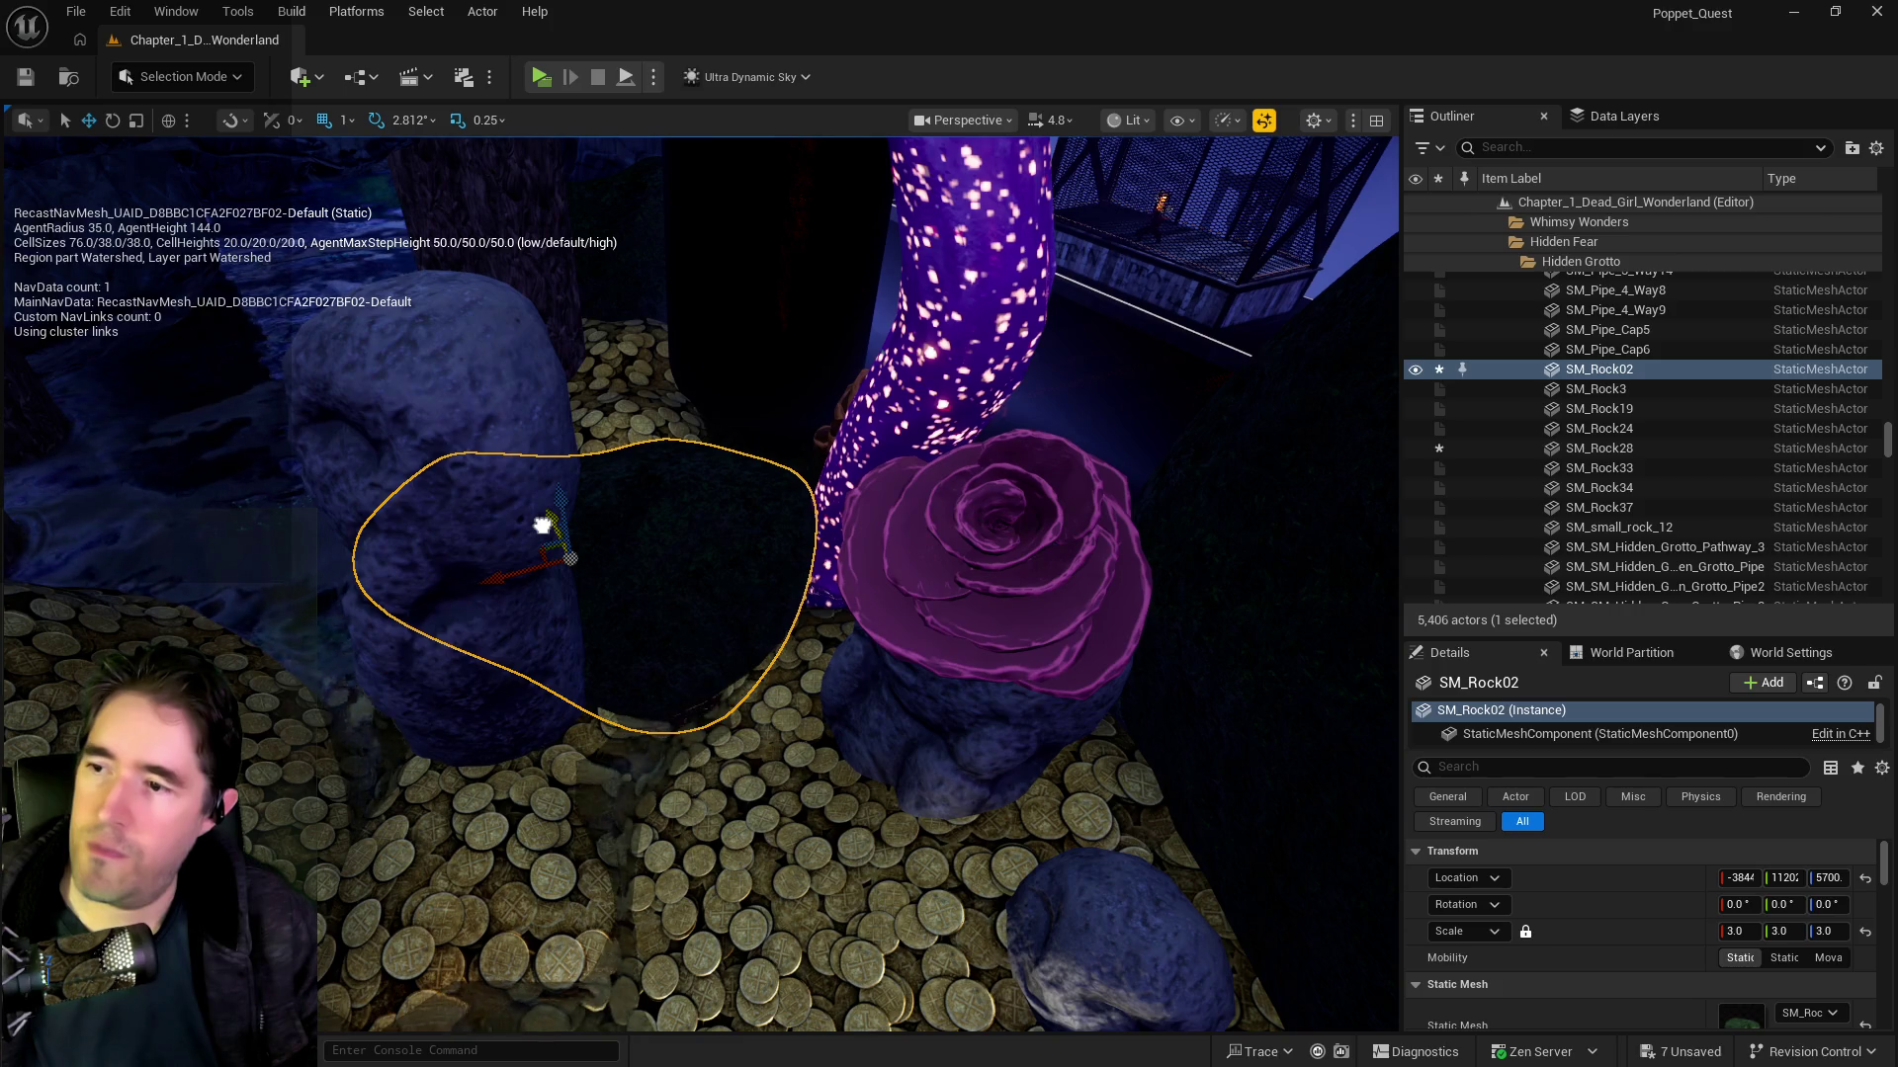
drag(541, 524, 589, 425)
Step: Turn SM_FigureInhabitant_17 to -95.6°, nudge it across the coins, and select coral rose SM_corall_03
key(f)
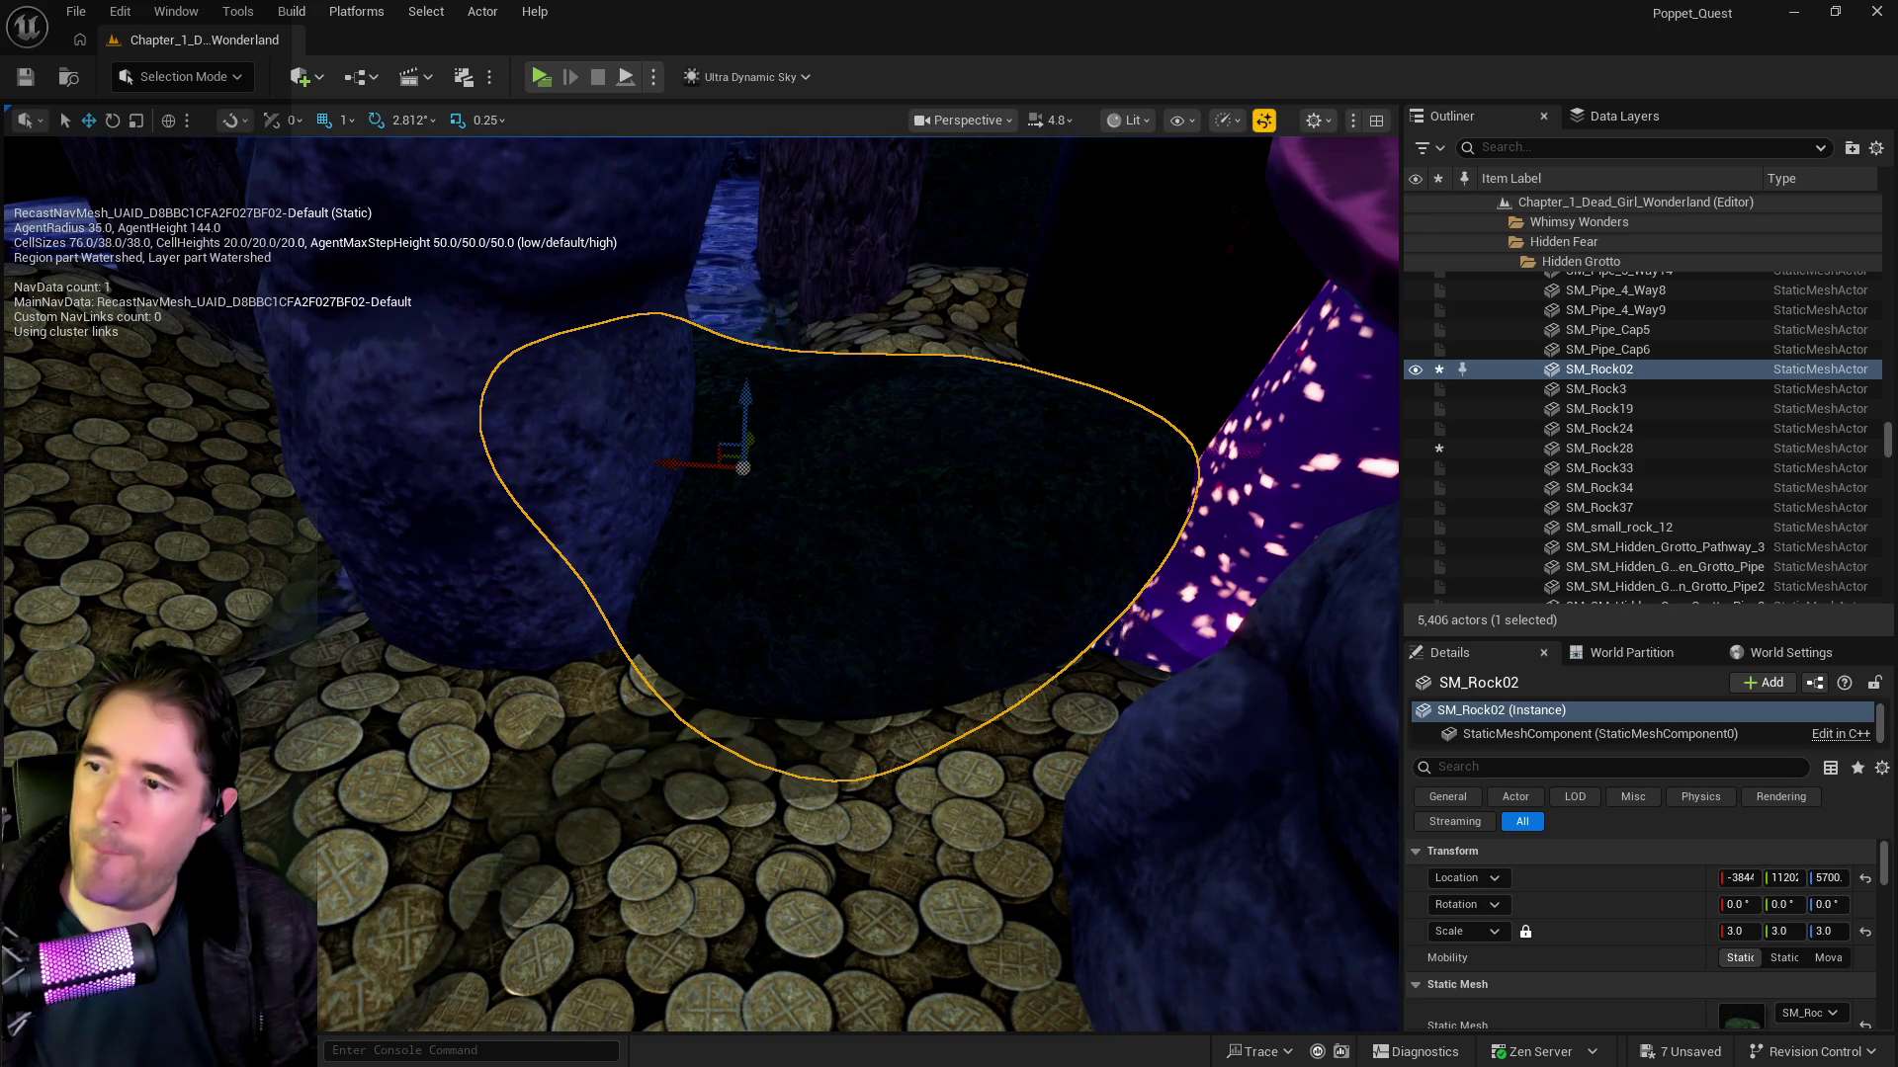
click(546, 563)
drag(504, 623, 445, 635)
key(e)
drag(560, 669, 435, 692)
key(f)
key(w)
mouse_move(552, 689)
mouse_down()
mouse_move(496, 699)
mouse_move(812, 589)
mouse_move(973, 655)
mouse_move(793, 486)
mouse_up()
click(812, 589)
click(800, 543)
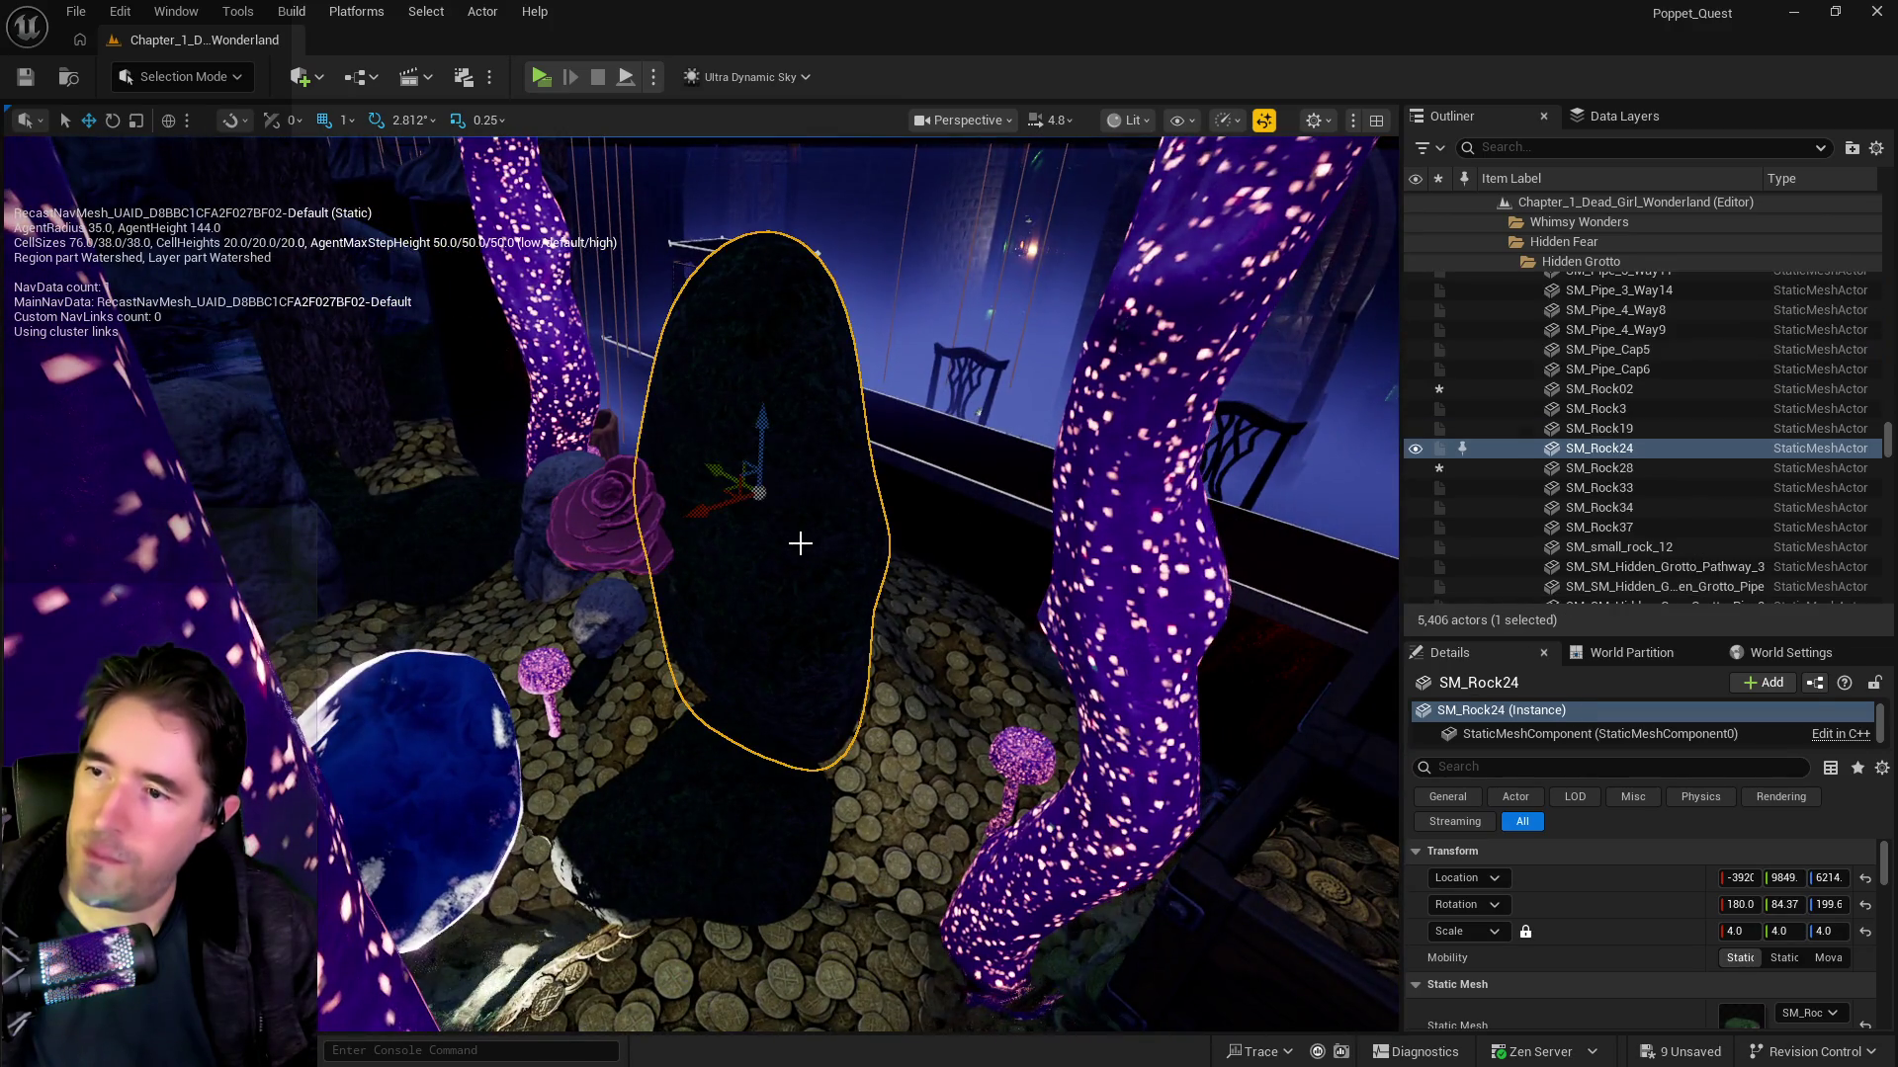
key(e)
mouse_move(710, 427)
mouse_down()
mouse_move(678, 447)
mouse_move(797, 537)
mouse_move(684, 593)
mouse_move(692, 553)
mouse_move(663, 549)
mouse_move(810, 534)
mouse_up()
mouse_move(848, 624)
mouse_down()
mouse_move(878, 619)
mouse_move(821, 460)
mouse_move(889, 444)
mouse_up()
drag(765, 507, 765, 506)
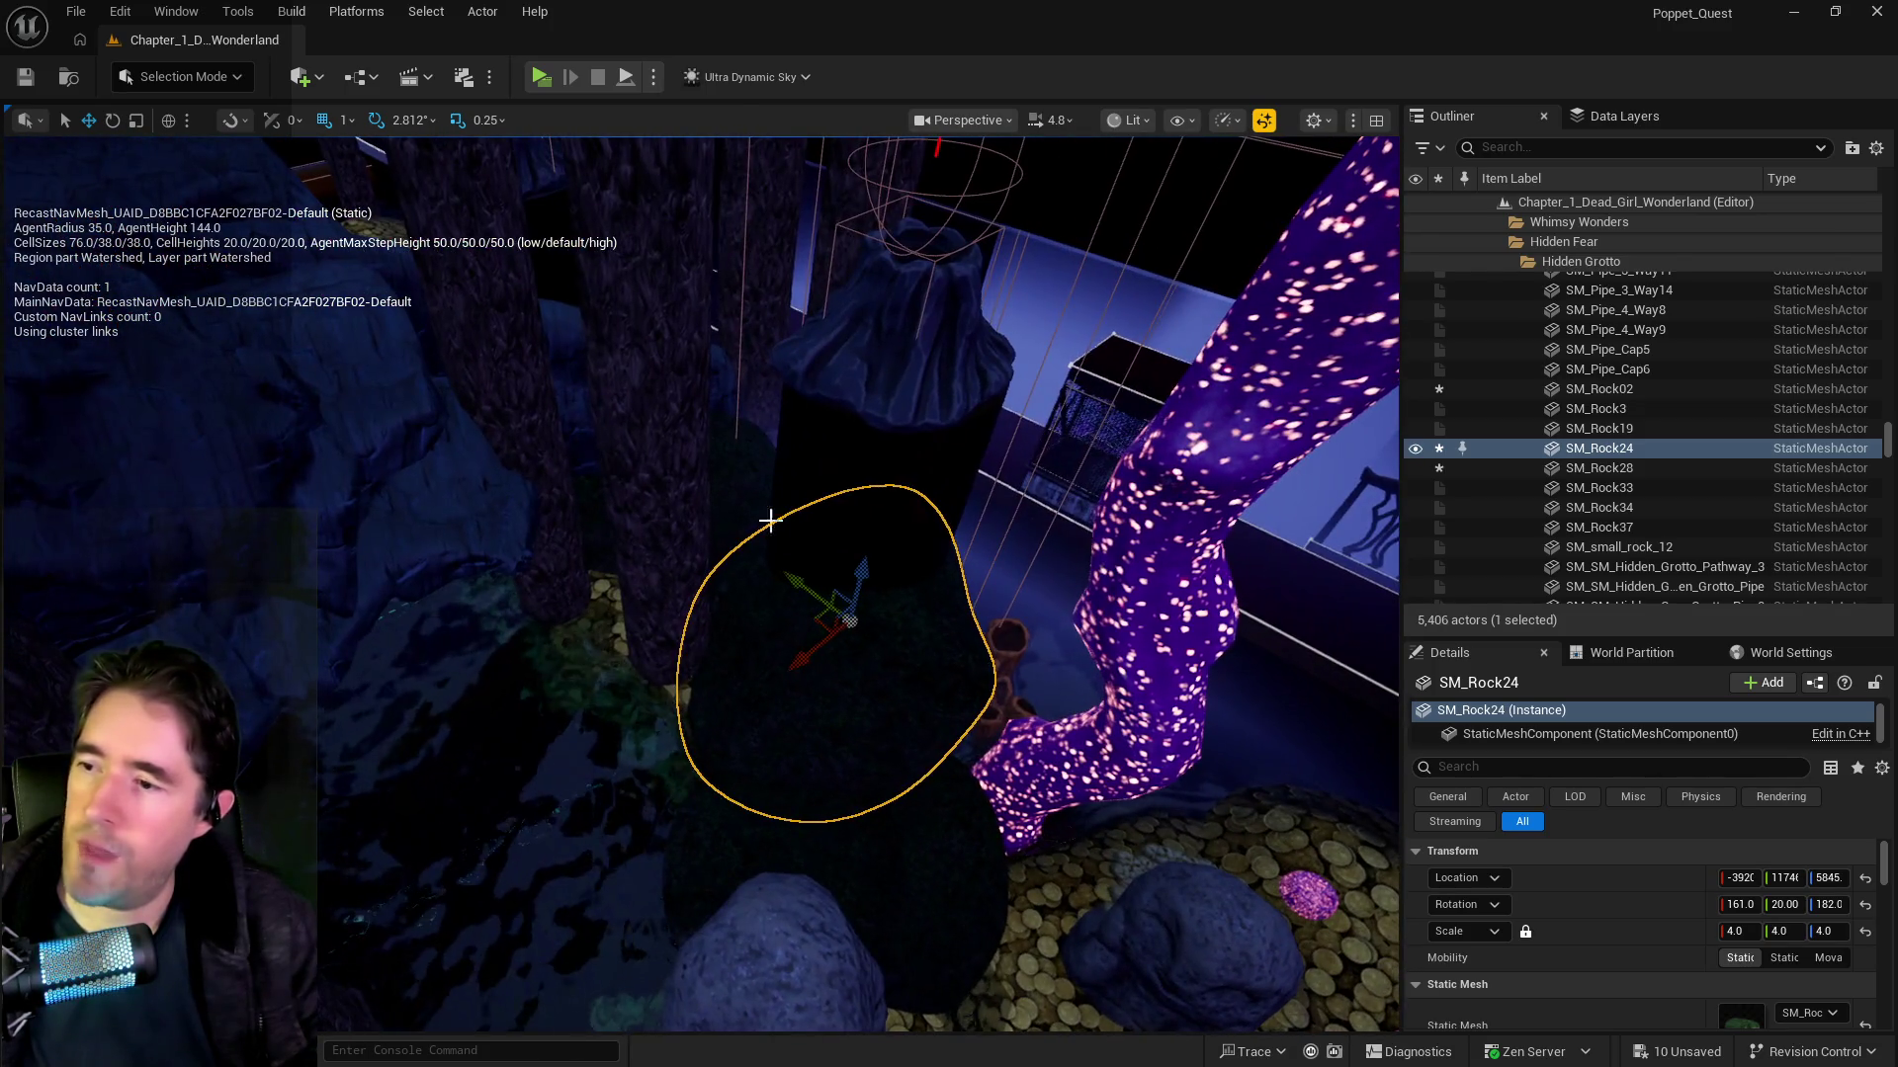
mouse_move(796, 583)
mouse_down()
mouse_move(602, 507)
mouse_move(458, 602)
mouse_move(469, 633)
mouse_up()
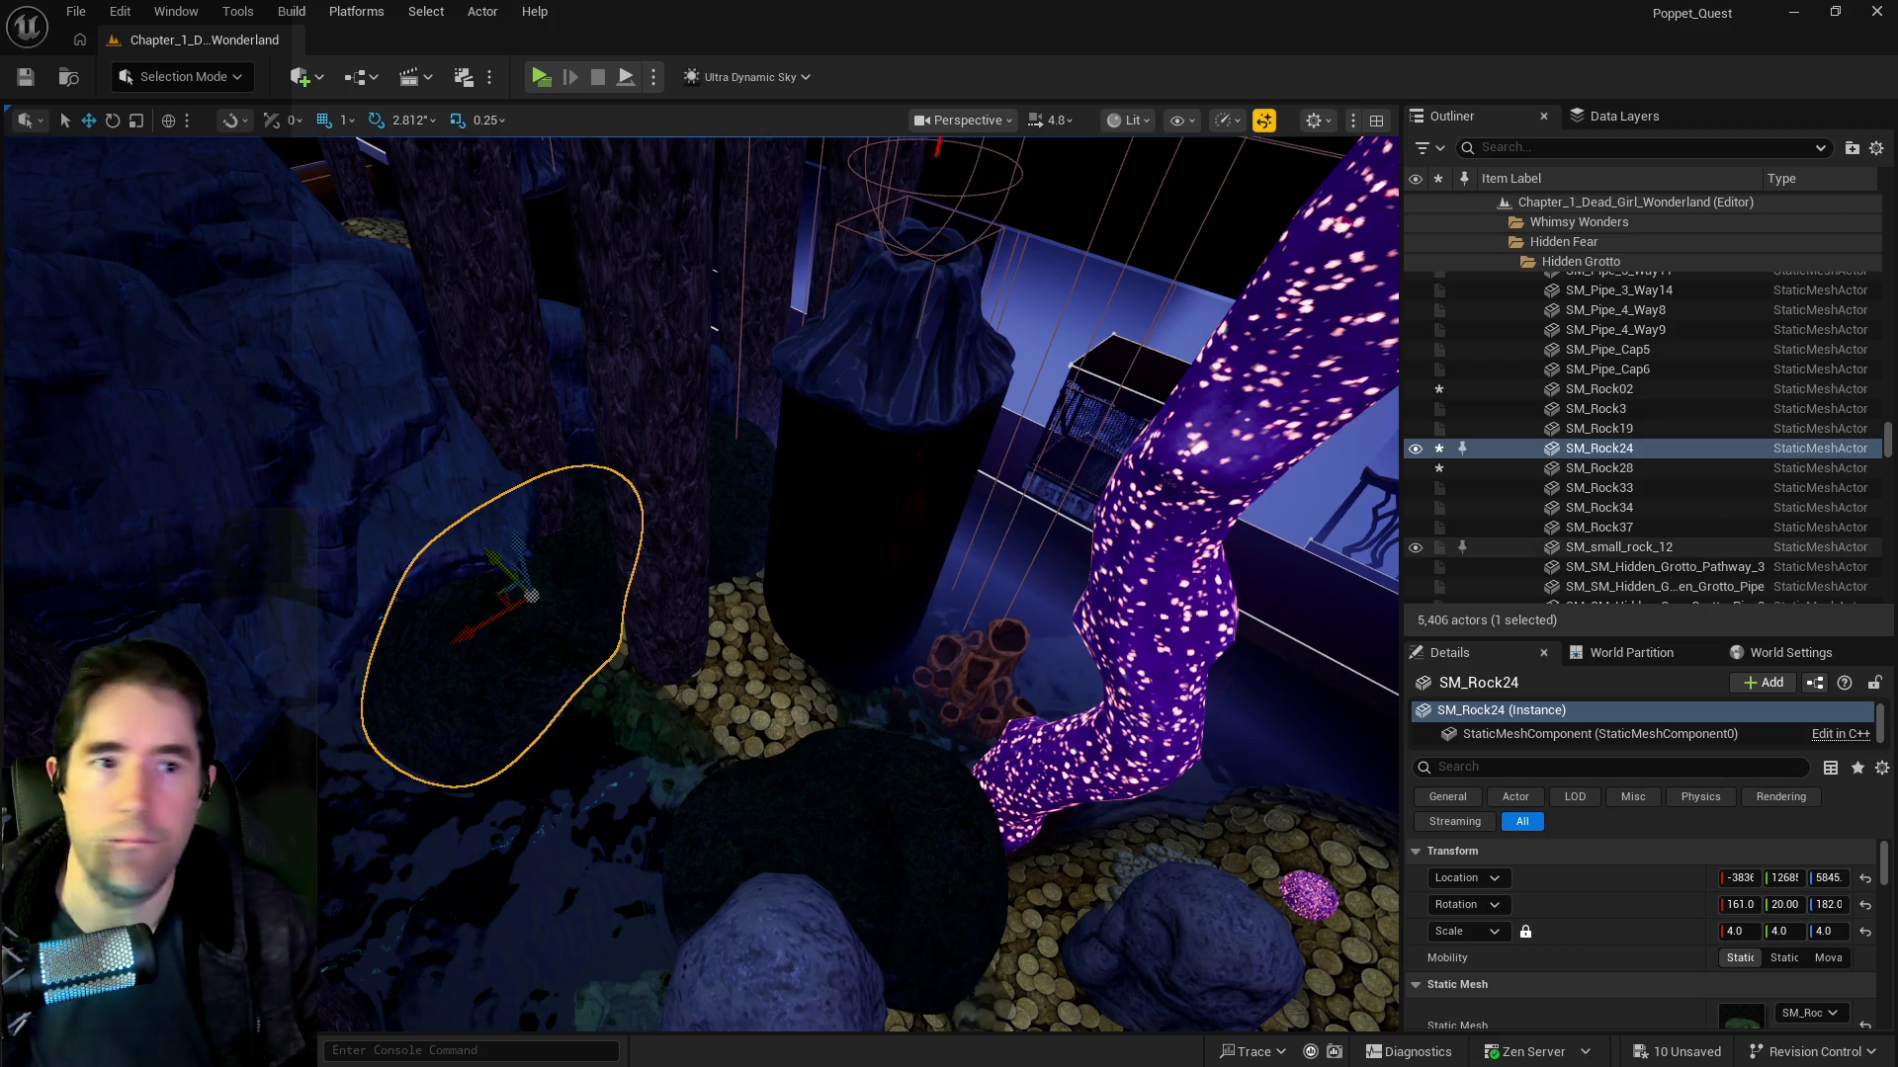
key(f)
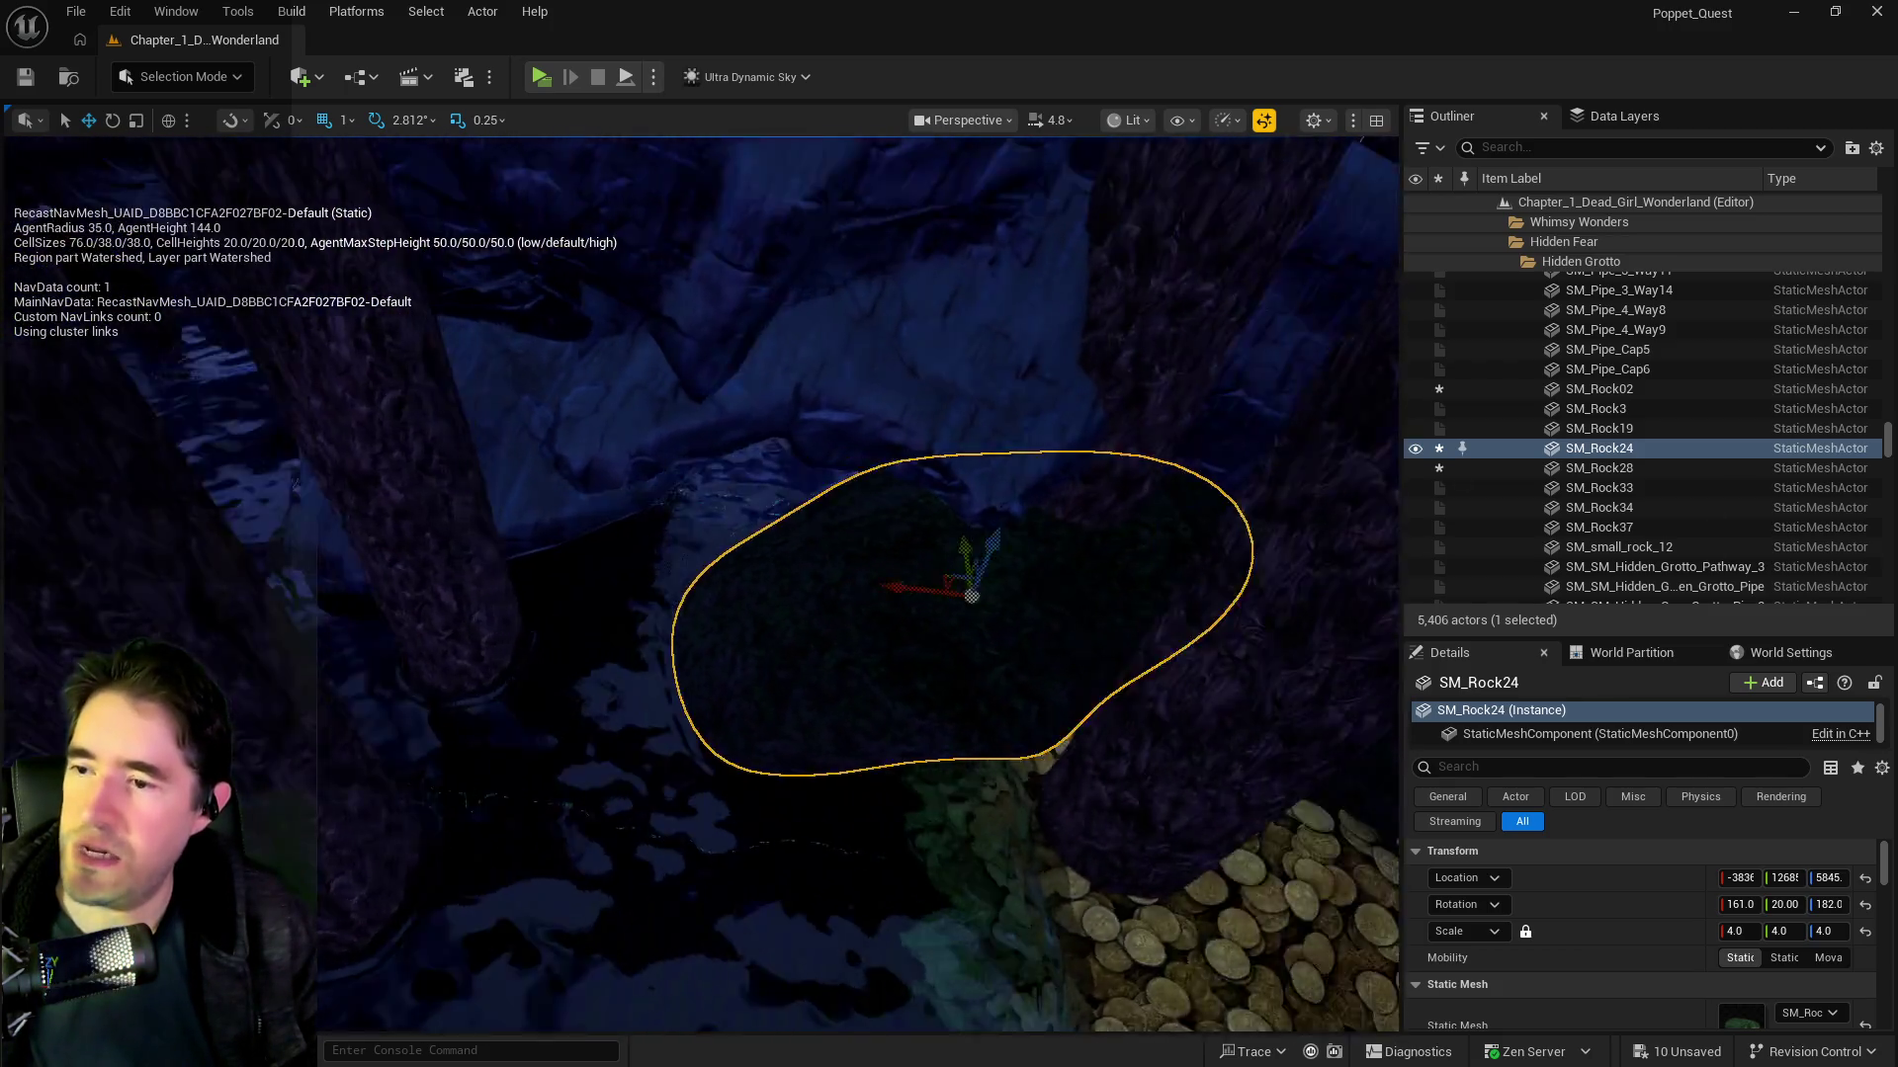
drag(839, 643, 839, 643)
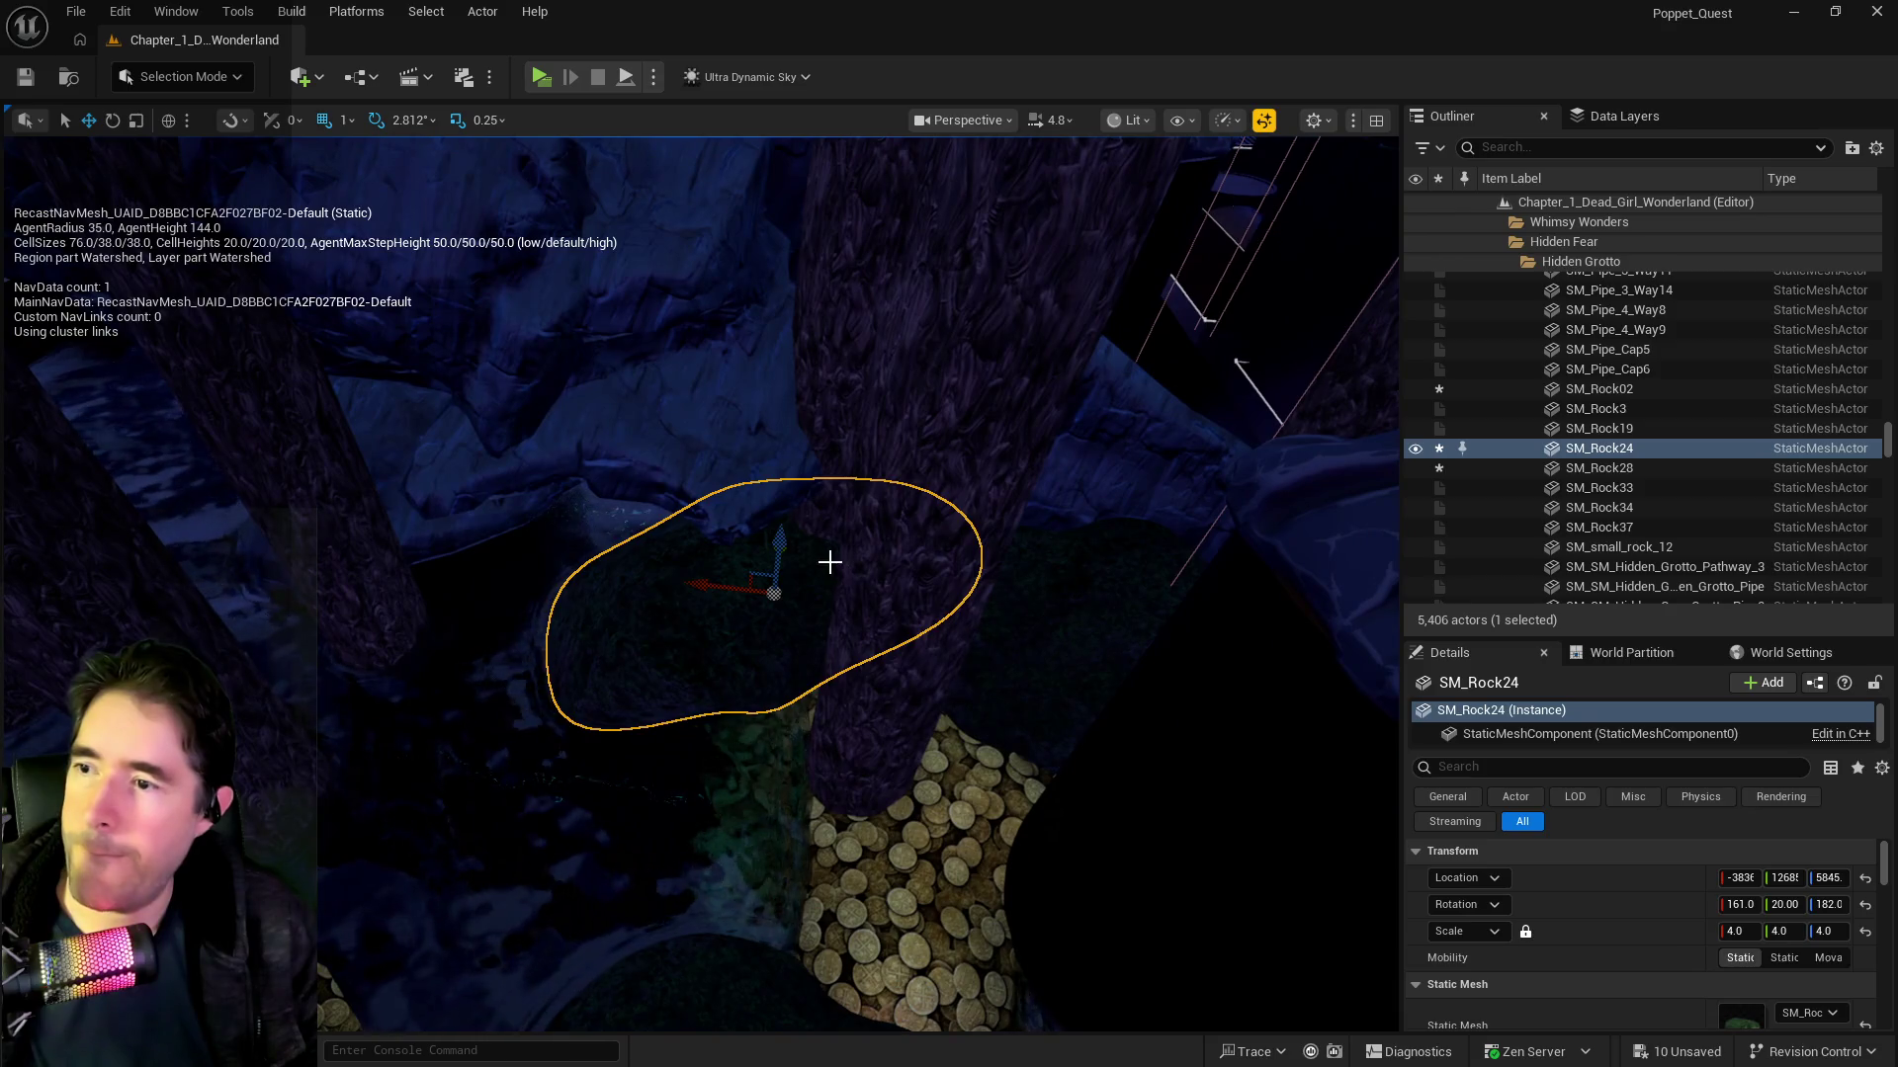
drag(798, 552, 788, 551)
mouse_move(593, 559)
mouse_down()
mouse_move(584, 593)
mouse_move(767, 620)
mouse_move(297, 615)
mouse_up()
drag(452, 543, 452, 542)
drag(572, 568, 572, 567)
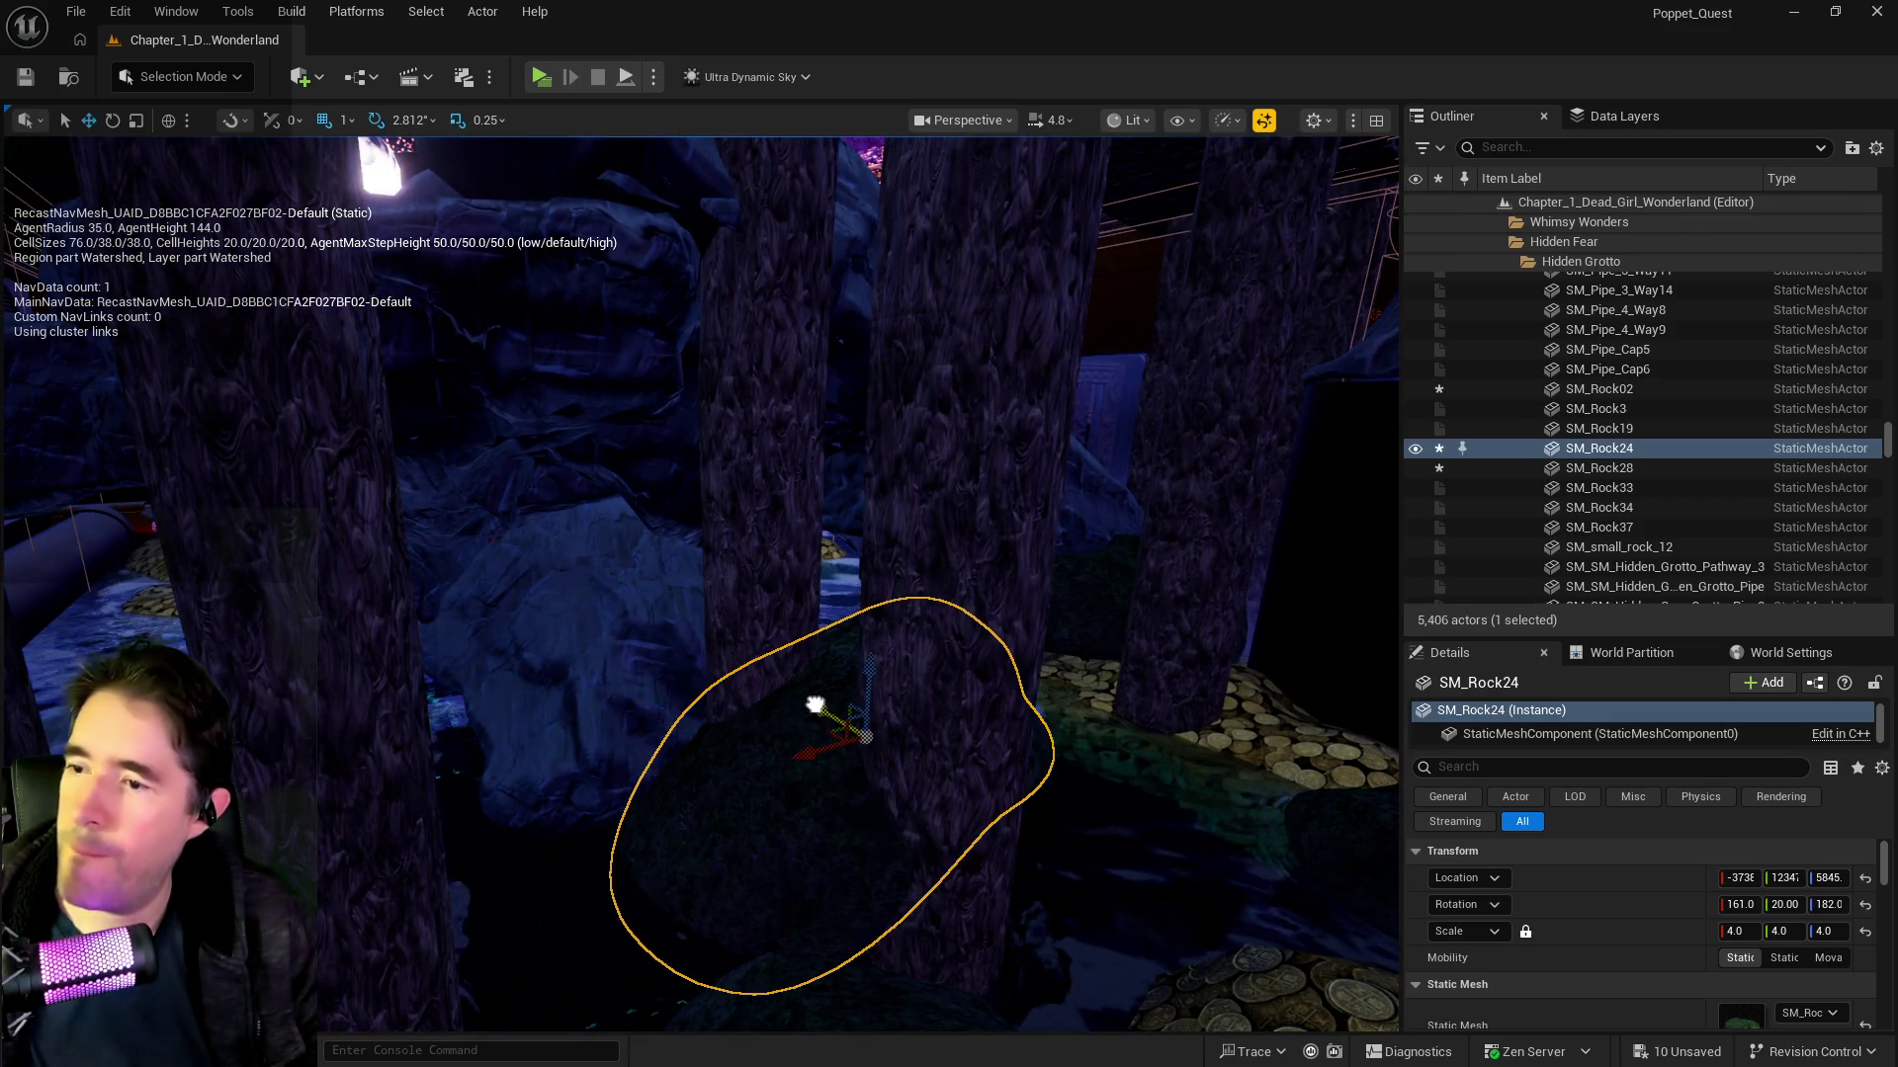
drag(797, 673, 840, 673)
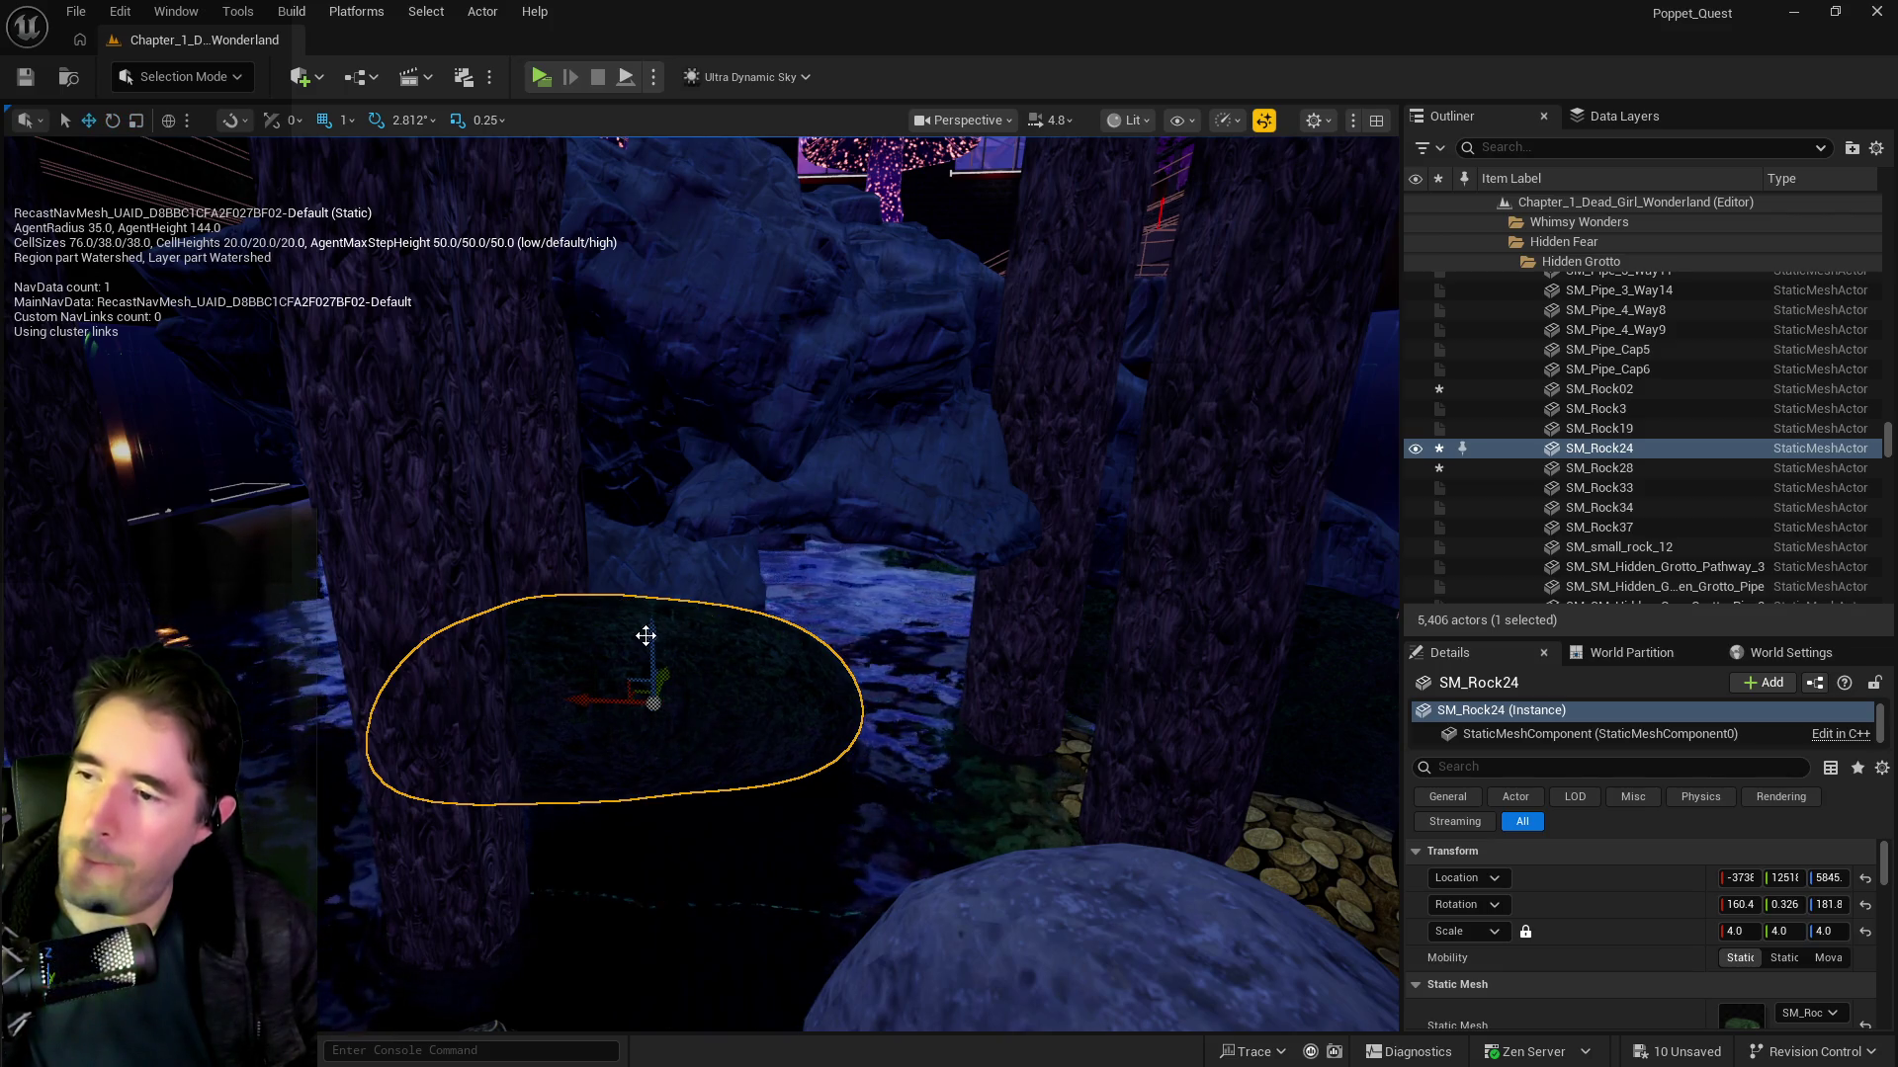
mouse_move(812, 788)
mouse_down()
mouse_move(1003, 630)
mouse_move(630, 689)
mouse_up()
mouse_move(658, 598)
mouse_down()
mouse_move(682, 459)
mouse_move(550, 523)
mouse_up()
key(e)
mouse_move(757, 515)
mouse_down()
mouse_move(706, 533)
mouse_move(751, 499)
mouse_move(439, 537)
mouse_up()
mouse_move(640, 471)
mouse_down()
mouse_move(553, 514)
mouse_move(553, 568)
mouse_move(554, 539)
mouse_up()
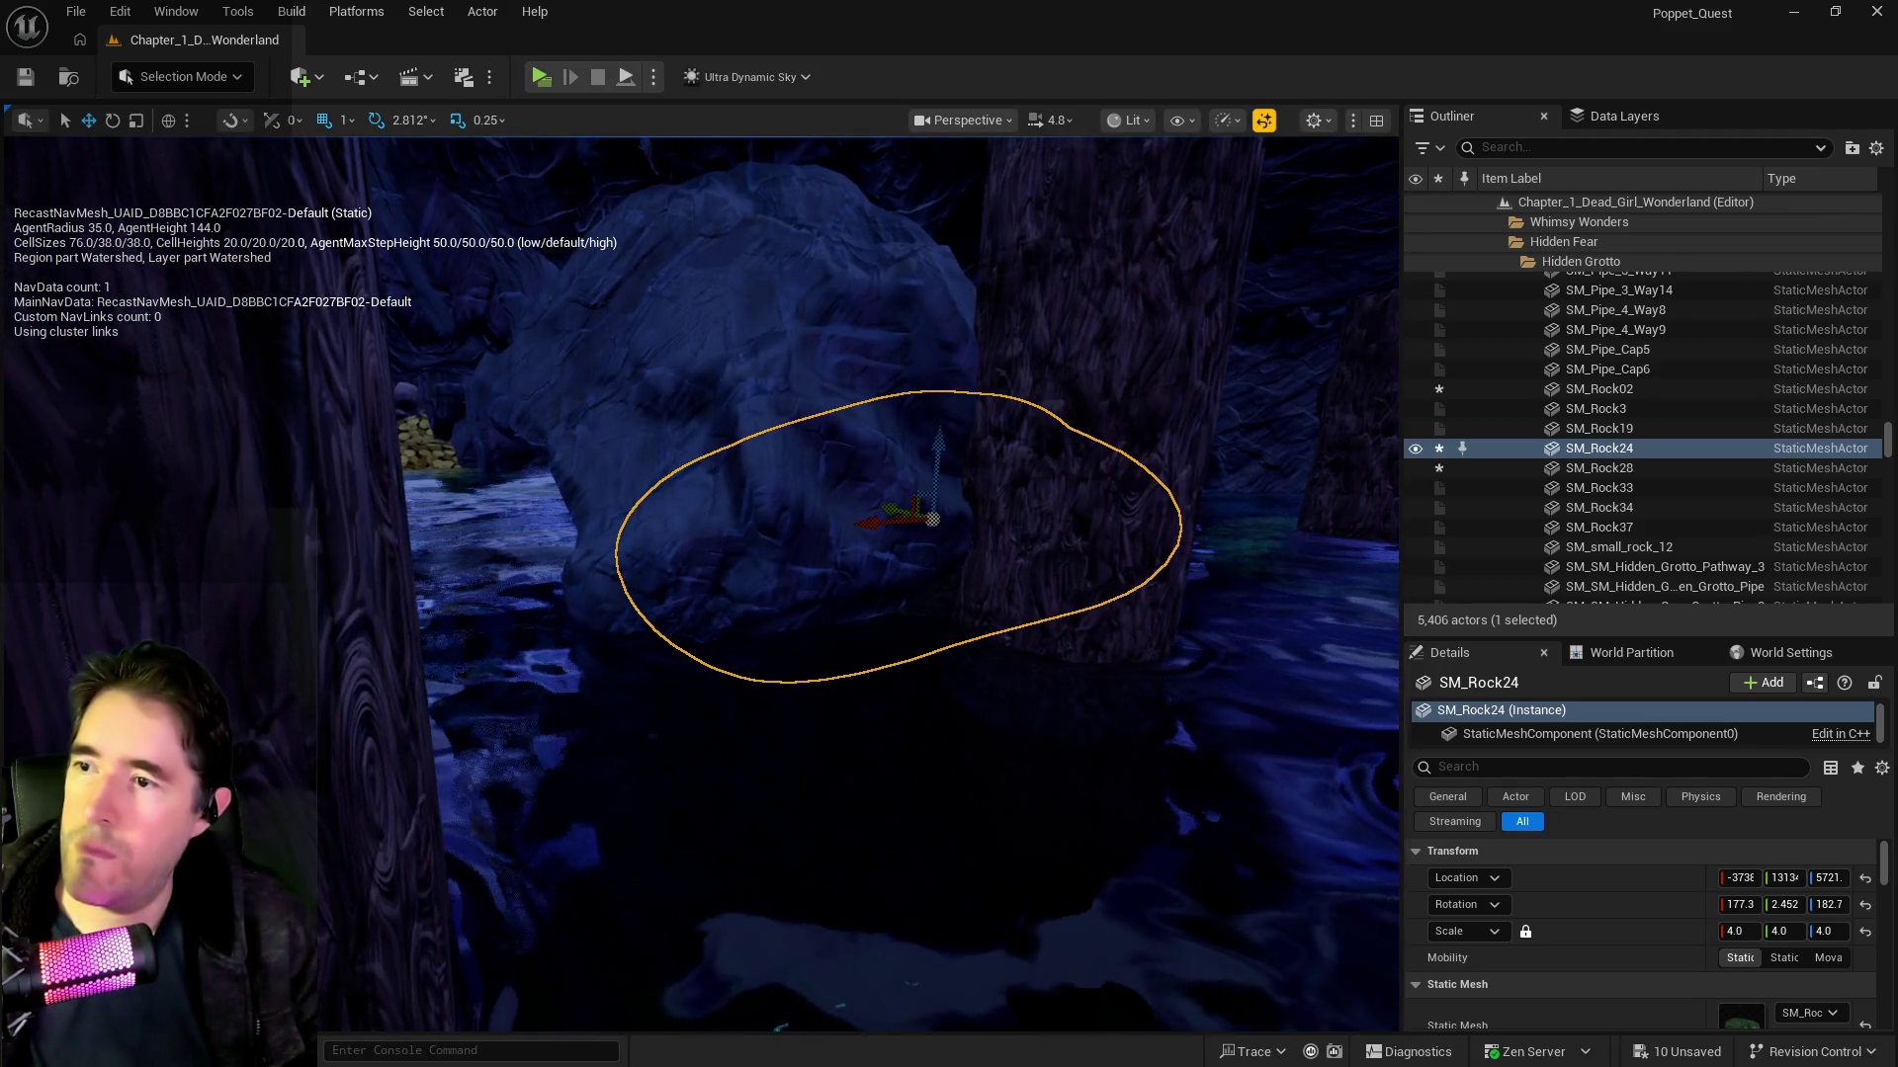
click(494, 445)
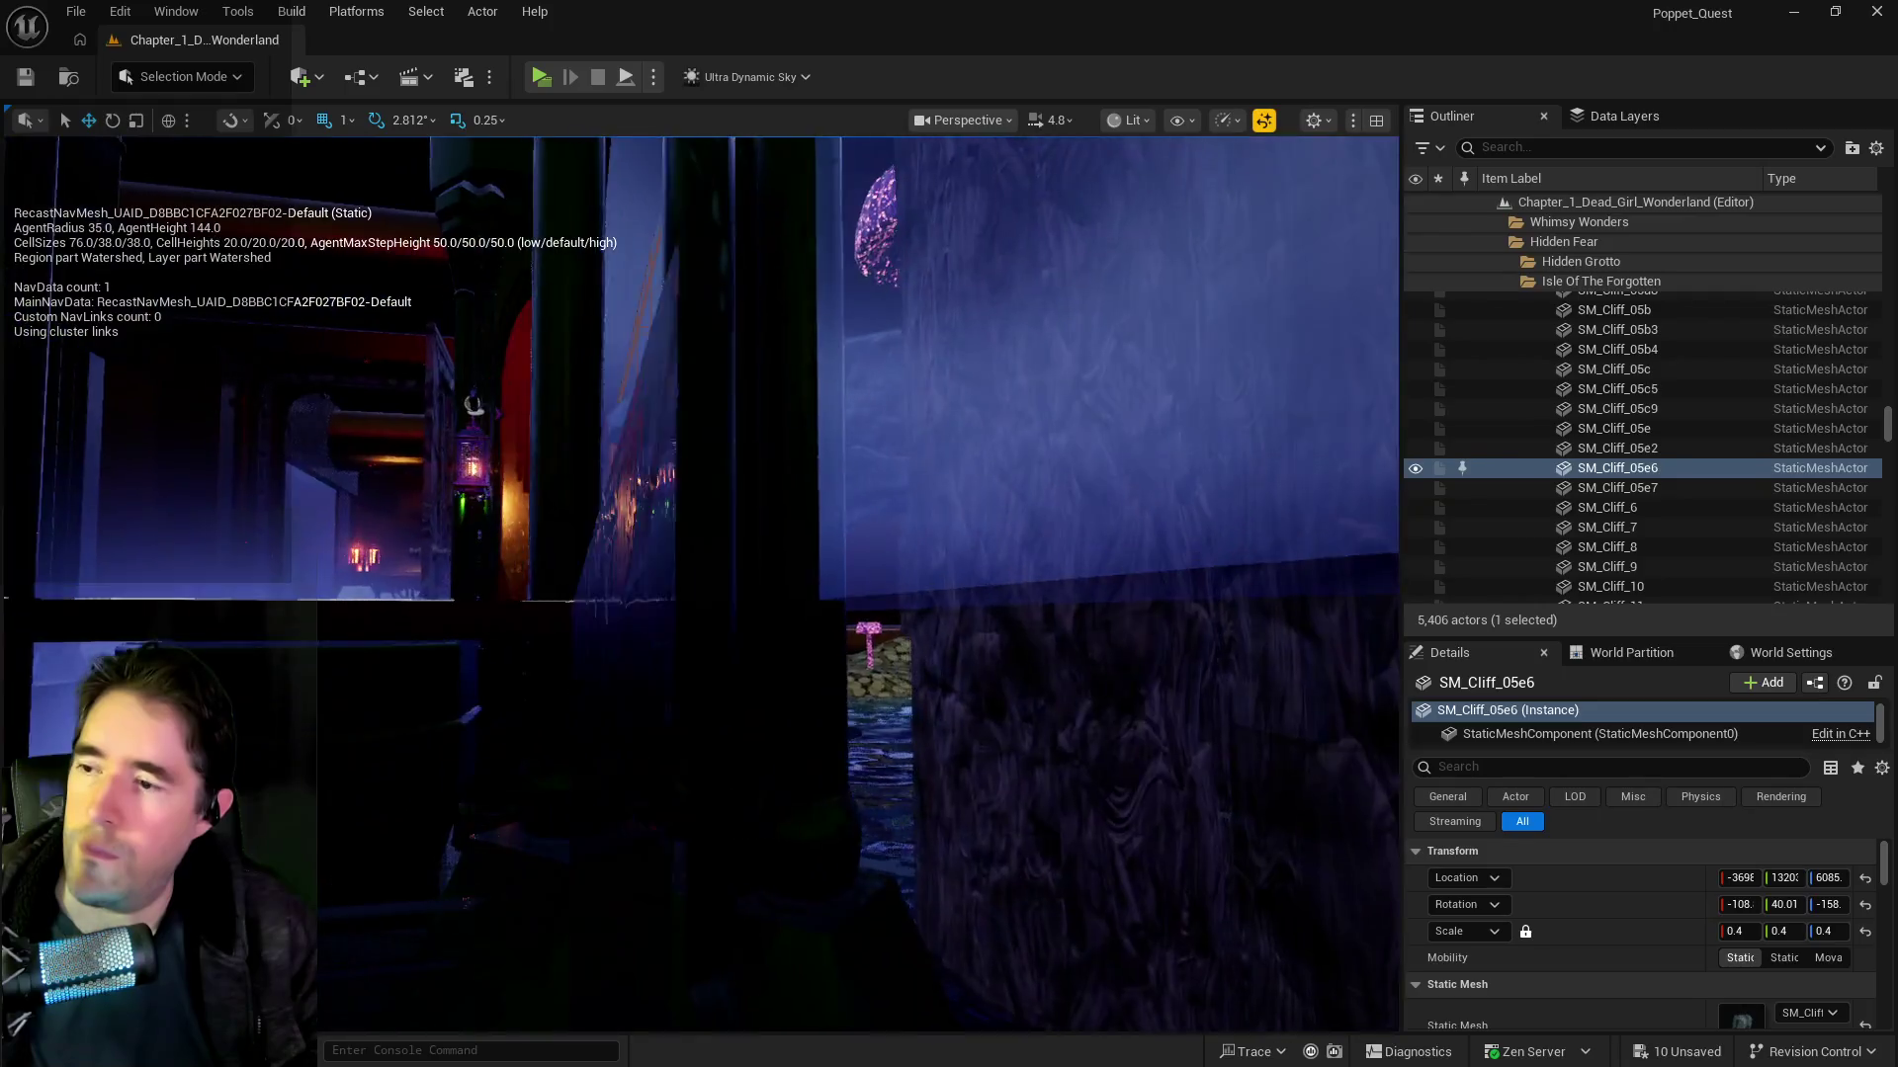
Step: Fly the view over the cliff top, the table and glowing tree, and the rose-and-coin area
key(w)
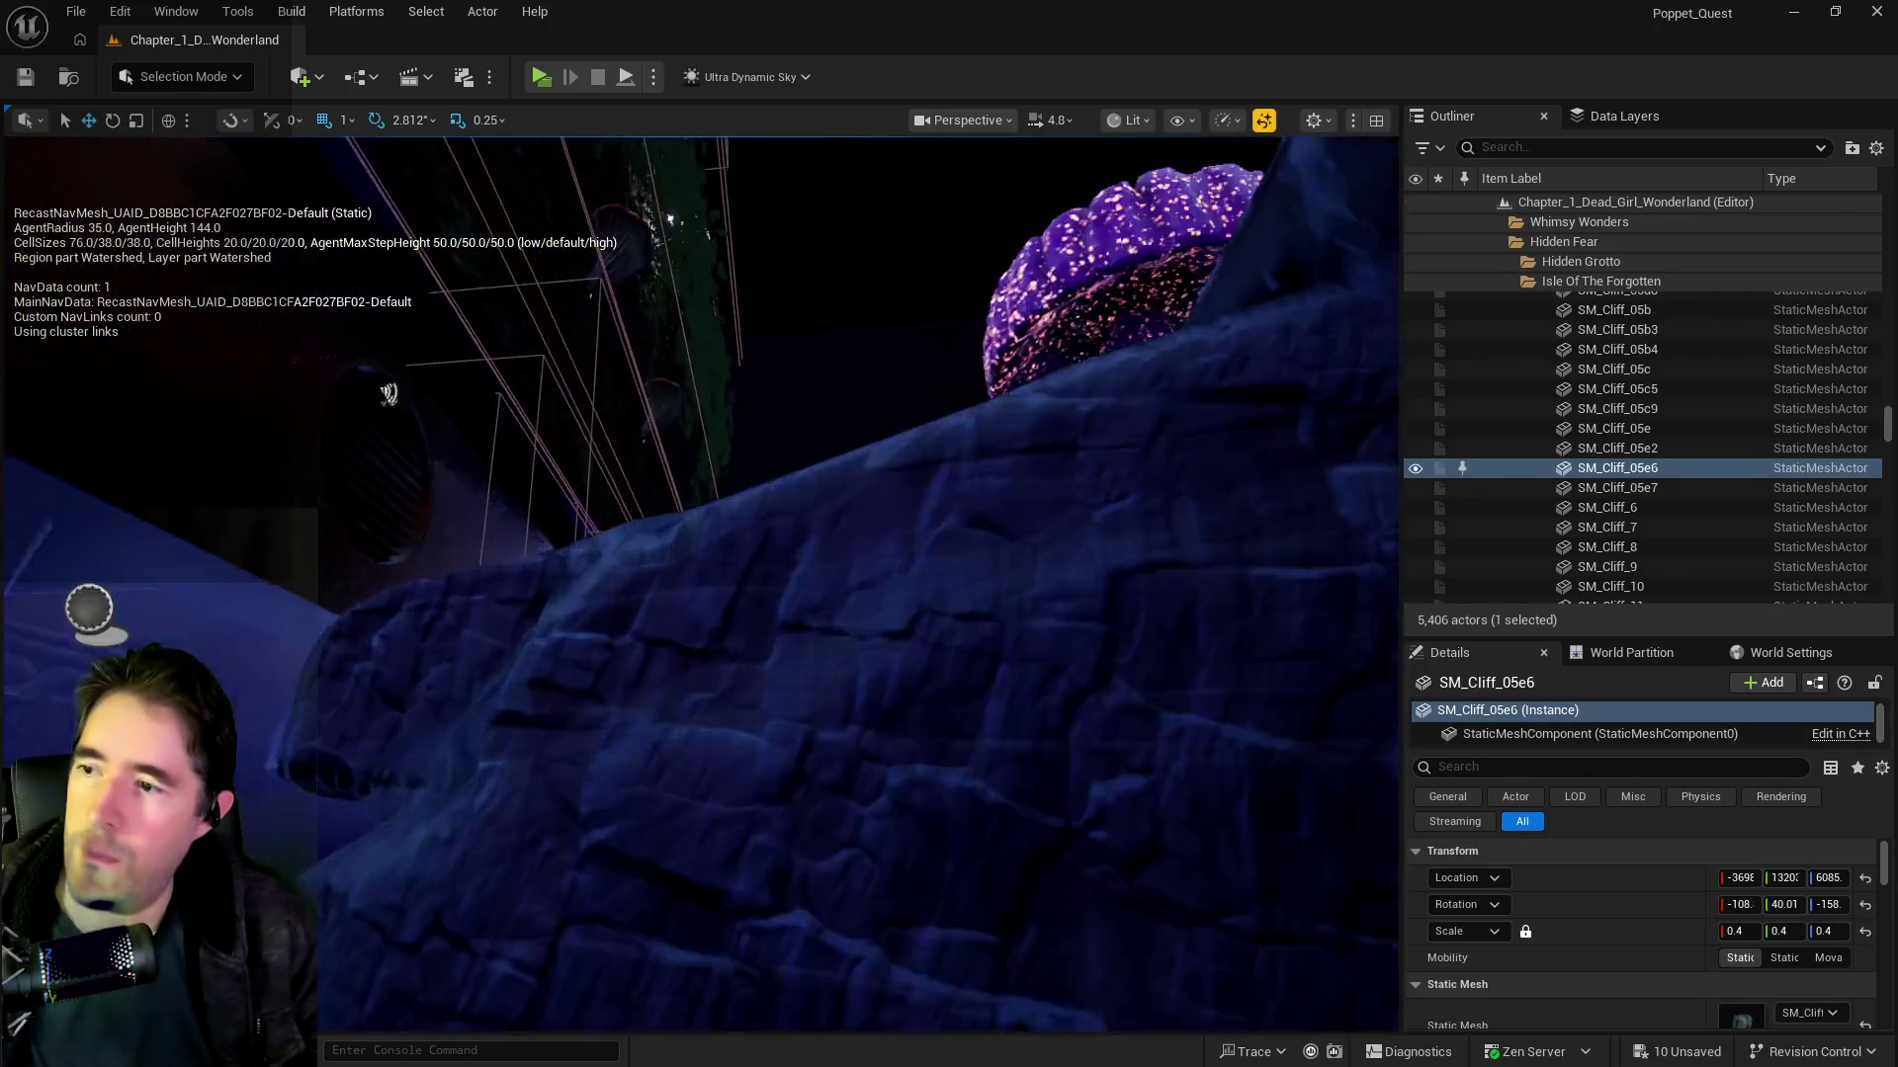
key(s)
key(w)
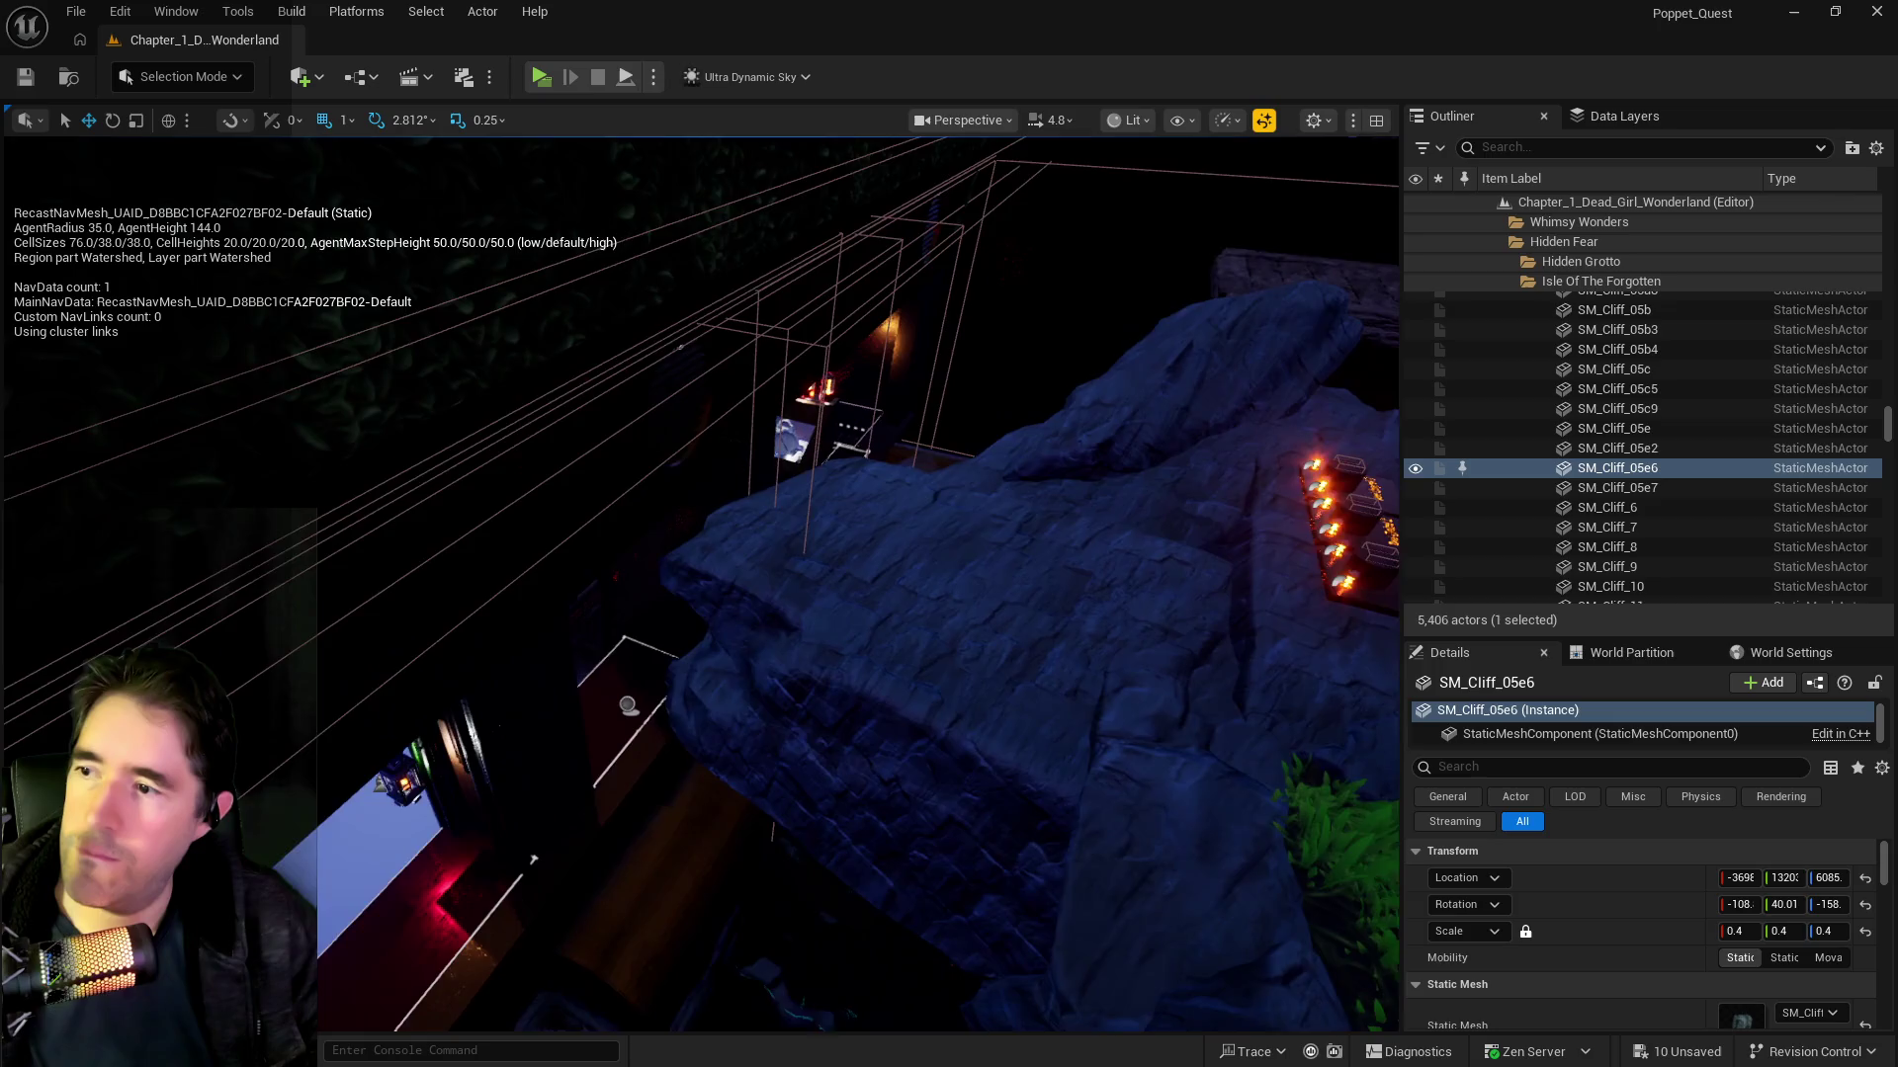
key(w)
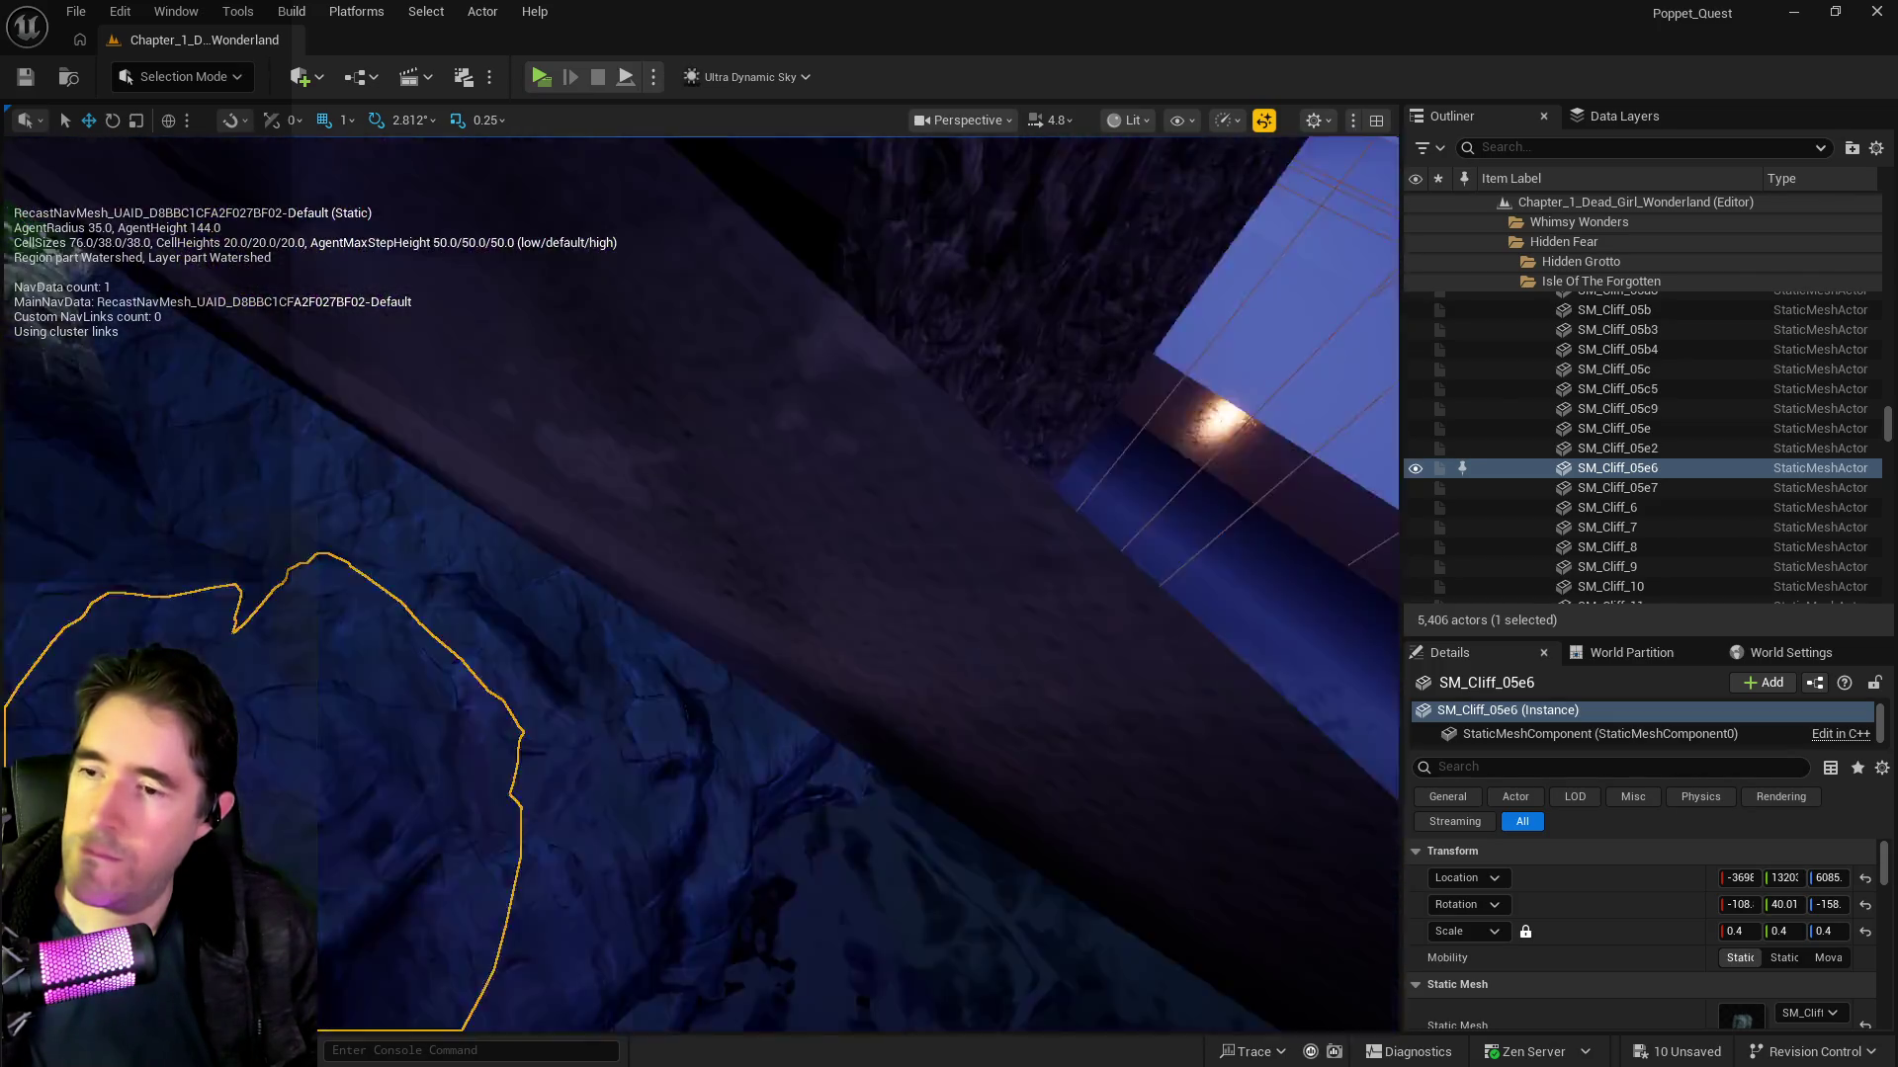
key(s)
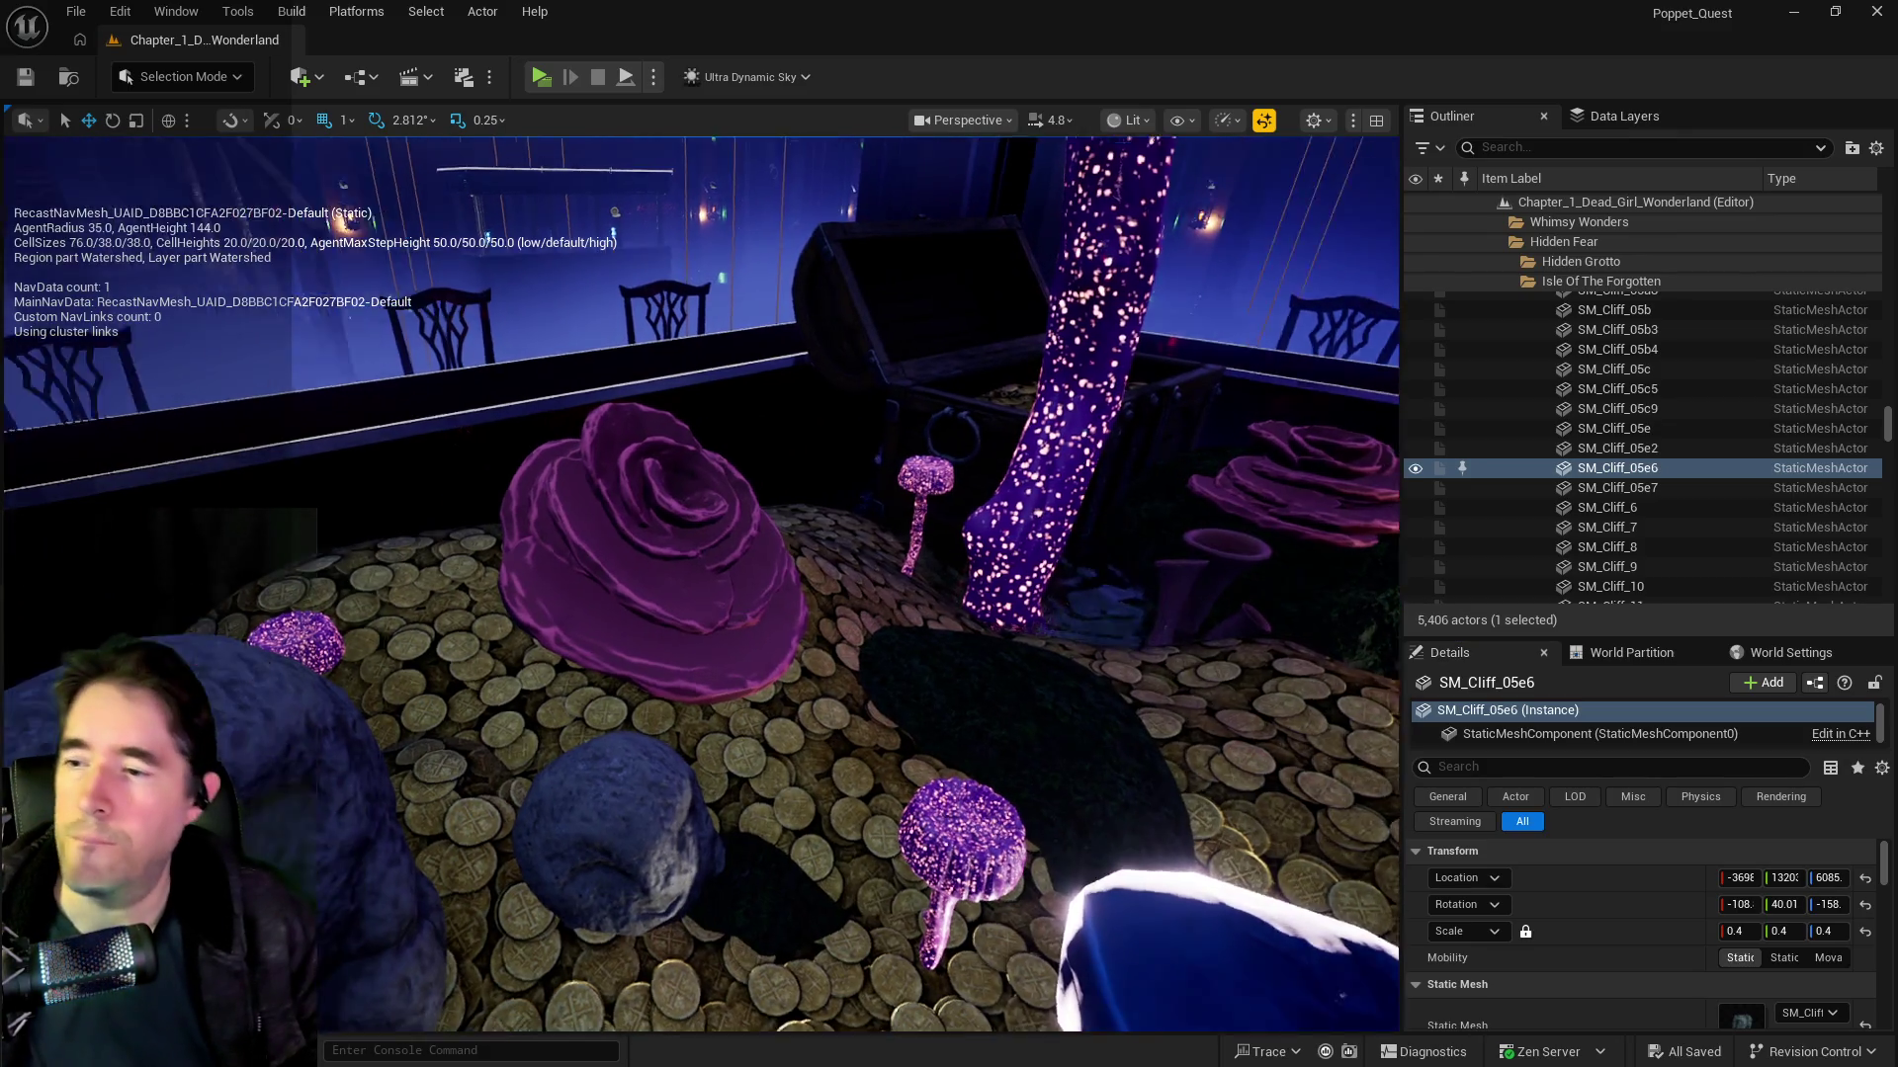
drag(594, 552, 833, 463)
drag(585, 254, 557, 8)
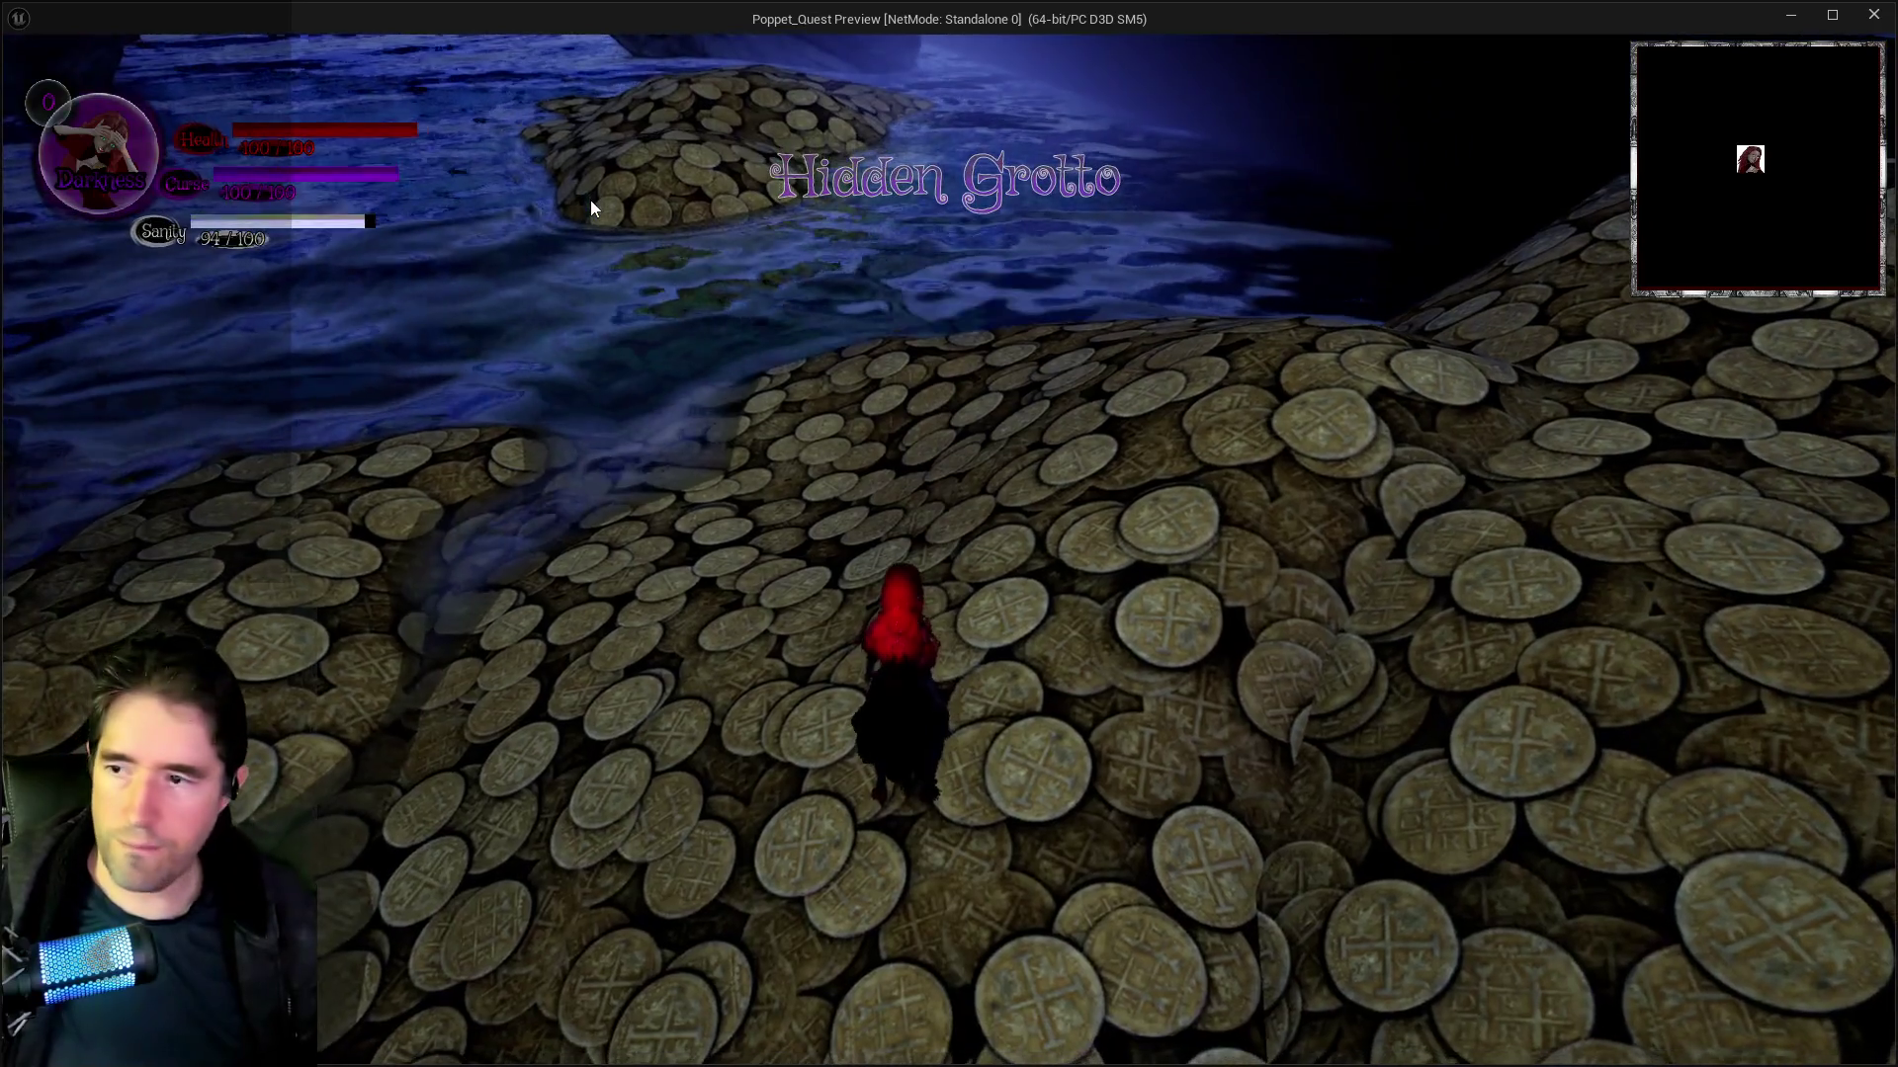
Step: Run the character past the giant mushroom, then open and dismiss the chapter-select menu
click(605, 394)
key(w)
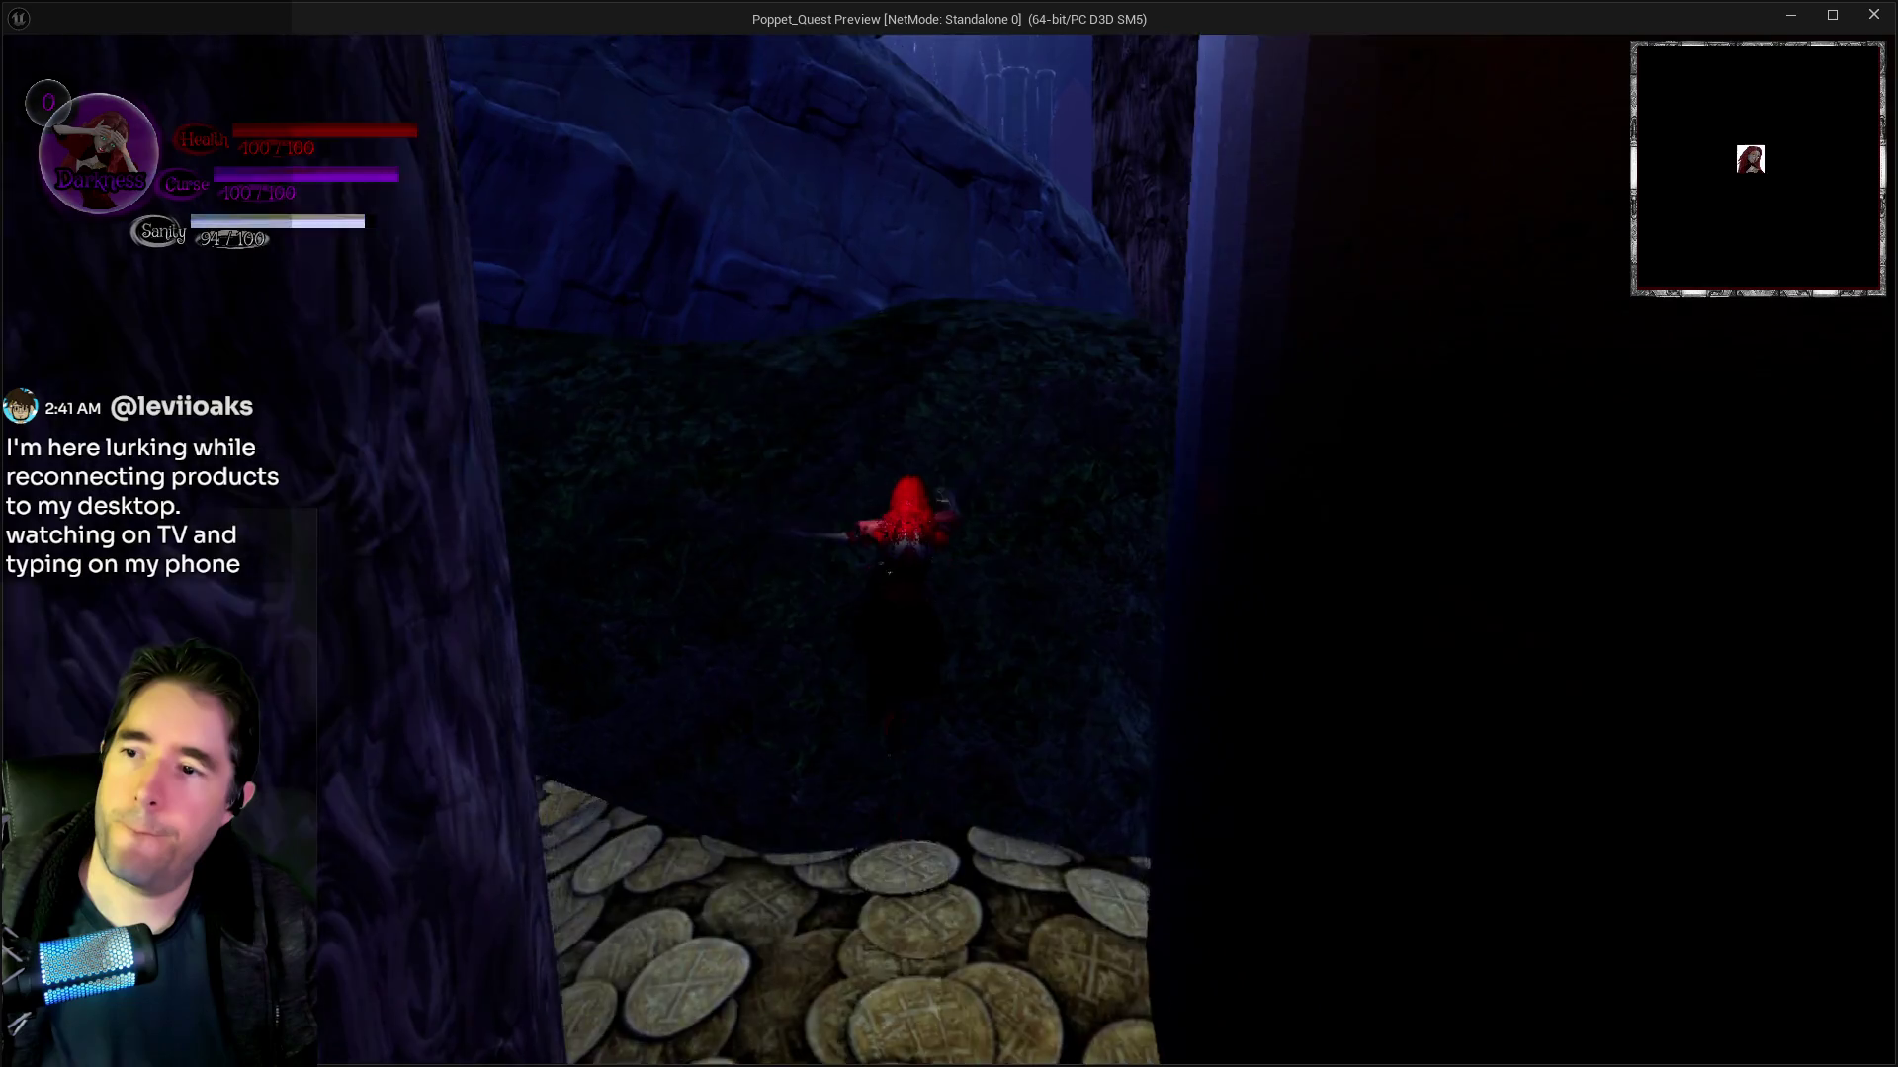
key(Escape)
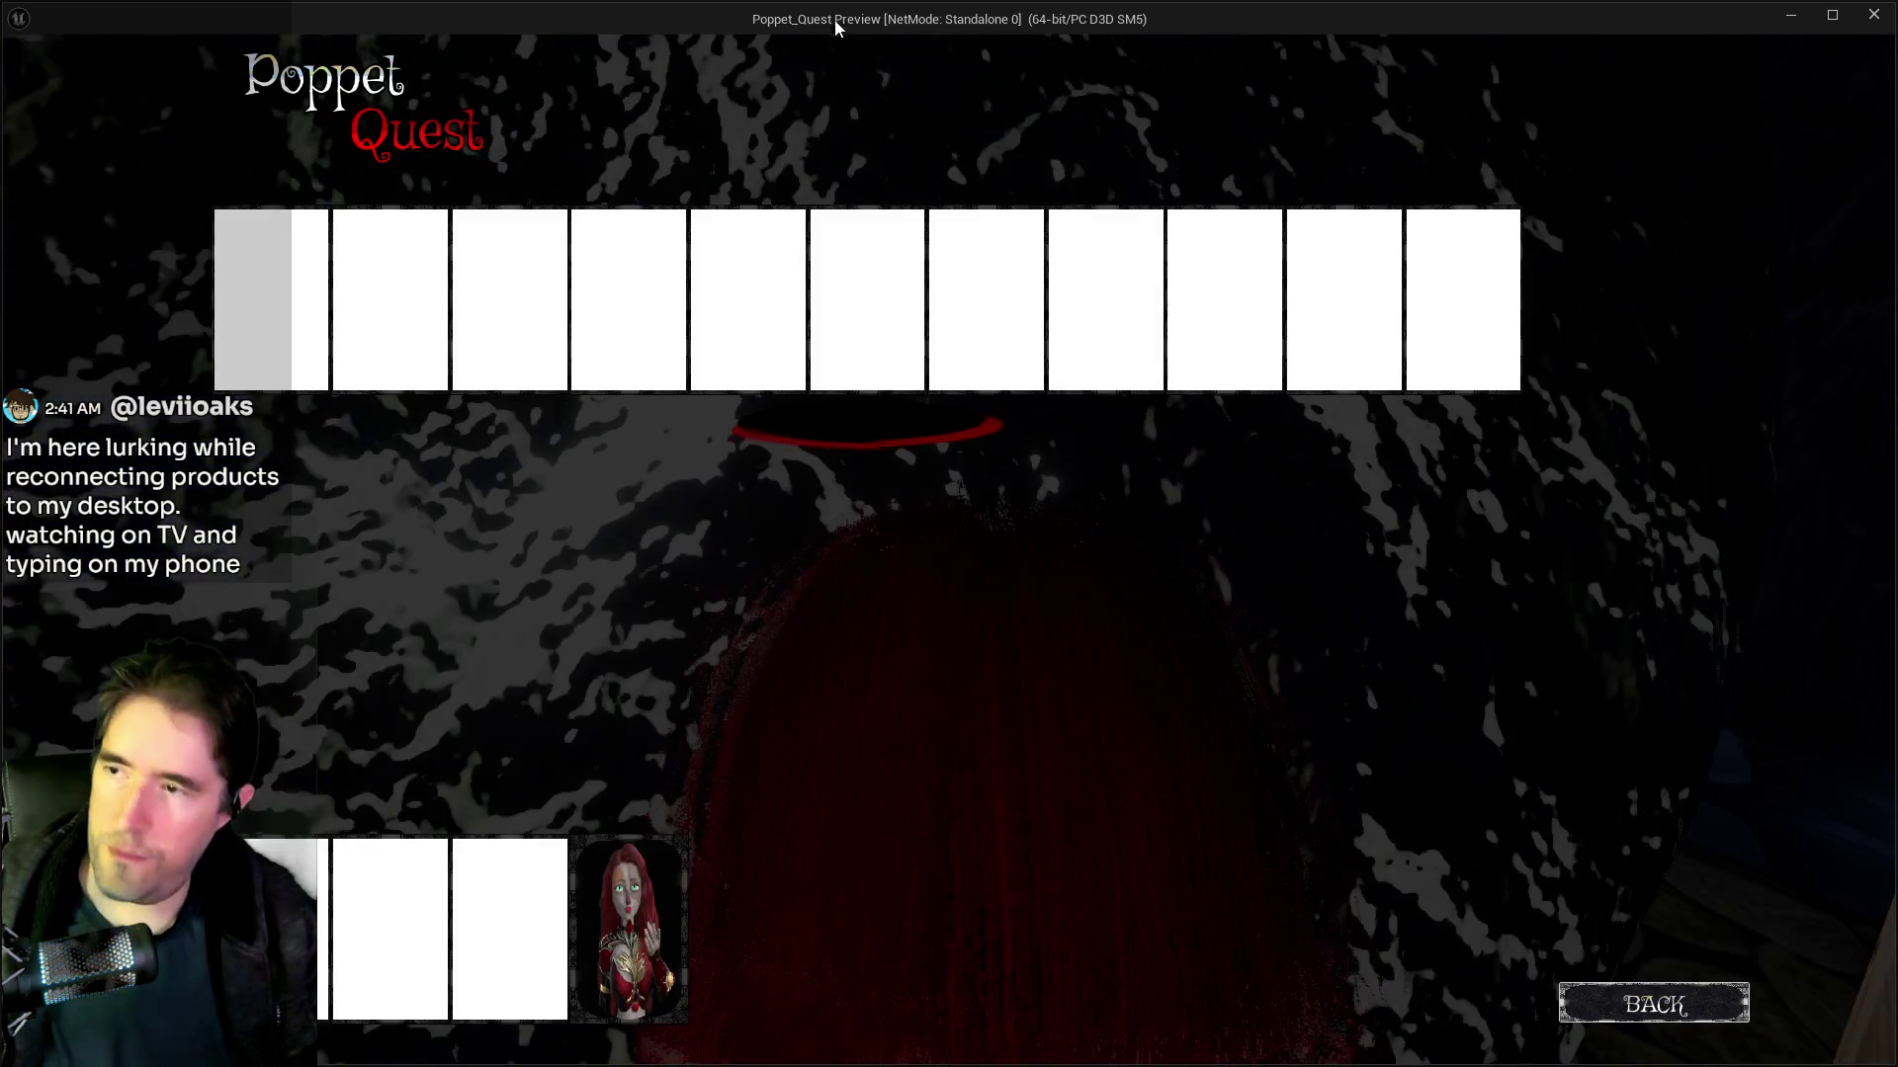
click(744, 283)
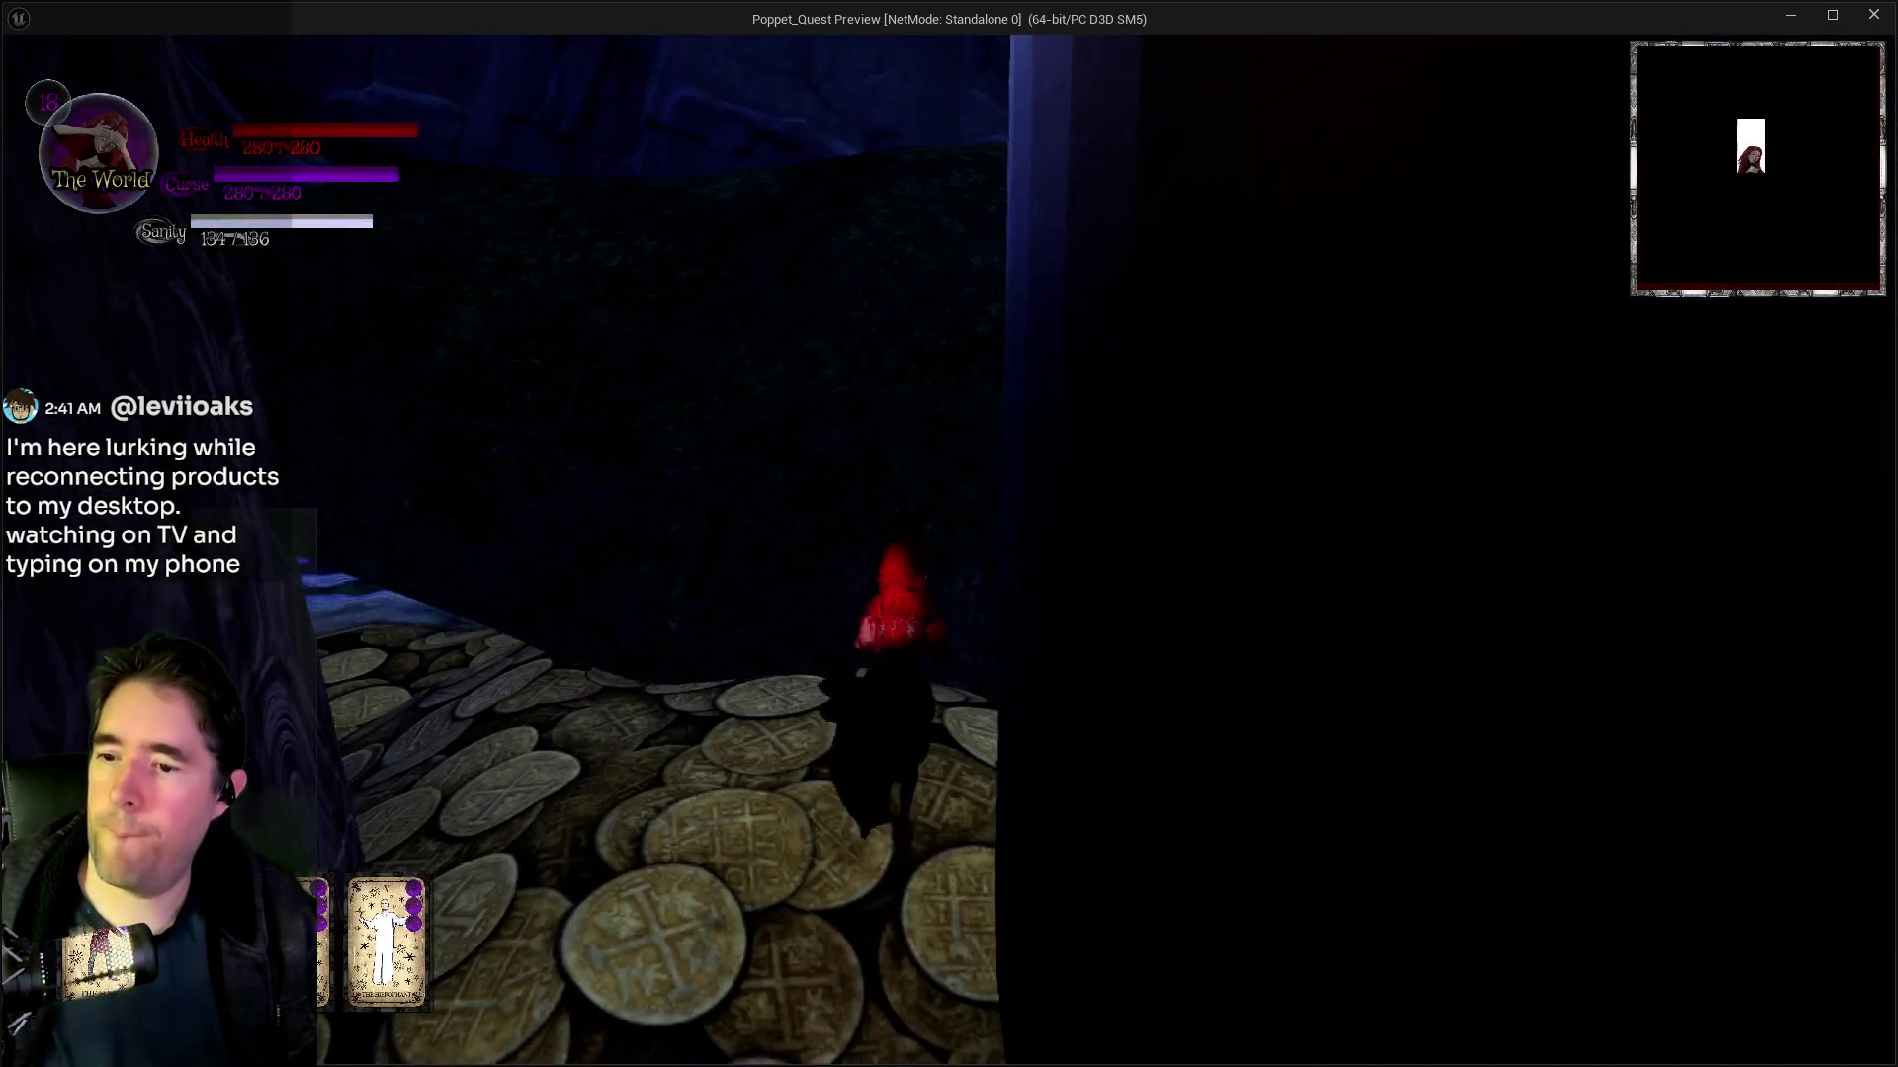
Step: Run and glide over the rocky slopes to the mushroom pillars, then un-maximise and close the preview
key(w)
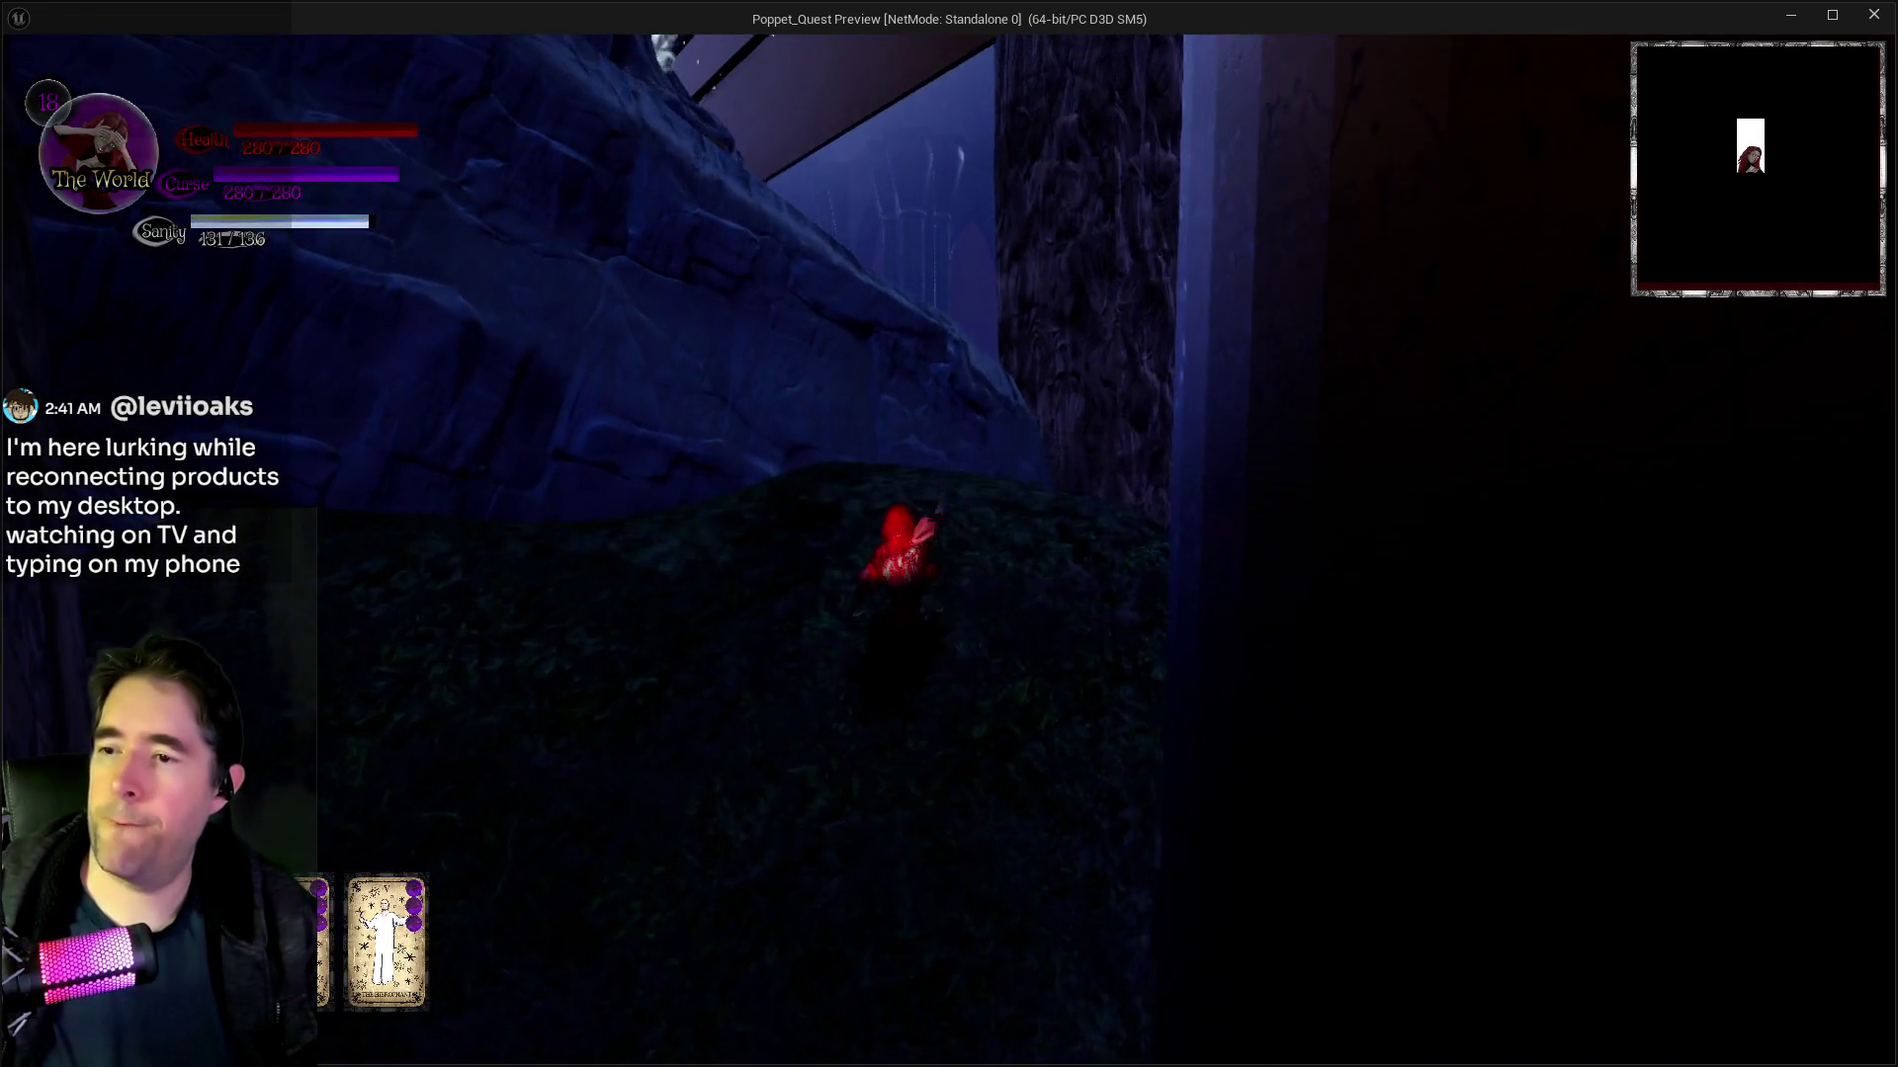
key(space)
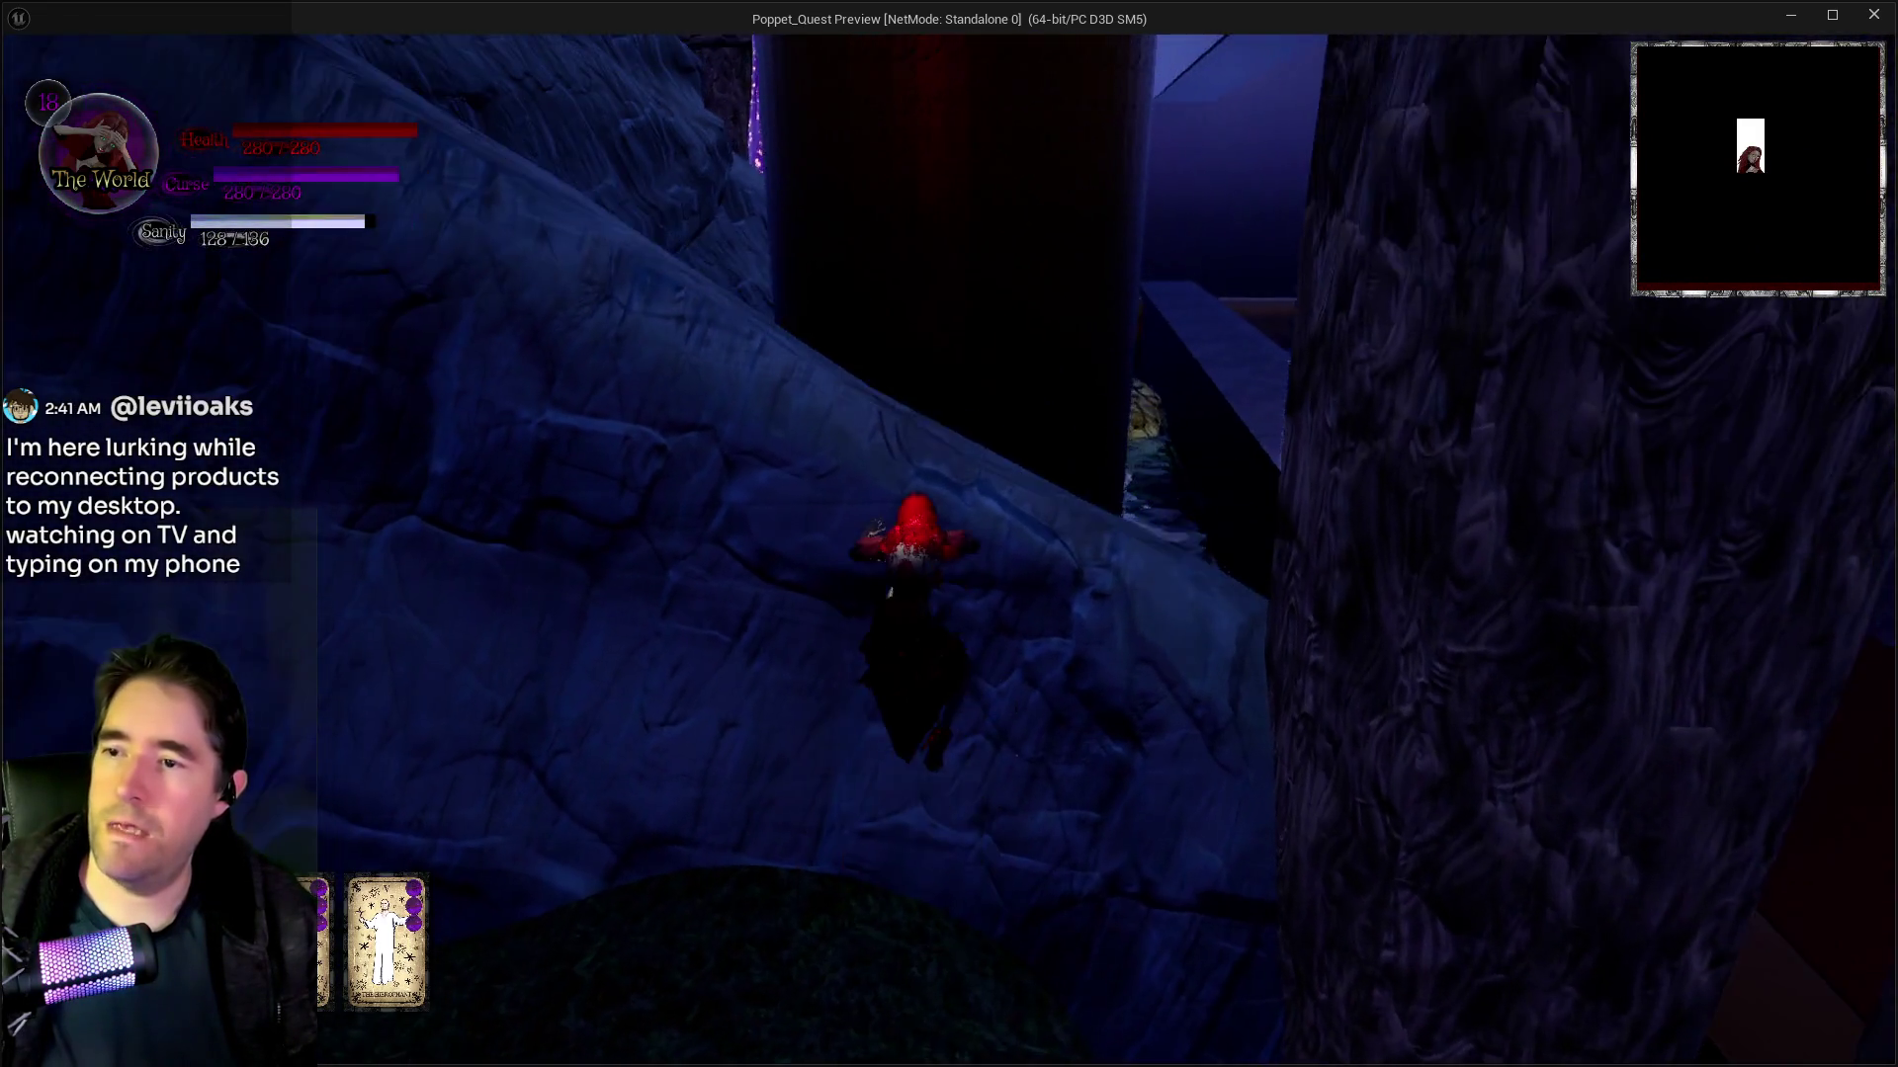
key(space)
key(w)
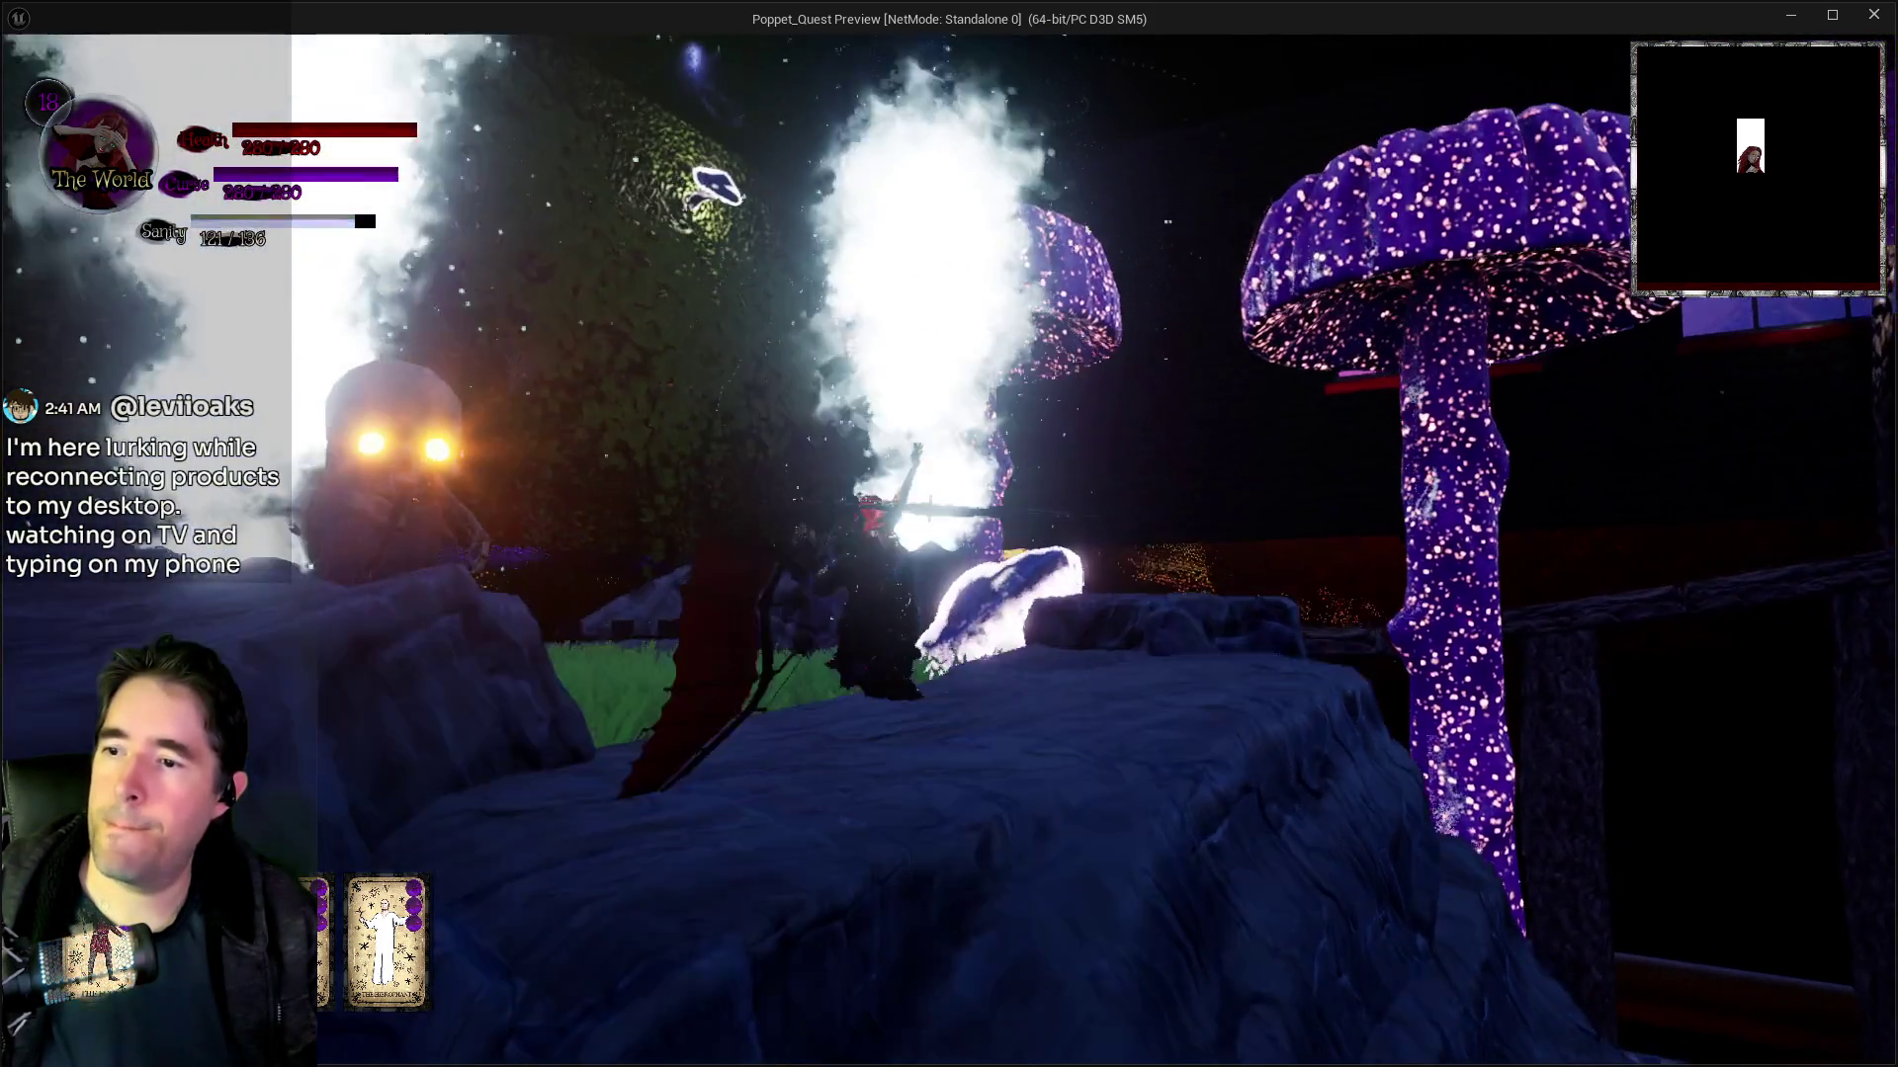
key(space)
key(w)
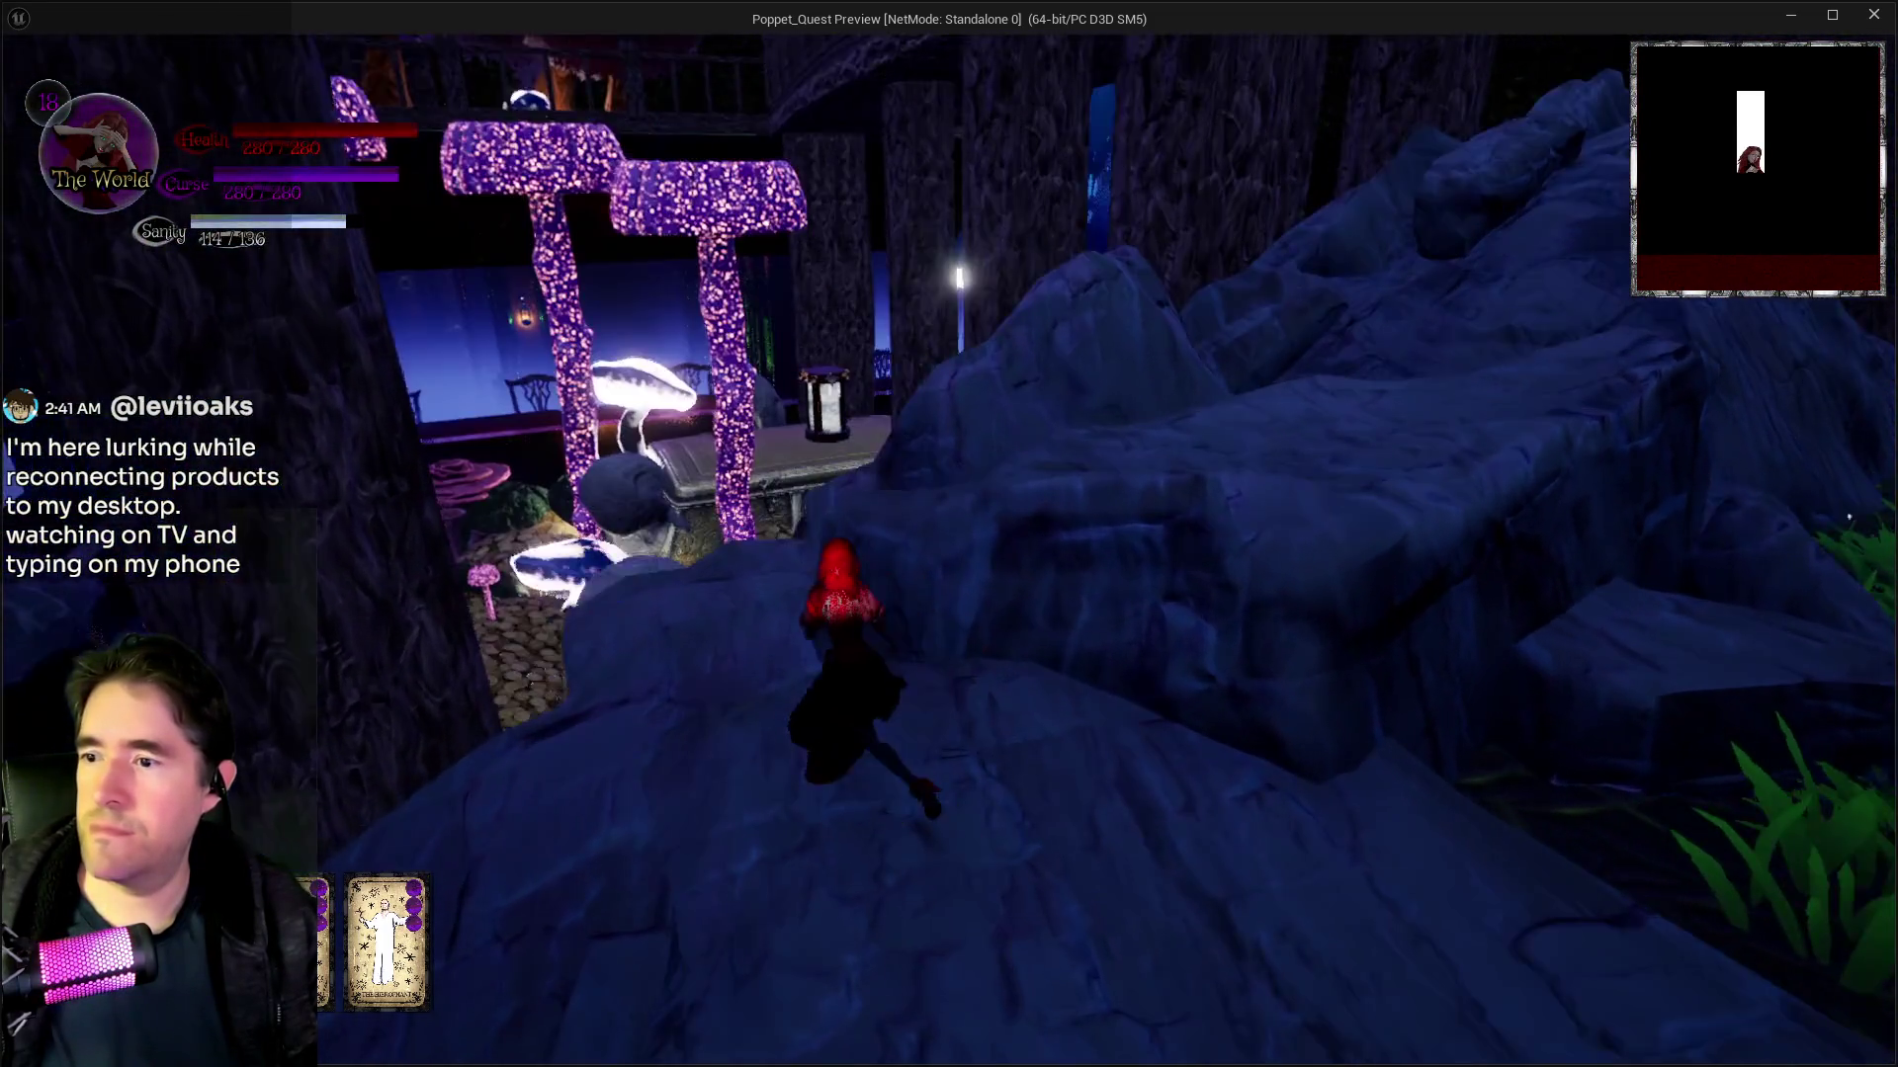
key(space)
key(w)
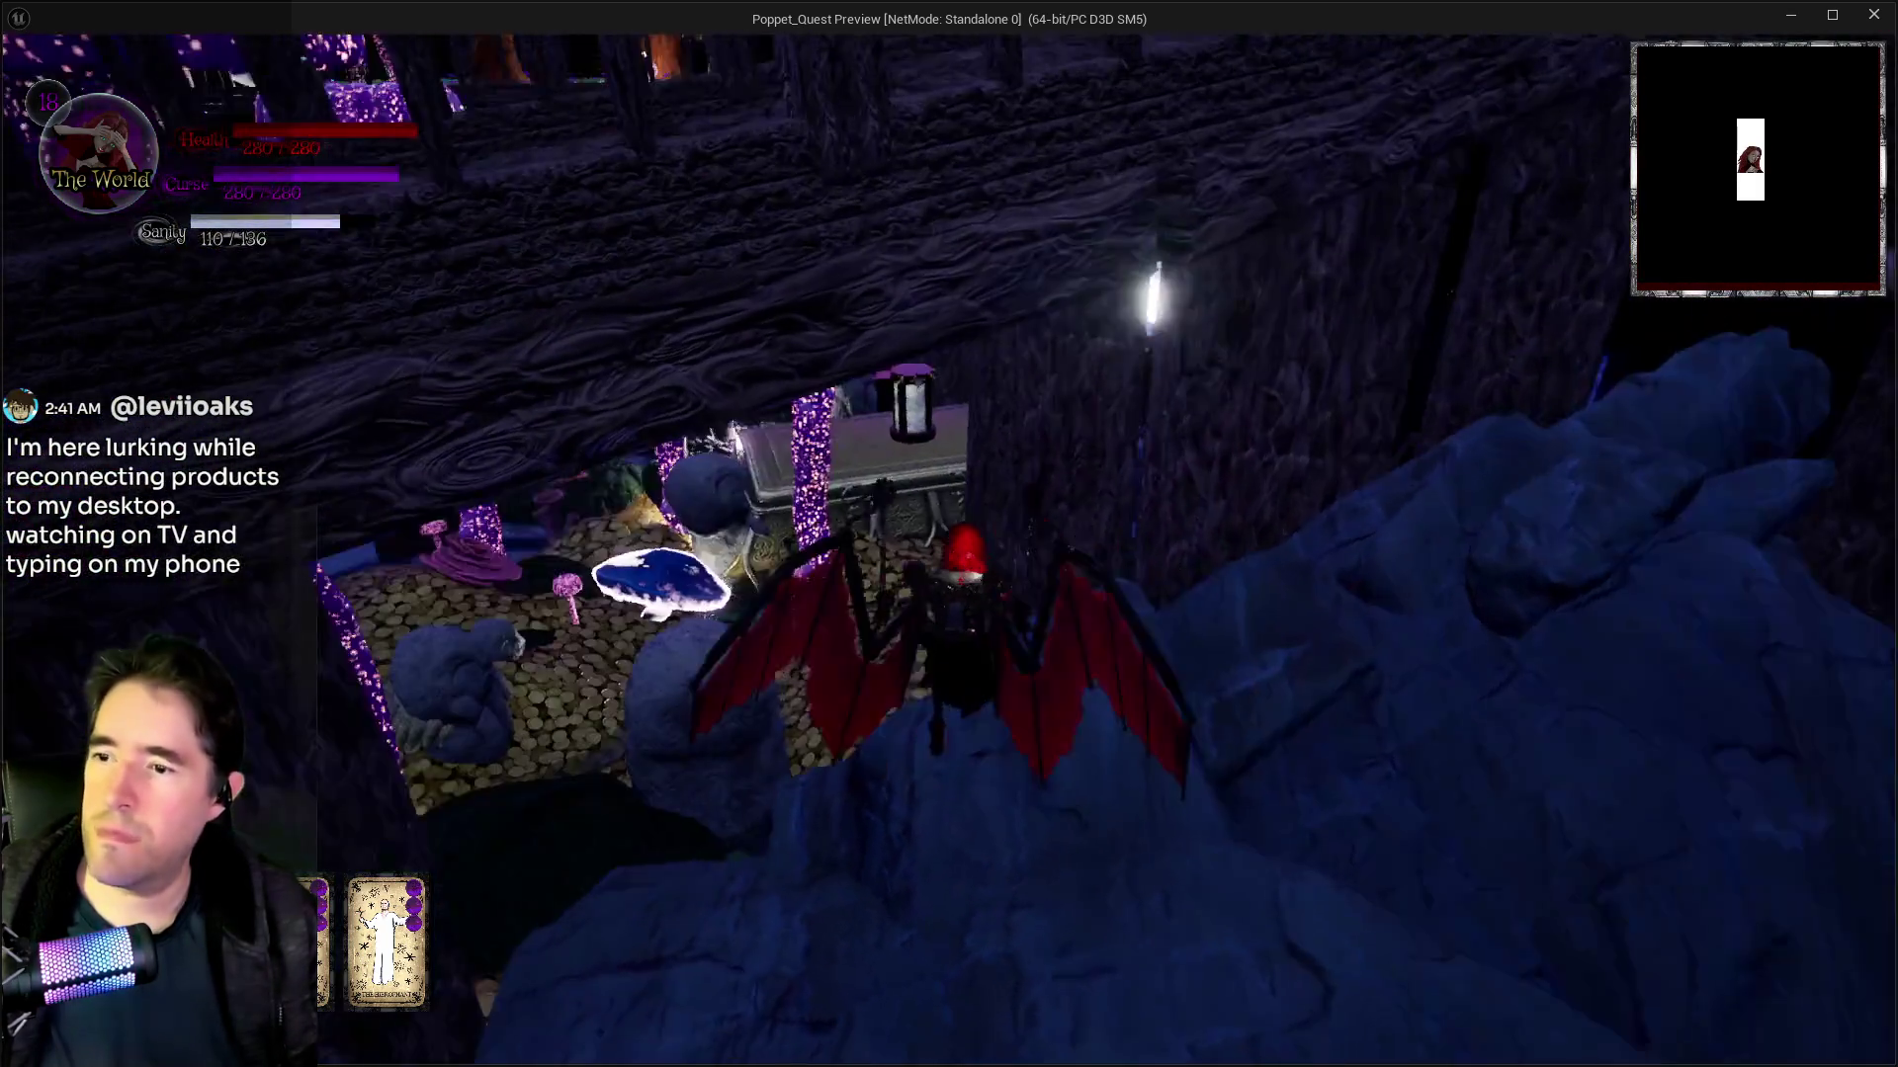
key(w)
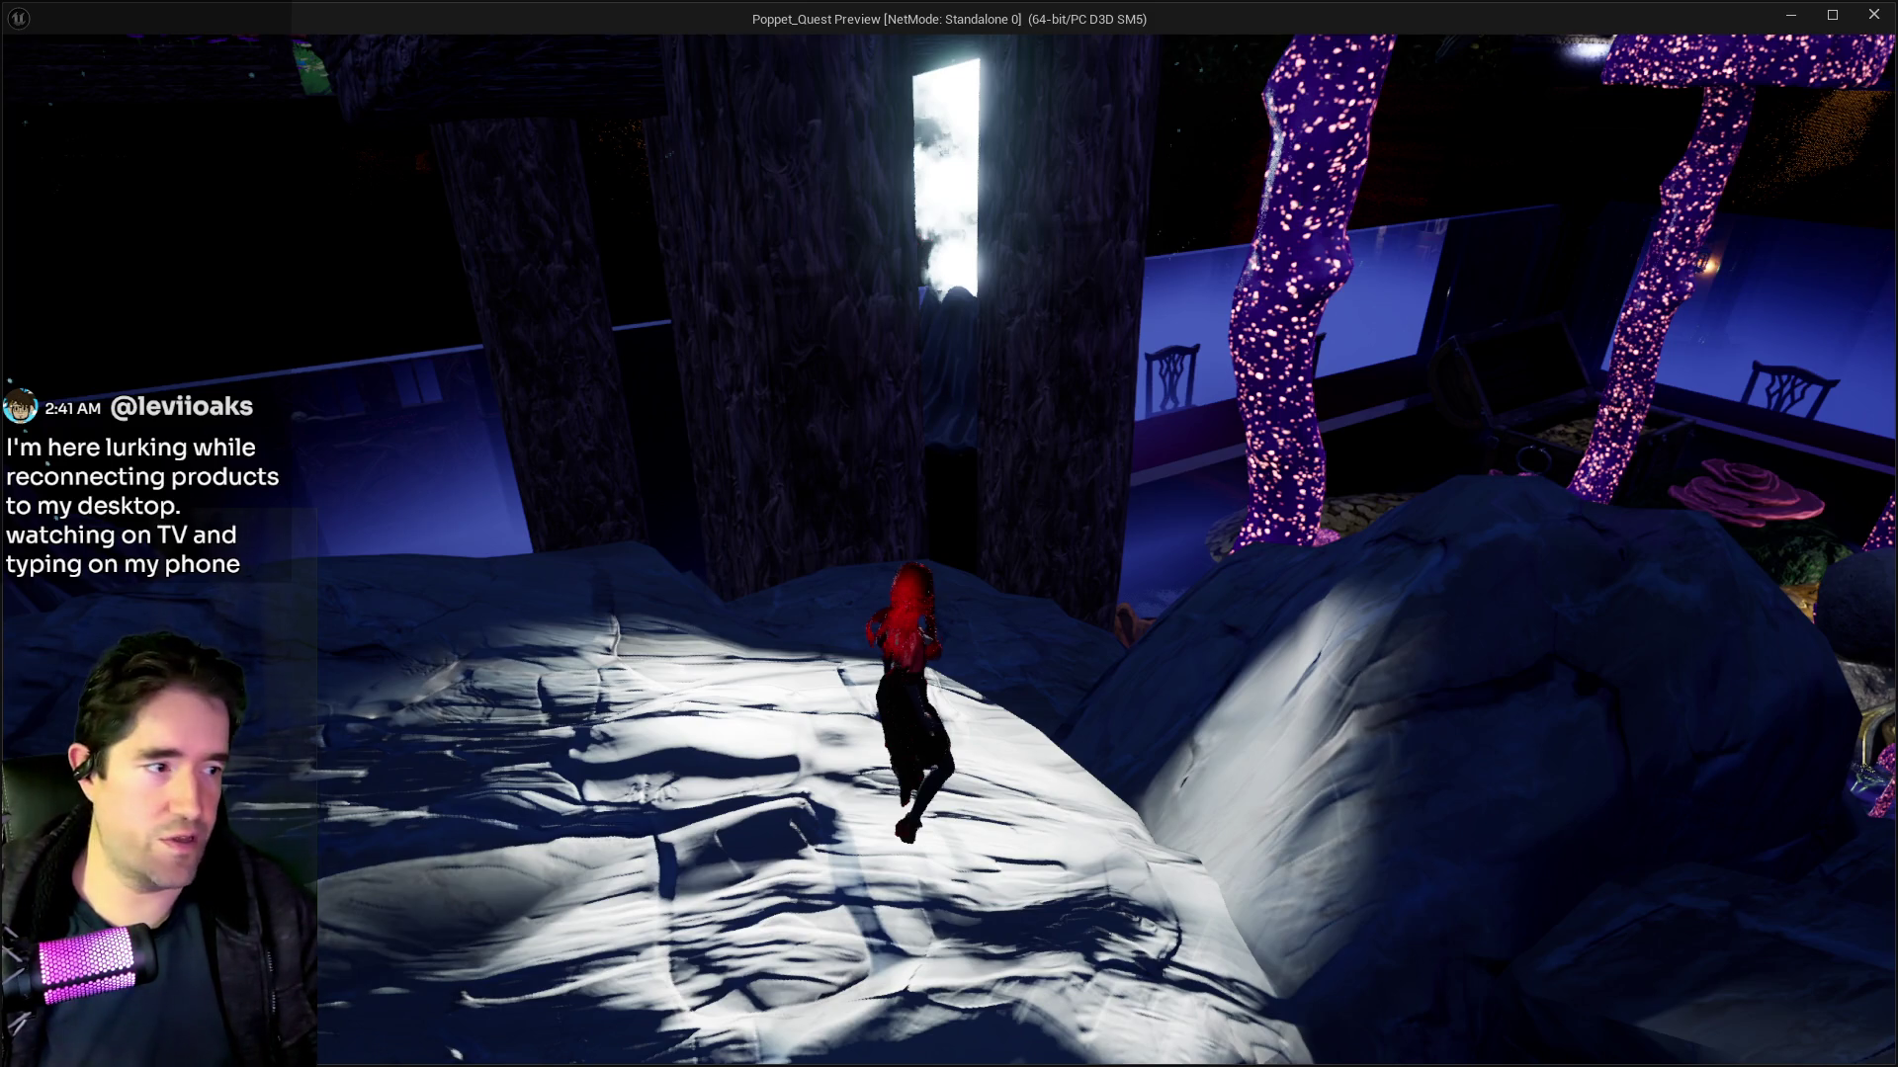
mouse_move(981, 16)
mouse_down()
mouse_move(1147, 68)
mouse_move(1088, 11)
mouse_move(939, 87)
mouse_up()
click(1830, 87)
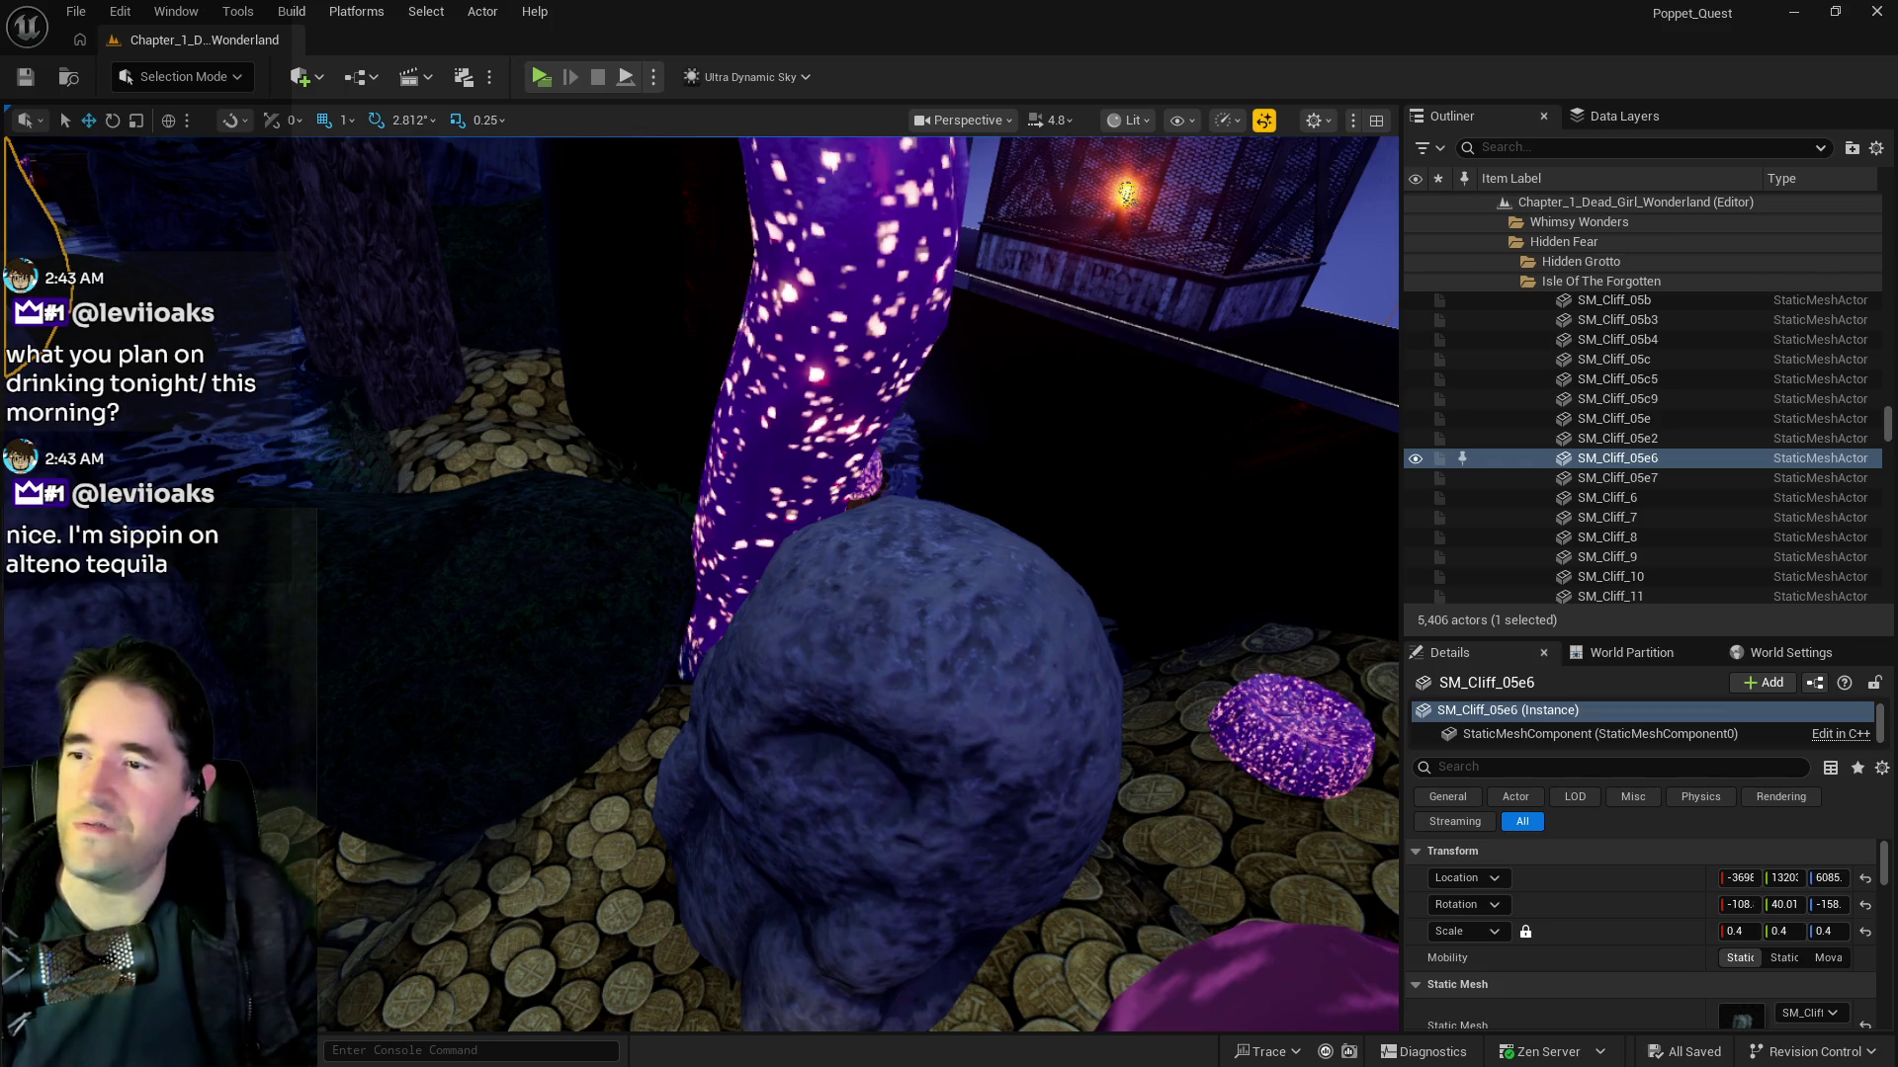
Step: Fly the editor view past the ship wheel and lit walkway to look down on the coin floor
key(p)
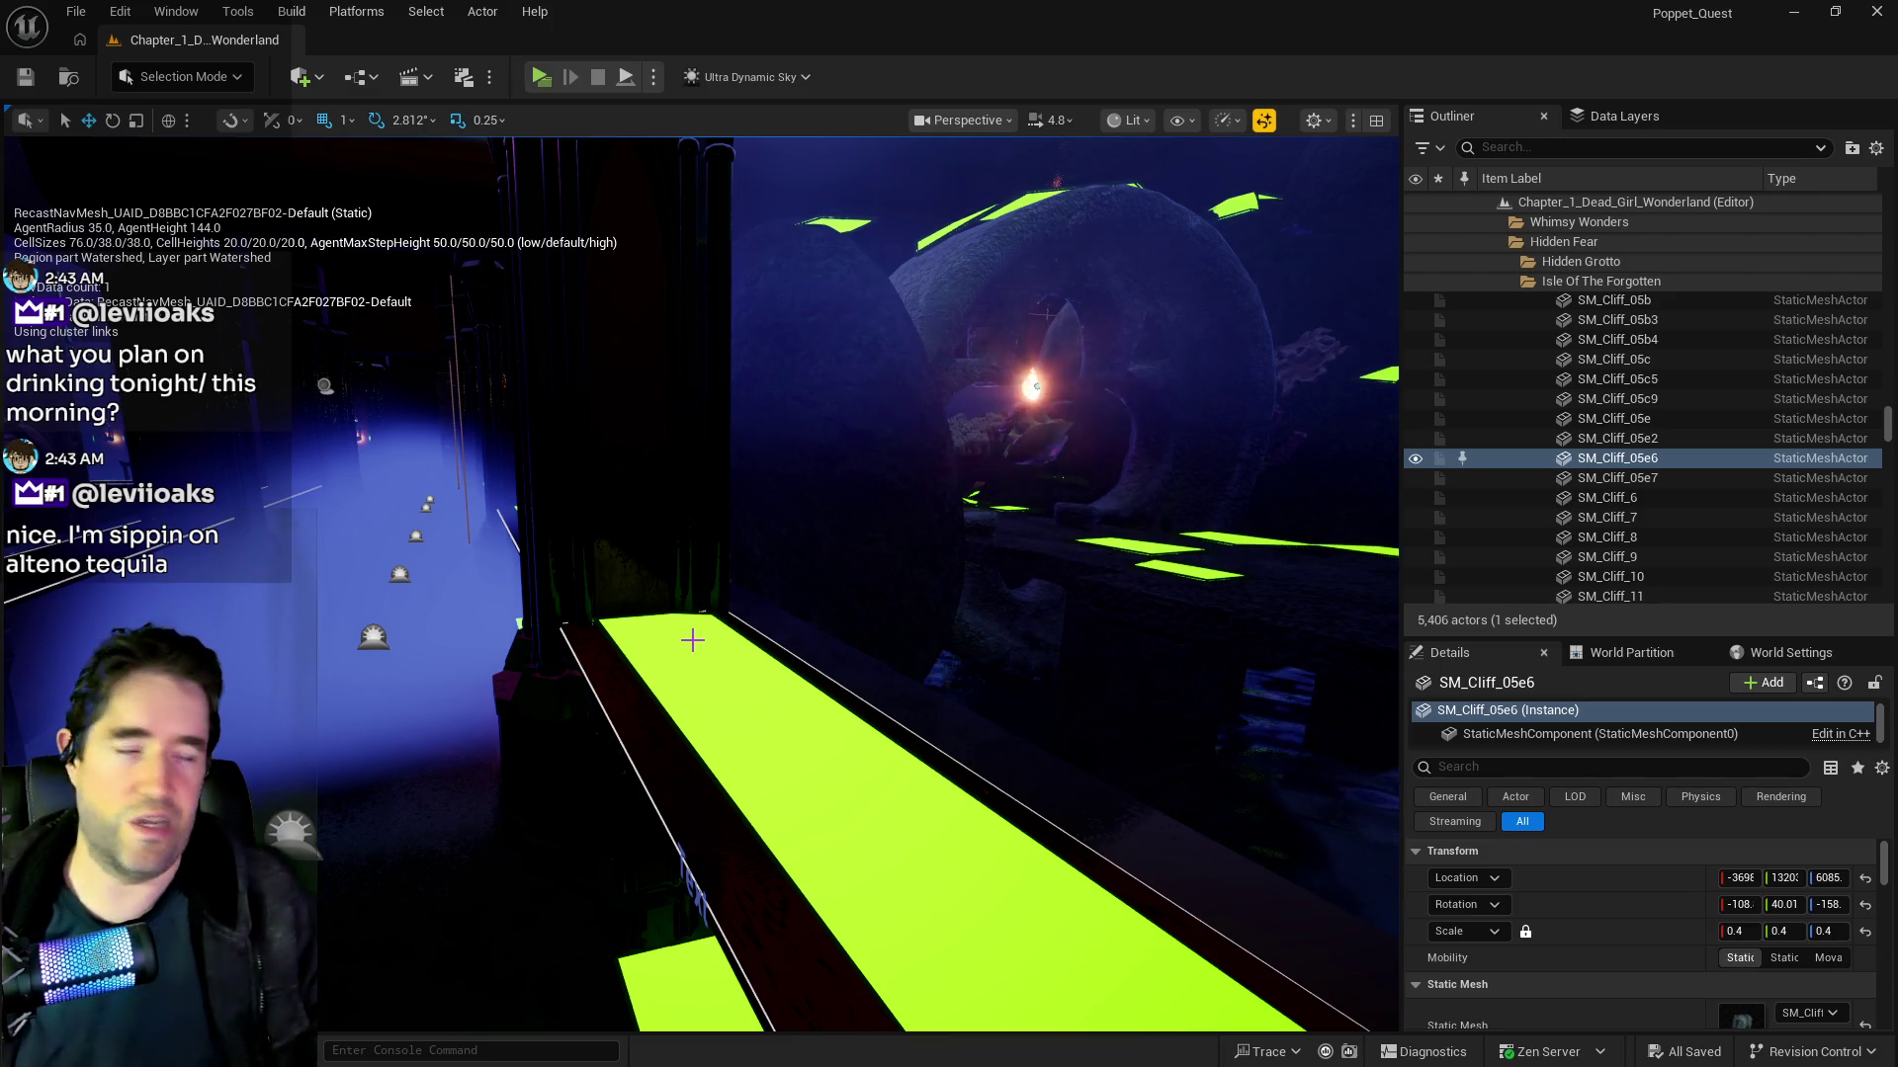
mouse_move(693, 641)
mouse_down()
mouse_move(632, 623)
mouse_move(612, 653)
mouse_move(662, 603)
mouse_move(692, 640)
mouse_up()
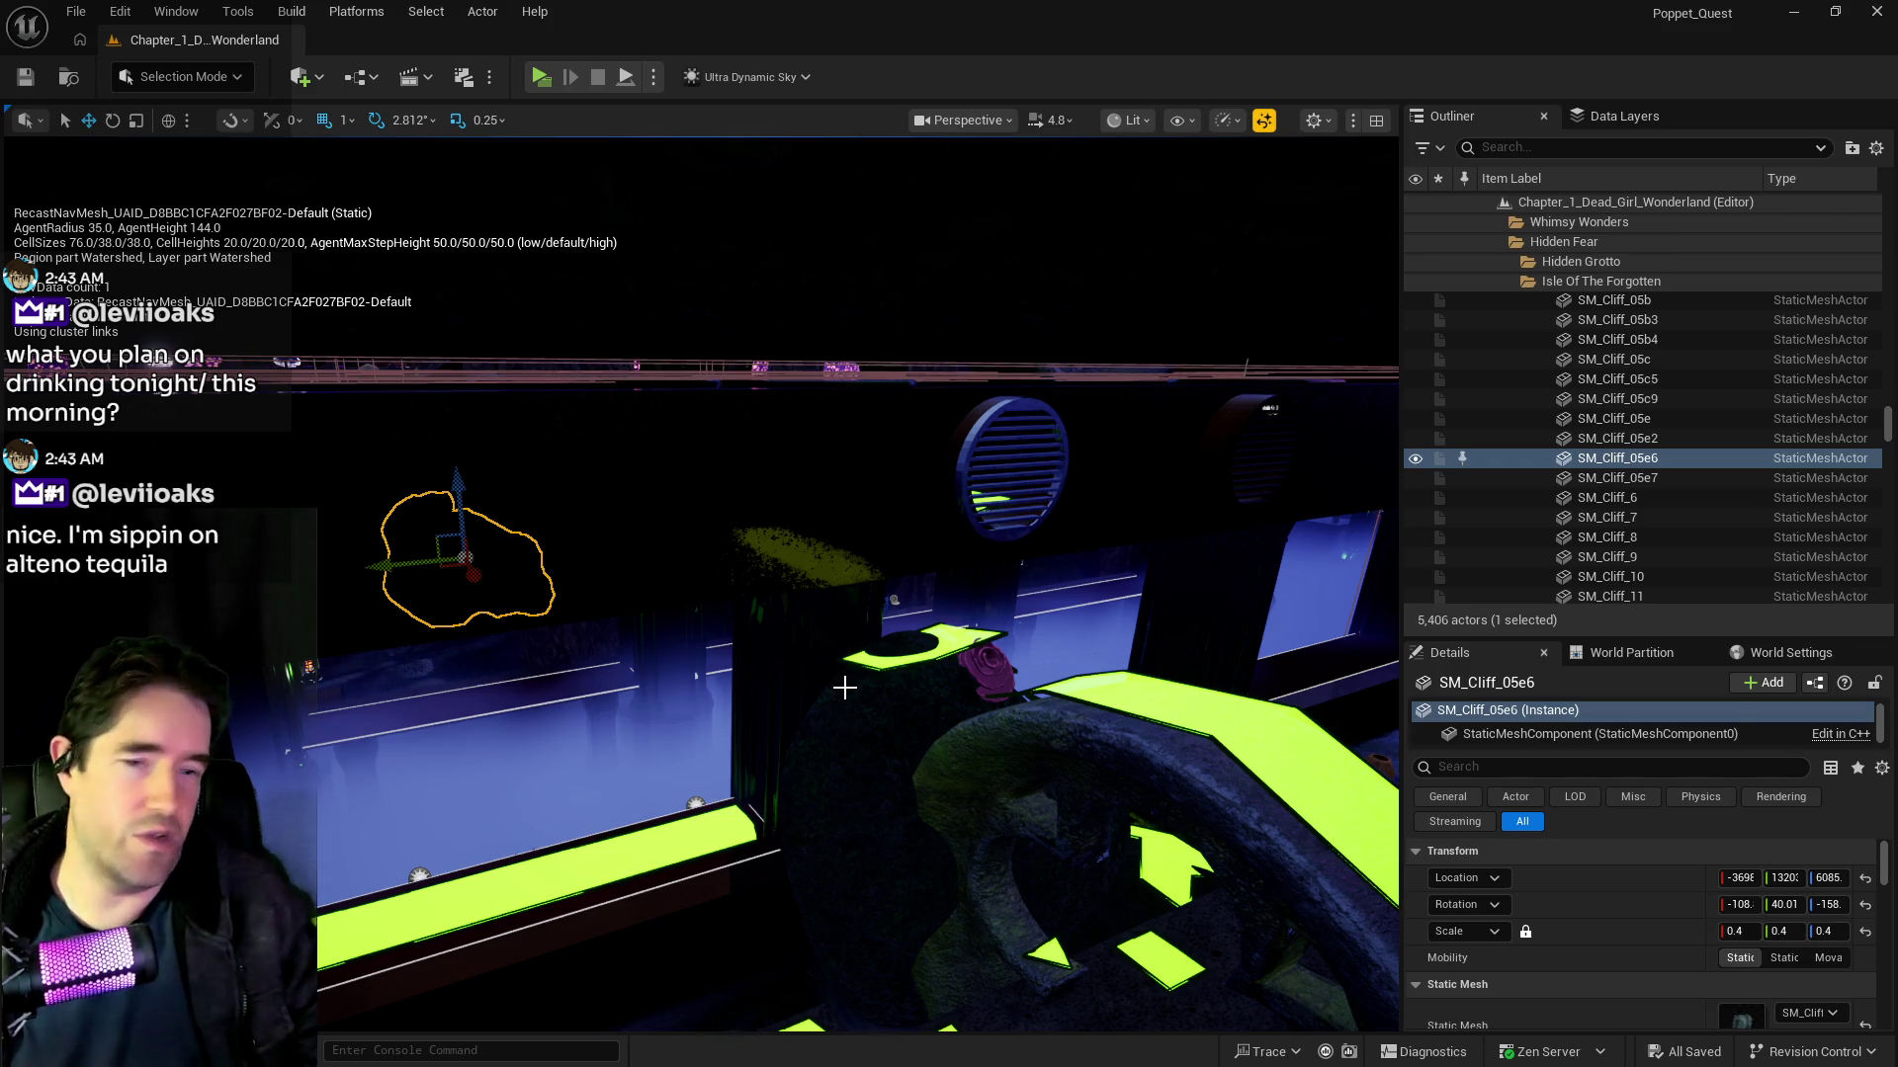
drag(692, 640, 395, 523)
drag(746, 597, 721, 509)
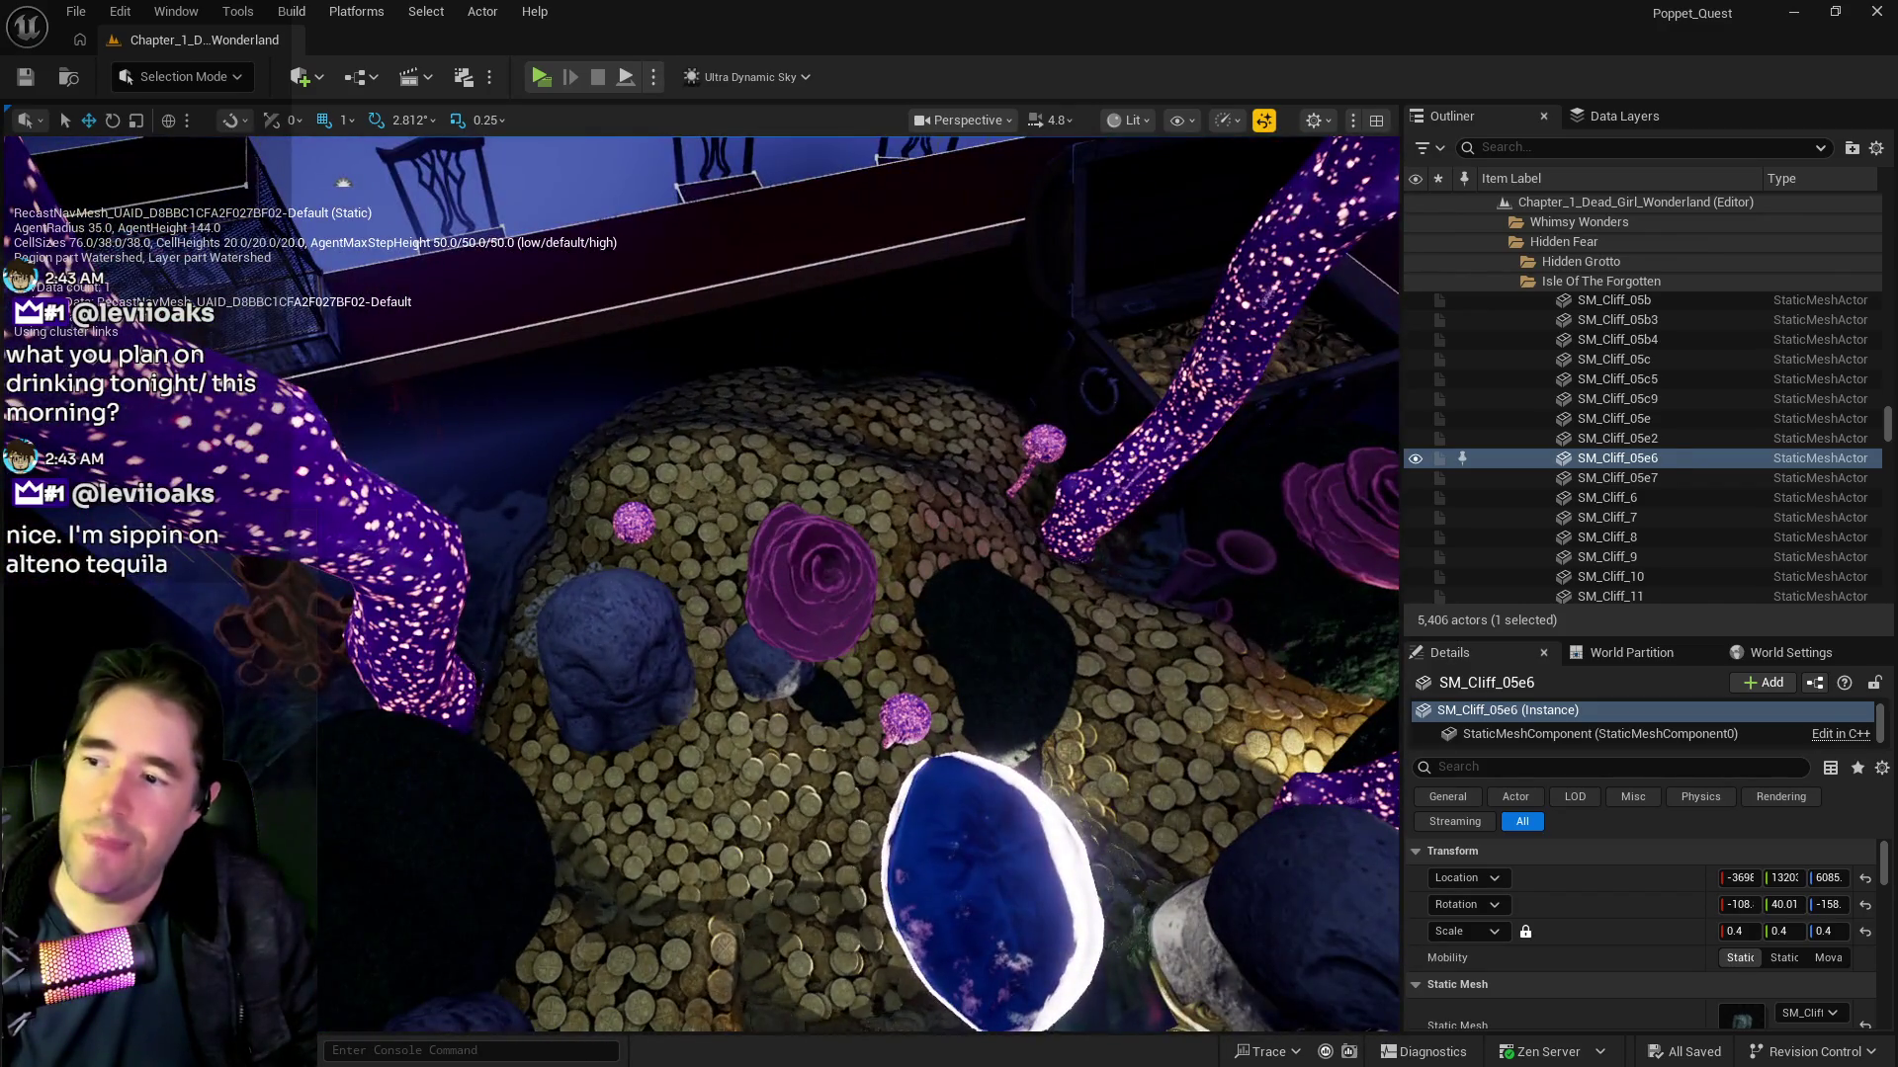
Step: Alt-drag the large coin pile to create a duplicate, SM_Coin_Pile_01g7, beside it
click(720, 509)
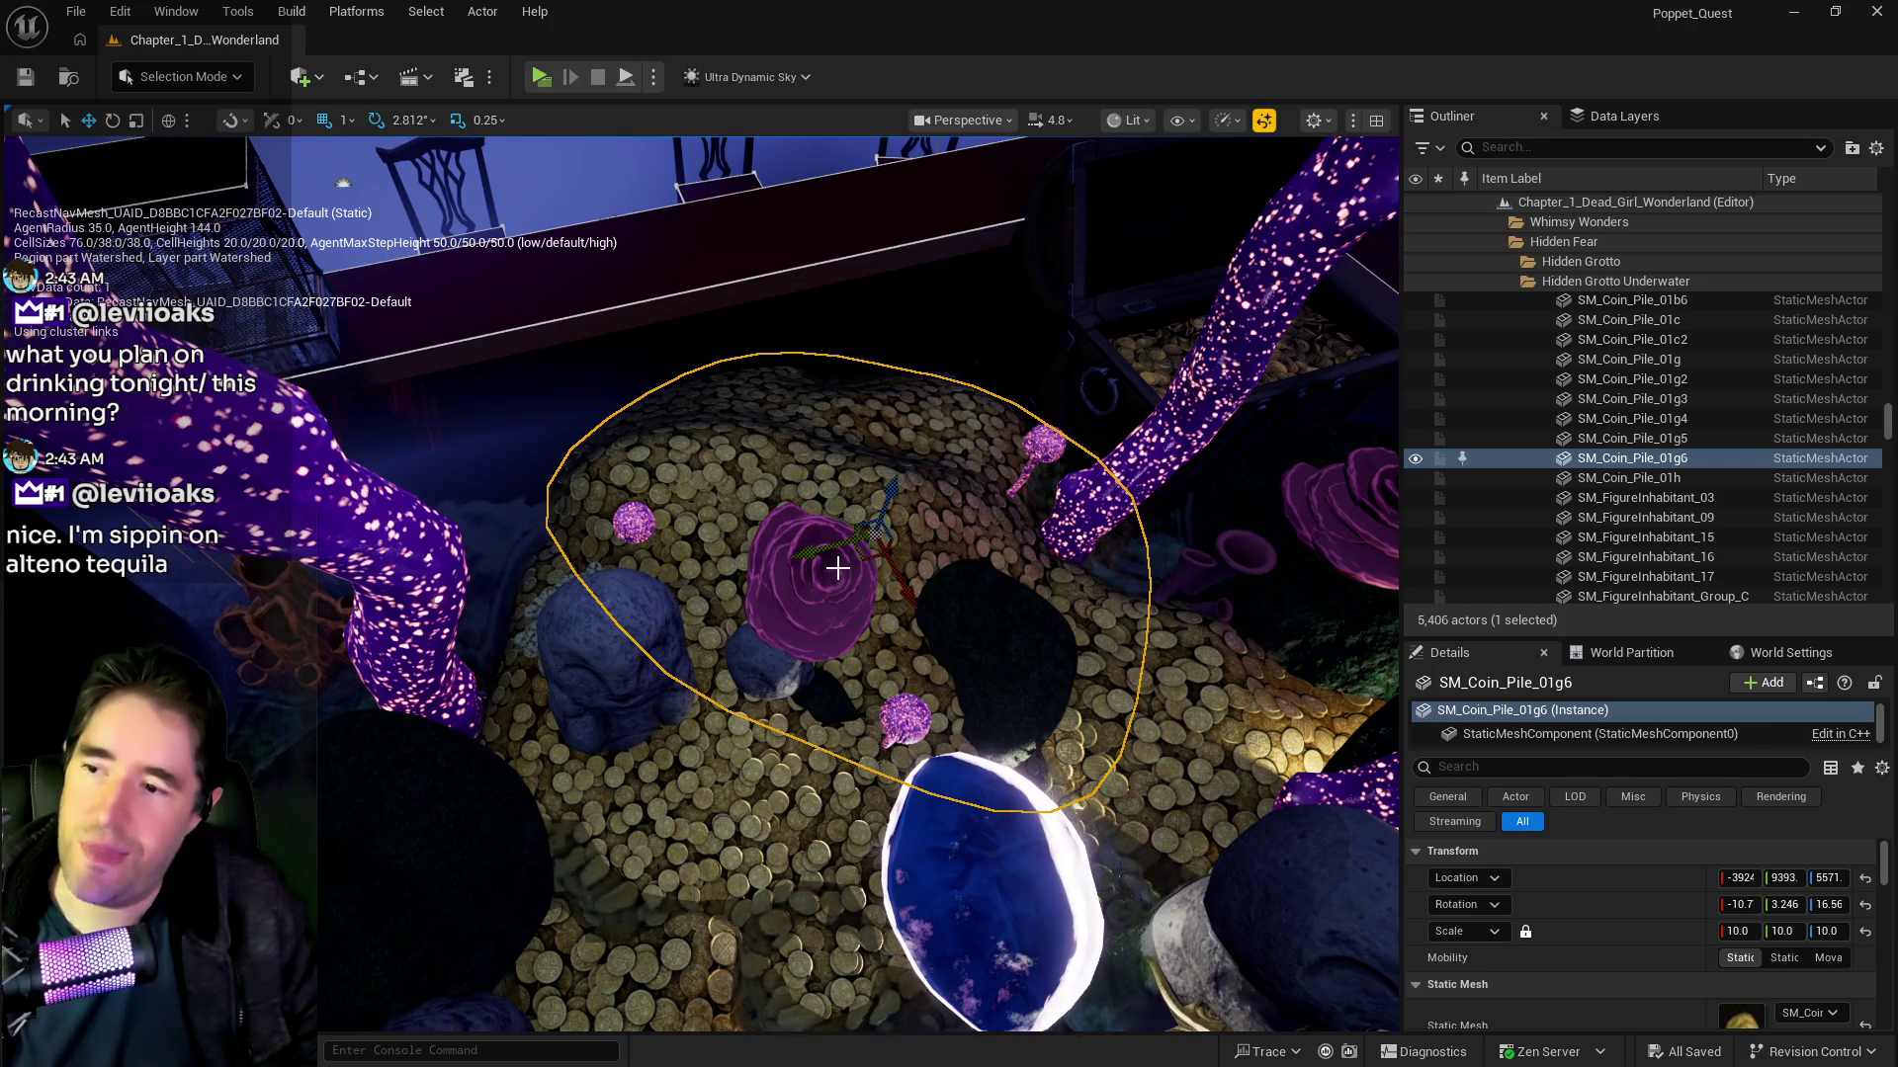
alt+drag(817, 551, 1132, 491)
scroll(1132, 491, up, 5)
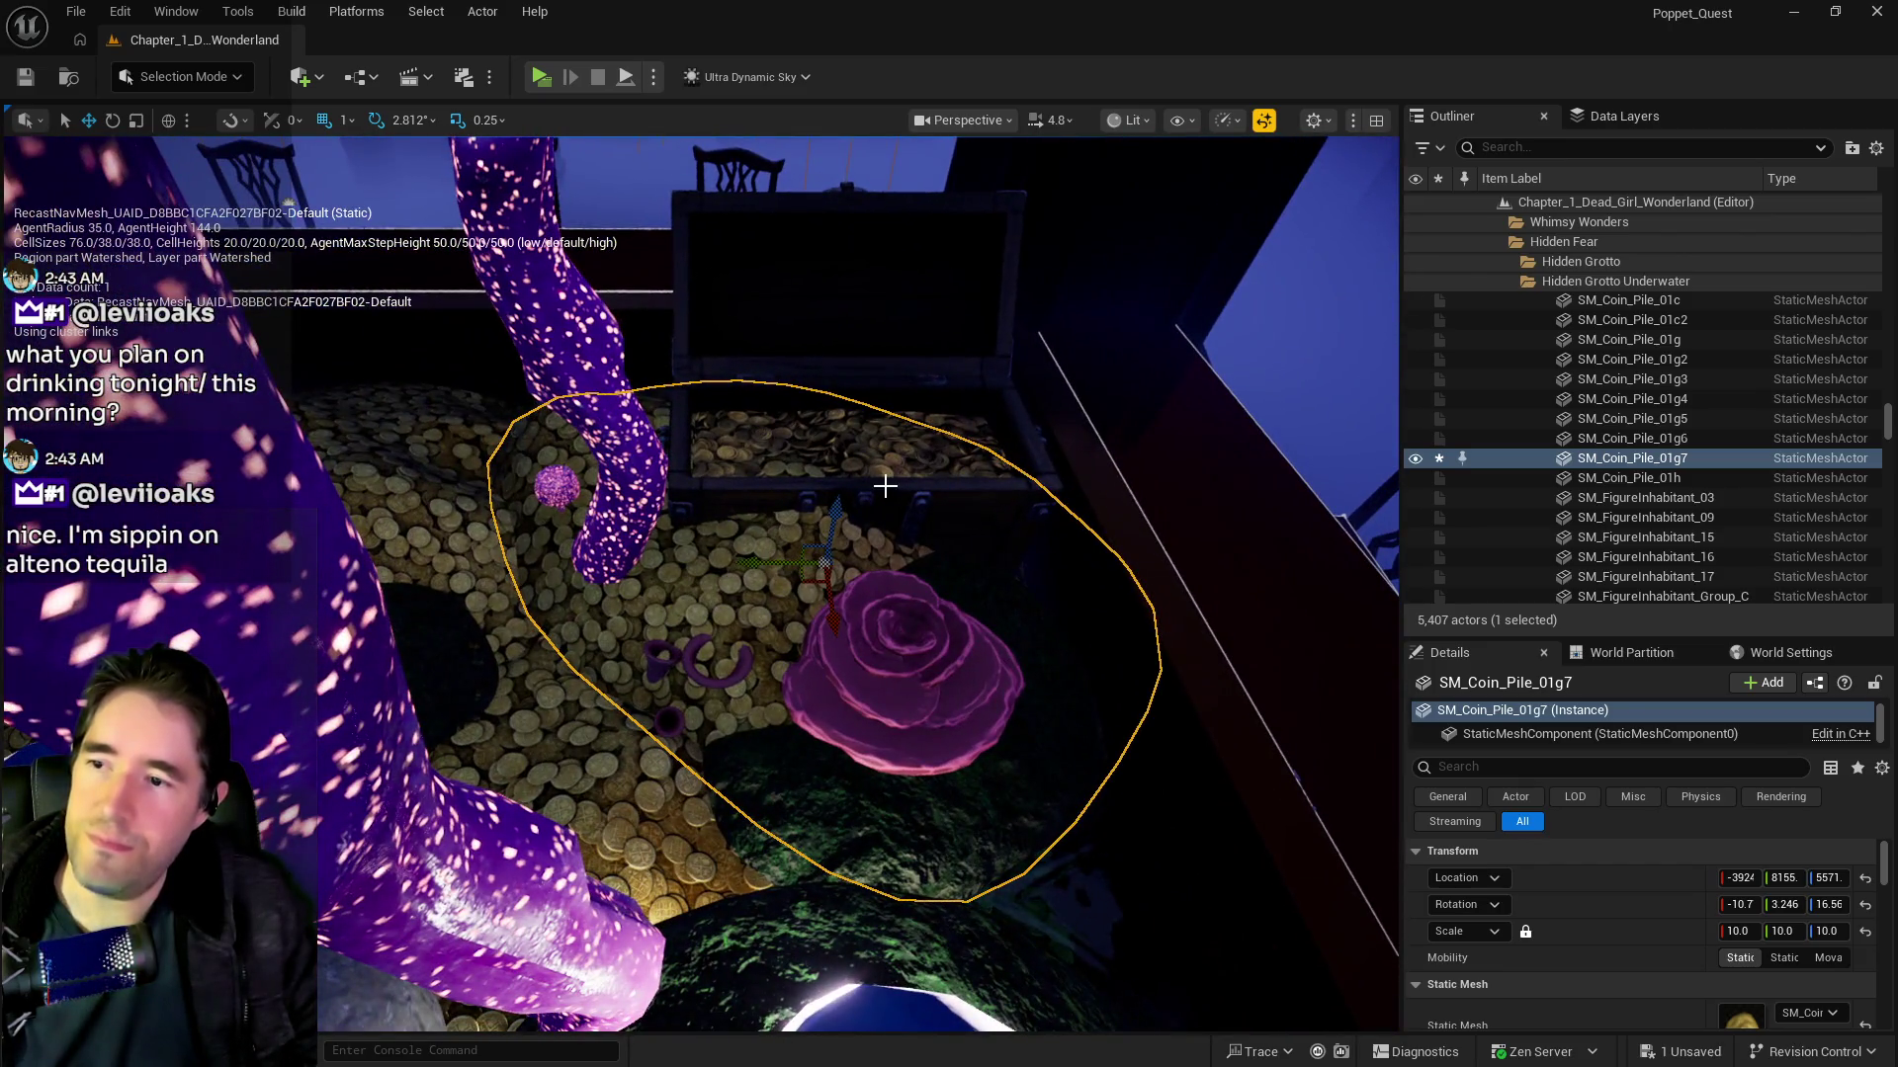
Step: Shift the treasure chest with its coin pile sideways, then nudge the purple mushroom stalk along Y
click(900, 484)
drag(755, 543, 756, 533)
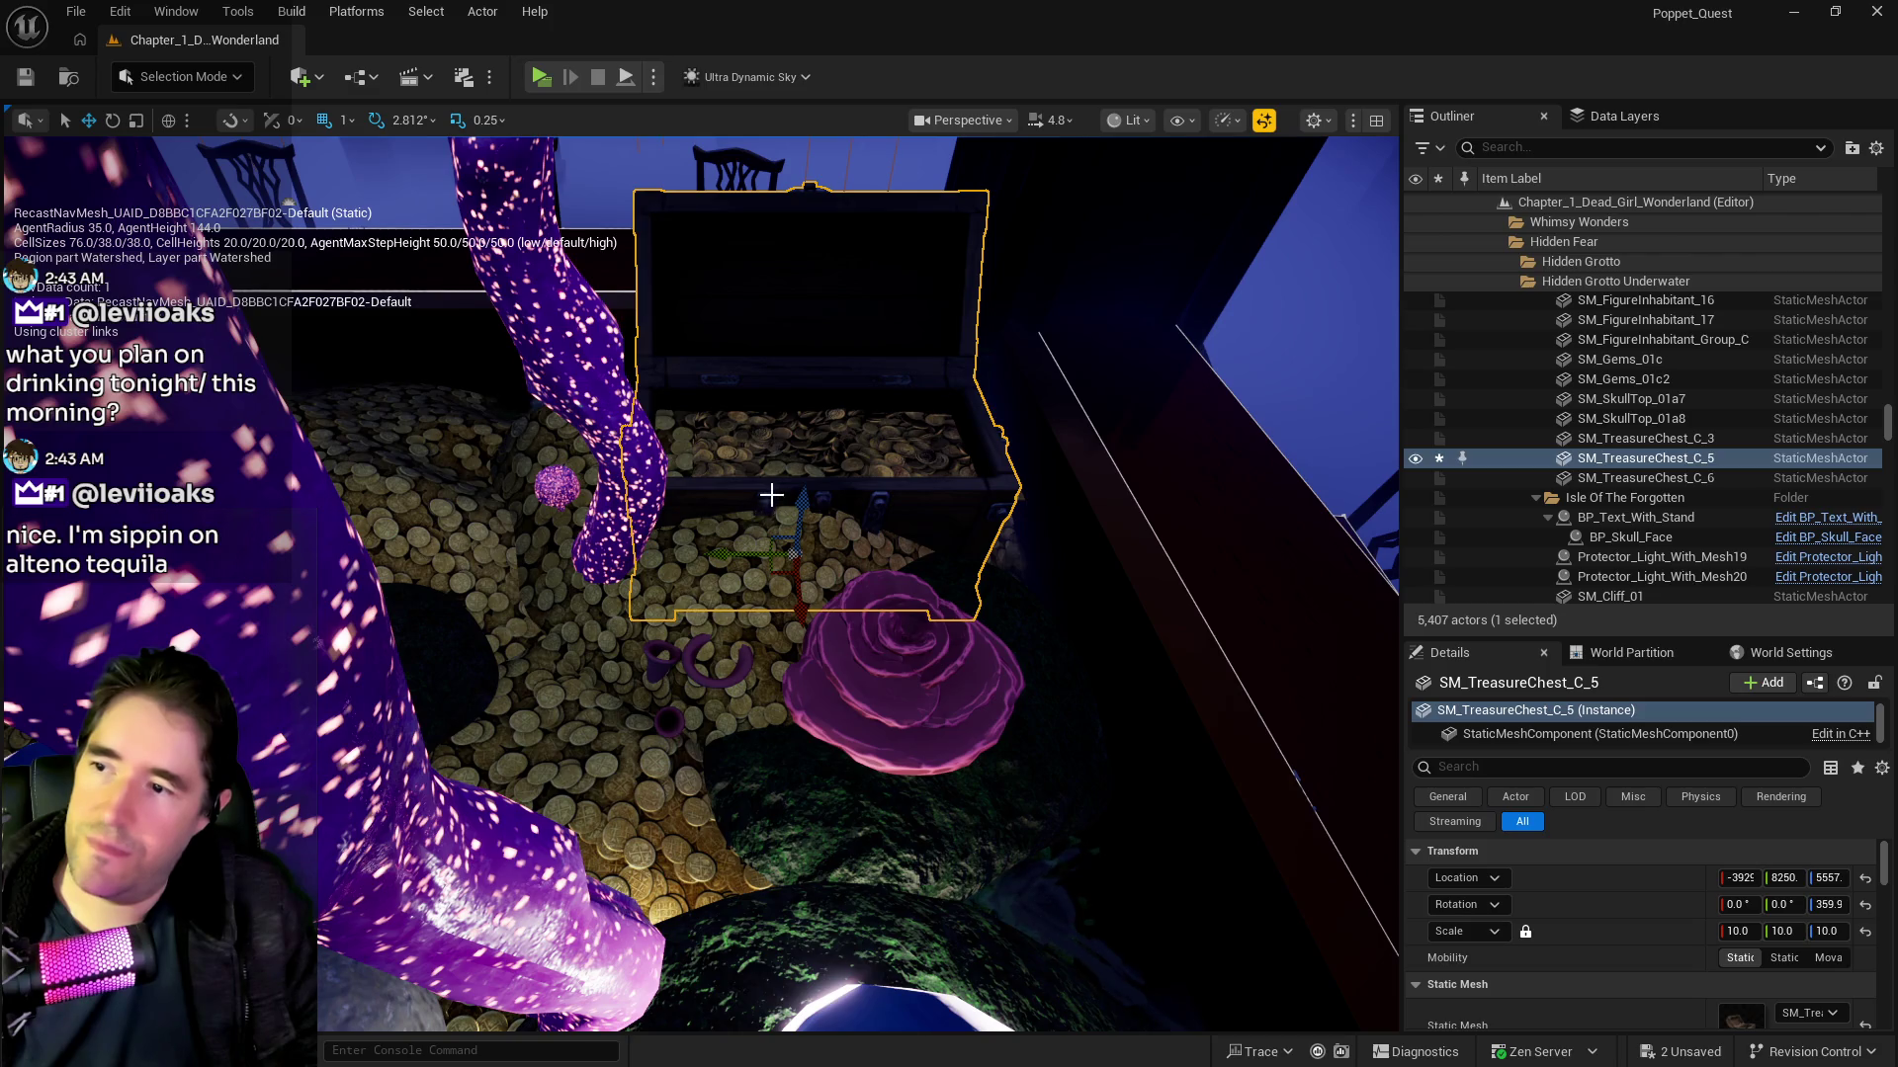
key(ctrl+z)
ctrl+click(810, 456)
drag(783, 455, 743, 454)
click(608, 557)
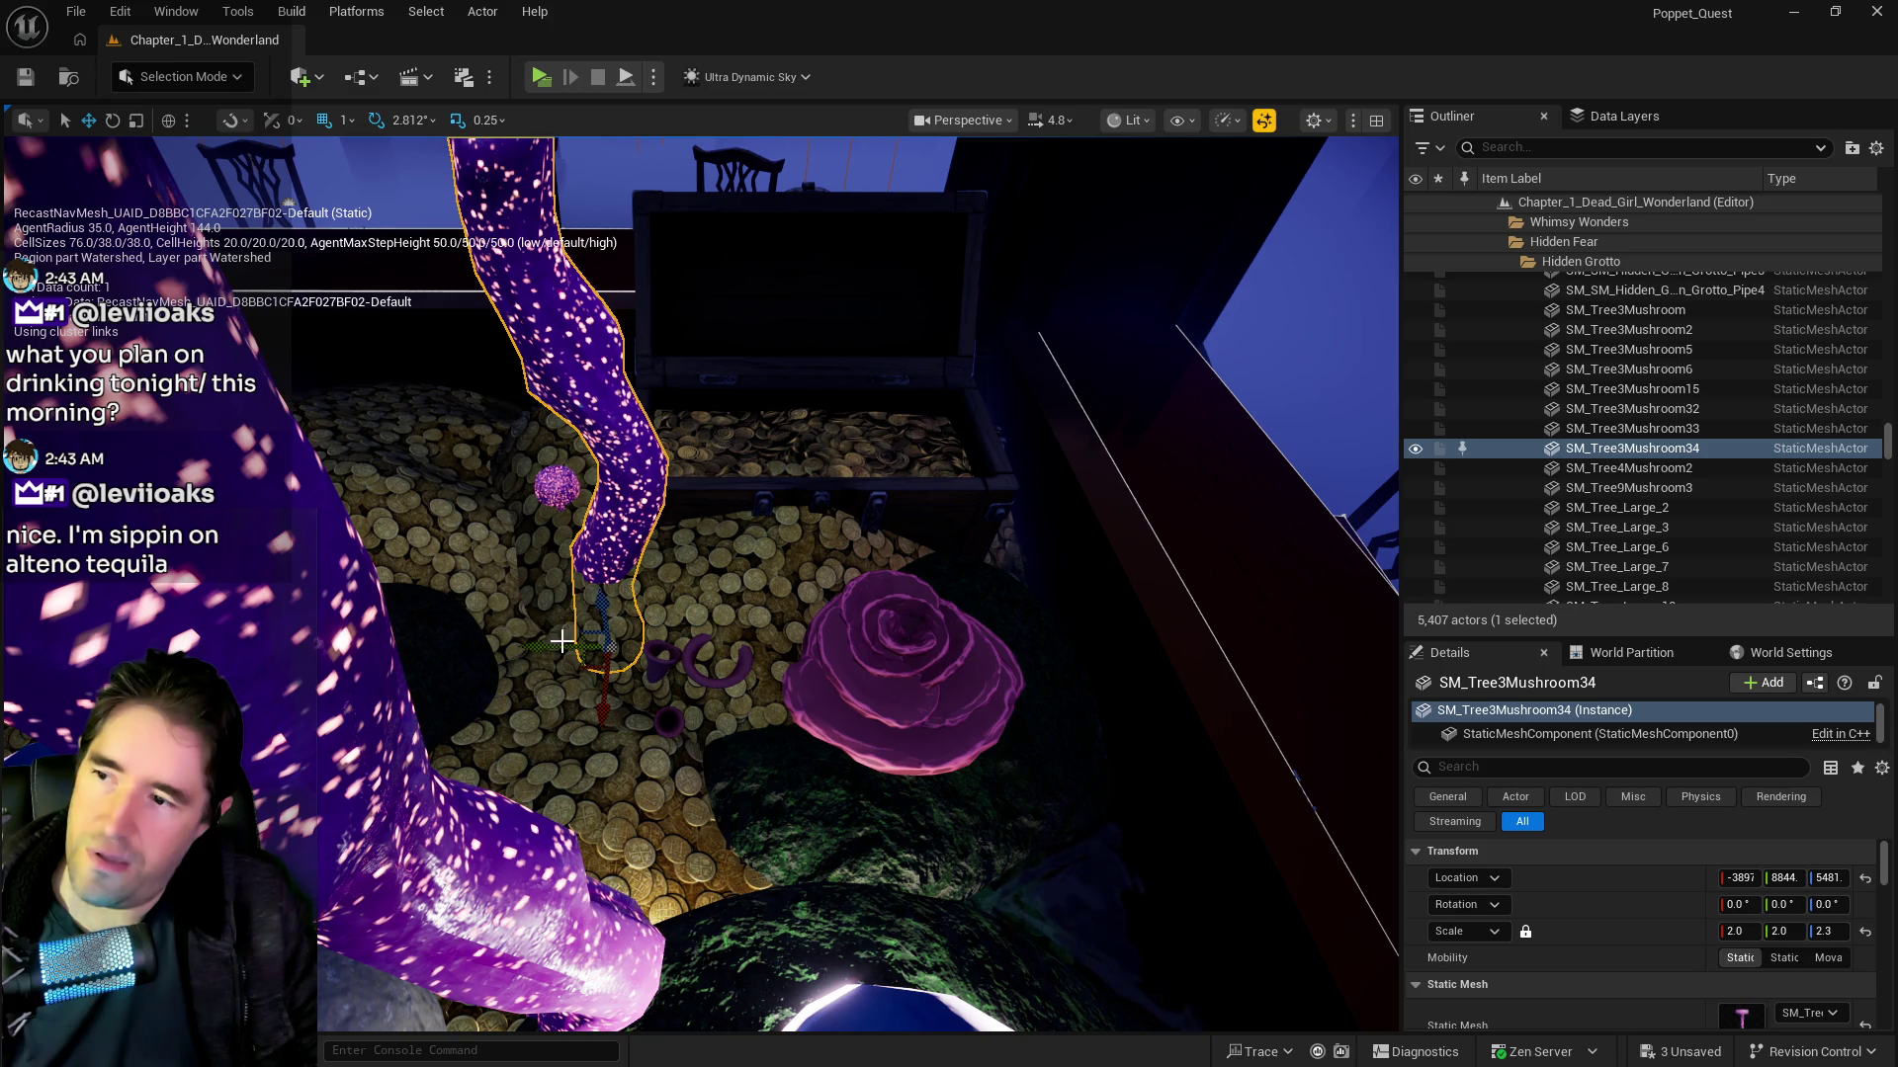
drag(556, 649, 518, 652)
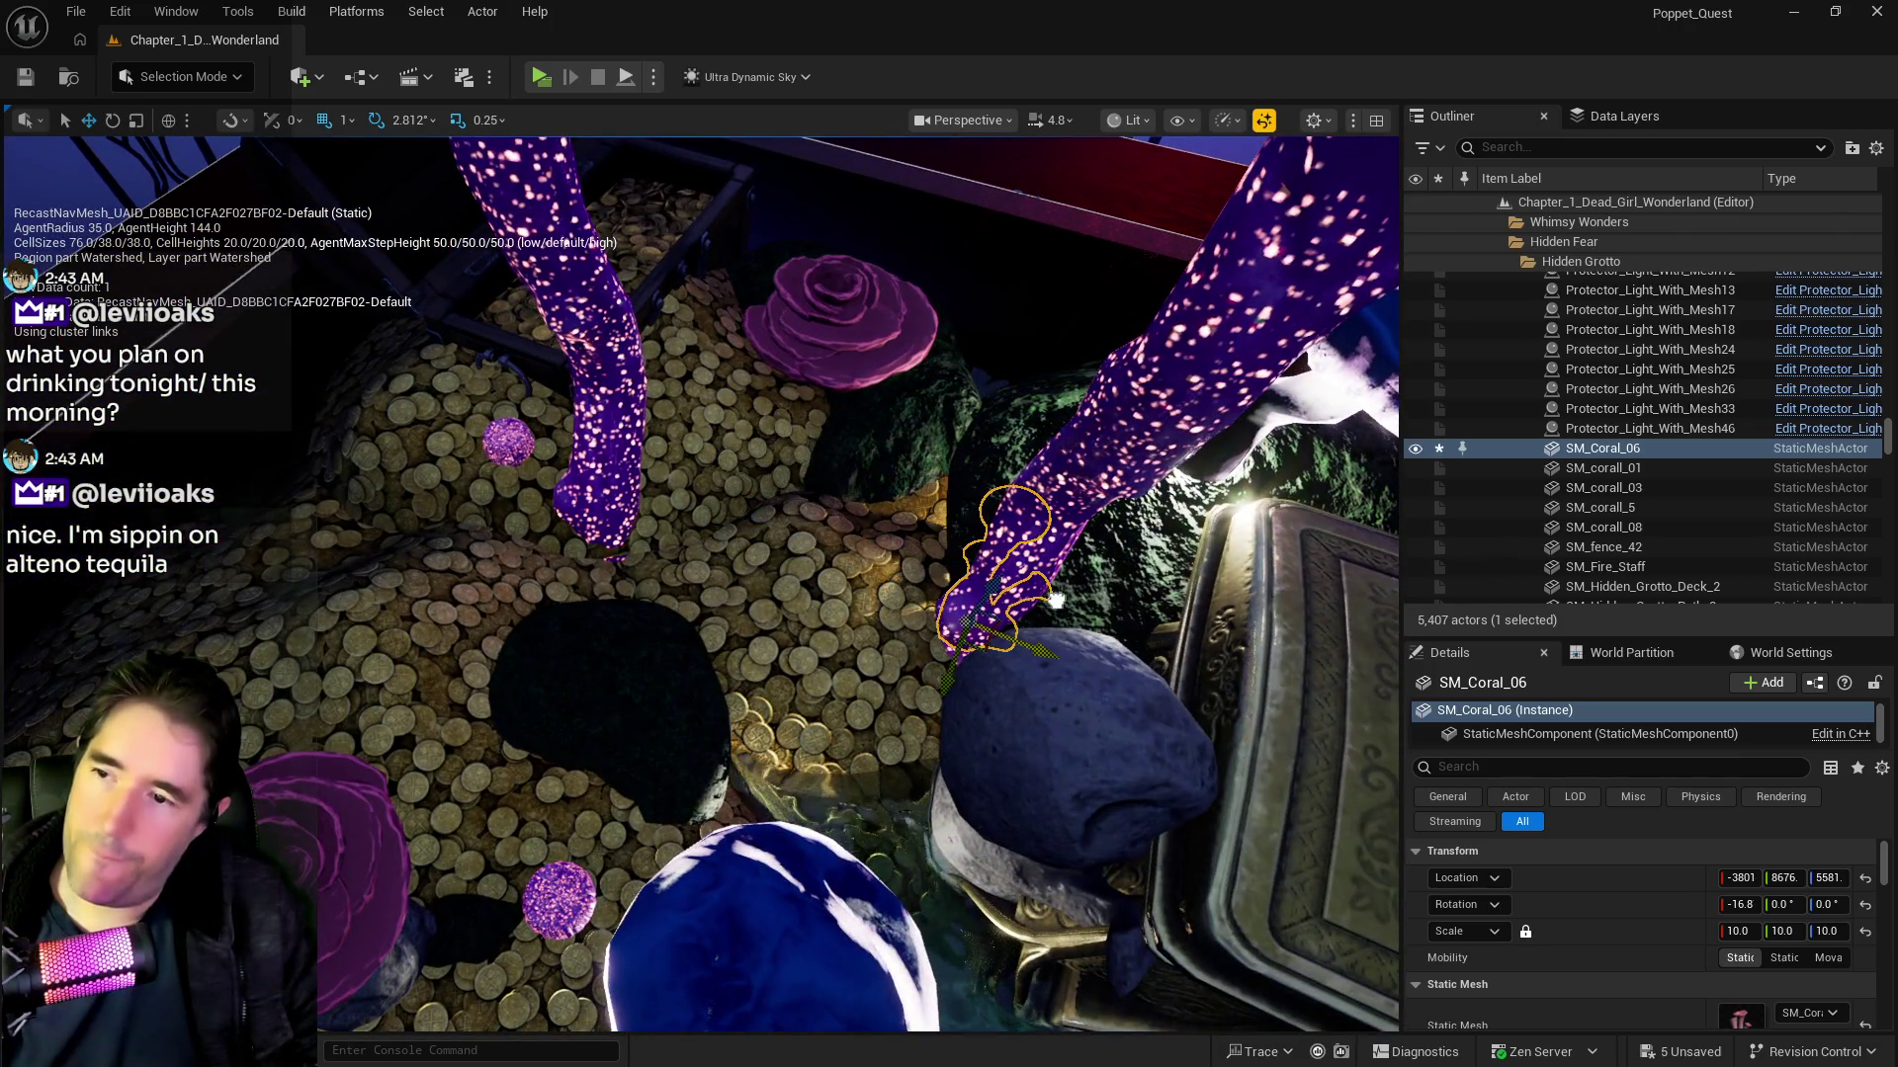
Step: Raise the coral horn SM_Coral_06 beside the mushroom stalk and tilt it to 28.12°
mouse_move(1056, 600)
mouse_down()
mouse_move(919, 524)
mouse_move(925, 489)
mouse_up()
drag(971, 553, 1059, 695)
key(e)
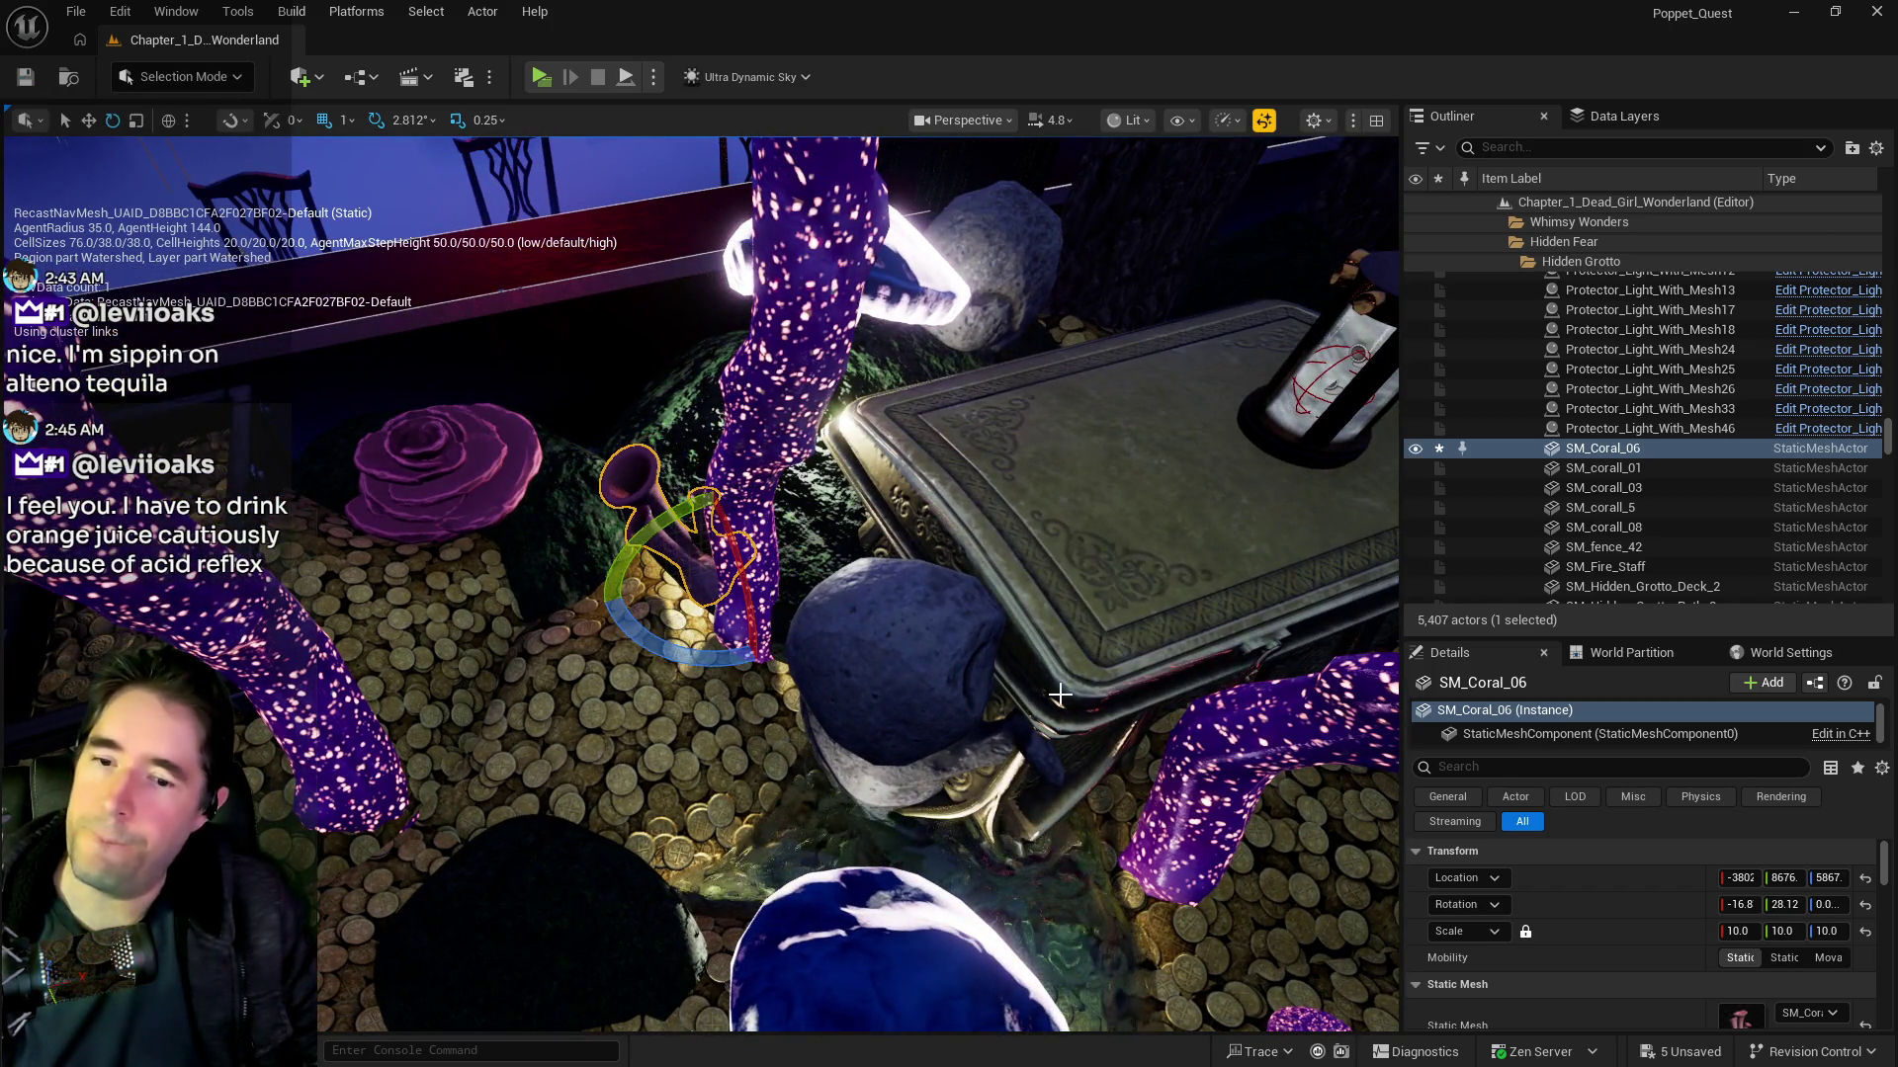
key(r)
mouse_move(712, 557)
mouse_down()
mouse_move(678, 433)
mouse_move(680, 452)
mouse_up()
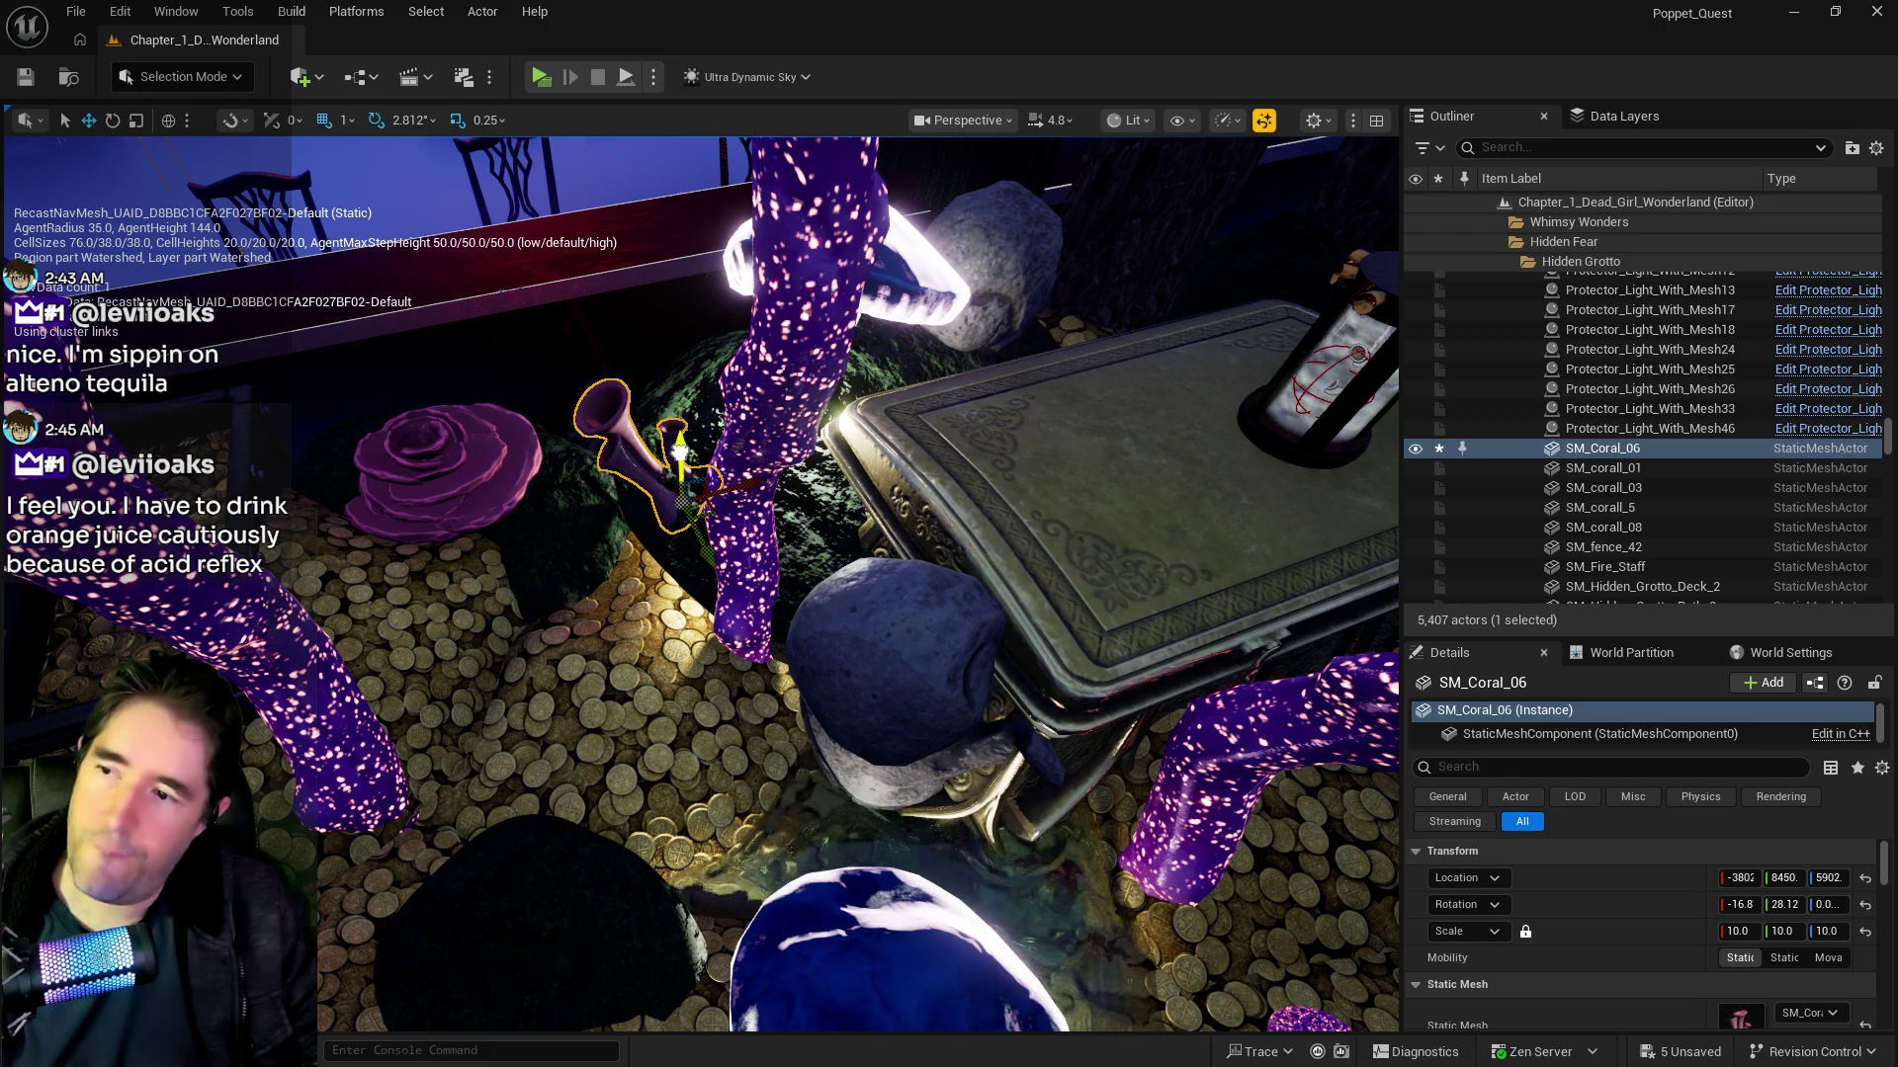
click(465, 465)
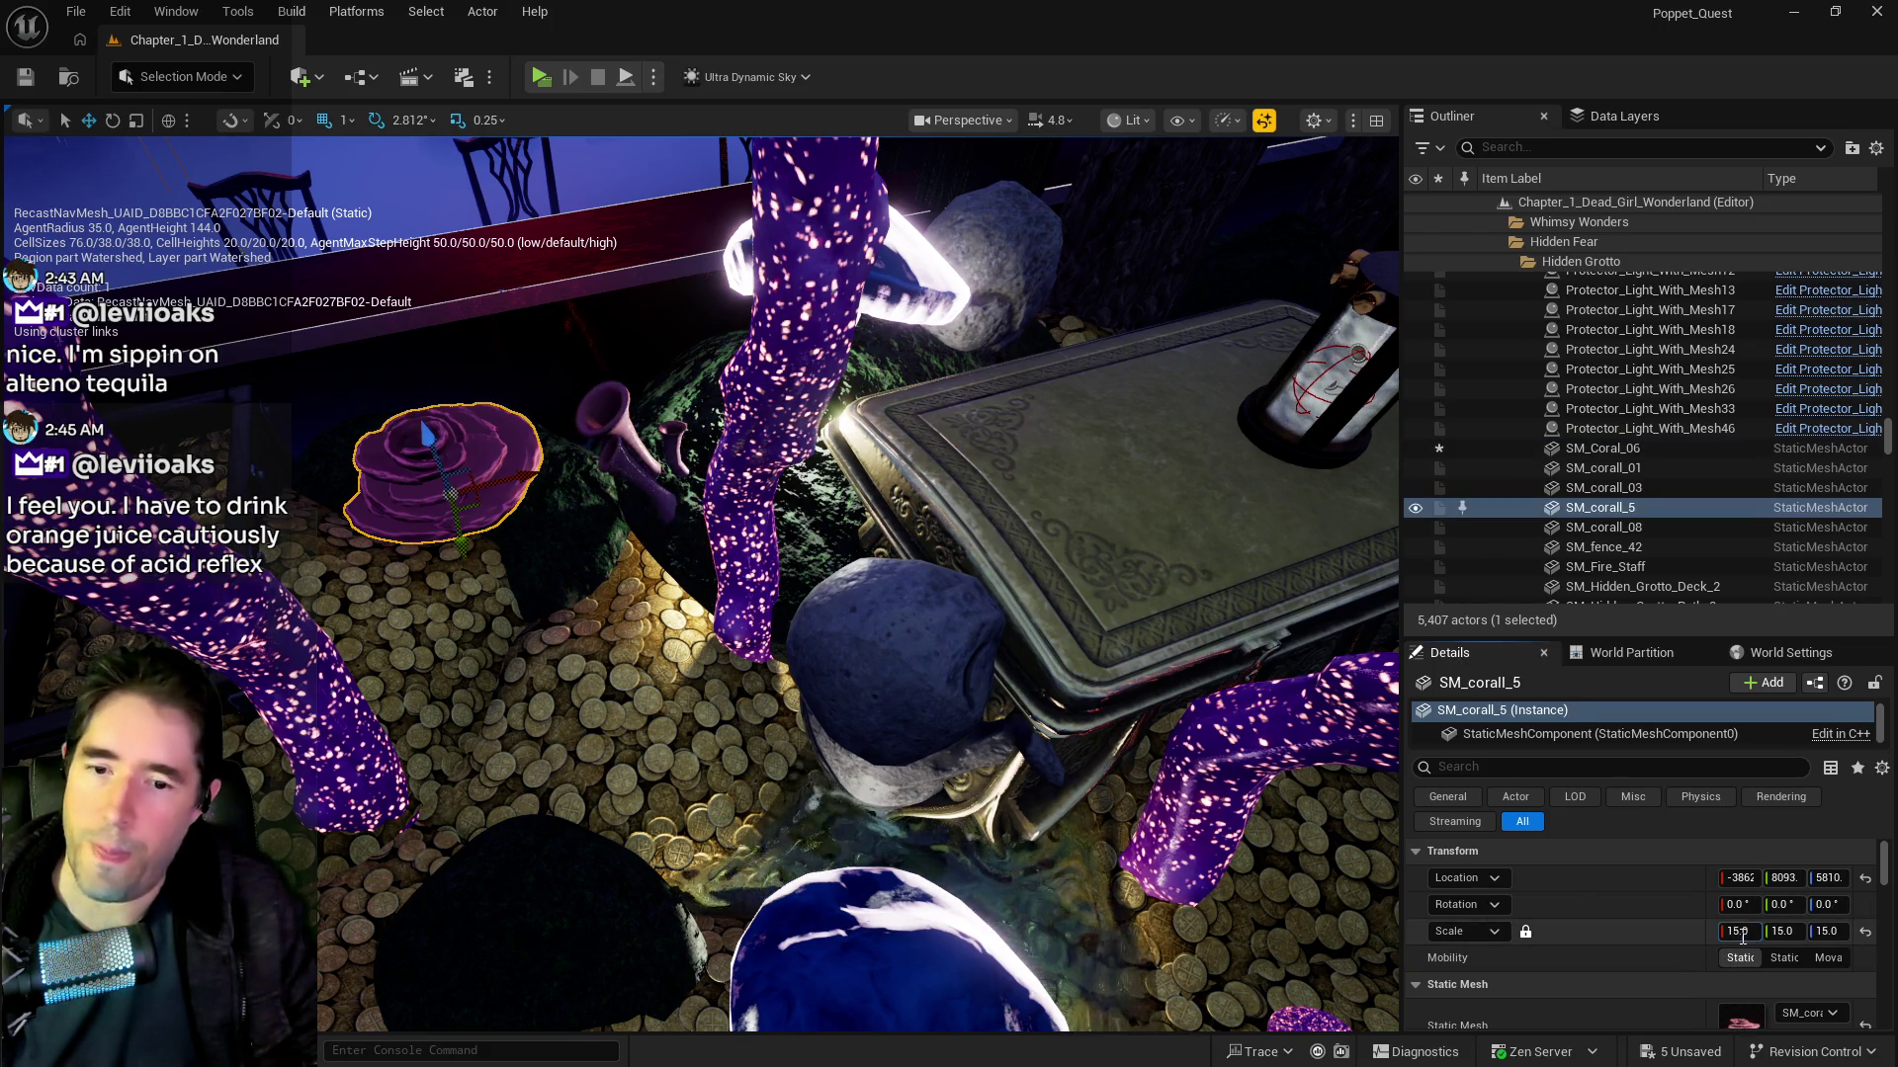
text(3)
key(Return)
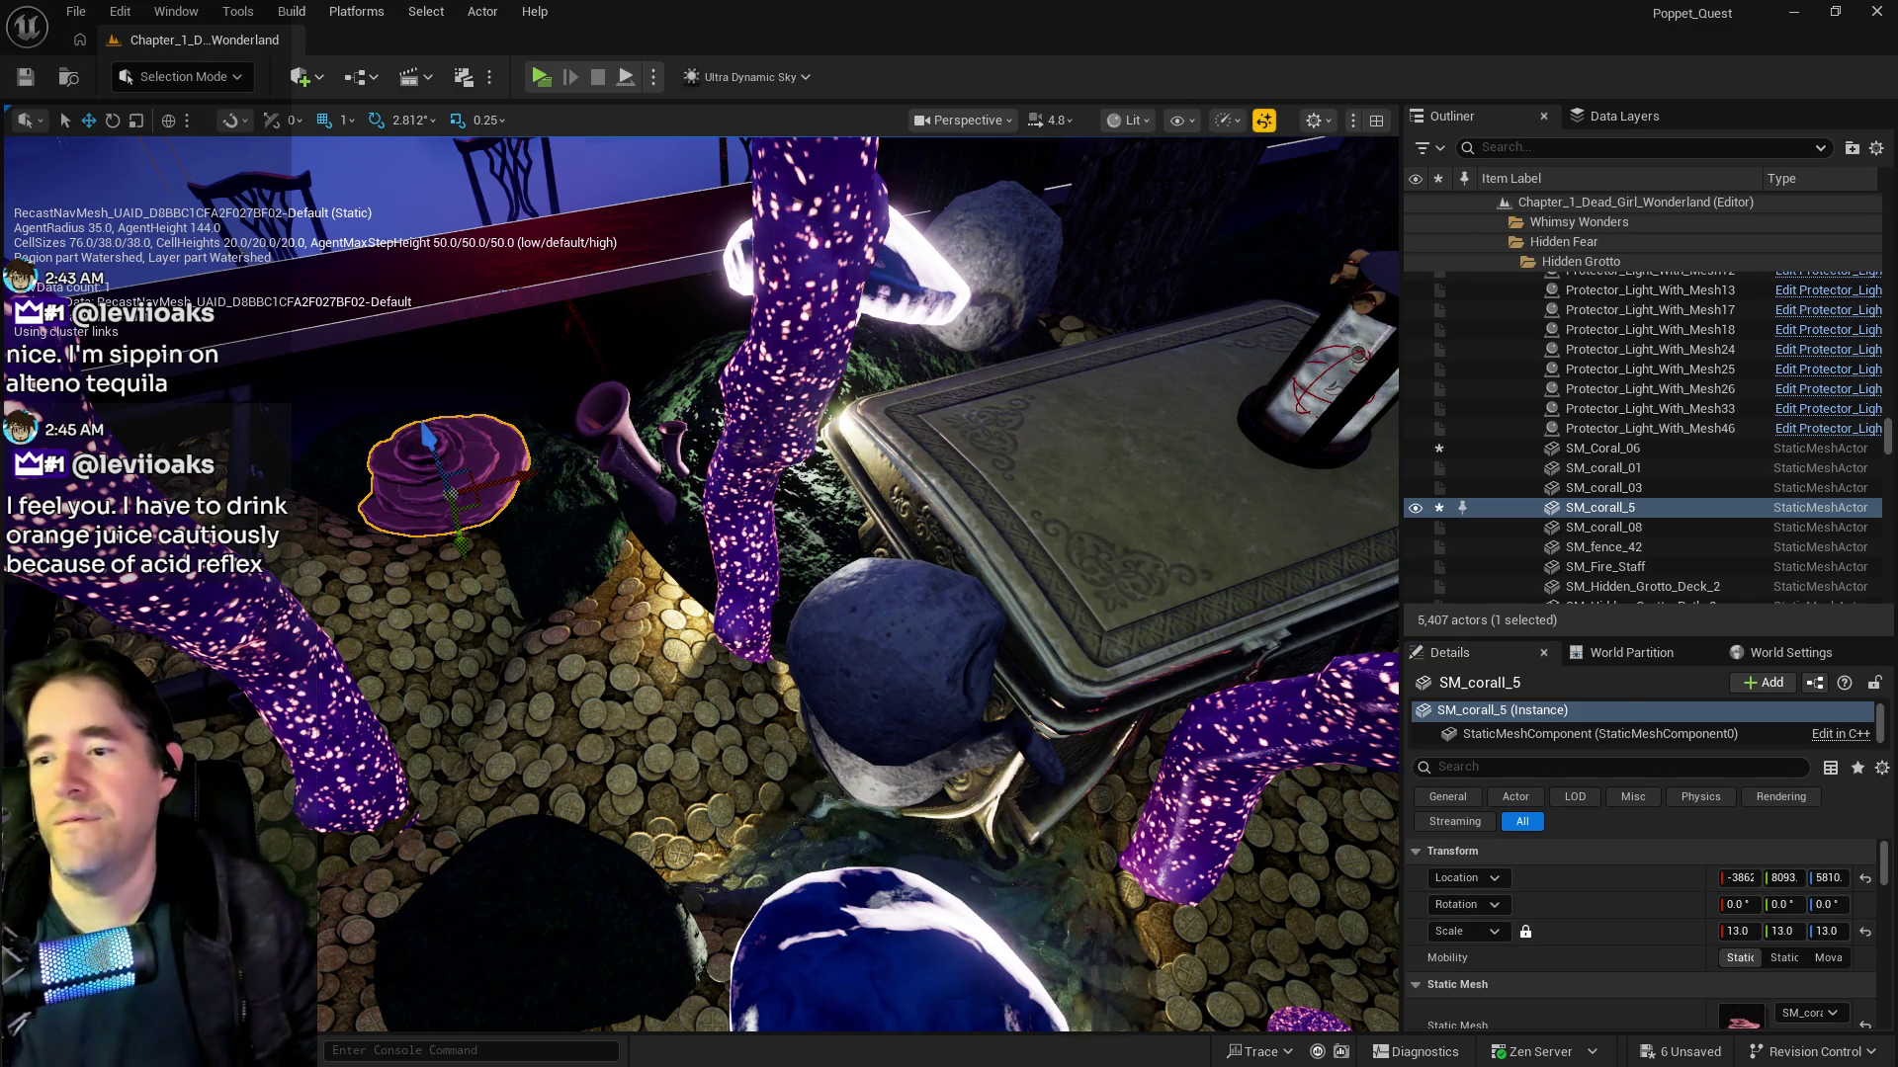
click(801, 695)
key(f)
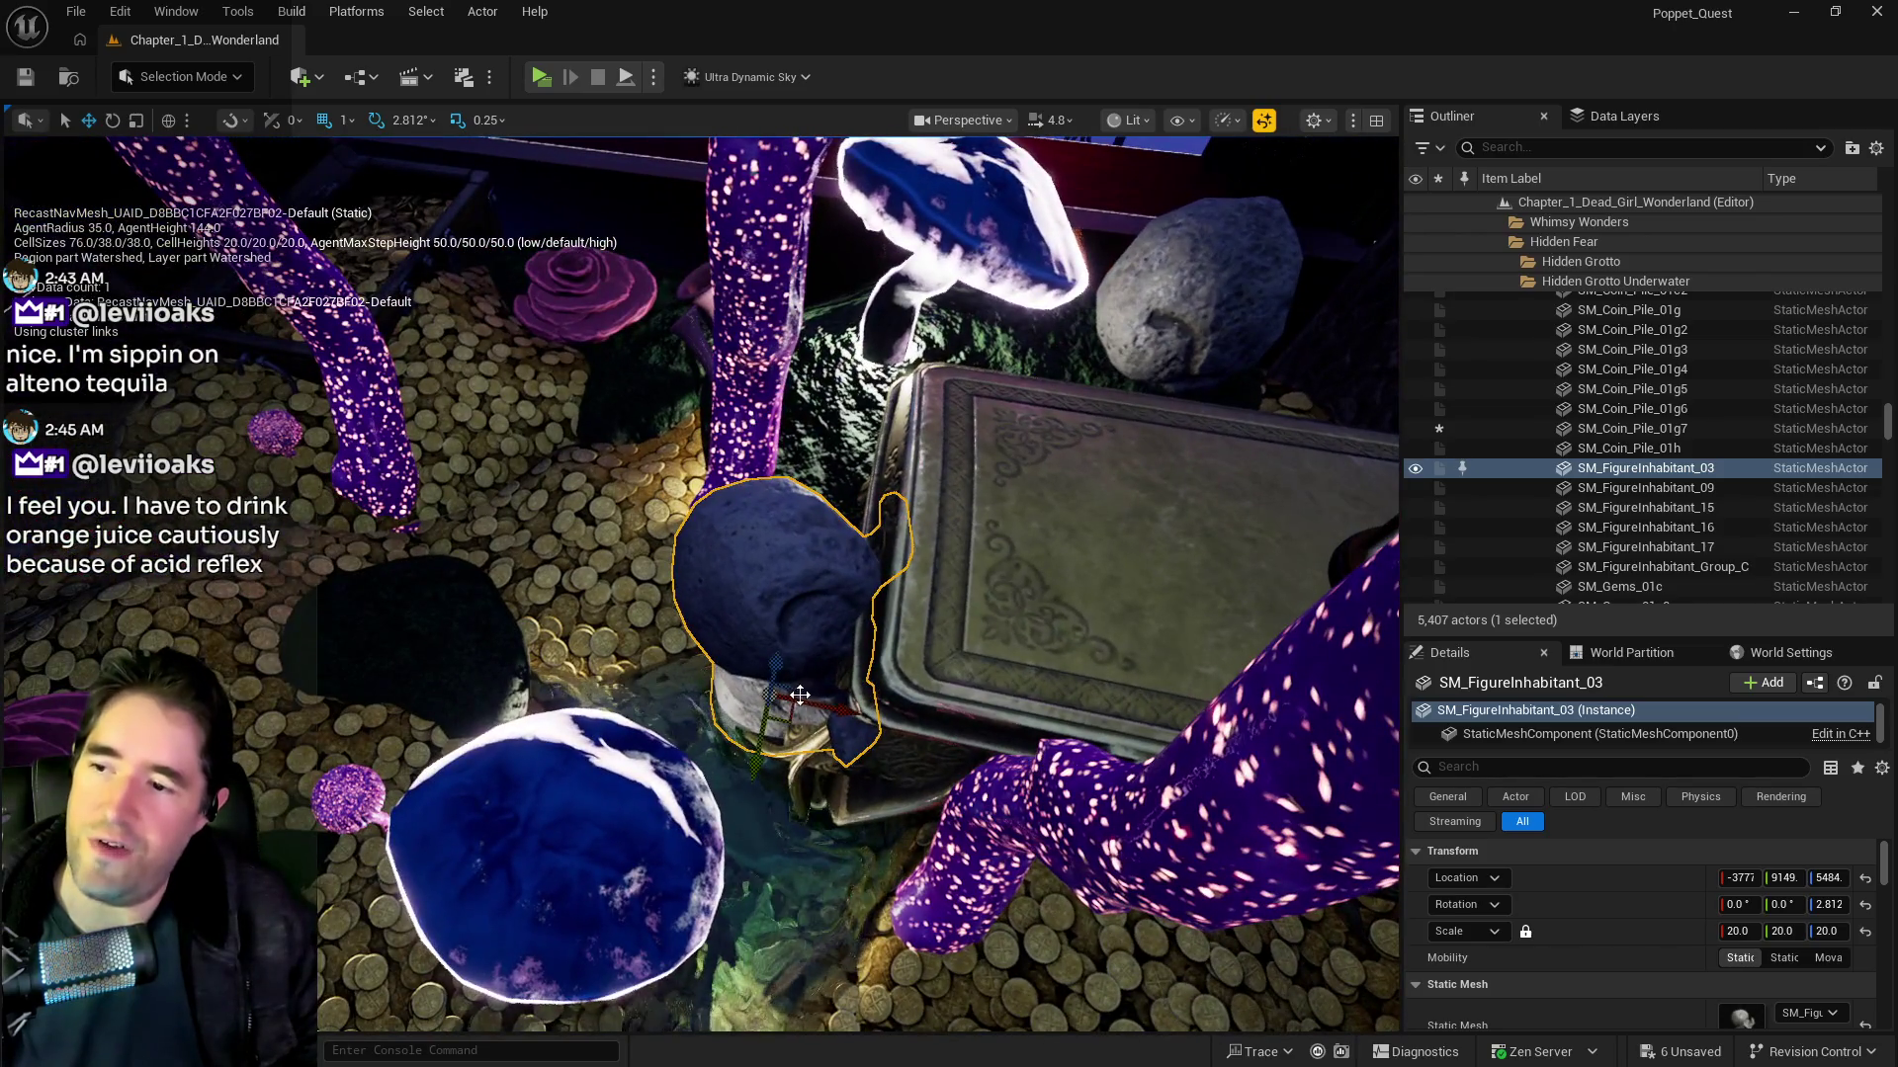
Step: Nudge the rock SM_FigureInhabitant_03 slightly left along X and view it from another angle
drag(845, 706, 795, 699)
mouse_move(932, 651)
mouse_down()
mouse_move(850, 618)
mouse_move(797, 685)
mouse_up()
click(966, 644)
drag(966, 644, 929, 628)
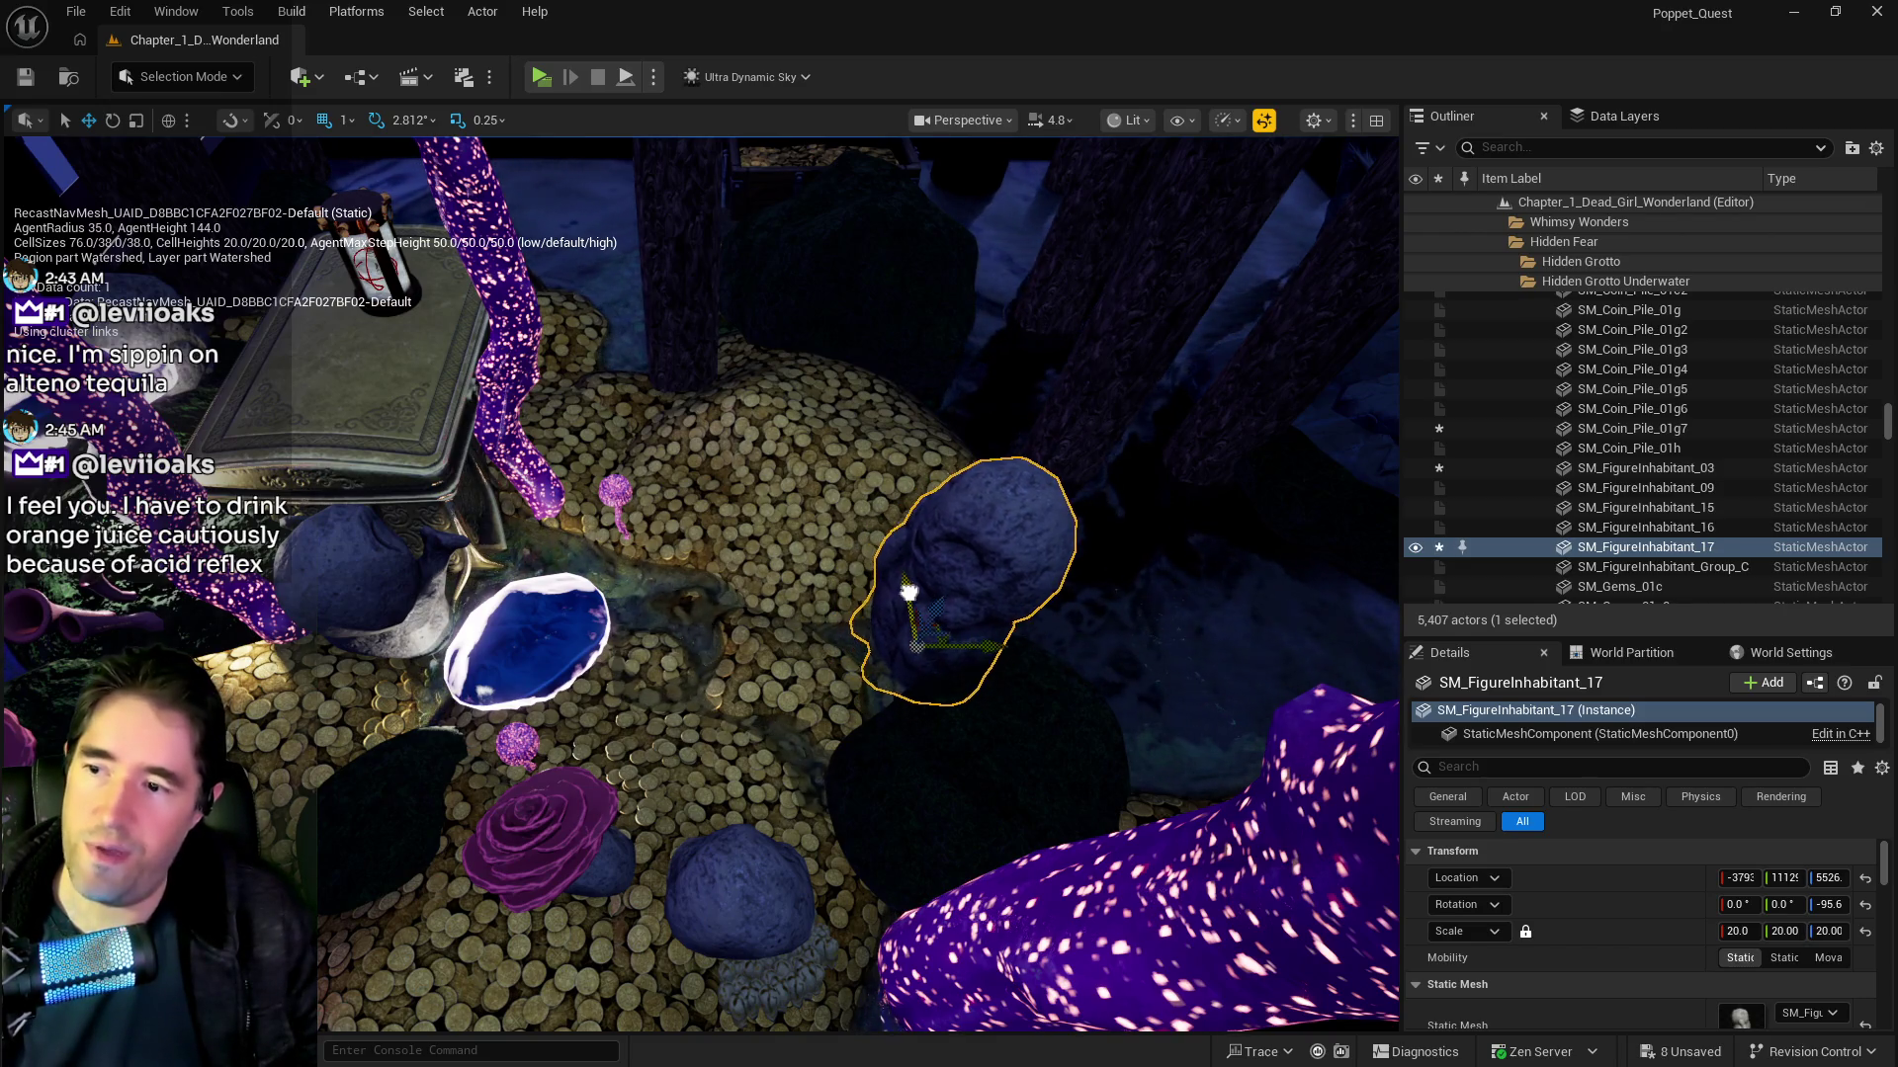
Step: Slide coin pile SM_Coin_Pile_01b2 along Y and X to a spot near the rocks and rose coral
drag(643, 568, 643, 568)
drag(516, 608, 516, 608)
drag(627, 703, 627, 703)
click(627, 702)
drag(806, 627, 806, 627)
mouse_move(911, 672)
mouse_down()
mouse_move(974, 754)
mouse_move(892, 734)
mouse_up()
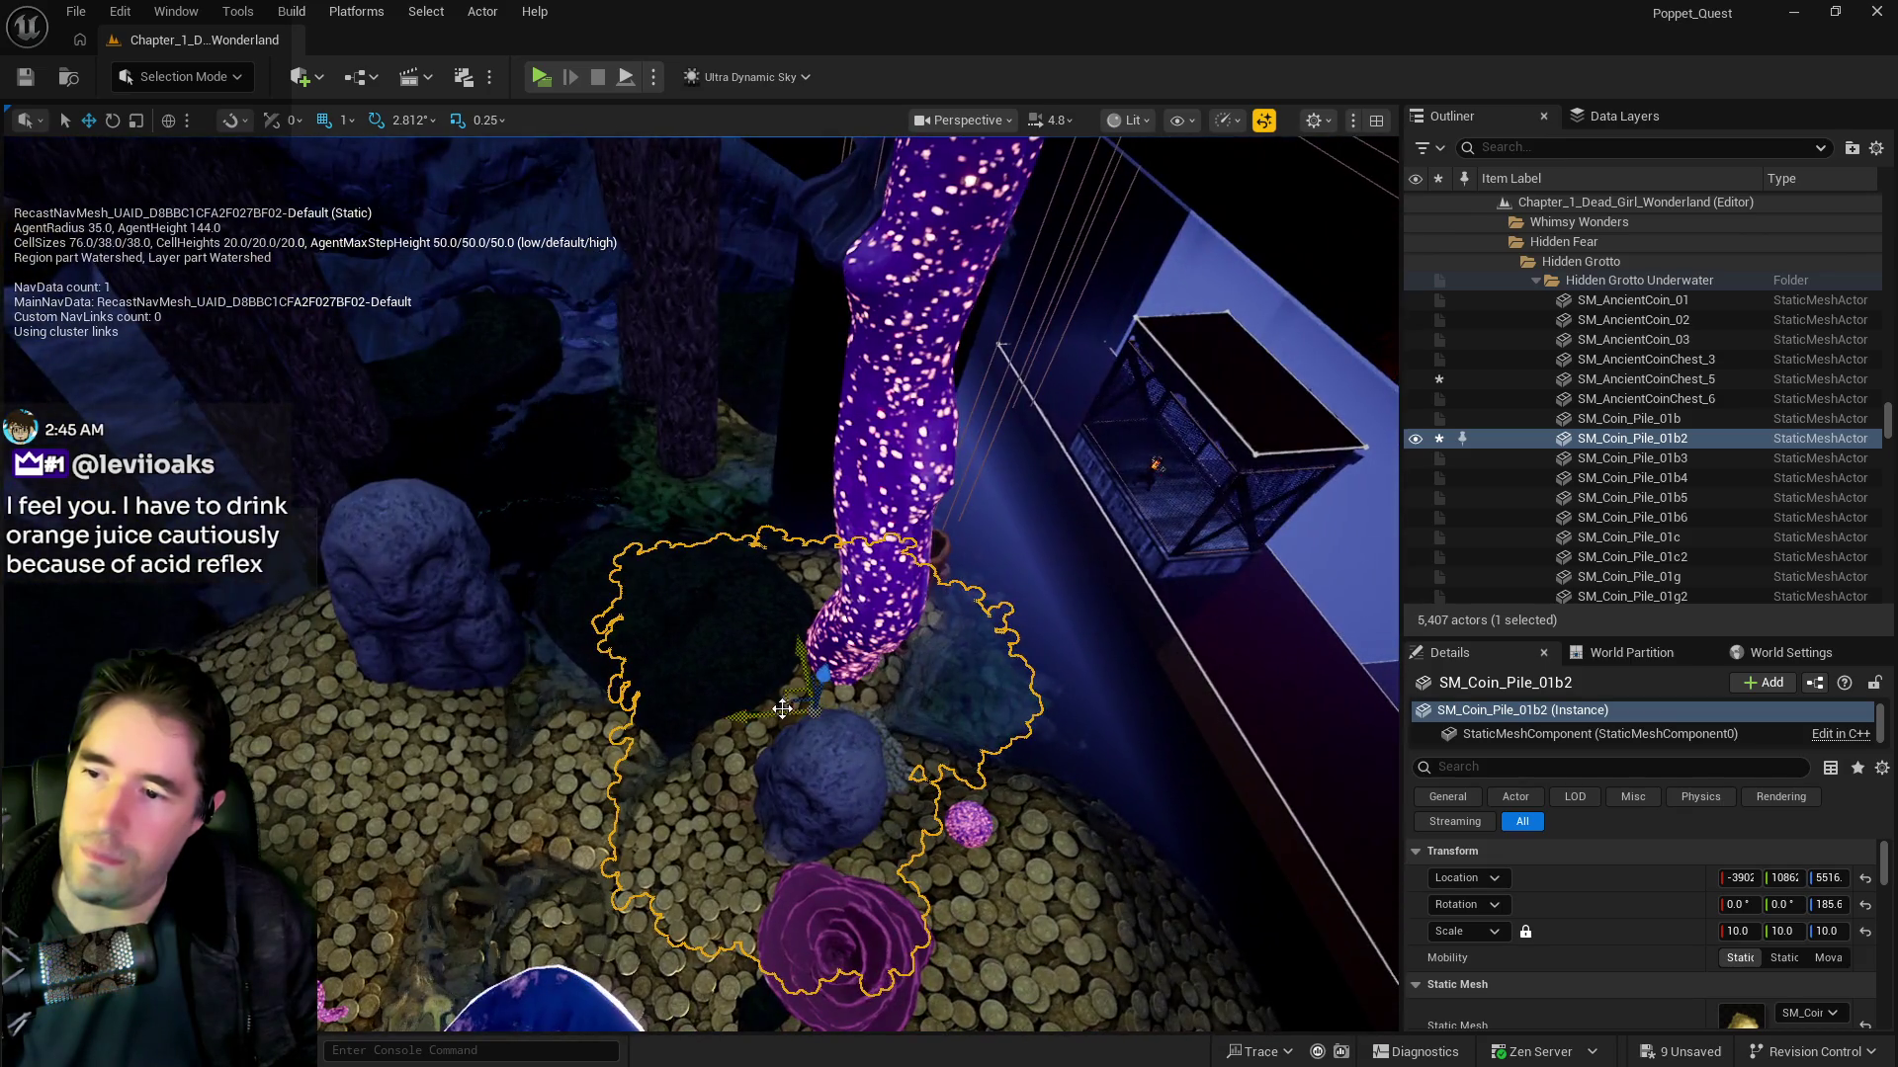
drag(750, 720, 796, 724)
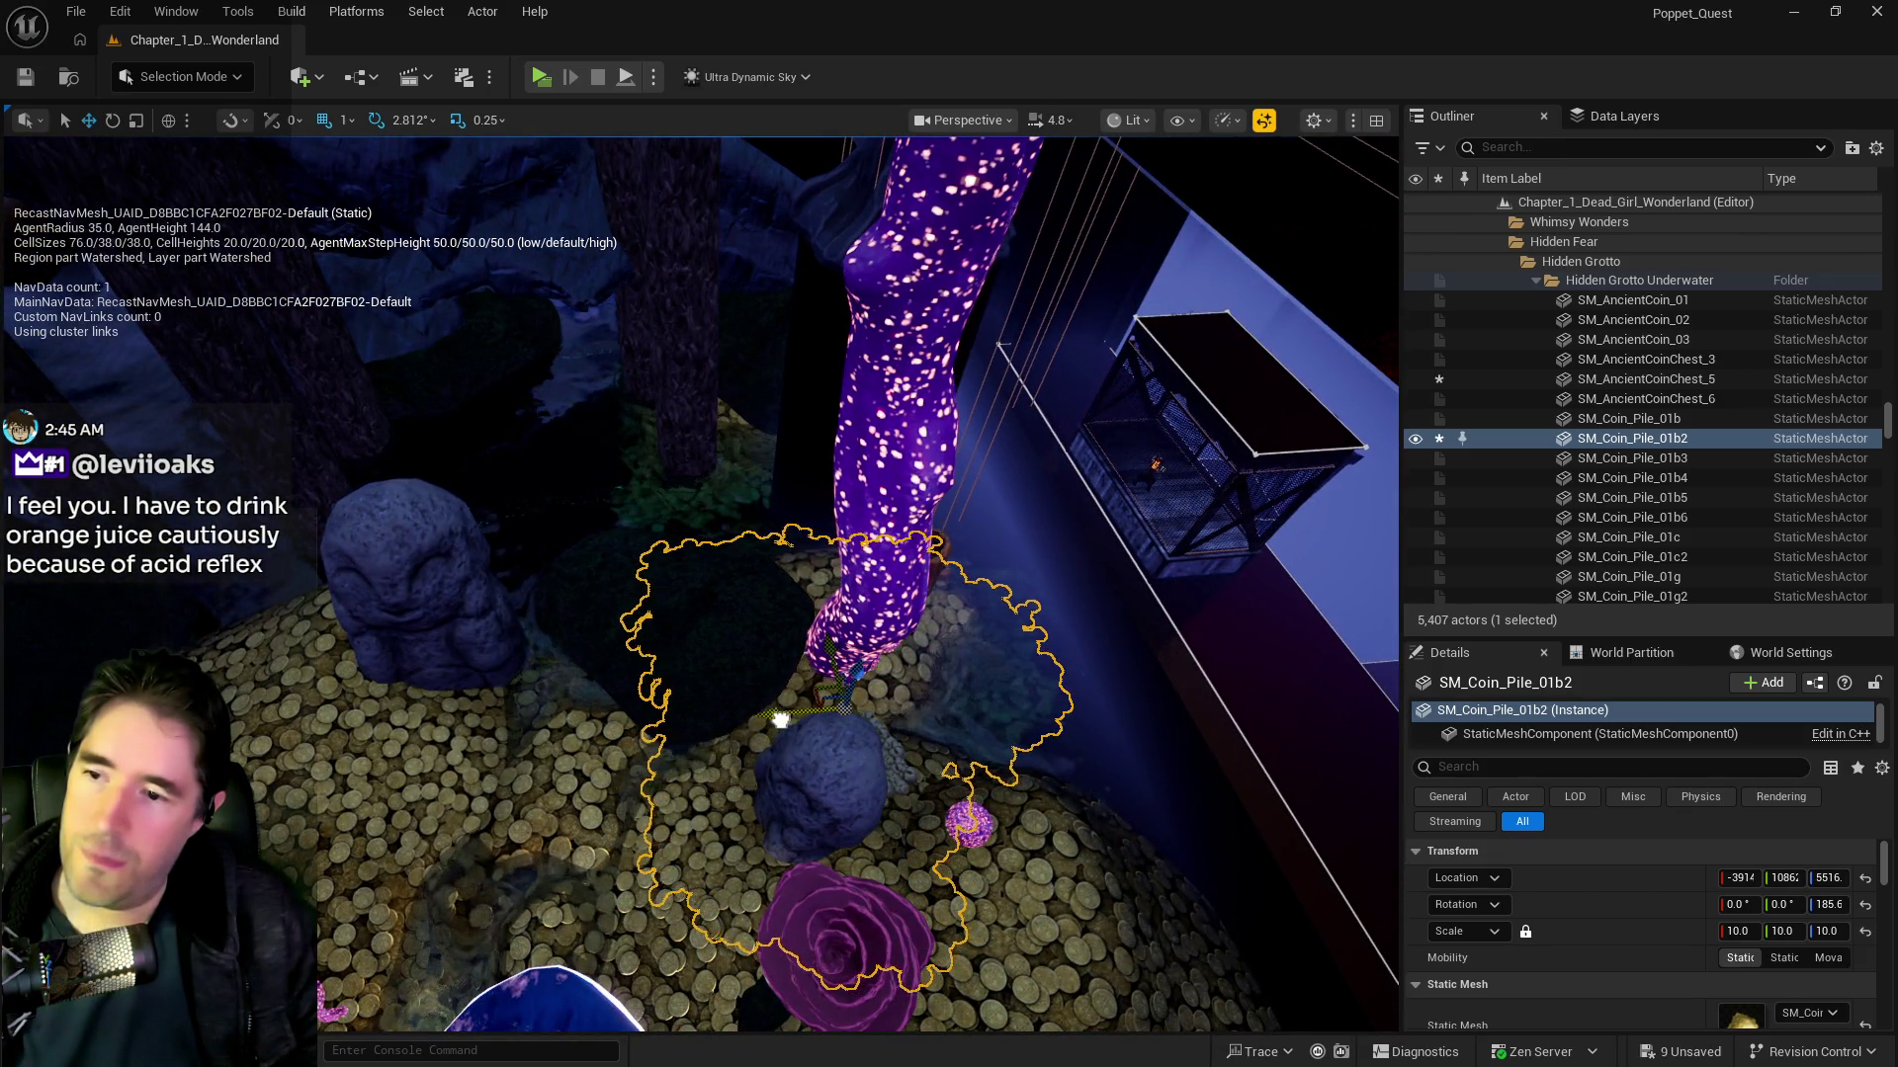
click(687, 482)
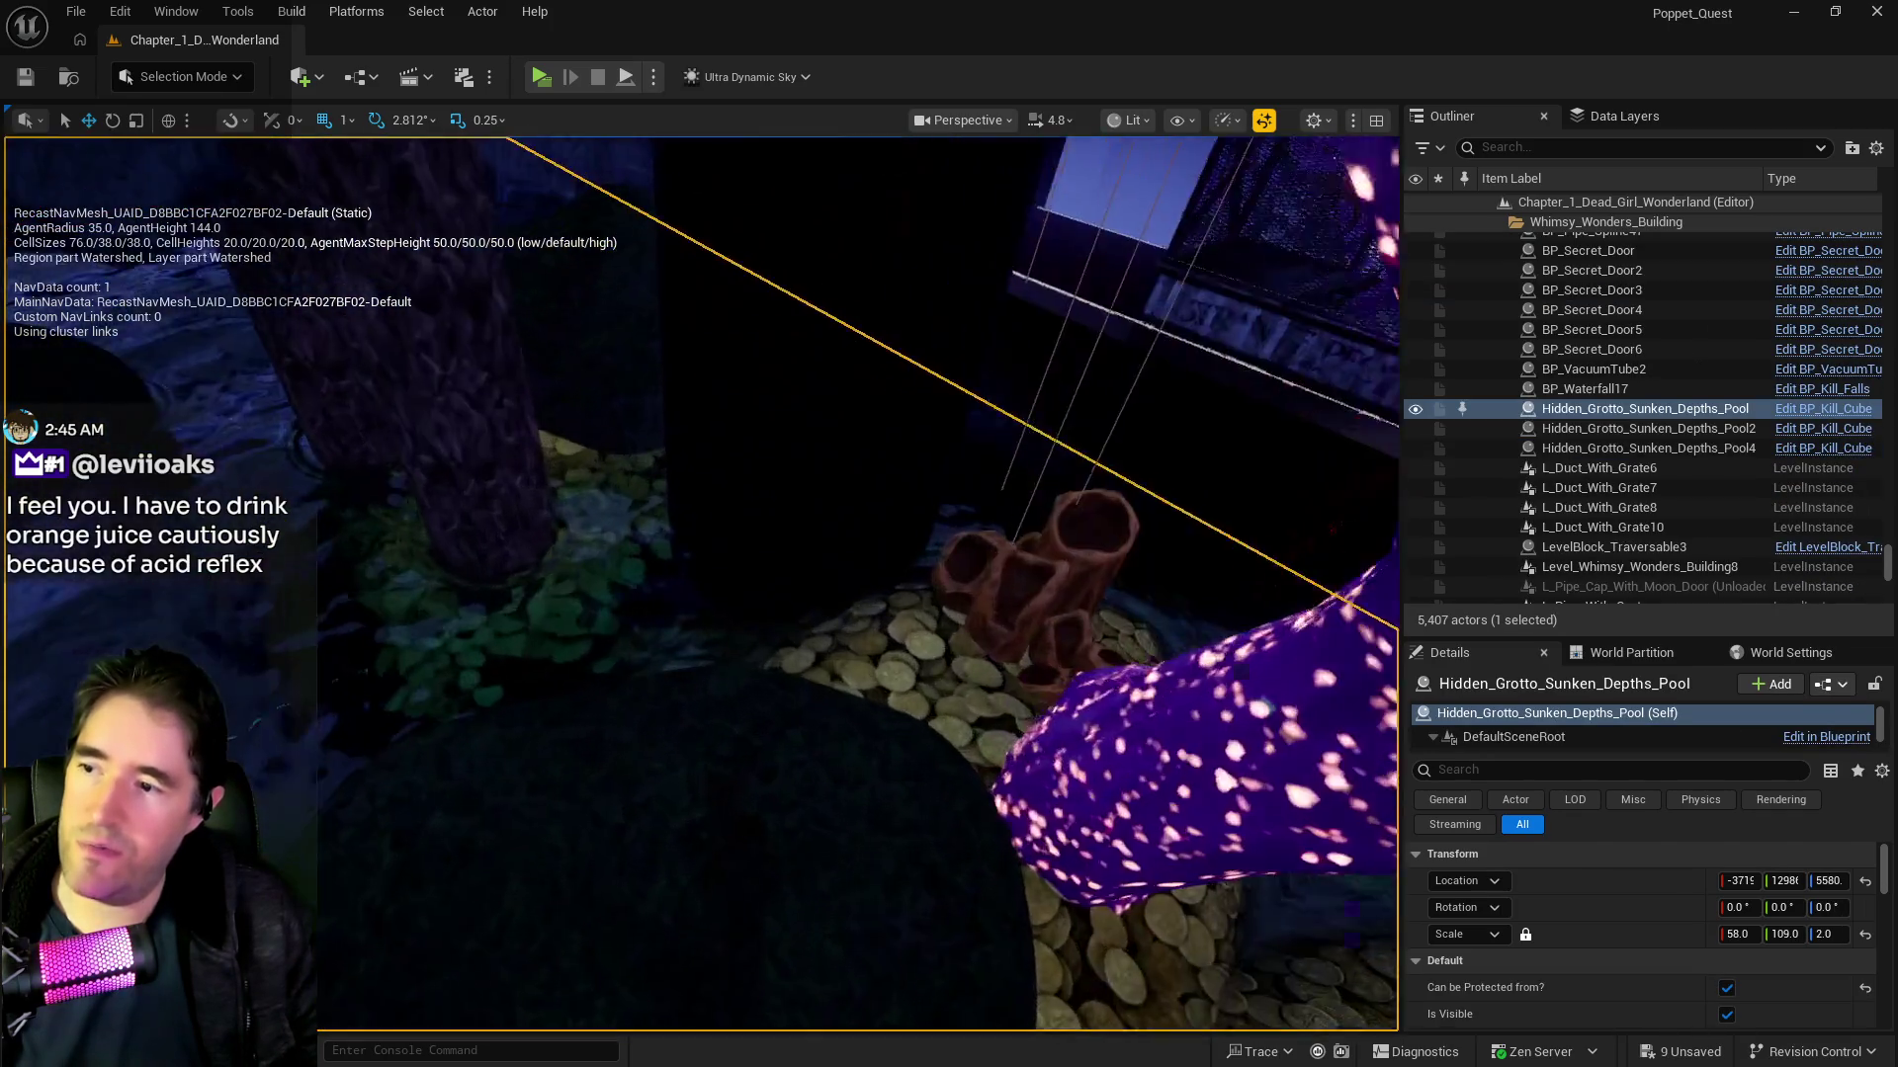
Step: Move coin pile SM_Coin_Pile_01c along Y and X toward the treasure chest
click(568, 461)
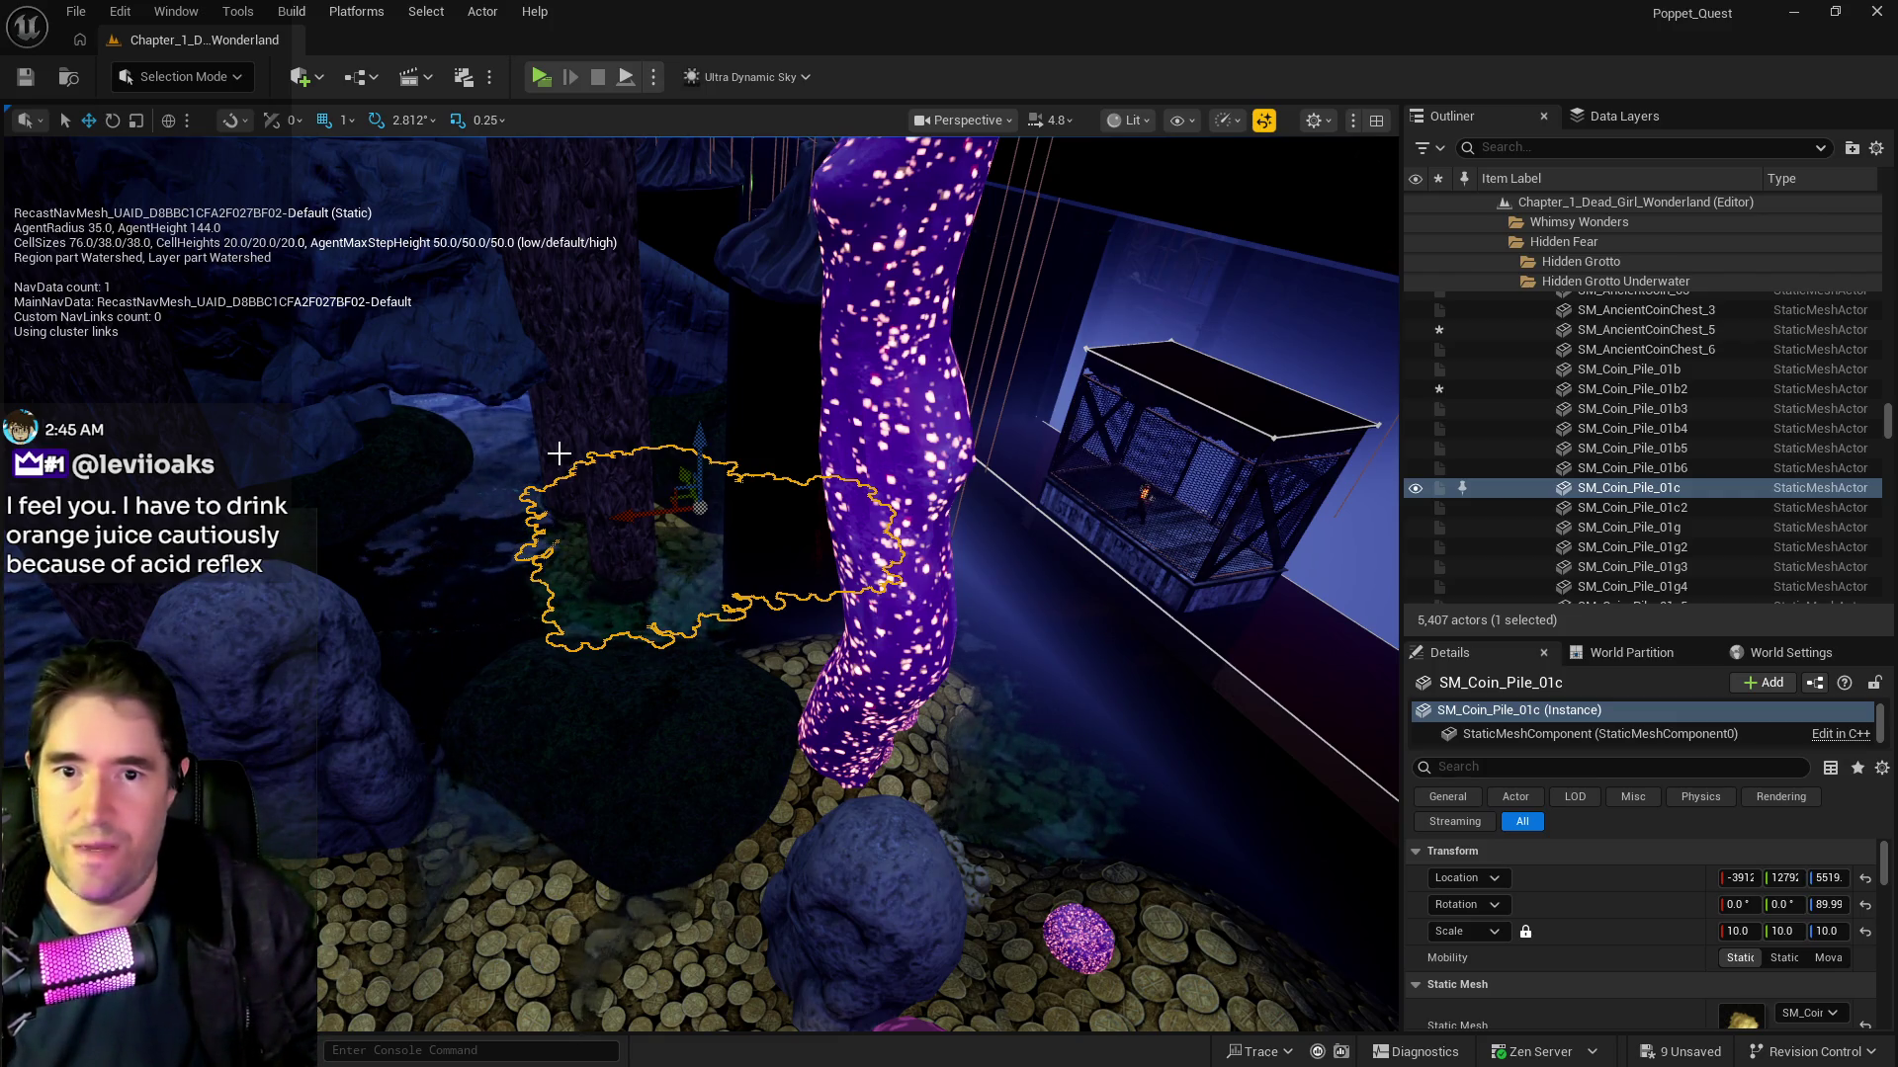
drag(415, 636, 454, 640)
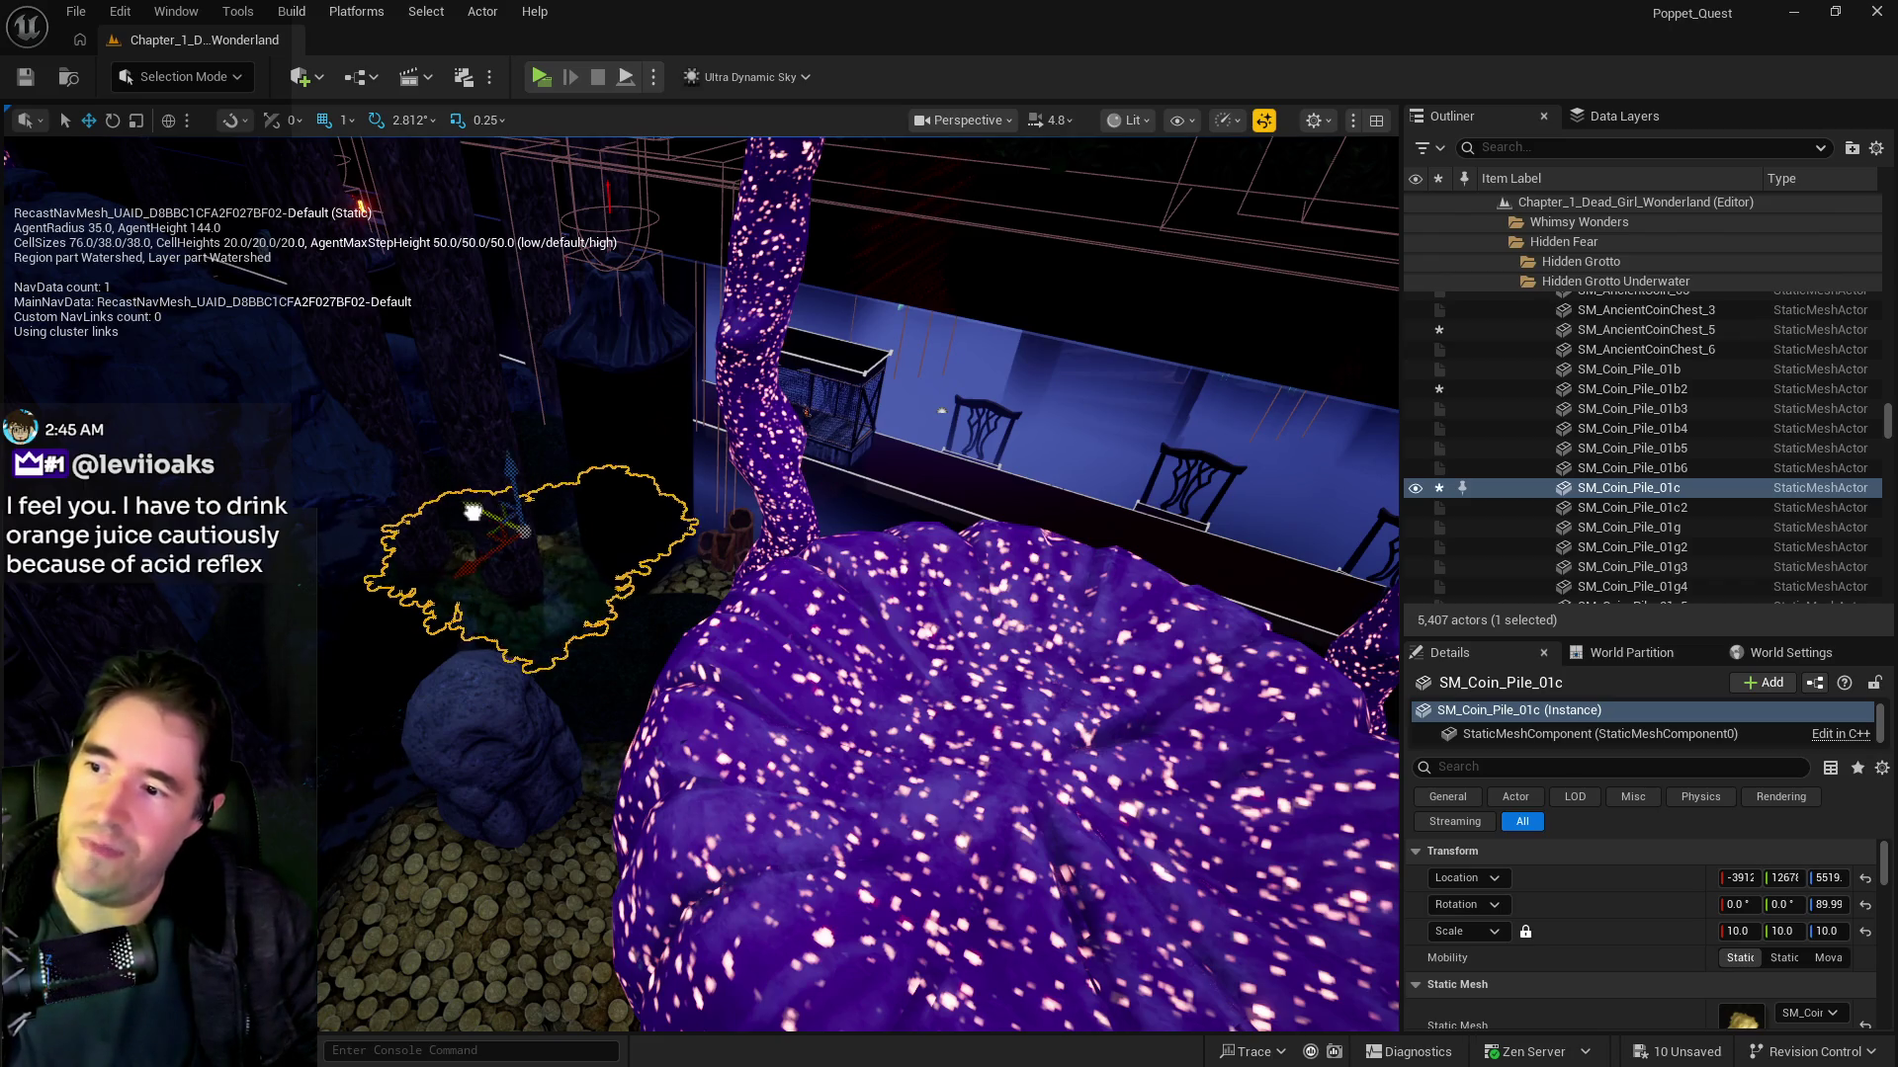
drag(655, 621, 564, 623)
mouse_move(549, 737)
mouse_down()
mouse_move(847, 775)
mouse_move(1093, 869)
mouse_up()
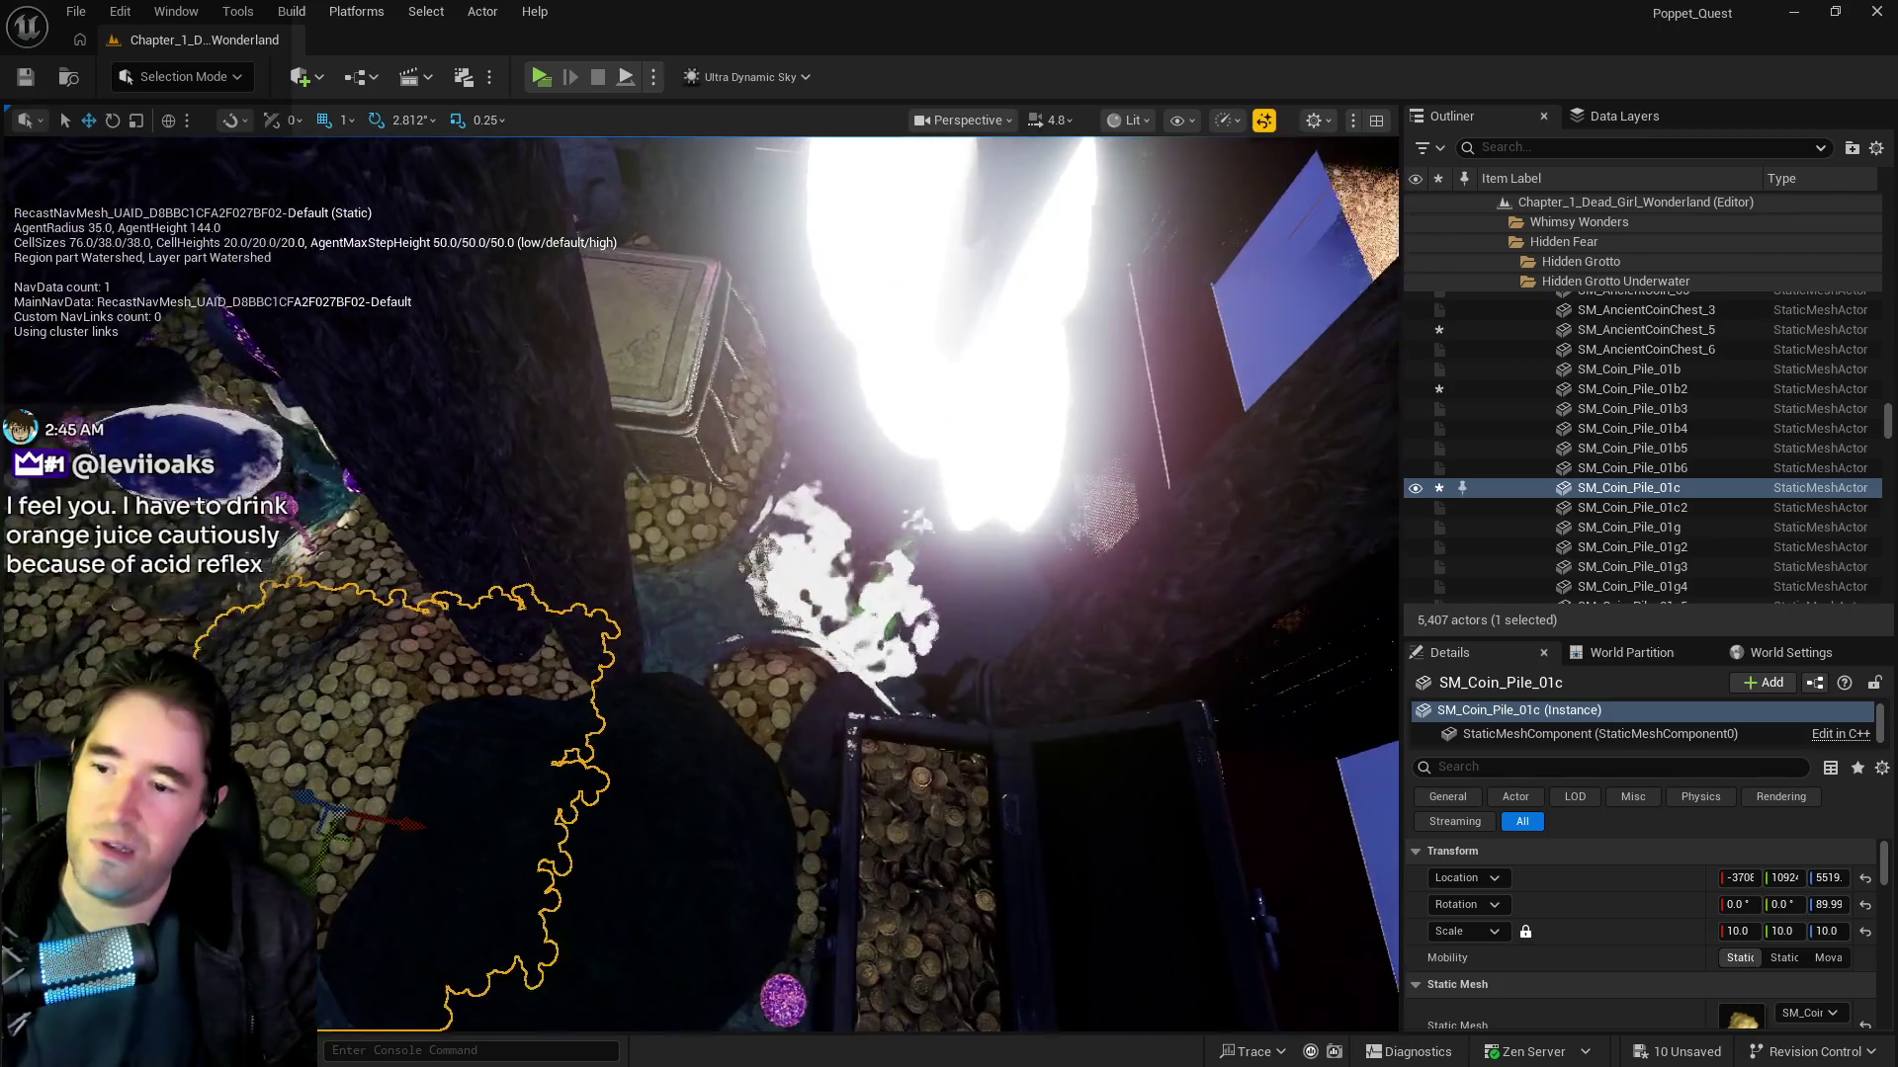
drag(597, 702, 482, 777)
drag(591, 432, 800, 466)
drag(801, 532, 870, 530)
Step: Delete the small pink mushroom plant BP_Empress_Plant82 beside the coins
click(809, 524)
drag(686, 606, 693, 561)
click(704, 562)
key(Delete)
drag(754, 623, 754, 623)
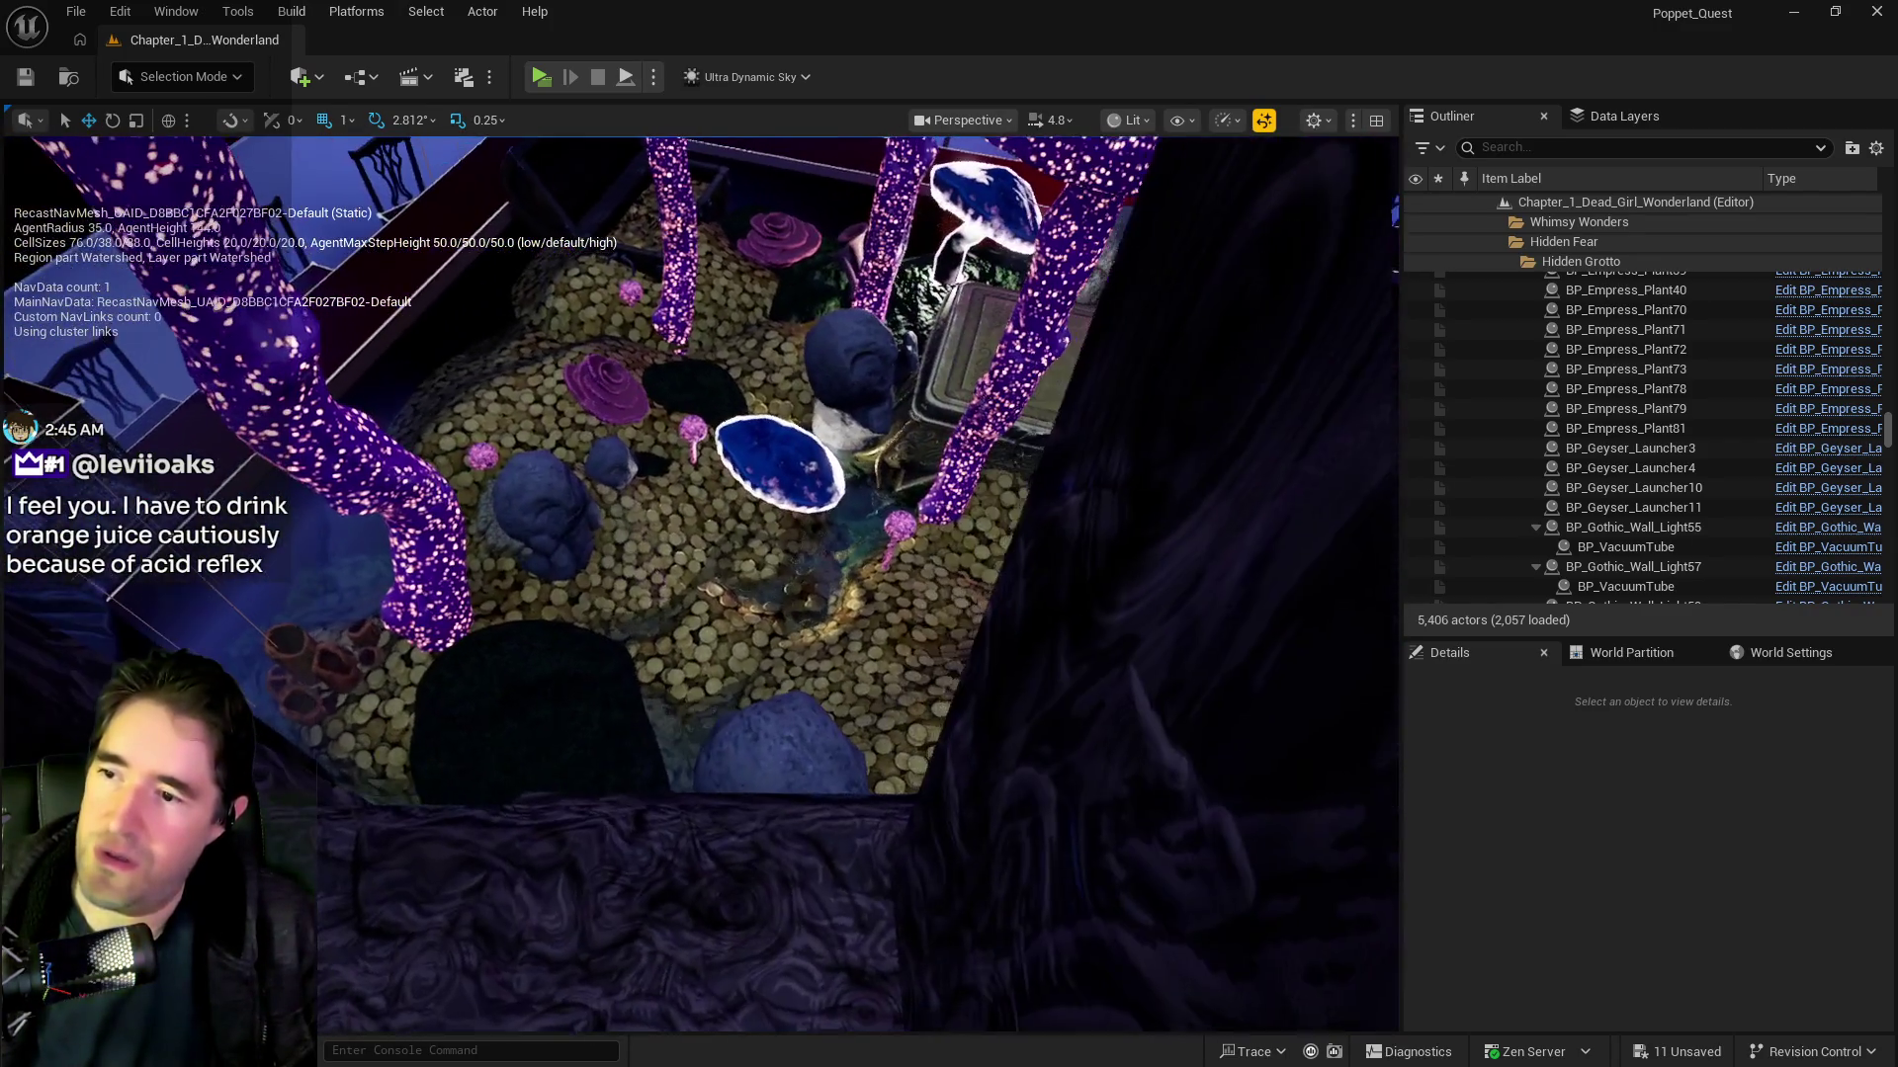
drag(882, 534, 883, 534)
Step: Search data layers for 'haunt', load DL_C3_Haunted_Gallery and select tarot card #10 (Wheel Of Fortune)
click(1606, 116)
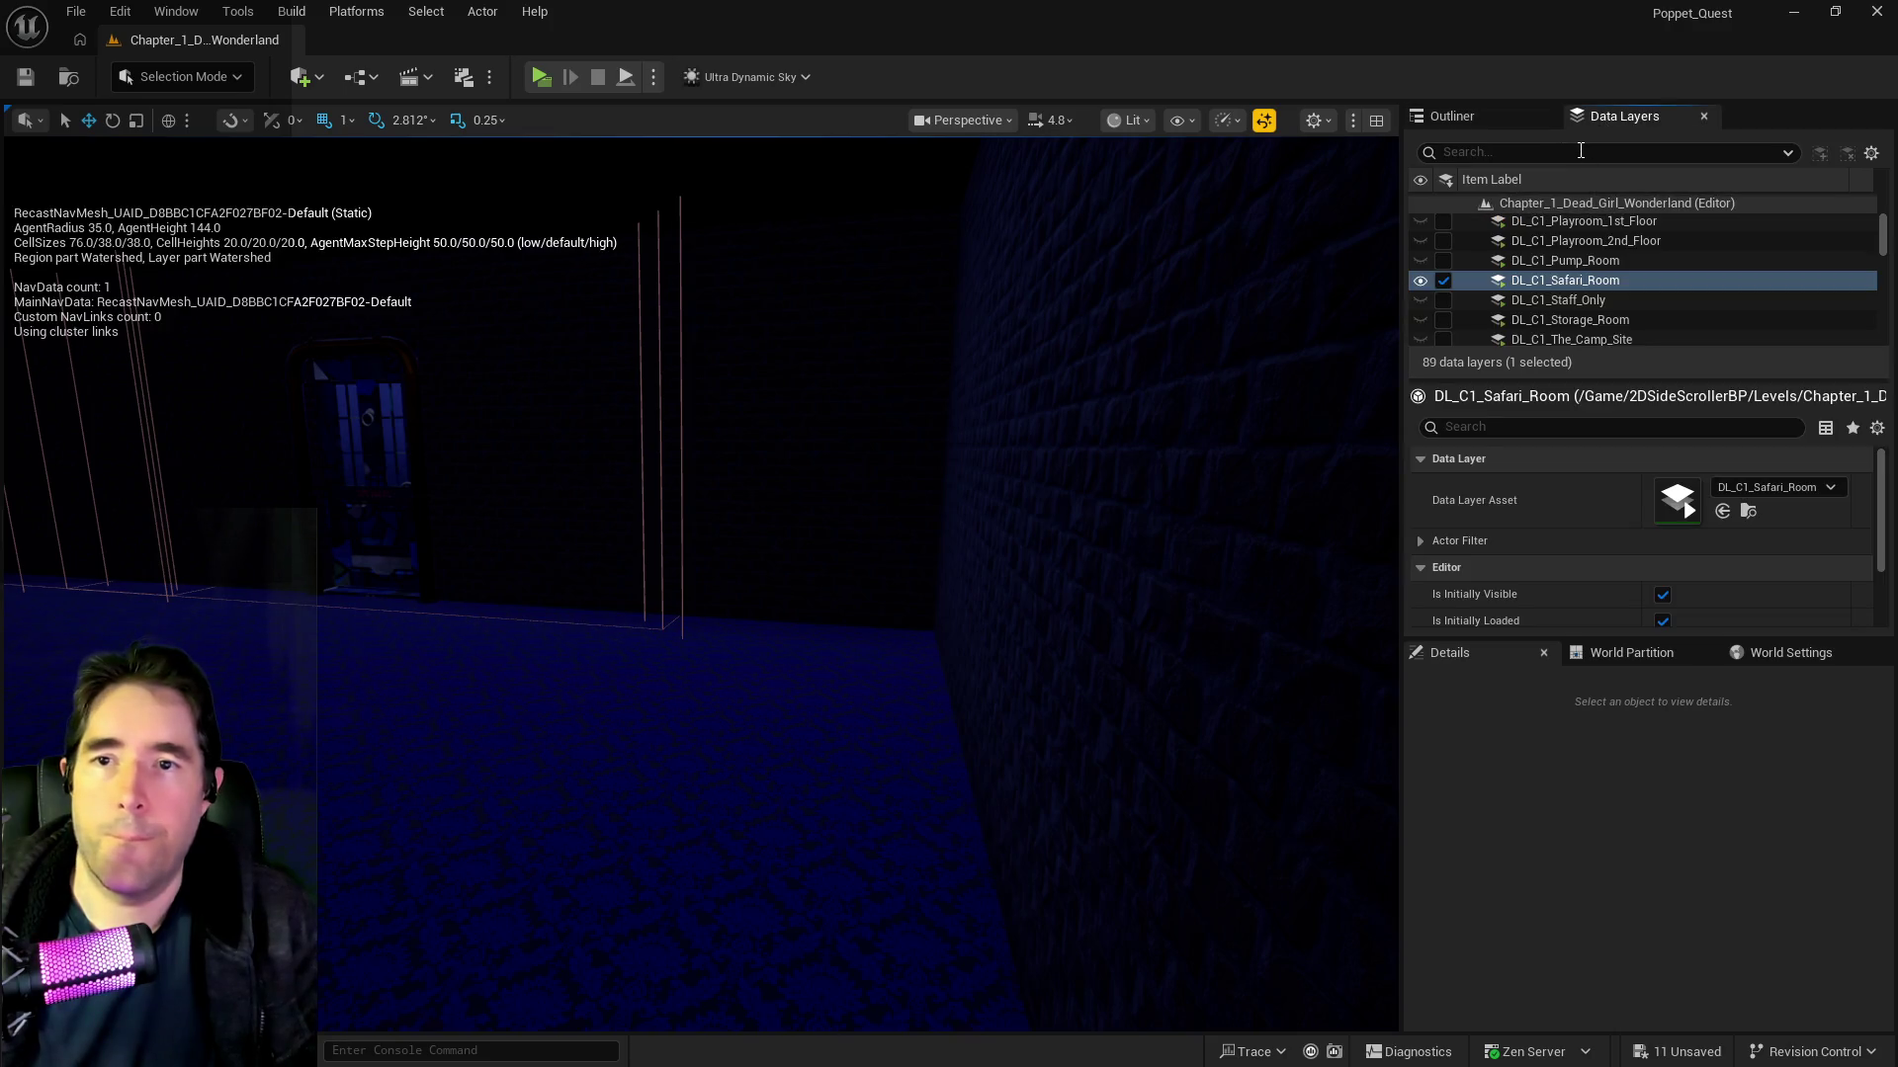
text(haunt)
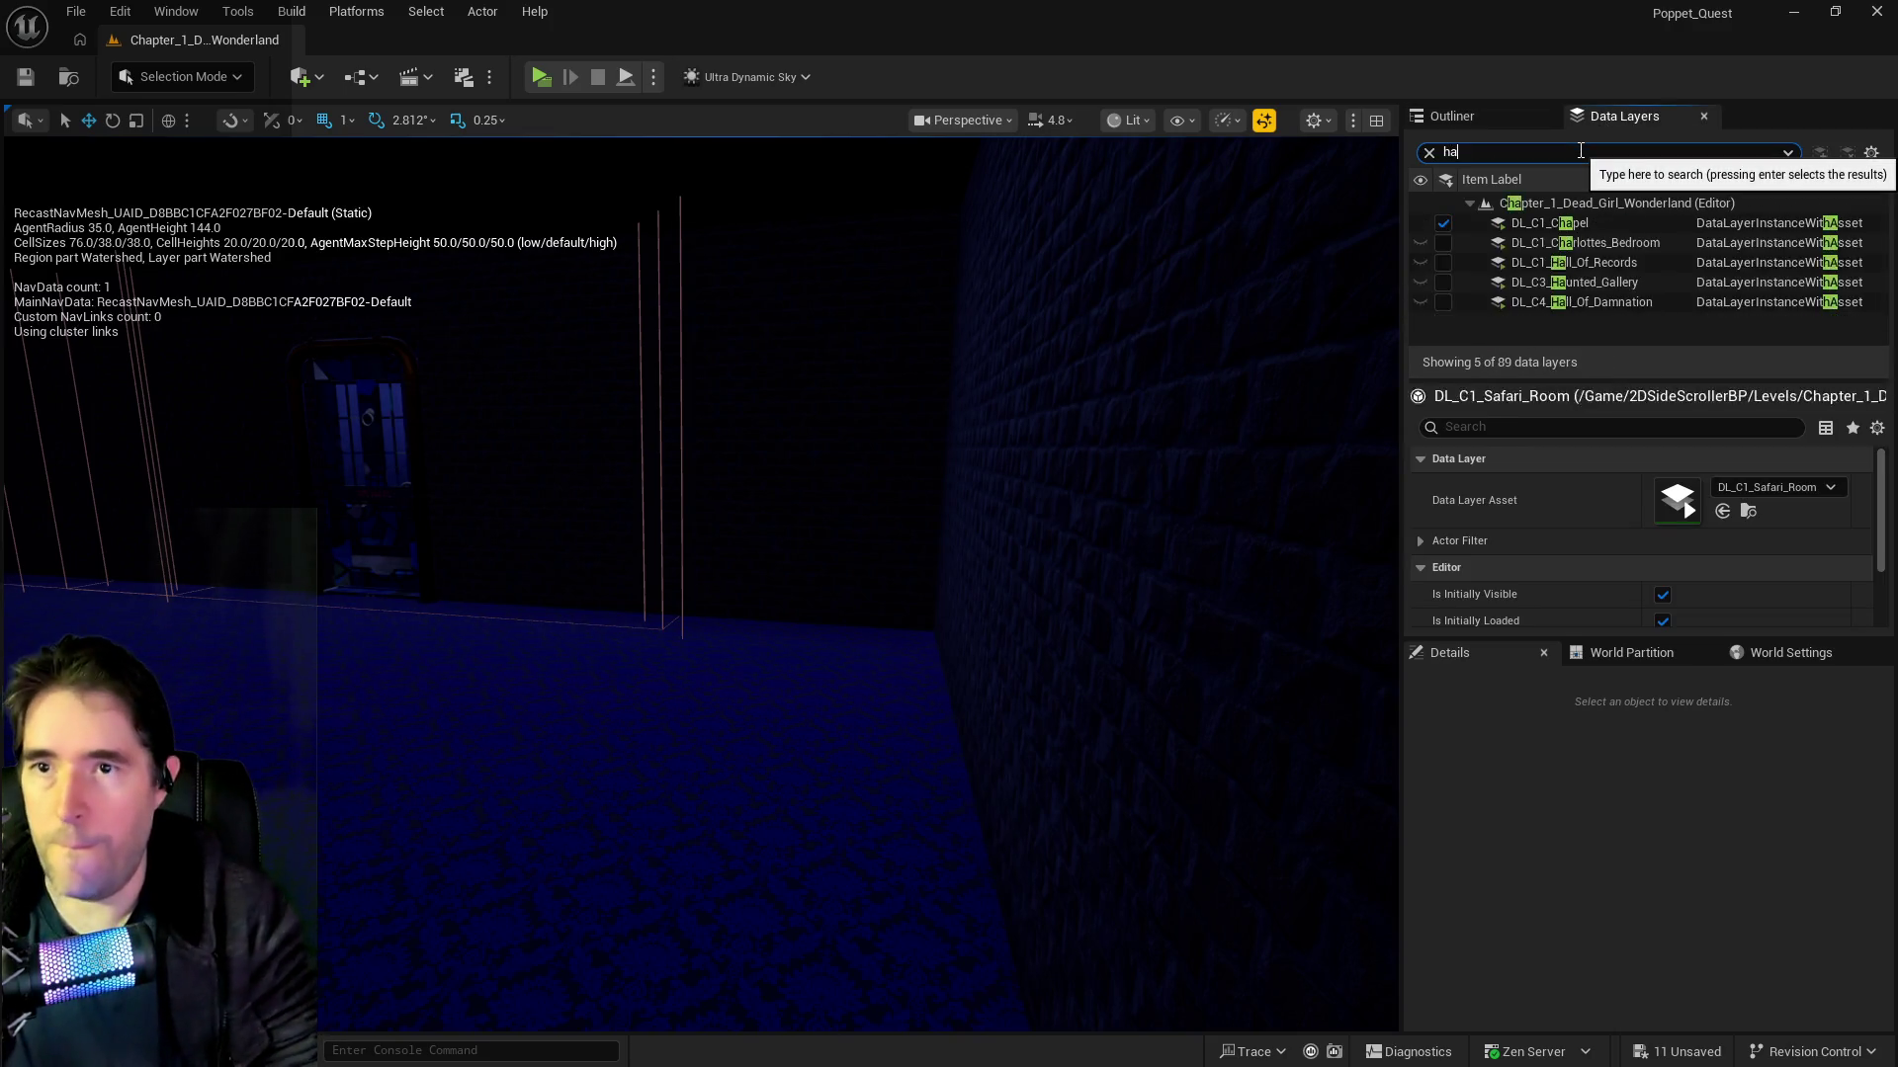
click(1443, 224)
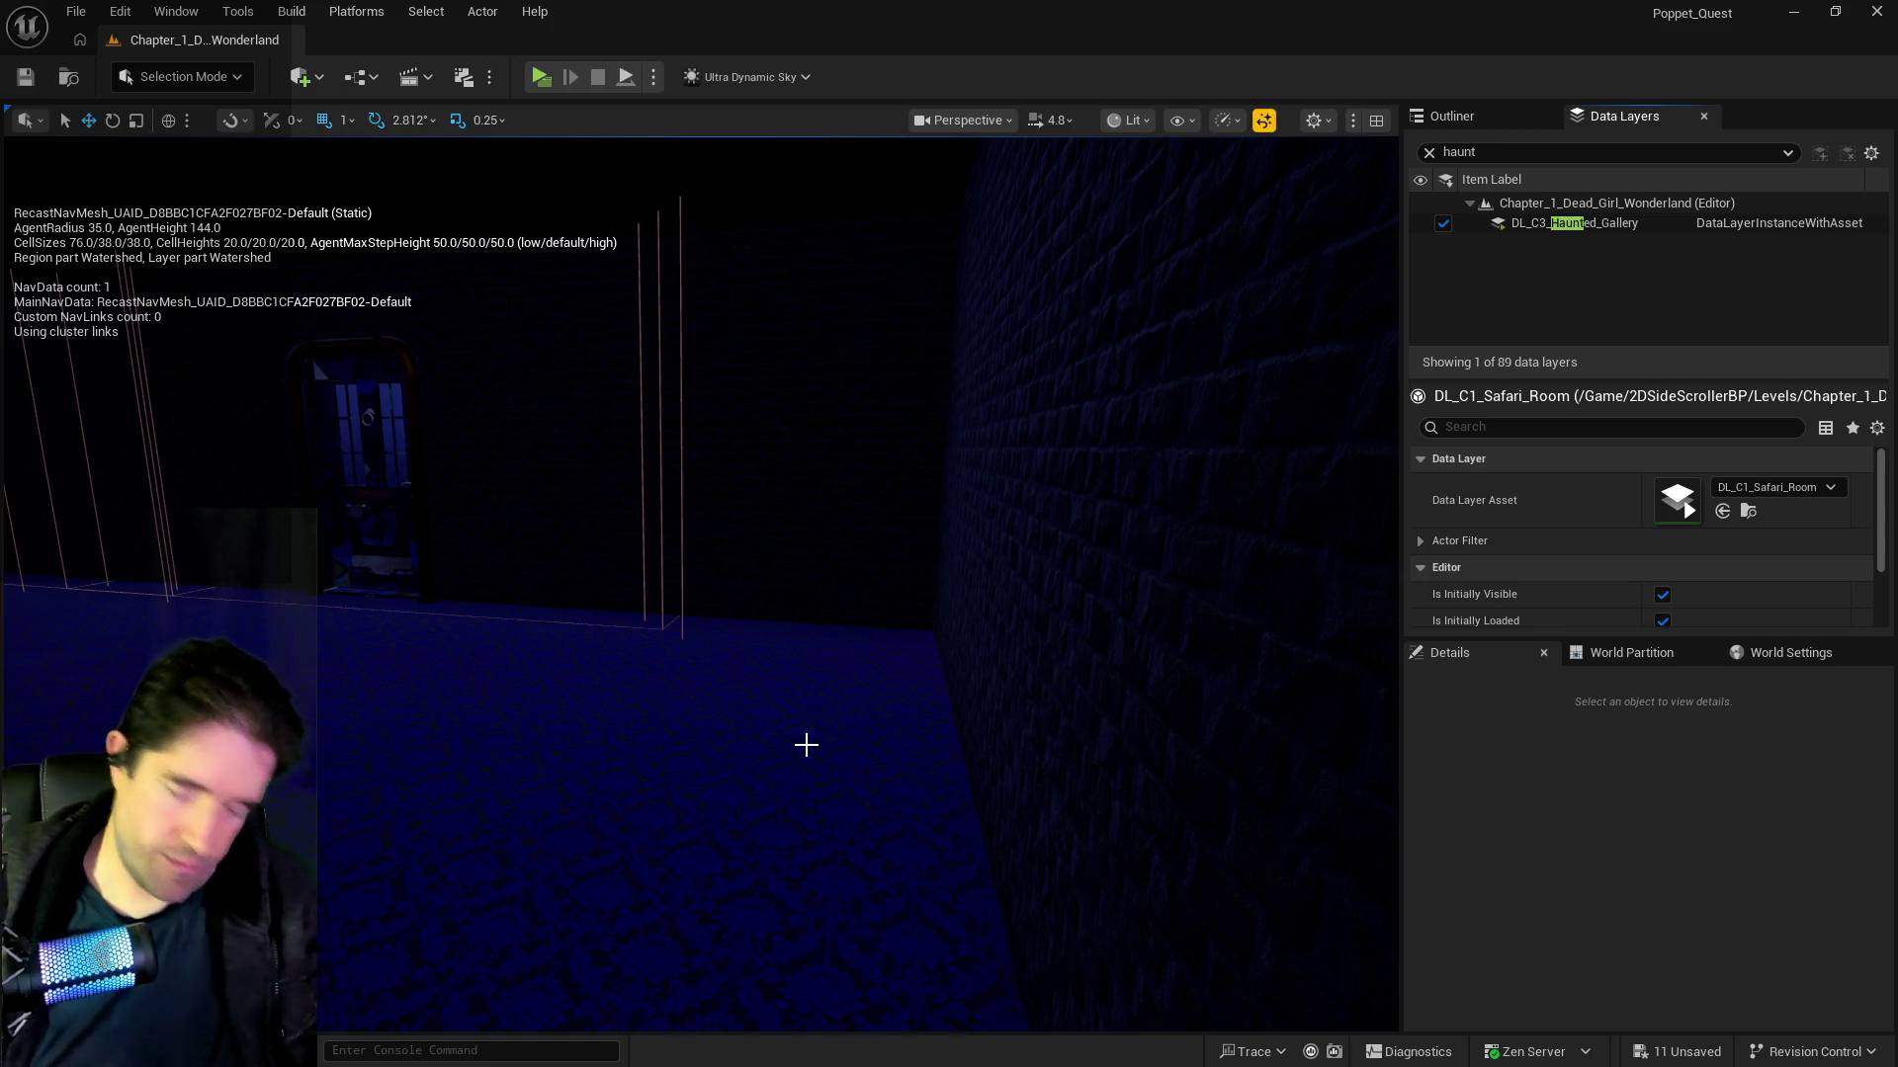
mouse_move(806, 744)
mouse_down()
mouse_move(697, 771)
mouse_move(598, 850)
mouse_move(558, 533)
mouse_move(561, 583)
mouse_move(692, 591)
mouse_move(741, 703)
mouse_move(706, 686)
mouse_up()
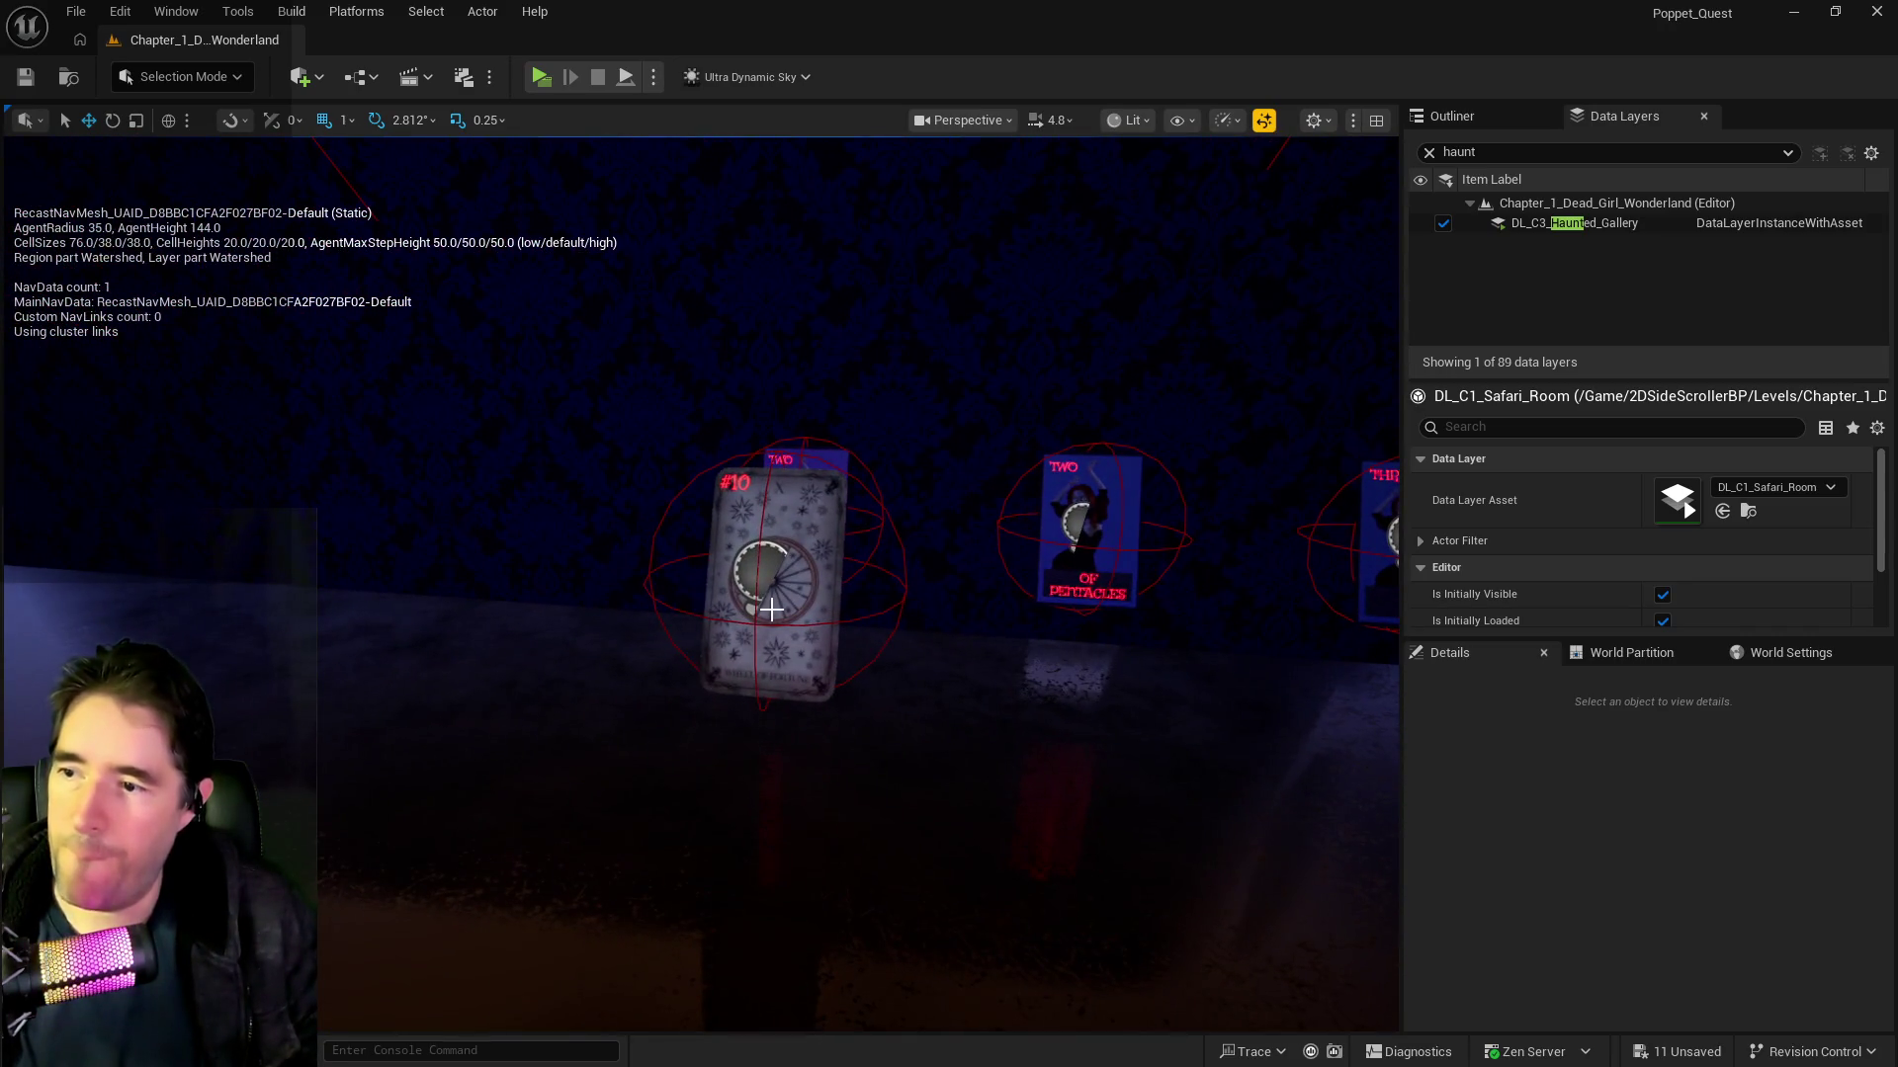
click(821, 633)
scroll(1769, 919, down, 3)
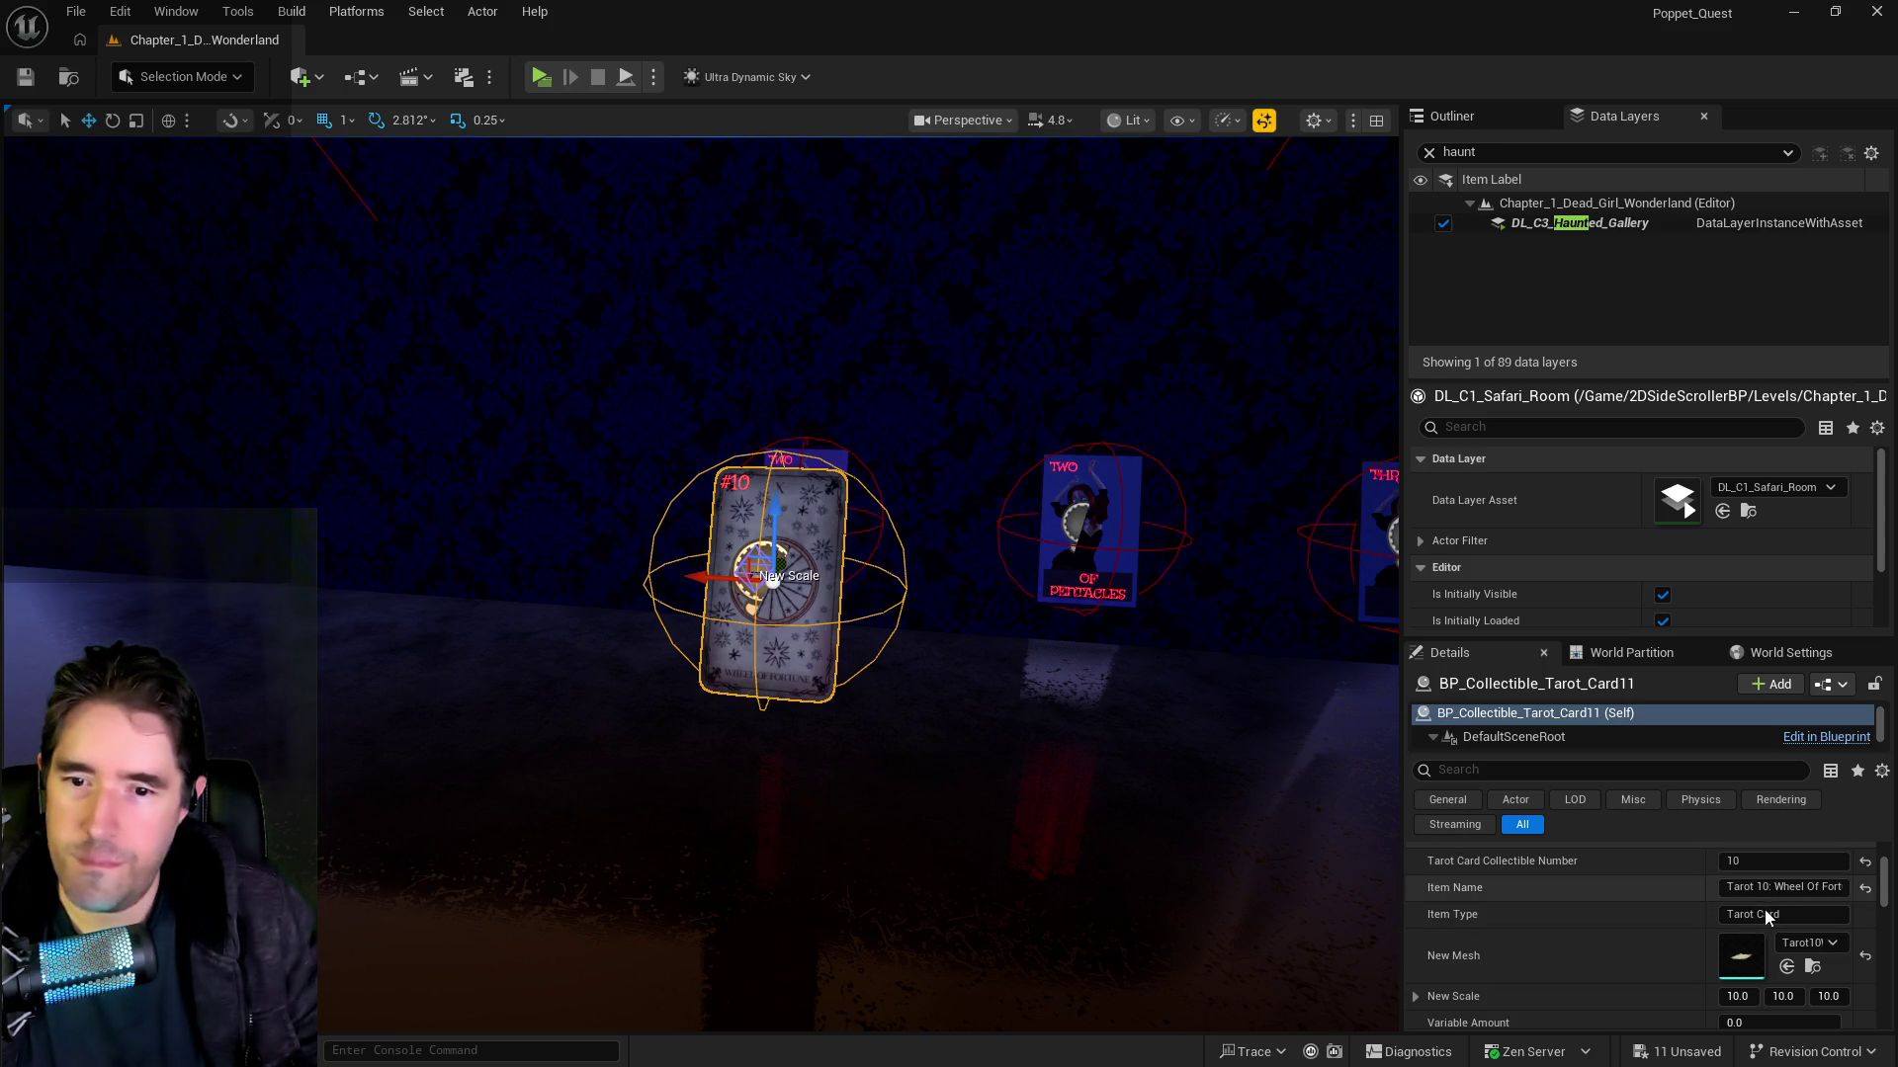
Step: Replace card #10's Tarot10WheelOfFortune mesh with Tarot8Strength in the New Mesh picker
click(1811, 952)
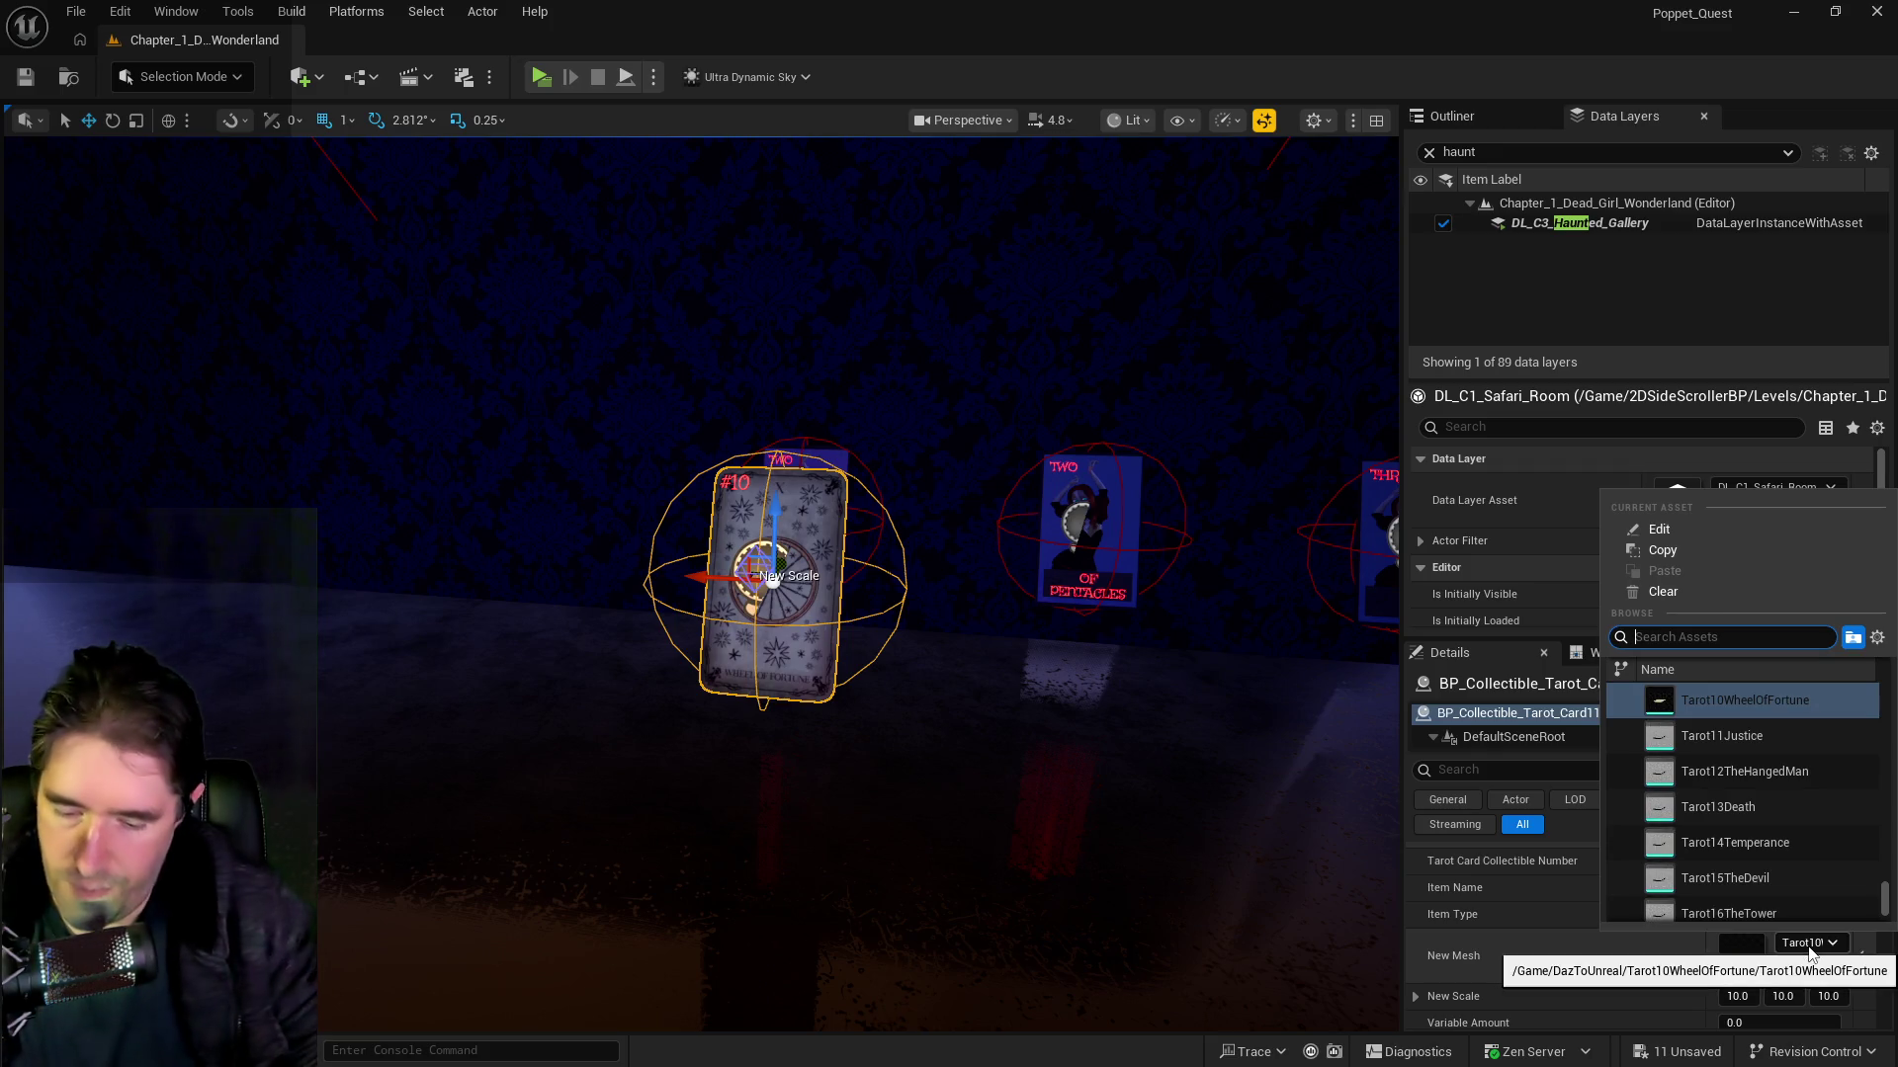
text(wheel of for)
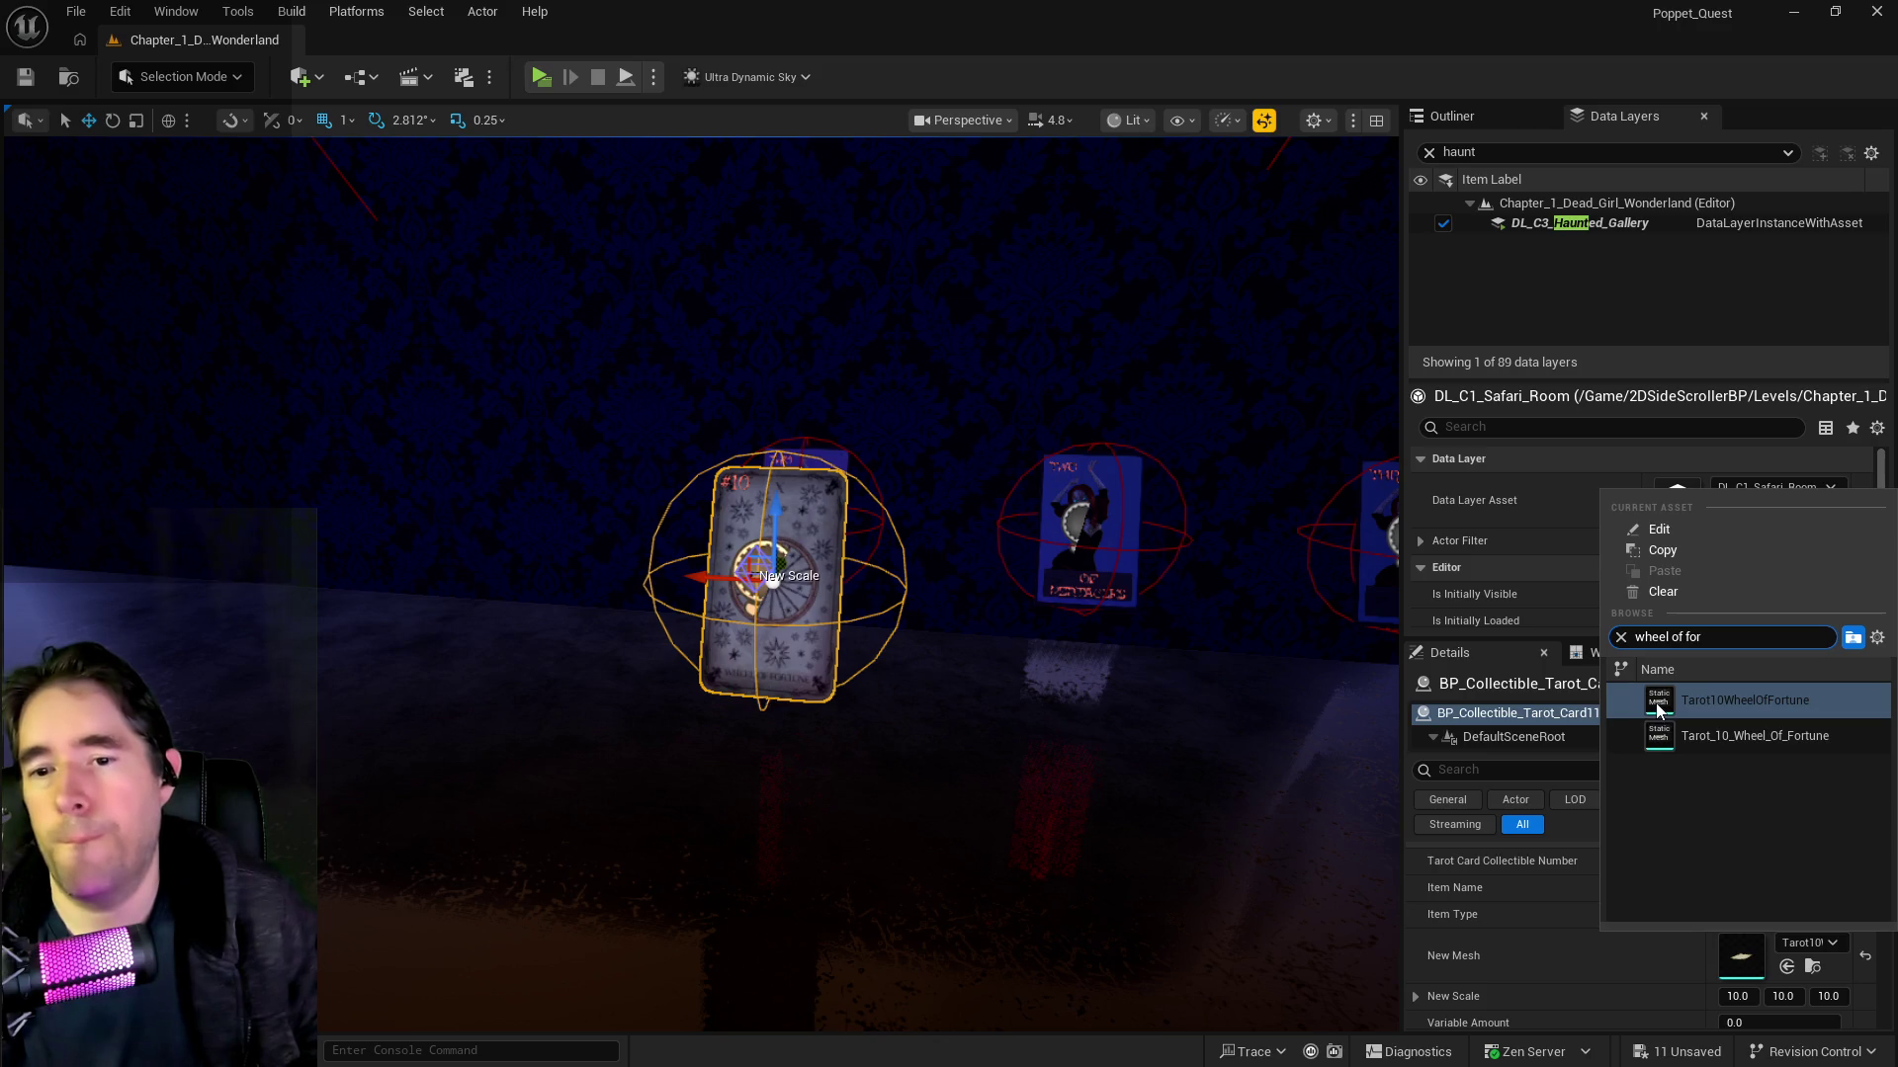
mouse_move(1664, 703)
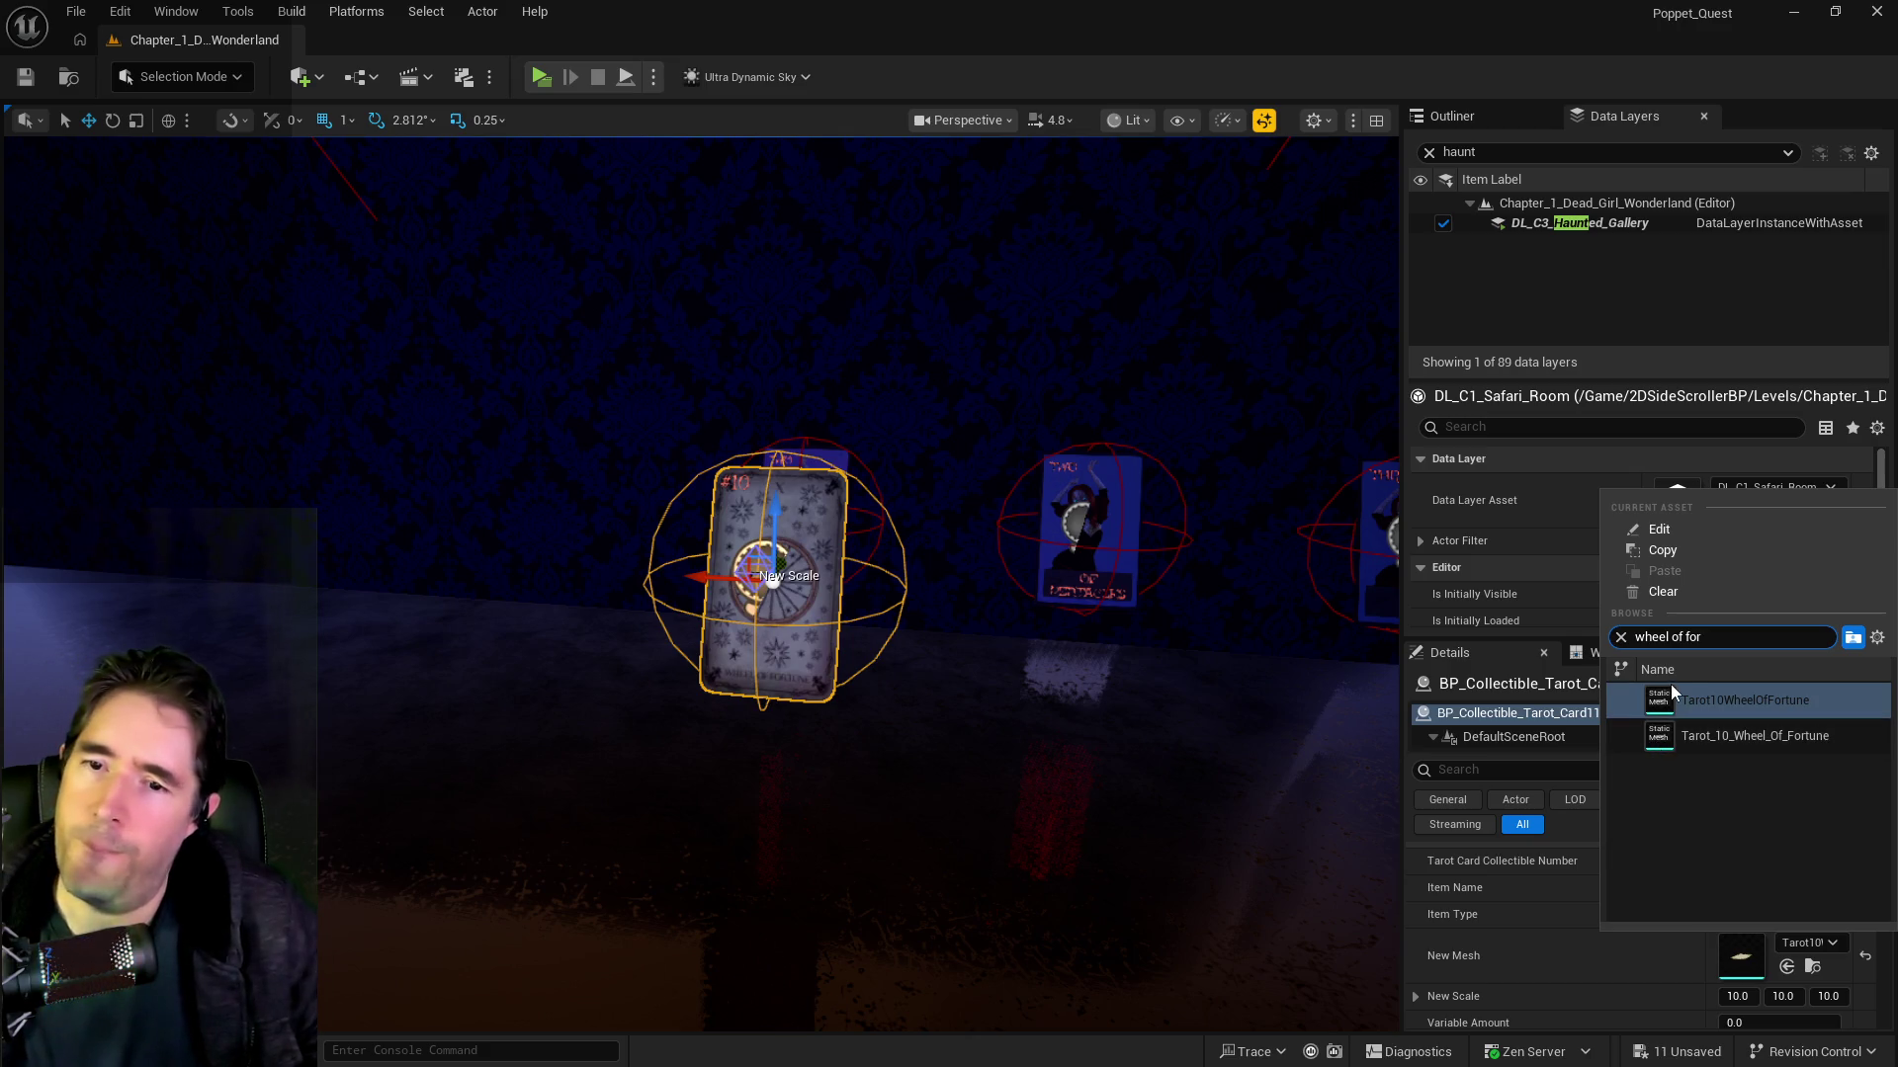
click(1670, 690)
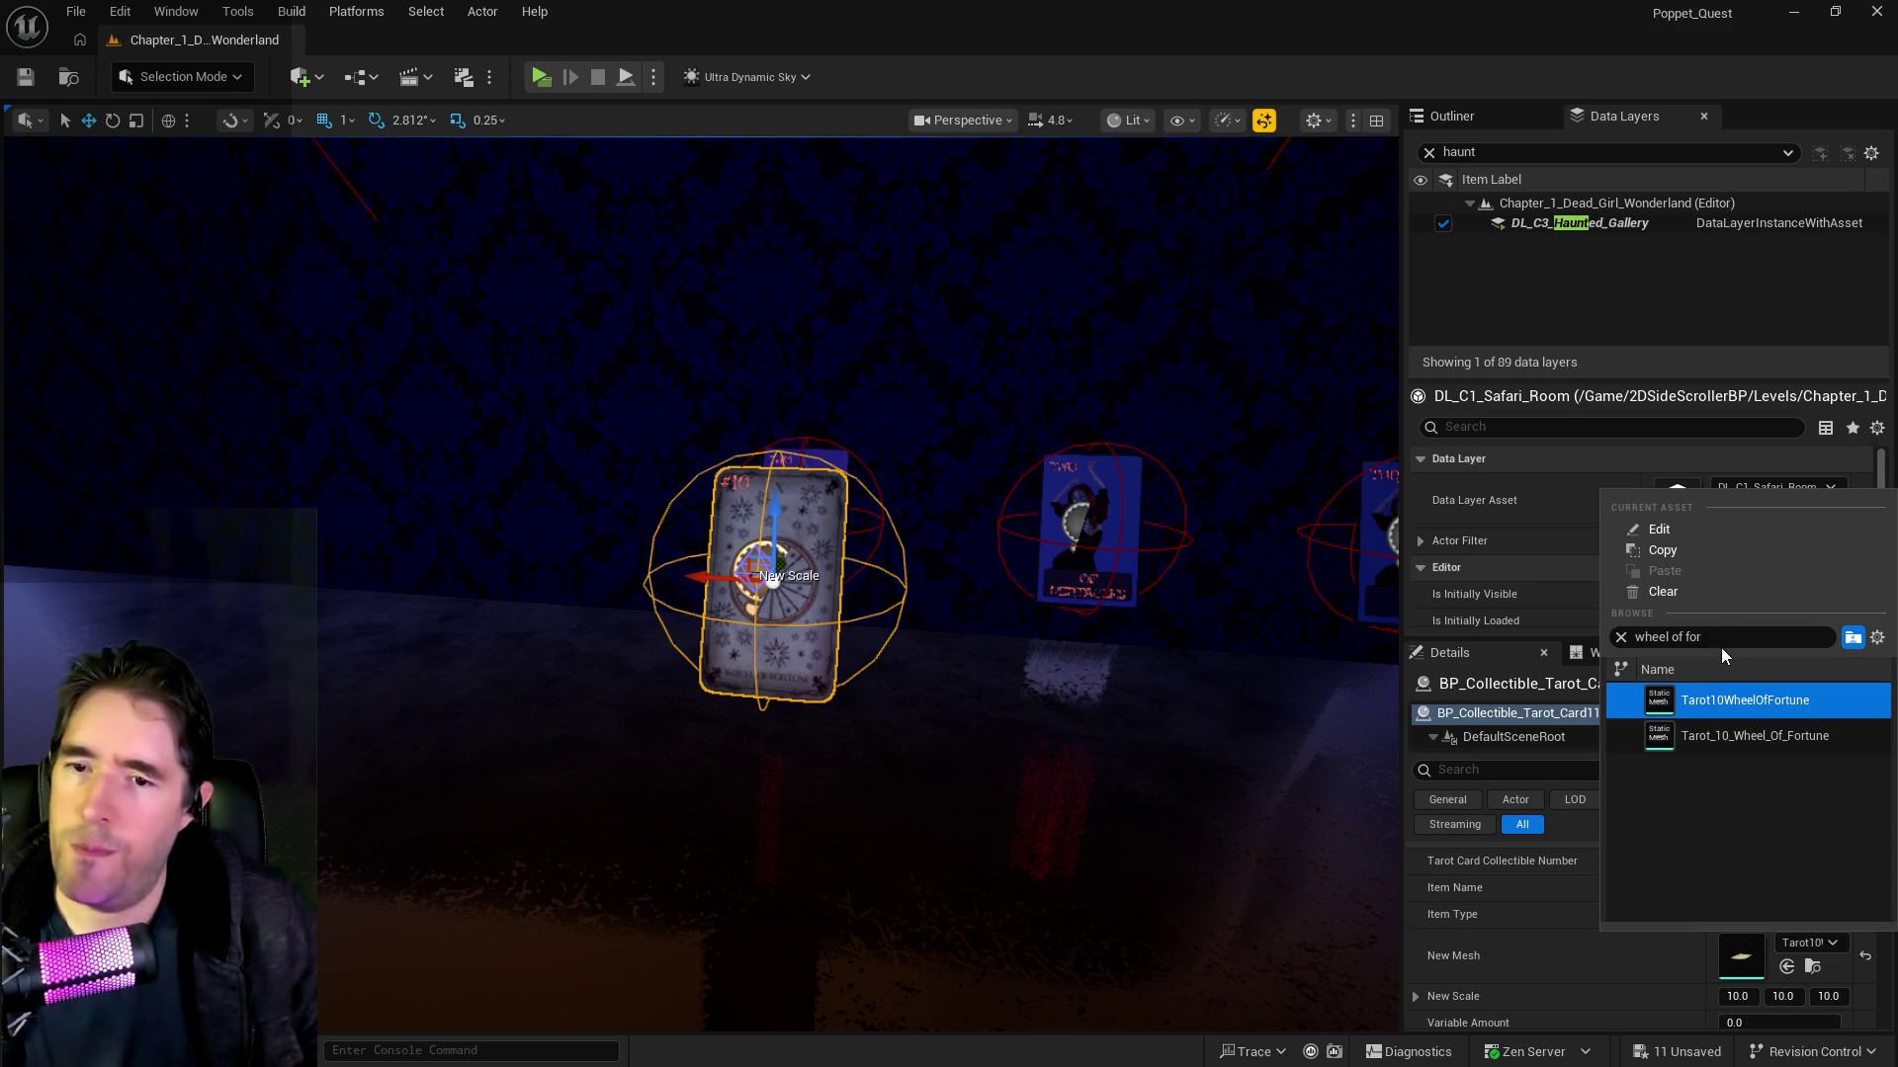
click(1685, 636)
text(strength)
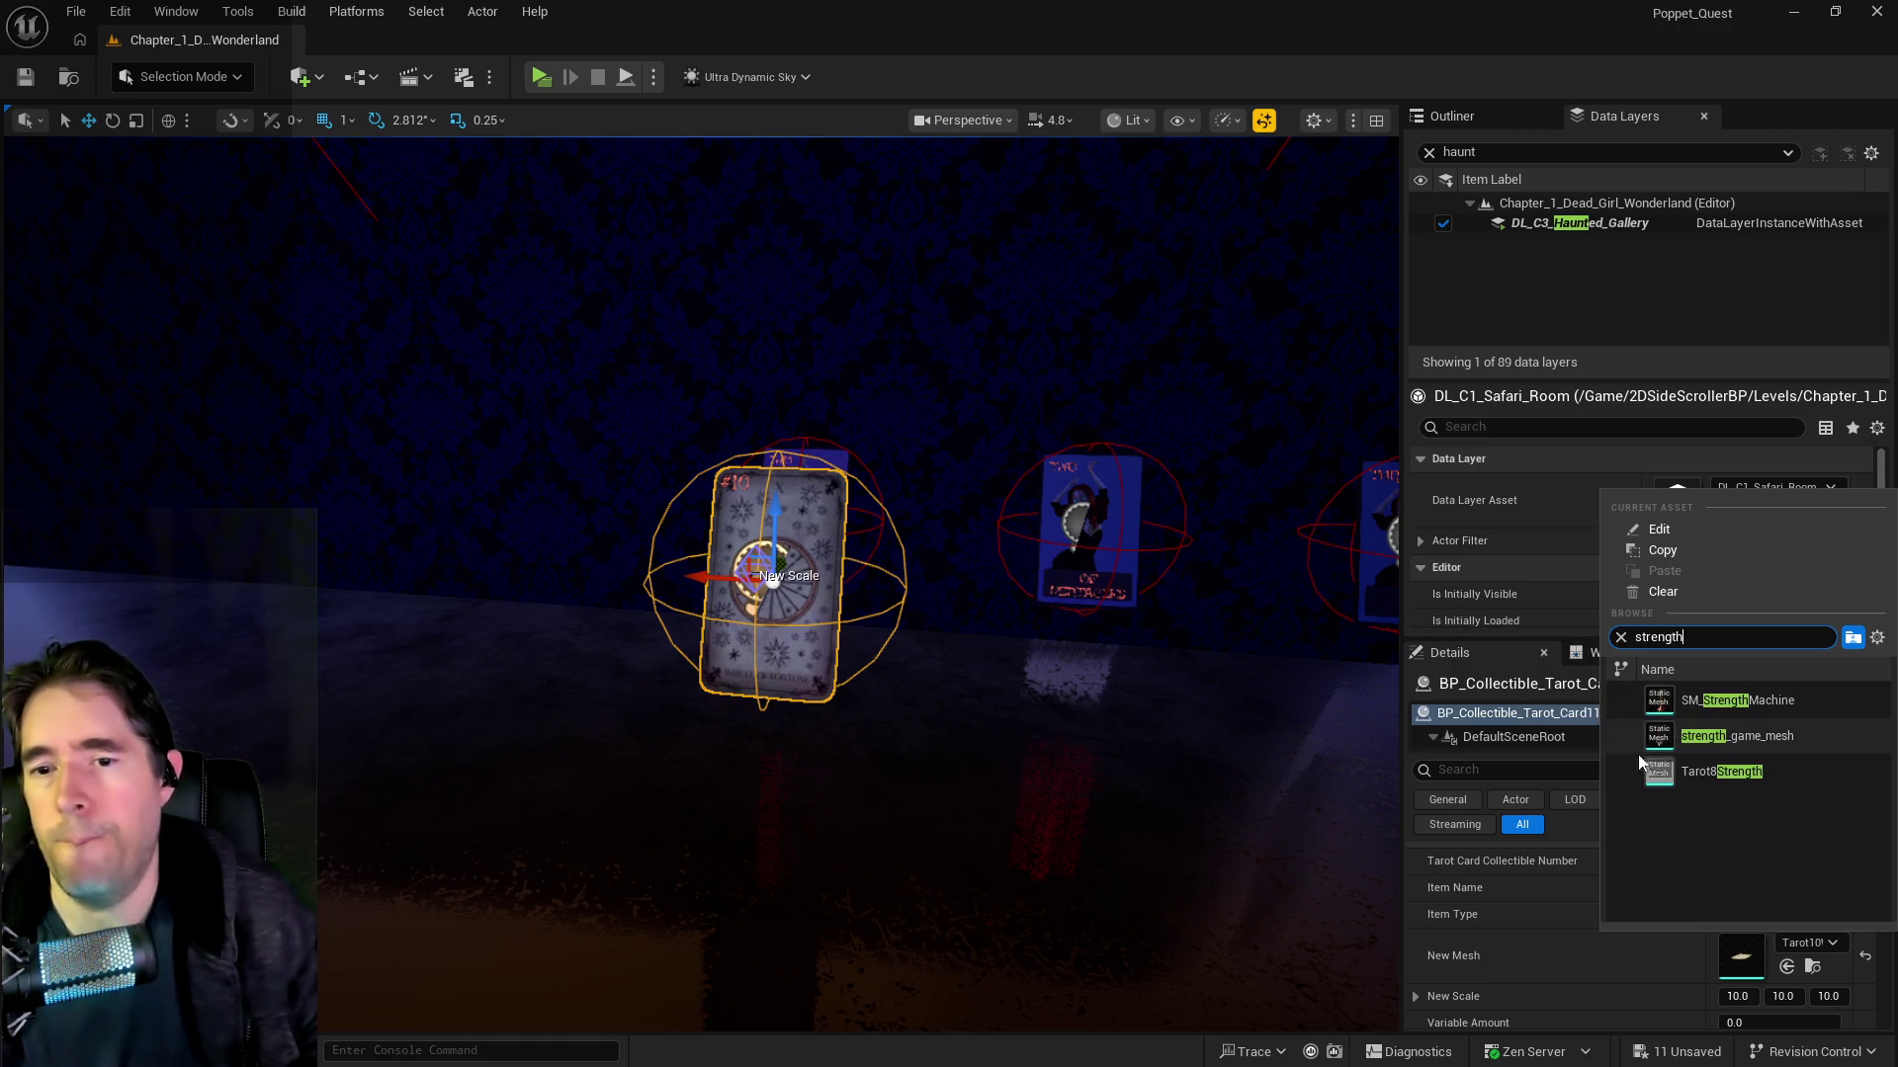
click(1658, 781)
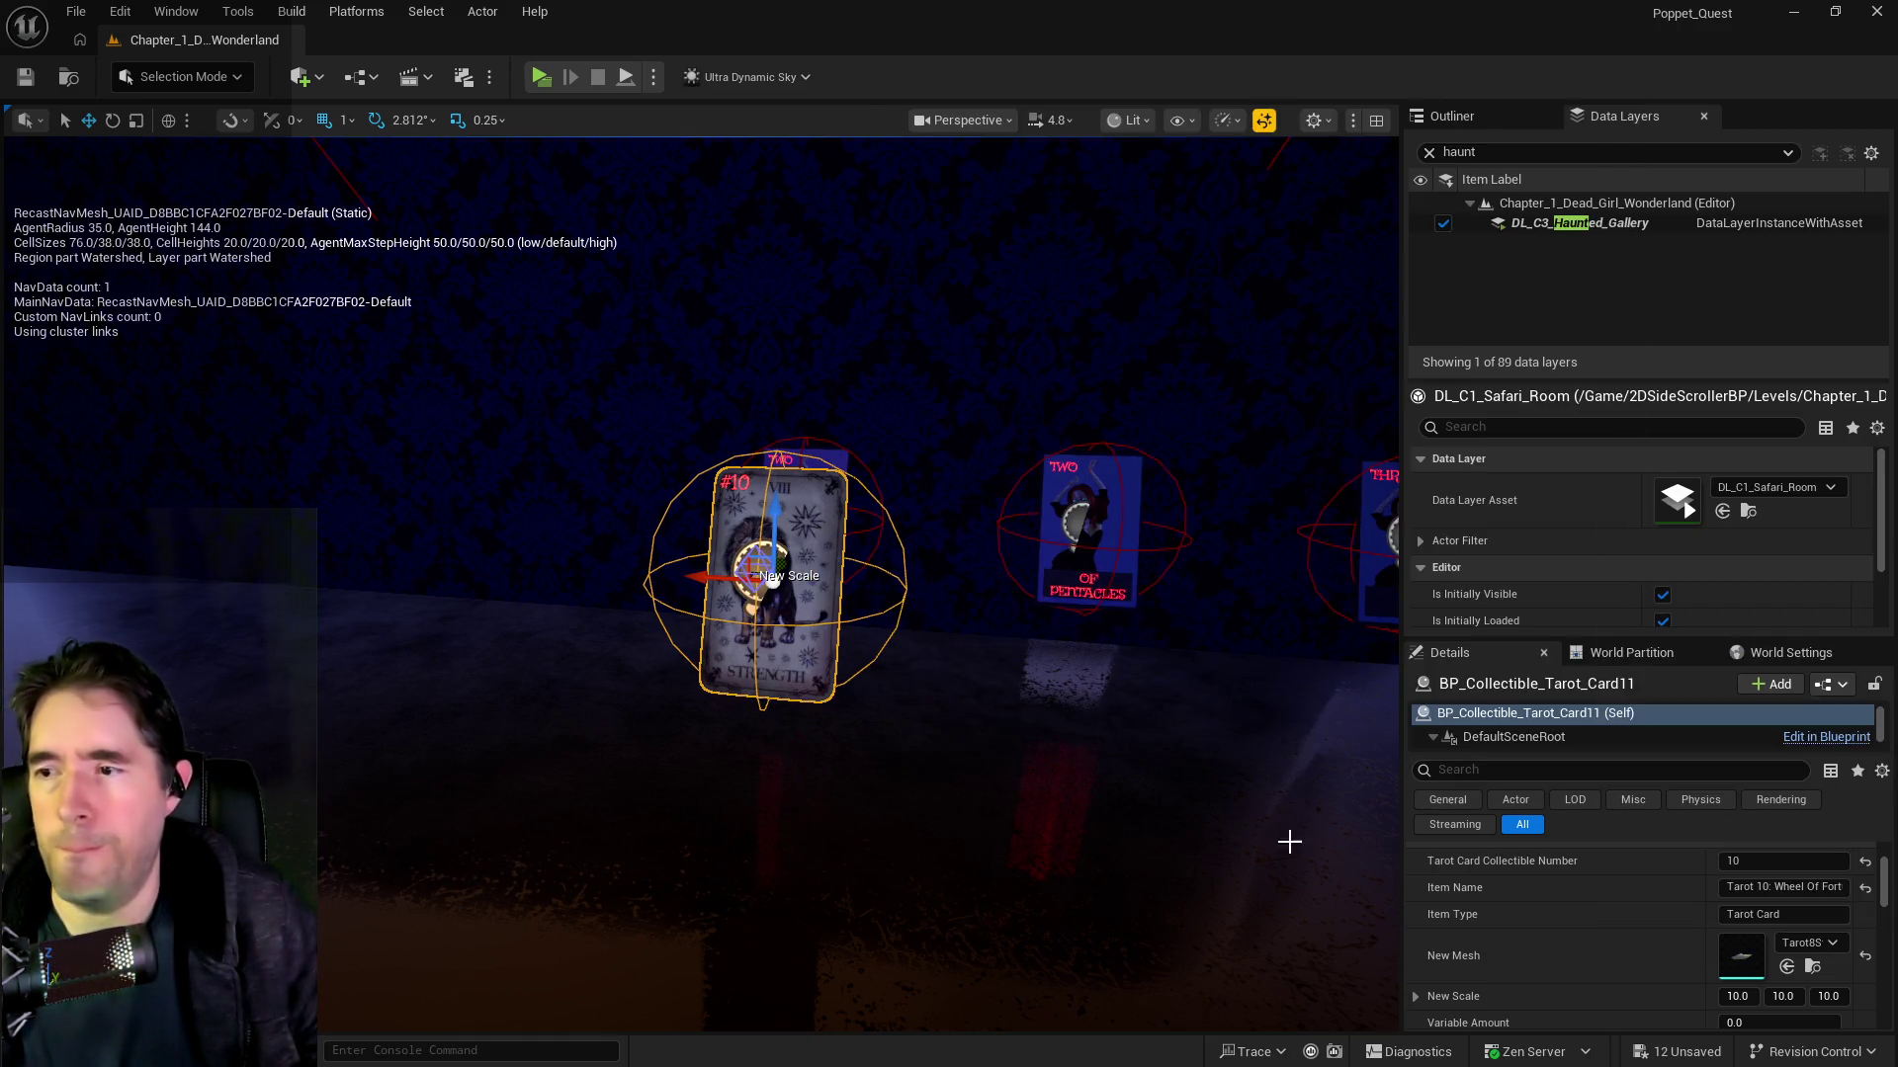
Step: Set the card's collectible number to 8 and its item name to 'Tarot 8: Strength'
click(1730, 861)
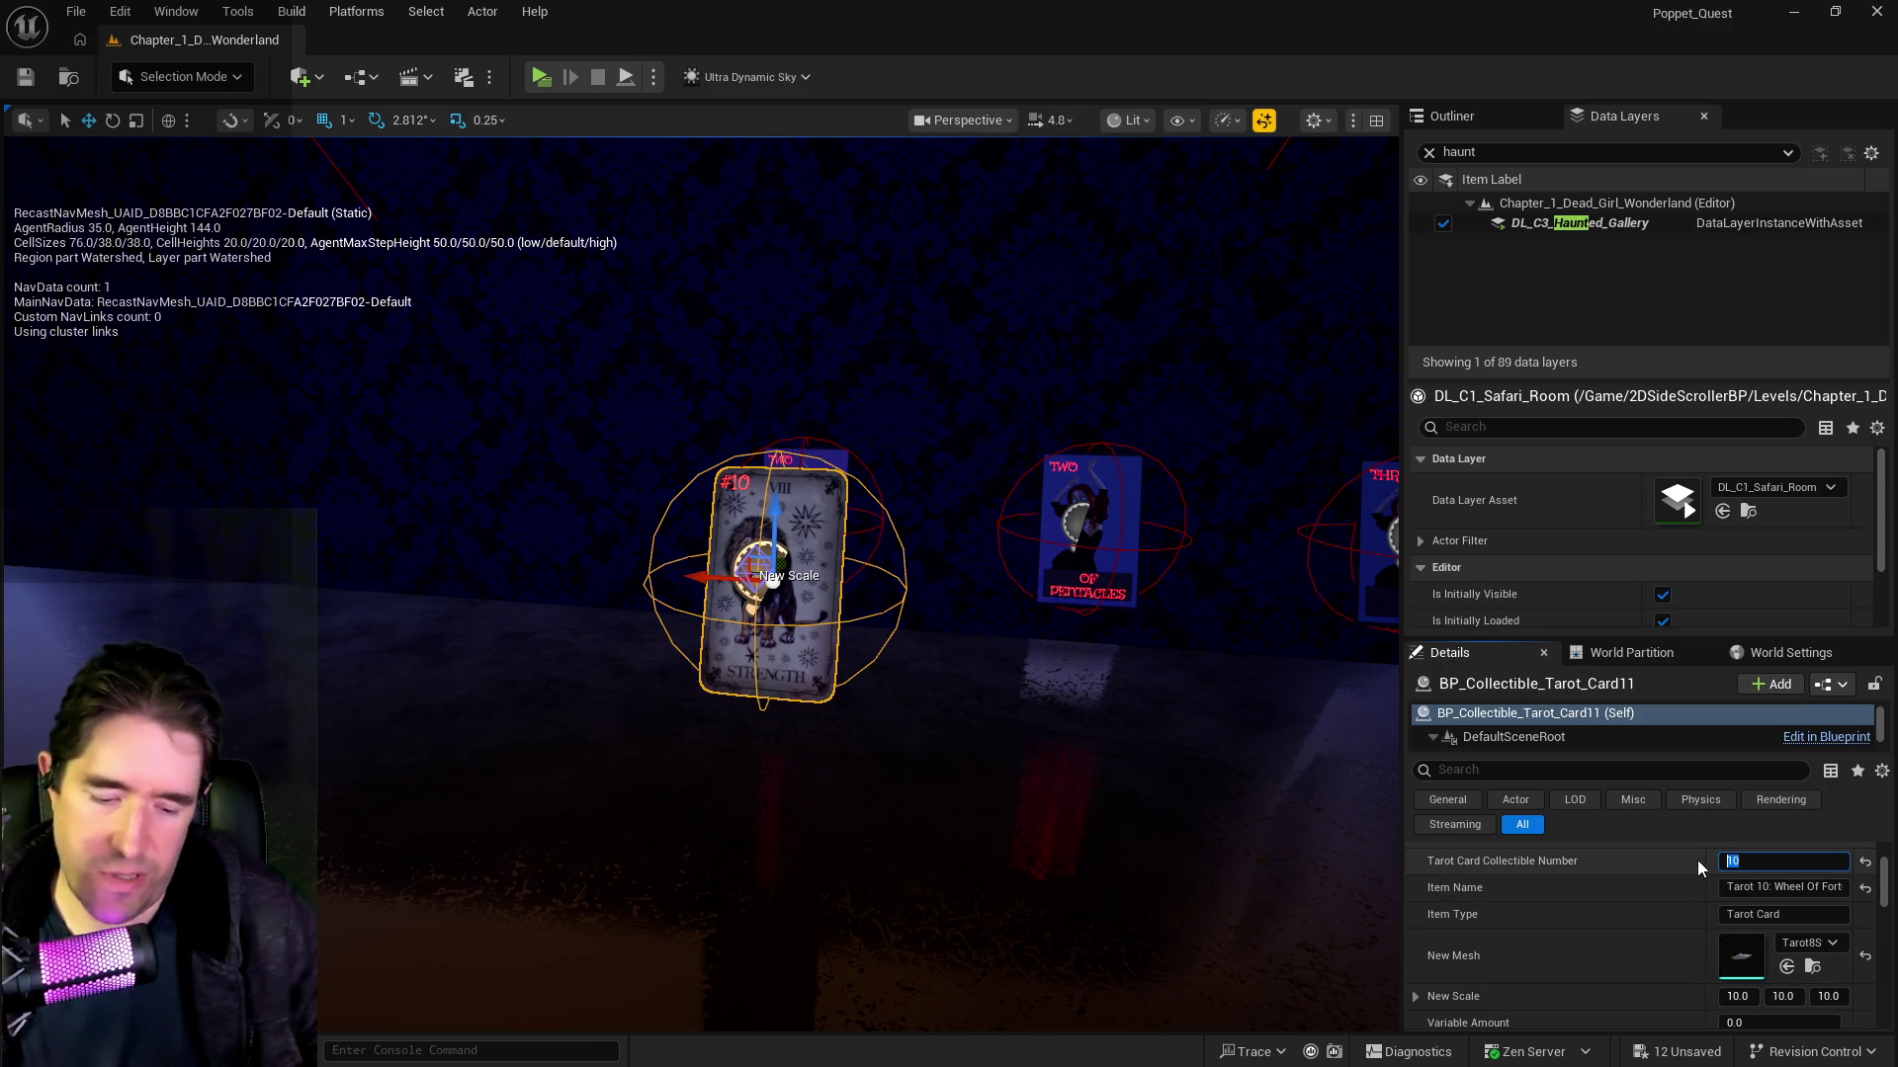
text(8)
key(Return)
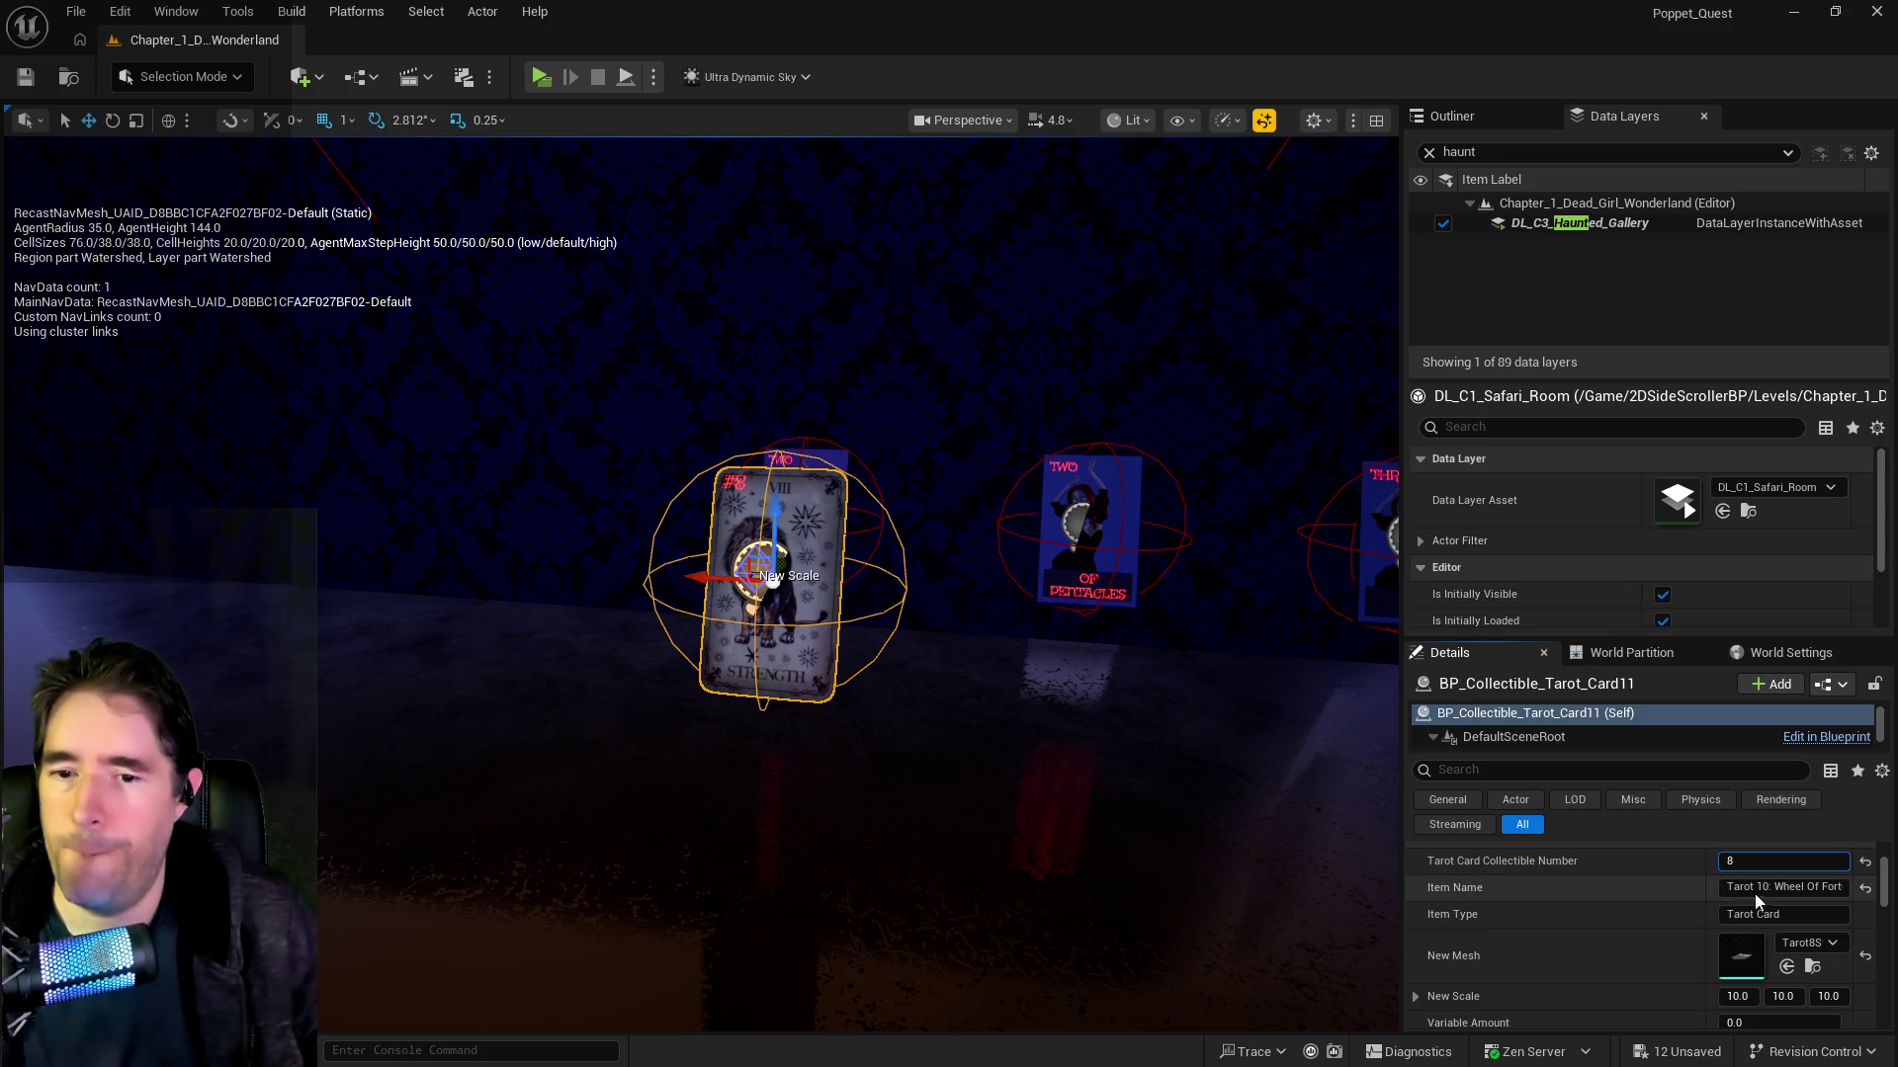
click(1753, 887)
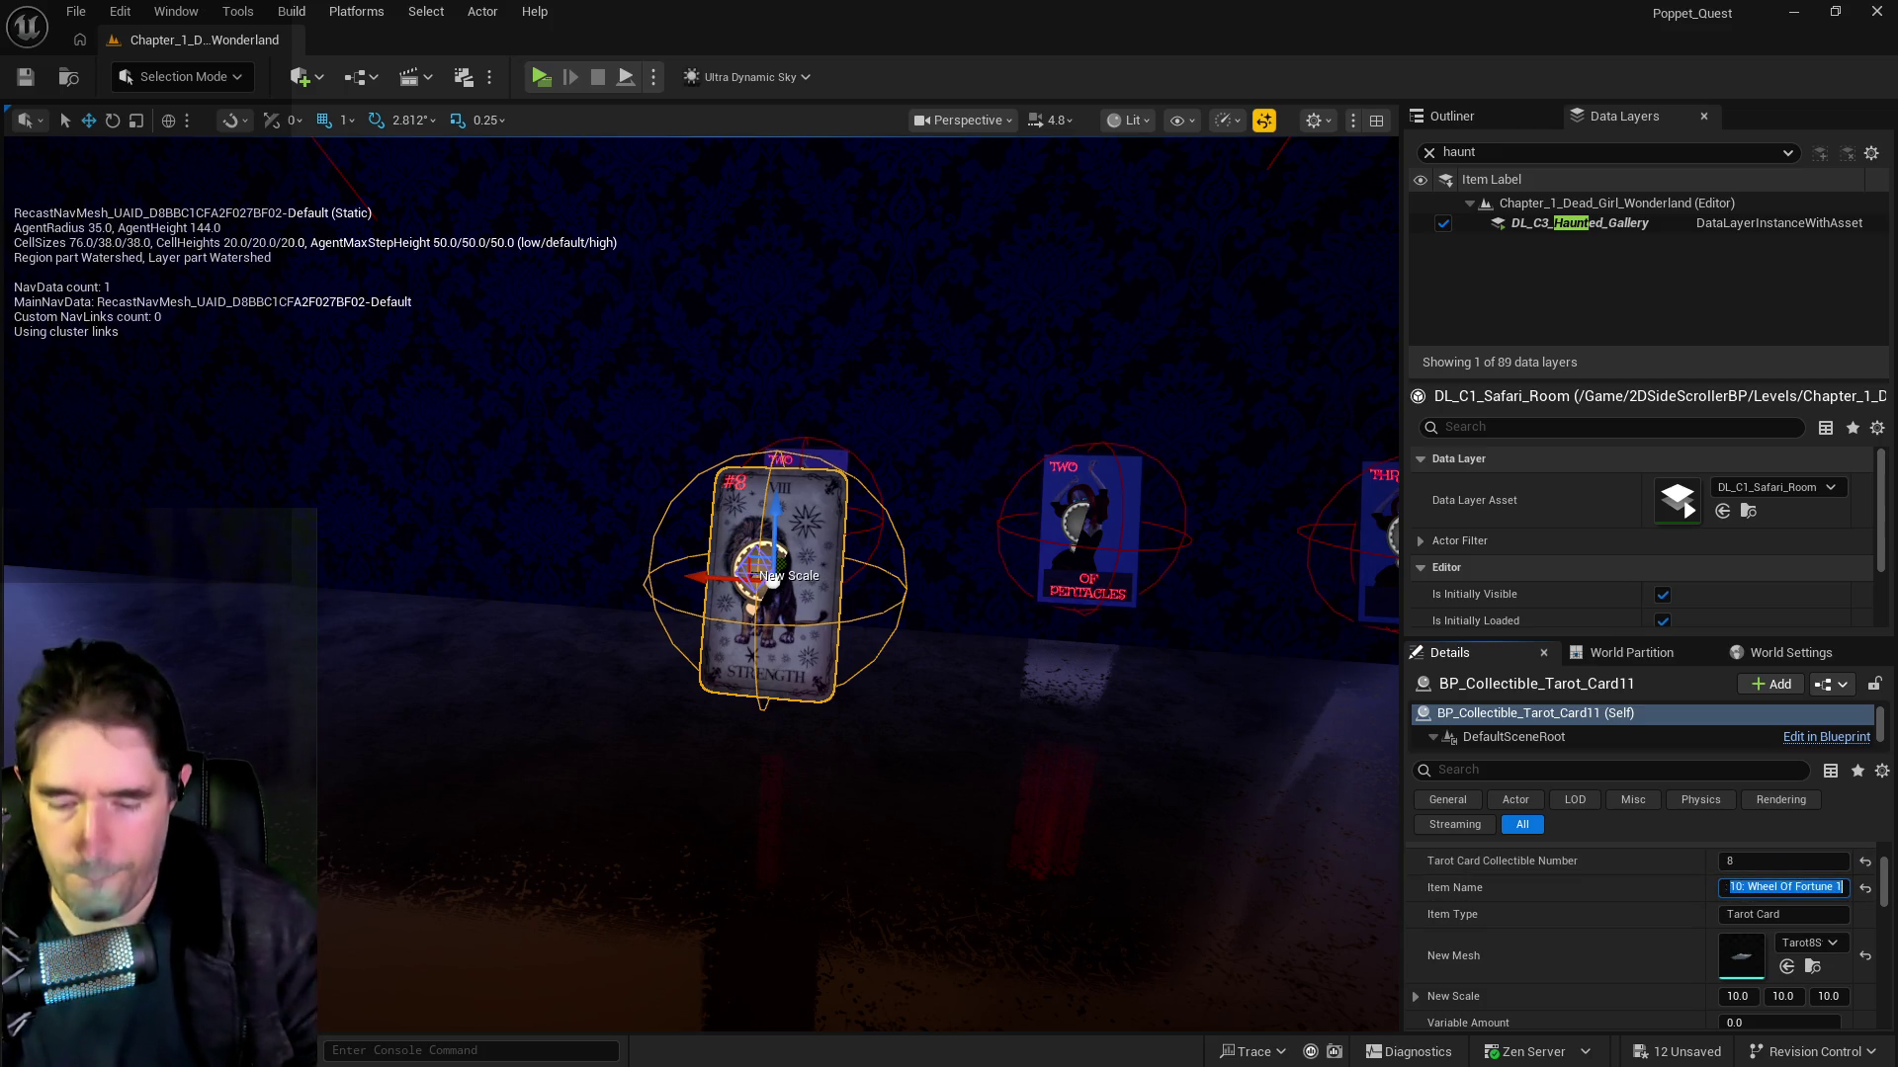
text(Tarot 8: Strength)
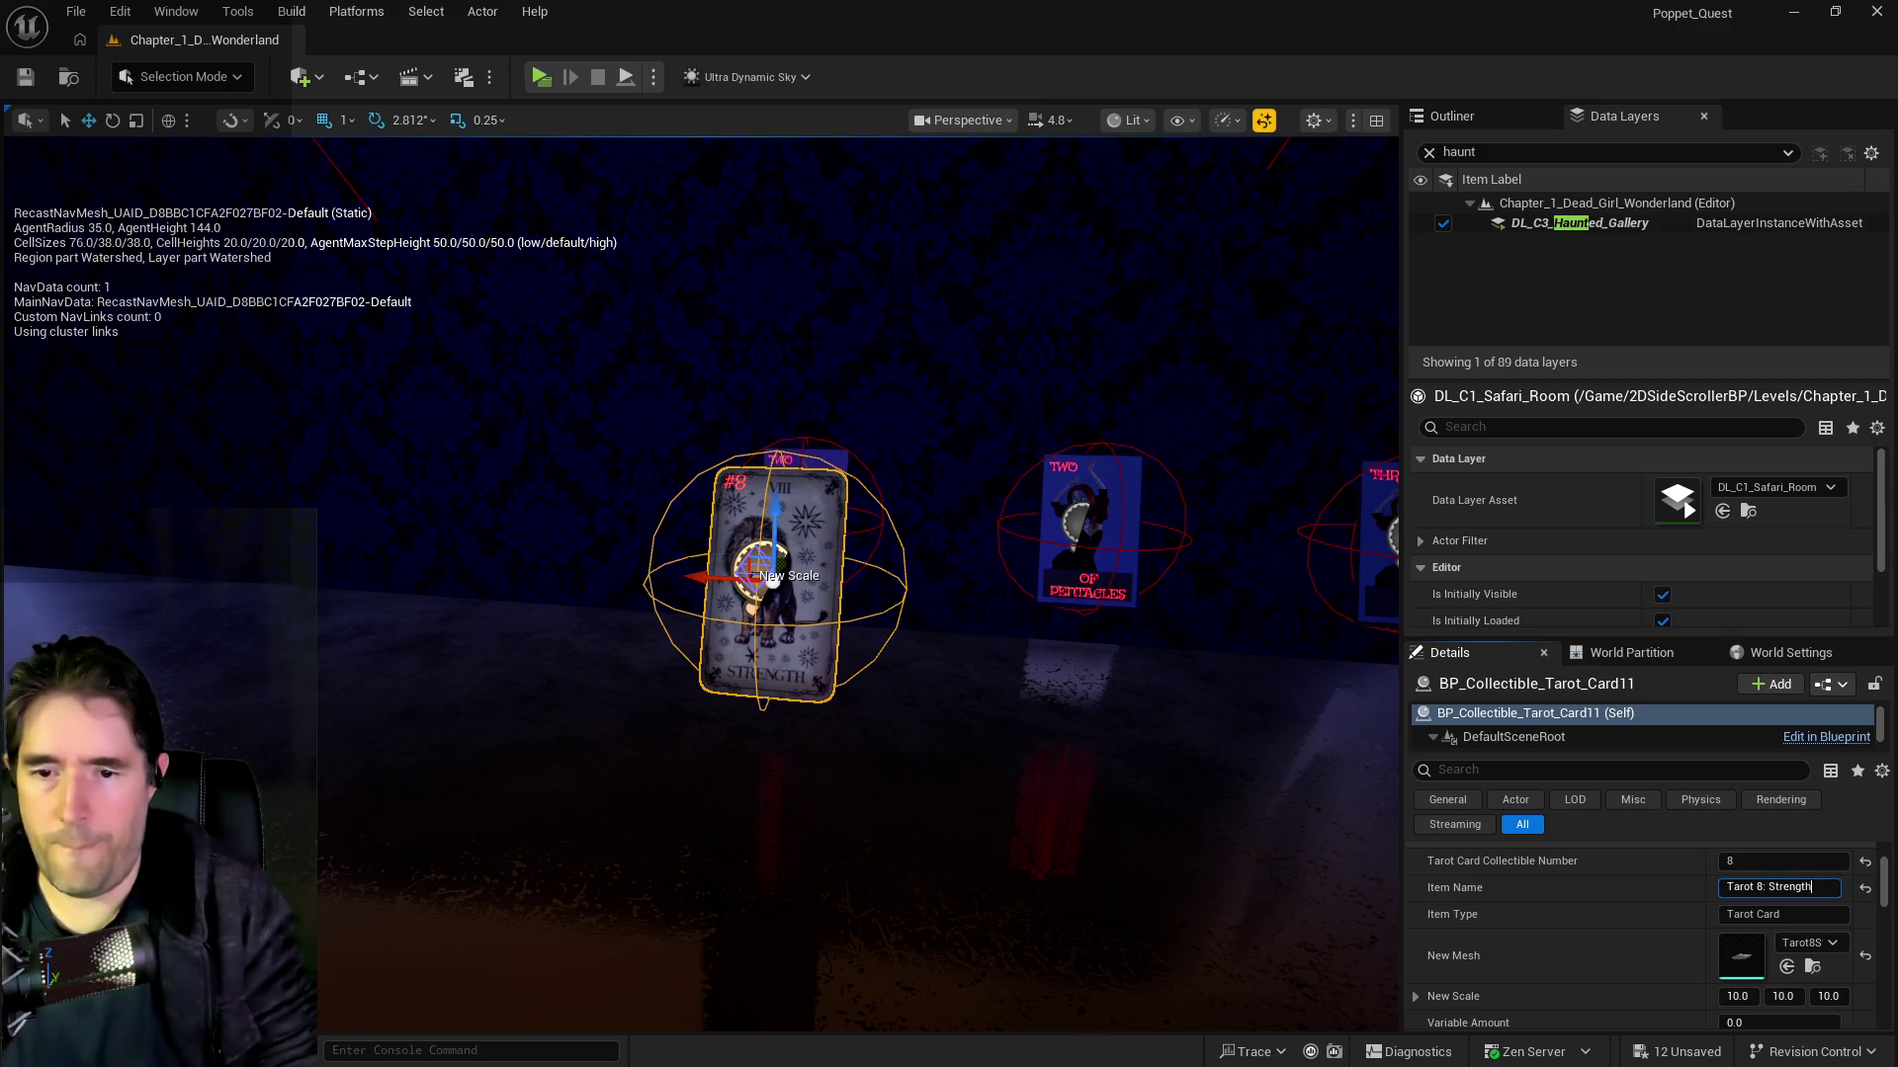
key(Return)
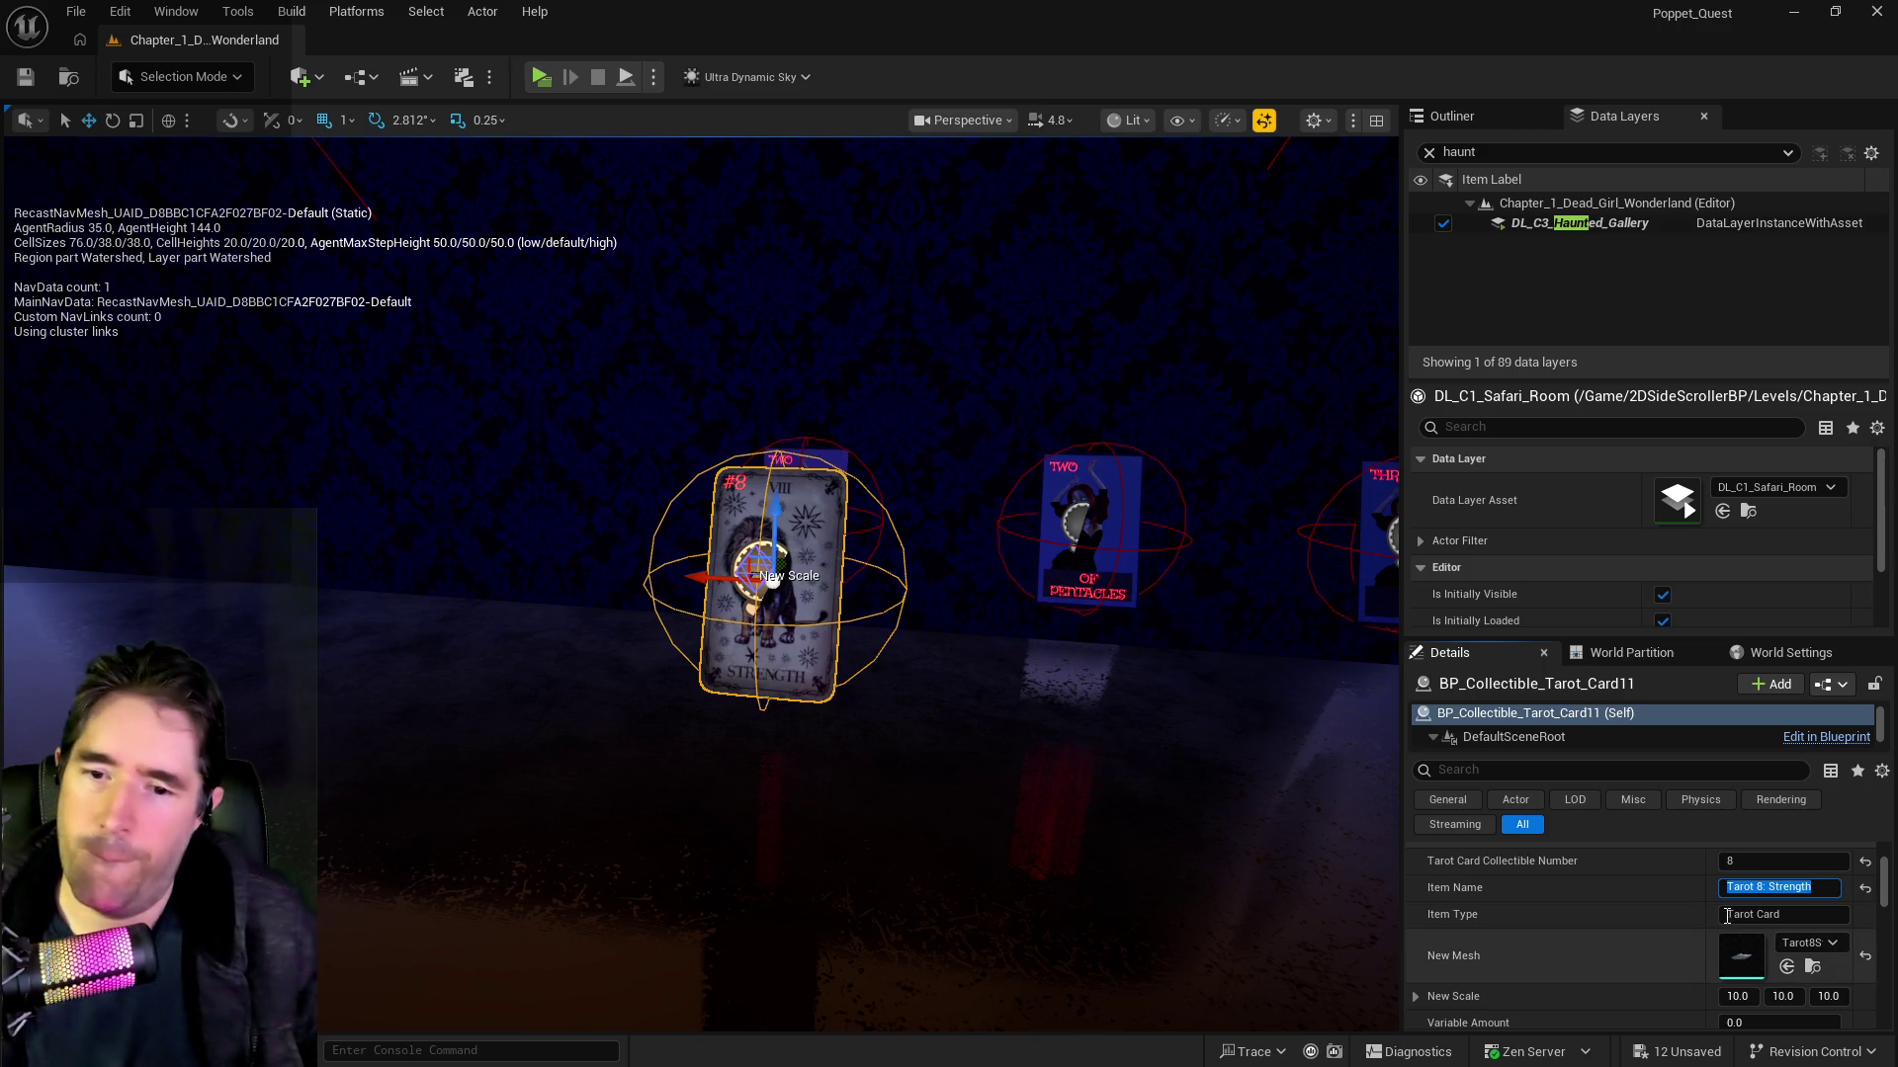
Step: Frame the Strength card in the viewport and save all level changes
scroll(1712, 915, down, 6)
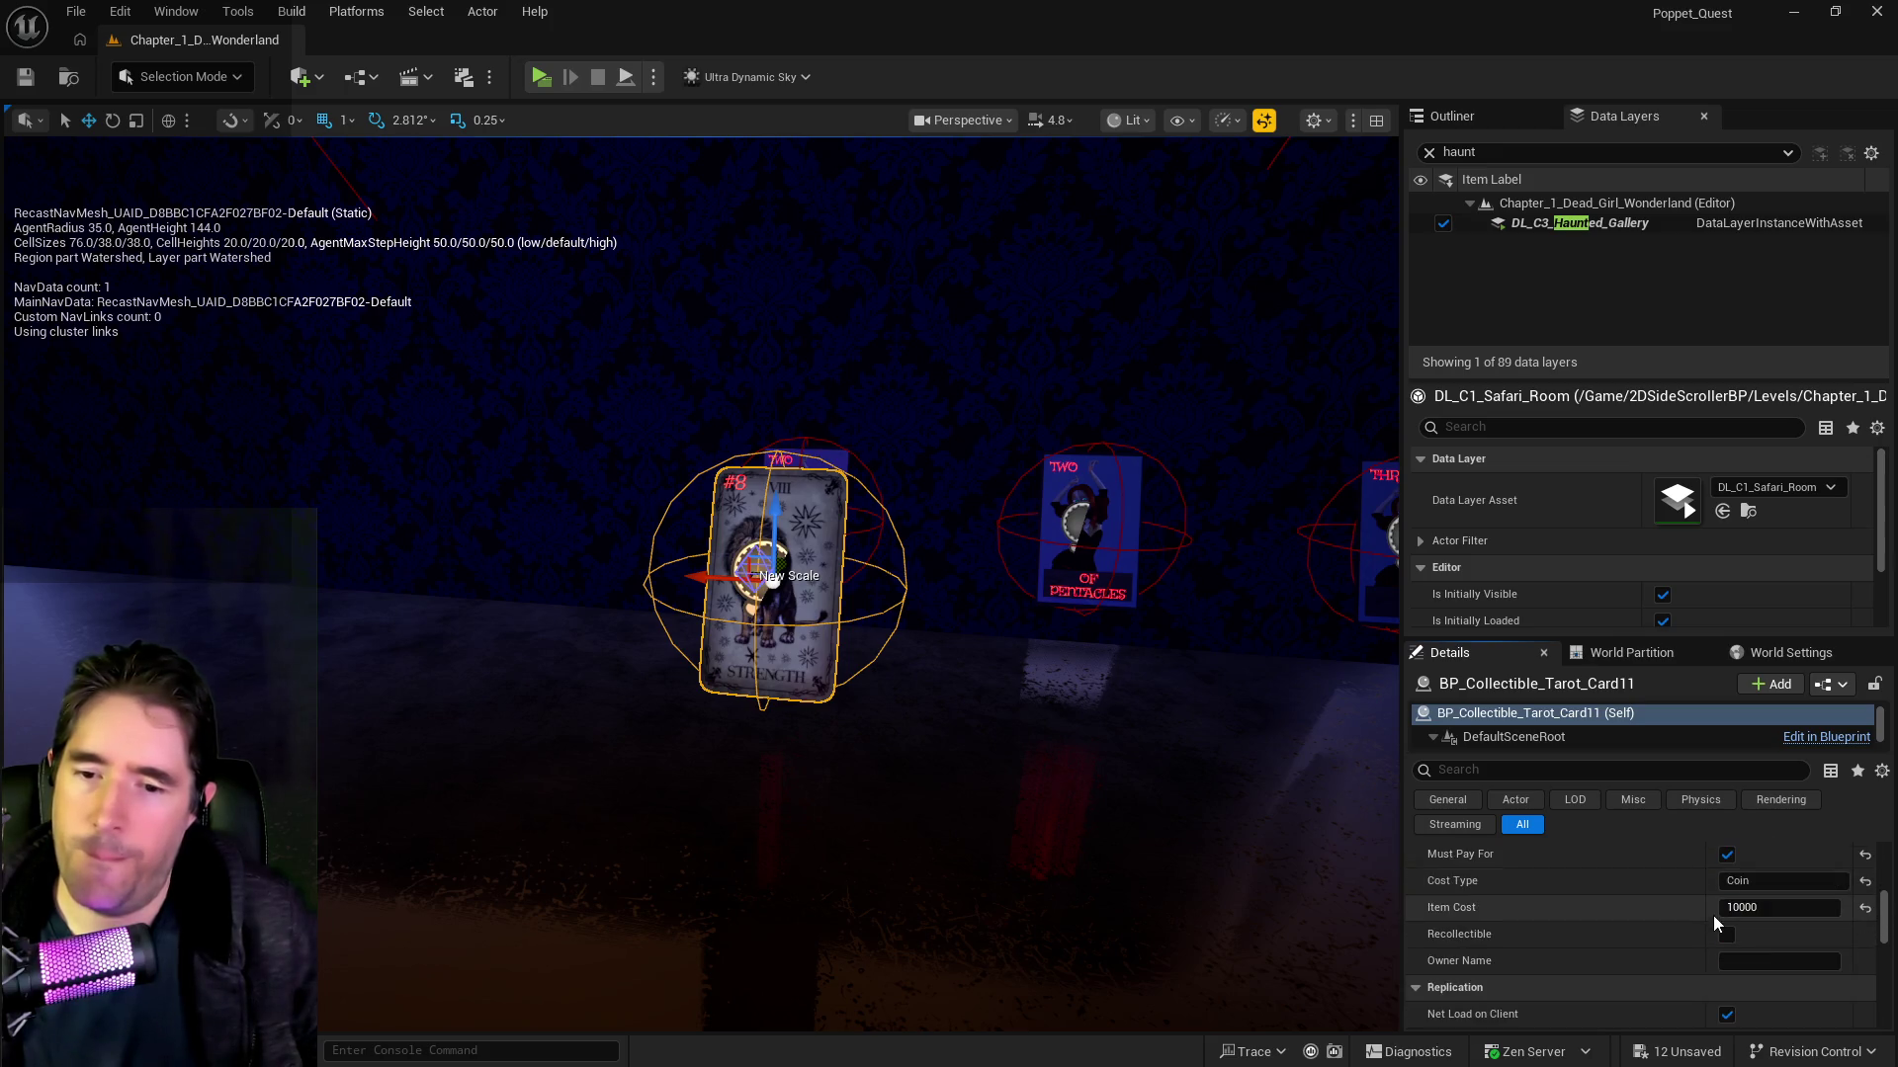
scroll(1712, 915, up, 5)
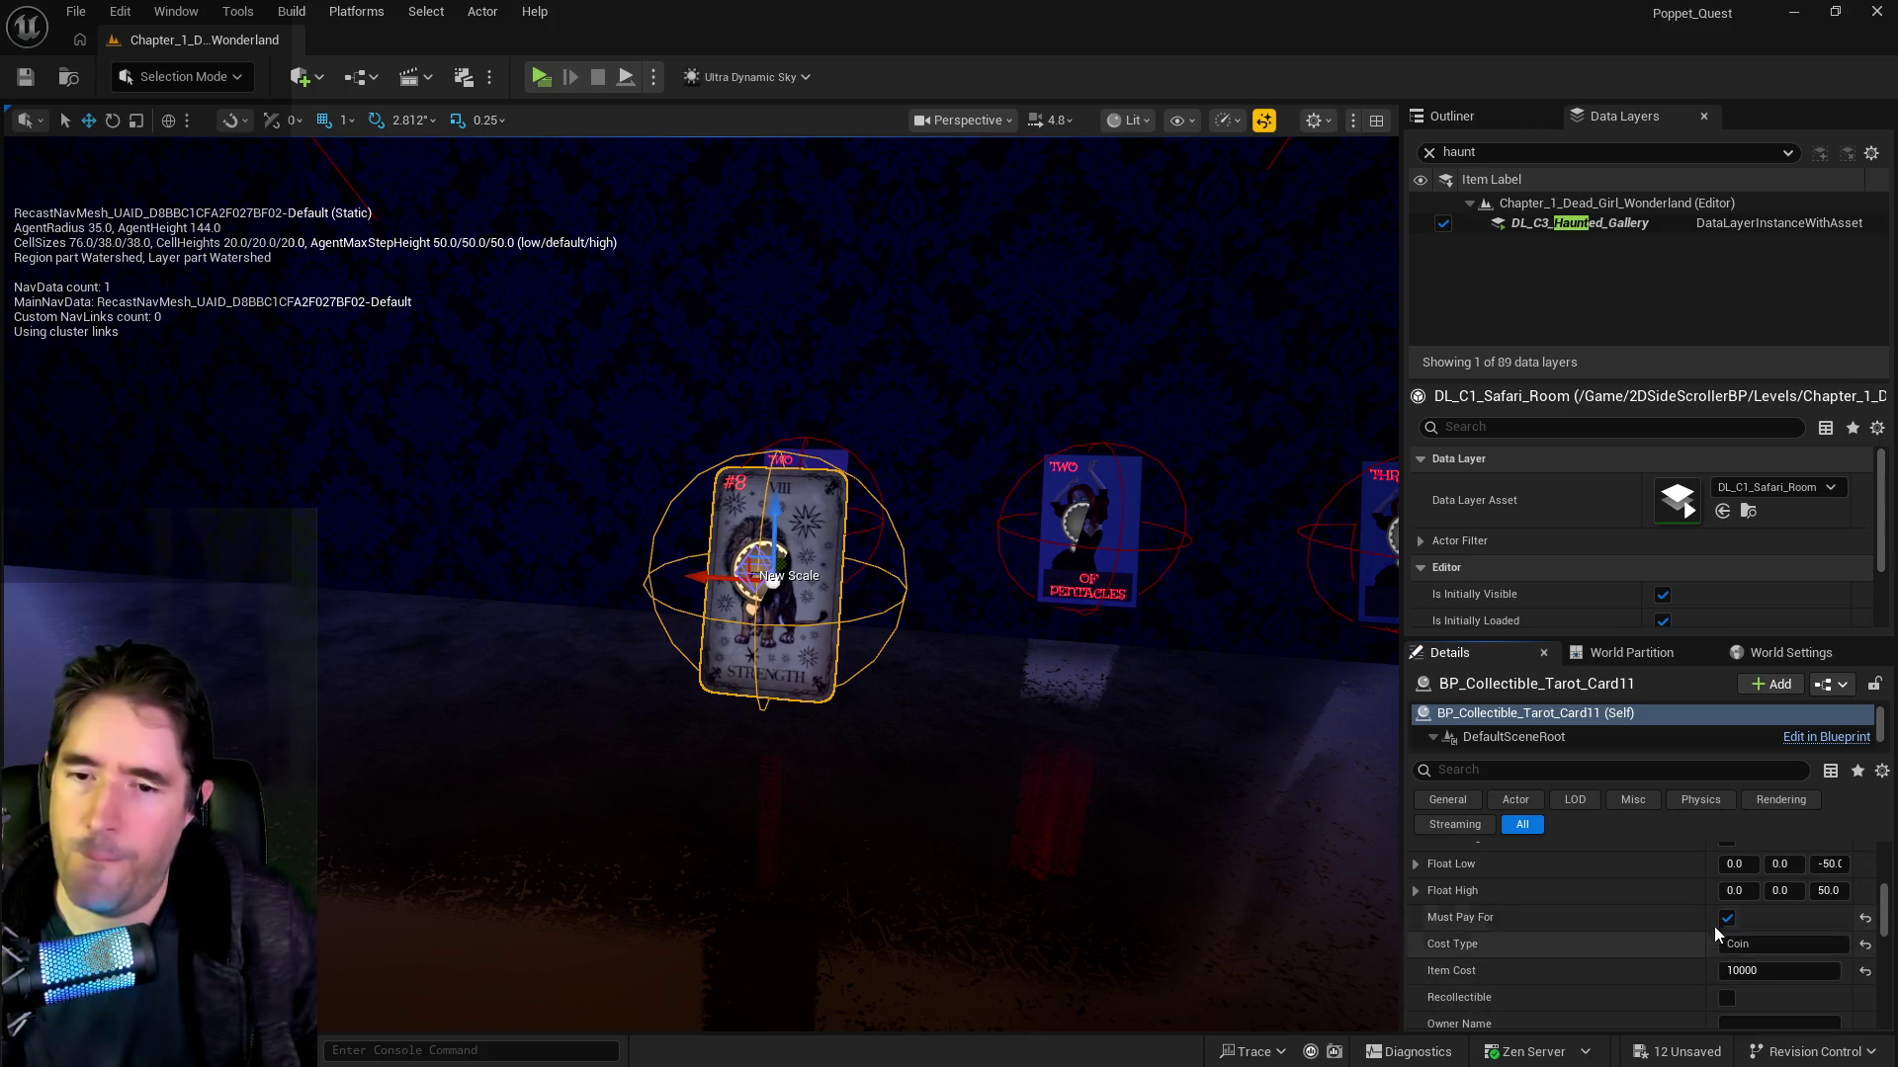
scroll(1696, 966, down, 1)
scroll(1687, 975, up, 5)
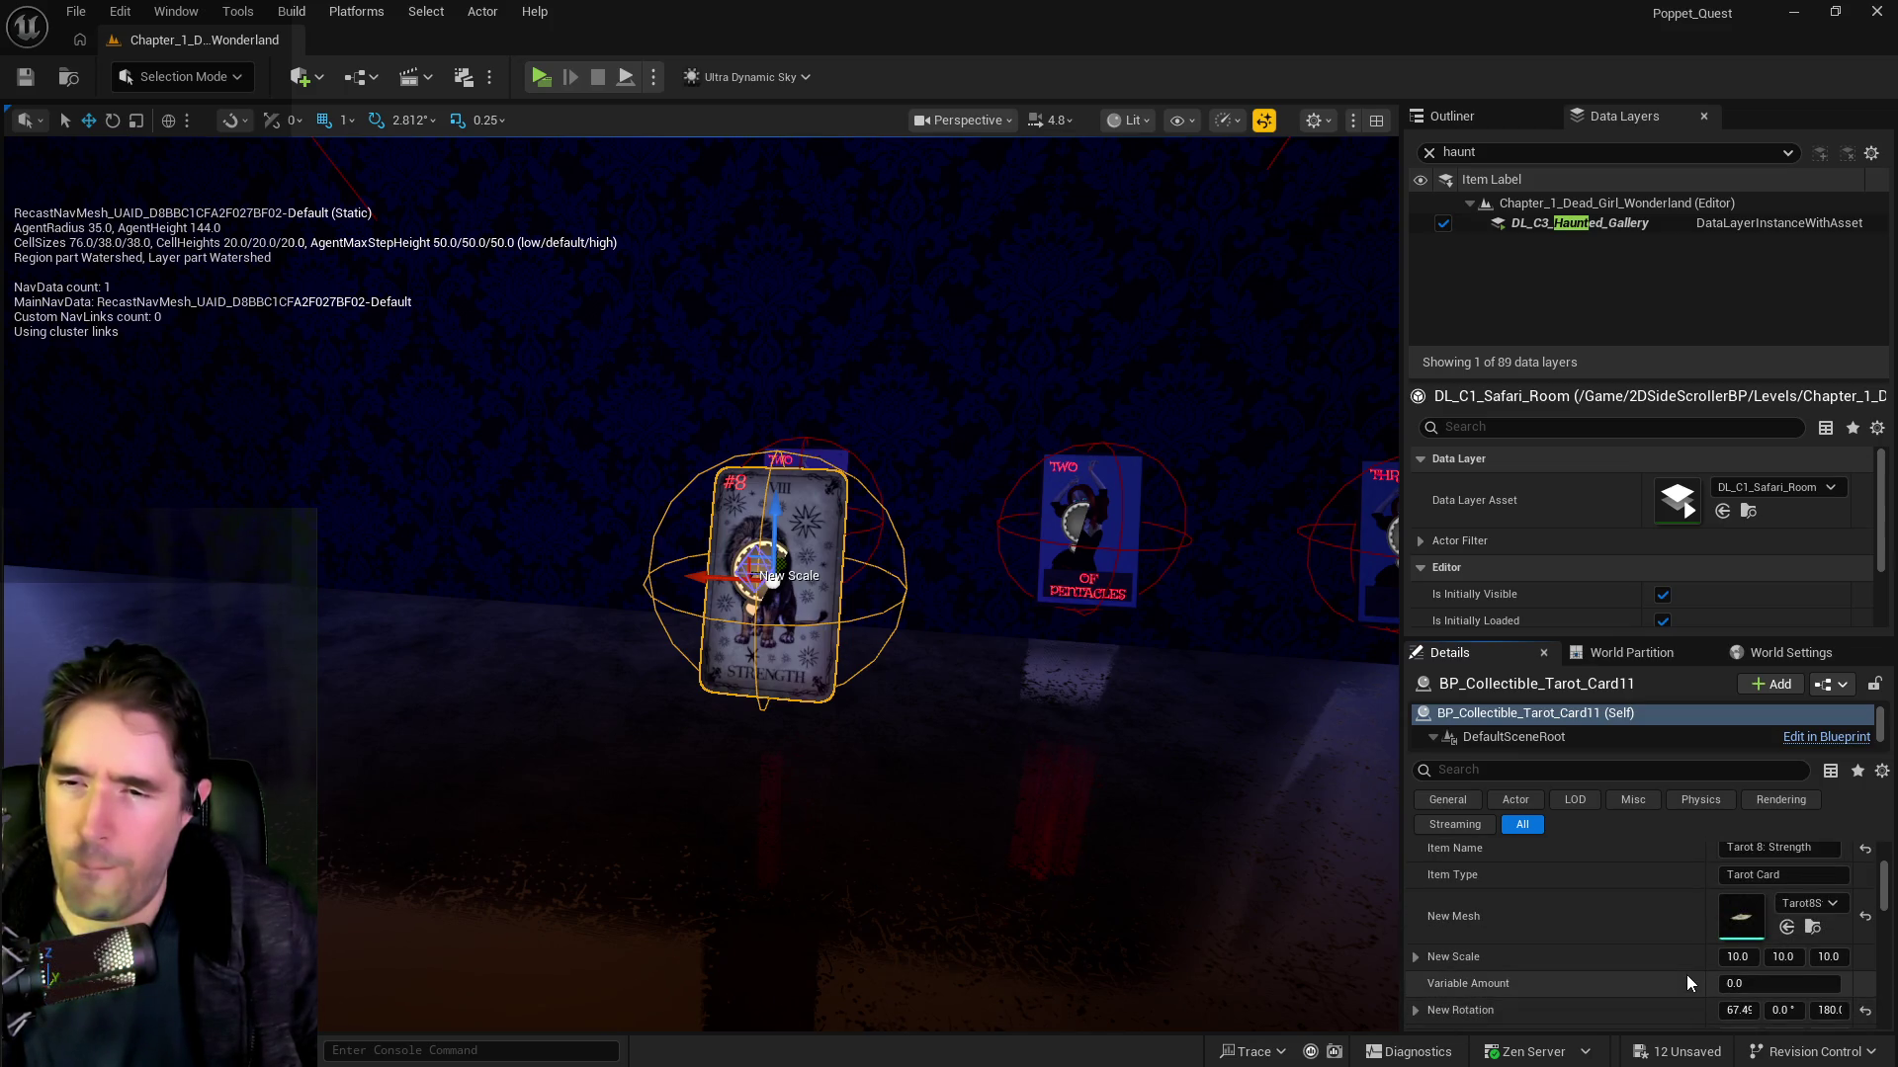
scroll(1686, 982, up, 1)
scroll(1687, 982, up, 1)
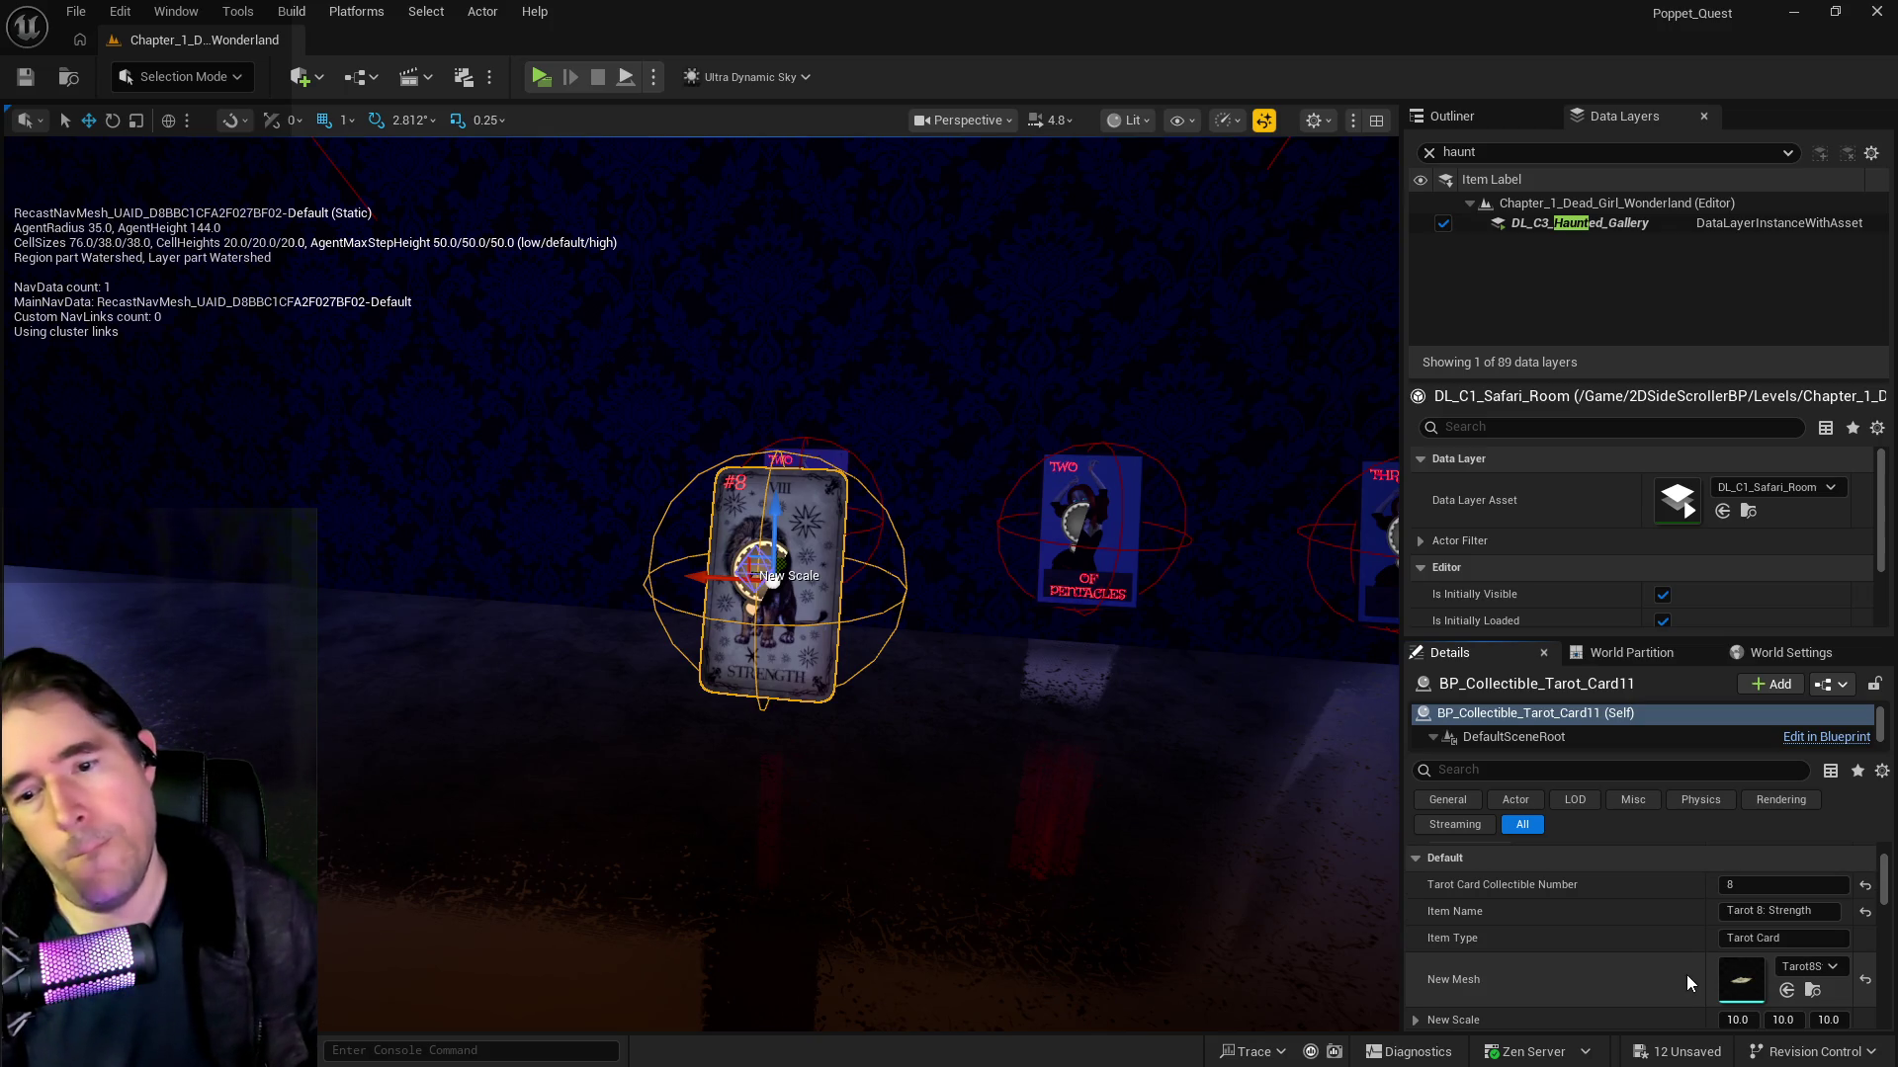
scroll(1687, 981, down, 8)
scroll(1687, 975, down, 6)
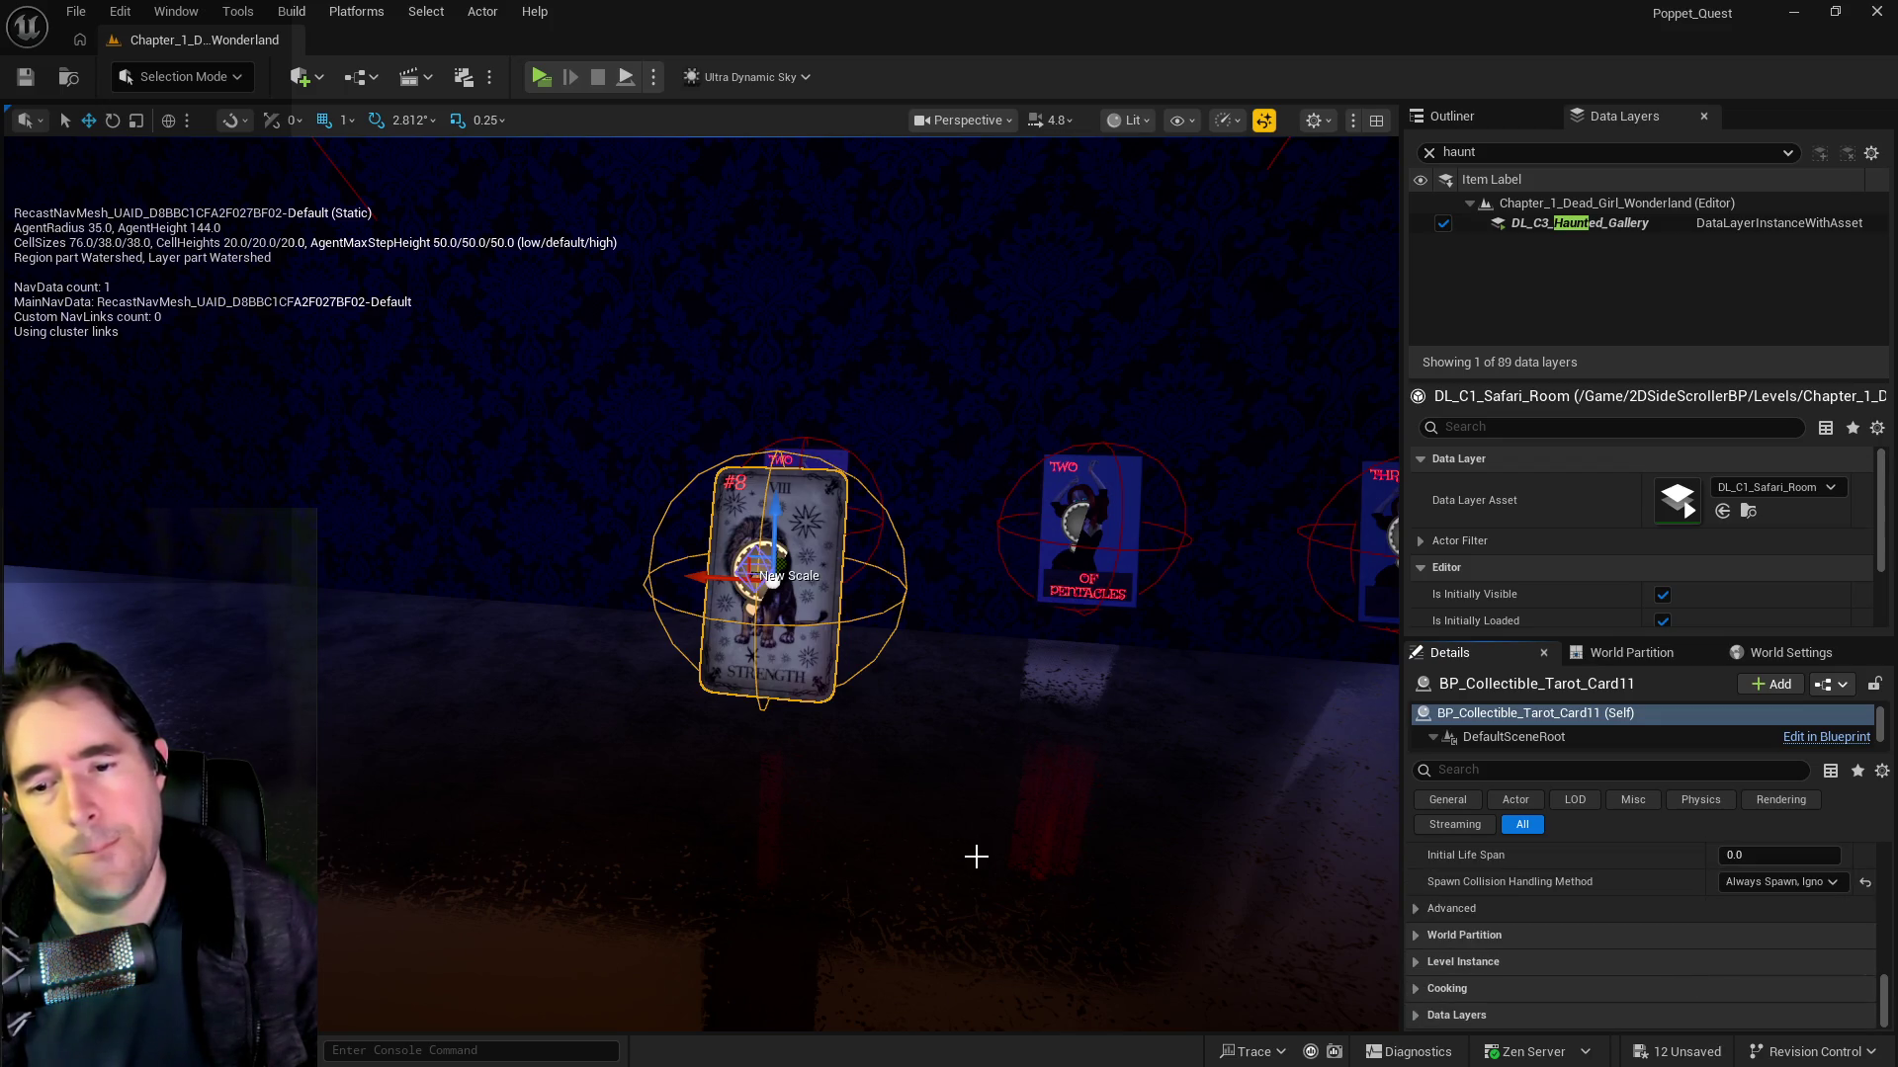
key(f)
scroll(981, 857, down, 5)
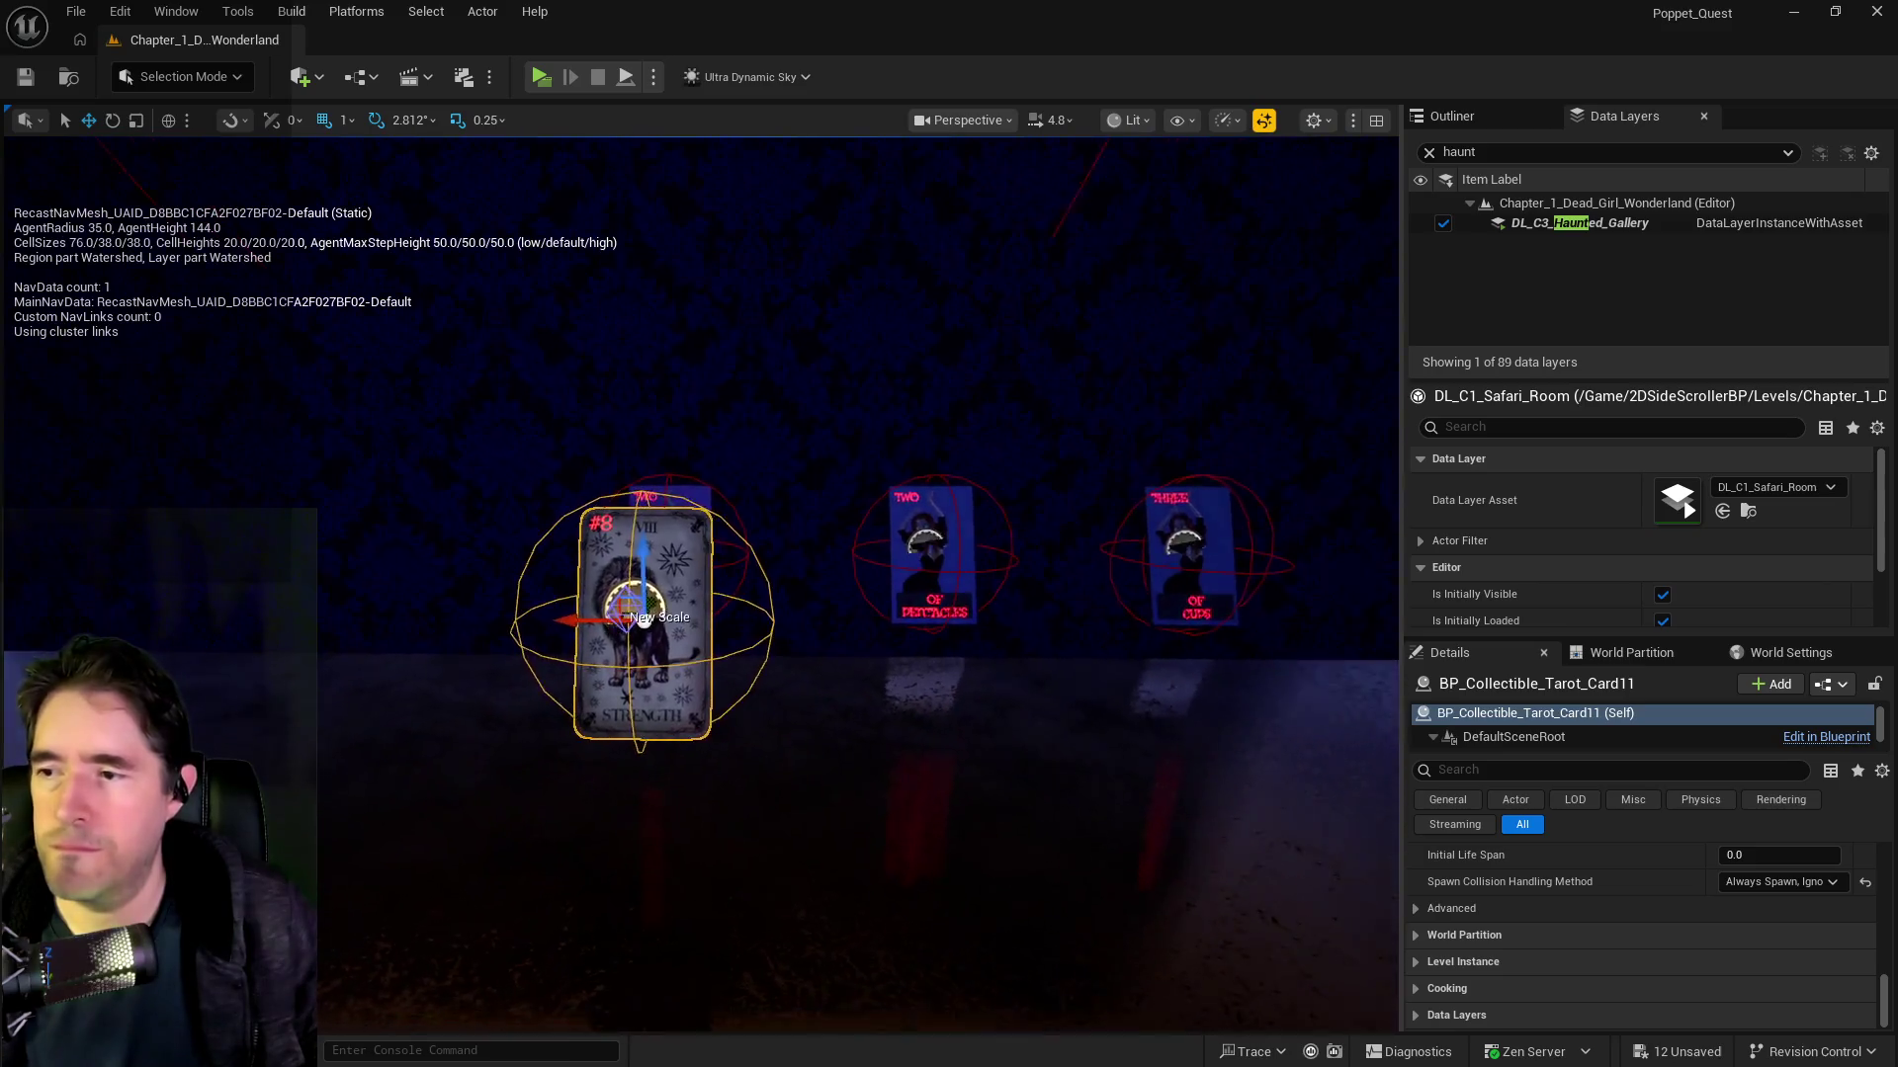
drag(643, 620, 840, 474)
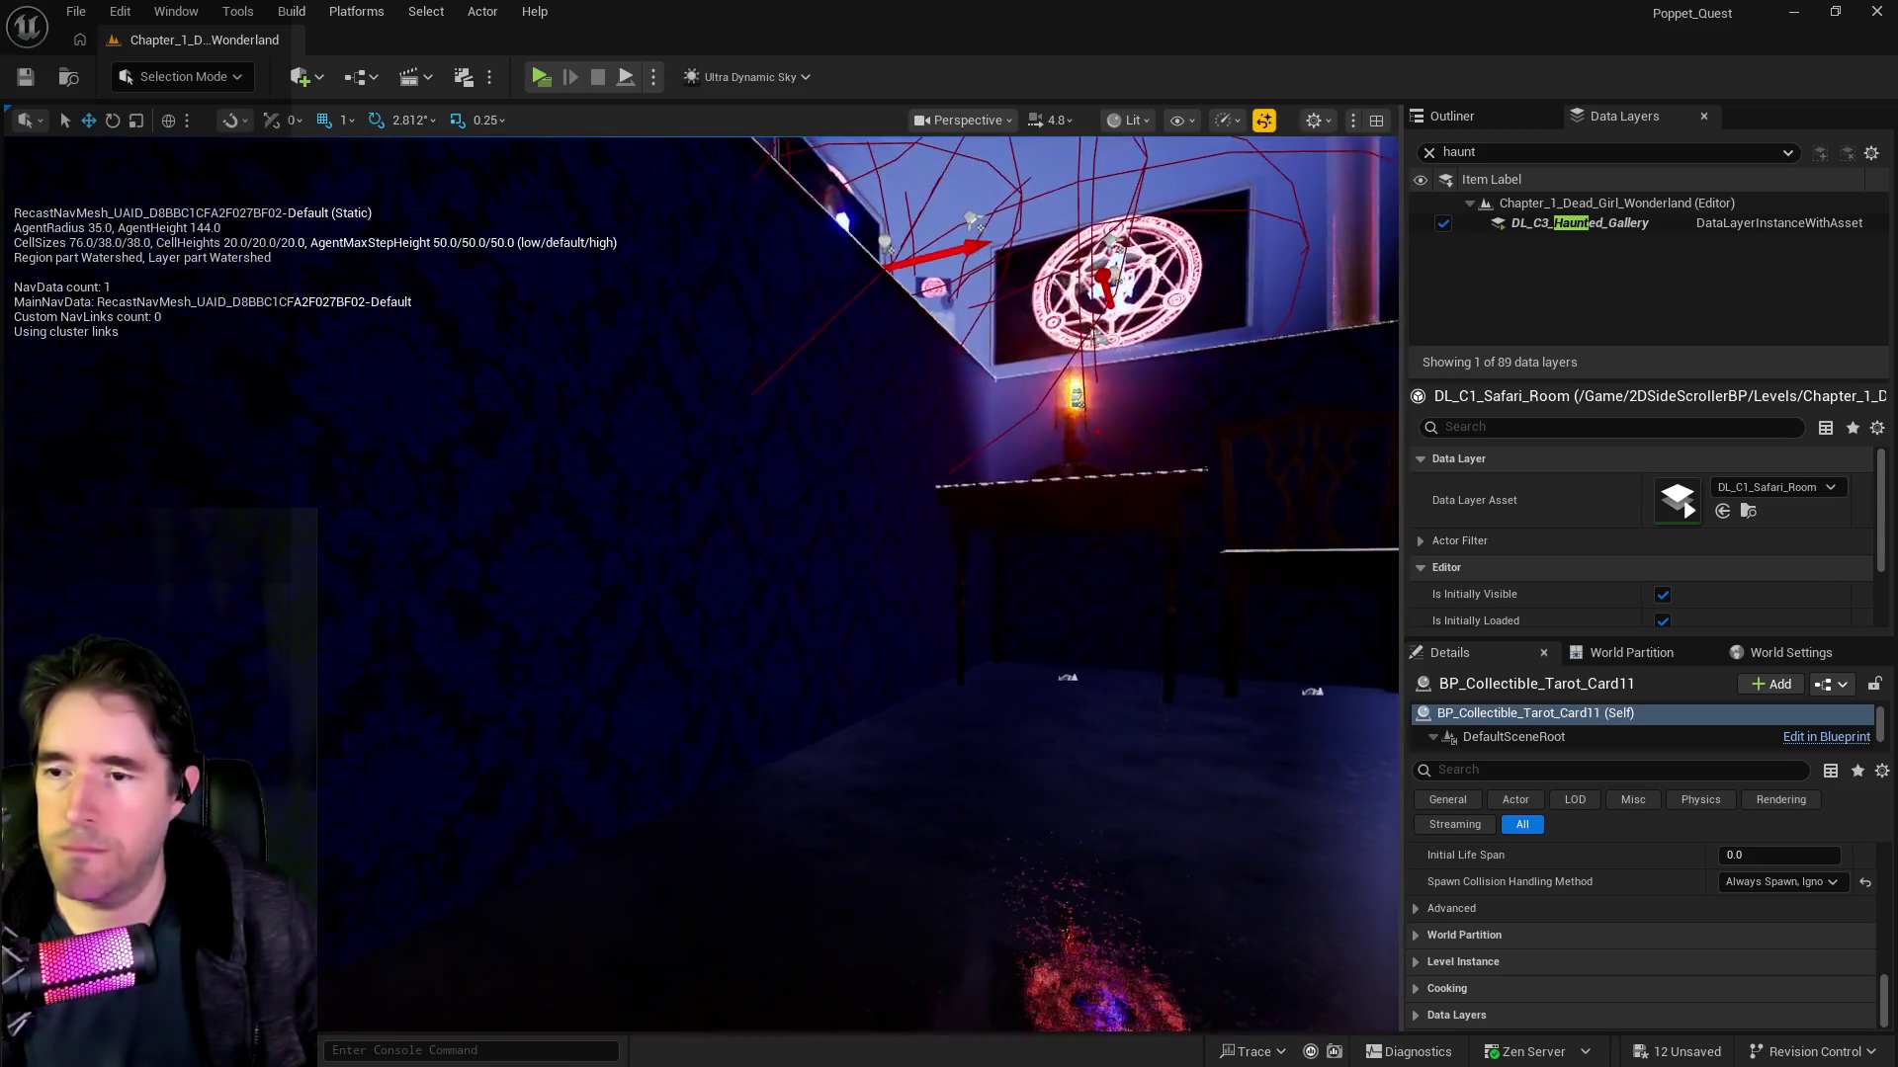
key(f)
key(ctrl+s)
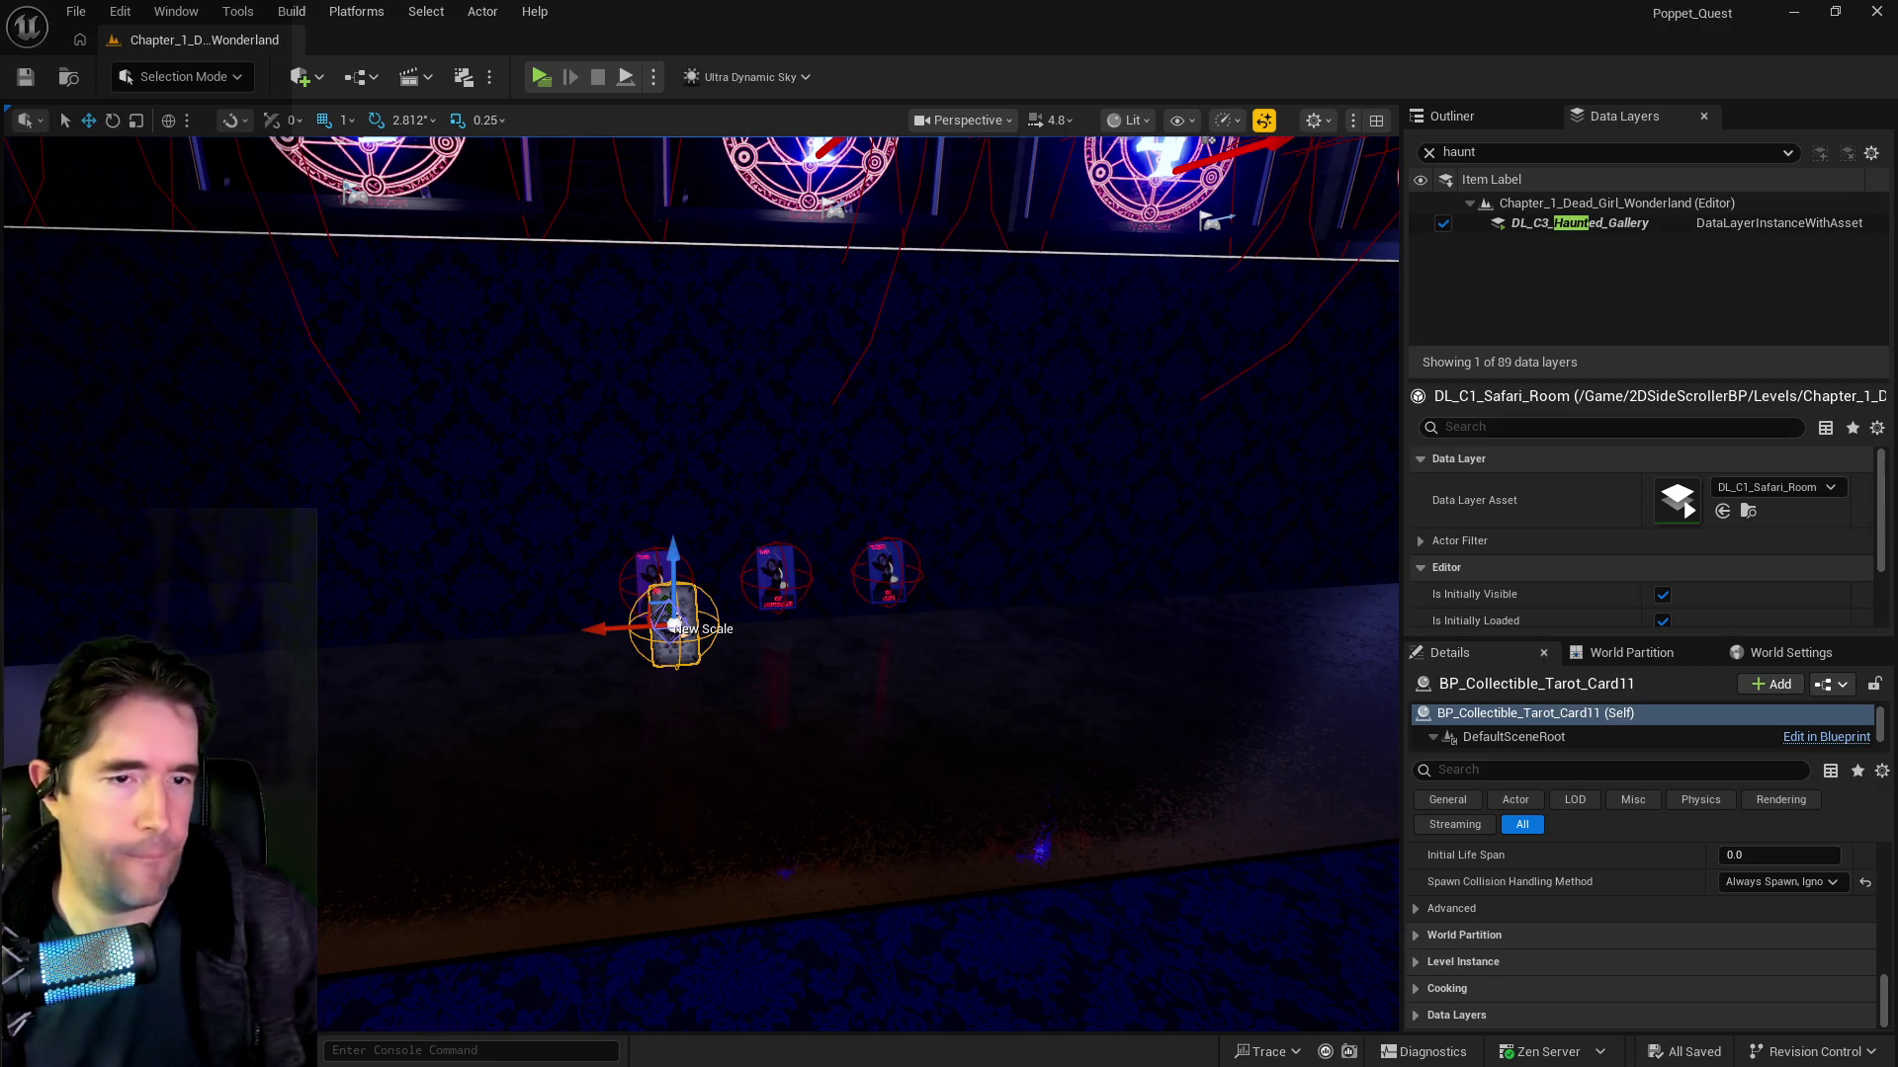
drag(1892, 81, 1116, 99)
Step: Rename item 13 to Strength and change item 10's location from Storage to Haunted Gallery
drag(964, 648, 871, 648)
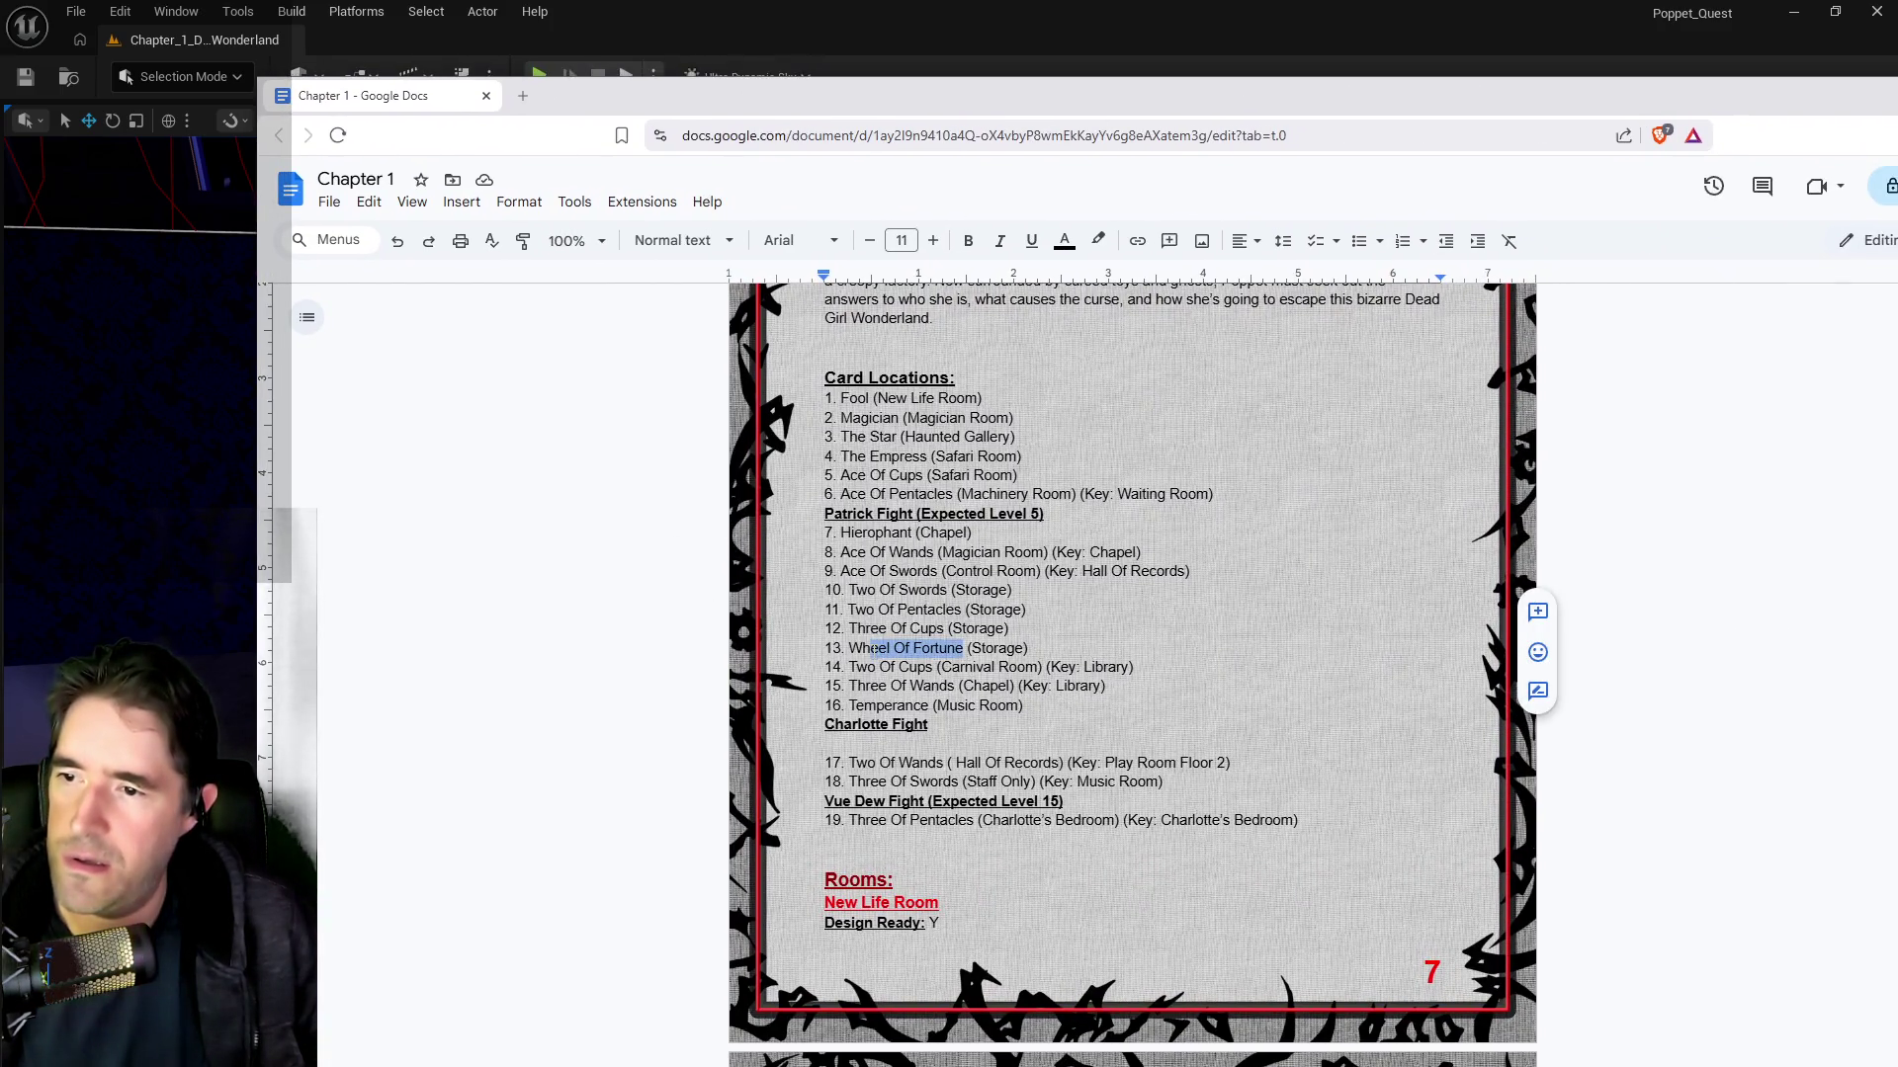
text(Strengt)
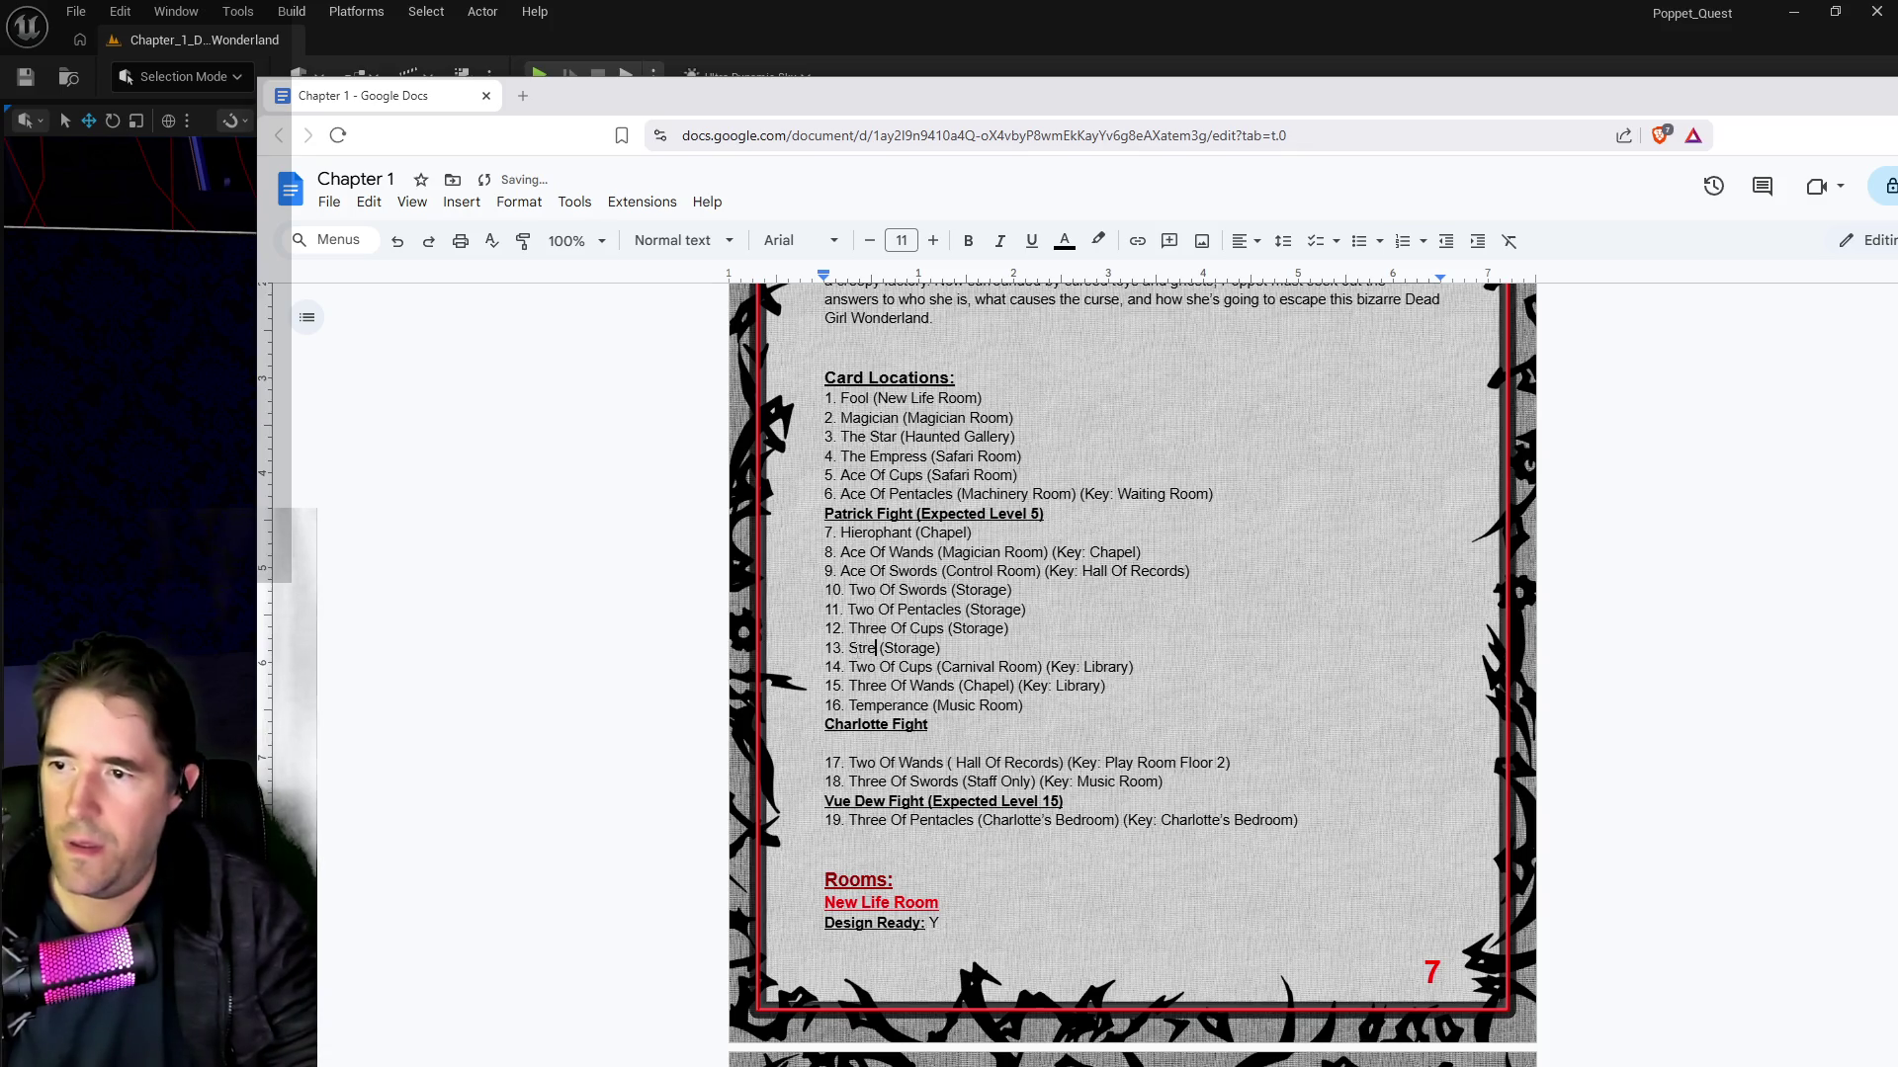
text(h)
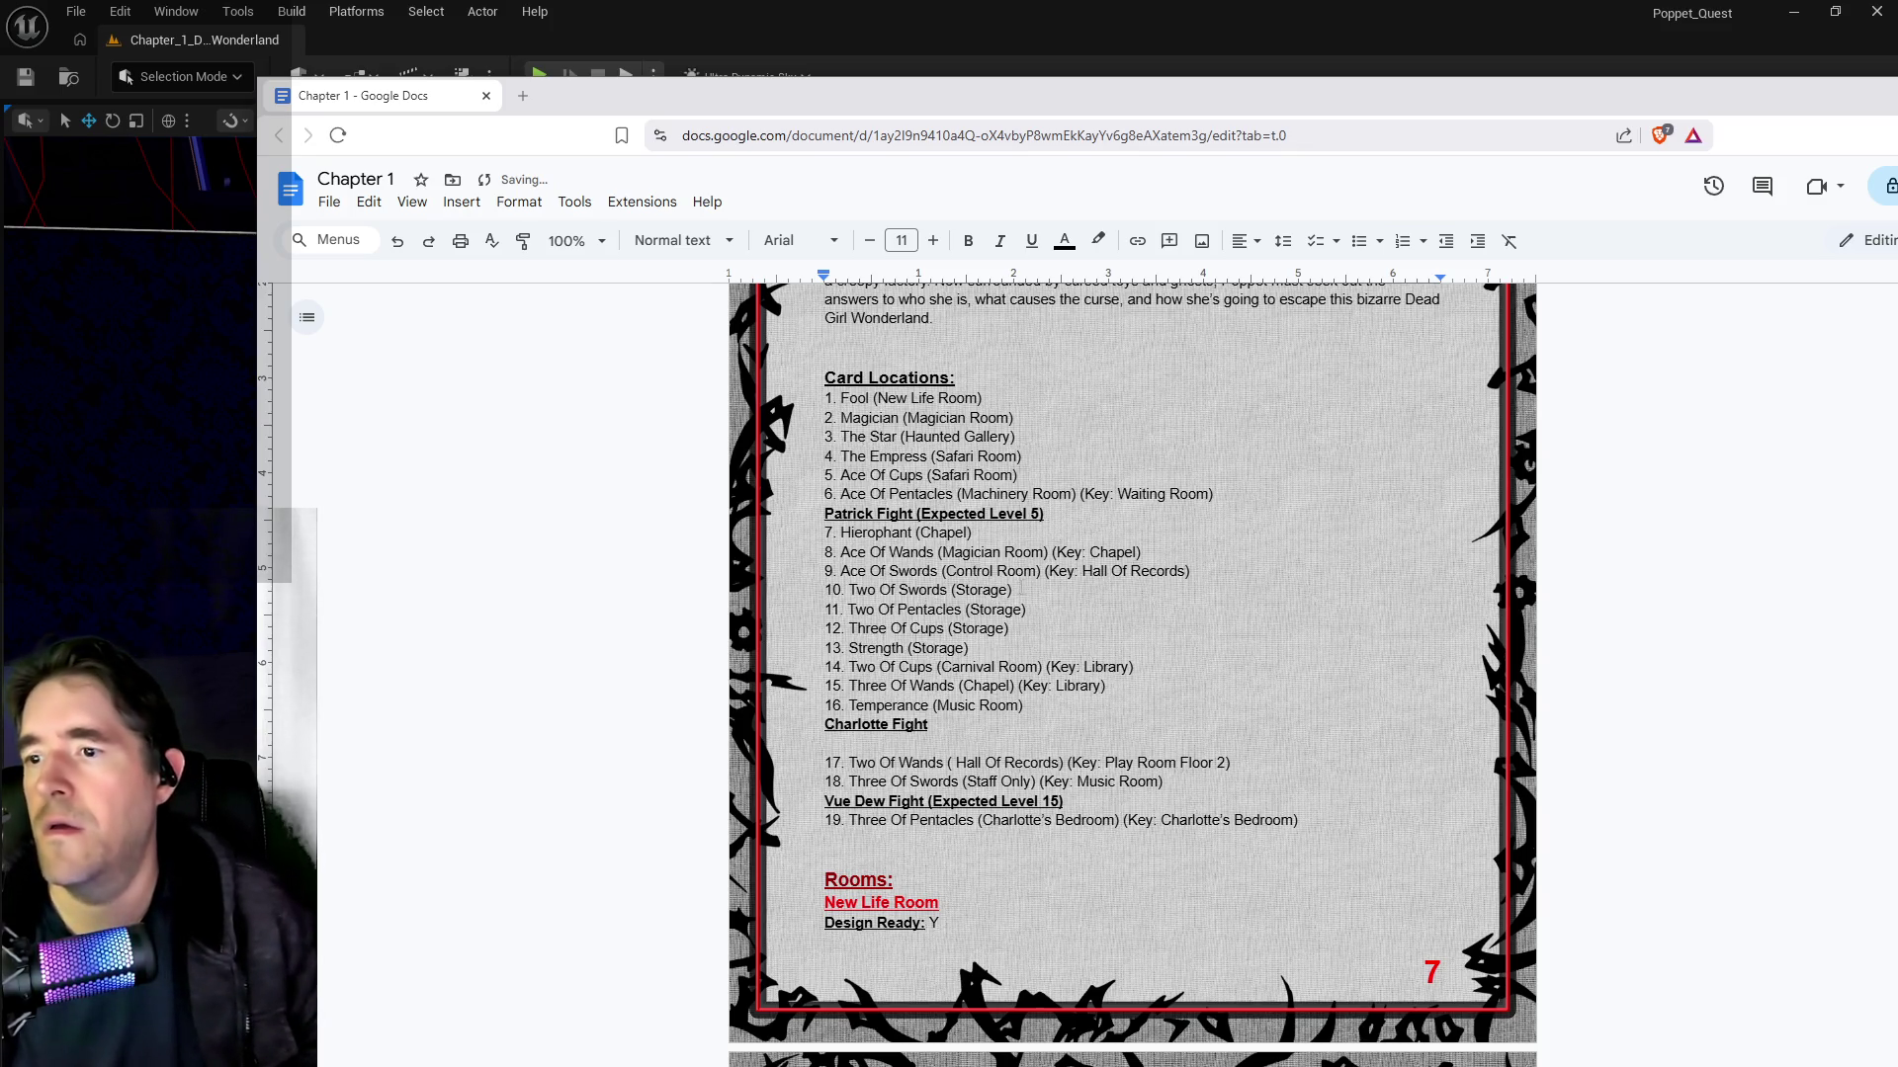
drag(1007, 590, 964, 590)
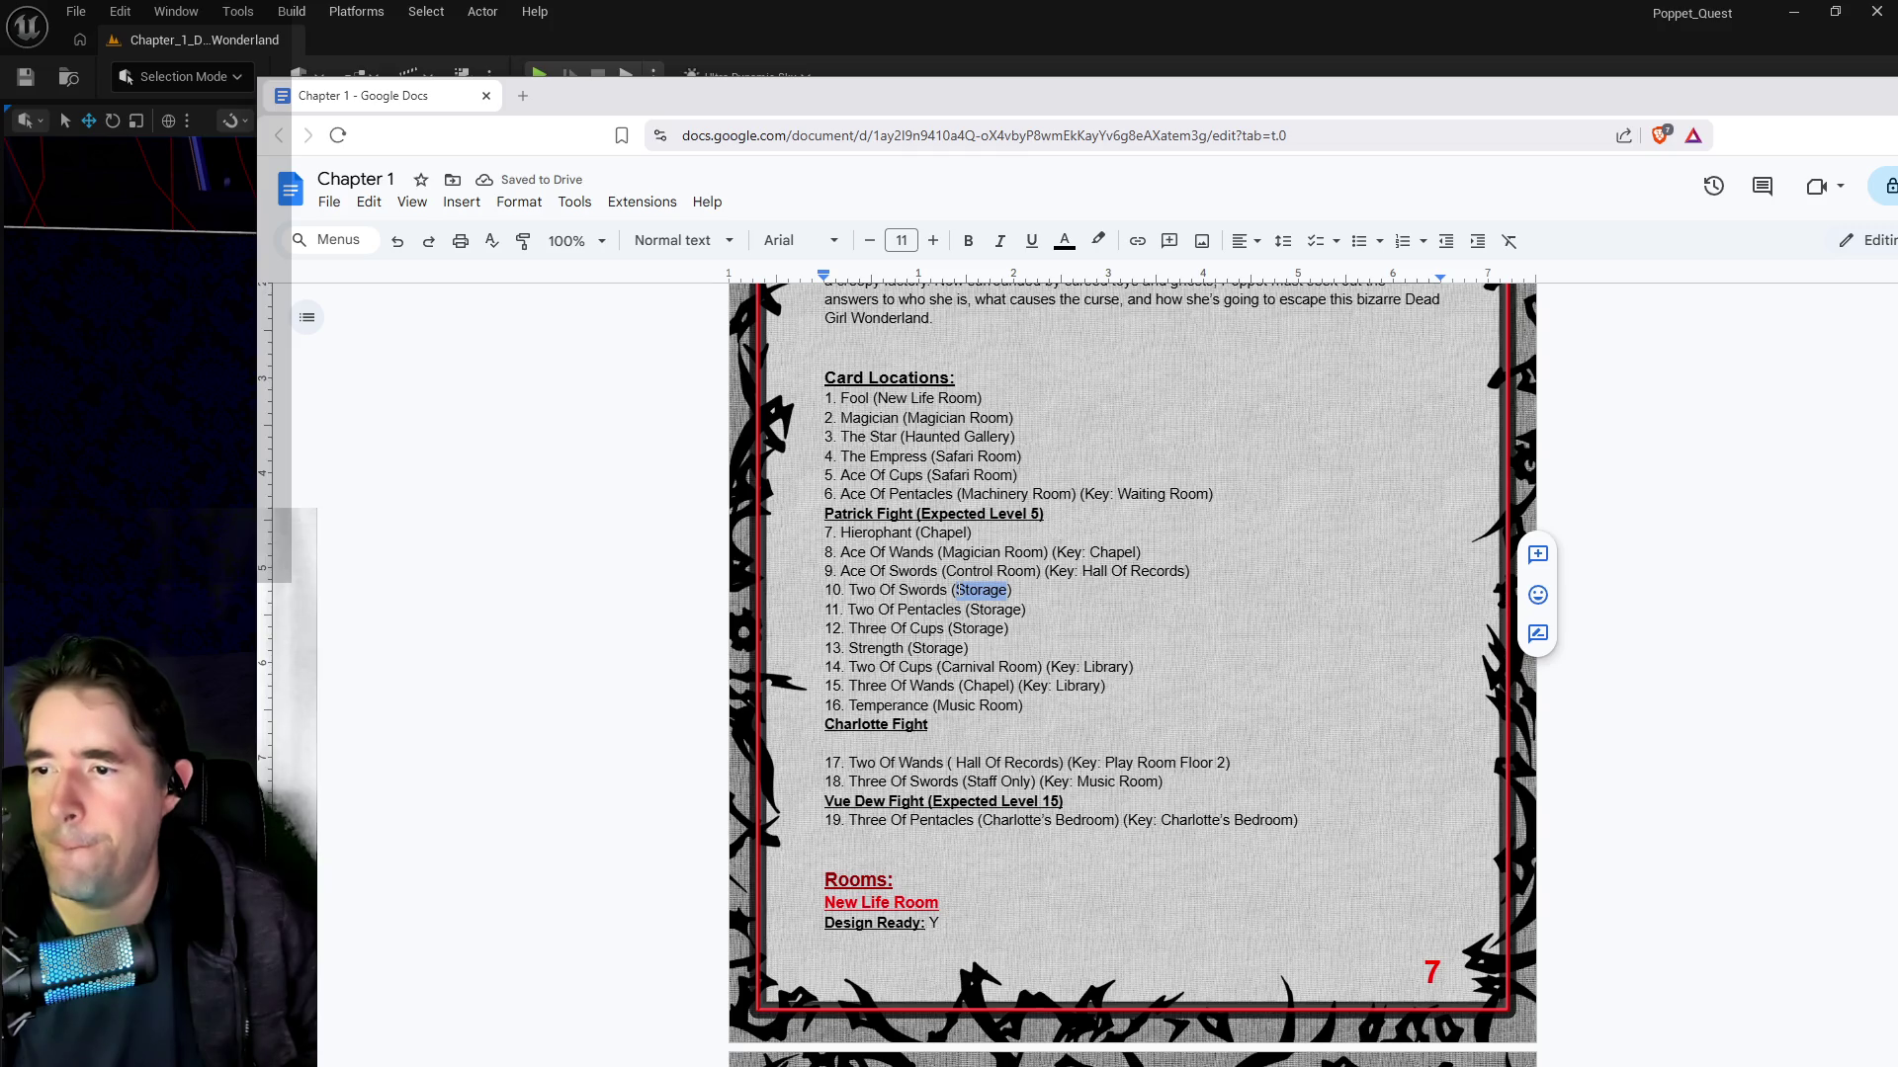
text(HAUNT)
key(BackSpace)
key(BackSpace)
key(BackSpace)
text(ed Gallery)
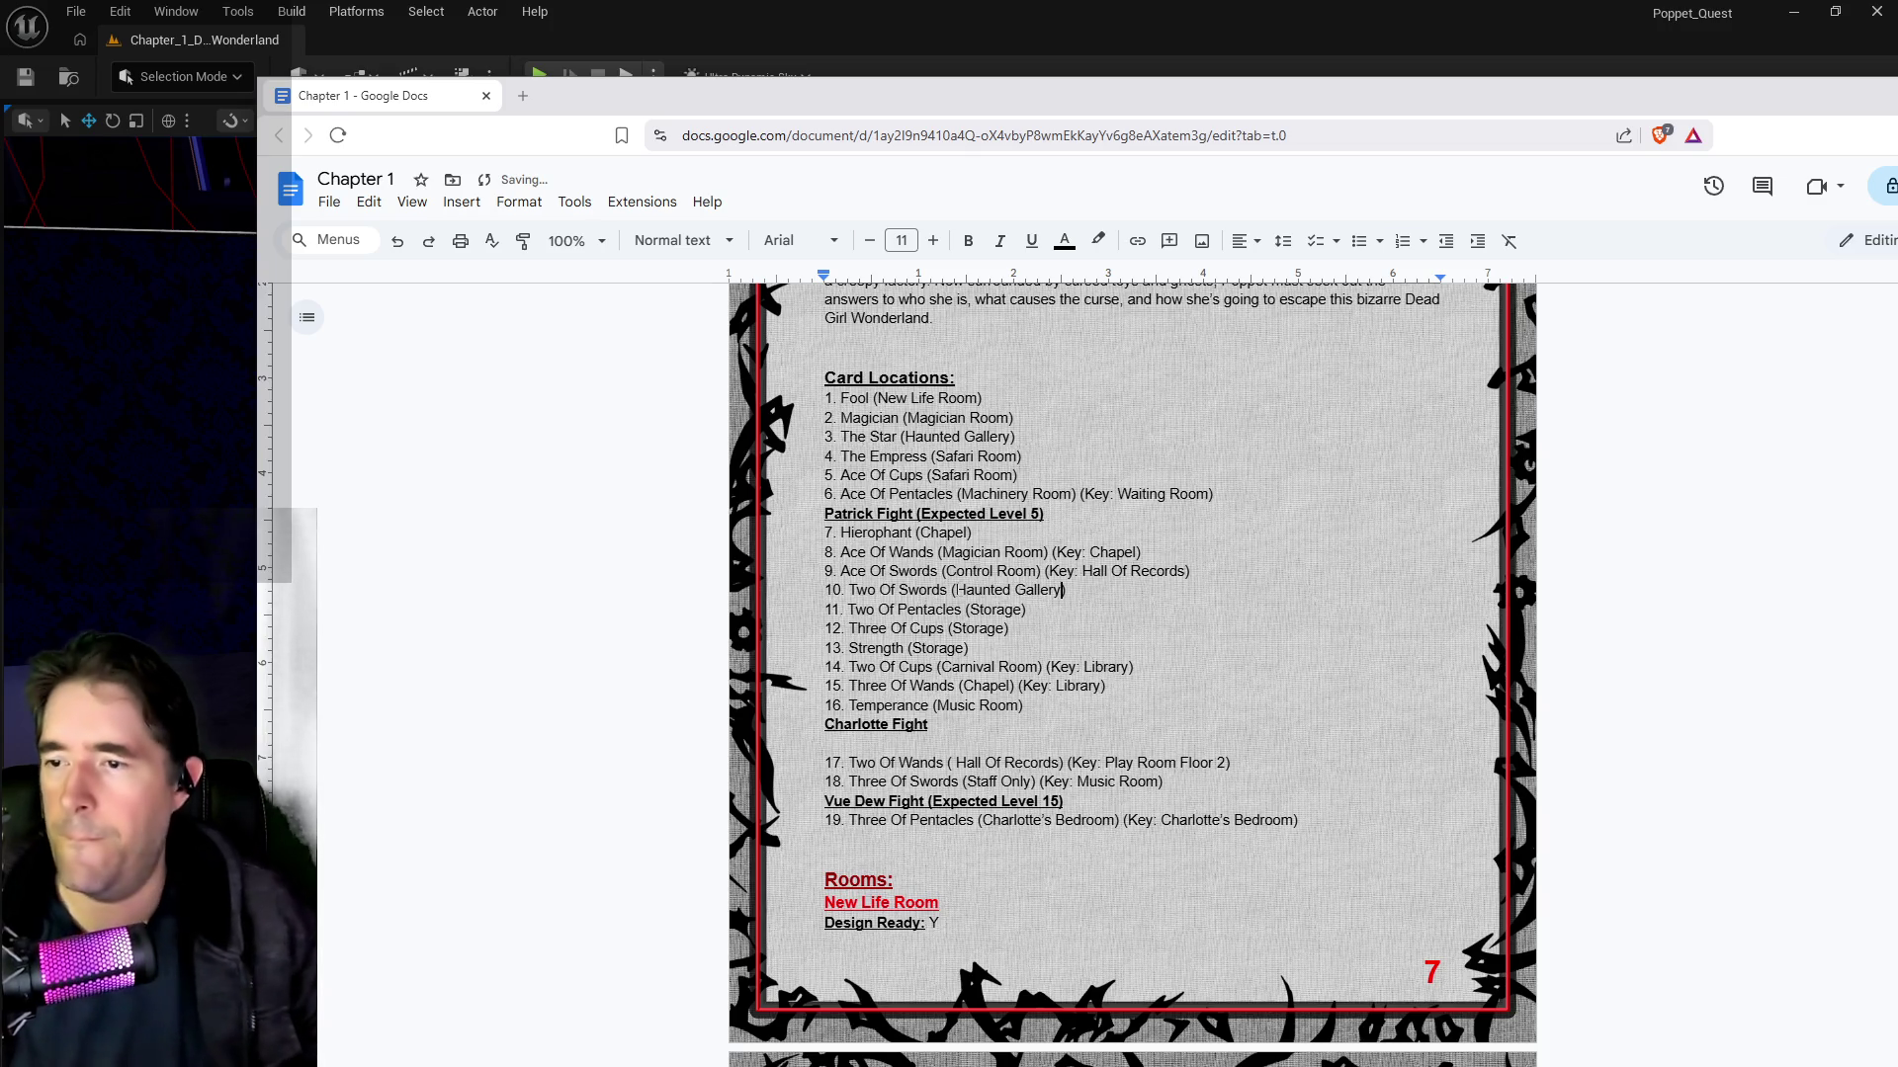
Step: Paste 'Haunted Gallery' over Storage in items 11–13, then move the document aside
key(ctrl+shift+Left)
key(ctrl+shift+Left)
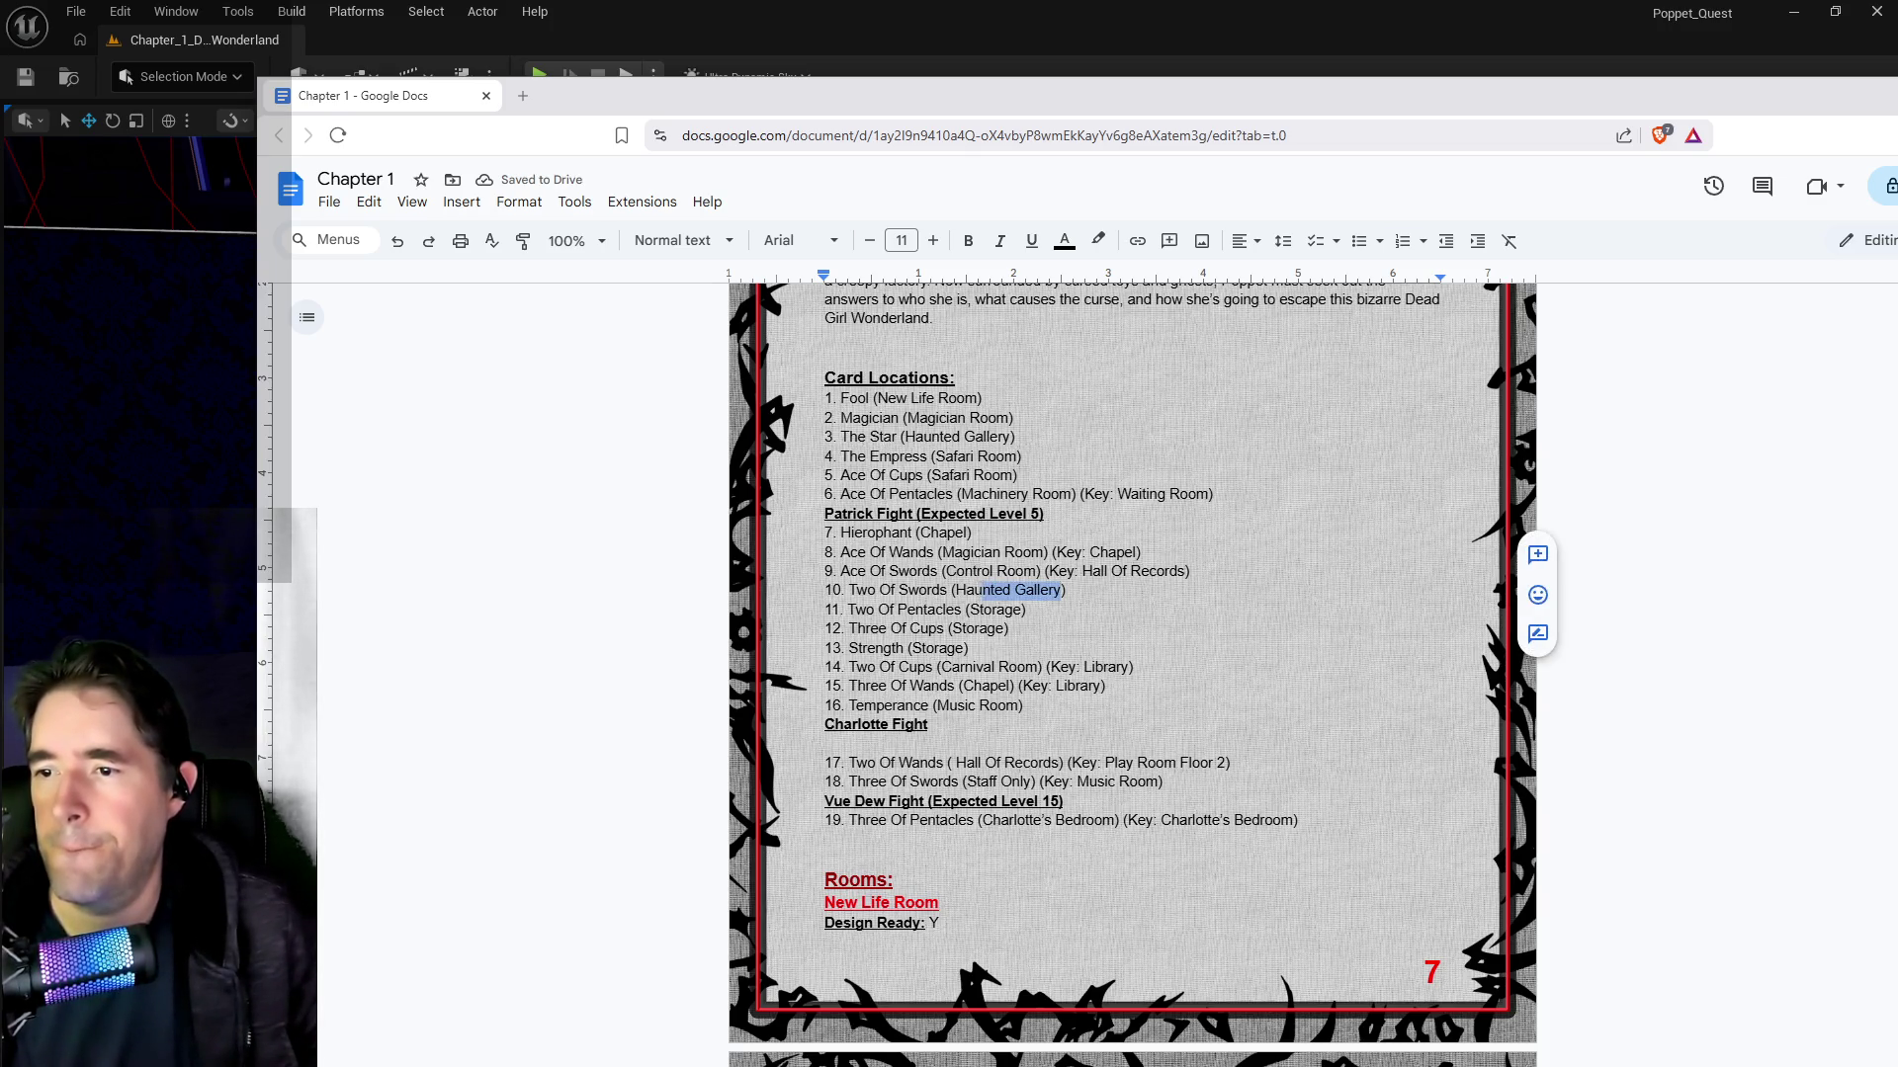
key(ctrl+c)
key(Down)
key(Left)
key(ctrl+shift+Left)
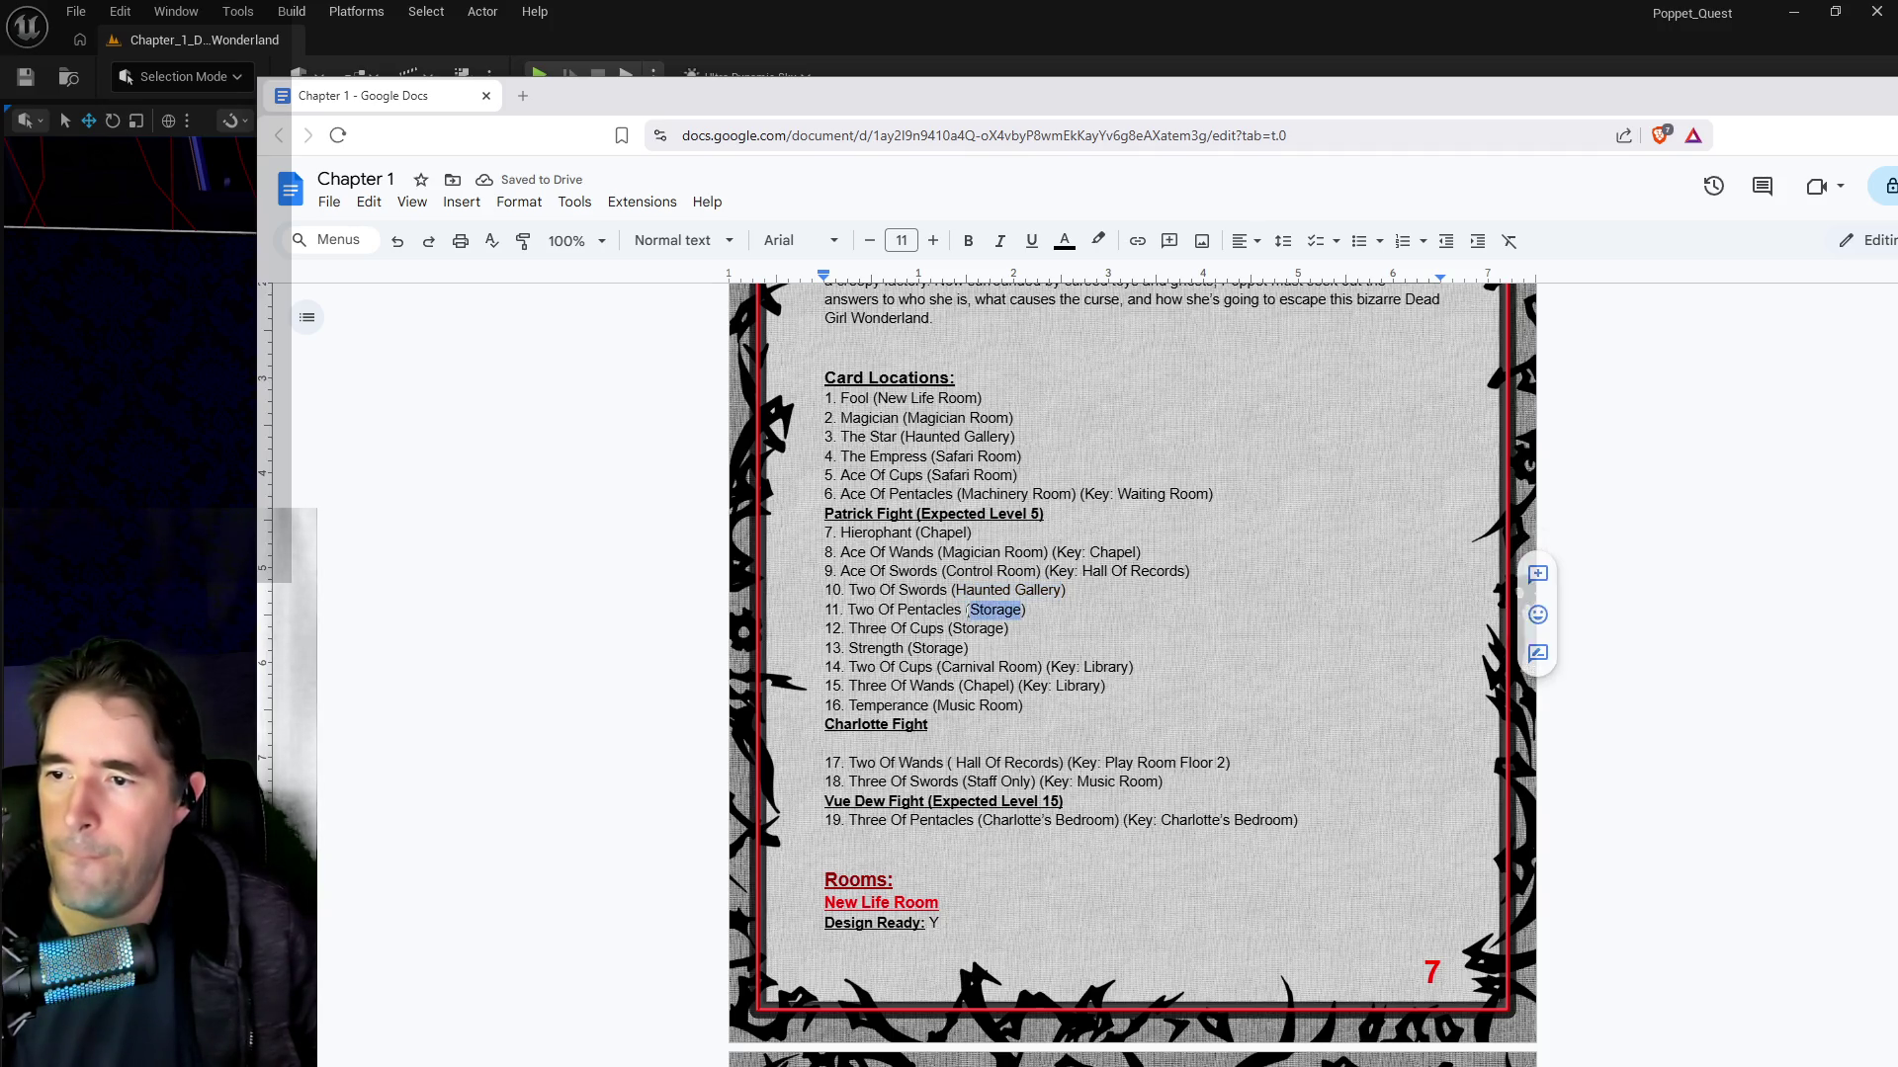
key(ctrl+v)
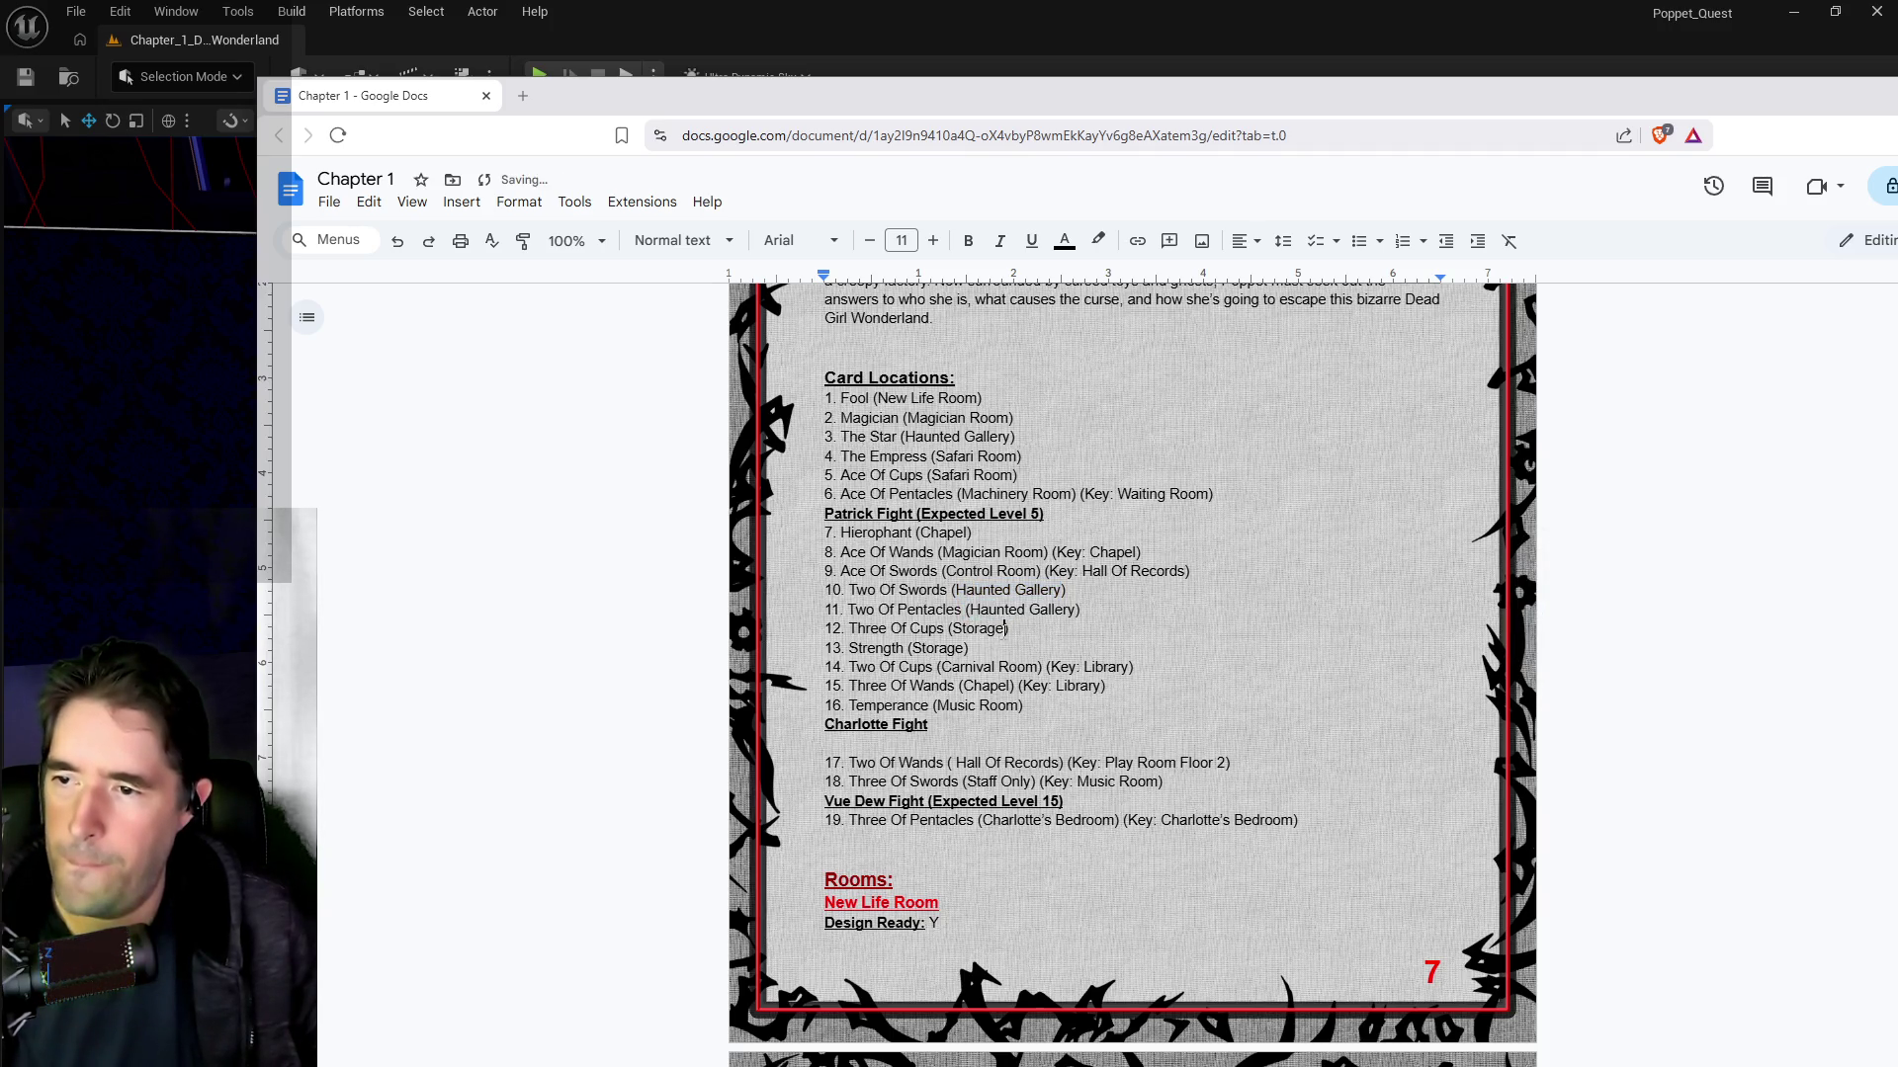
key(ctrl+shift+Left)
key(ctrl+v)
key(Down)
key(Left)
key(ctrl+shift+Left)
key(ctrl+v)
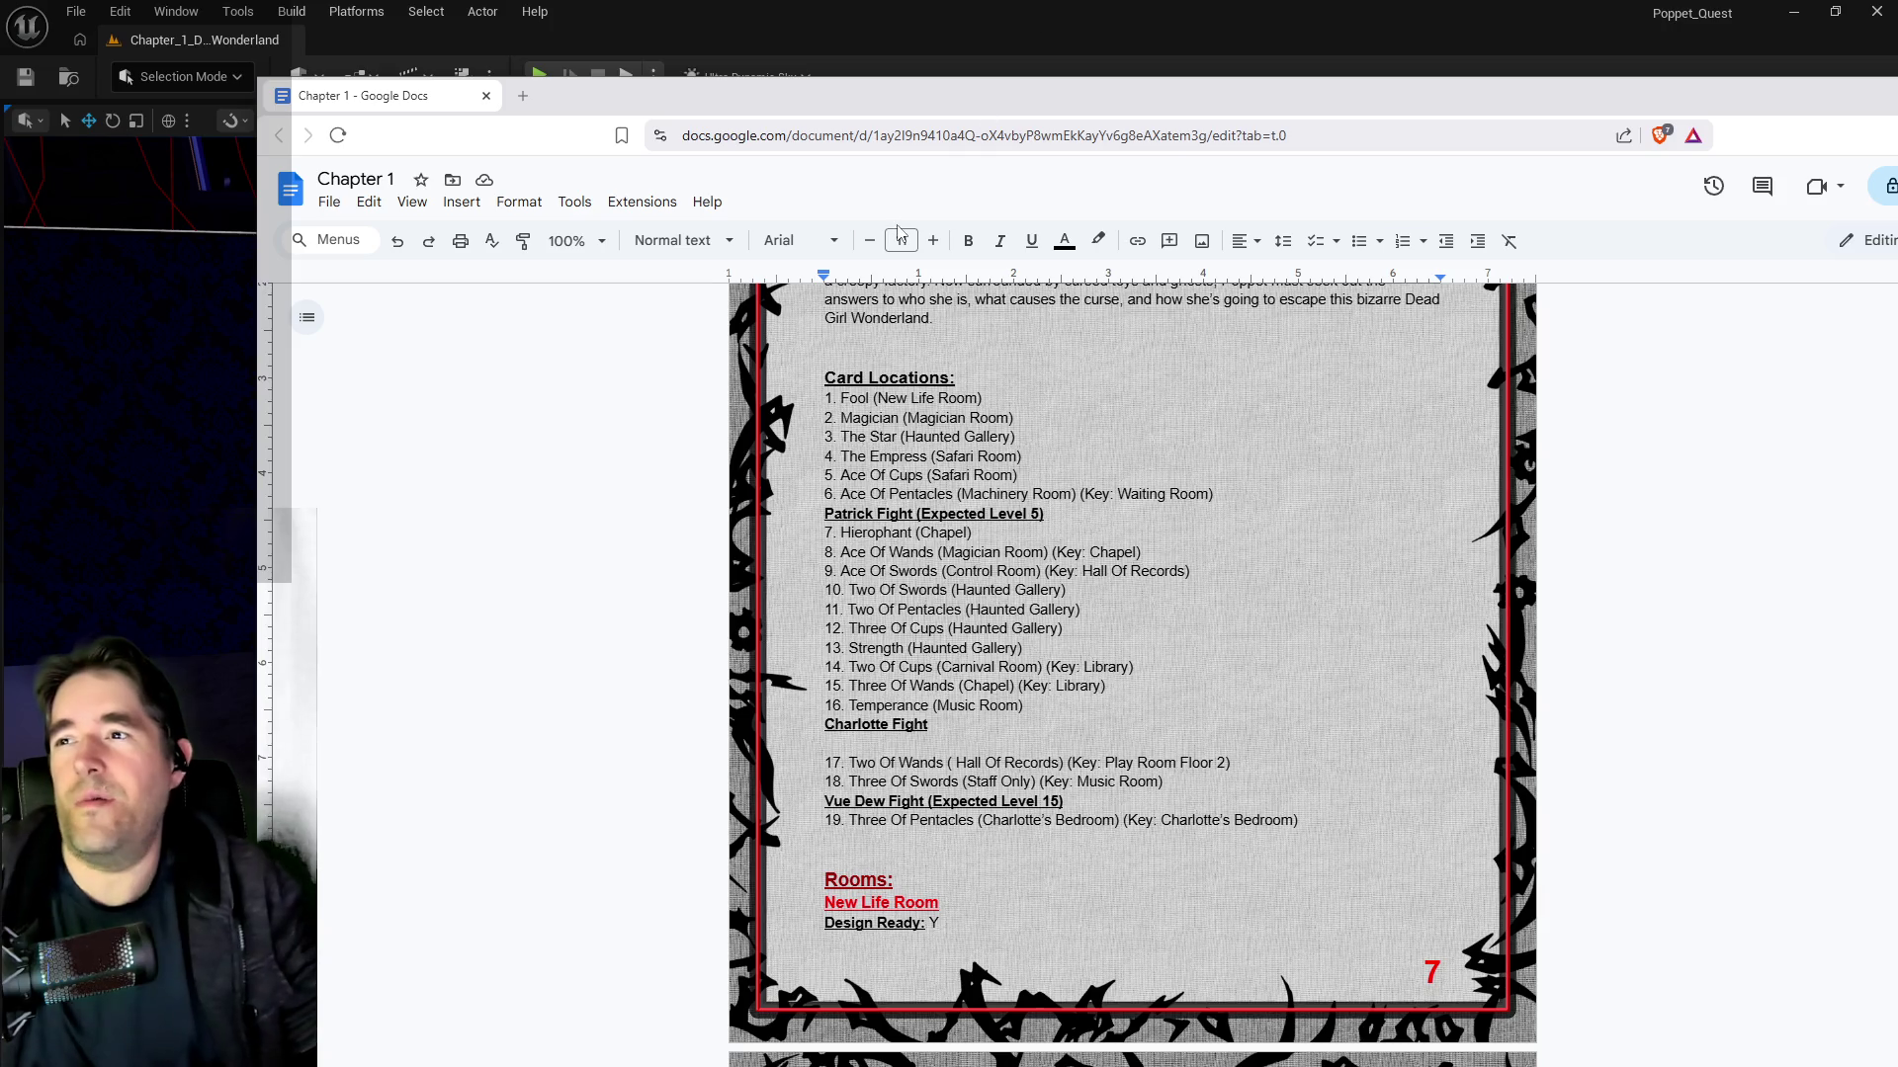
drag(947, 111, 1897, 111)
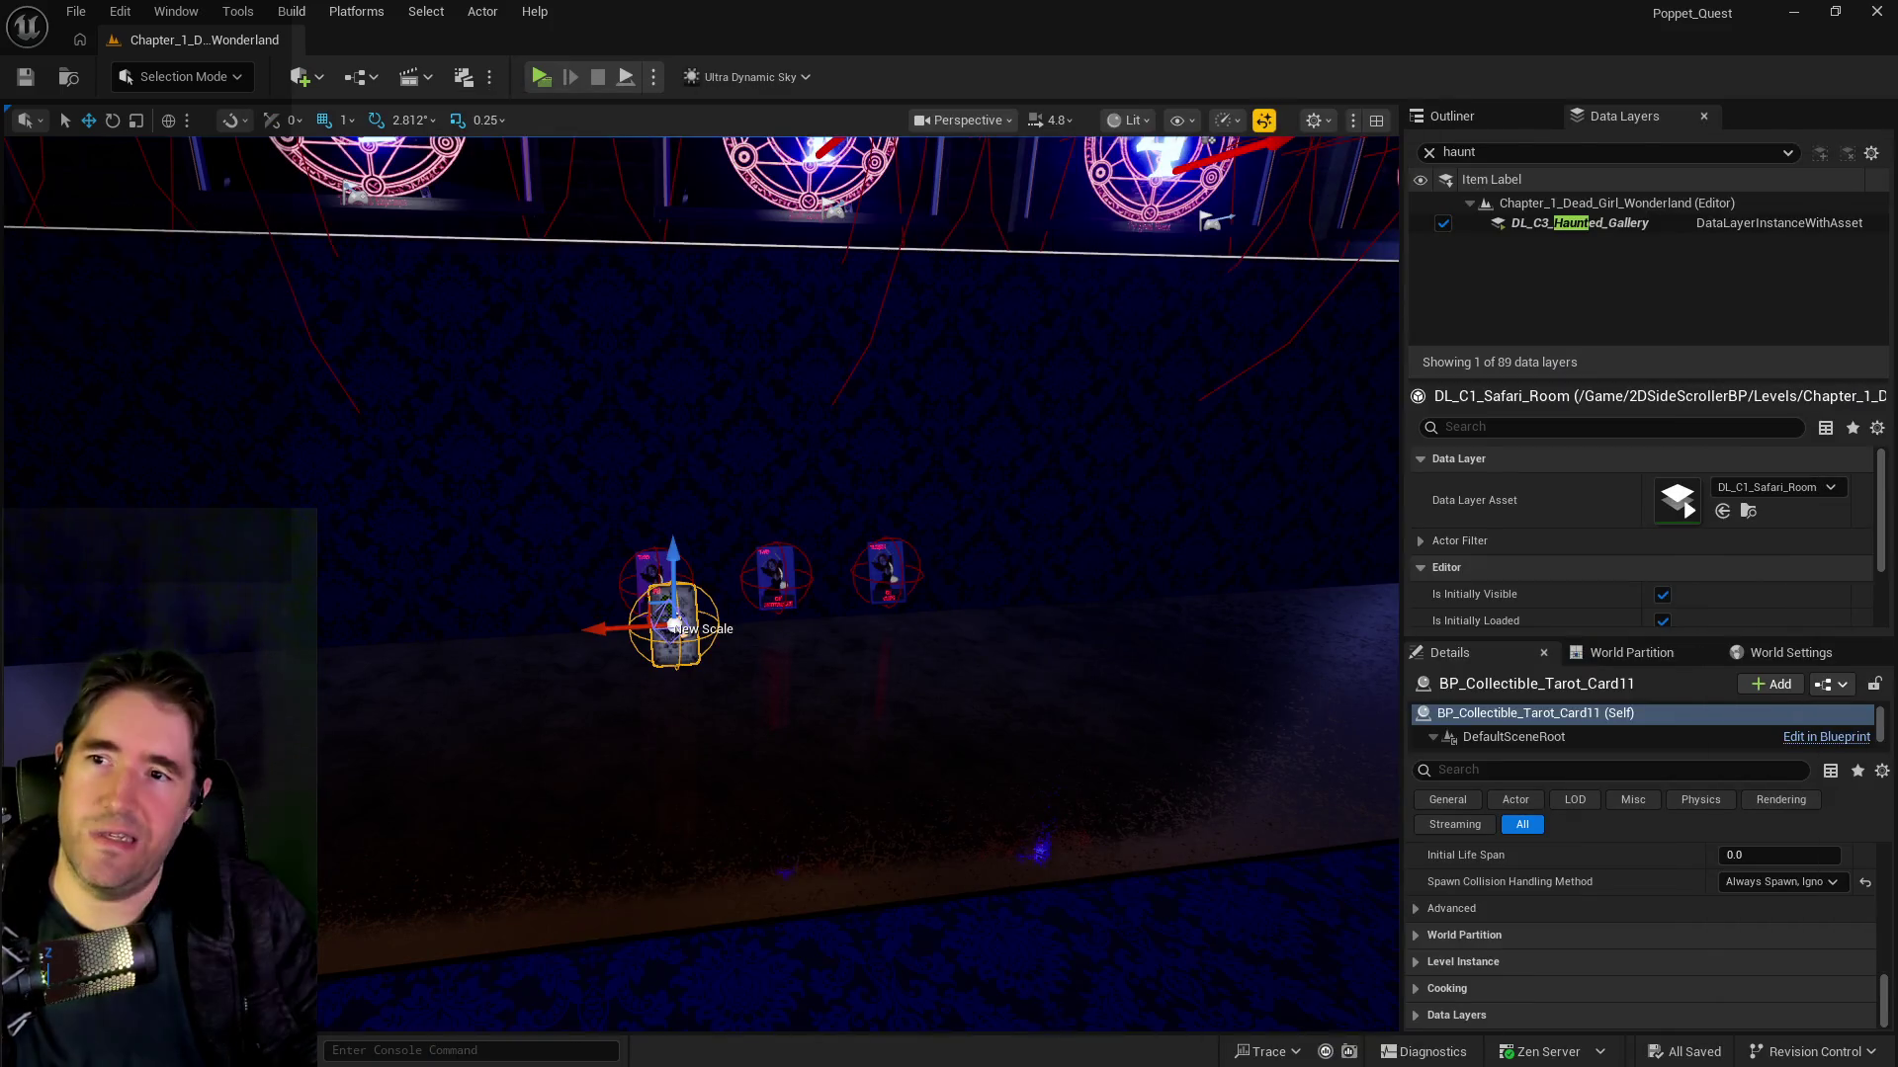
Step: Jump to the magic-circle room bookmark and fly through the haunted gallery reviewing card placements
key(1)
scroll(760, 648, up, 5)
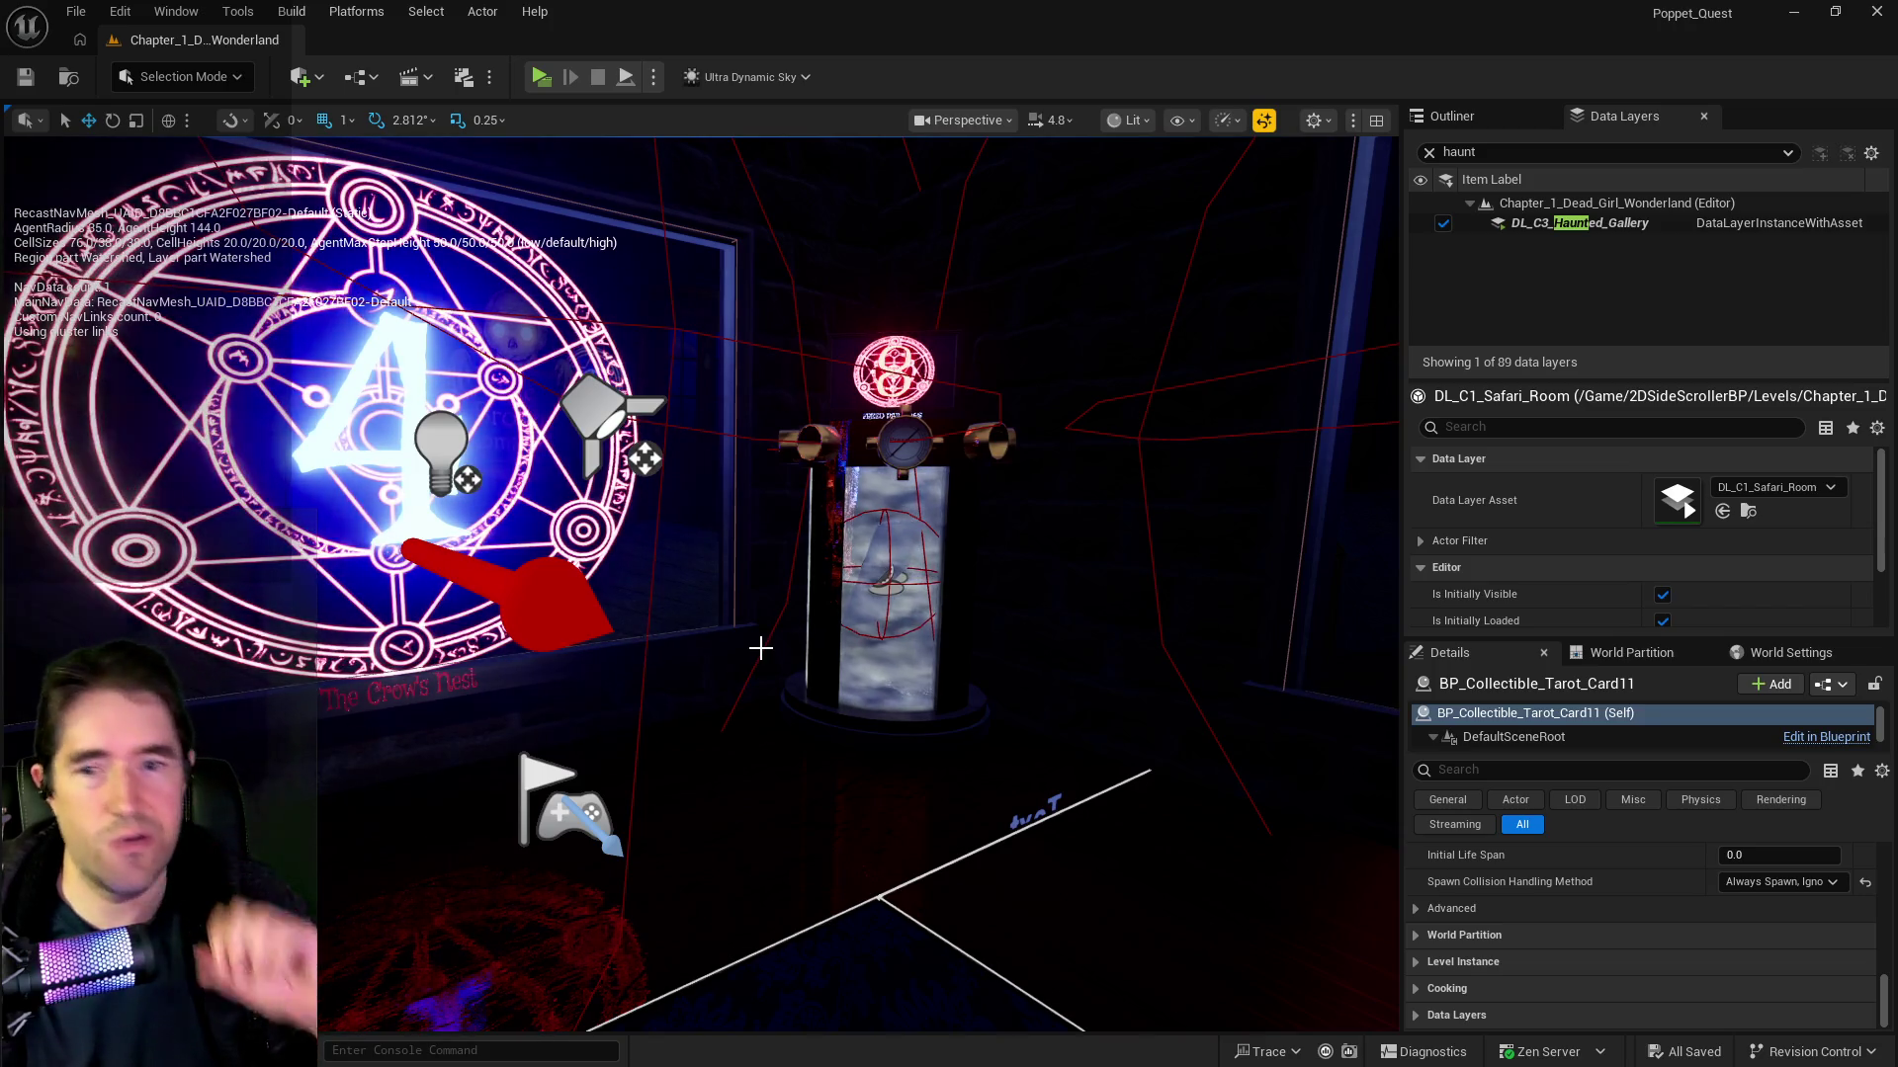
mouse_move(762, 647)
mouse_down()
mouse_move(870, 613)
mouse_move(731, 583)
mouse_move(632, 599)
mouse_move(769, 710)
mouse_up()
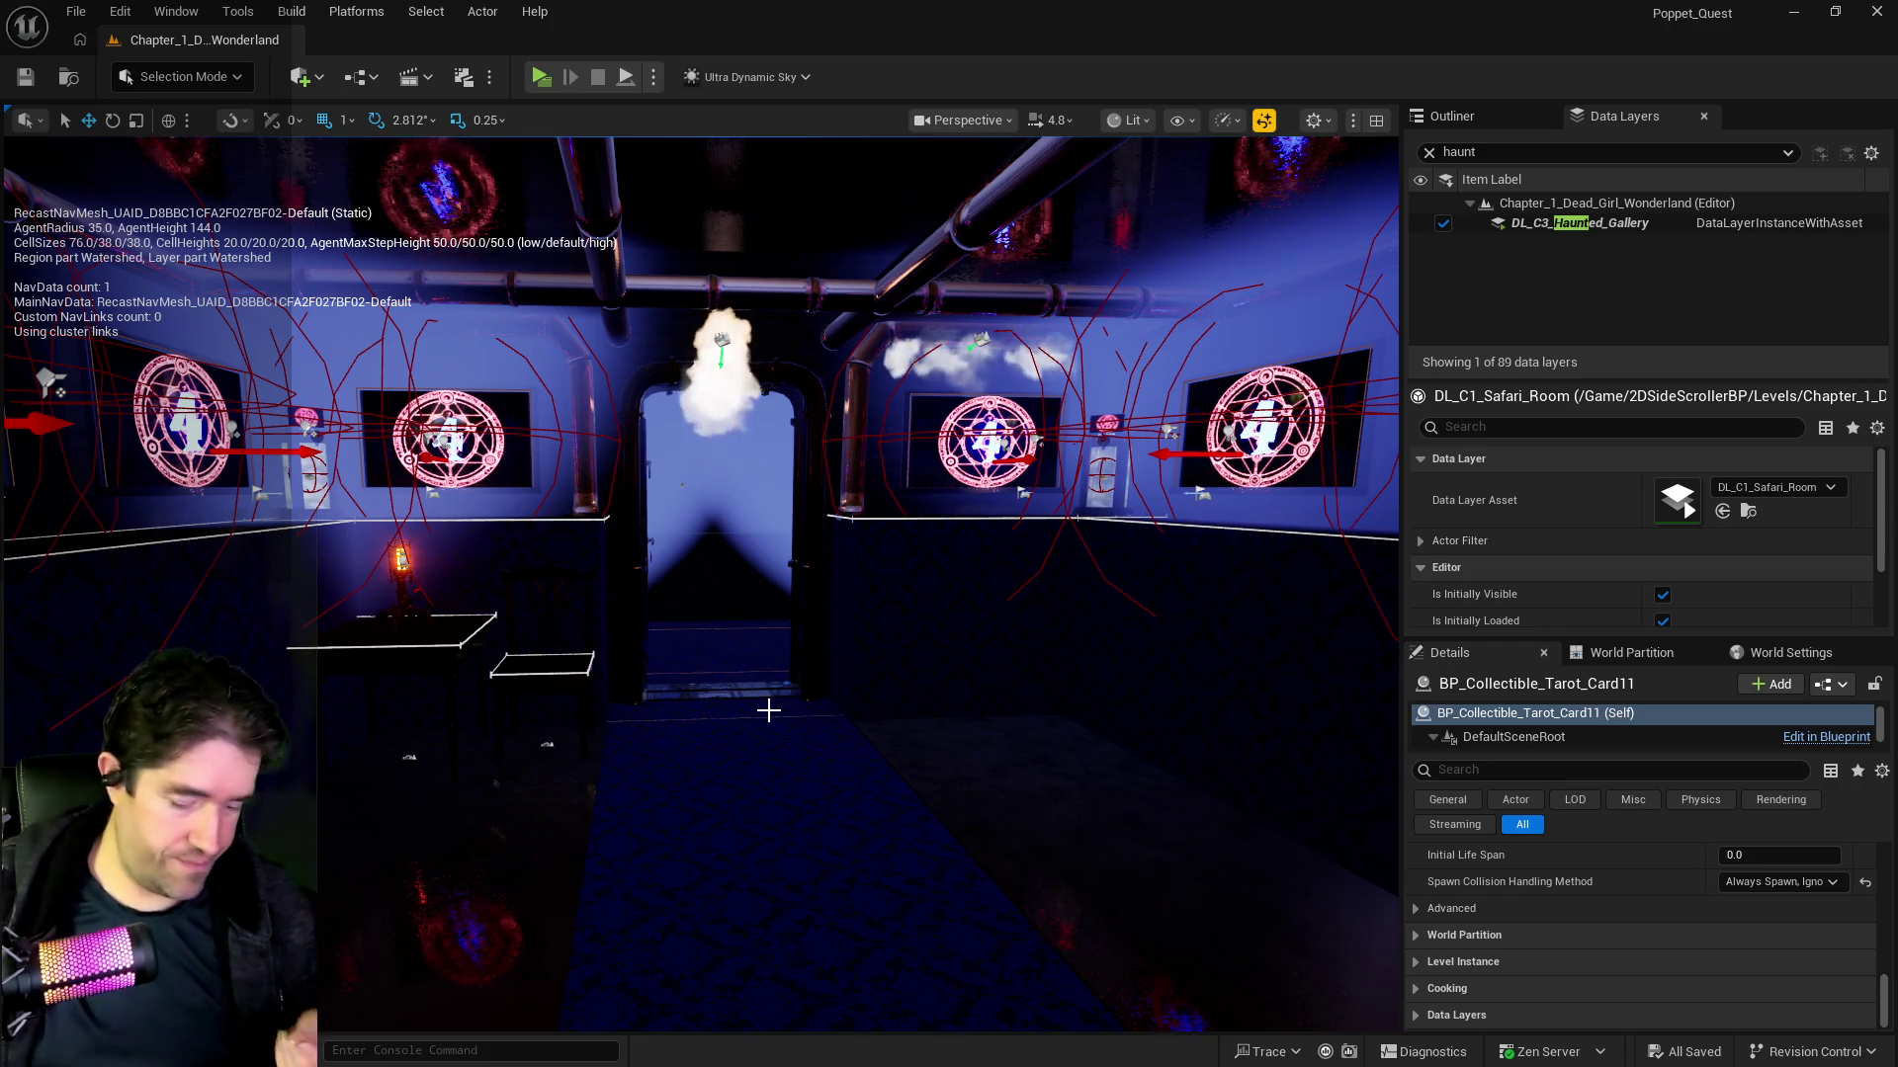
mouse_move(769, 729)
mouse_down()
mouse_move(603, 692)
mouse_move(577, 549)
mouse_move(445, 544)
mouse_move(435, 479)
mouse_move(415, 499)
mouse_move(771, 751)
mouse_move(751, 756)
mouse_move(771, 756)
mouse_move(766, 780)
mouse_up()
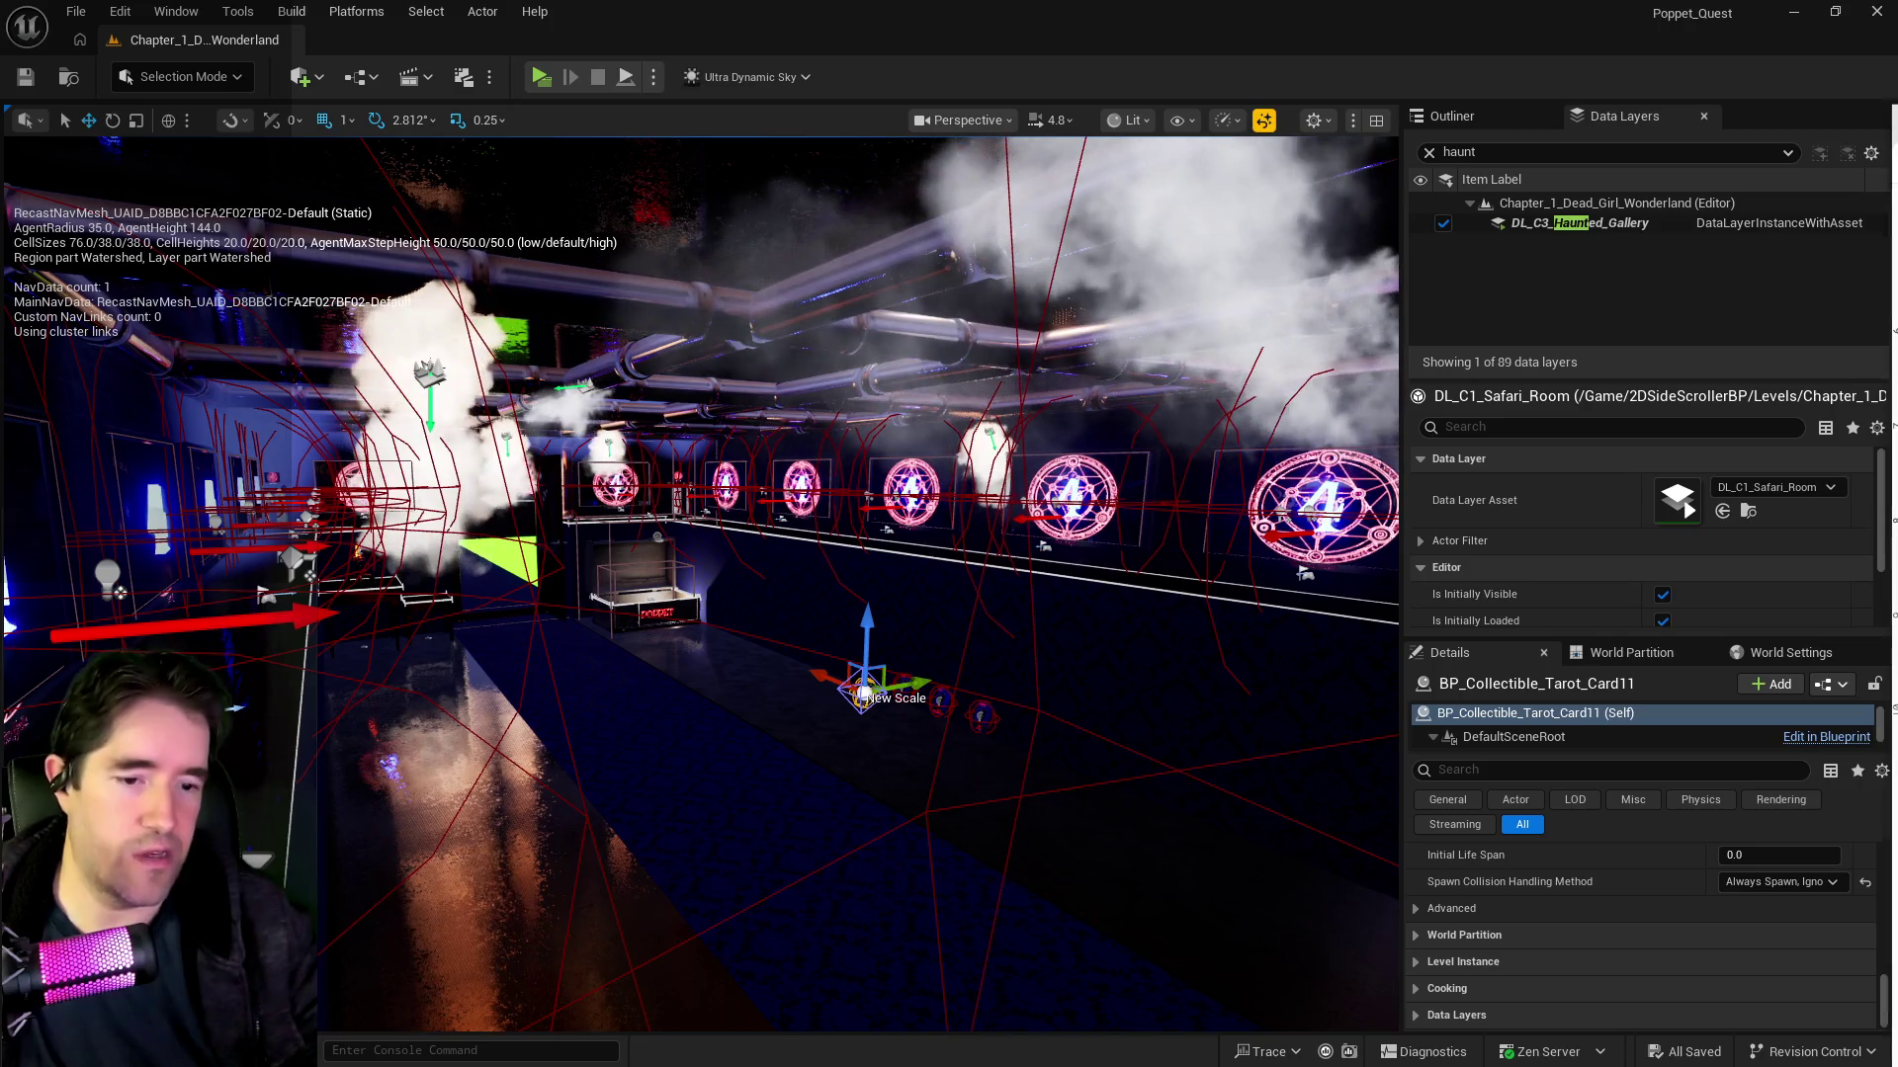
Step: Hide the navmesh debug text, then insert a blank line after item 5 in the Chapter 2 doc
key(p)
key(alt+Tab)
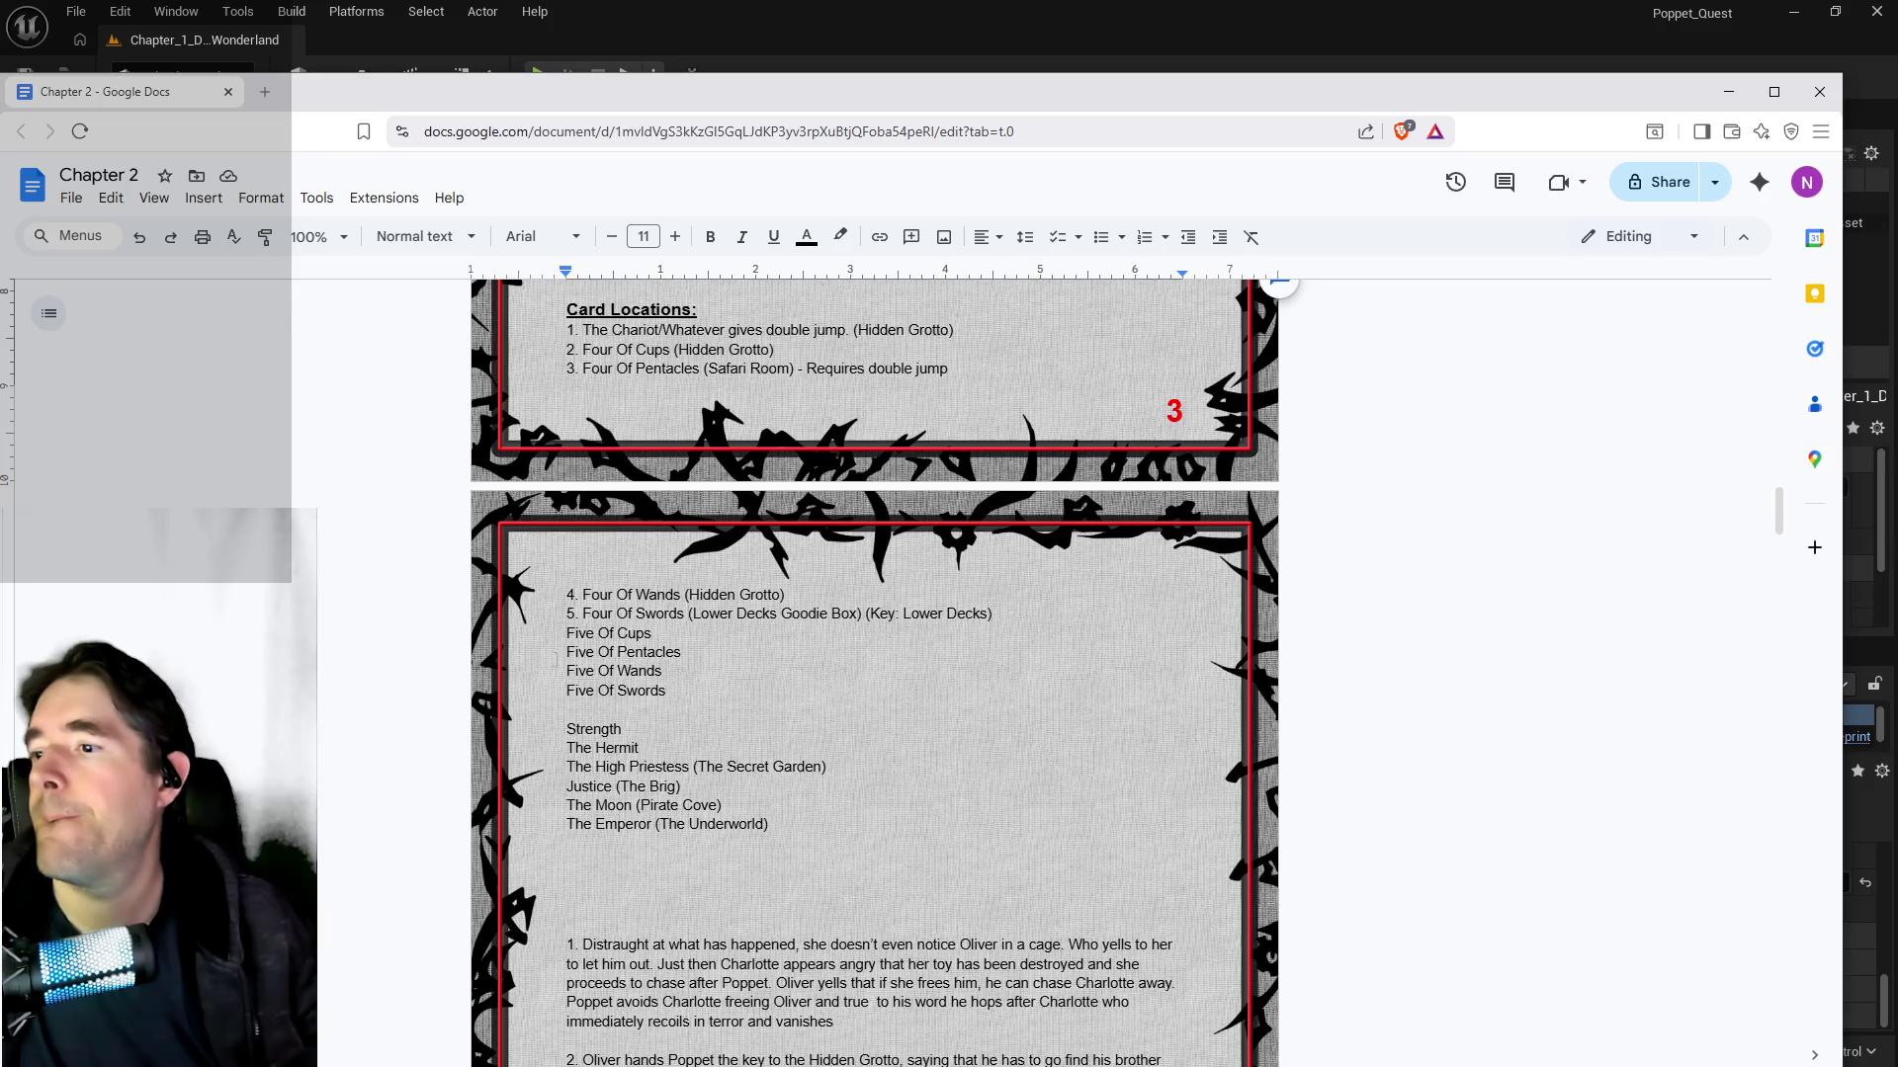
click(571, 634)
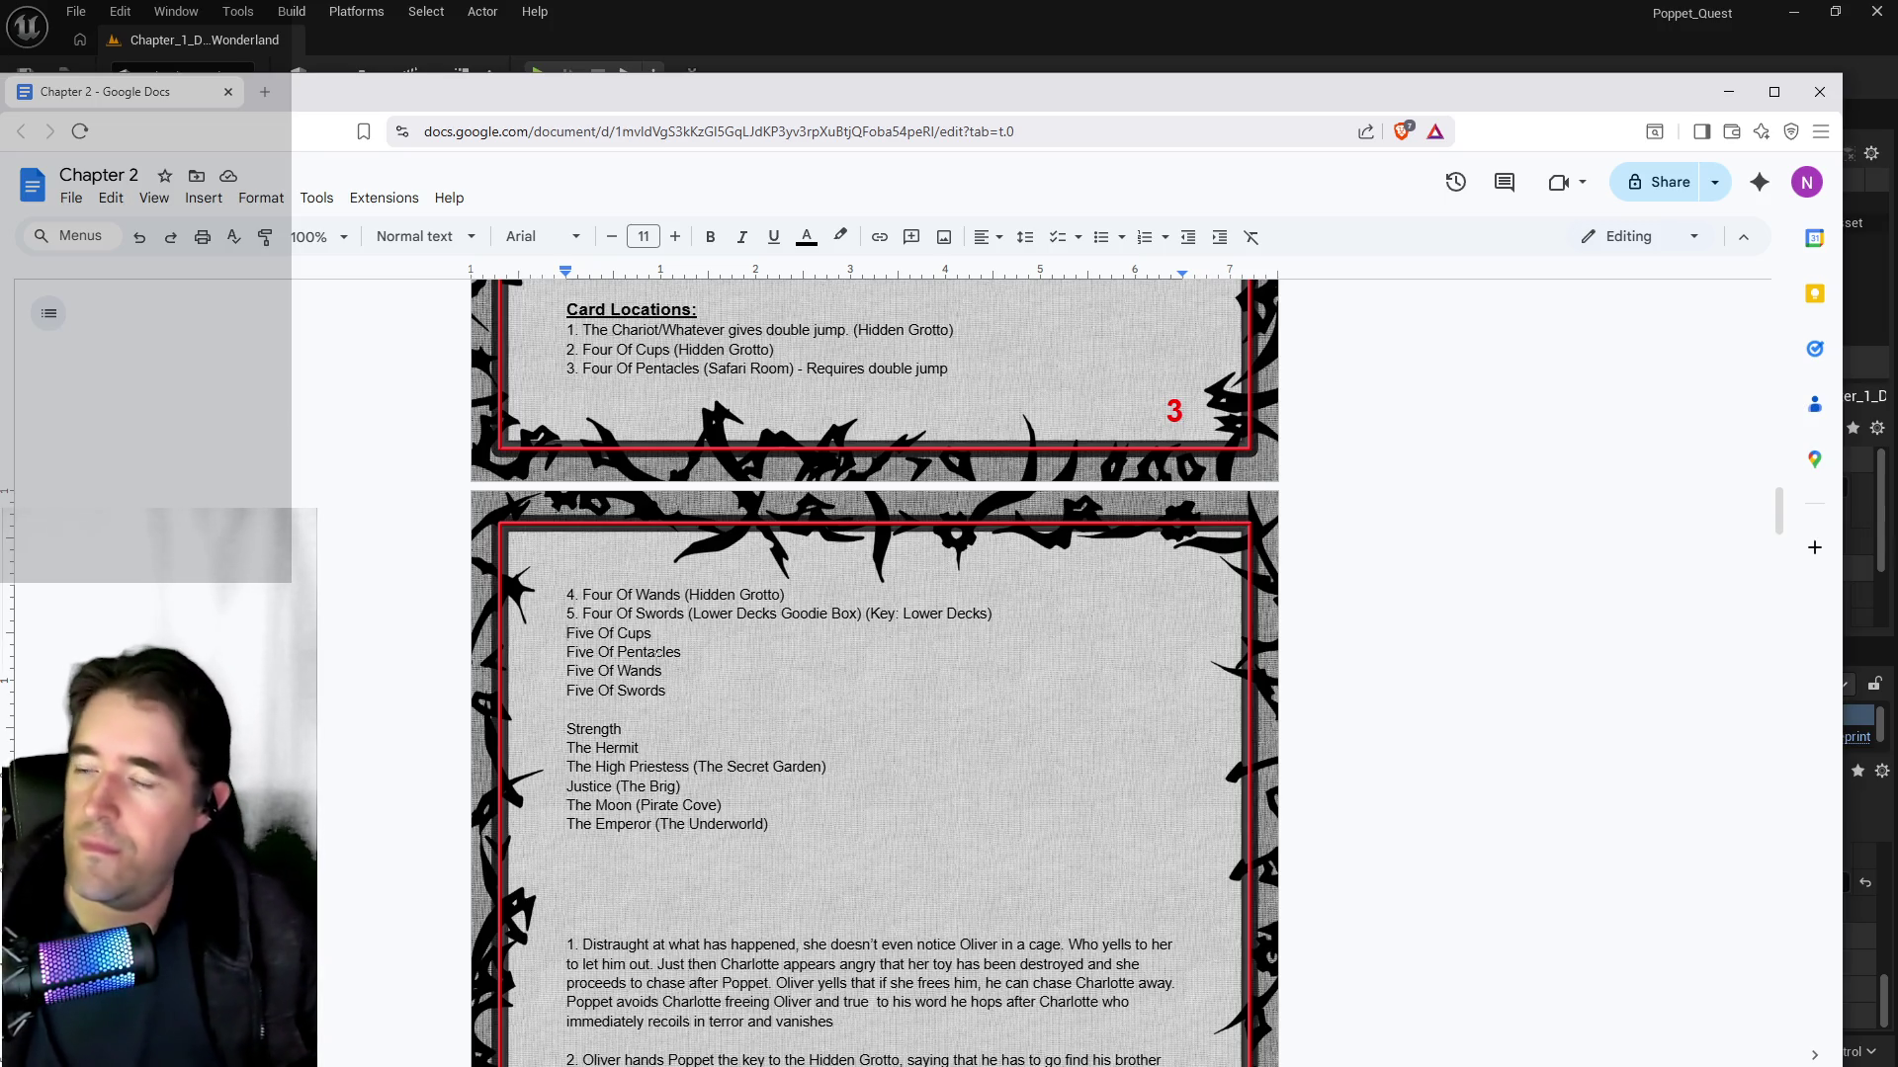
scroll(663, 652, up, 1)
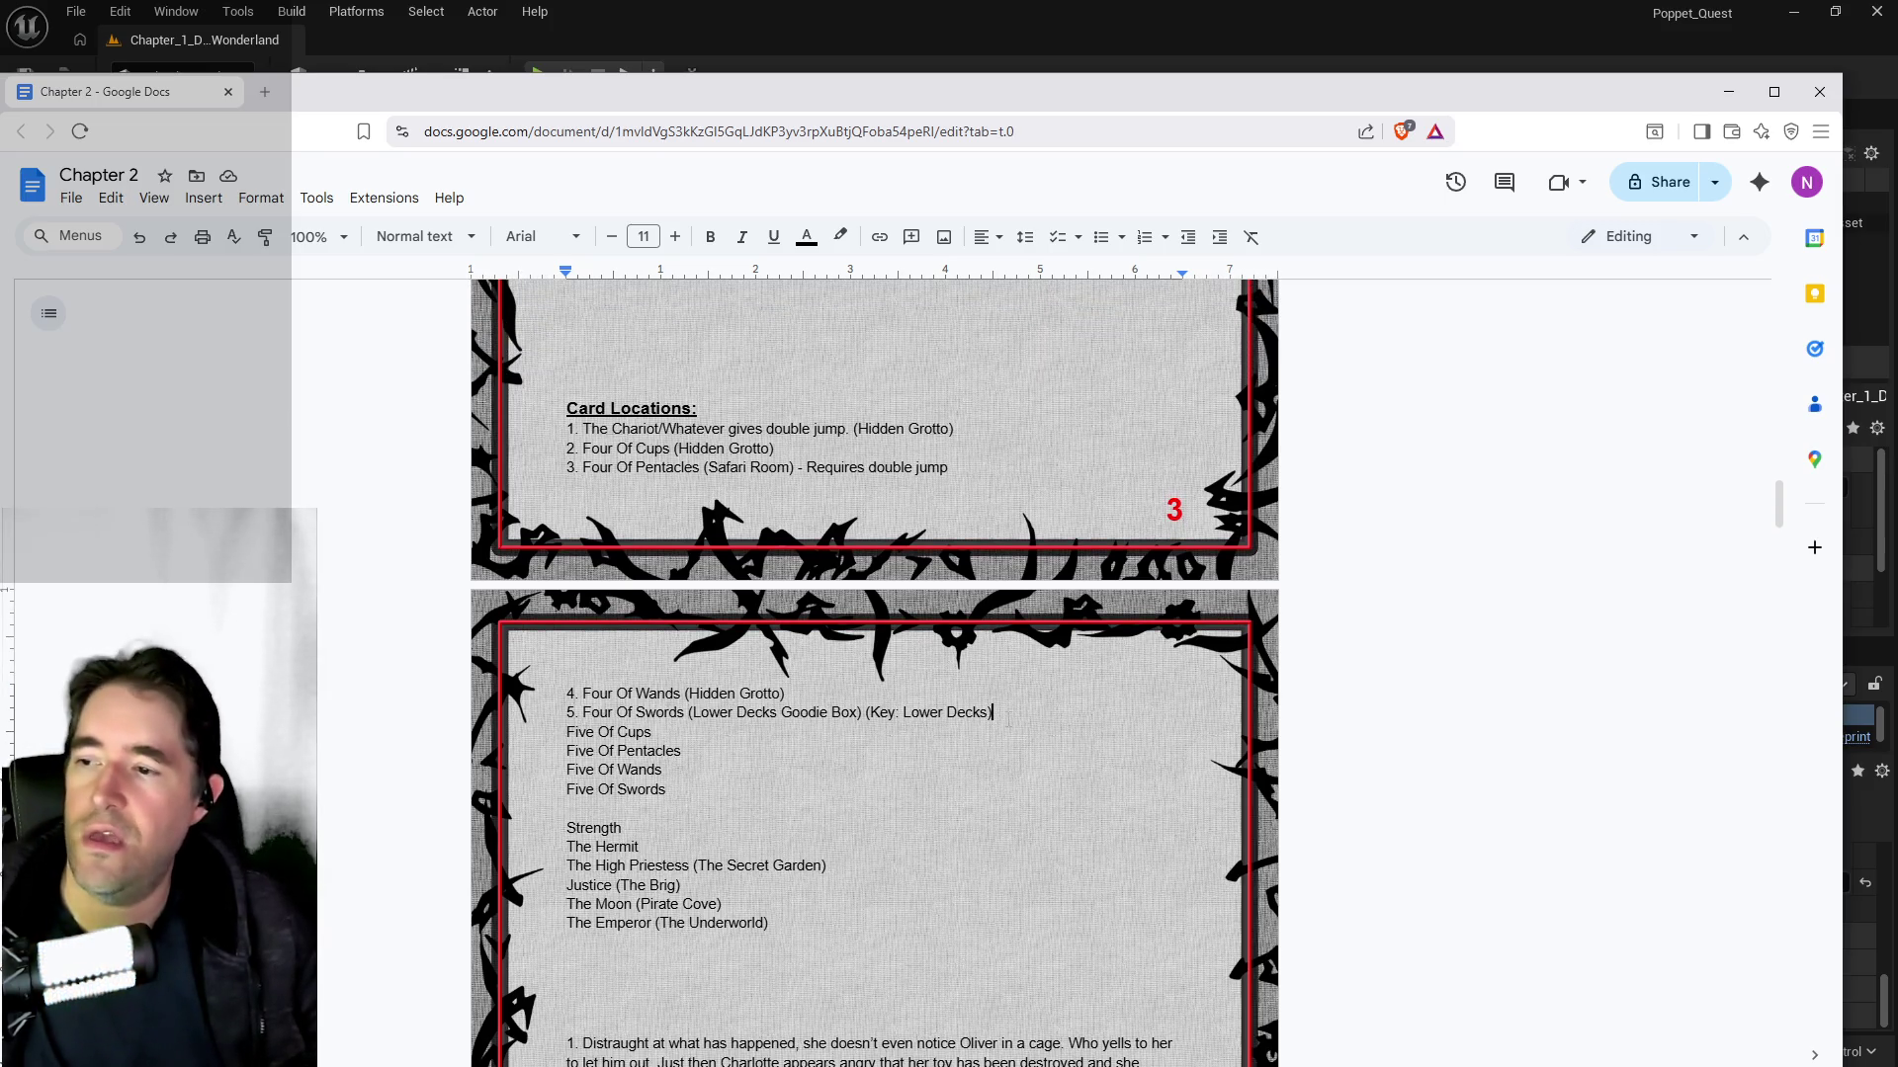
key(Return)
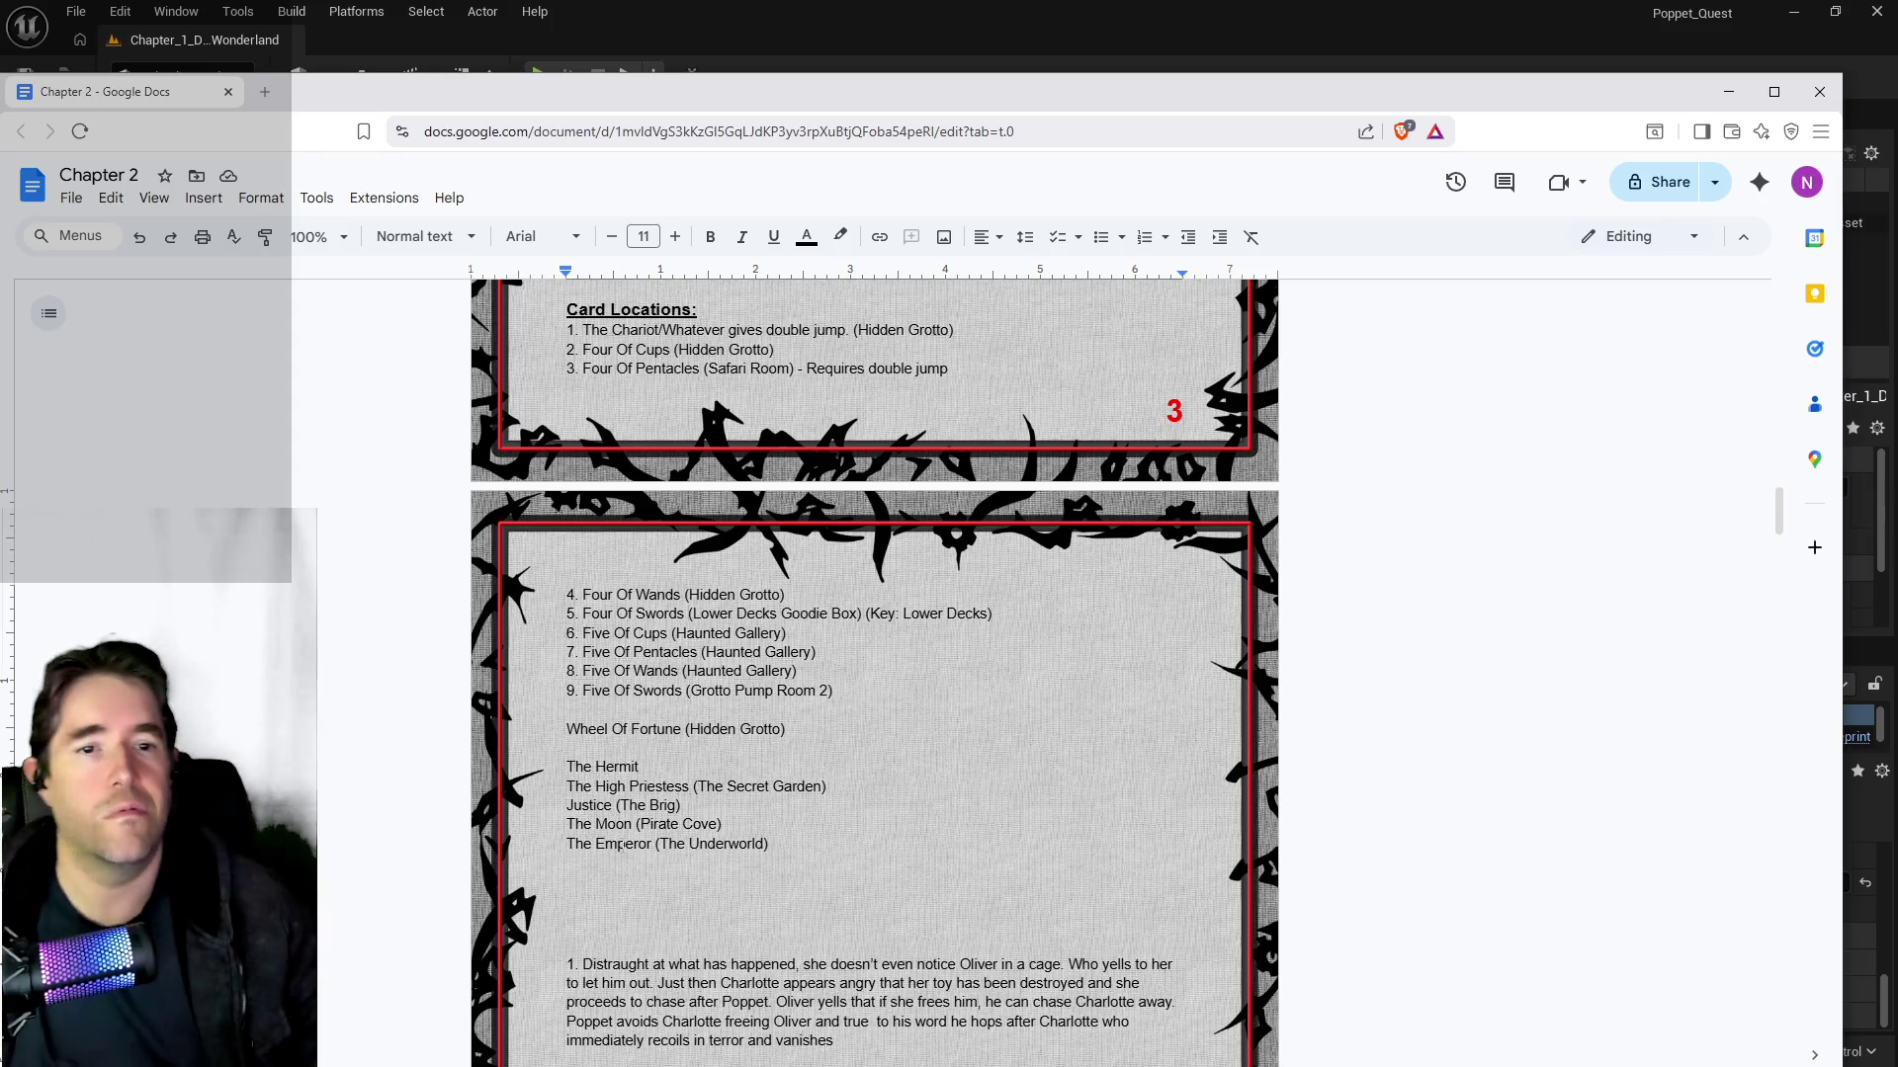
mouse_move(1897, 252)
mouse_down()
mouse_move(1140, 227)
mouse_move(1897, 227)
mouse_up()
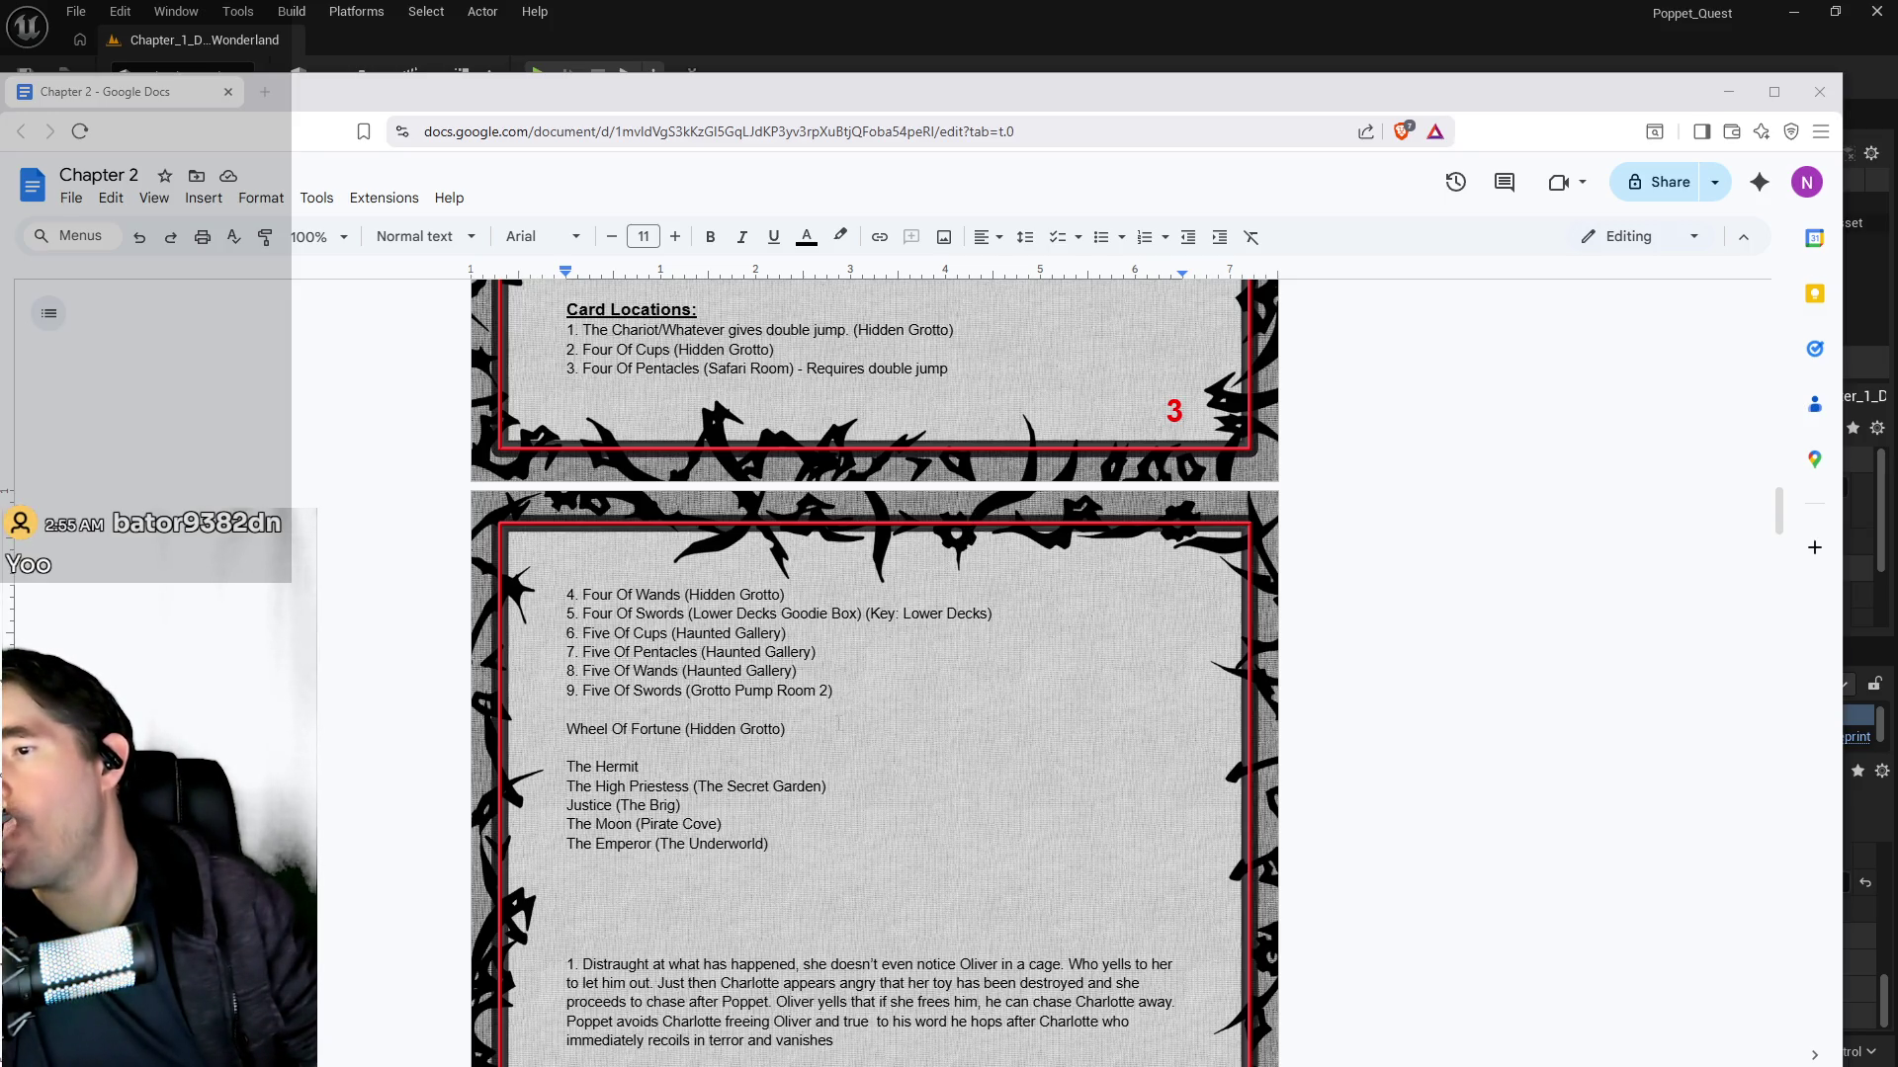
click(564, 728)
Step: Number Wheel Of Fortune as '10.' and remove the blank line above it
text(10.)
click(567, 708)
key(BackSpace)
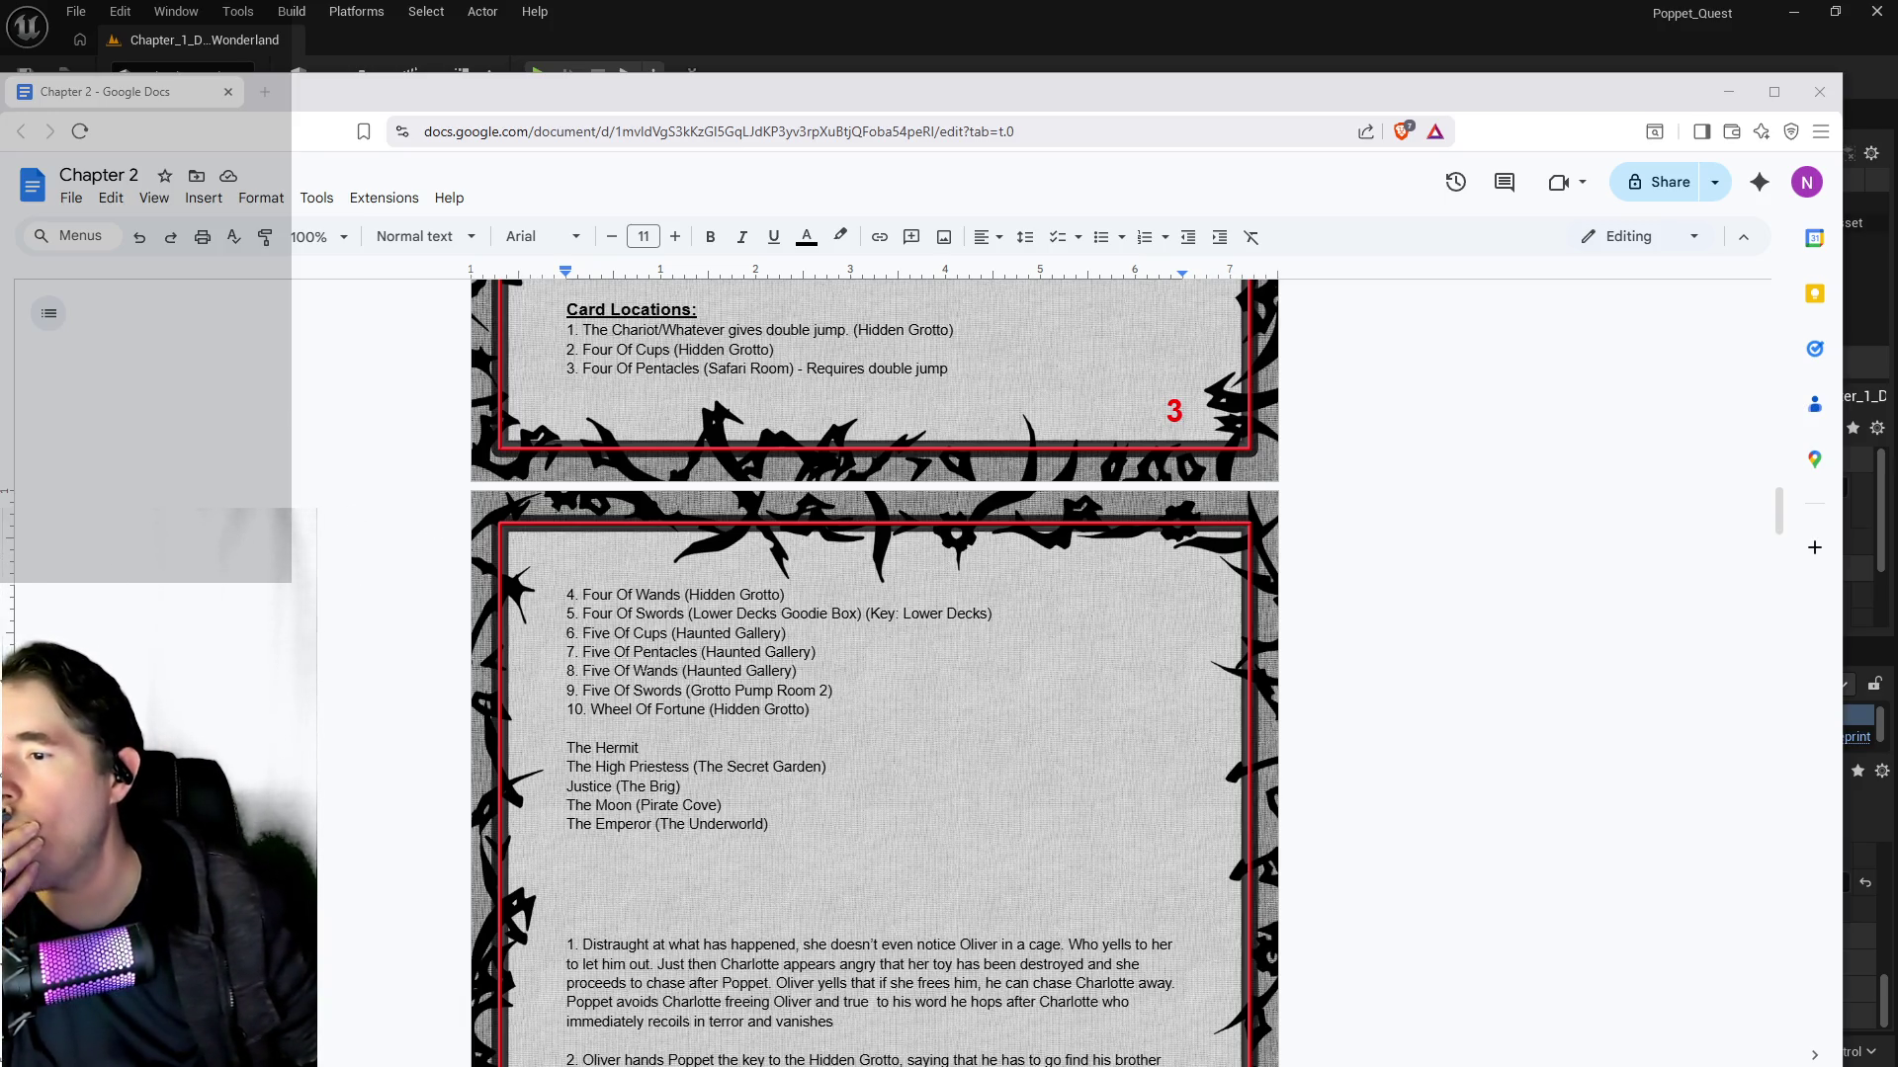
double_click(642, 733)
Step: Place the cursor on the empty line below item 10 and scroll up the document
click(629, 728)
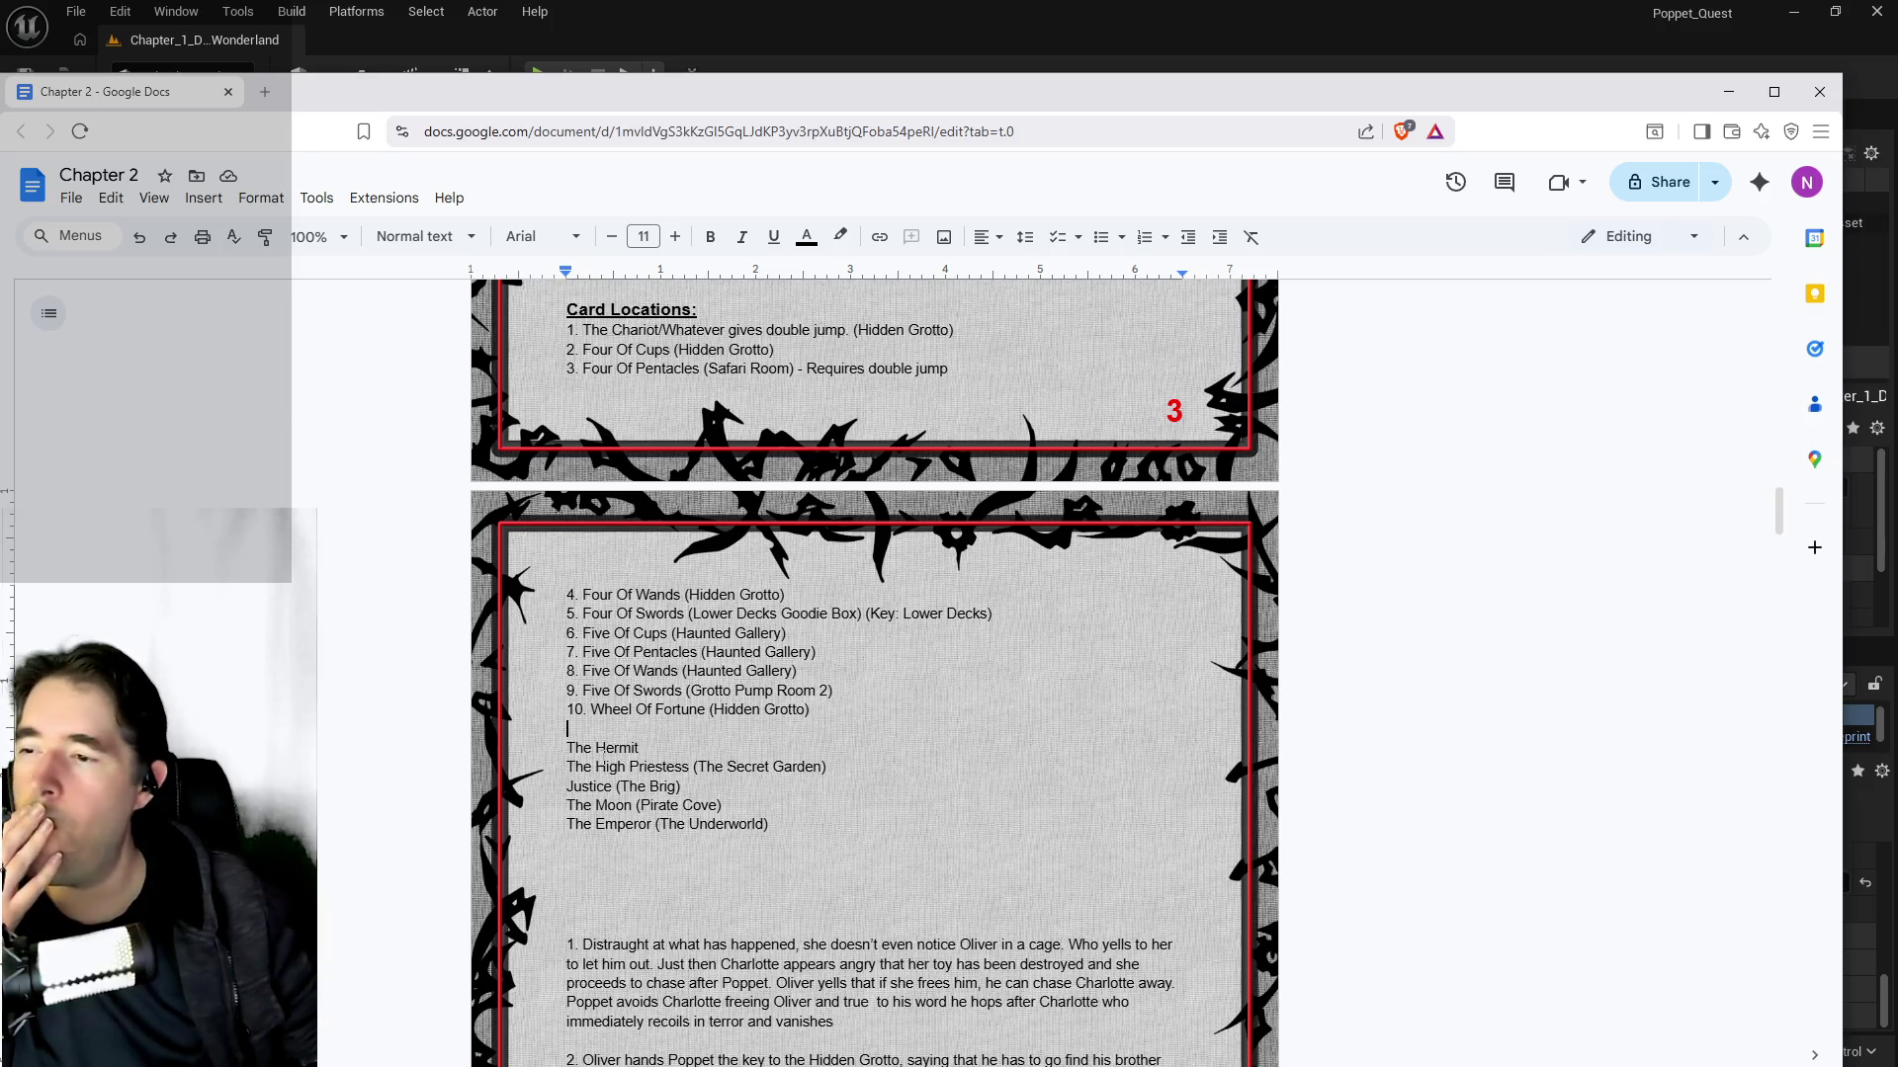
scroll(603, 749, up, 1)
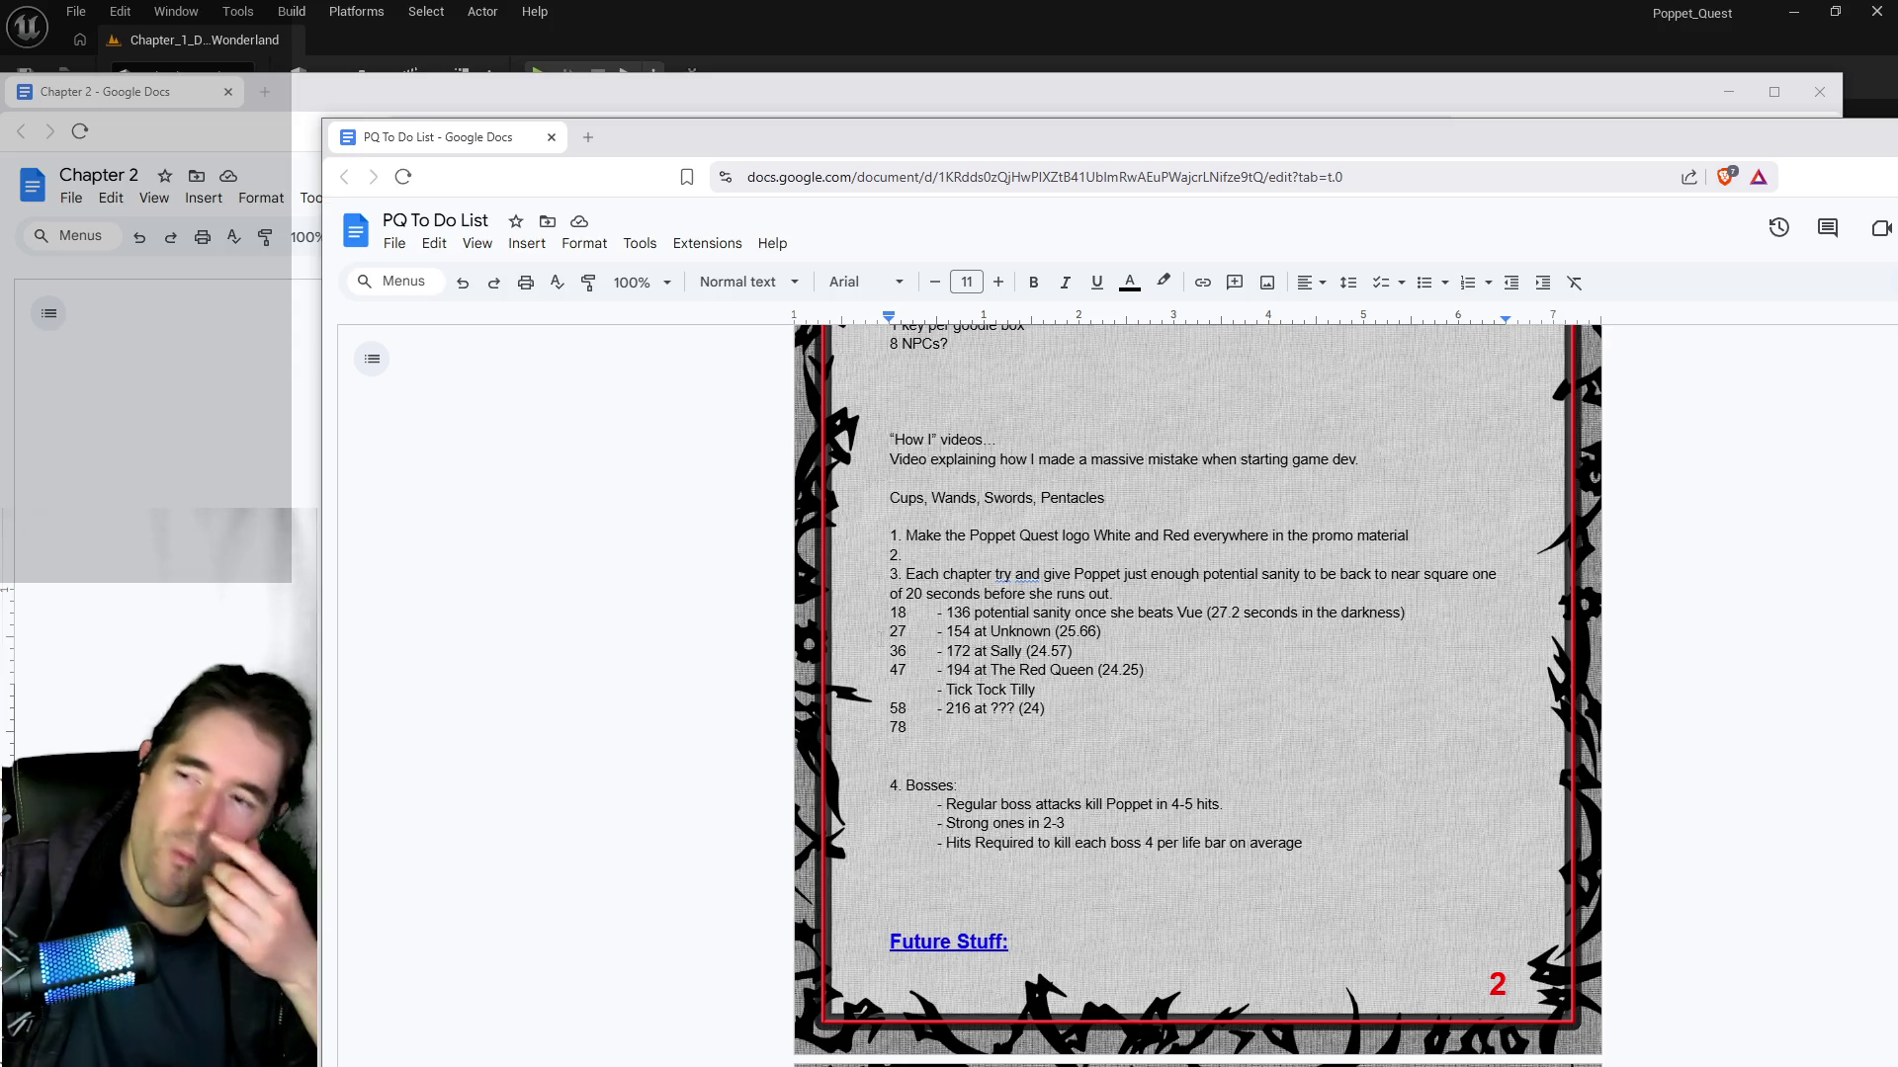
Step: Bring the Chapter 2 doc forward and briefly highlight its Haunted Gallery entries, then deselect
click(1321, 113)
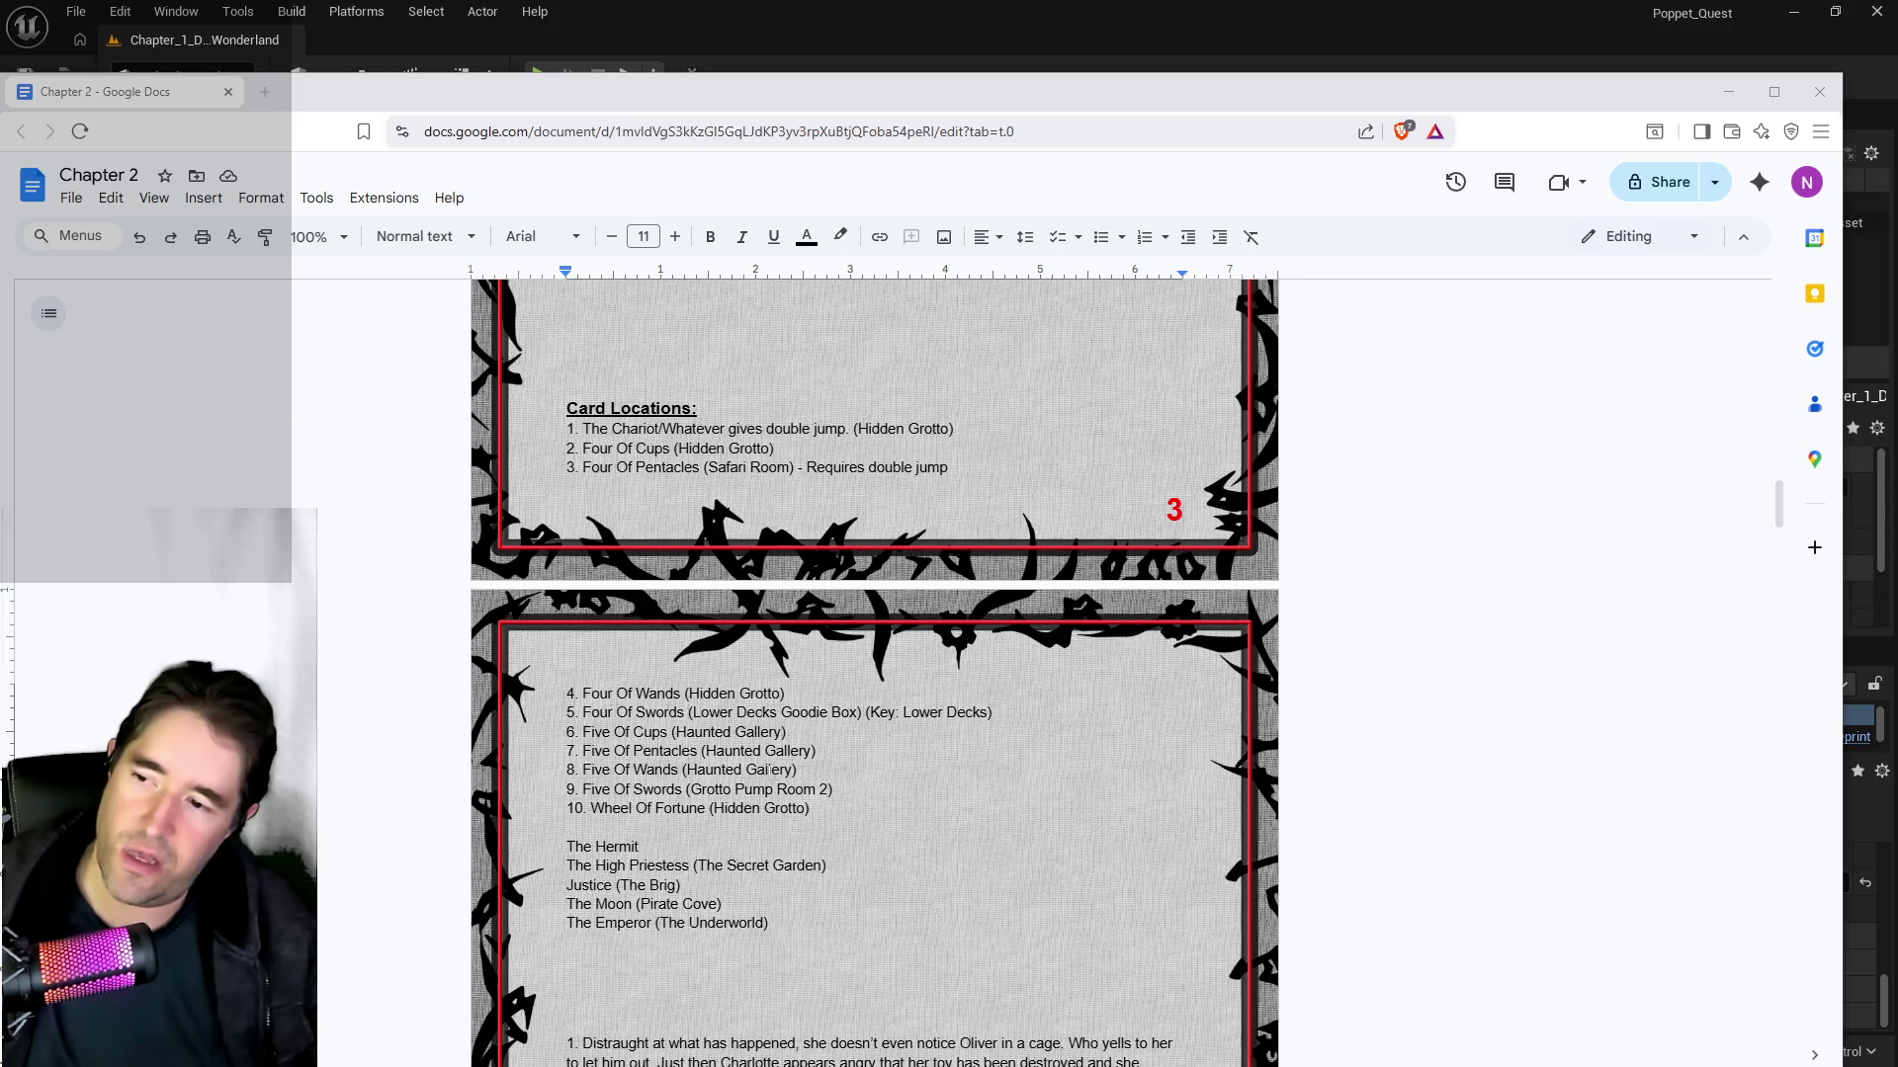
mouse_move(853, 776)
mouse_down()
mouse_move(568, 732)
mouse_move(593, 692)
mouse_move(593, 753)
mouse_move(593, 712)
mouse_move(584, 731)
mouse_up()
click(585, 732)
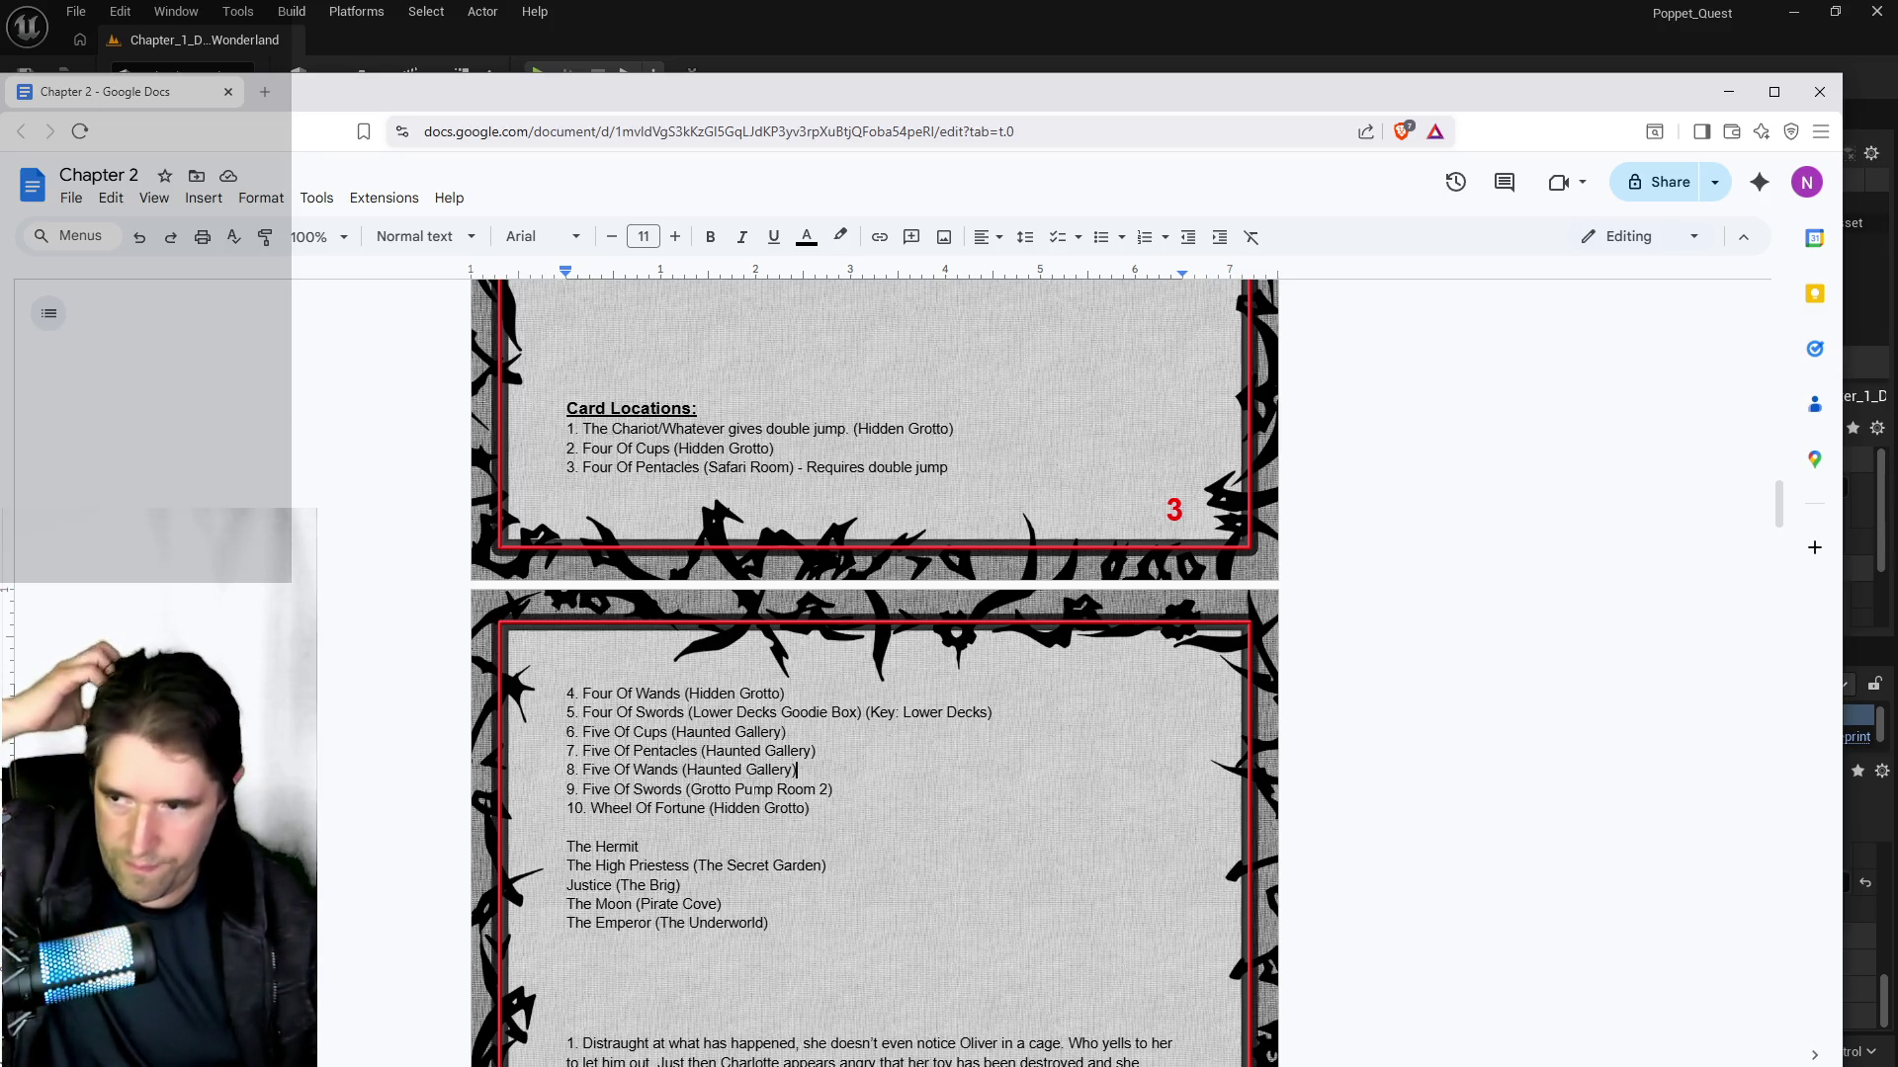
Step: Start entry '11.' on the blank line below Wheel Of Fortune, then return to Unreal Engine
scroll(753, 788, down, 1)
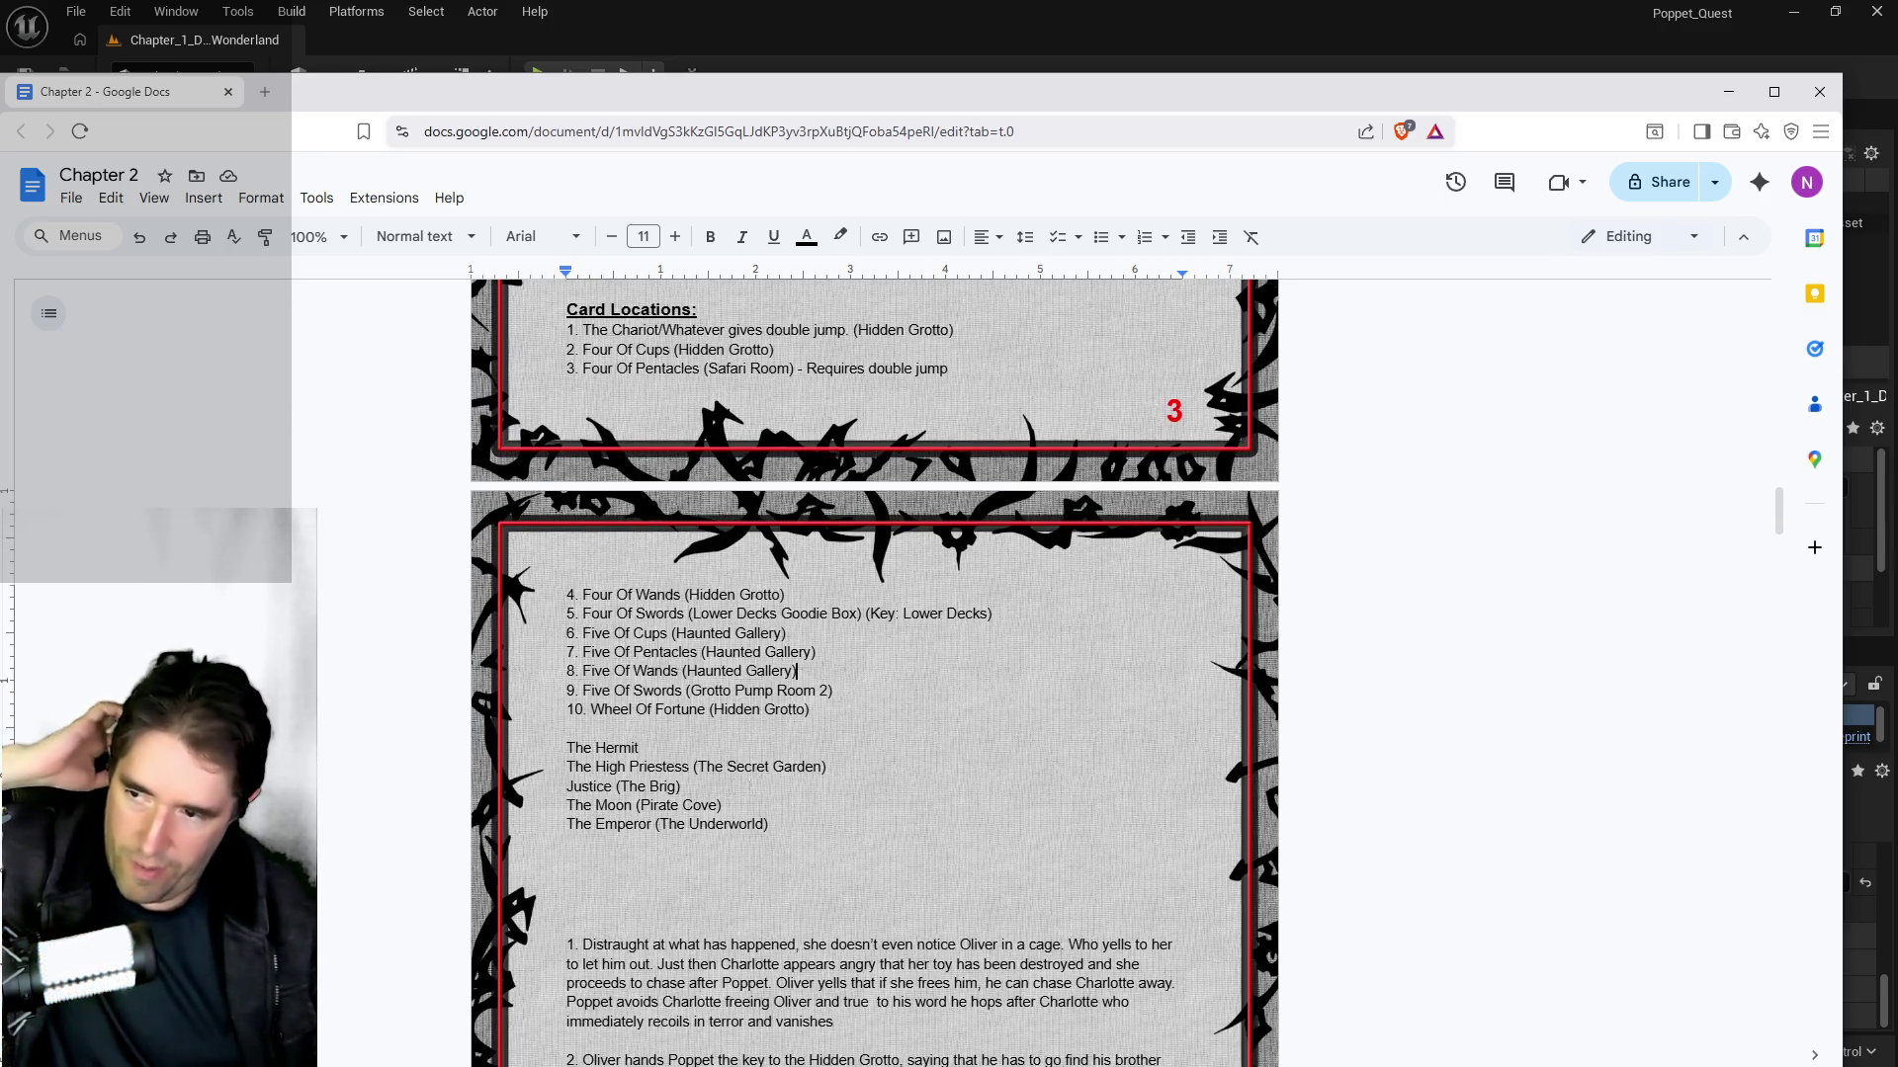
key(Down)
key(Down)
key(Down)
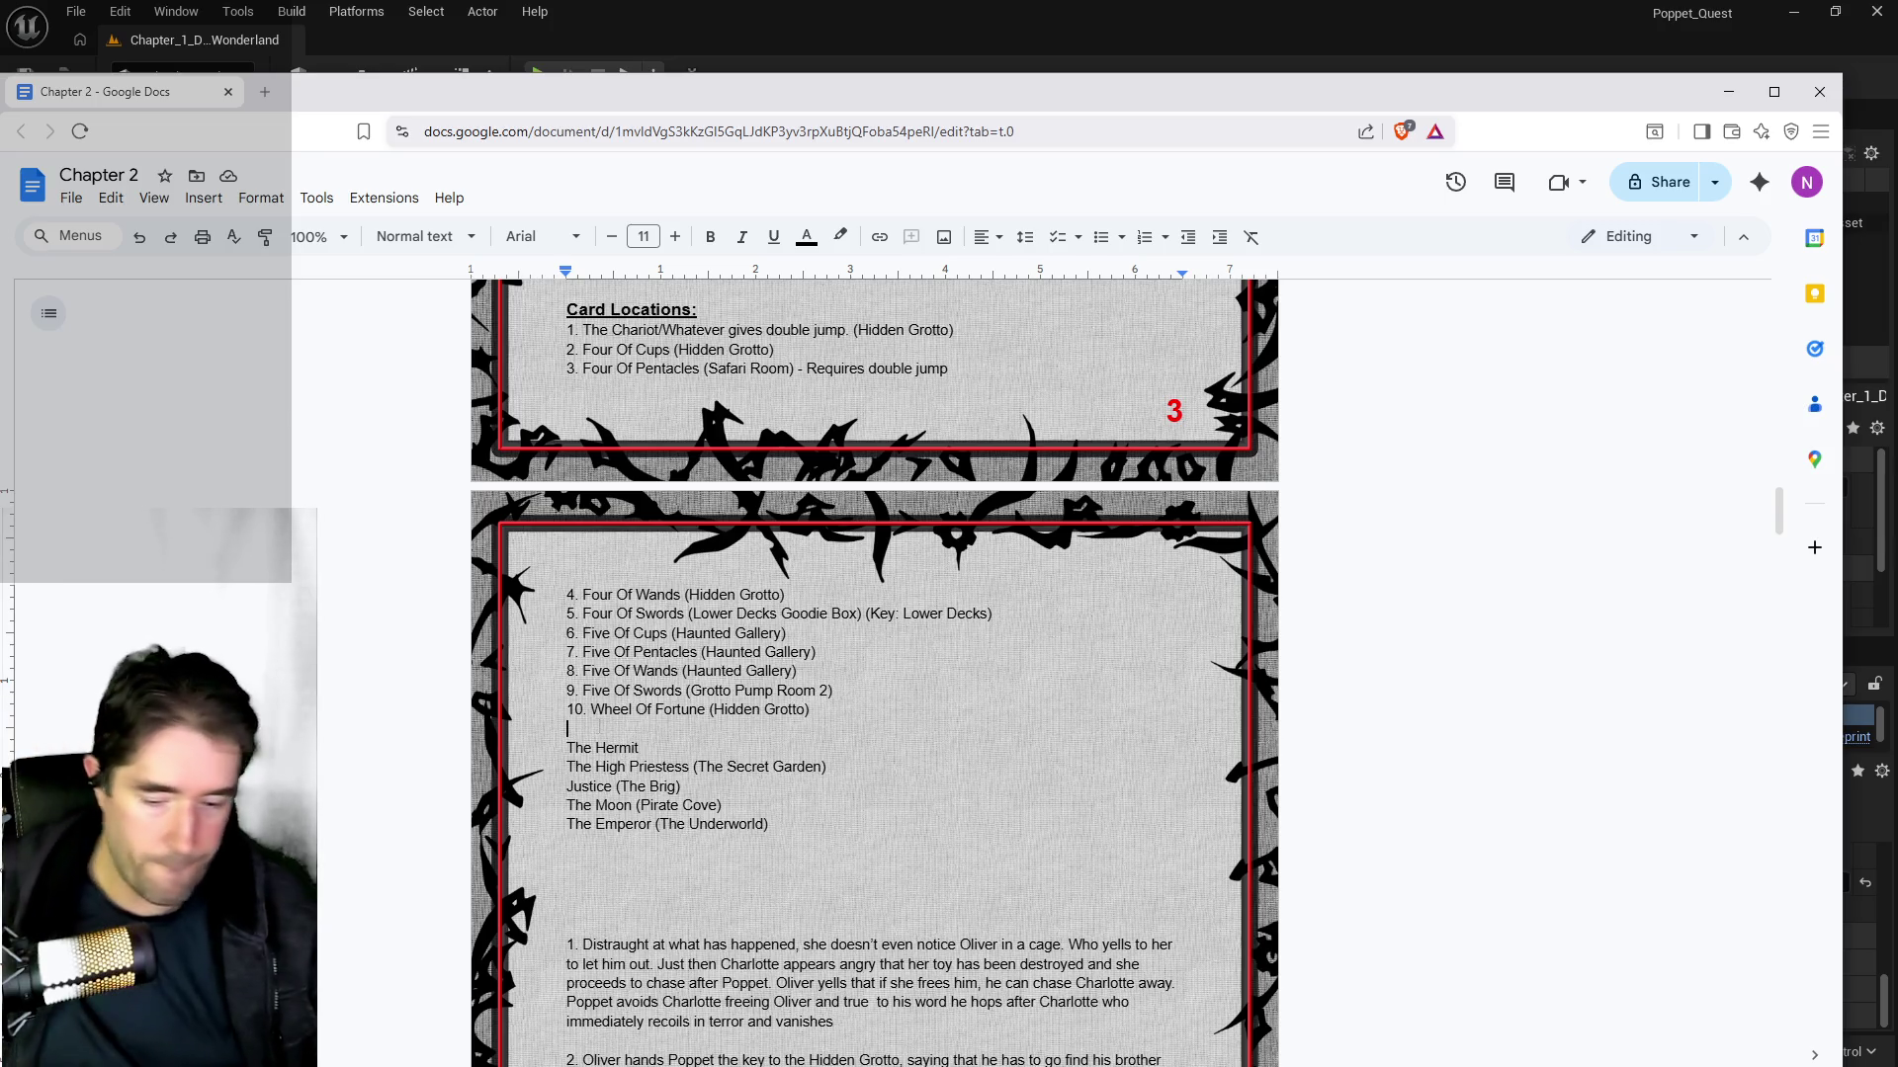
text(11.)
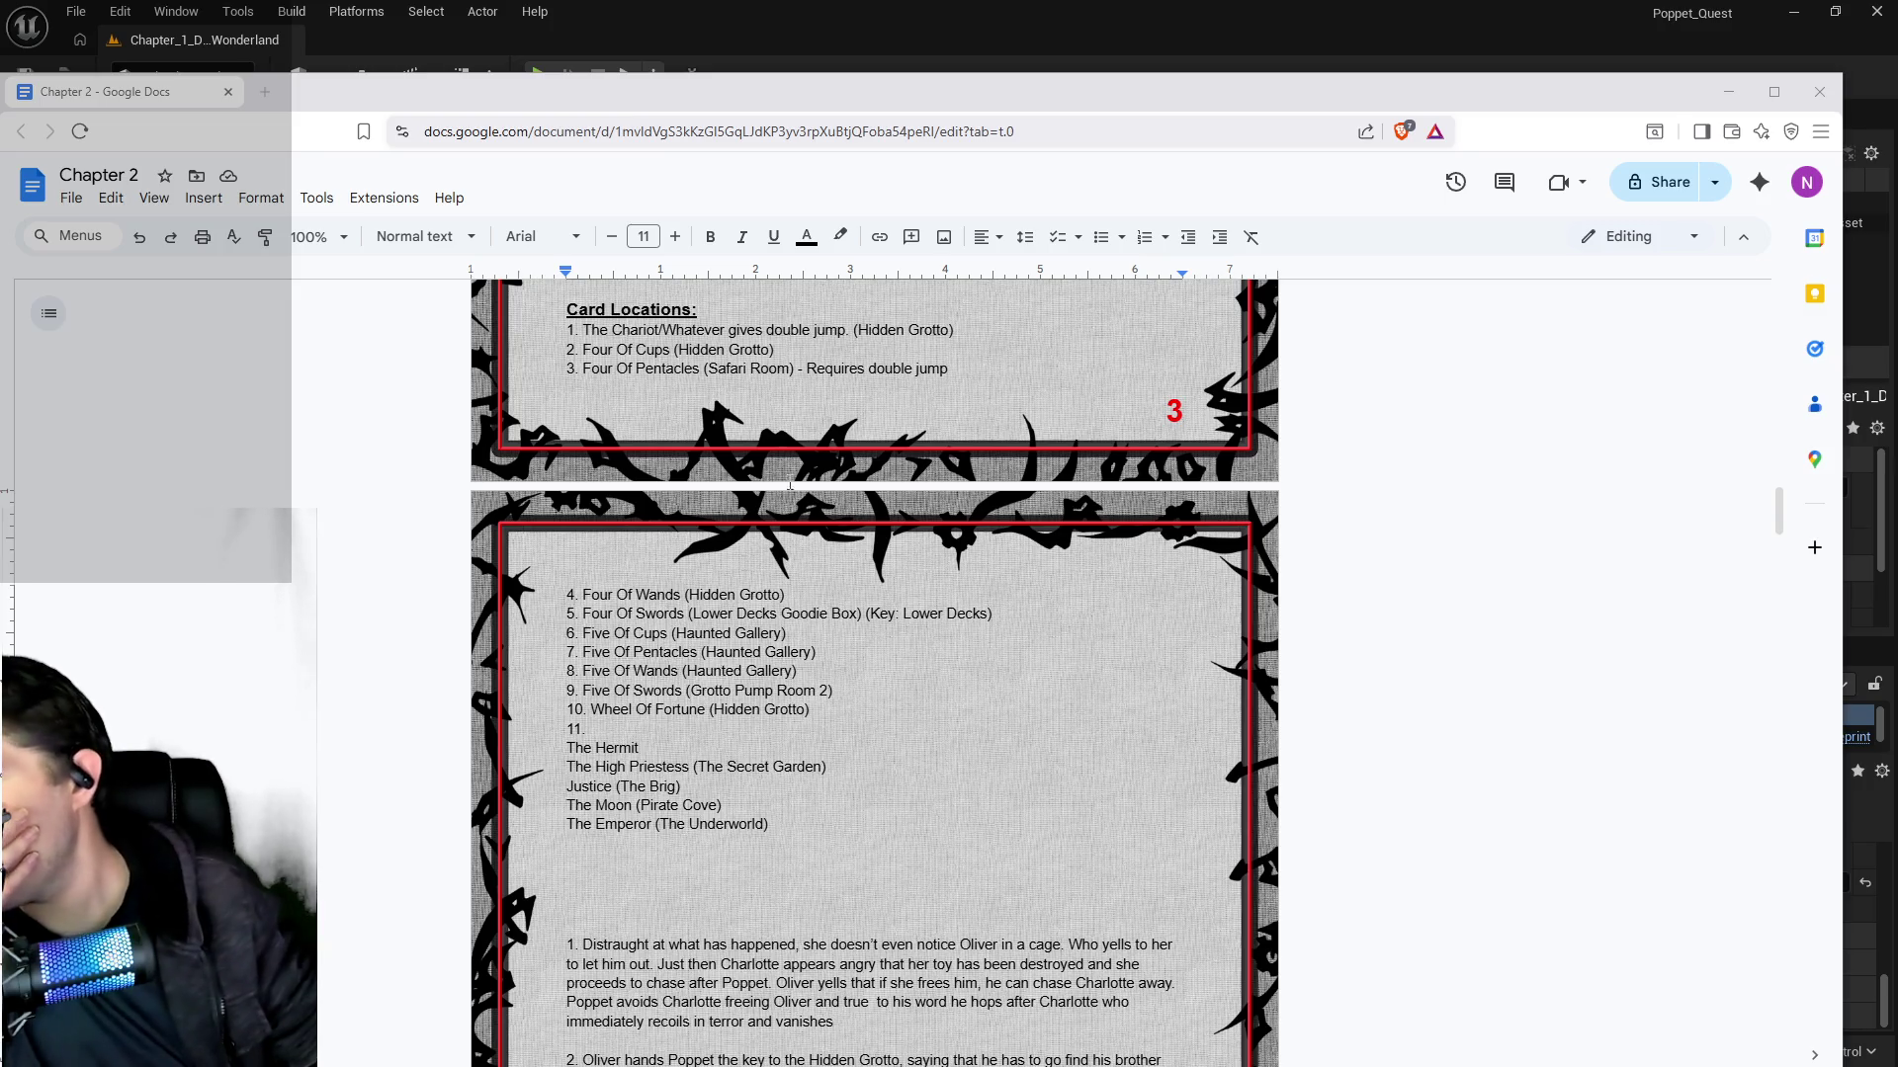
key(alt+Tab)
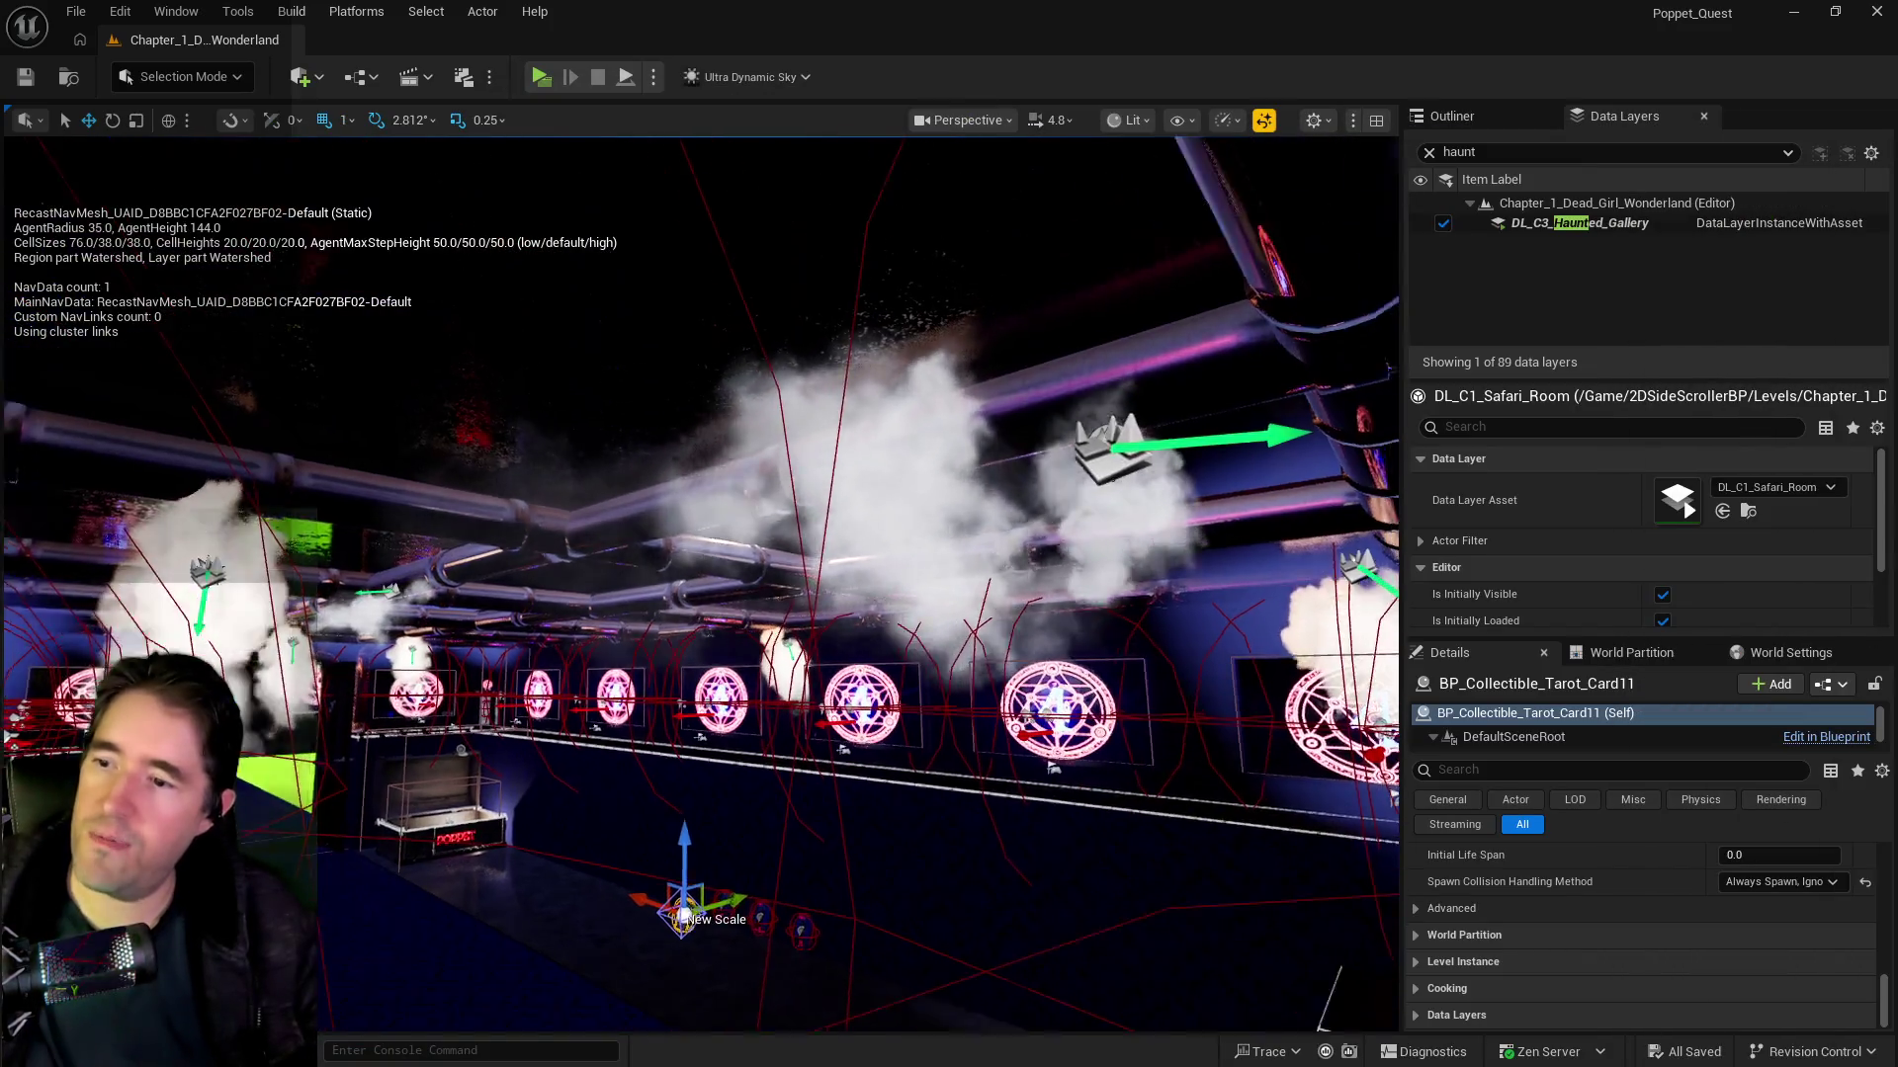
Step: Fly the camera through the gallery and select the BP_Collectible_Tarot_Card_SM2 card
drag(684, 914, 781, 880)
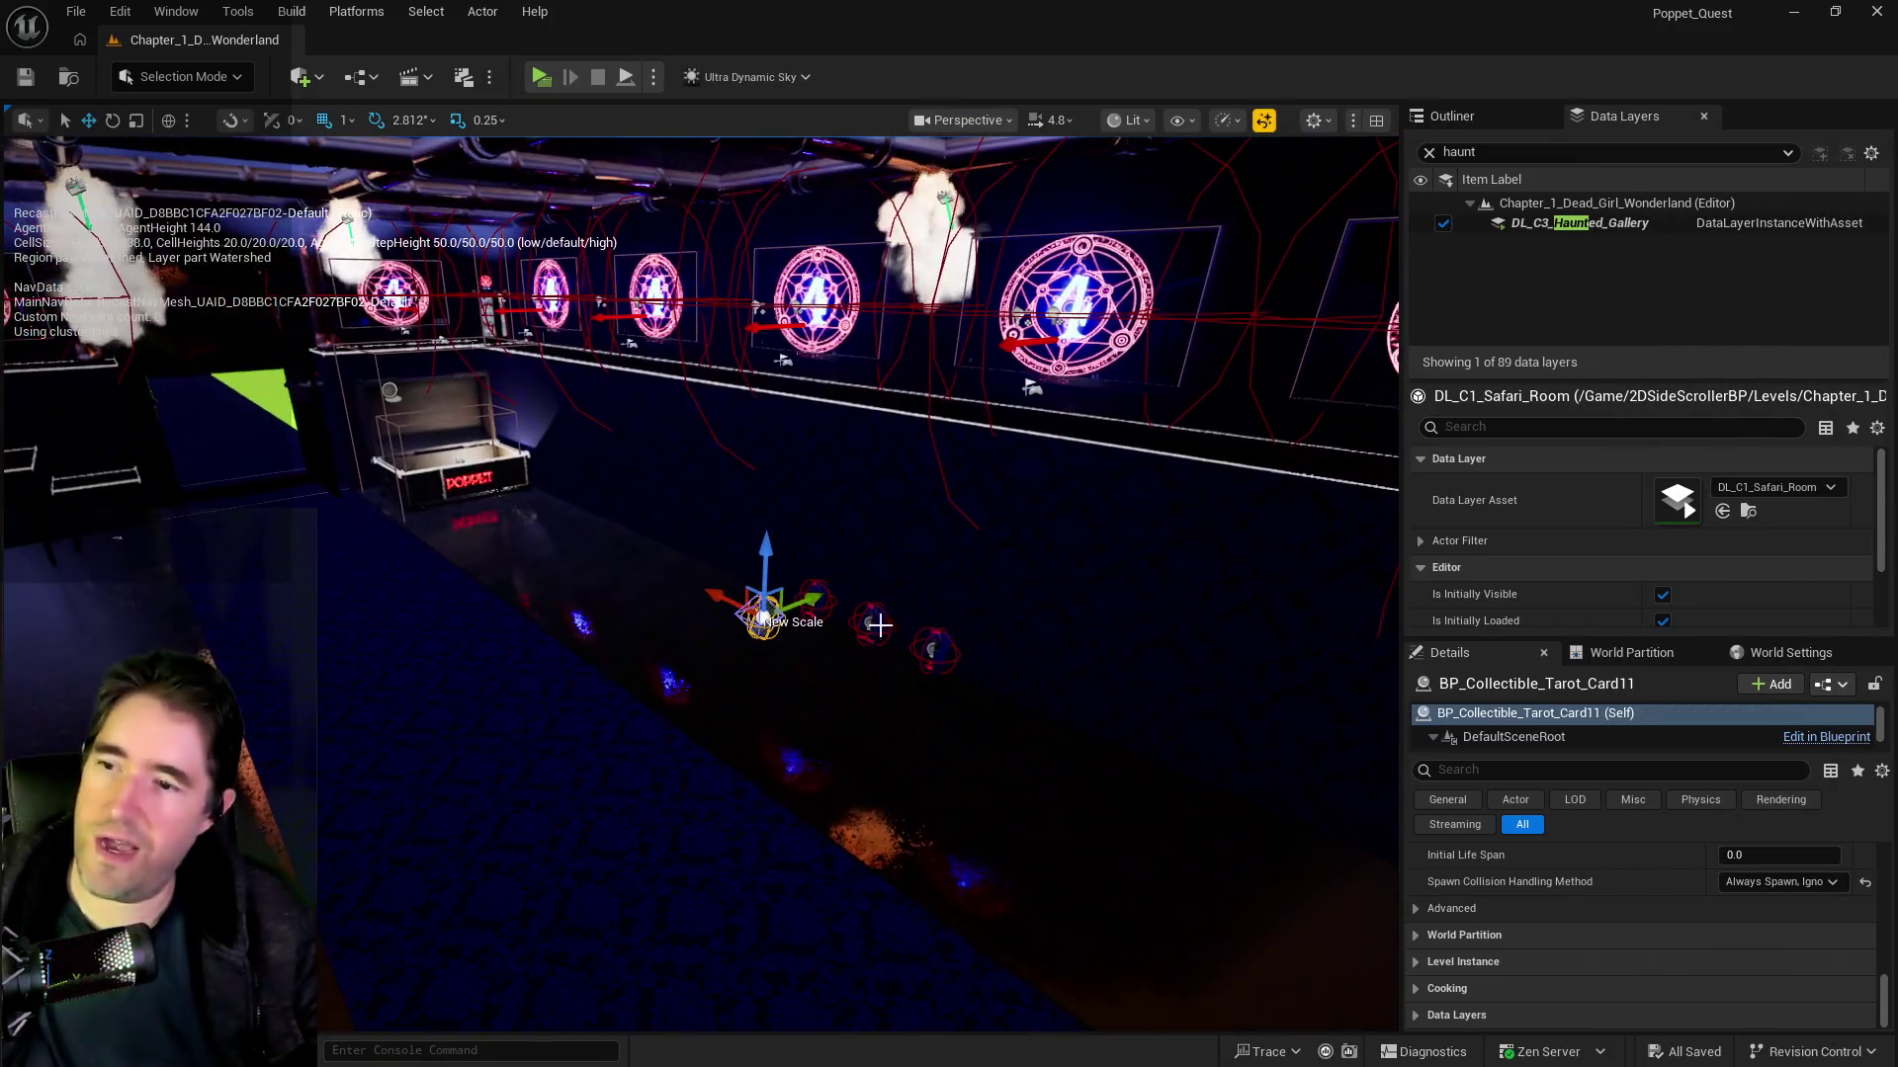
mouse_move(1004, 869)
mouse_down()
mouse_move(1004, 692)
mouse_move(1004, 929)
mouse_up()
scroll(1025, 860, down, 3)
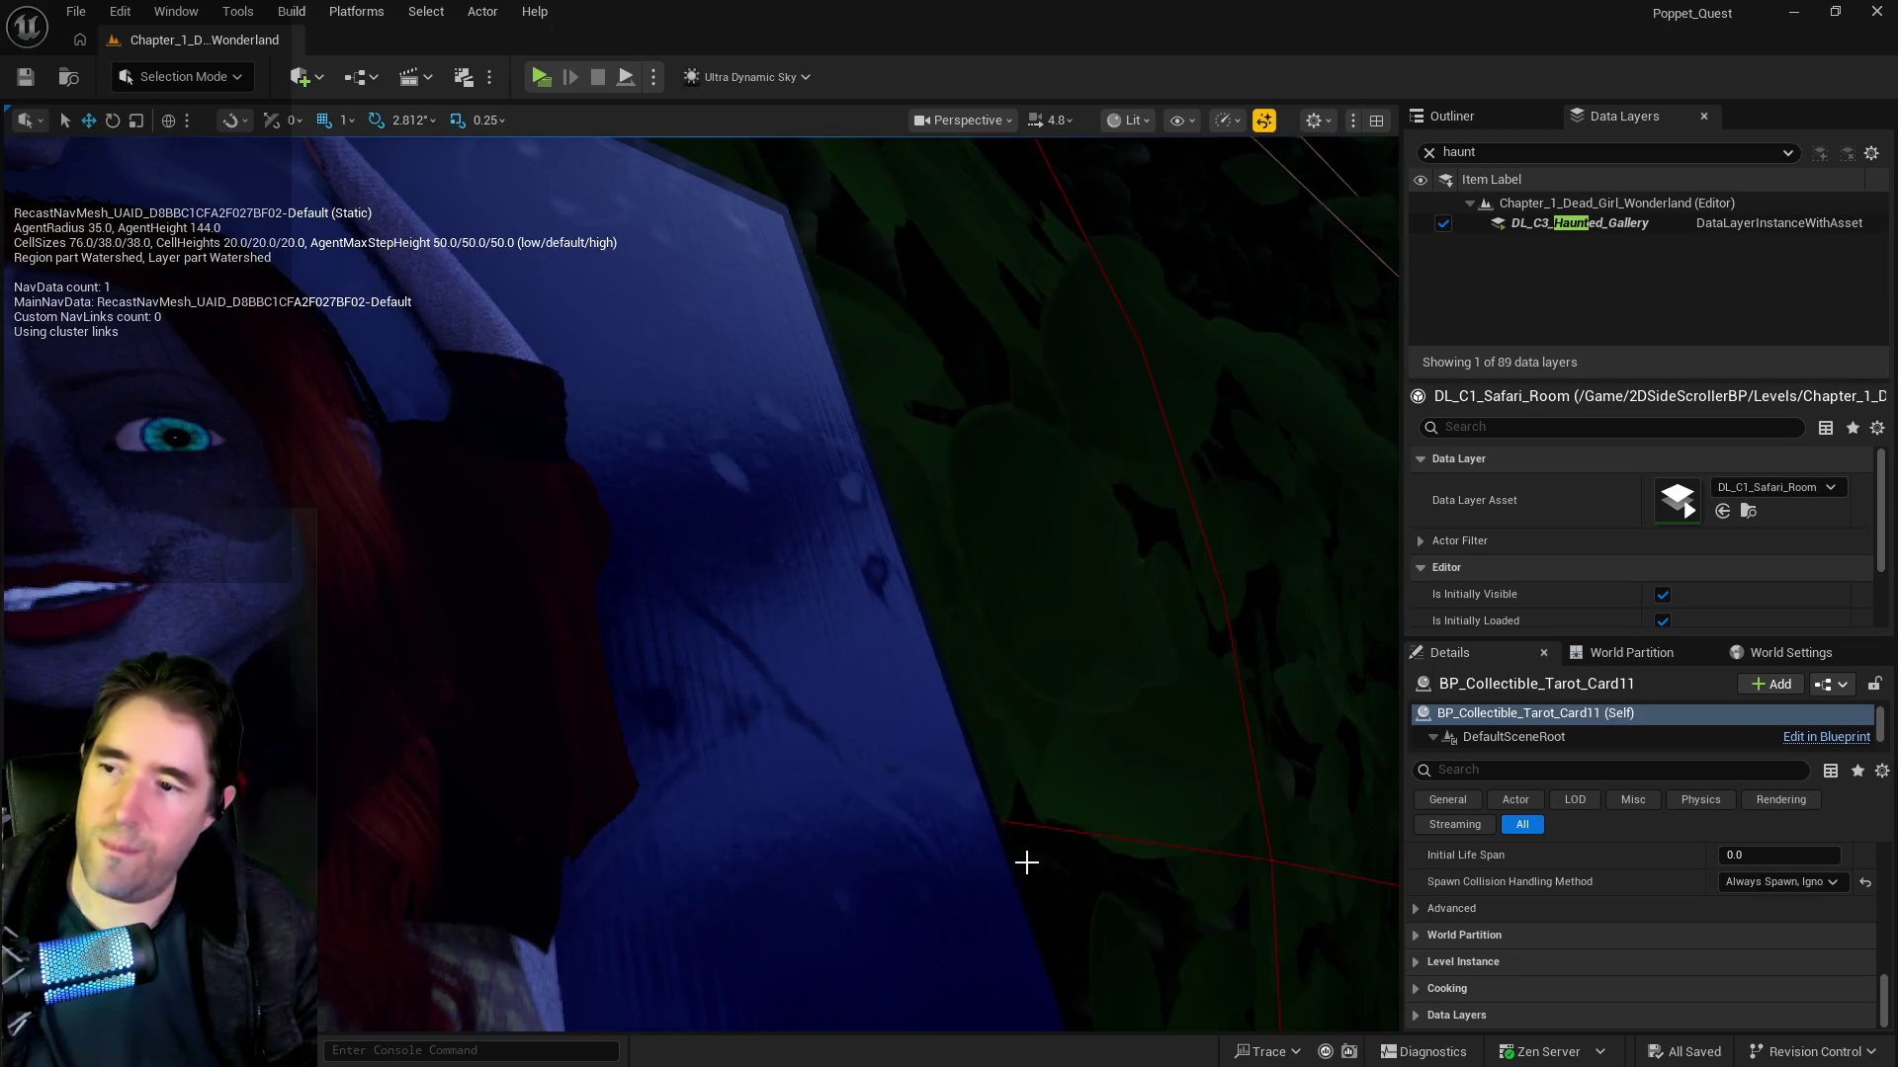
click(789, 766)
drag(789, 766, 790, 1043)
Step: Filter data layers by 'grotto' and make DL_C2_Grotto_Pump_Room_2 visible
click(1431, 152)
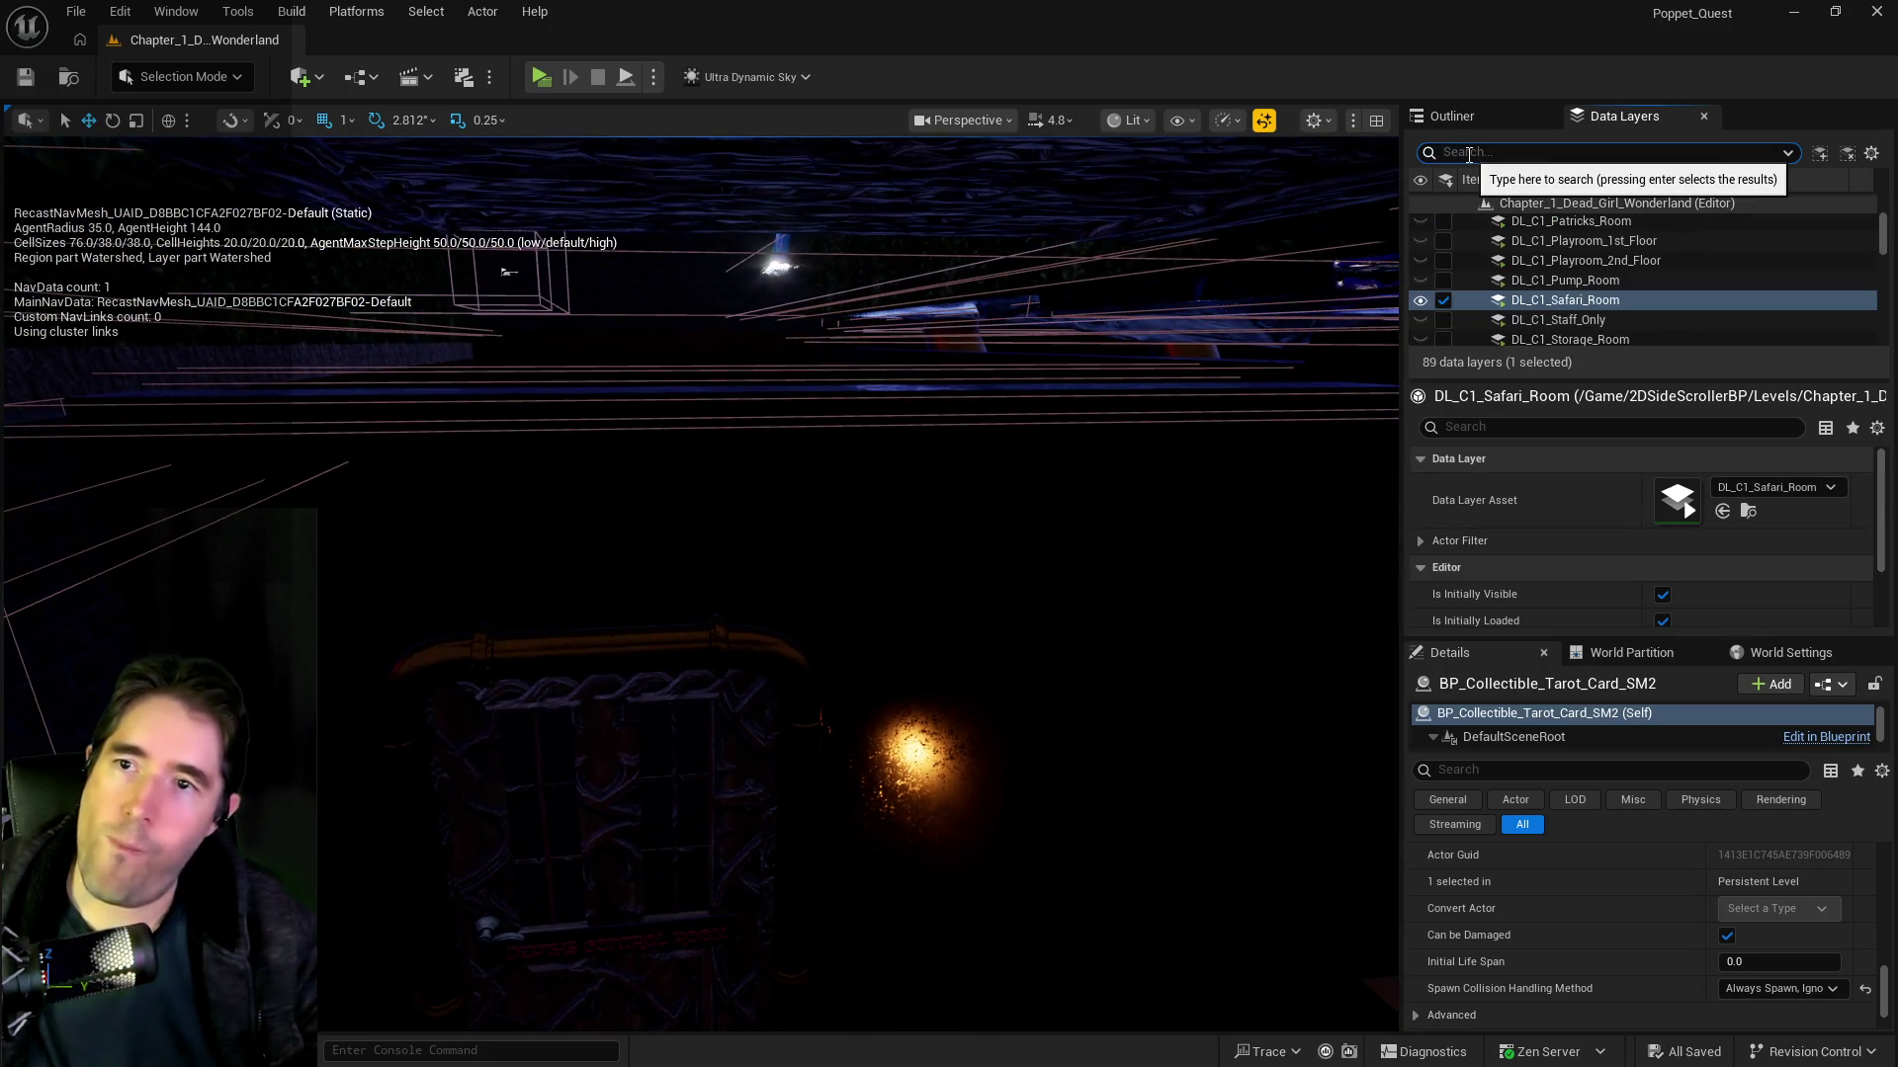
text(gr)
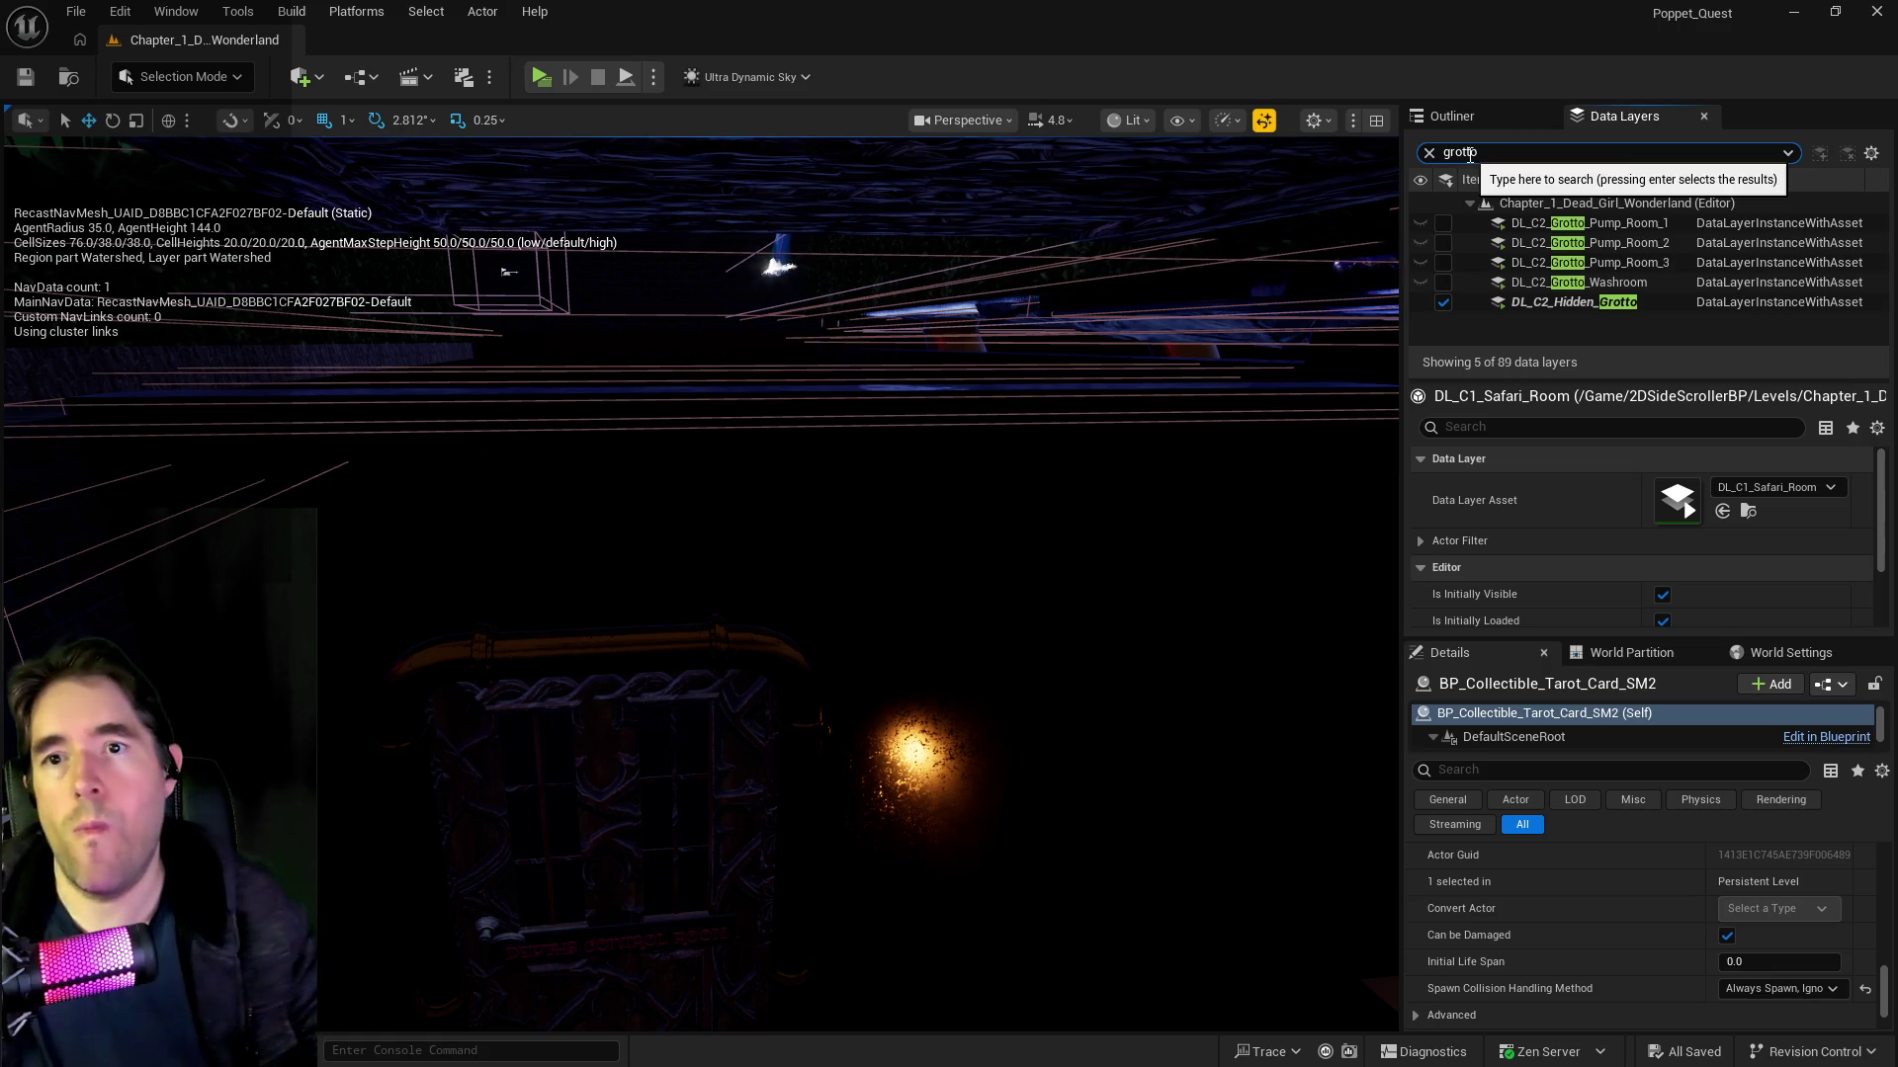
text(otto)
click(1442, 243)
Step: Paste the copied tarot card onto the pump room floor, raise it, and adjust its rotation
drag(890, 665, 791, 484)
drag(692, 691, 678, 711)
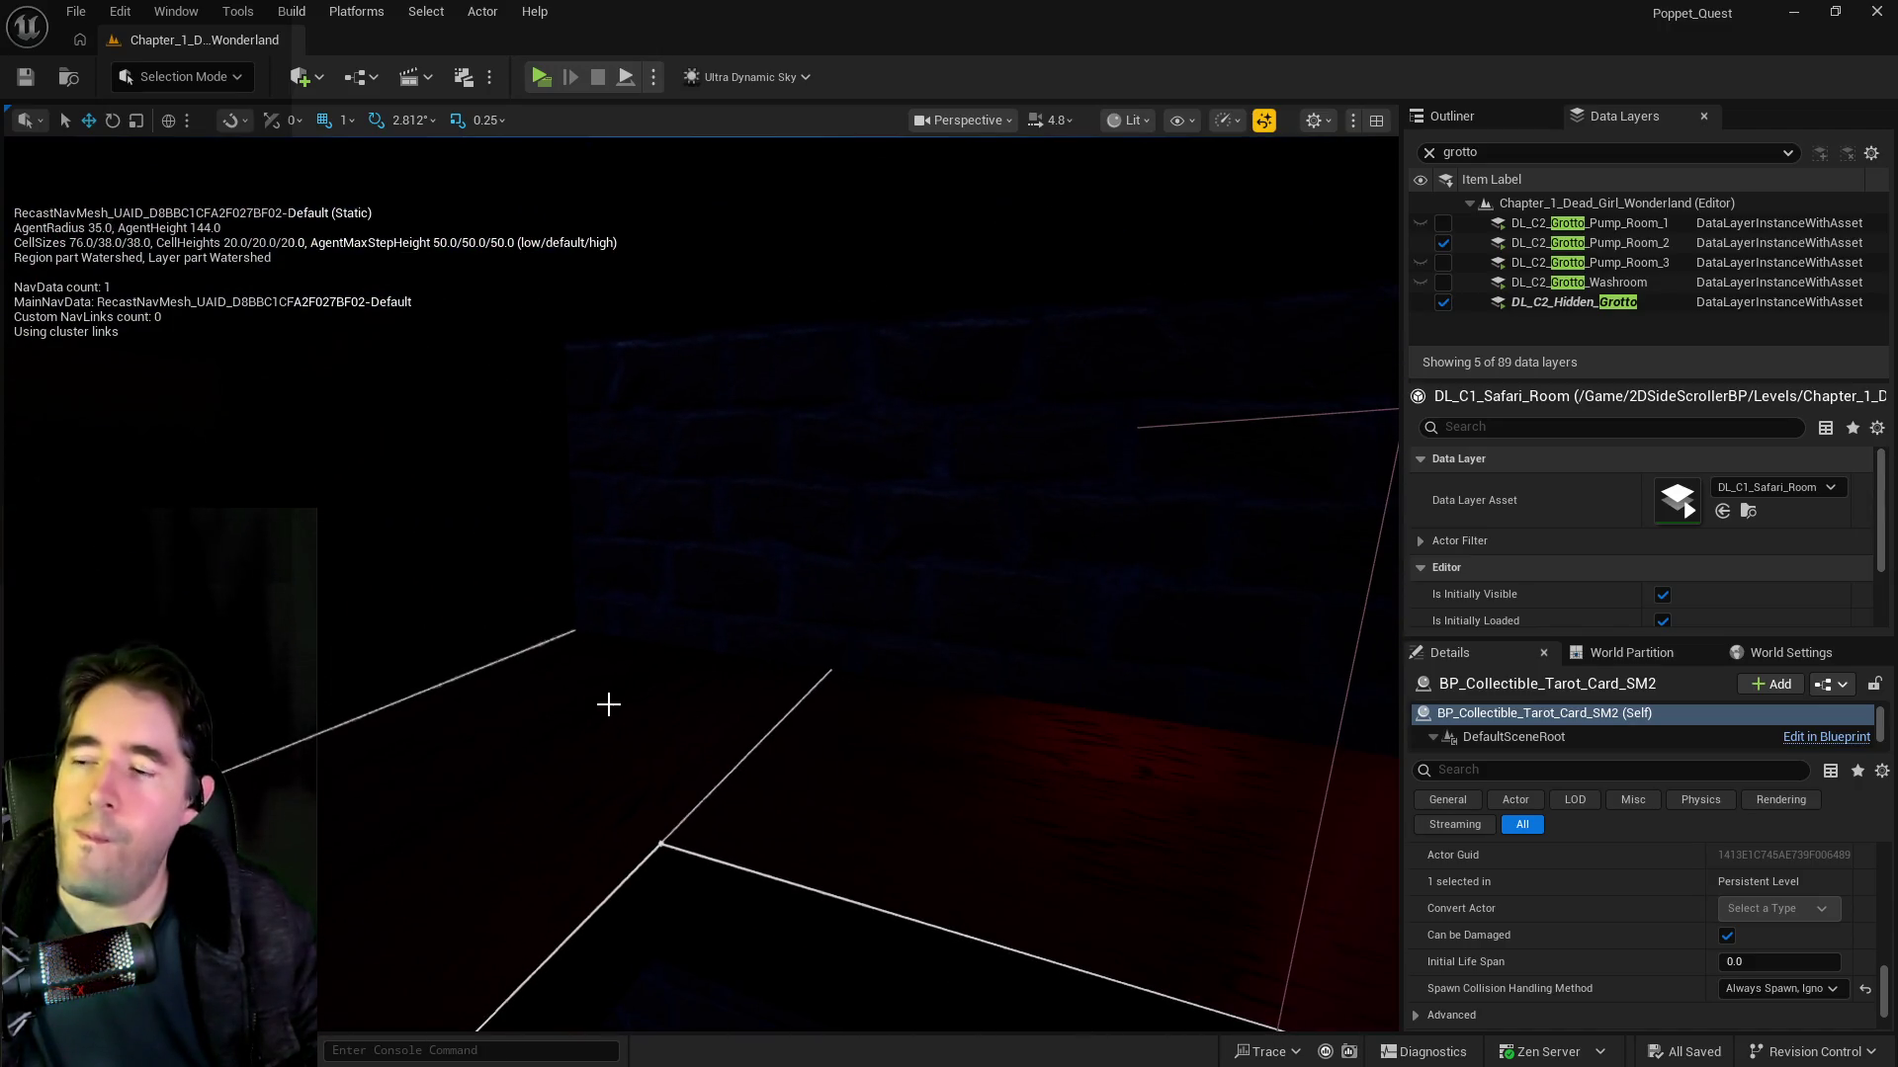
right_click(609, 704)
click(1142, 775)
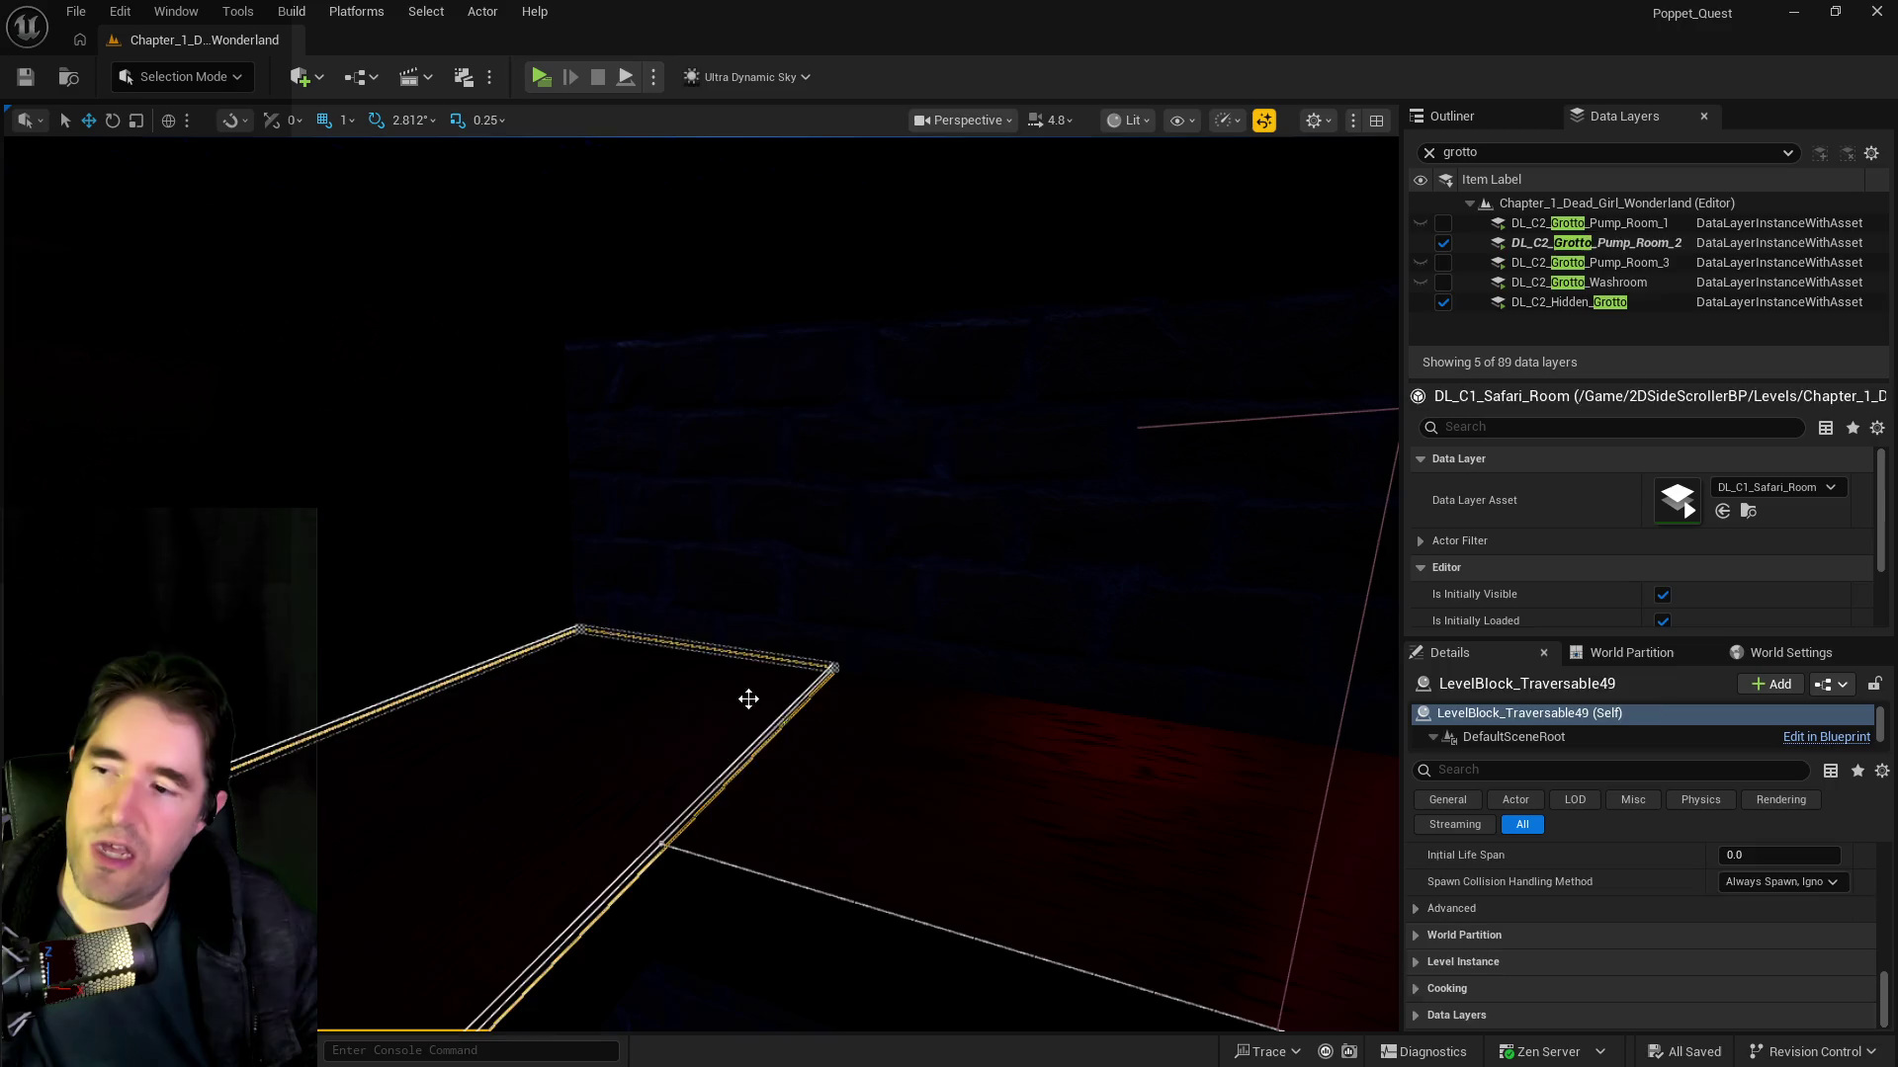
drag(608, 640, 608, 537)
scroll(1613, 920, up, 10)
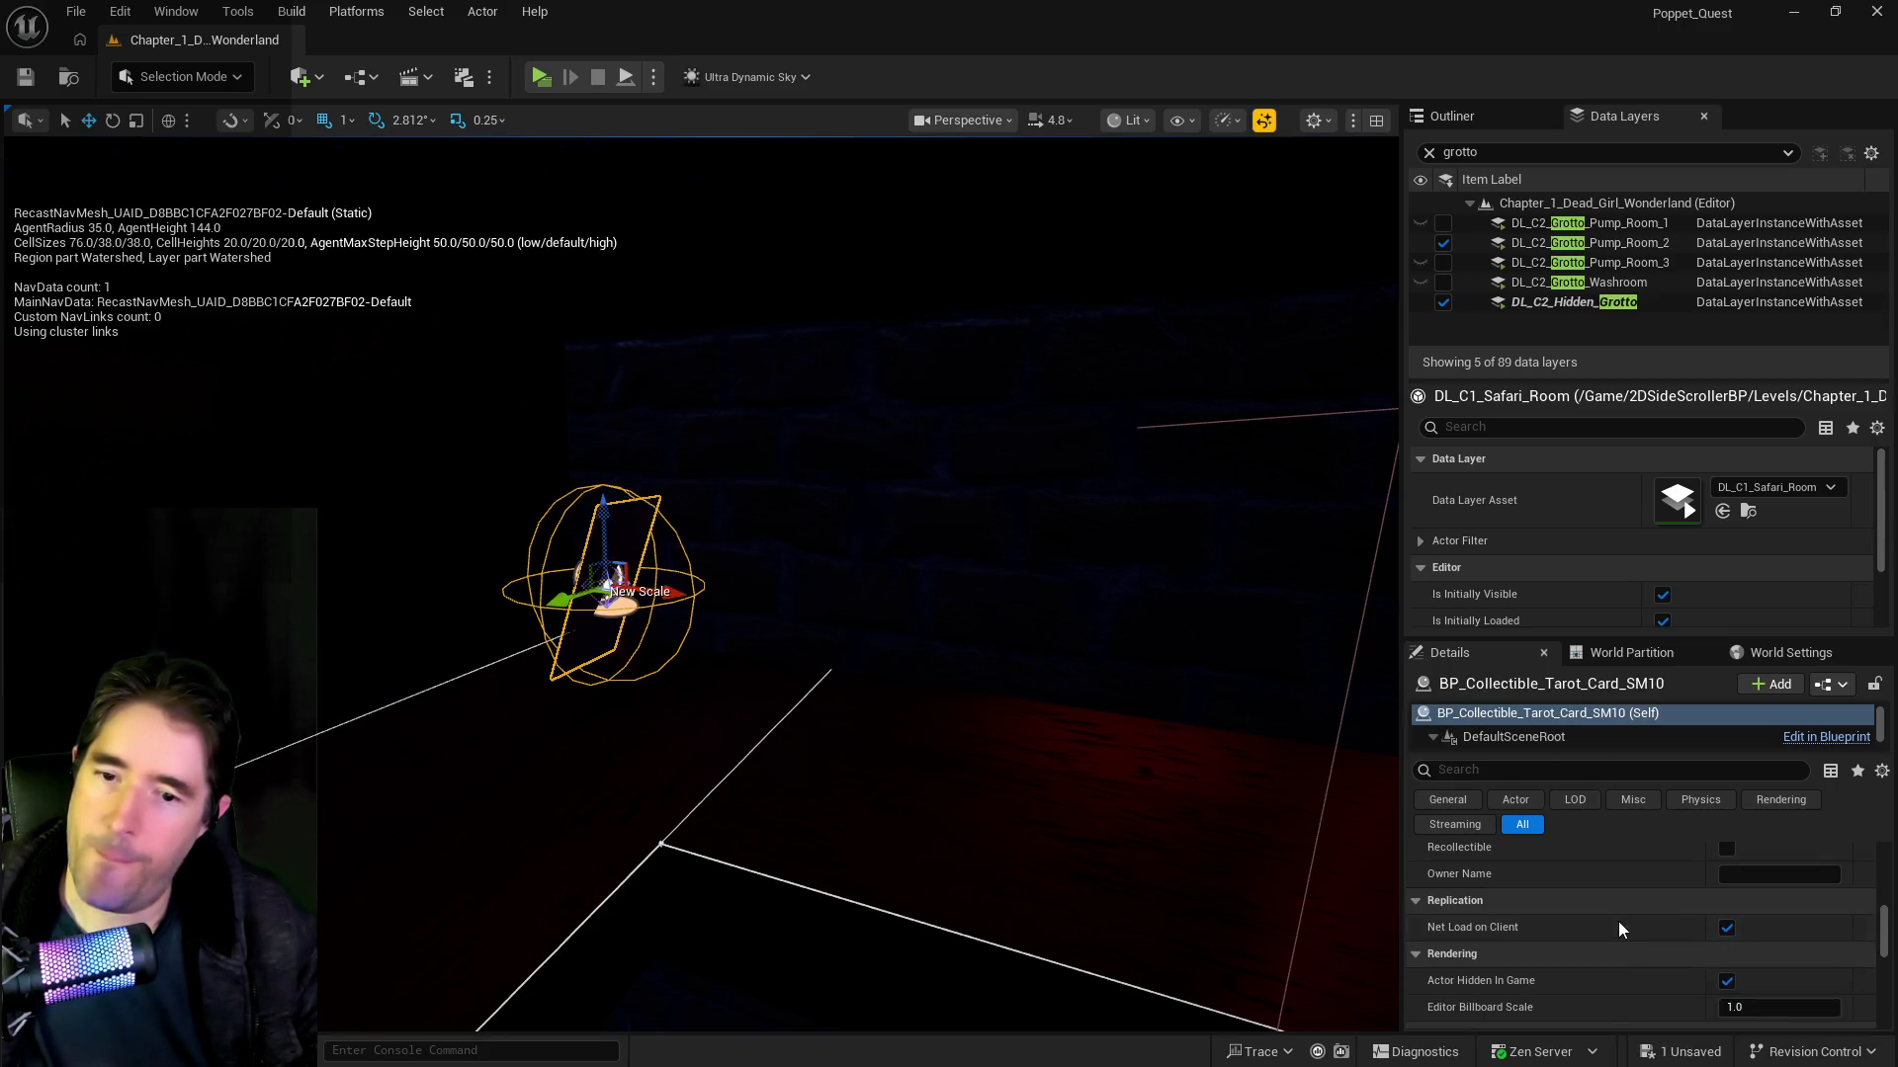
scroll(1809, 968, up, 3)
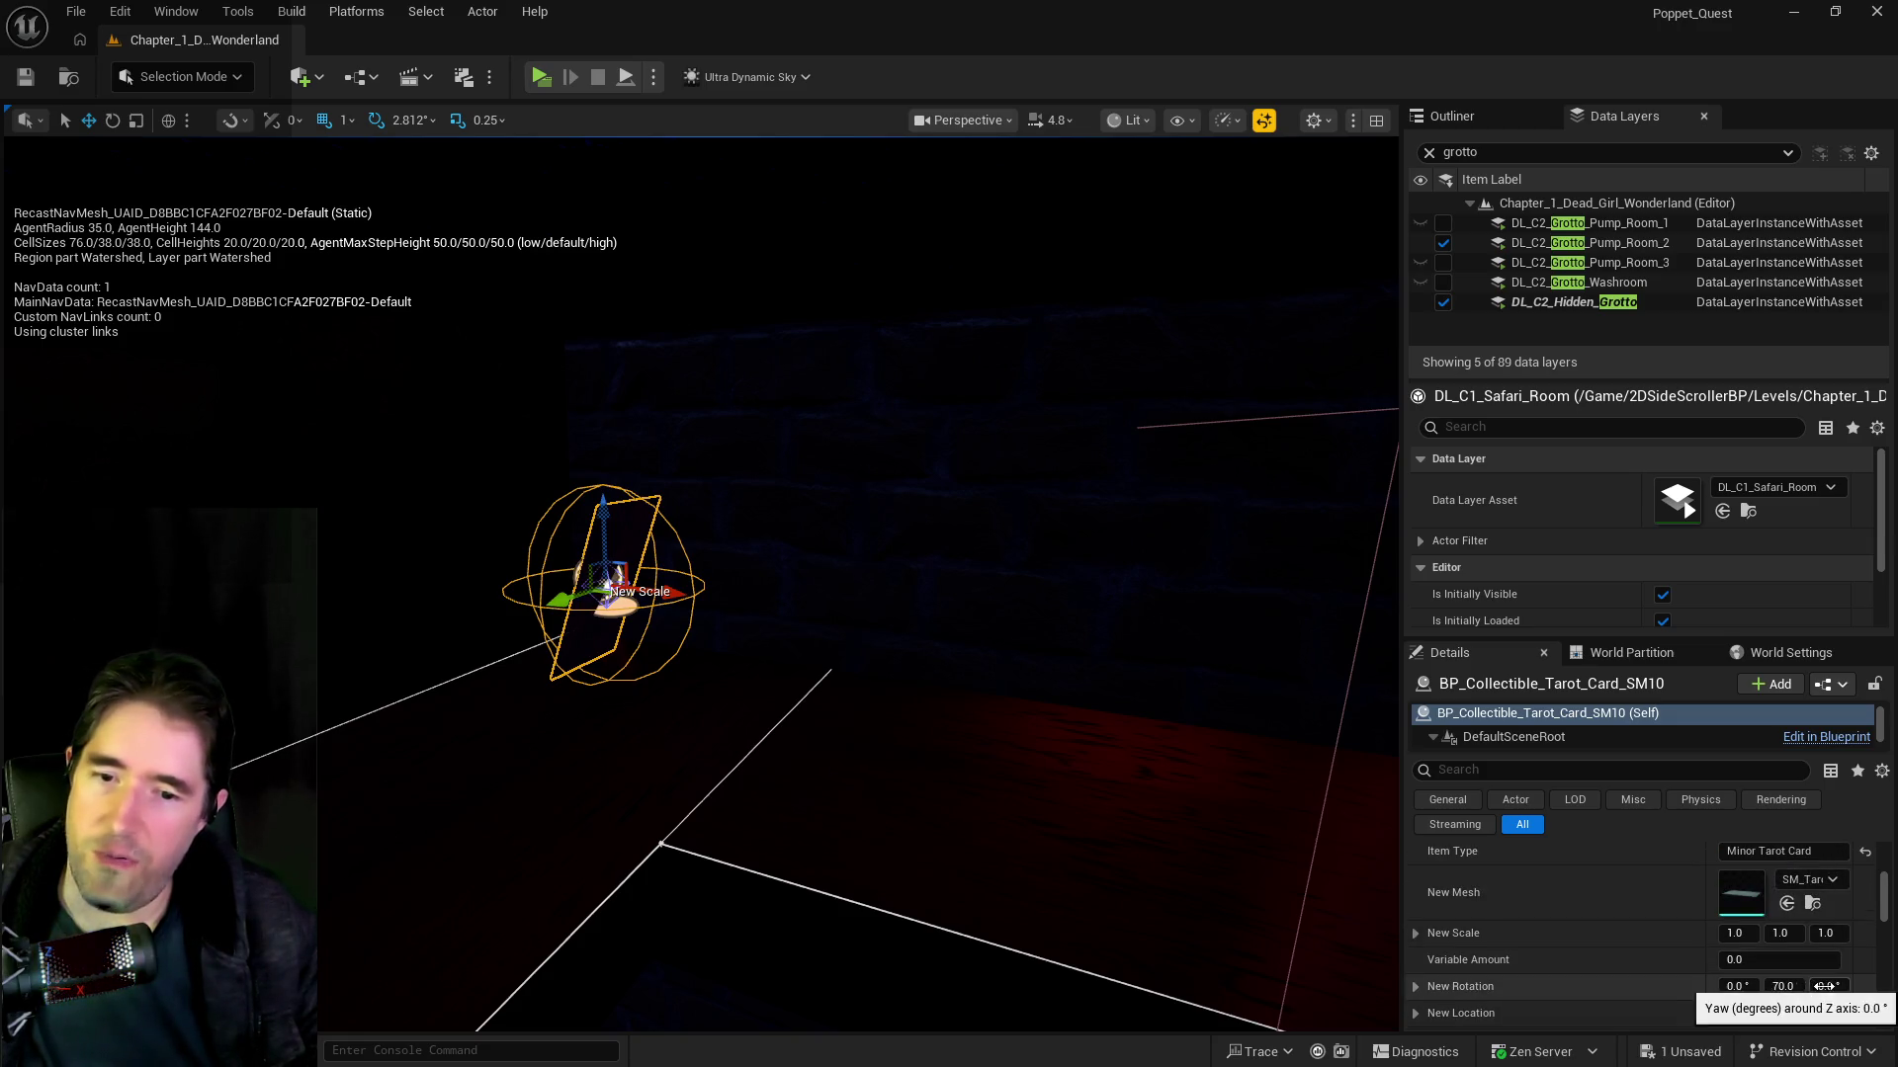
drag(1824, 986, 1793, 987)
drag(602, 857, 750, 822)
Step: Save all level changes with Ctrl+S and bring the BP_Poppet Blueprint editor into view
key(ctrl+s)
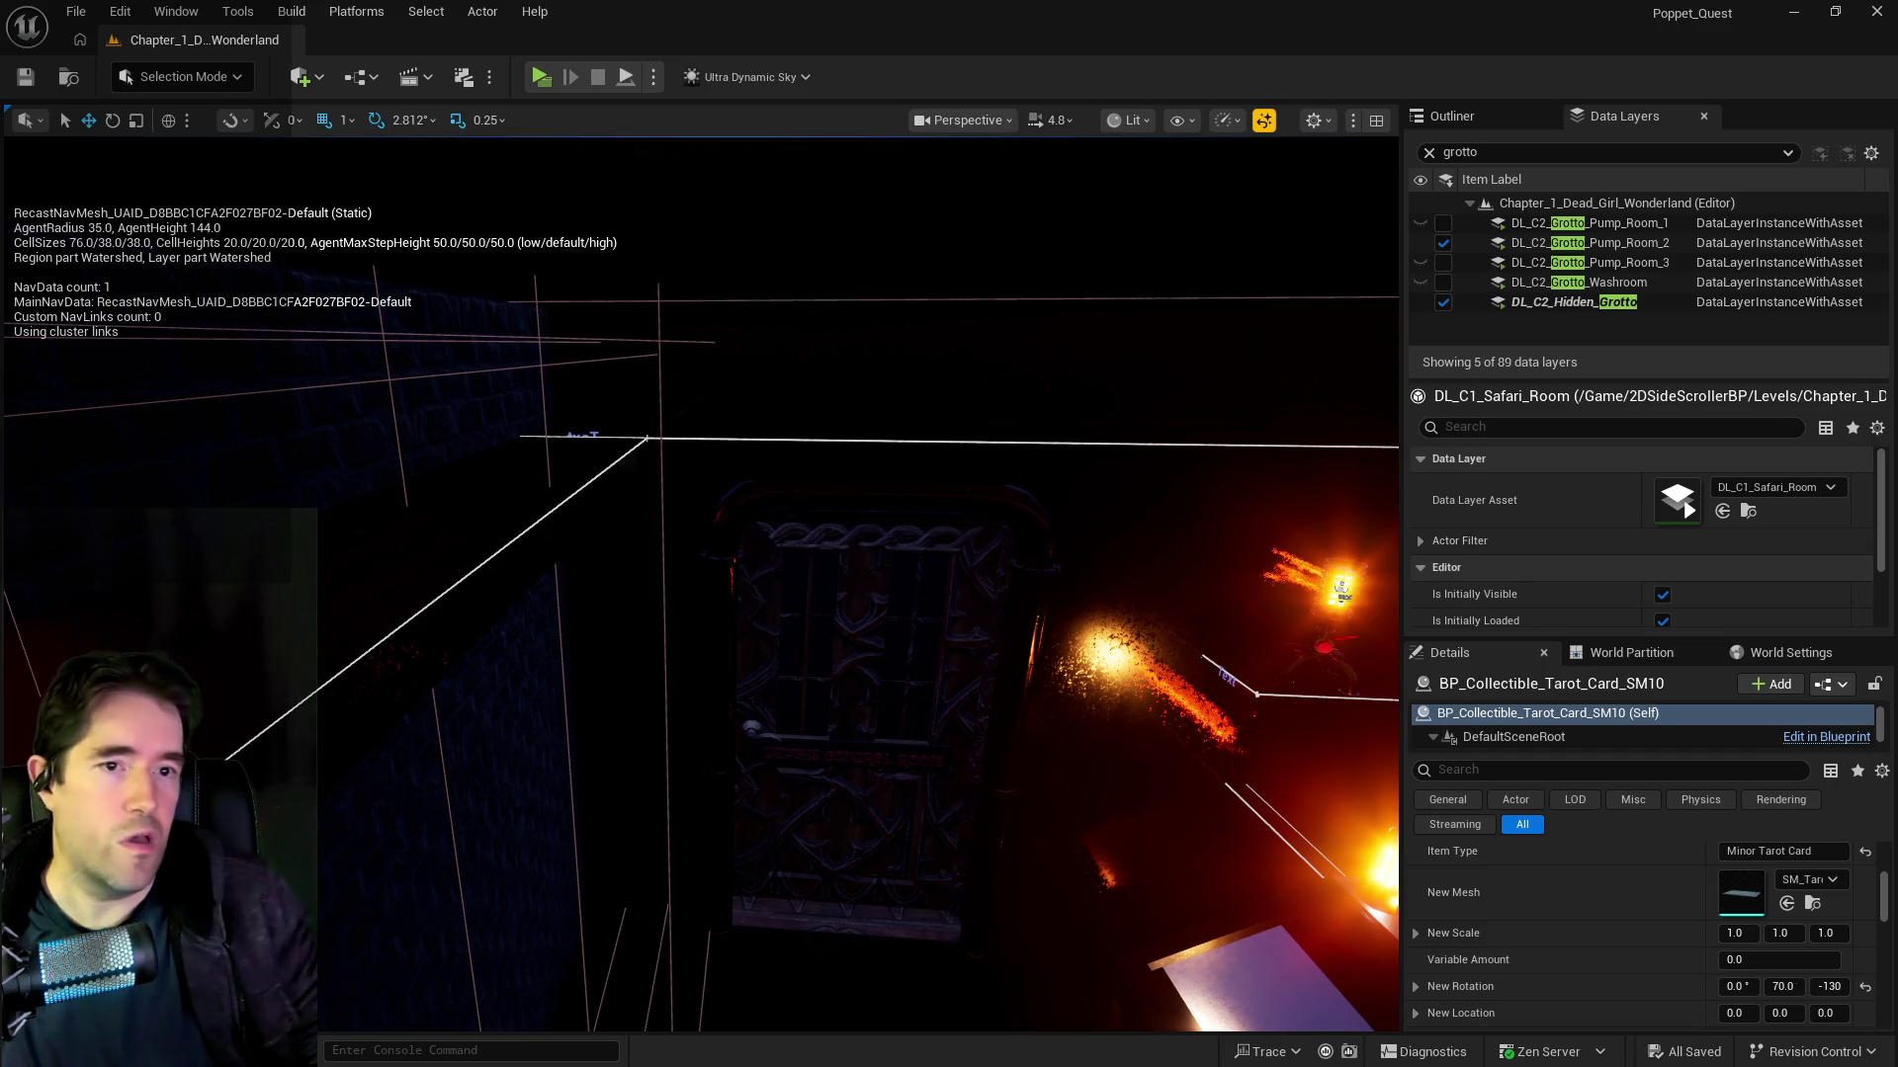
key(alt+Tab)
drag(792, 314, 711, 308)
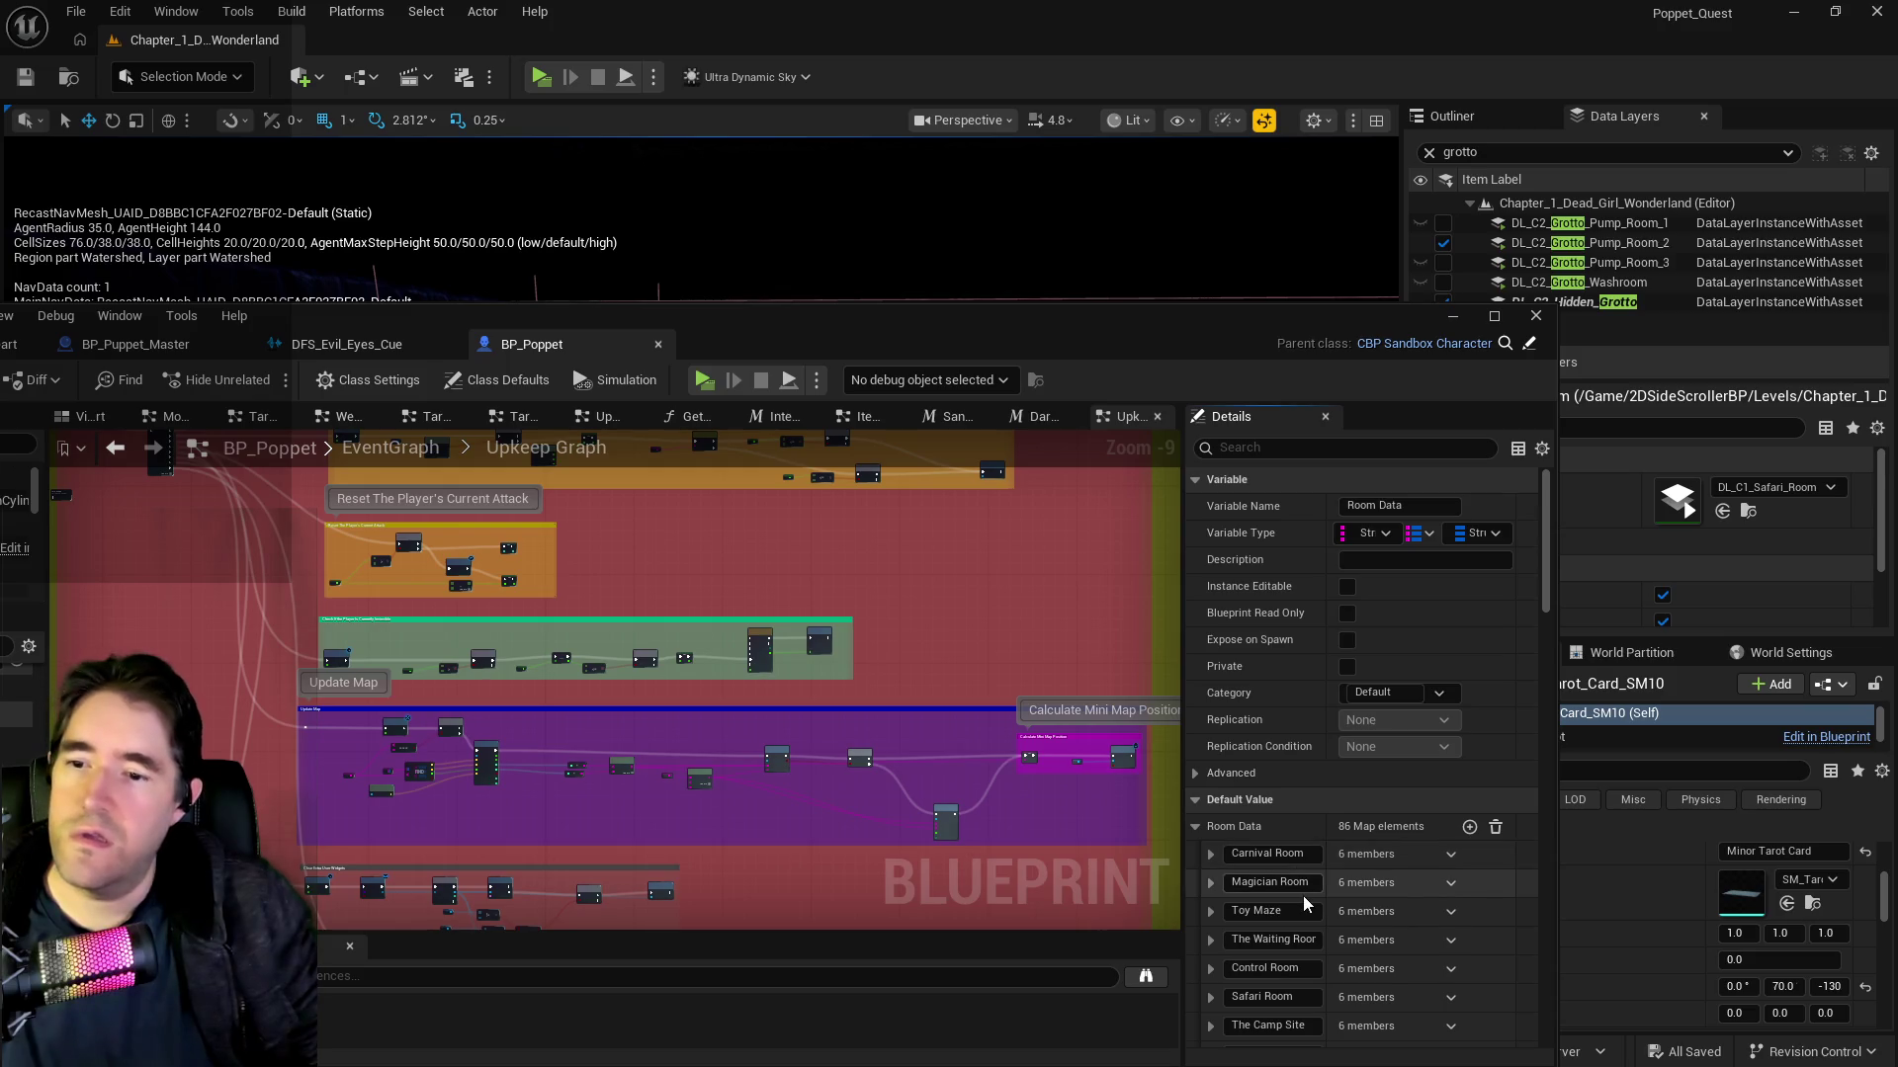
Step: Maximize BP_Poppet, scroll through the Room Data map's room entries, then return to the level editor
click(1489, 320)
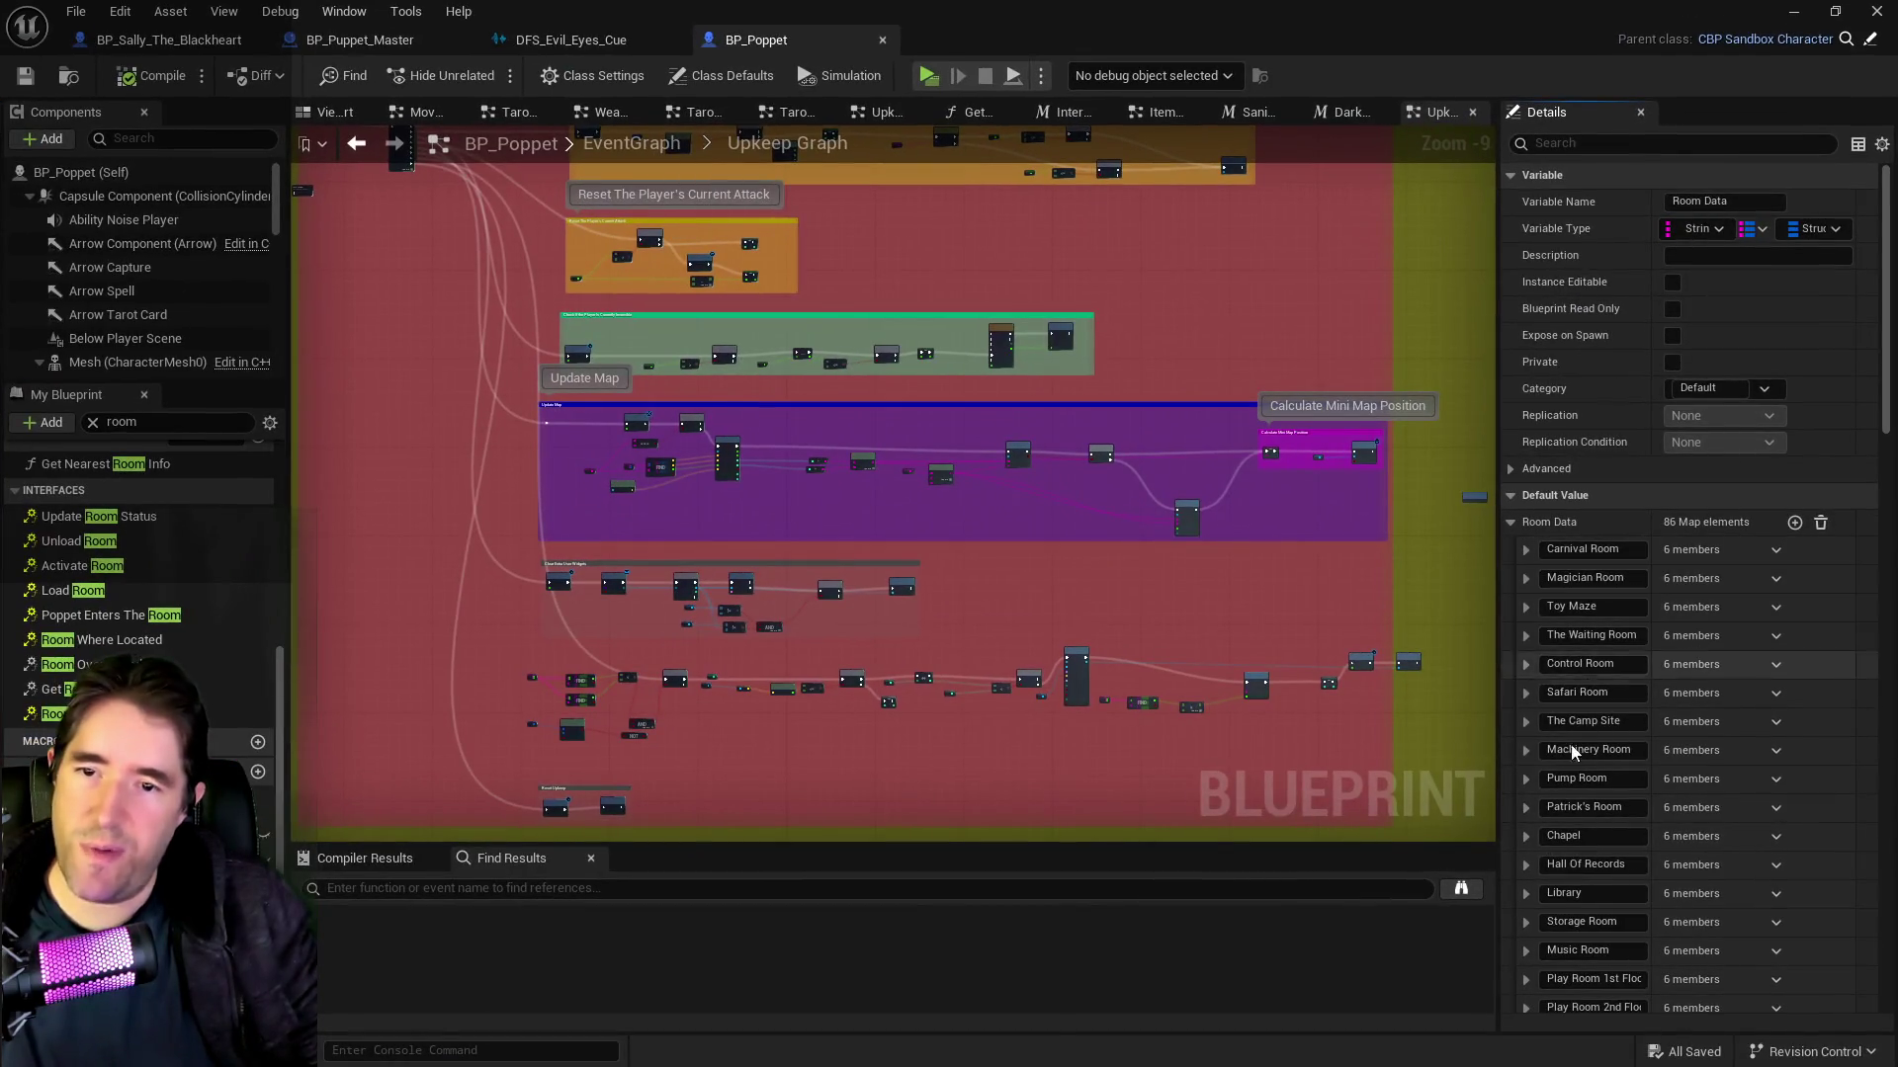
scroll(1556, 816, down, 5)
scroll(1556, 816, down, 15)
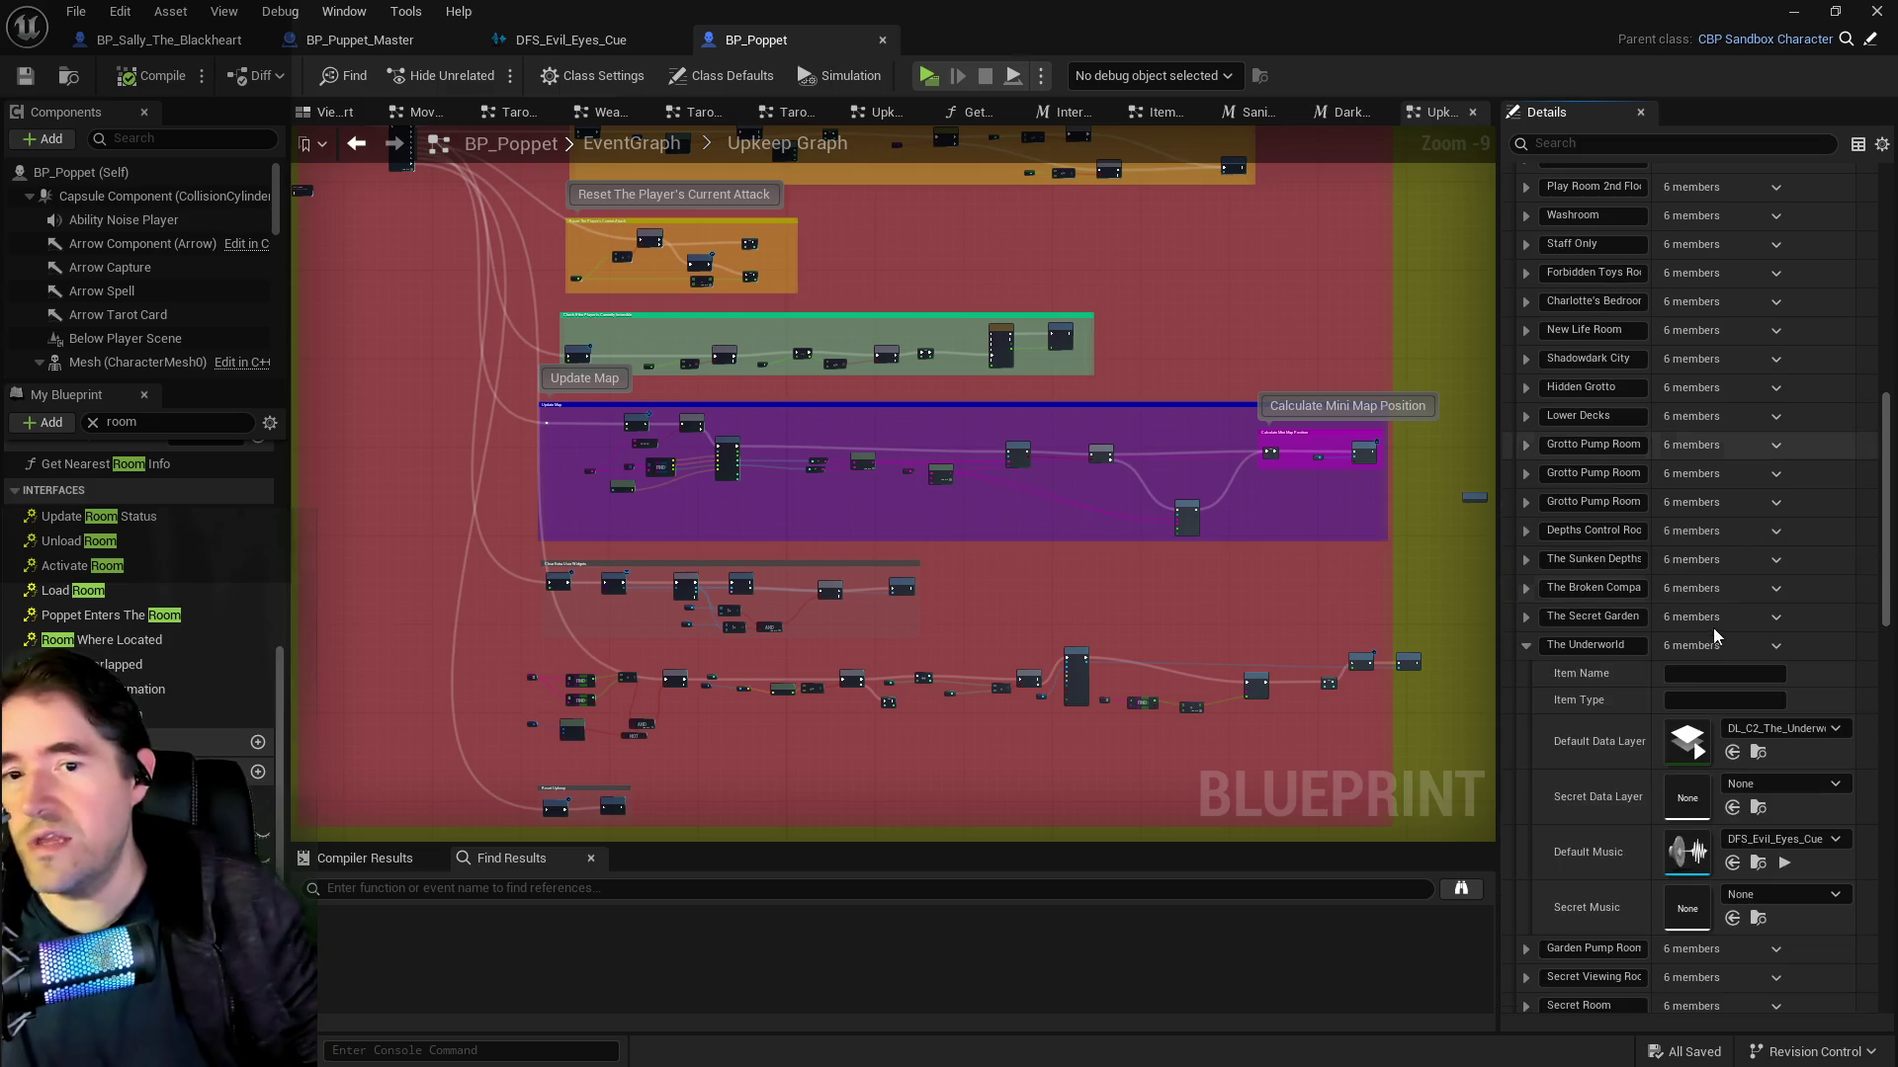
scroll(1694, 658, down, 10)
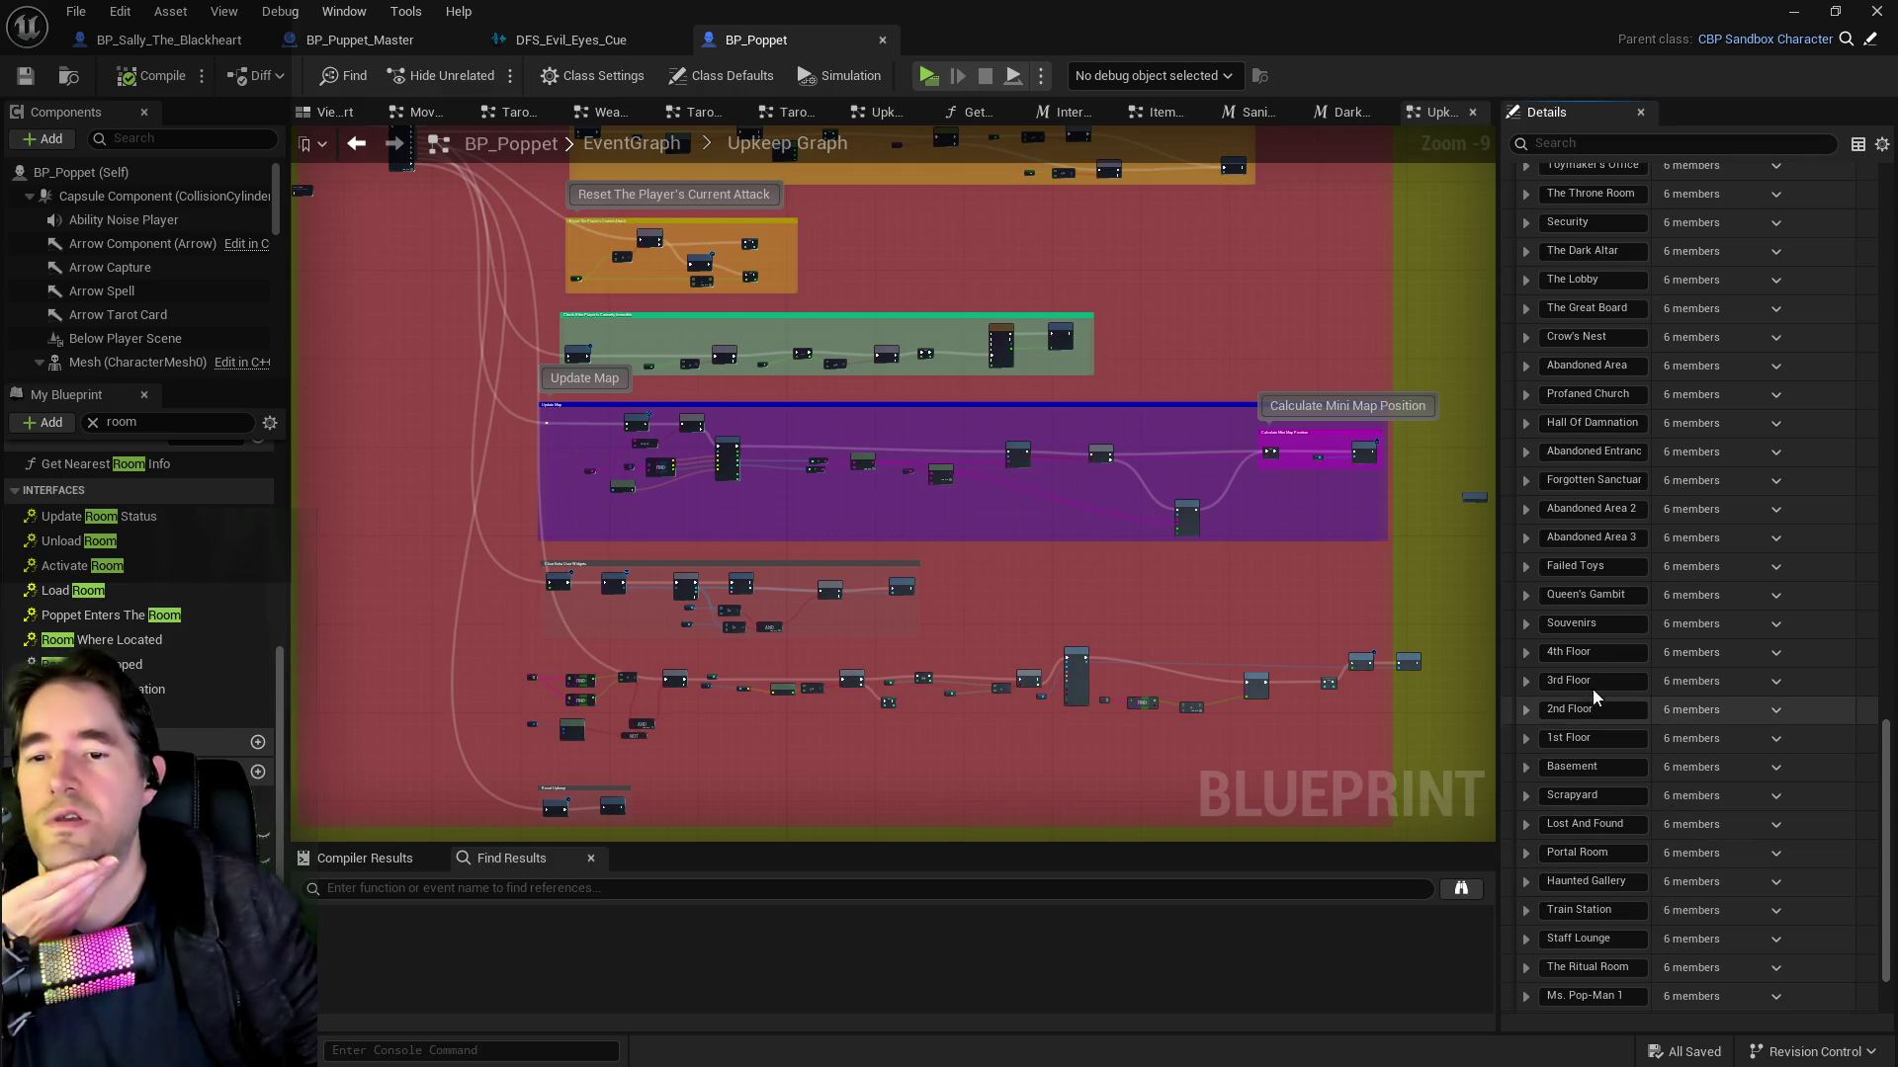
scroll(1543, 998, down, 2)
scroll(1544, 993, down, 2)
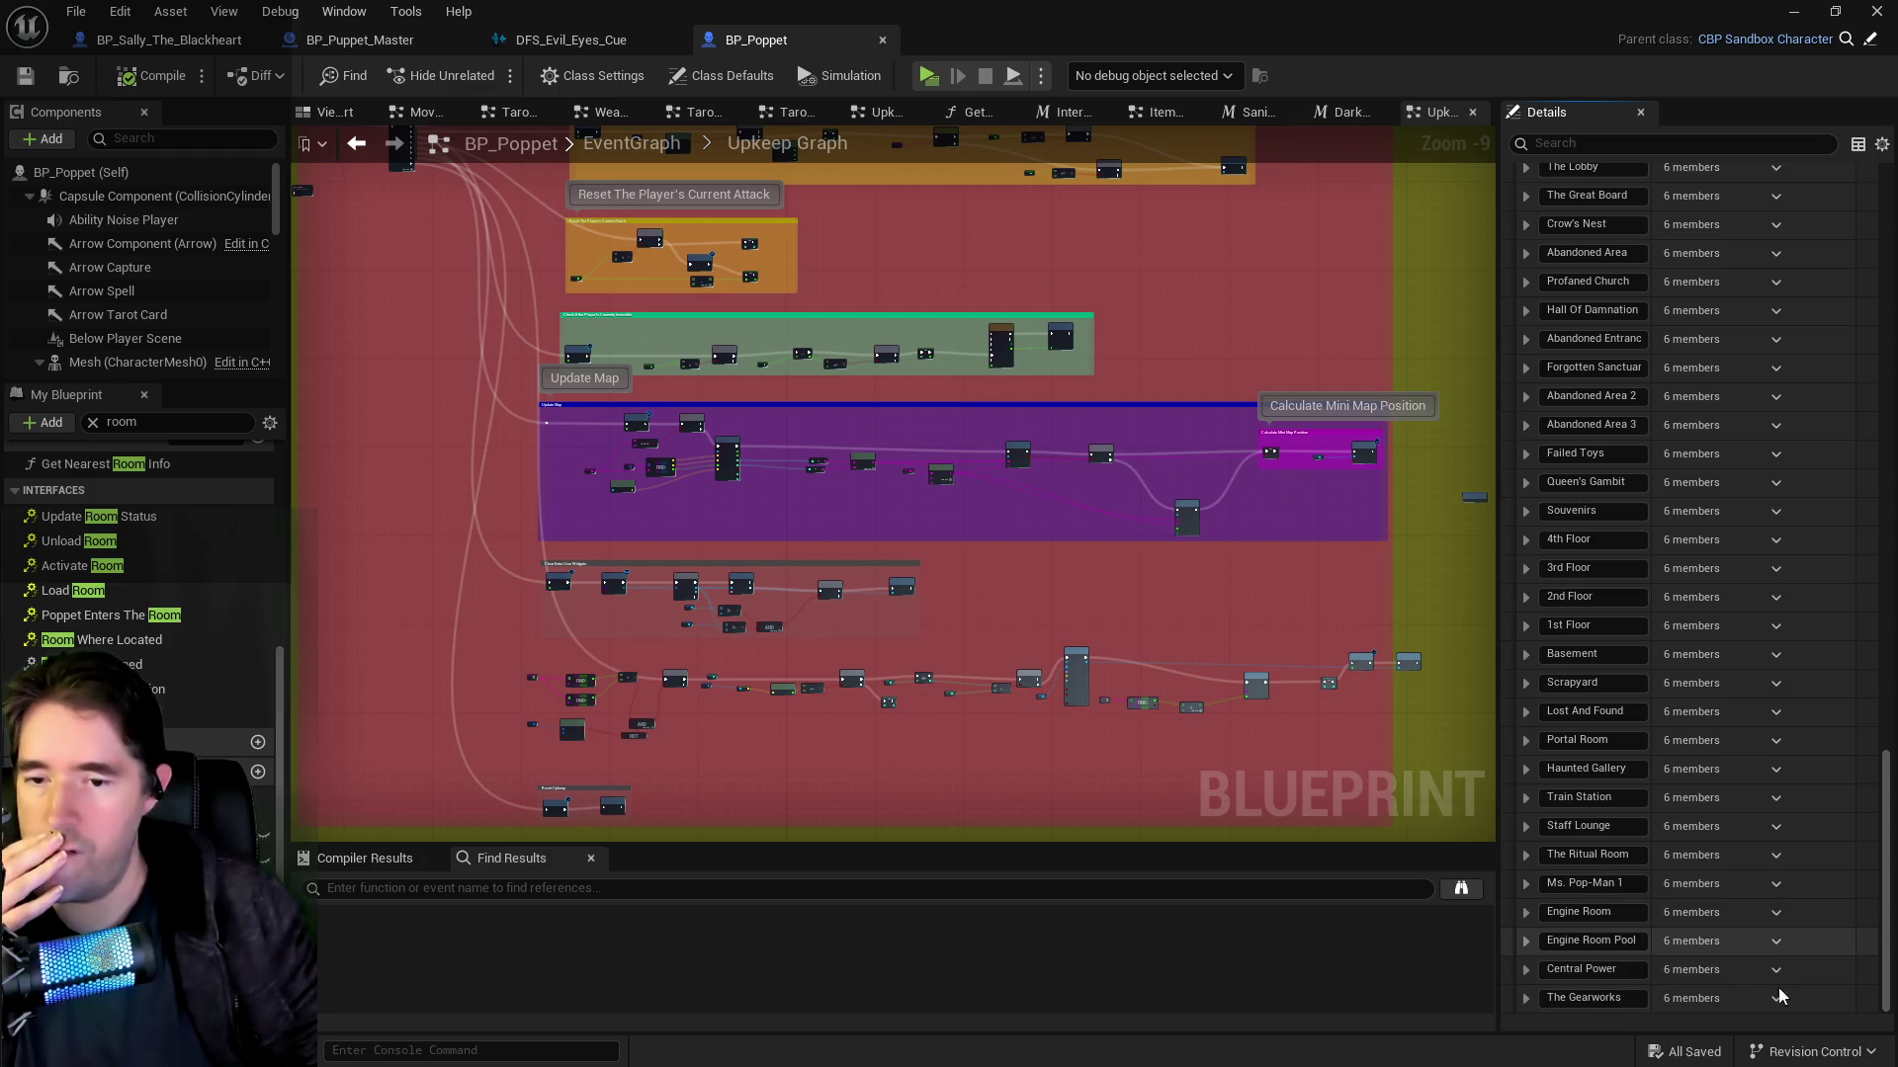
scroll(1888, 697, up, 2)
drag(1888, 697, 1886, 310)
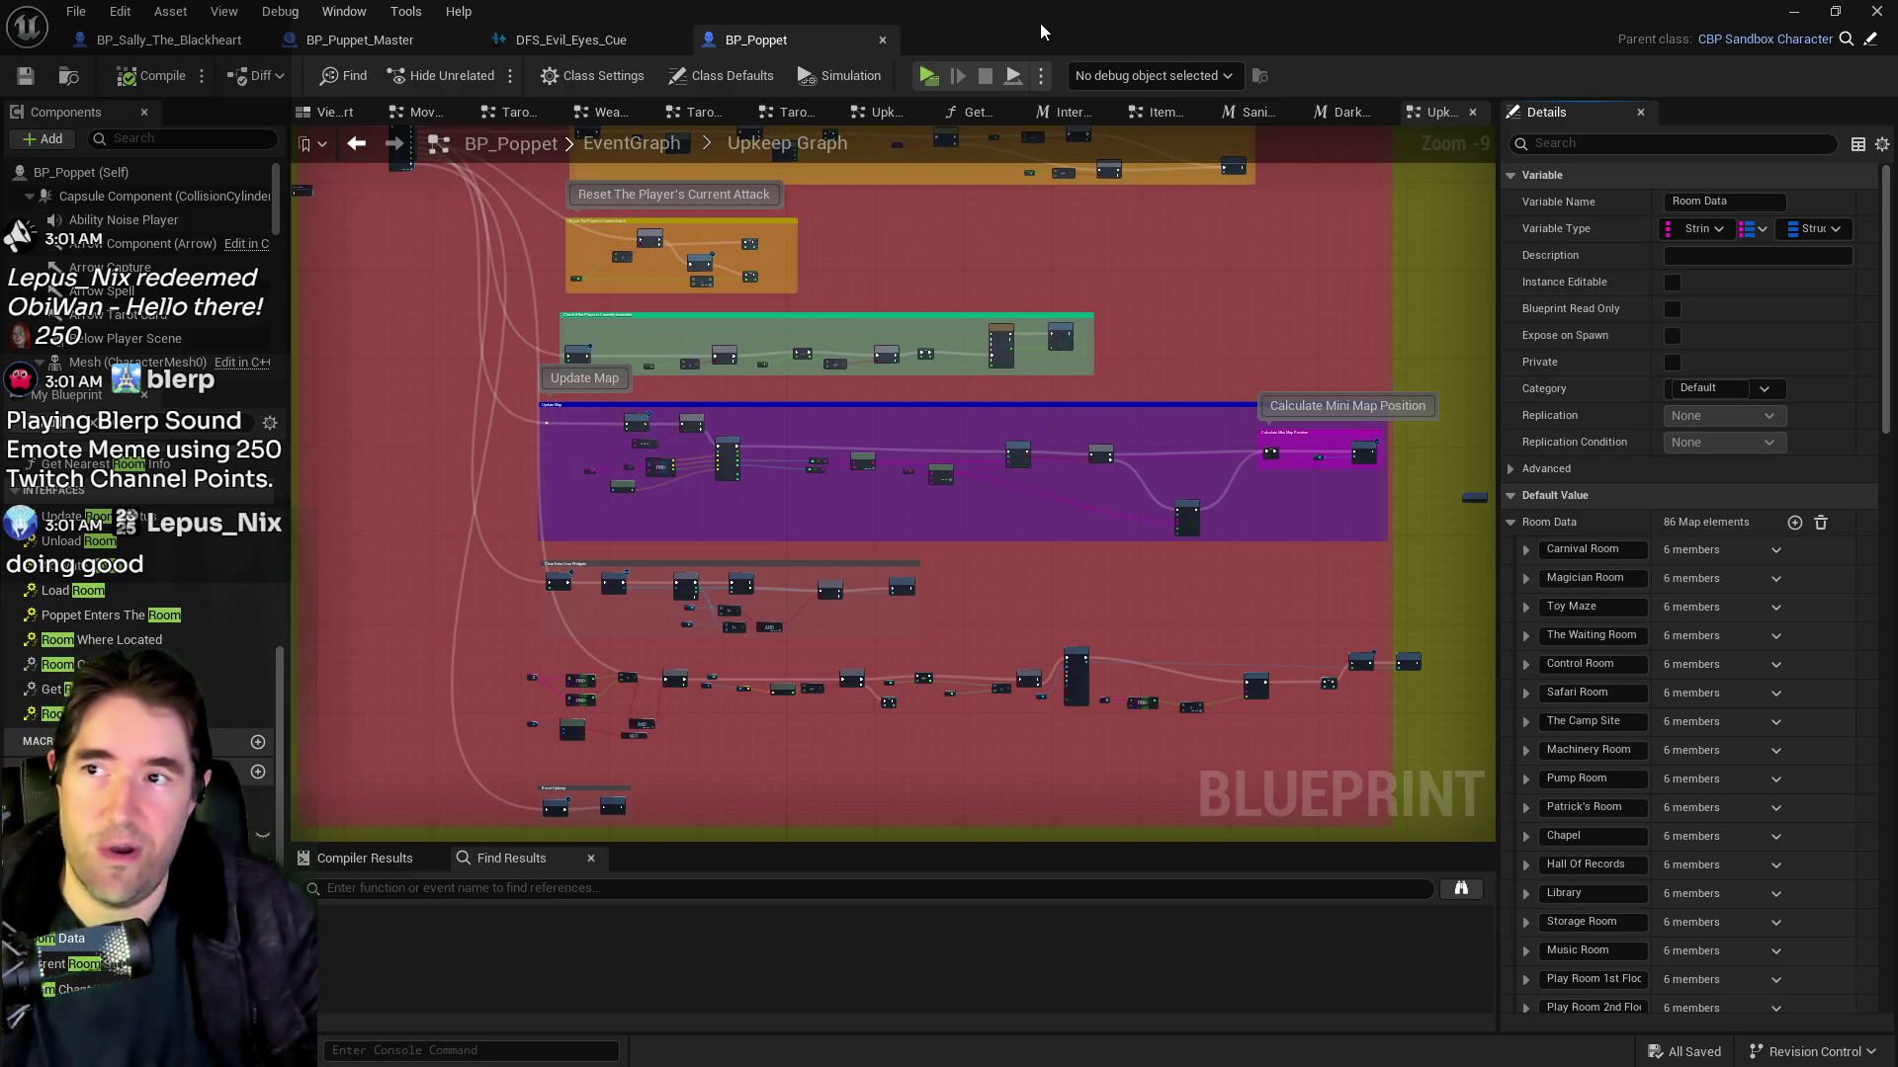
key(alt+Tab)
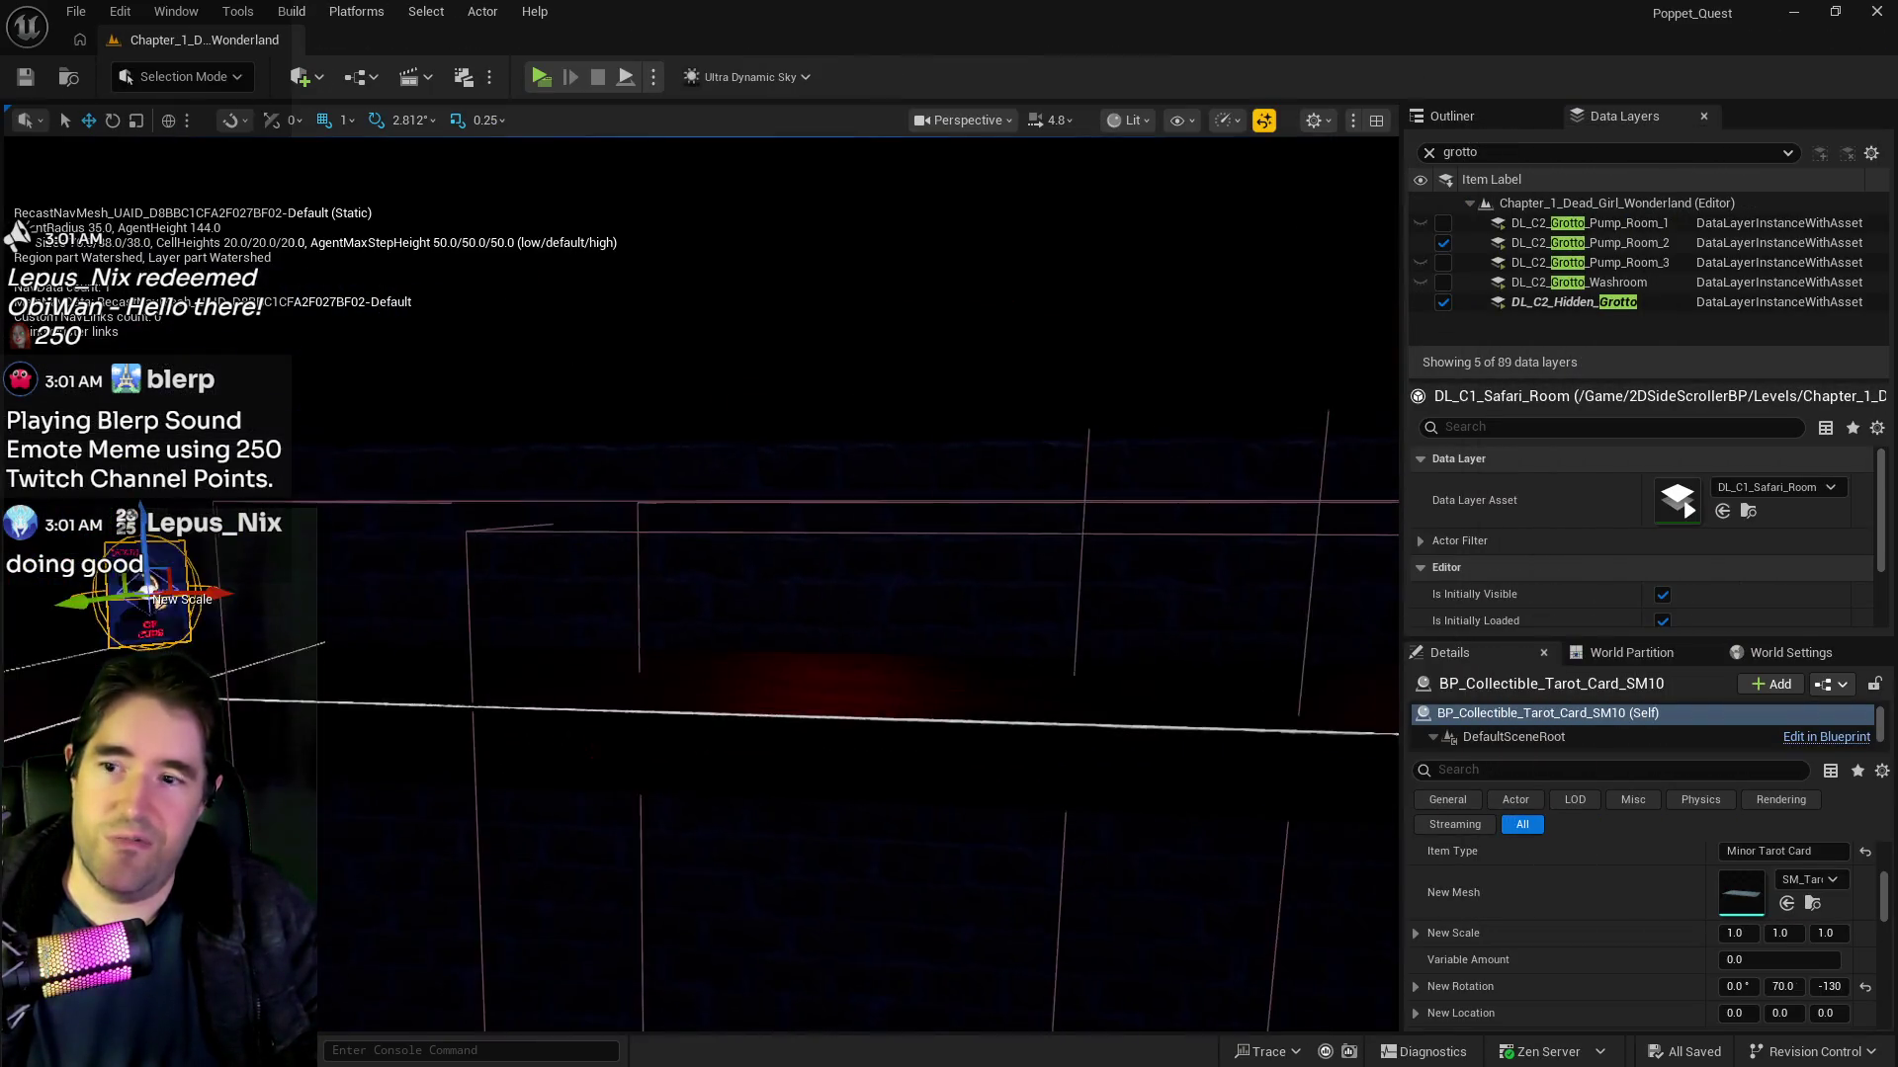
Step: Set the focused card's Item Name to 'Five Of Swords' and Name Text 2 to 'SWORDS'
key(f)
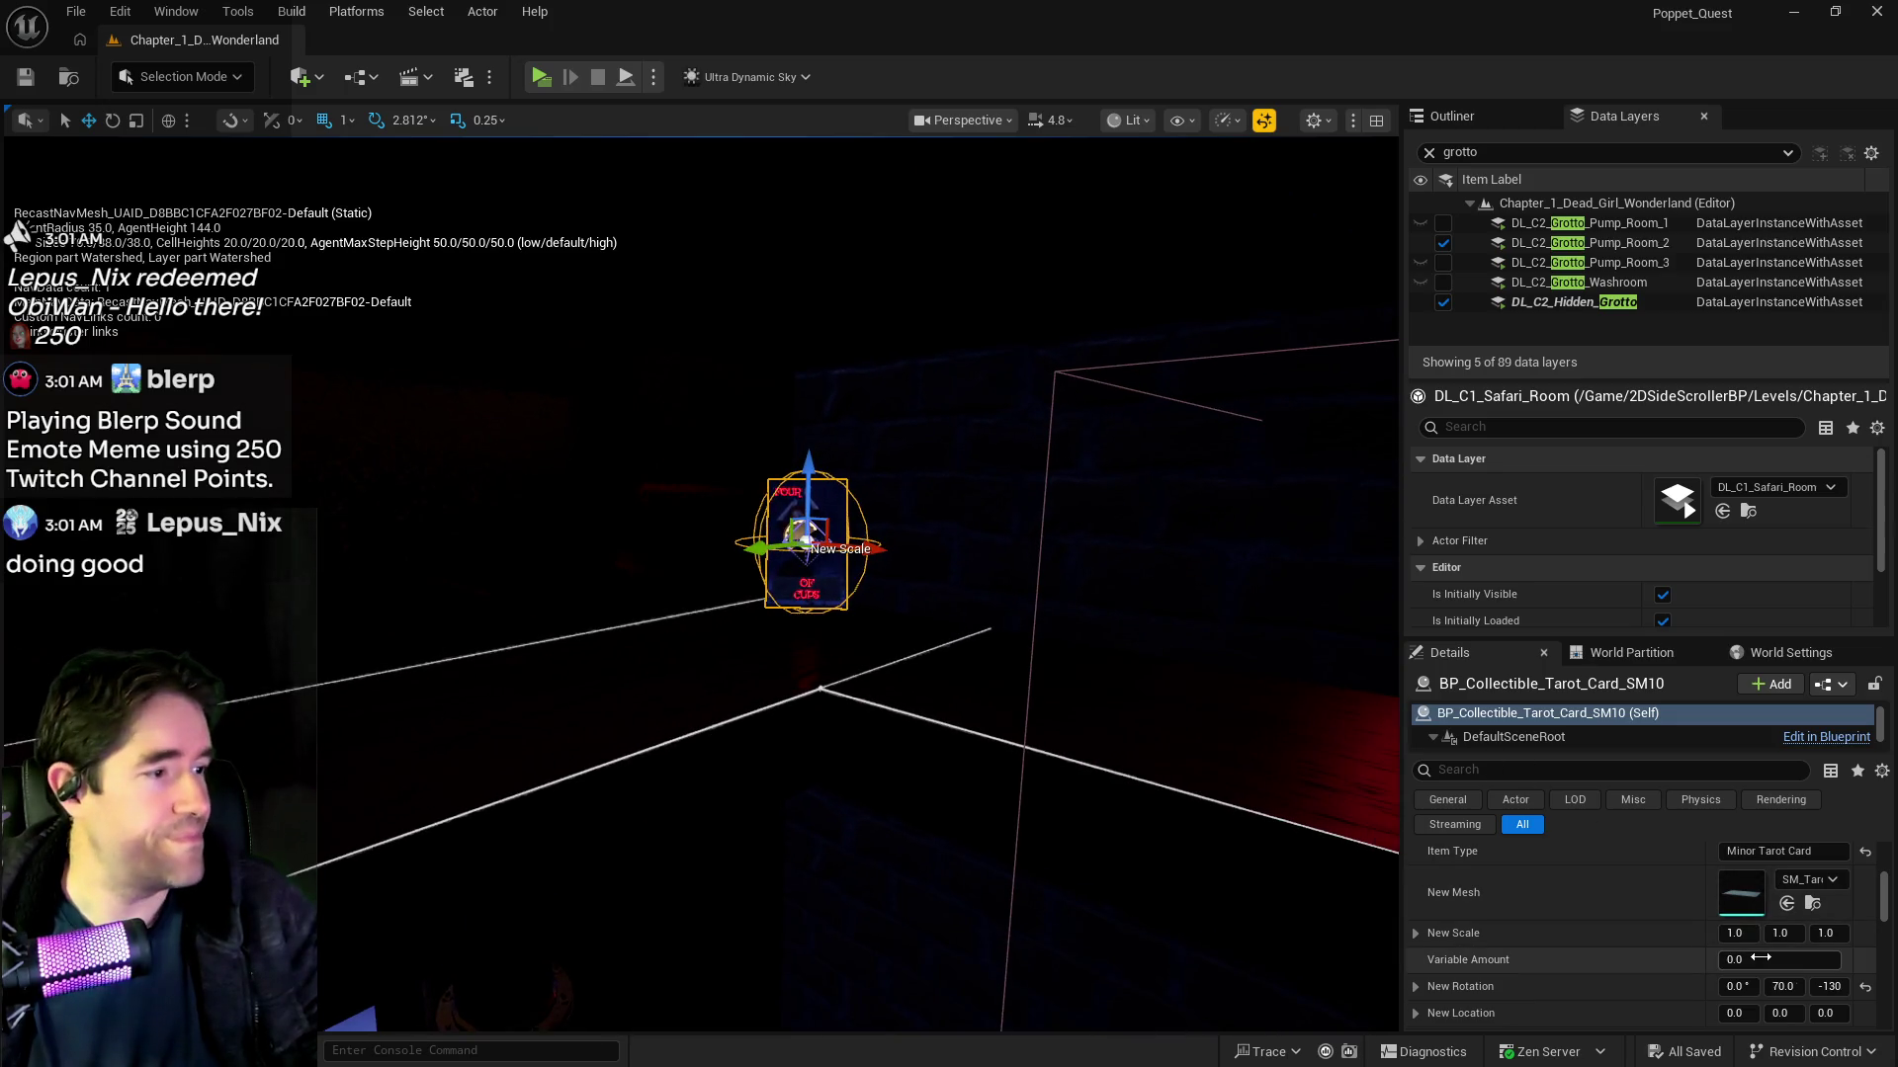
scroll(1653, 955, down, 2)
scroll(1651, 953, up, 3)
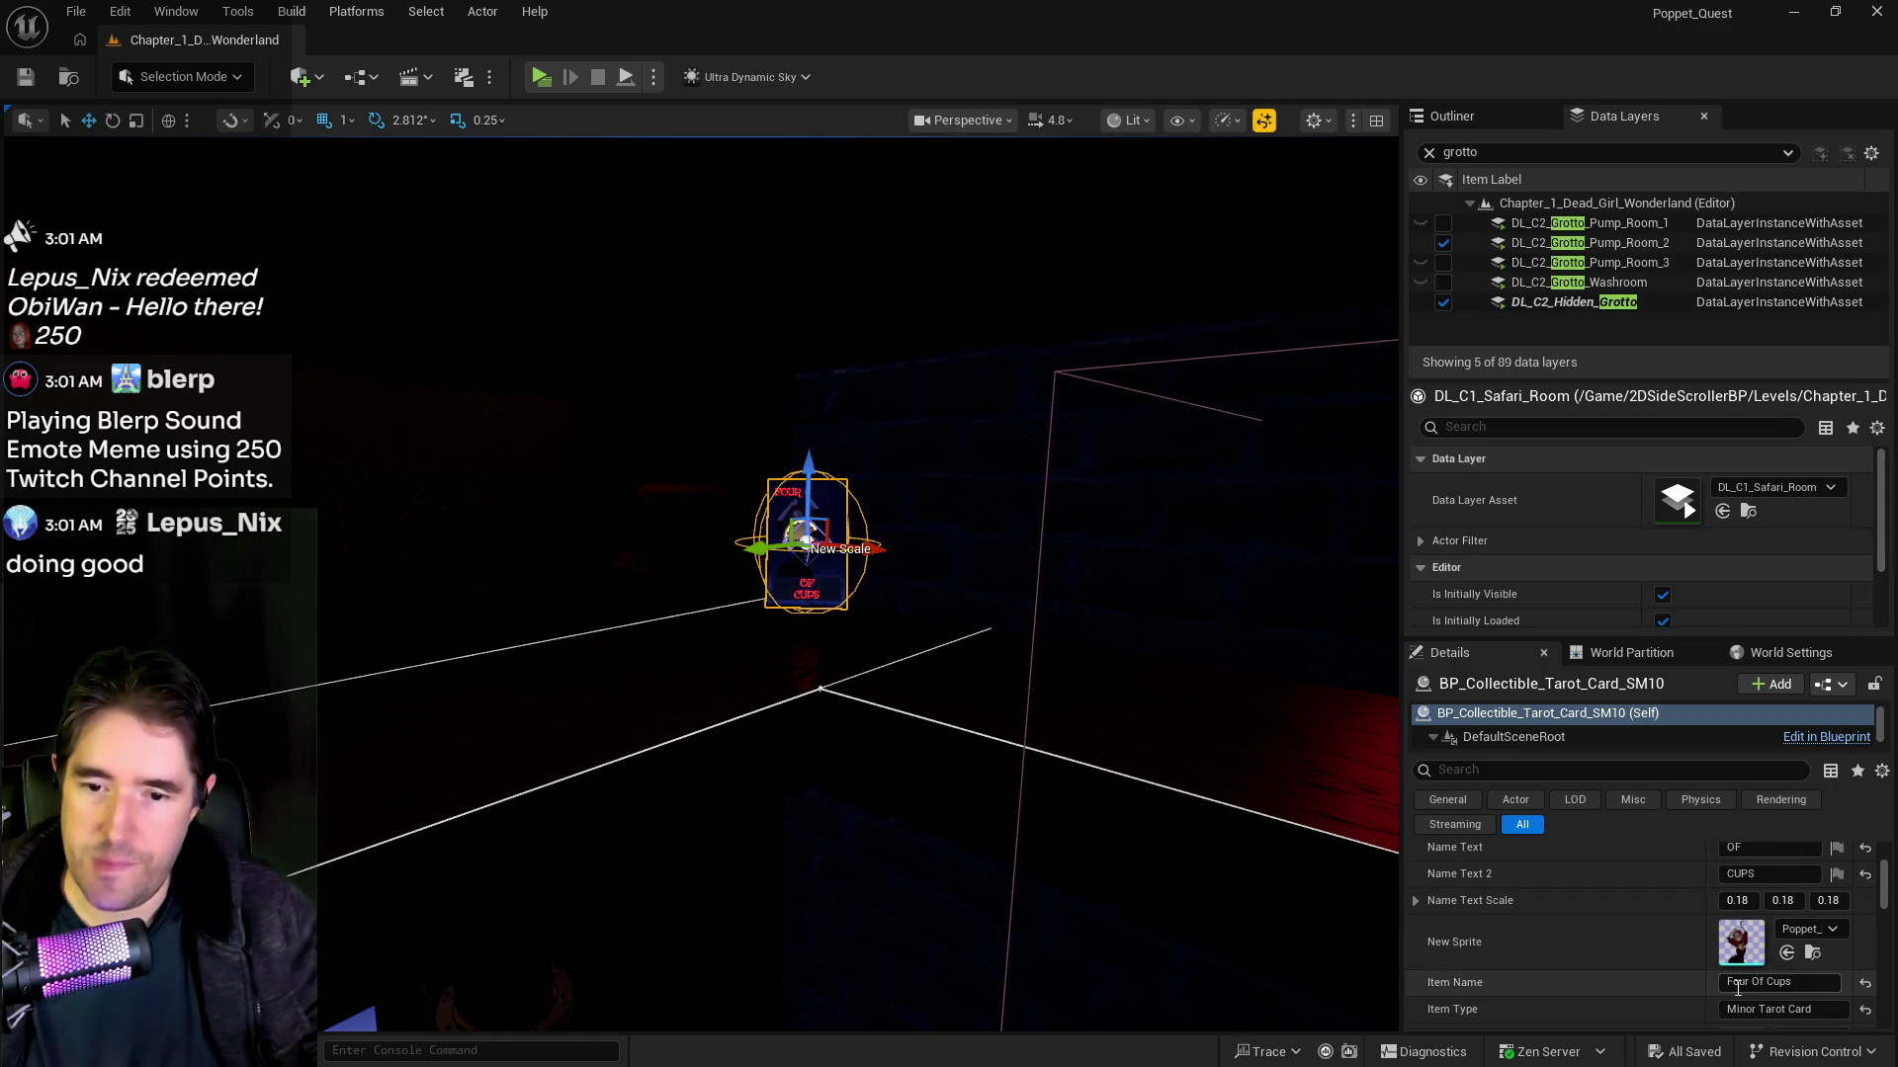
click(1810, 988)
text(Fi)
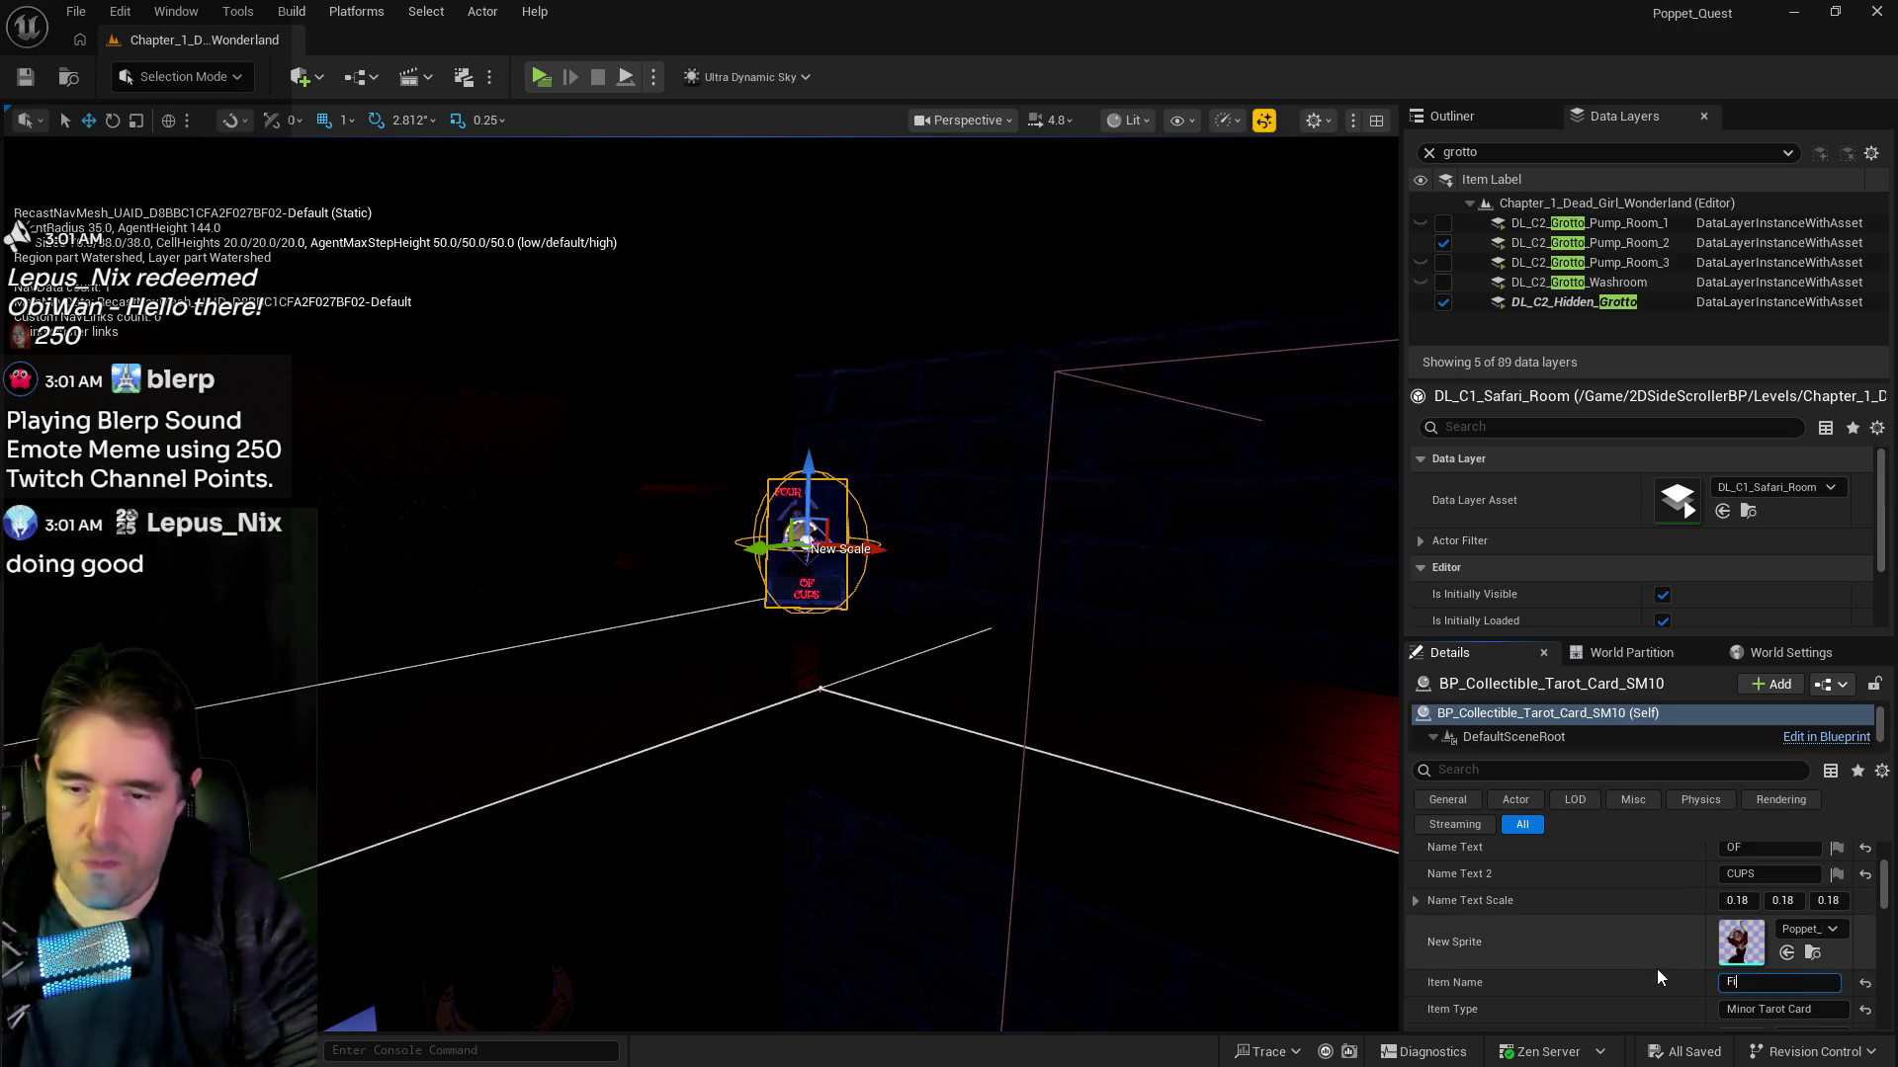
text(ve Of Swords)
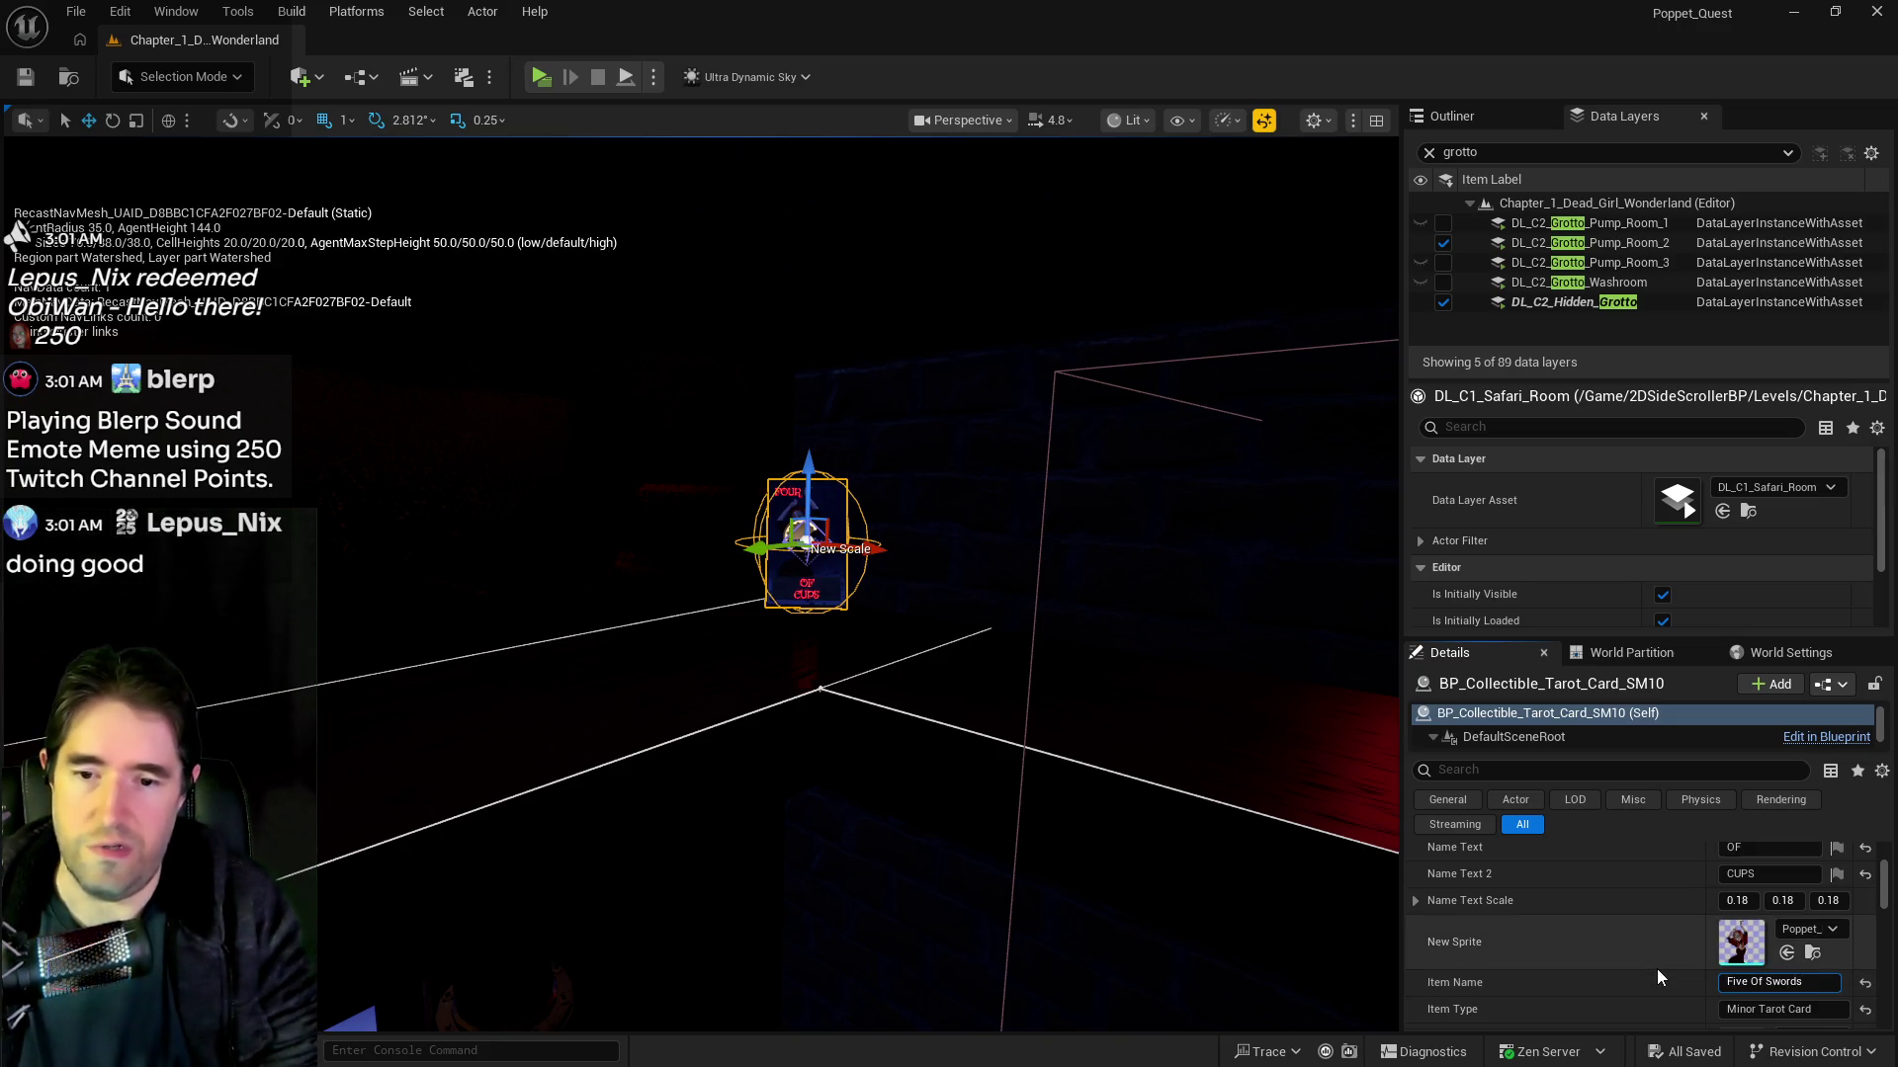
scroll(1716, 953, up, 3)
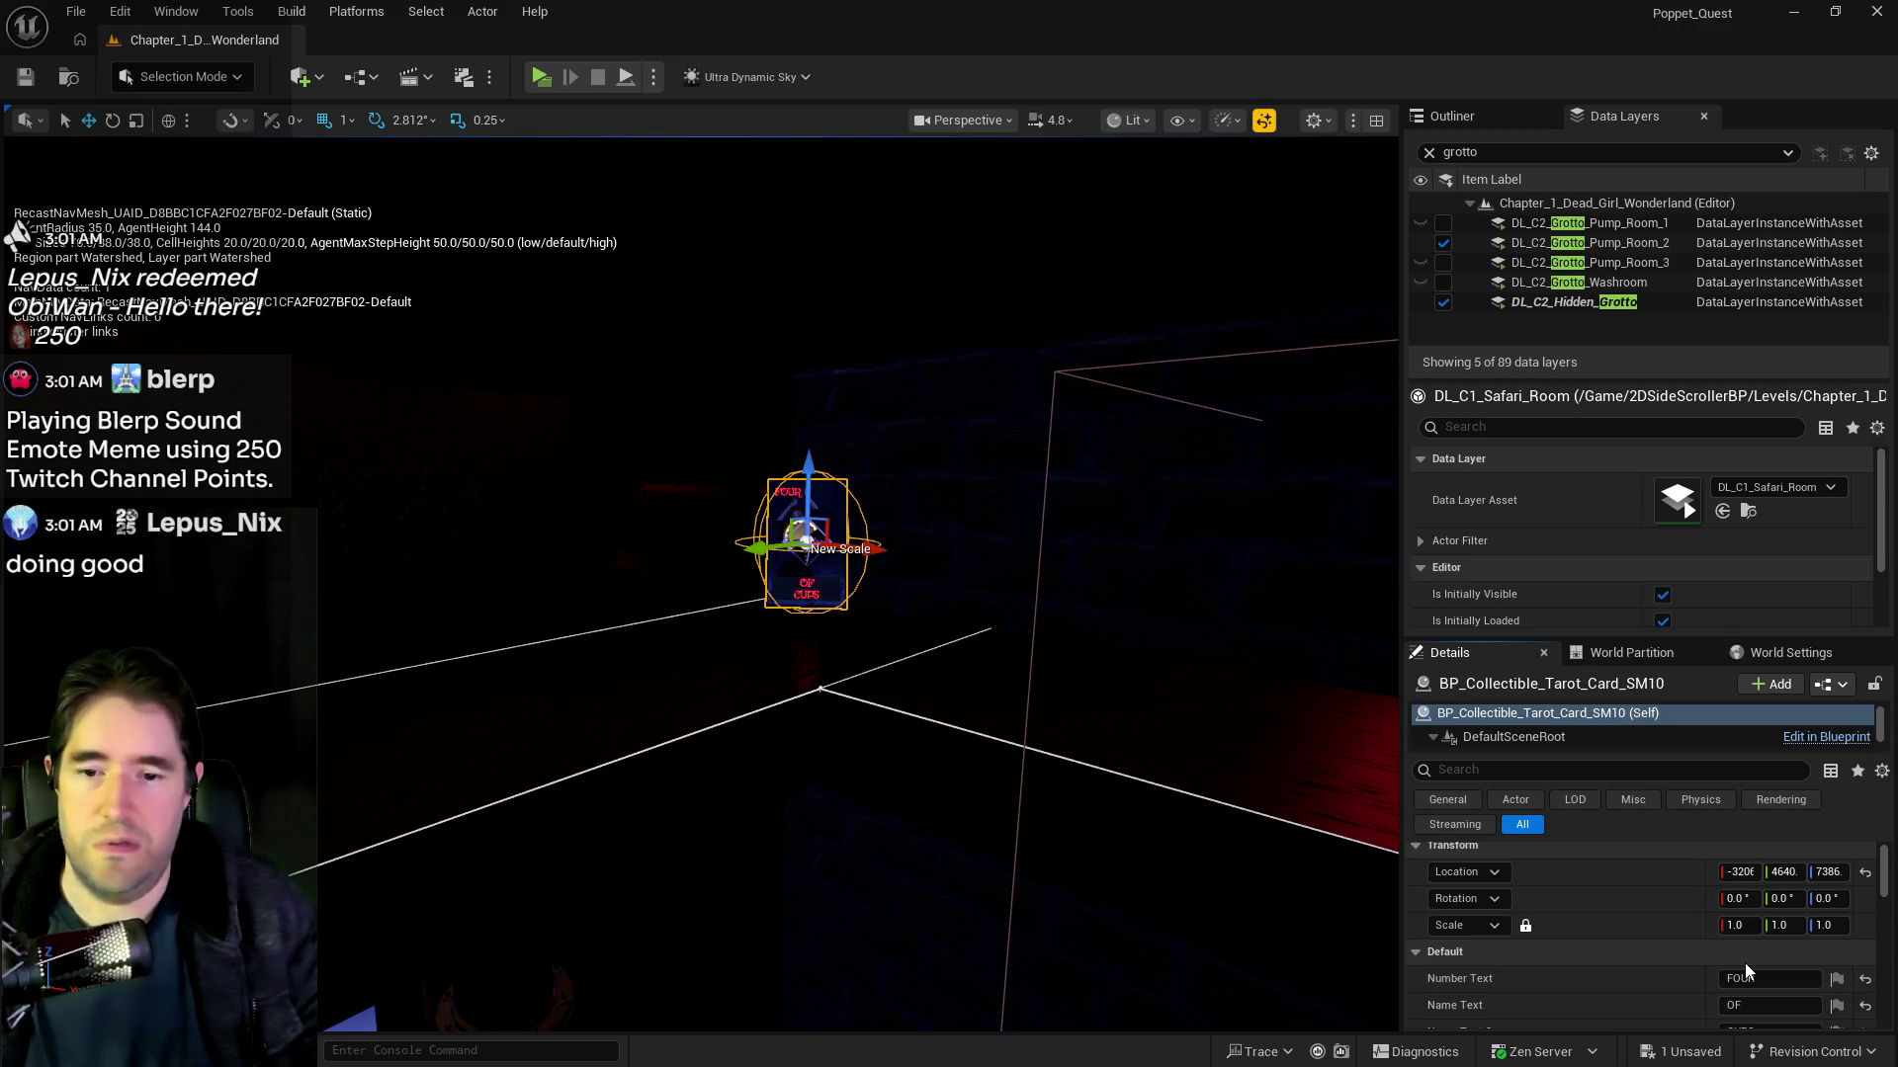
click(1761, 966)
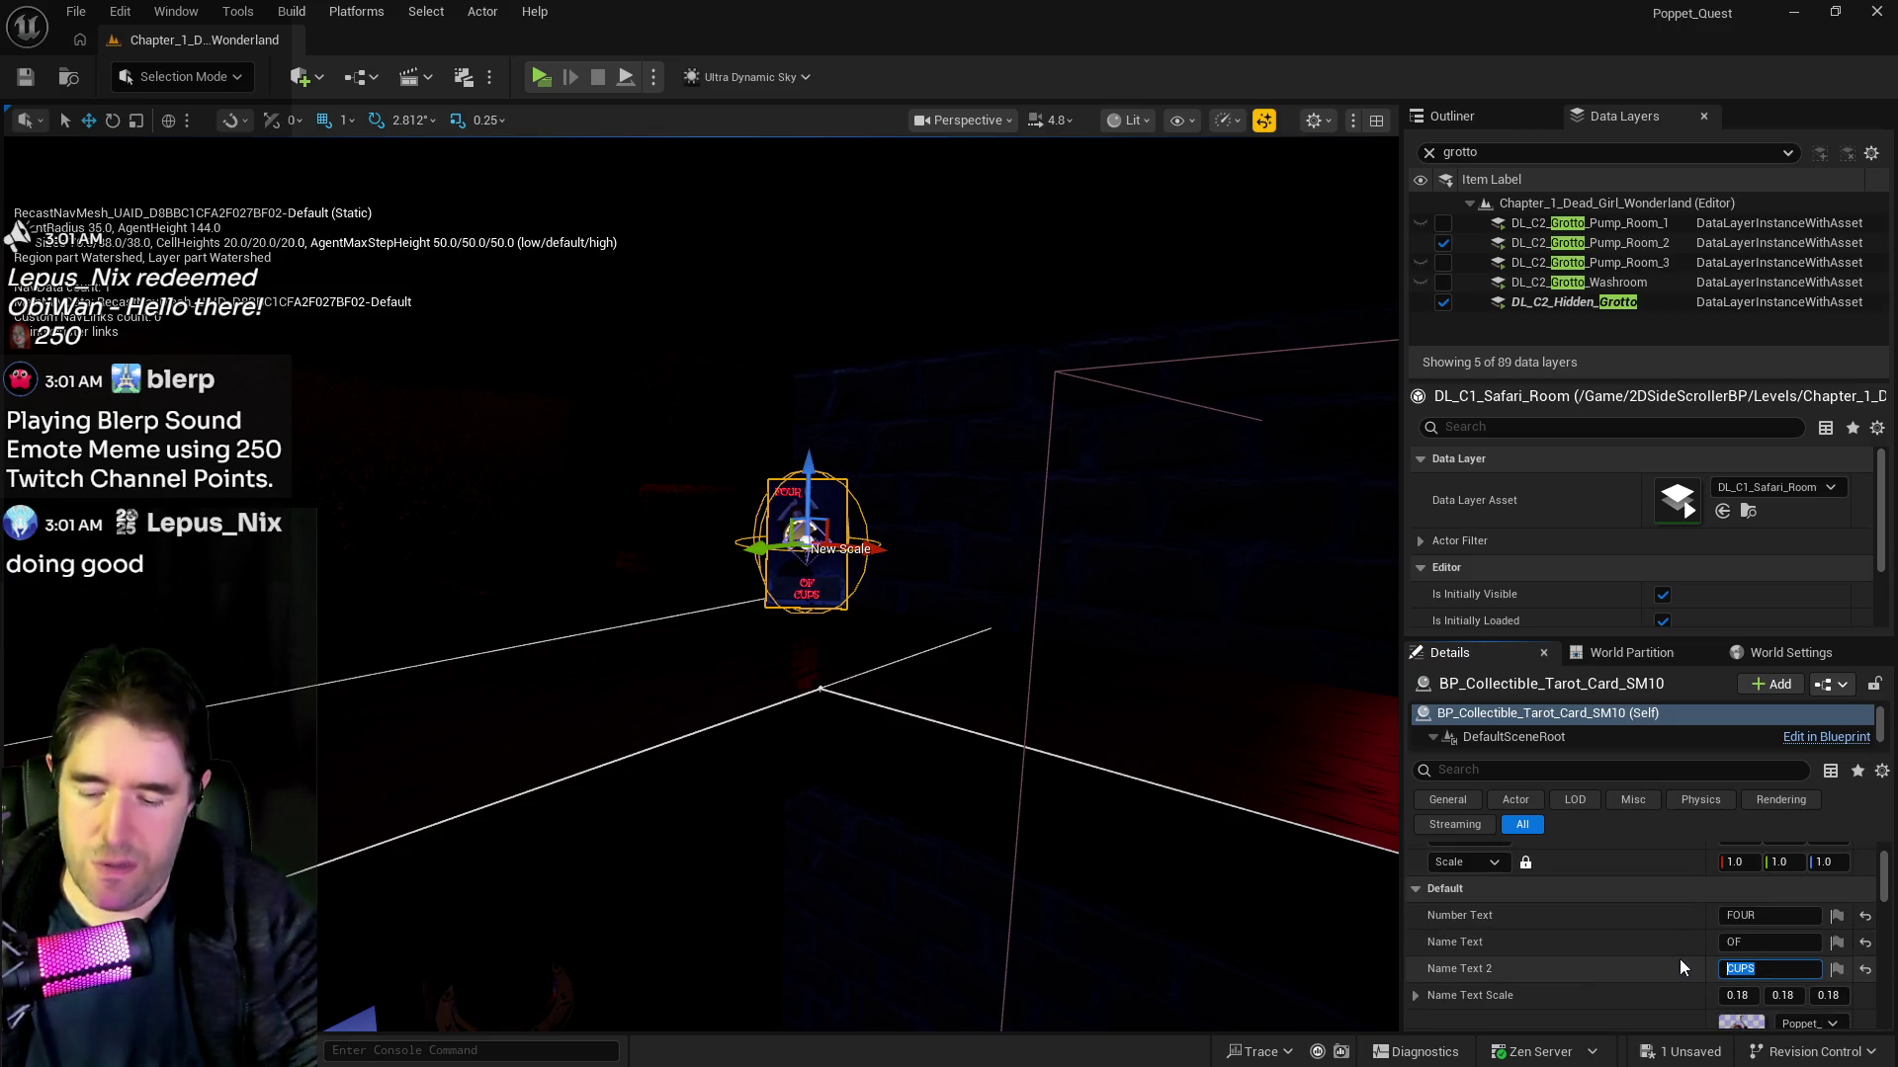
text(SWORDS)
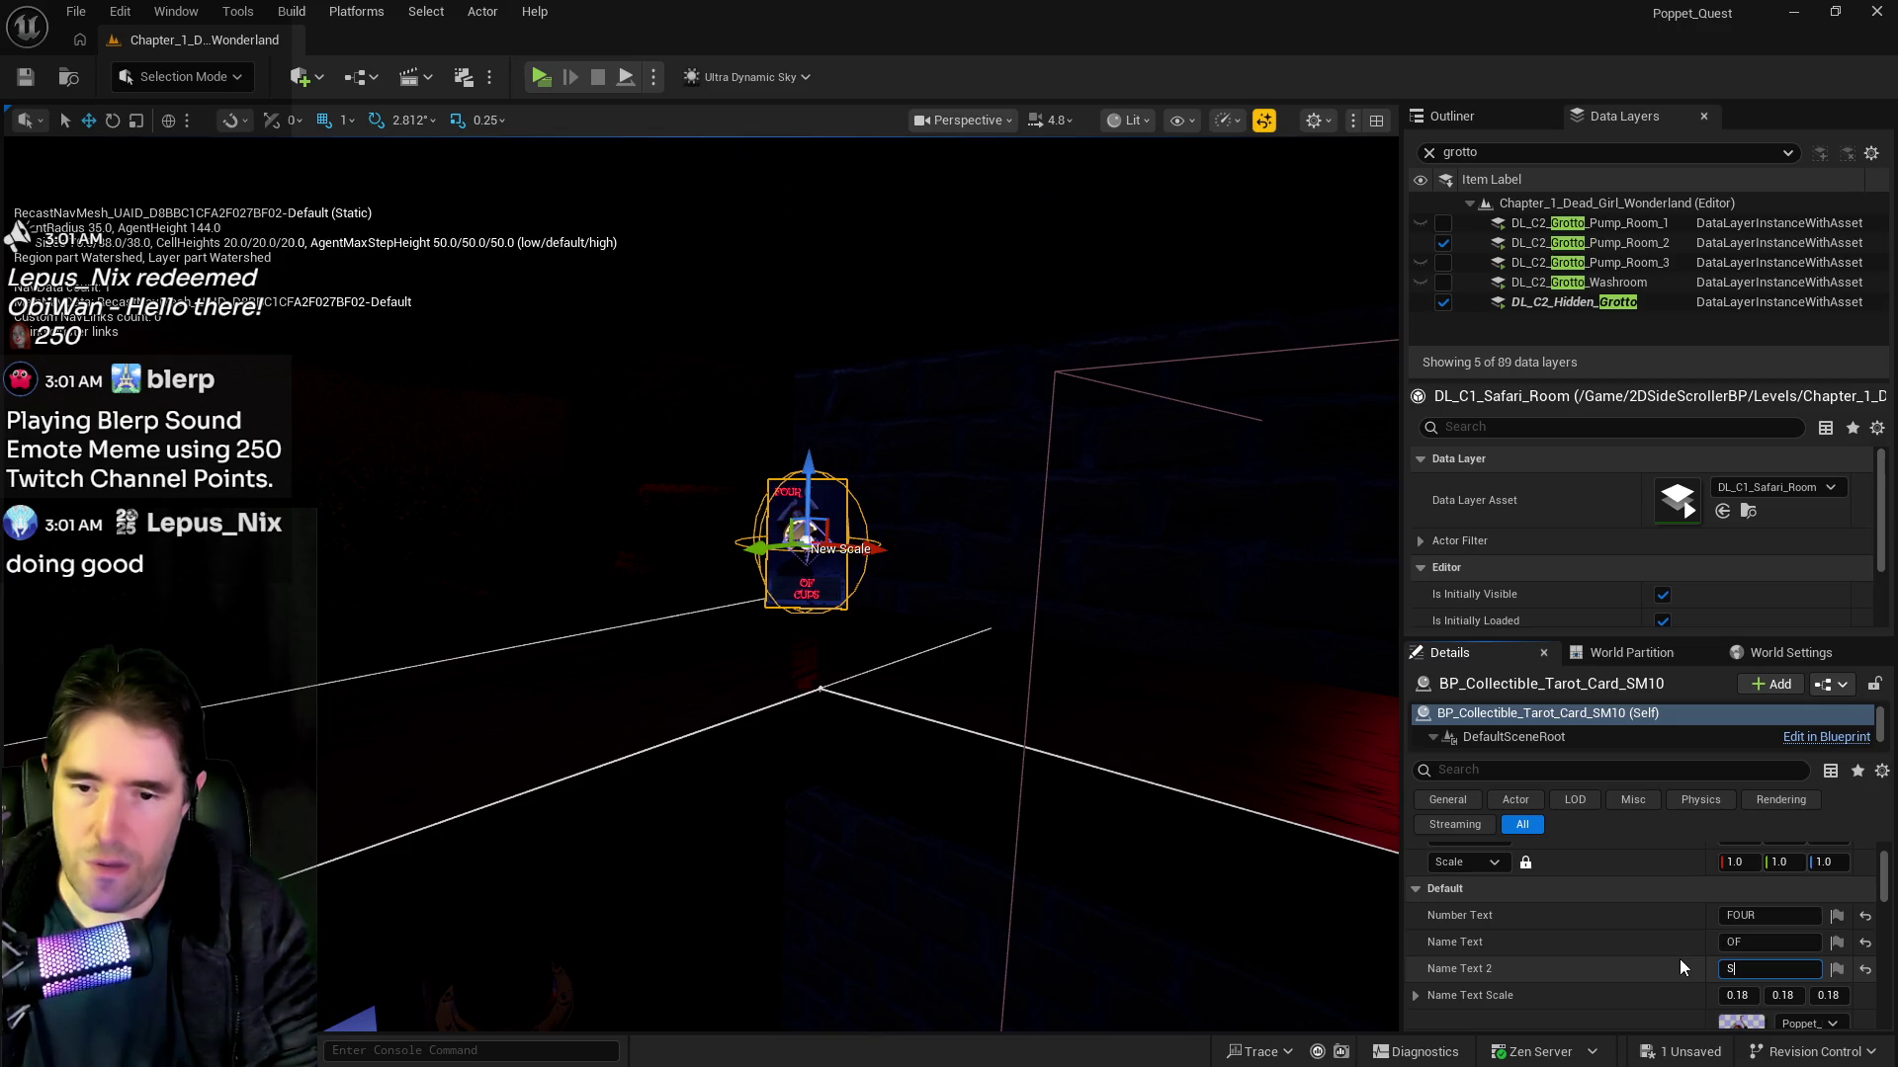
key(Return)
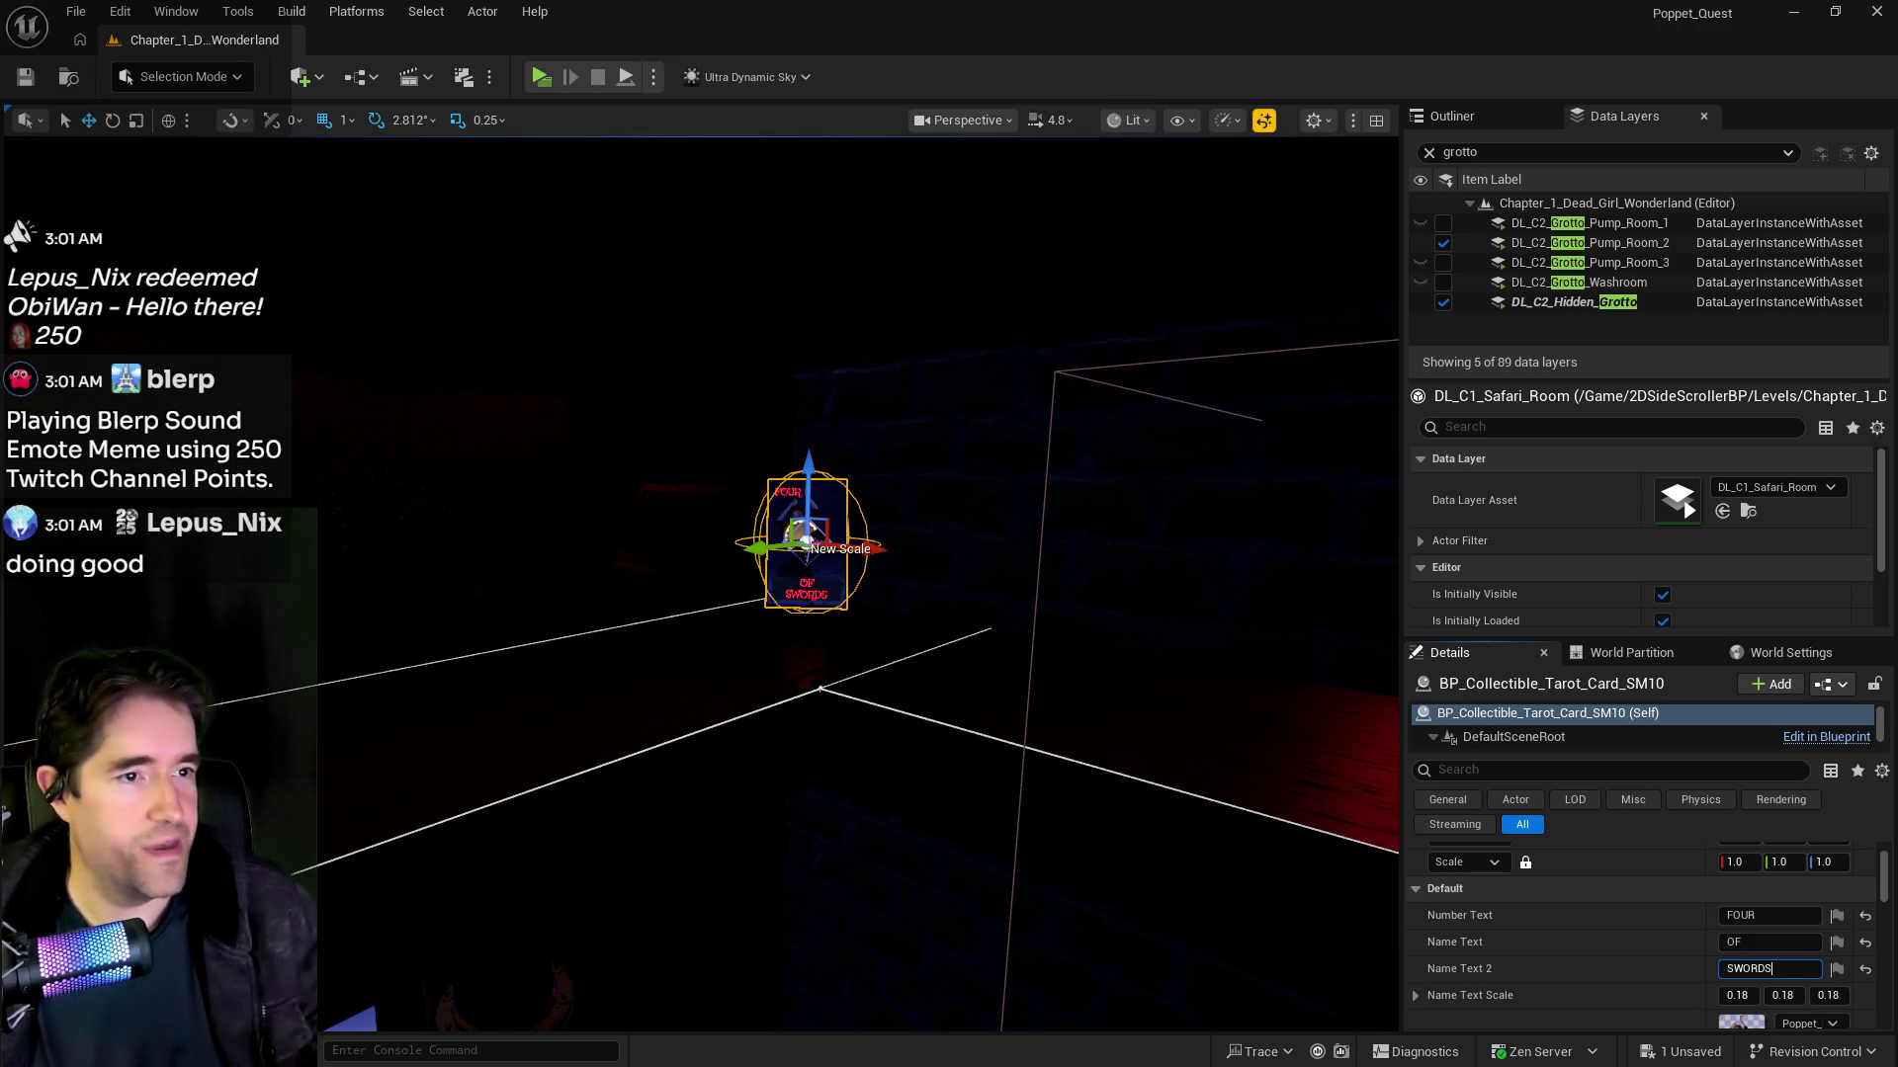
key(alt+Tab)
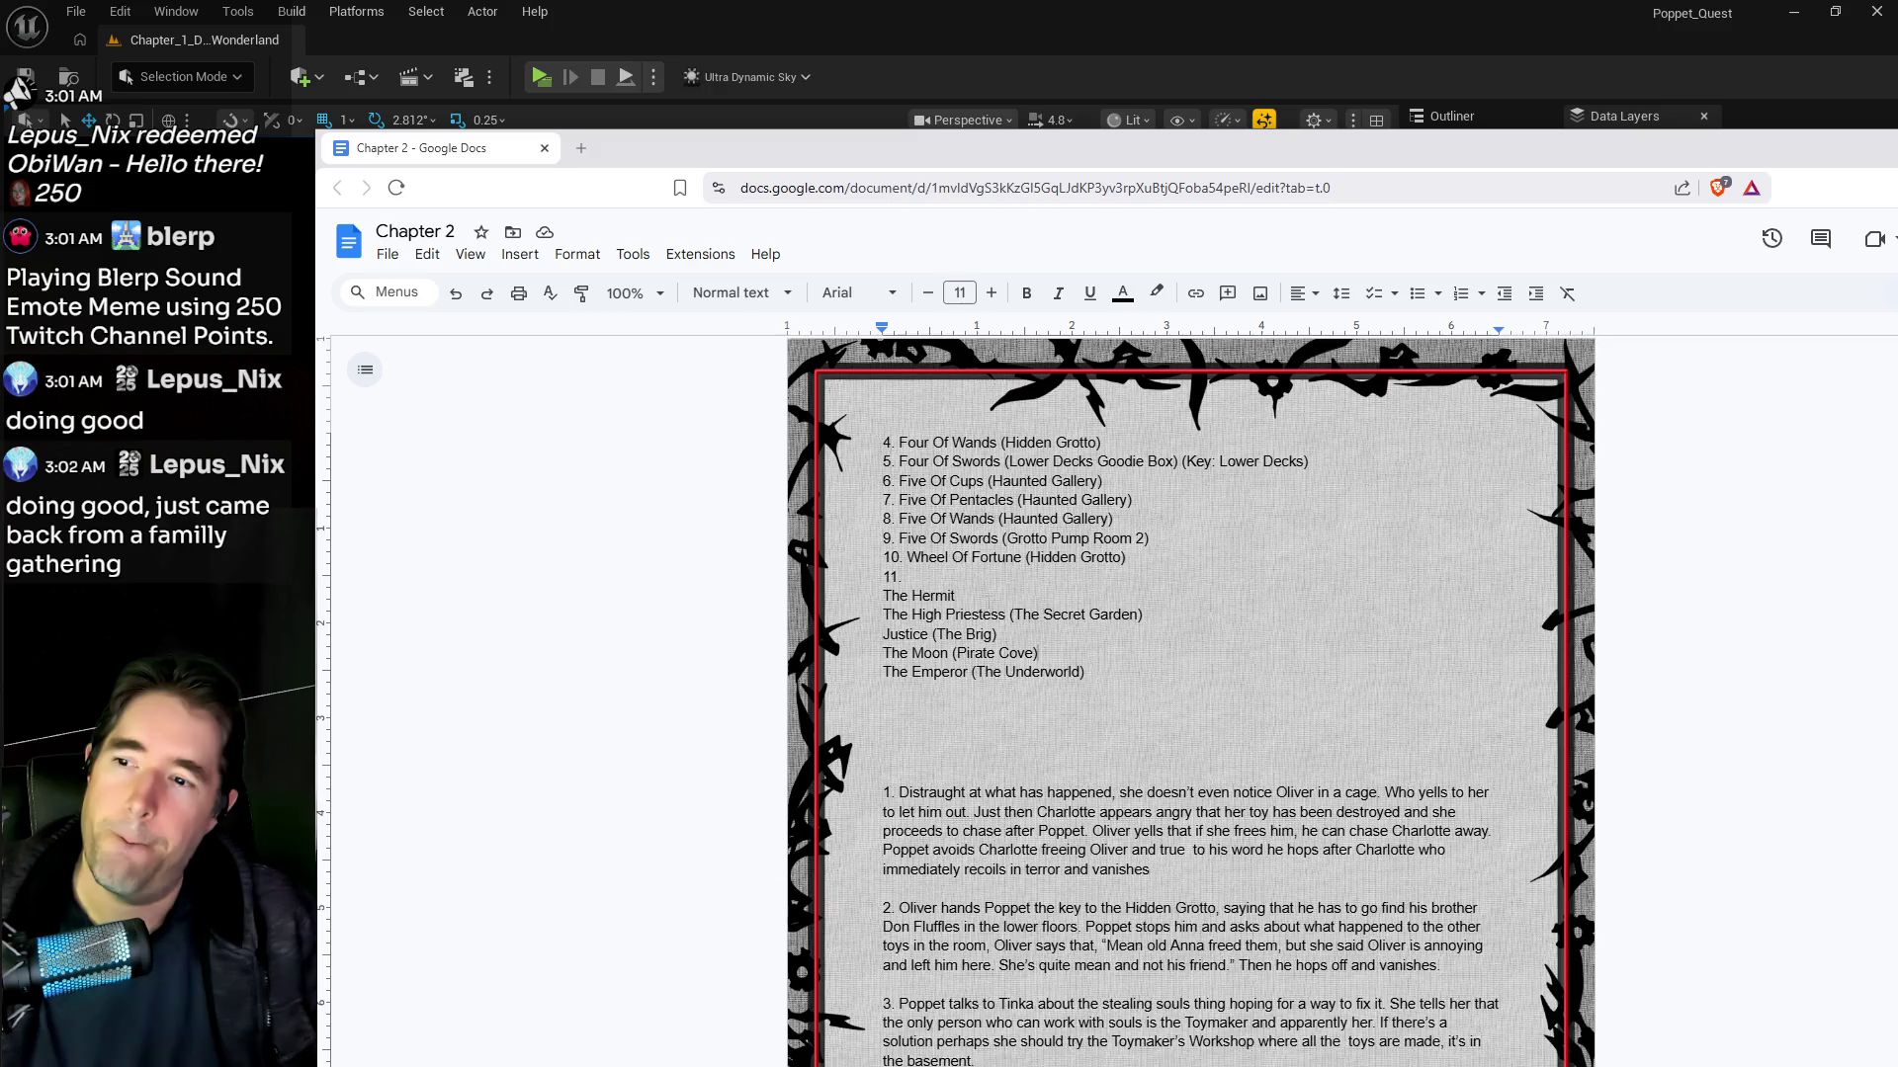
Step: Cut The Hermit from item 11 and paste it below The Emperor (The Underworld)
scroll(988, 612, up, 2)
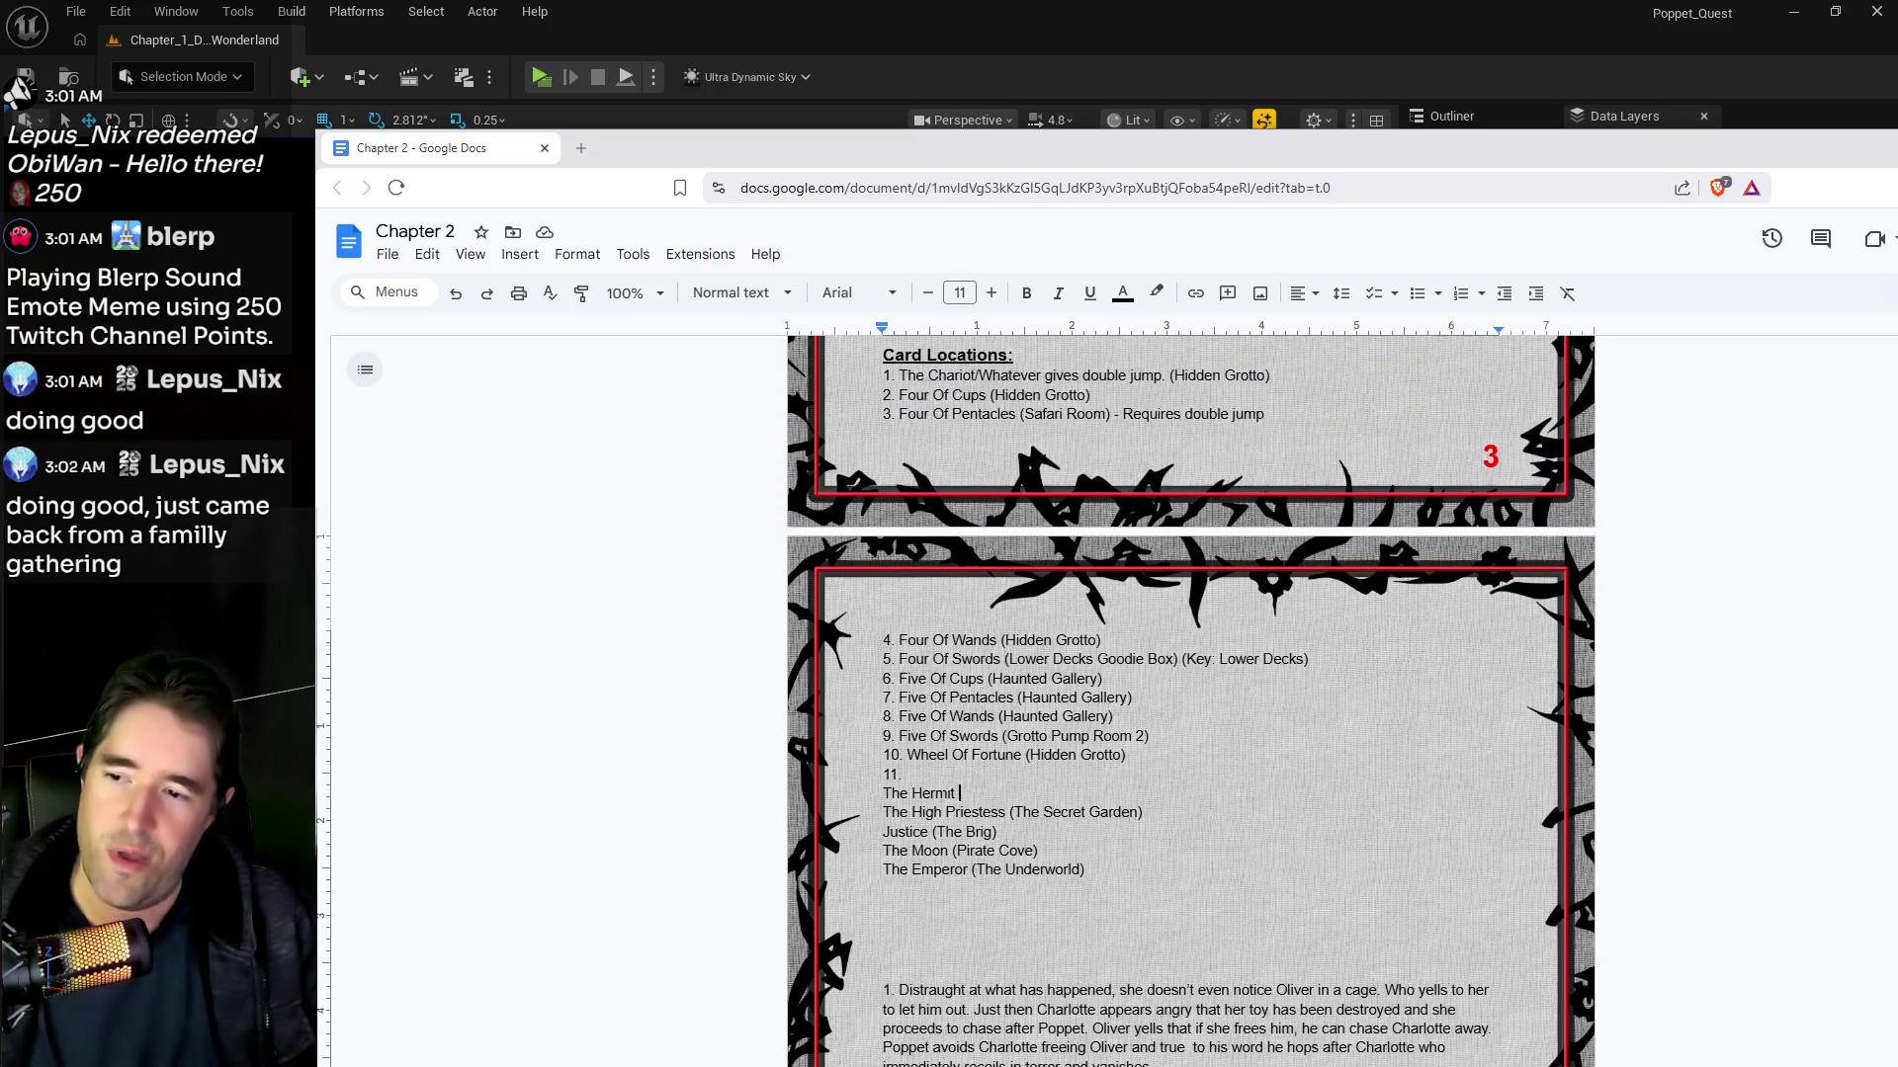
triple_click(960, 795)
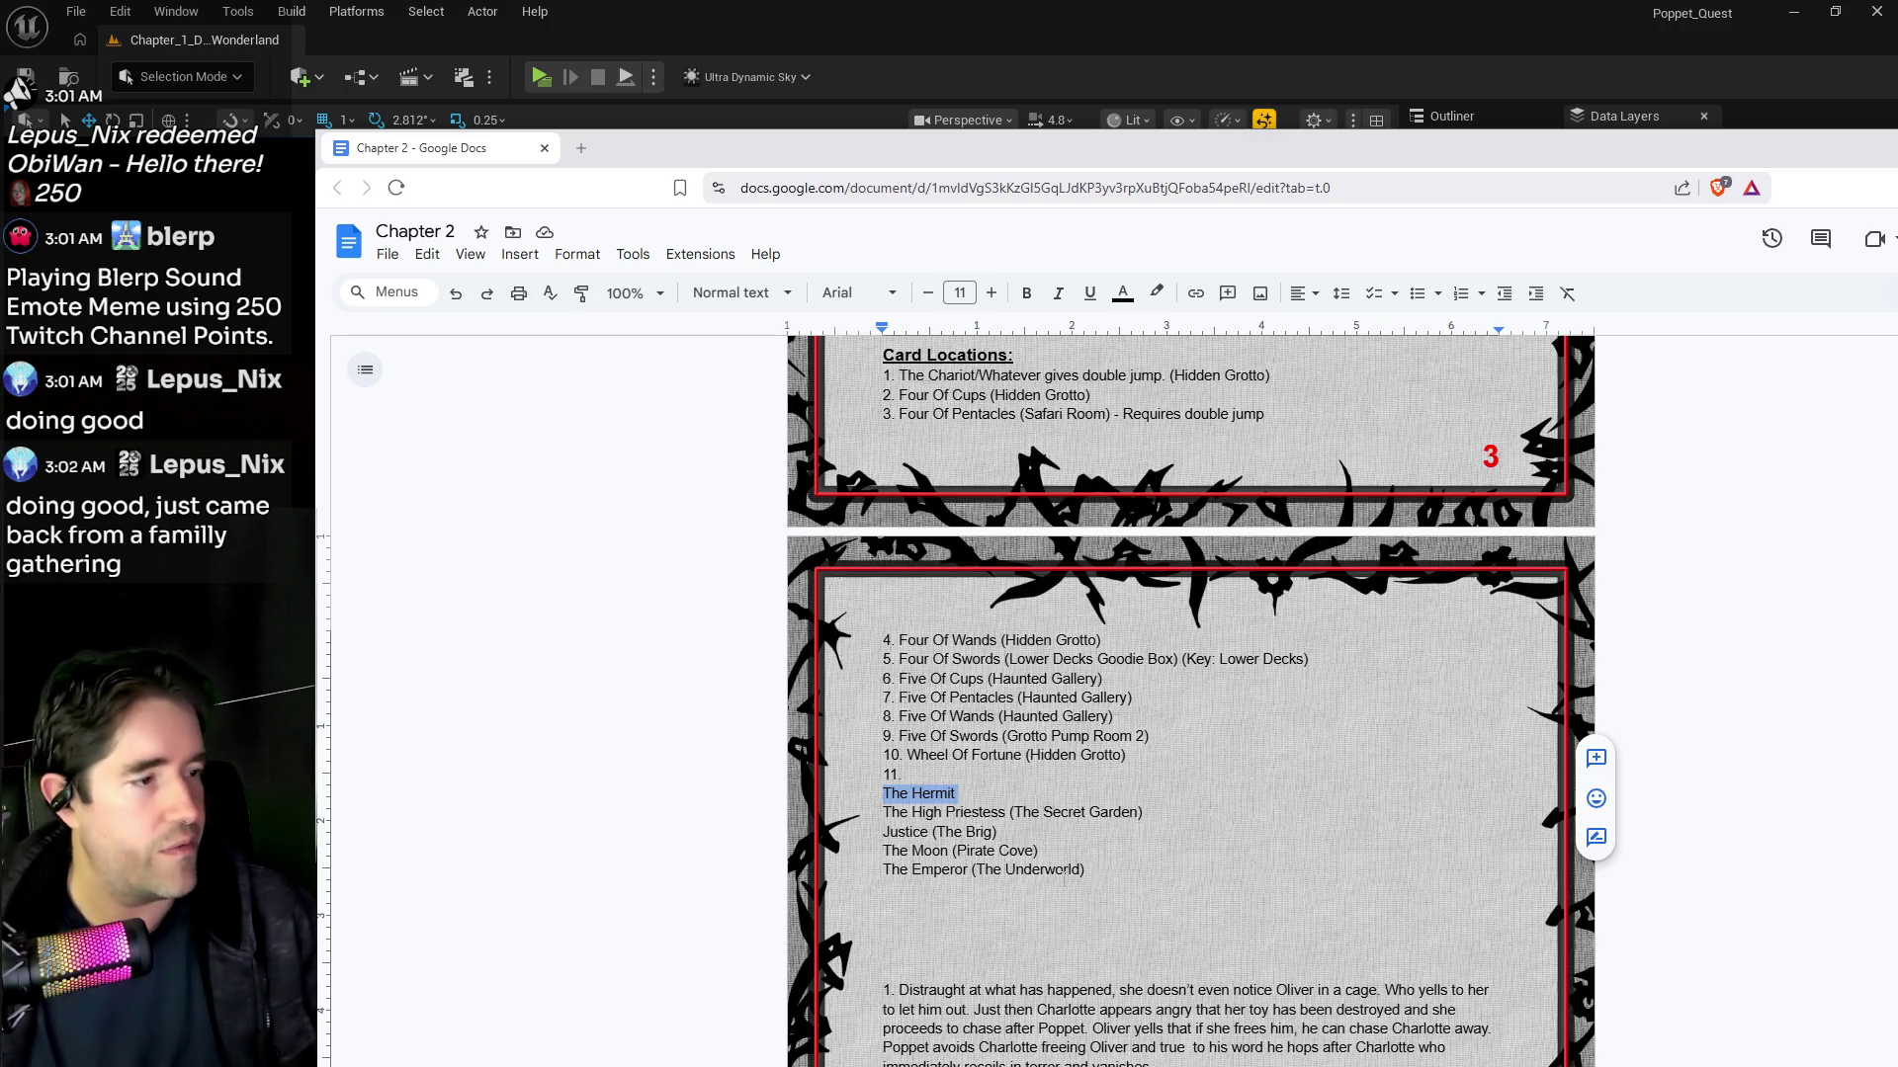
click(959, 794)
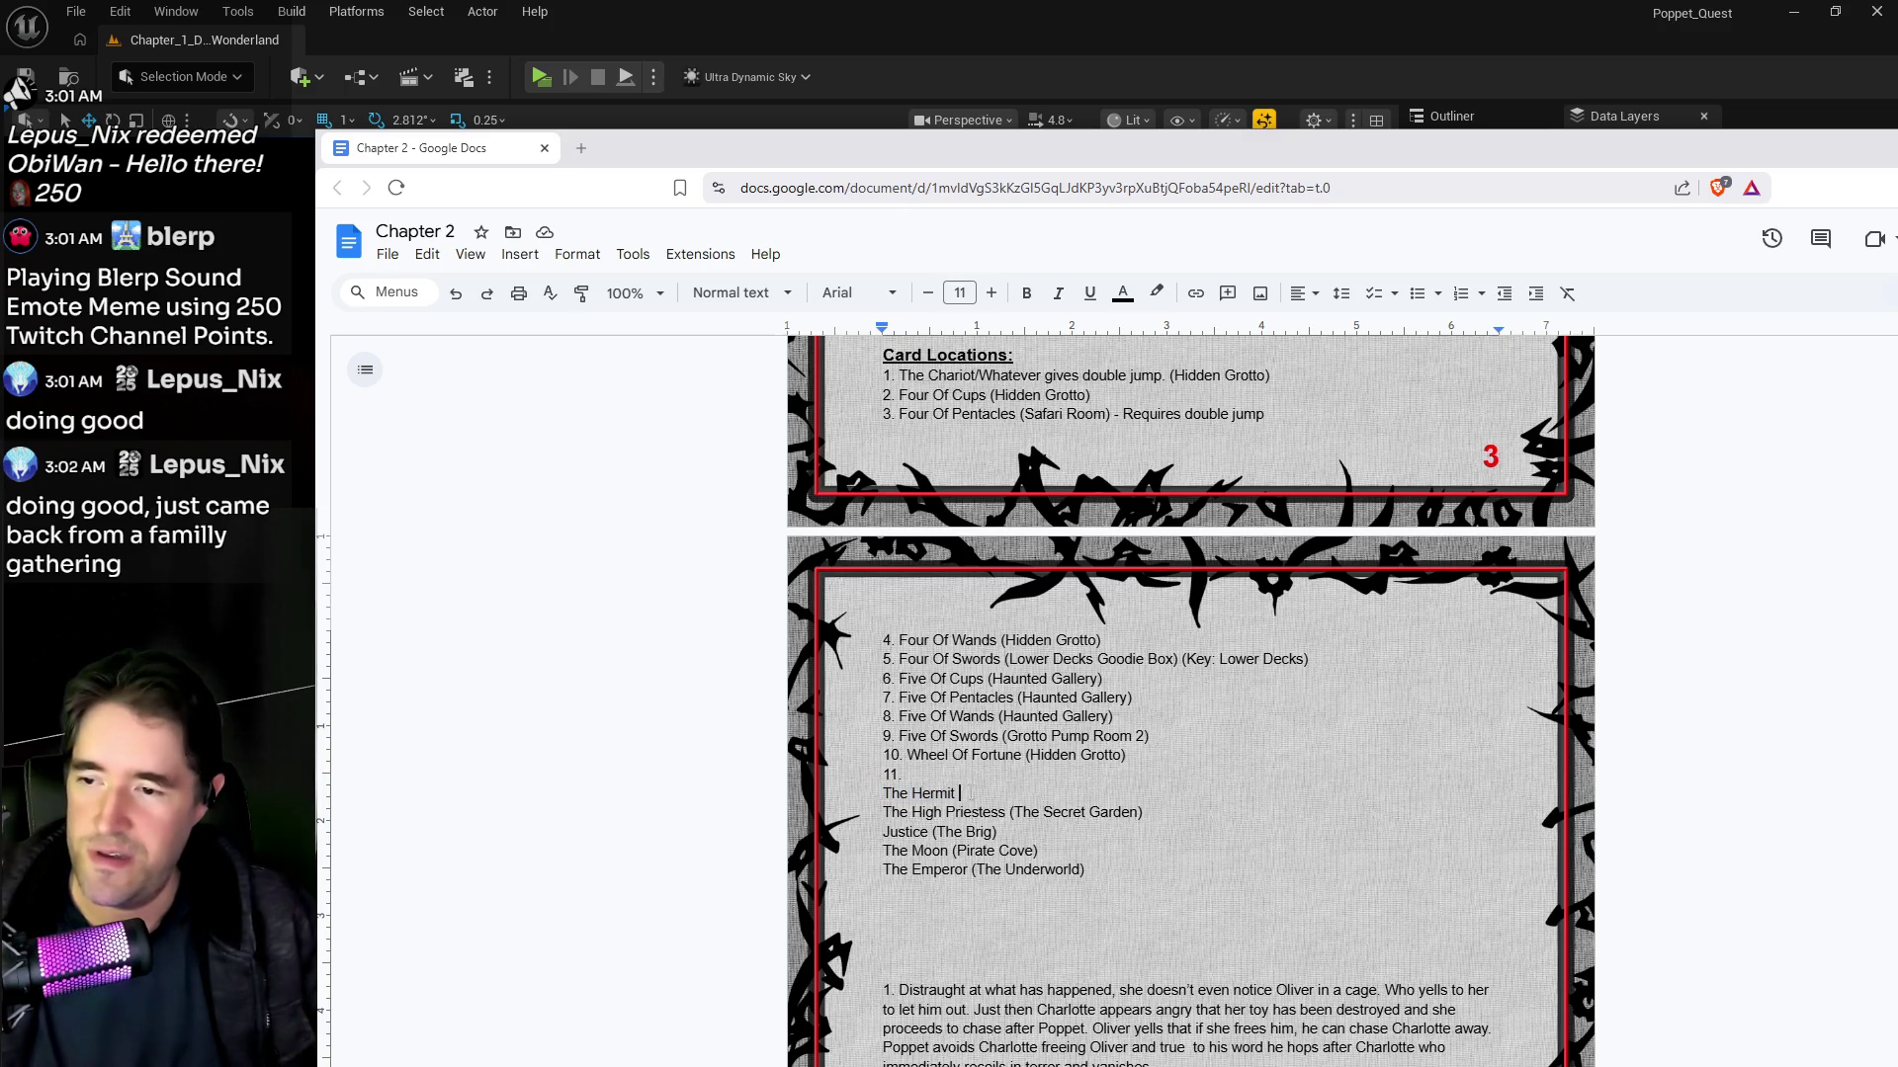
drag(955, 794, 883, 793)
key(ctrl+c)
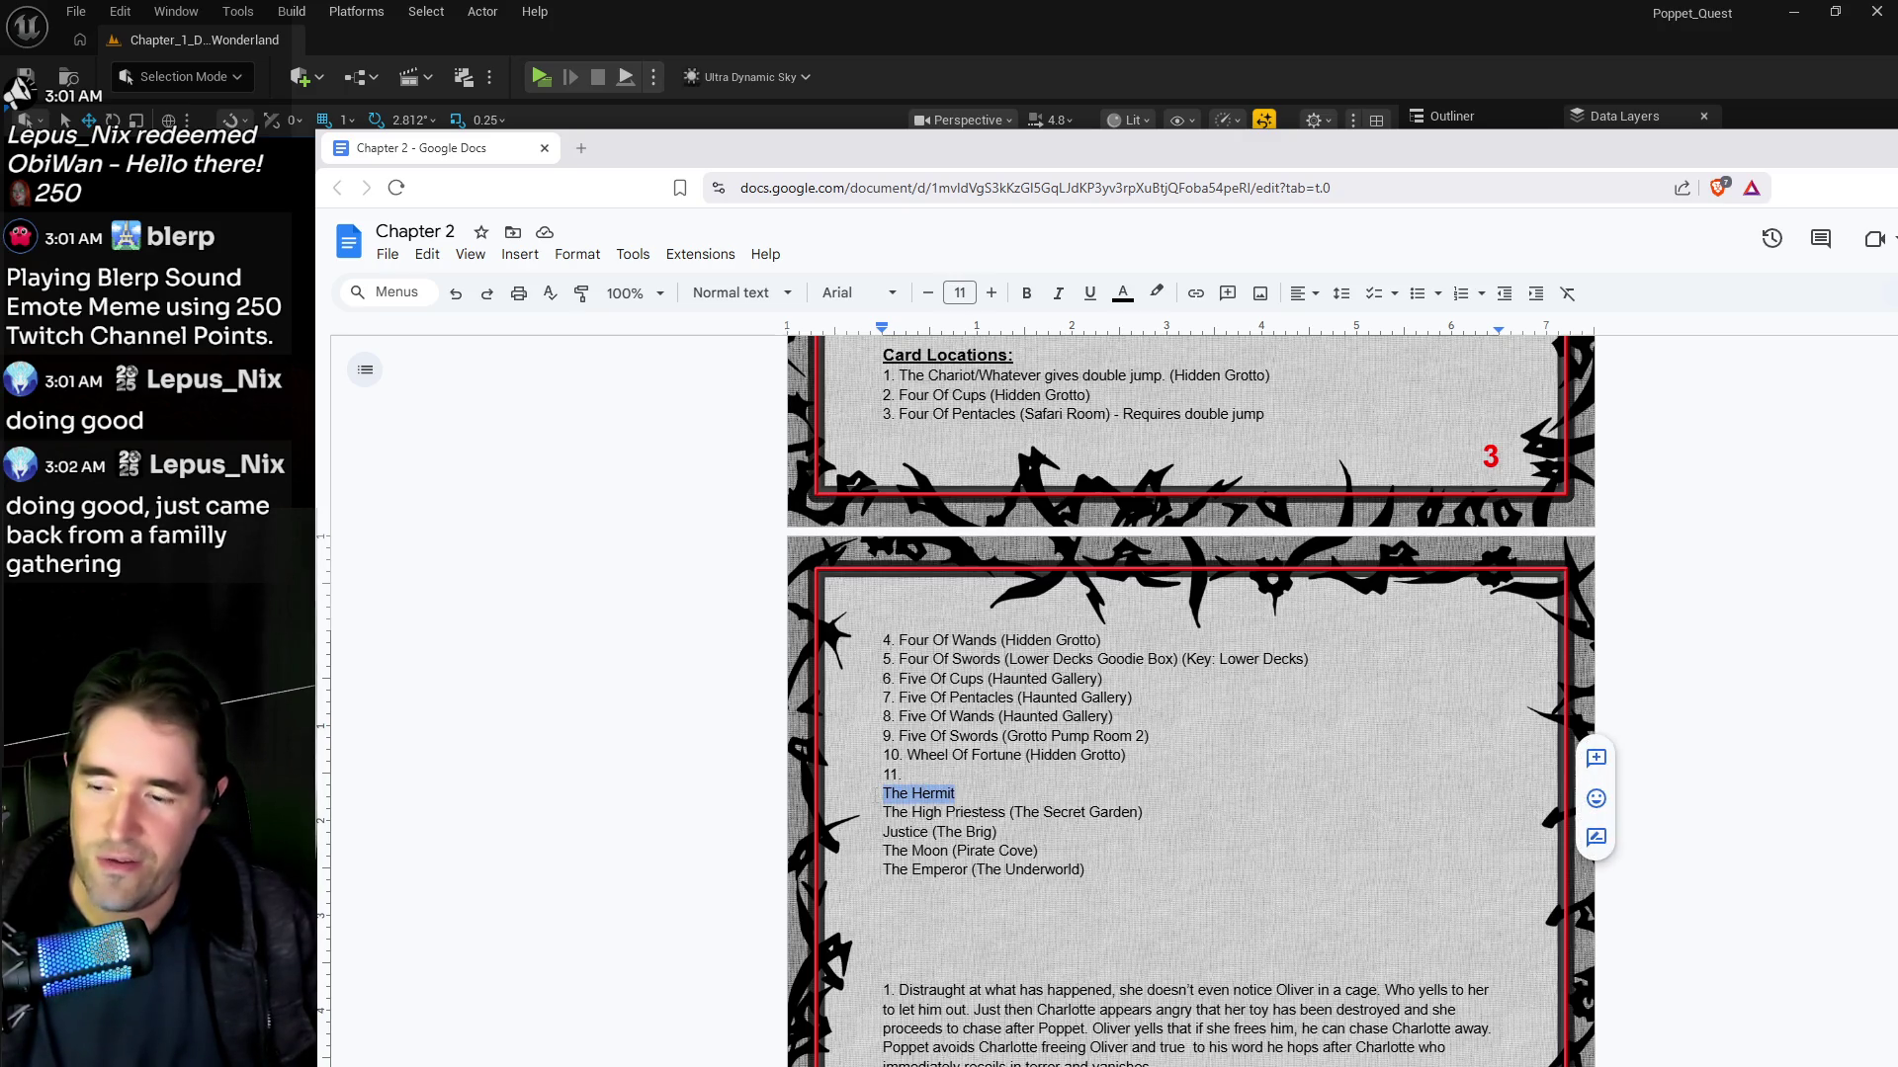
key(BackSpace)
click(1127, 885)
key(ctrl+v)
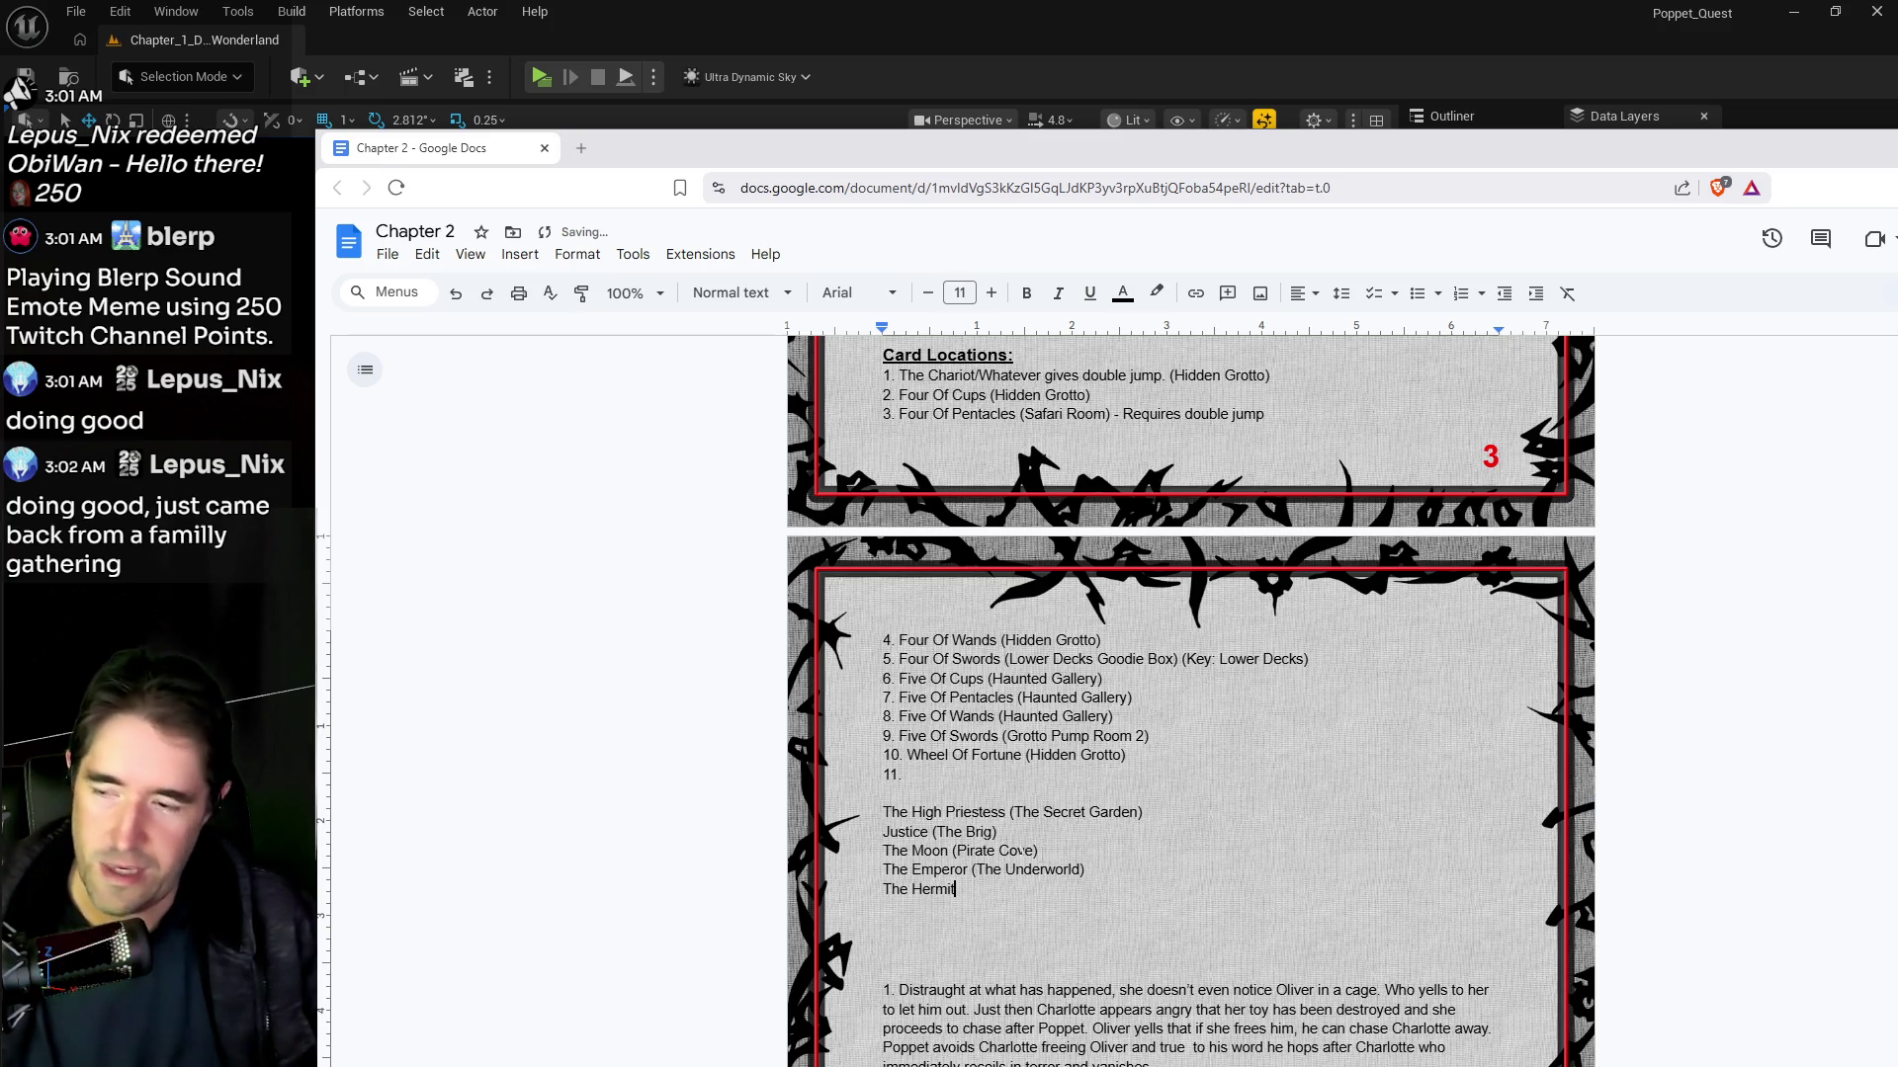
key(Delete)
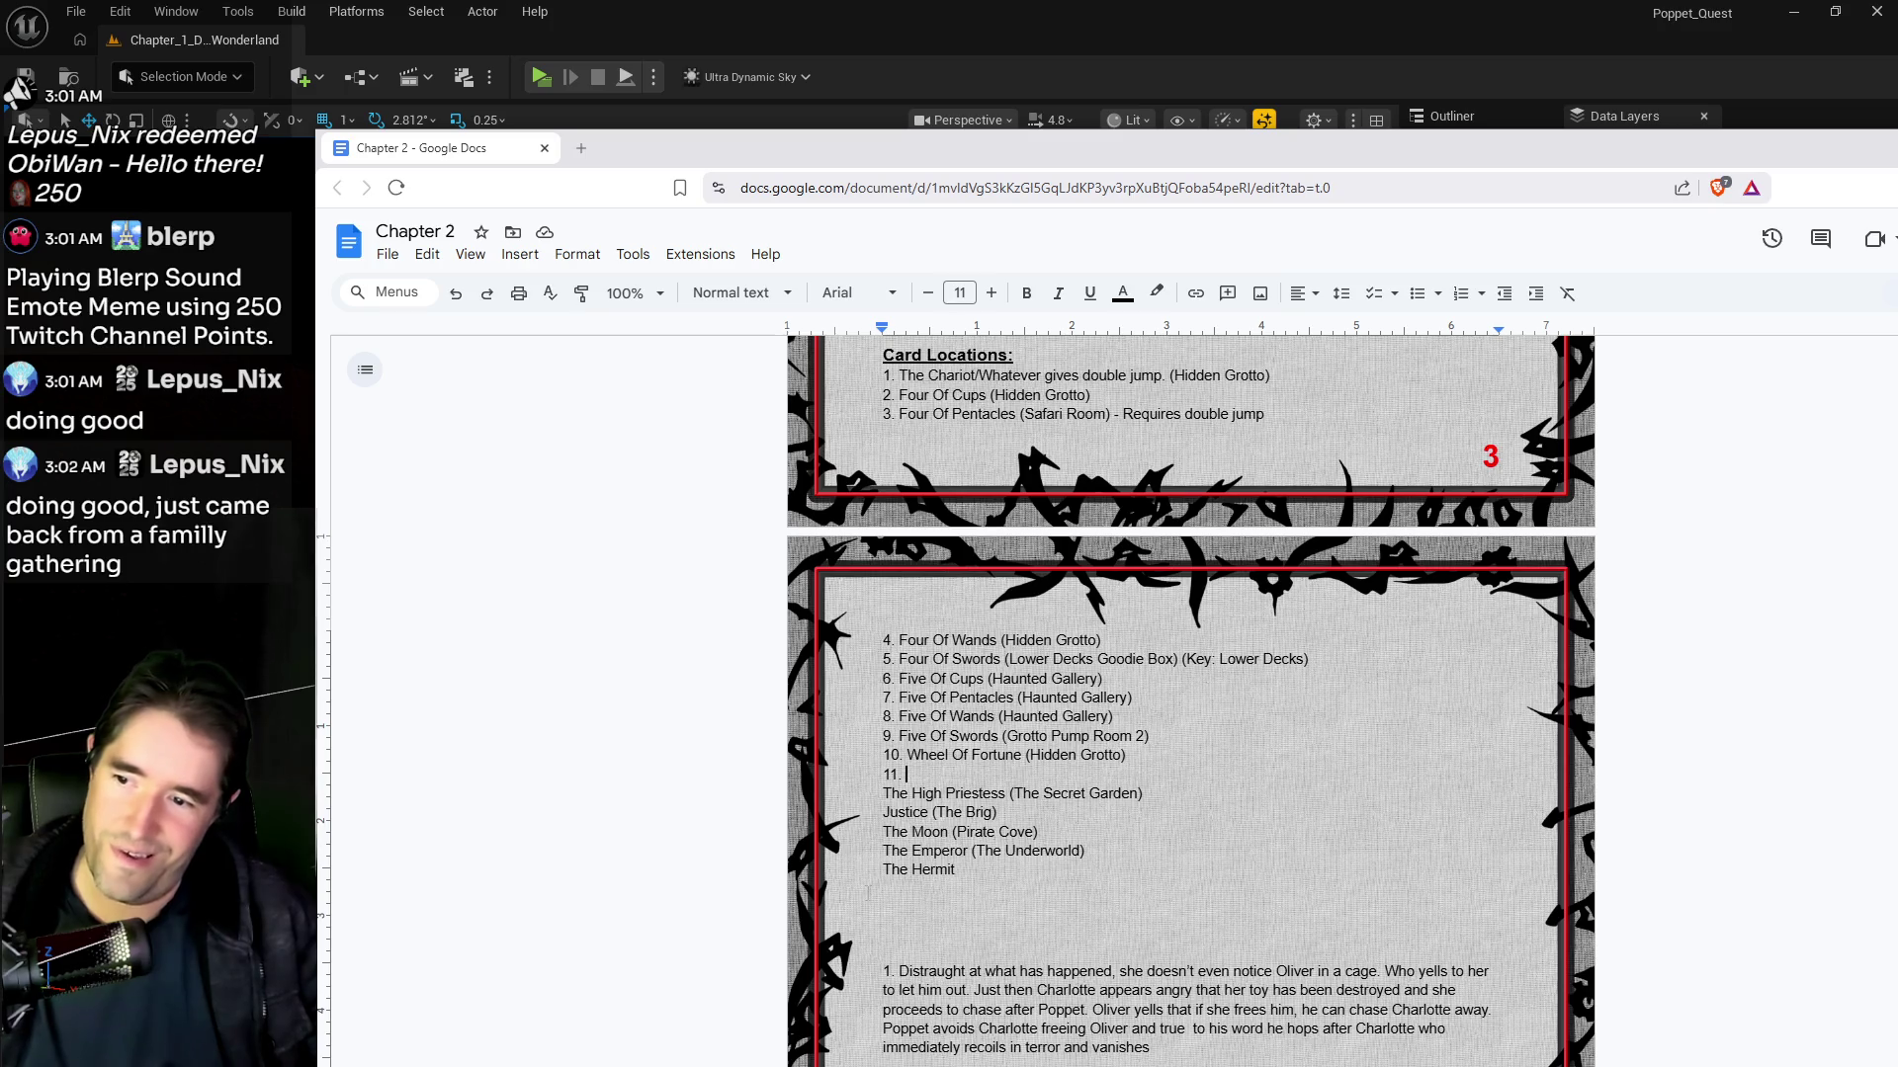
Step: Review the Chapter 2 card list and briefly bring up, then dismiss, the Chapter 1 window
scroll(933, 868, up, 3)
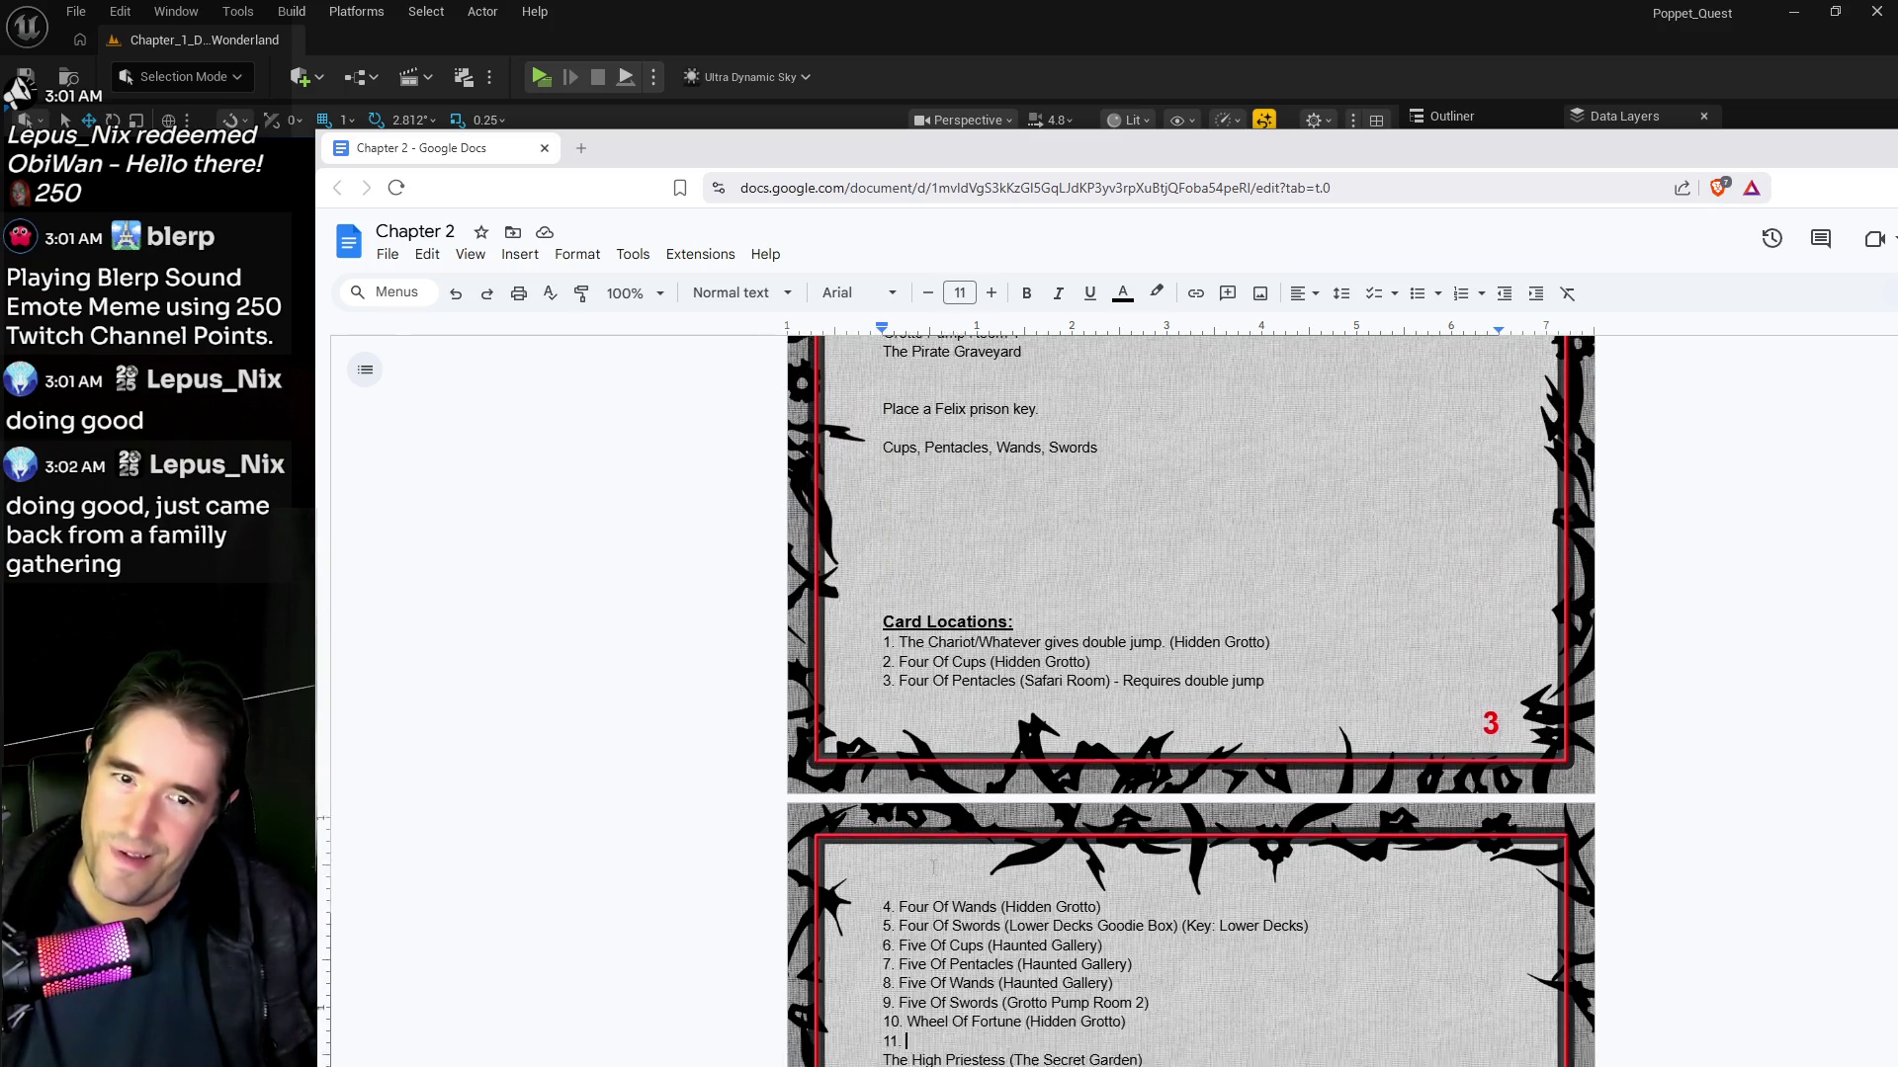
scroll(933, 868, down, 4)
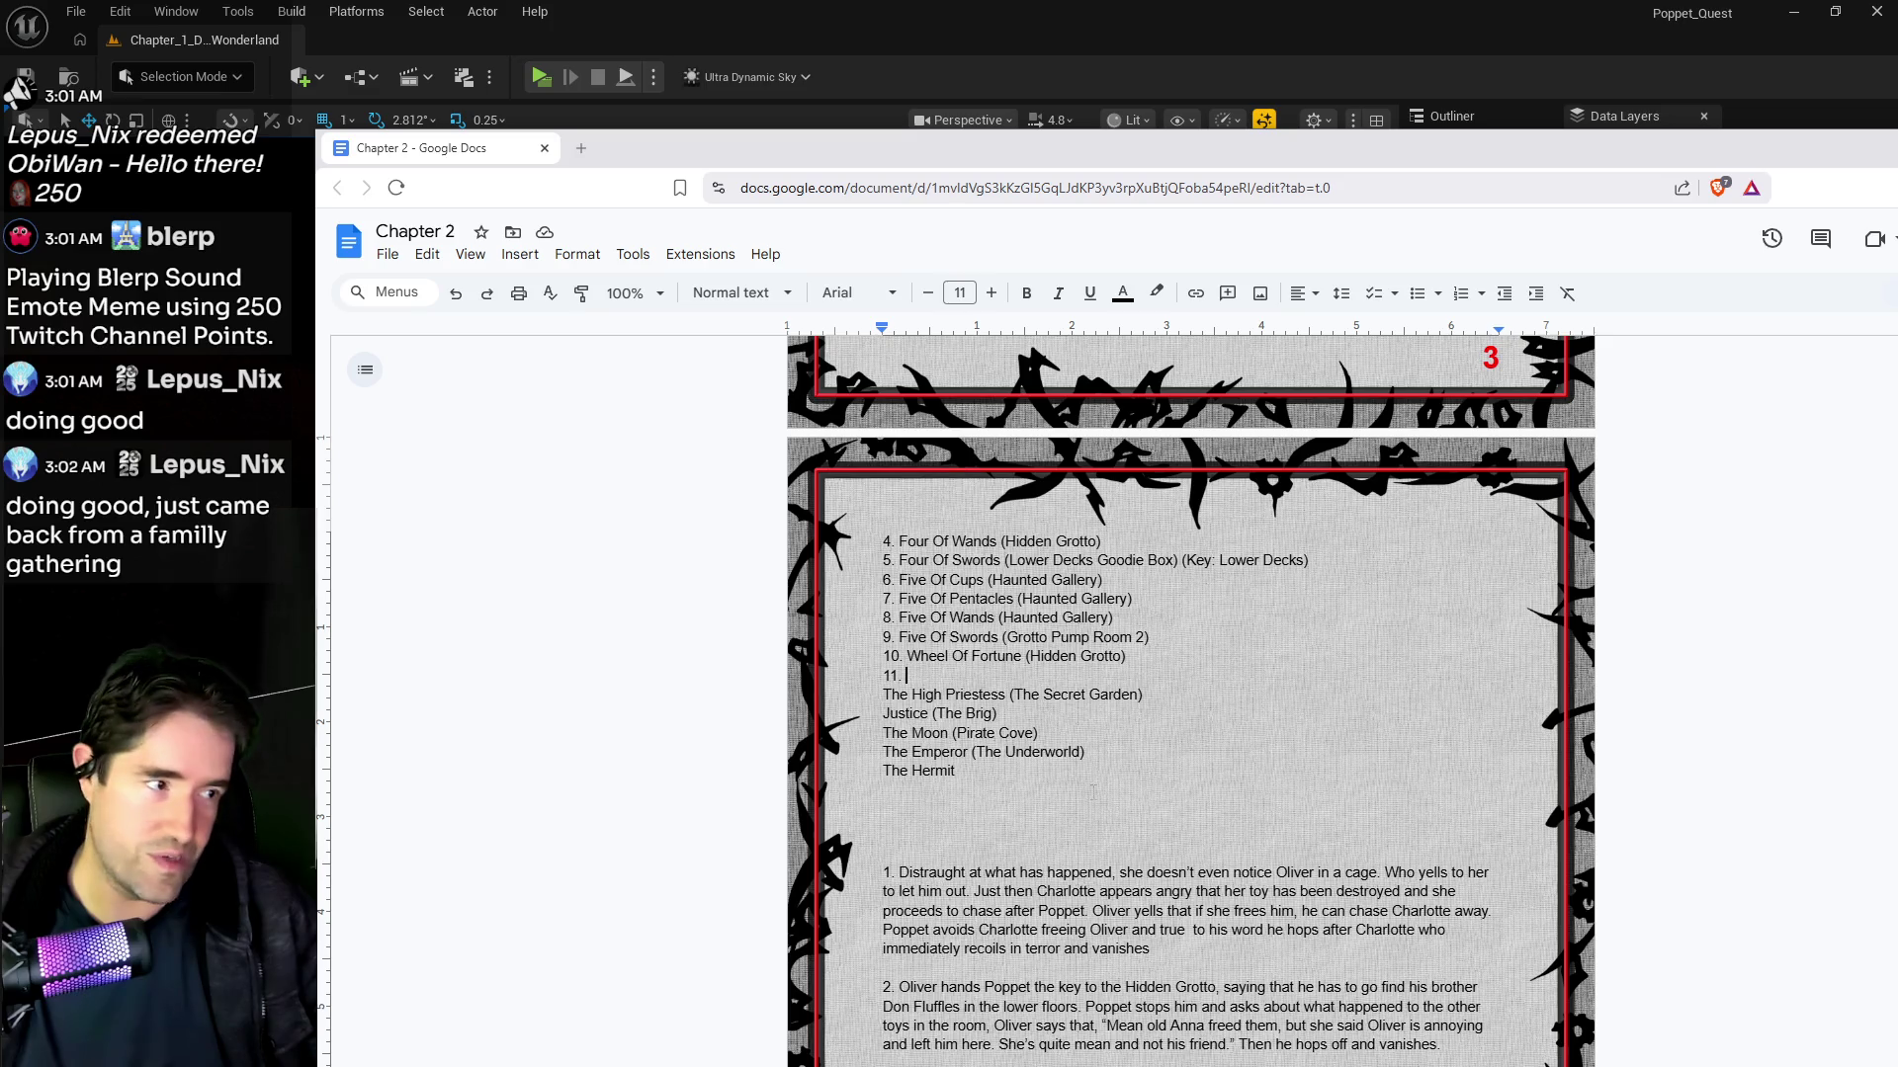
scroll(1093, 790, up, 4)
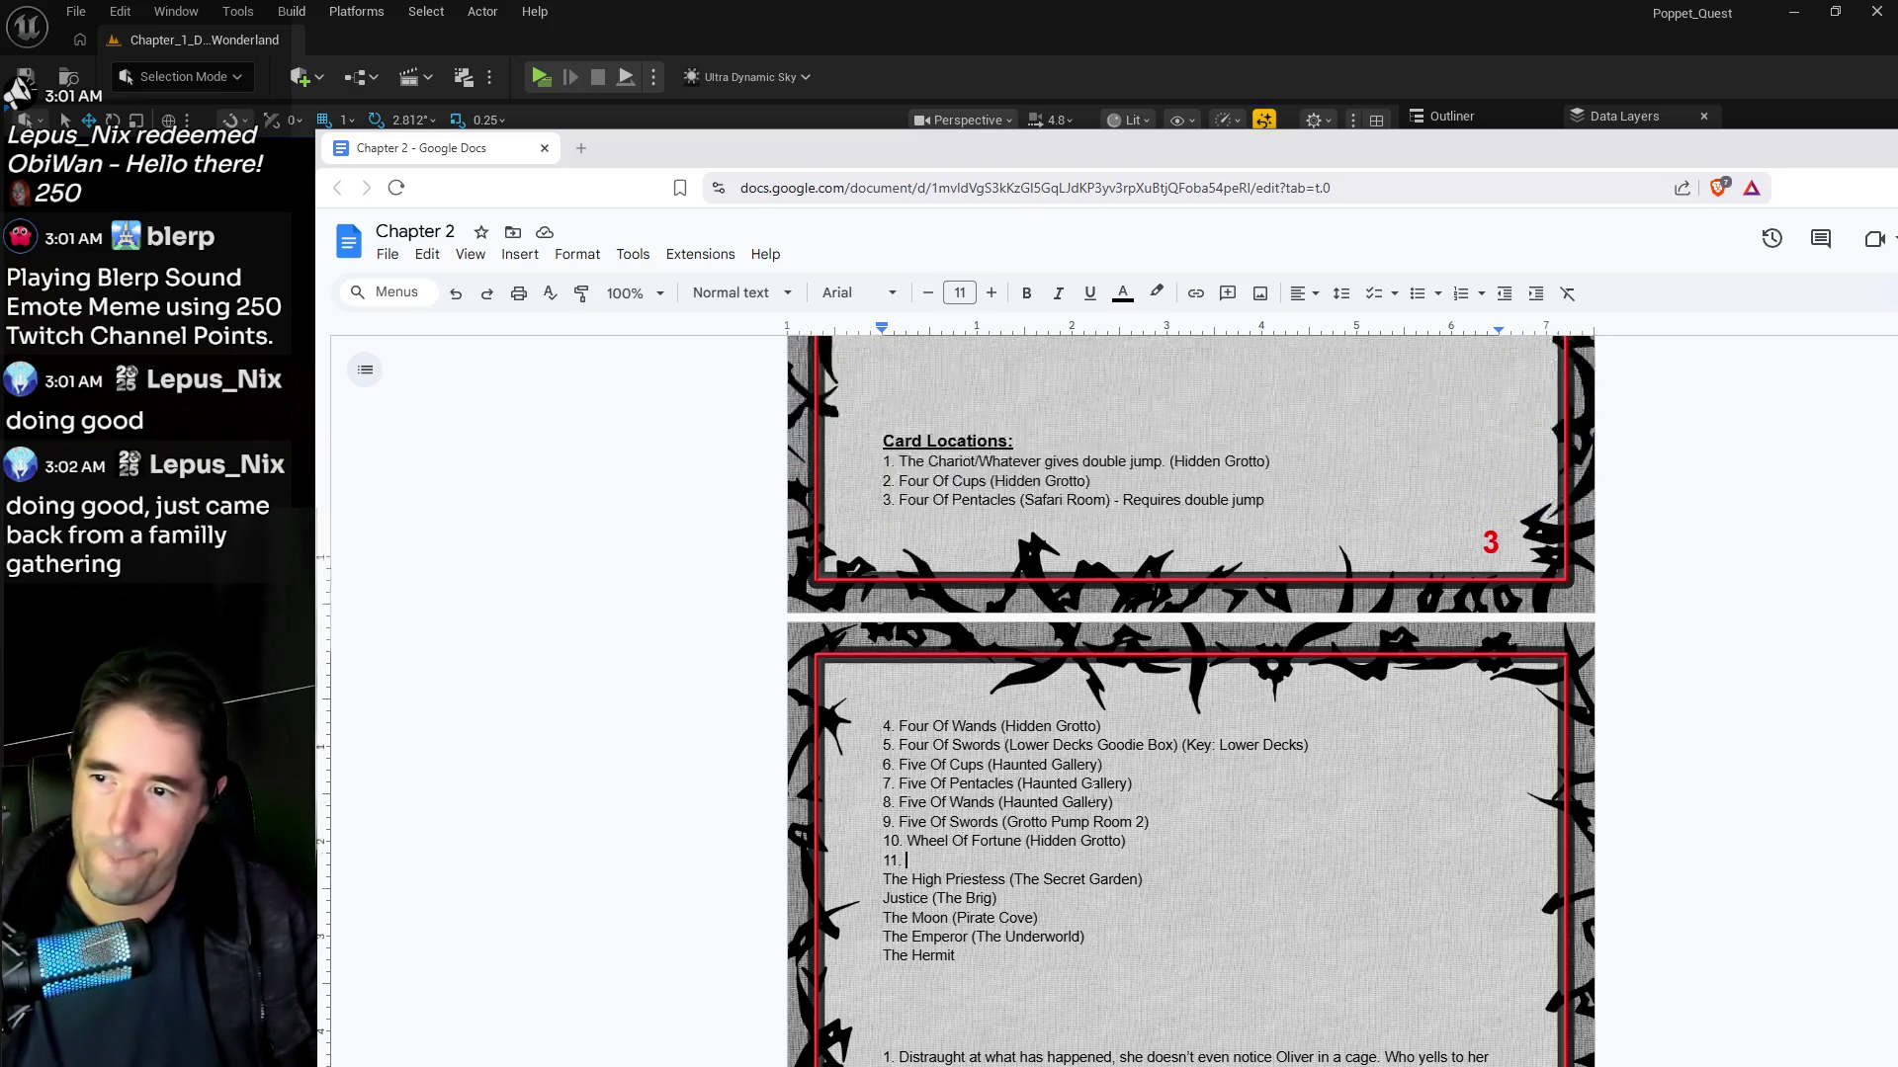
scroll(1092, 791, down, 3)
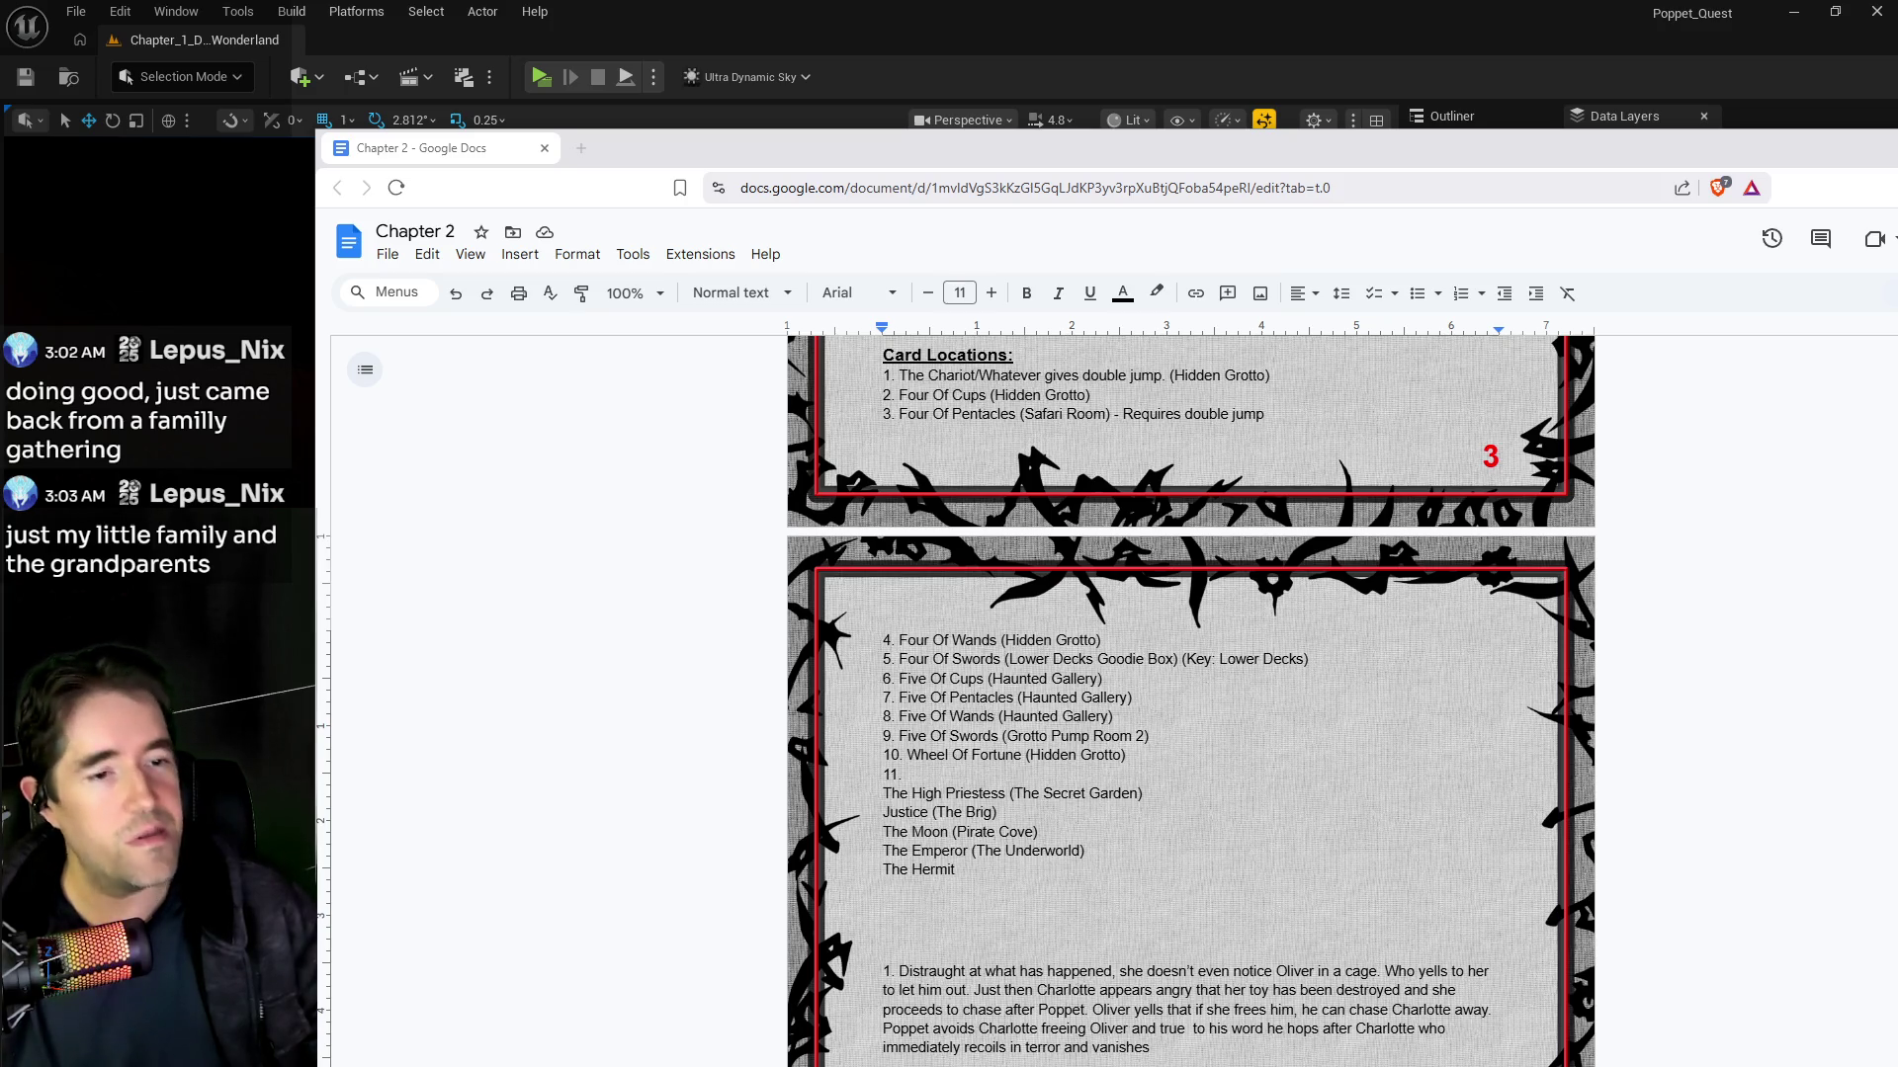
key(super+shift+Left)
key(super+shift+Left)
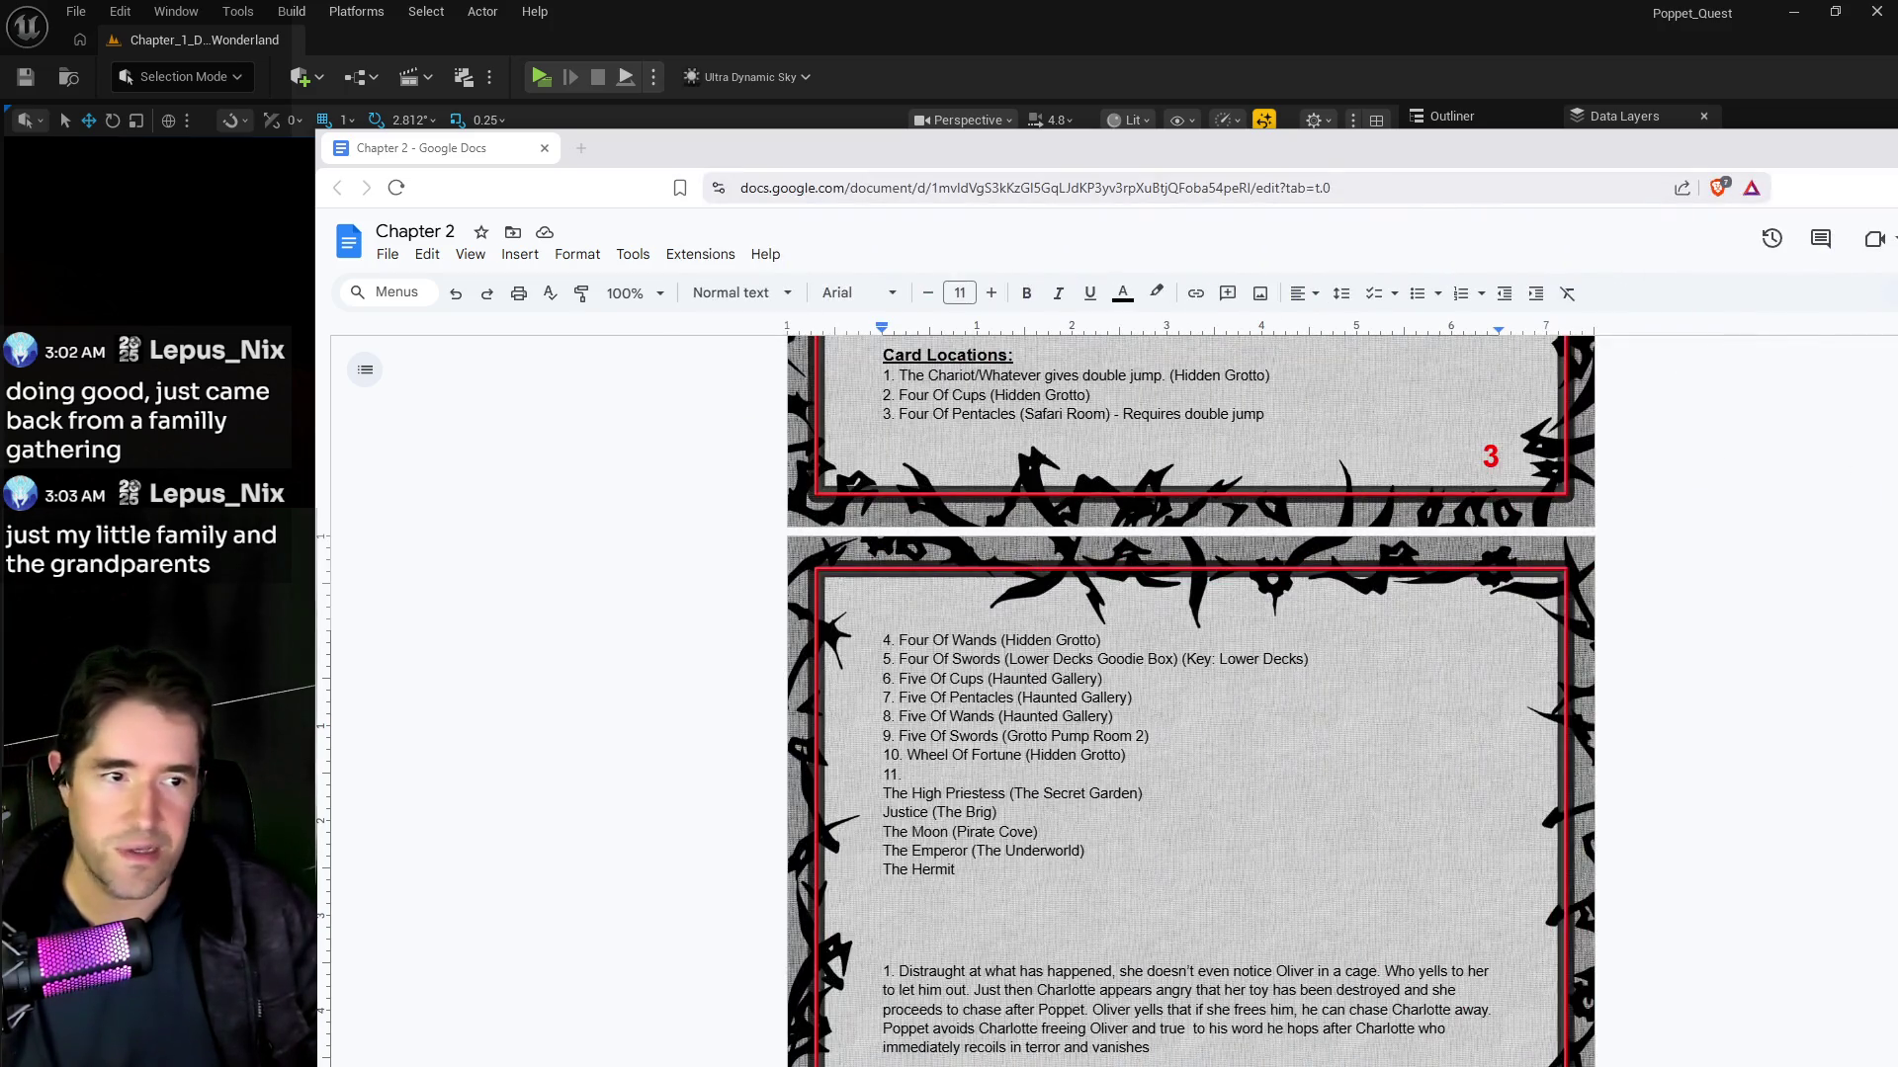
key(super+shift+Left)
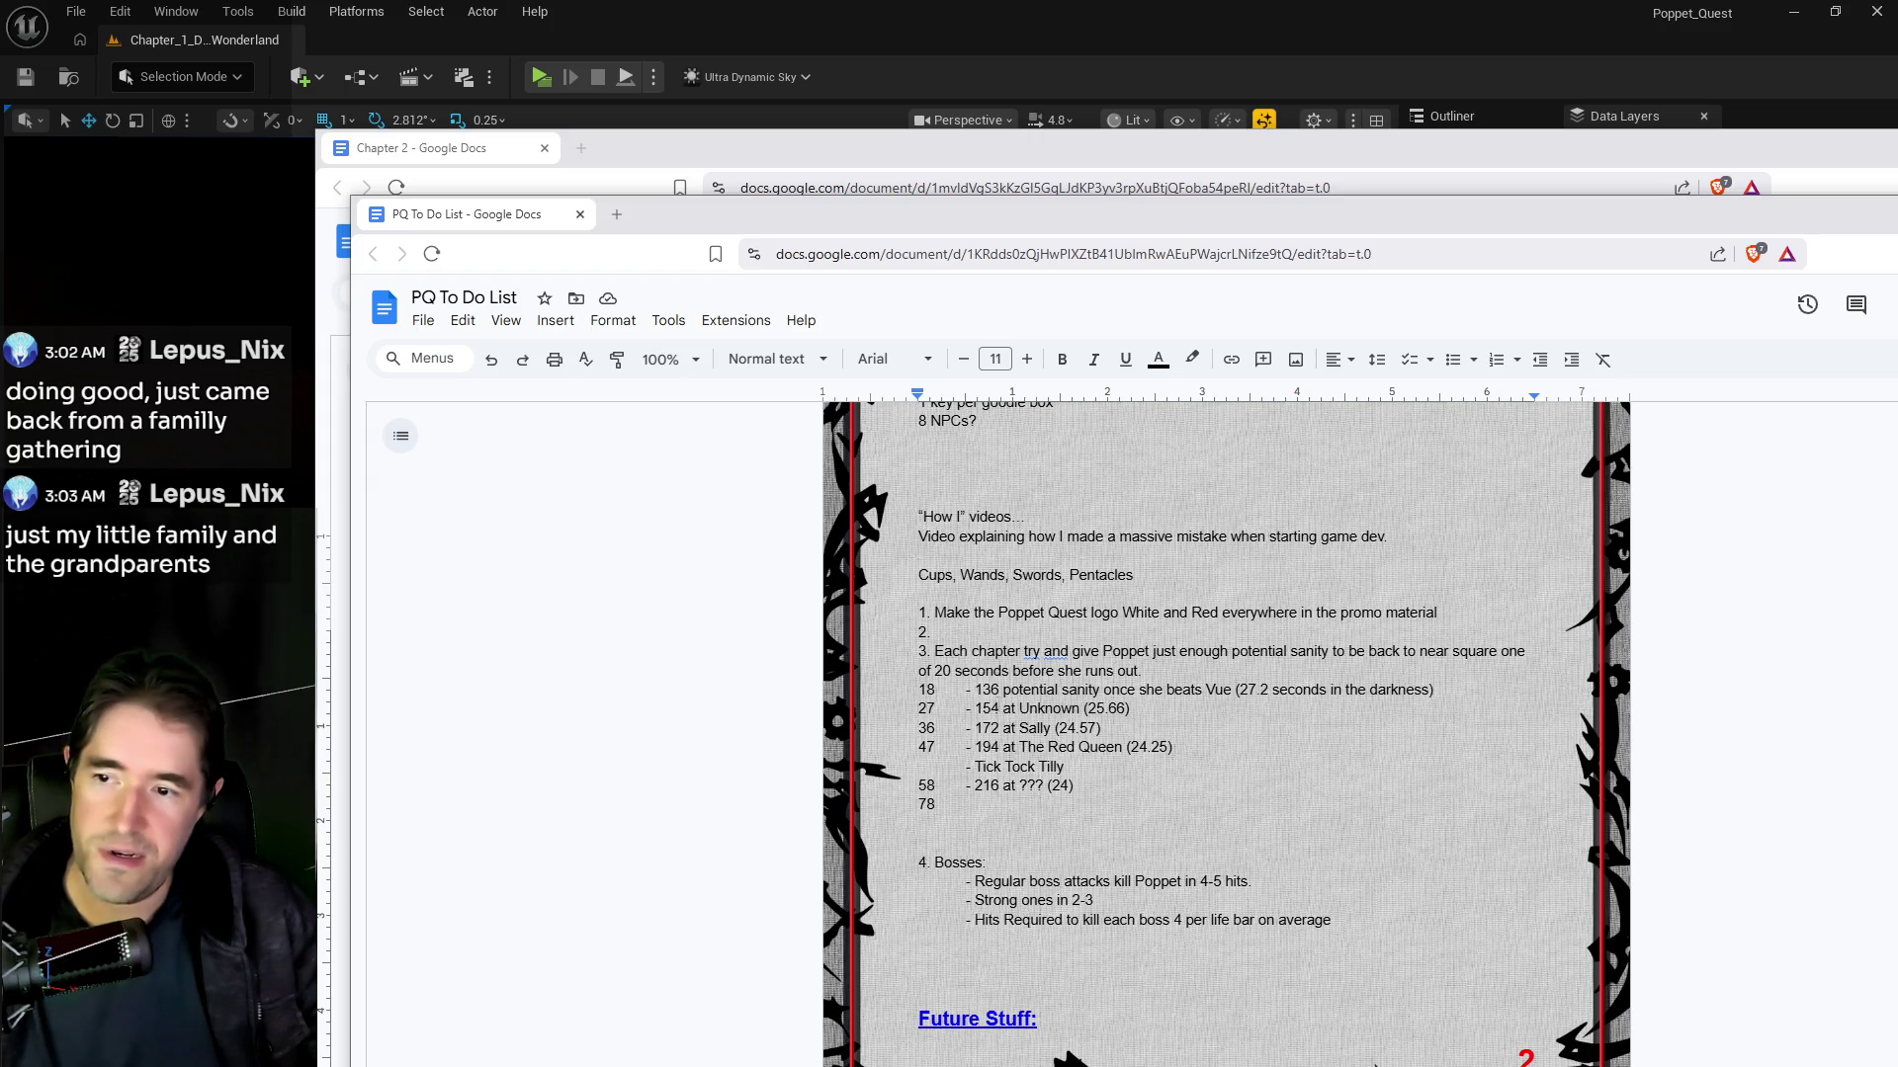
Step: Check the 18 sanity line in the PQ To Do List, then return to Chapter 2
click(929, 689)
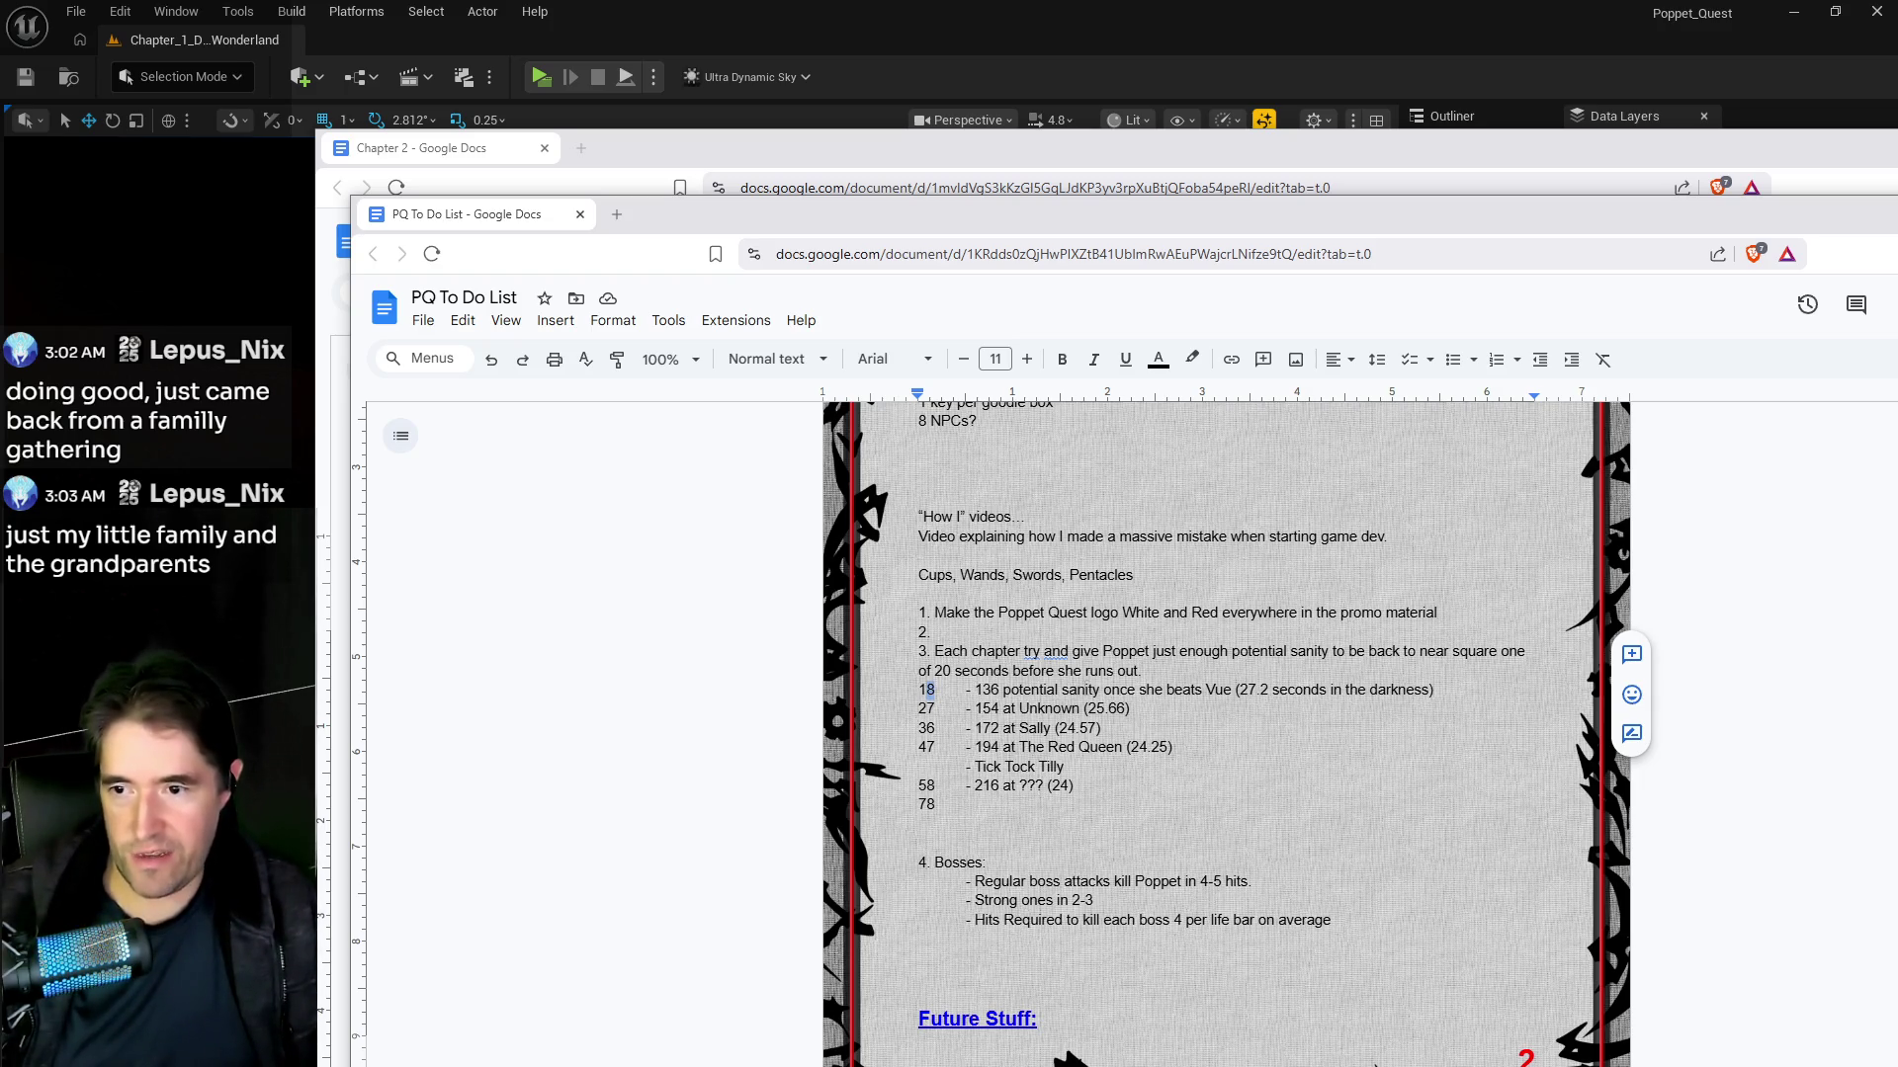
key(alt+Tab)
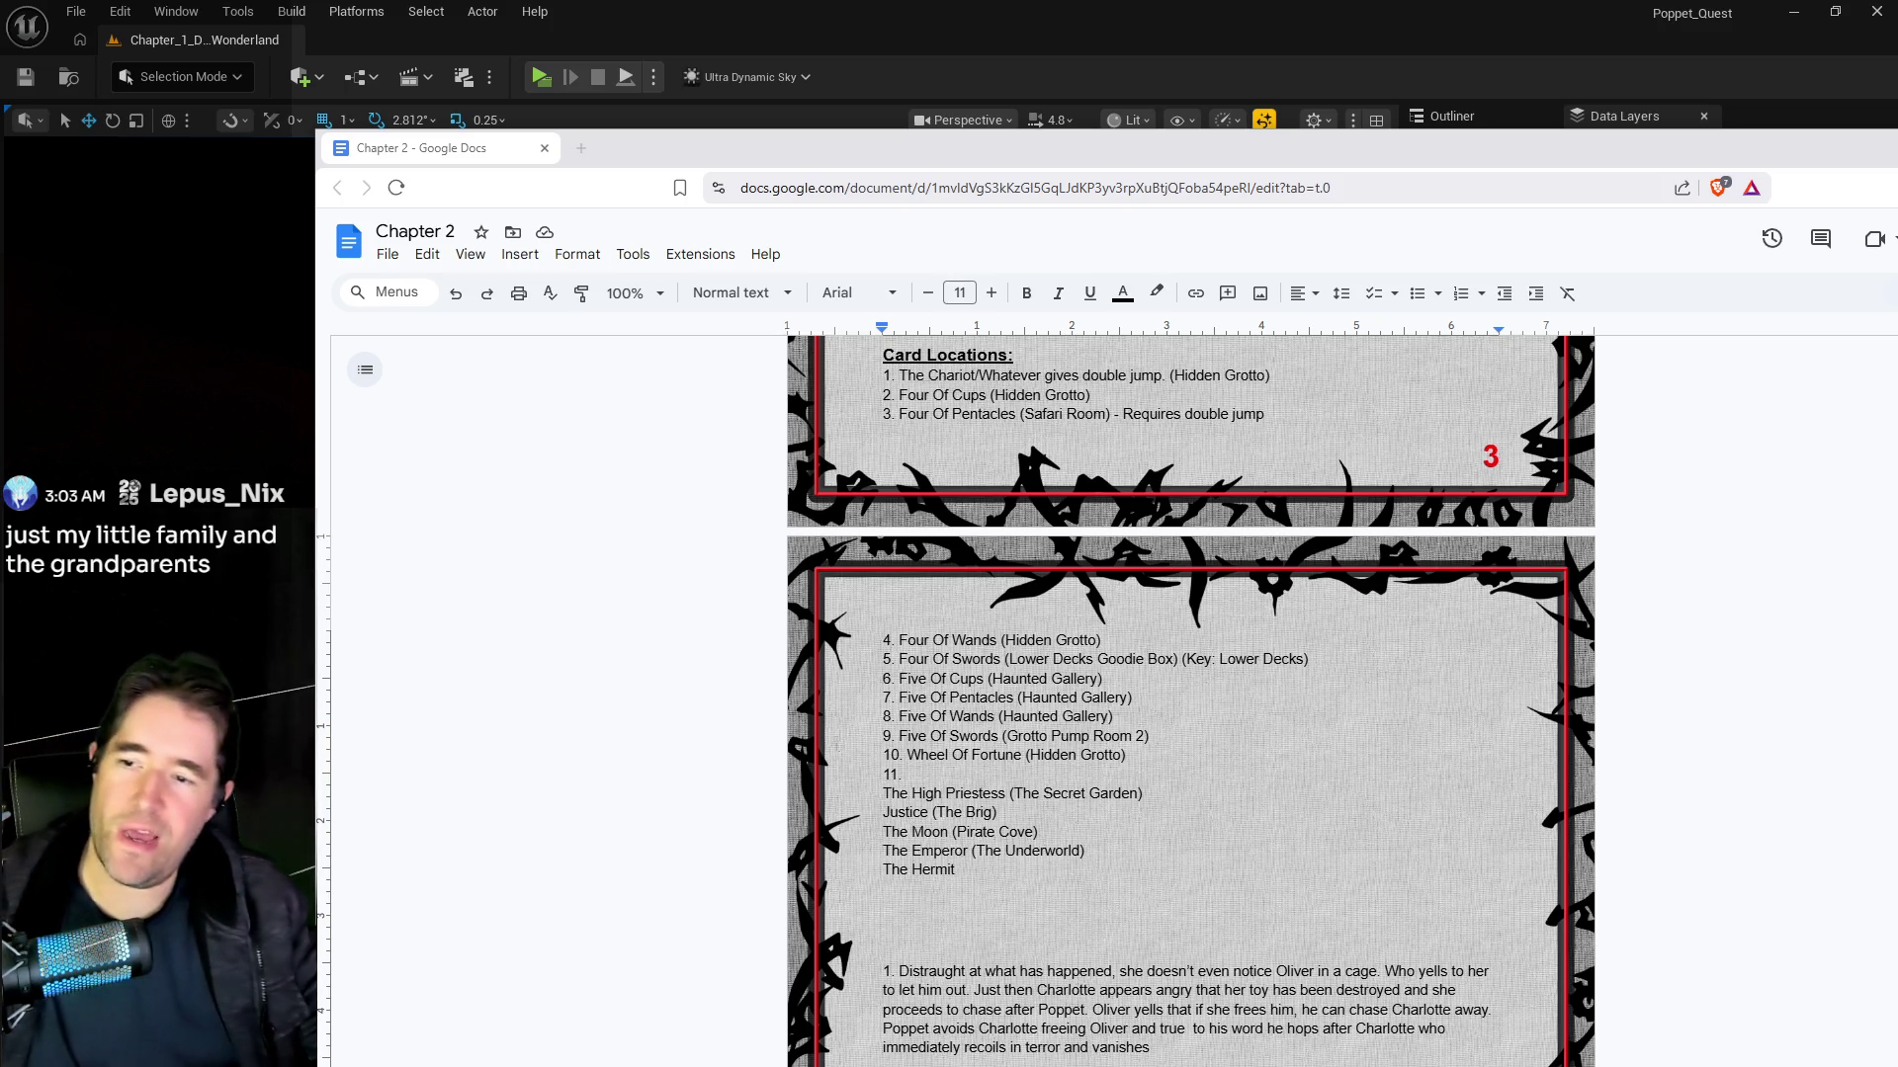
mouse_move(1113, 717)
mouse_down()
mouse_move(883, 698)
mouse_move(881, 679)
mouse_up()
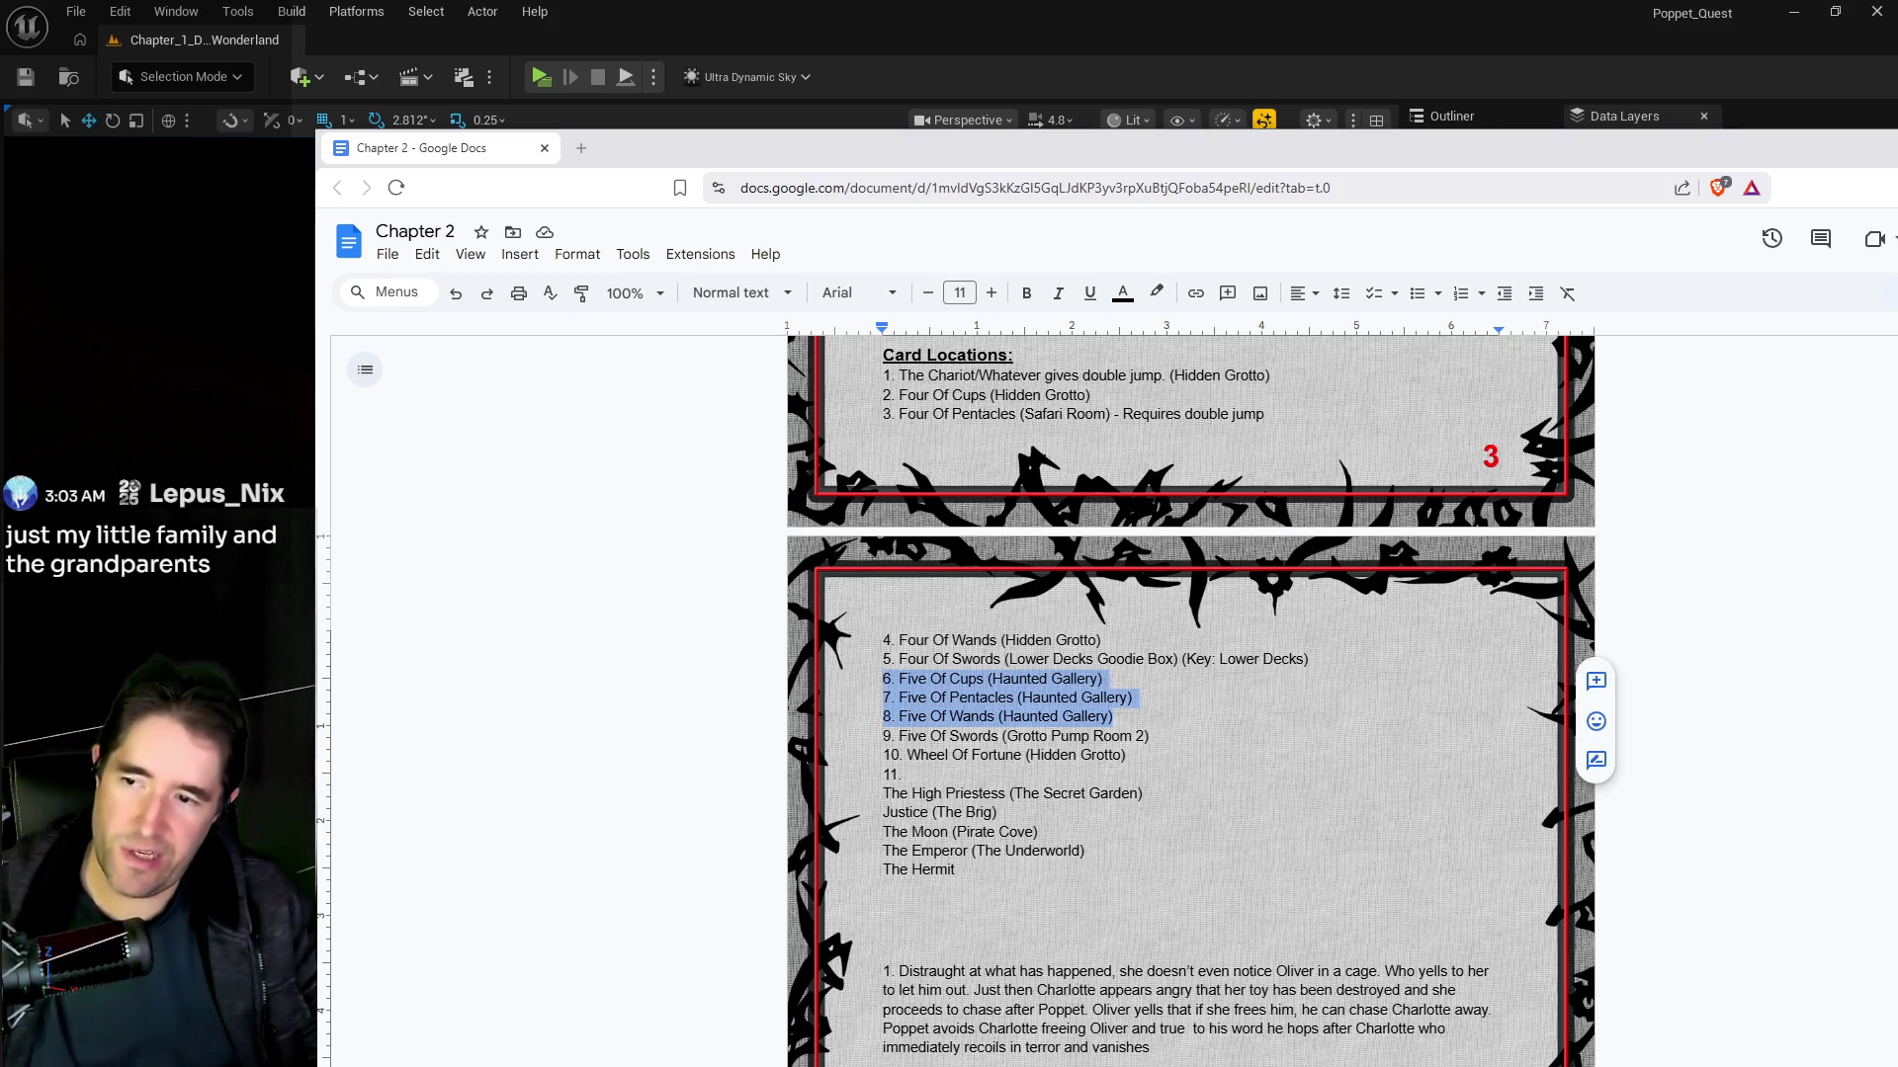
click(898, 679)
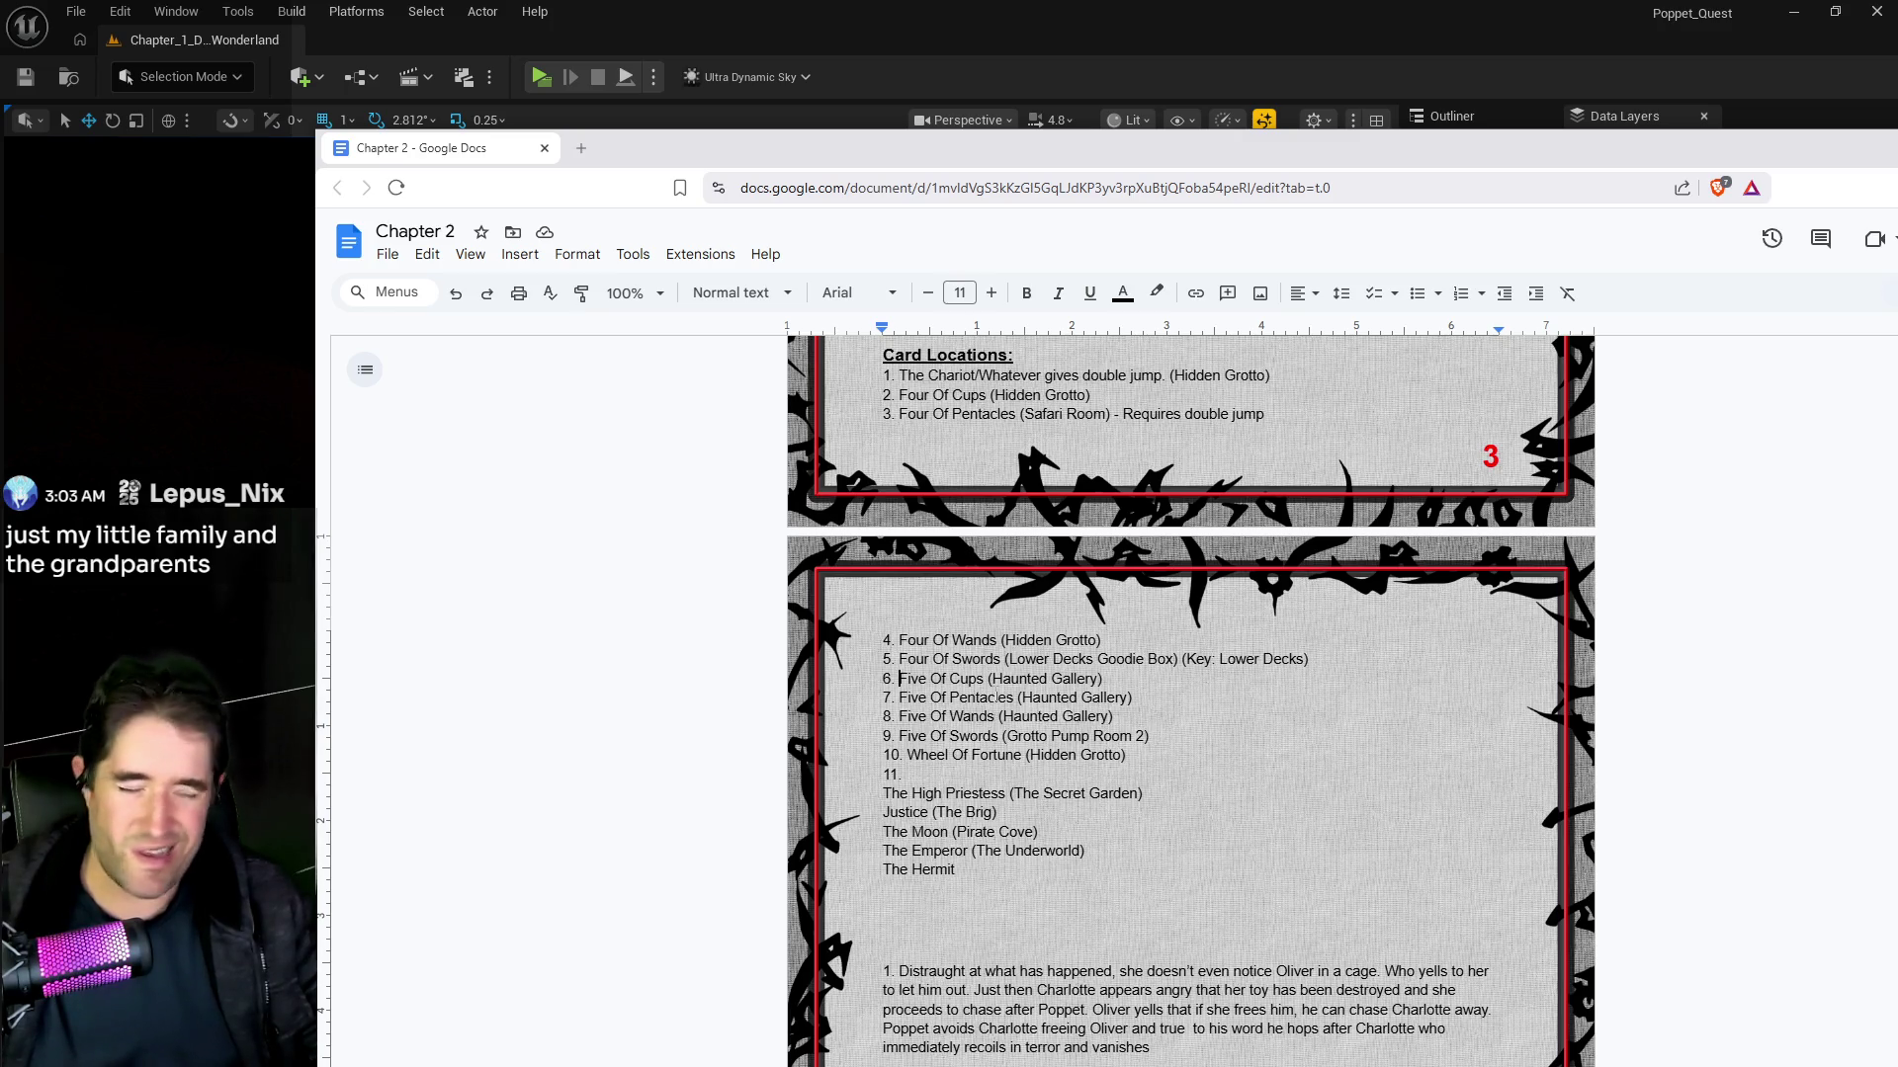
key(alt+Tab)
key(Return)
key(p)
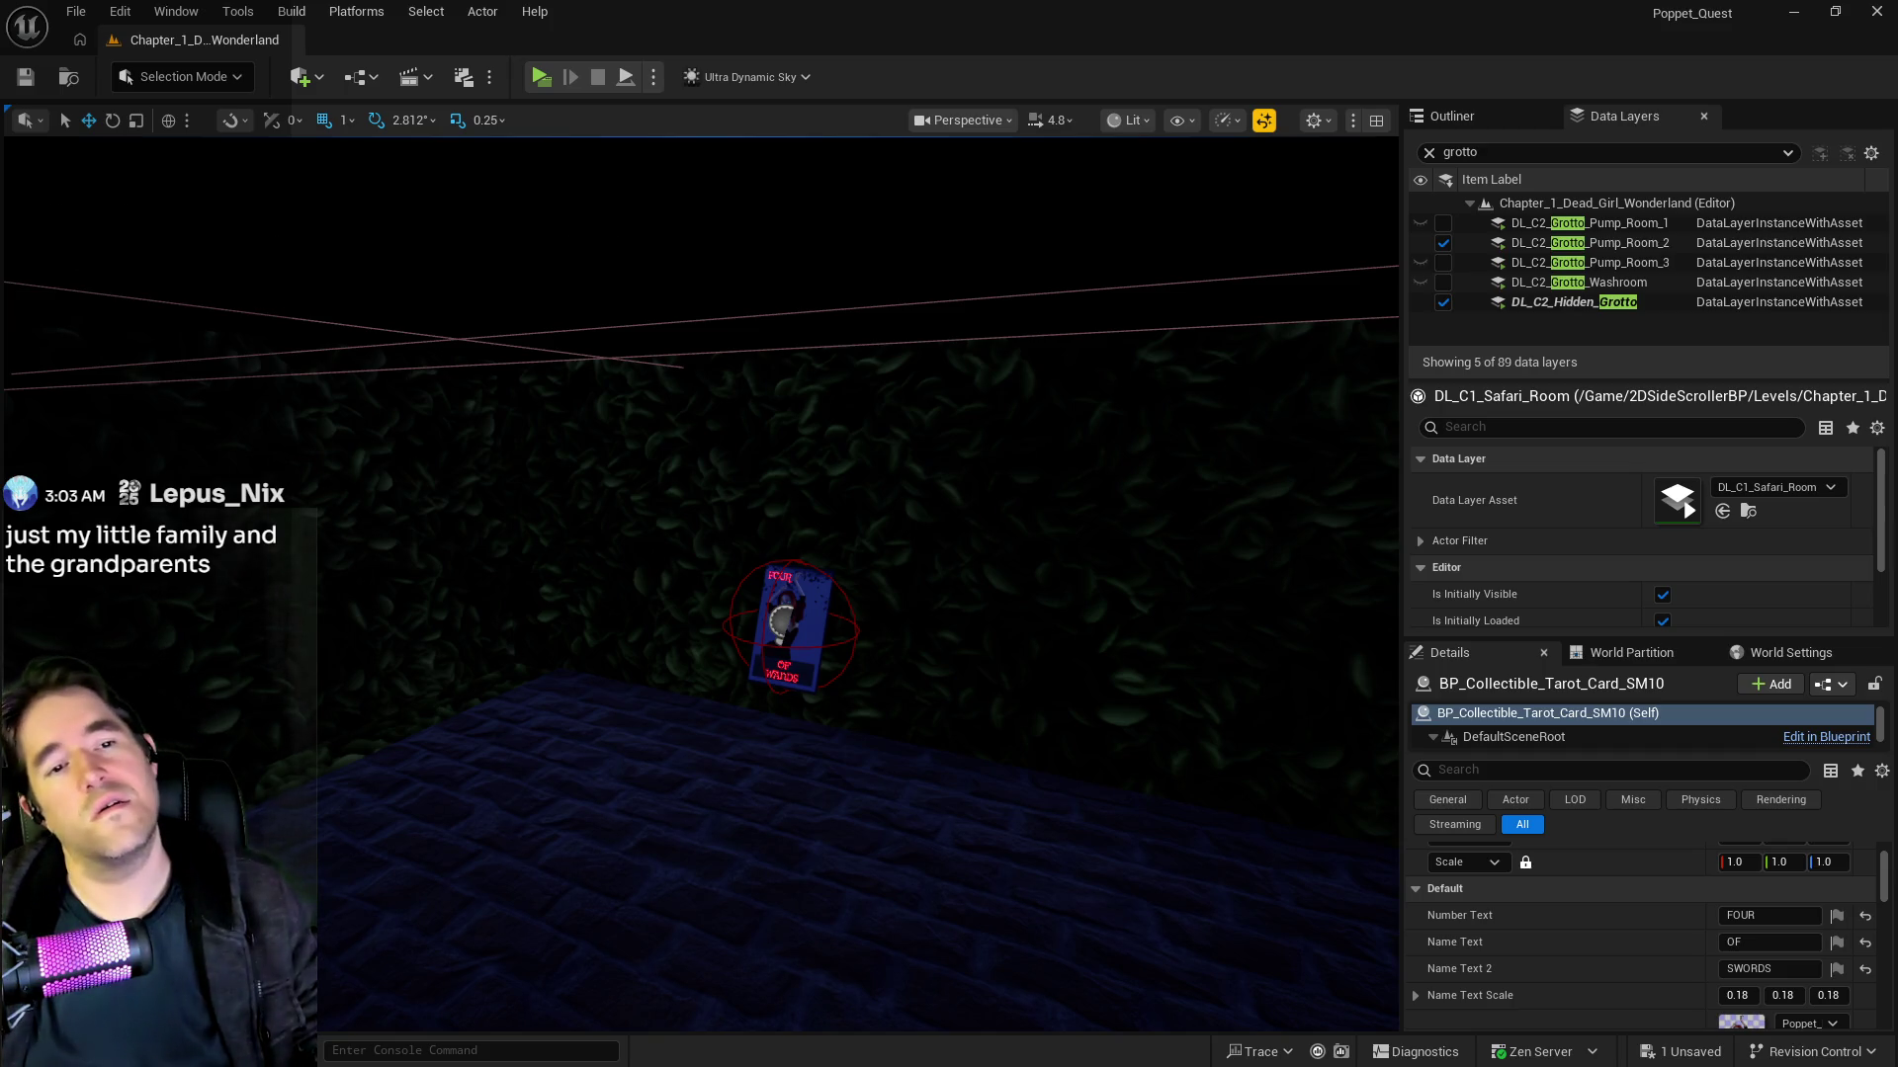
key(alt+Tab)
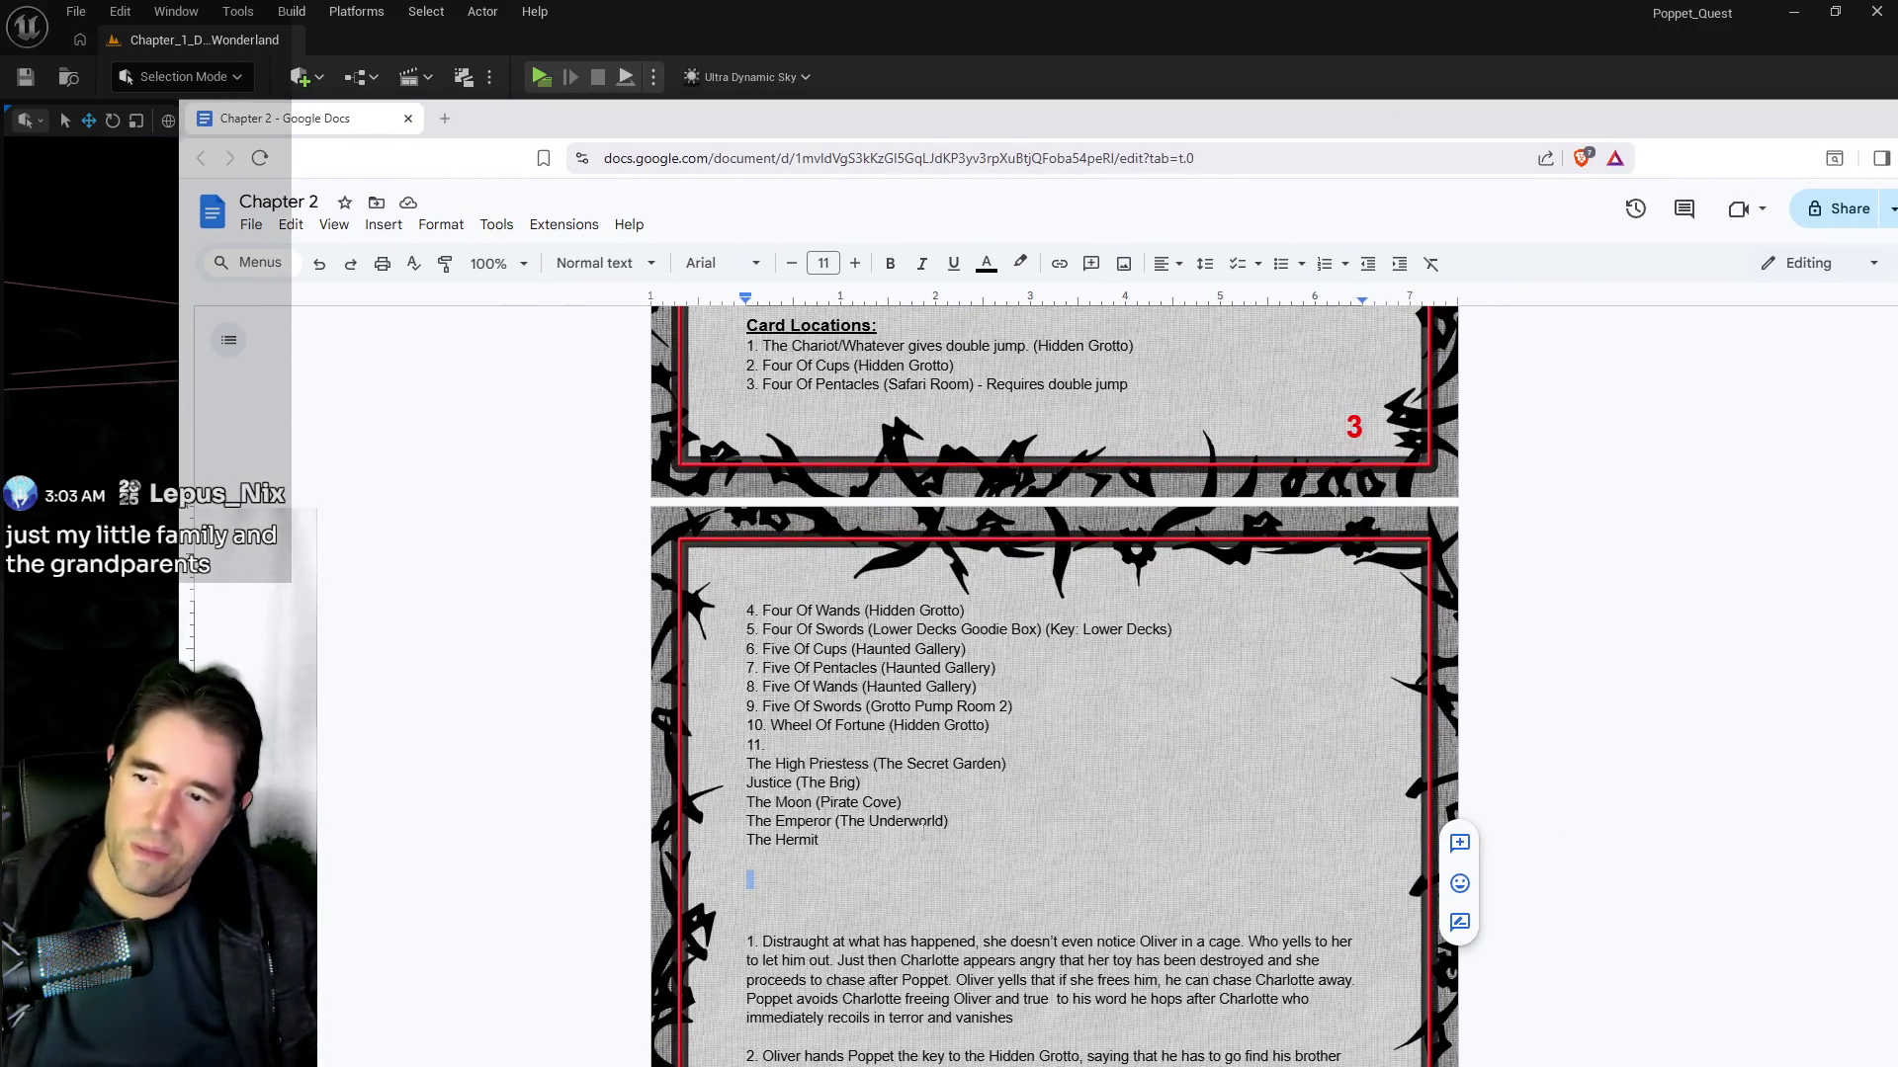
Step: Insert 'Random Tarot (Machinery Room) (Requires The Moon to get)' below The Moon (Pirate Cove)
click(902, 802)
key(Return)
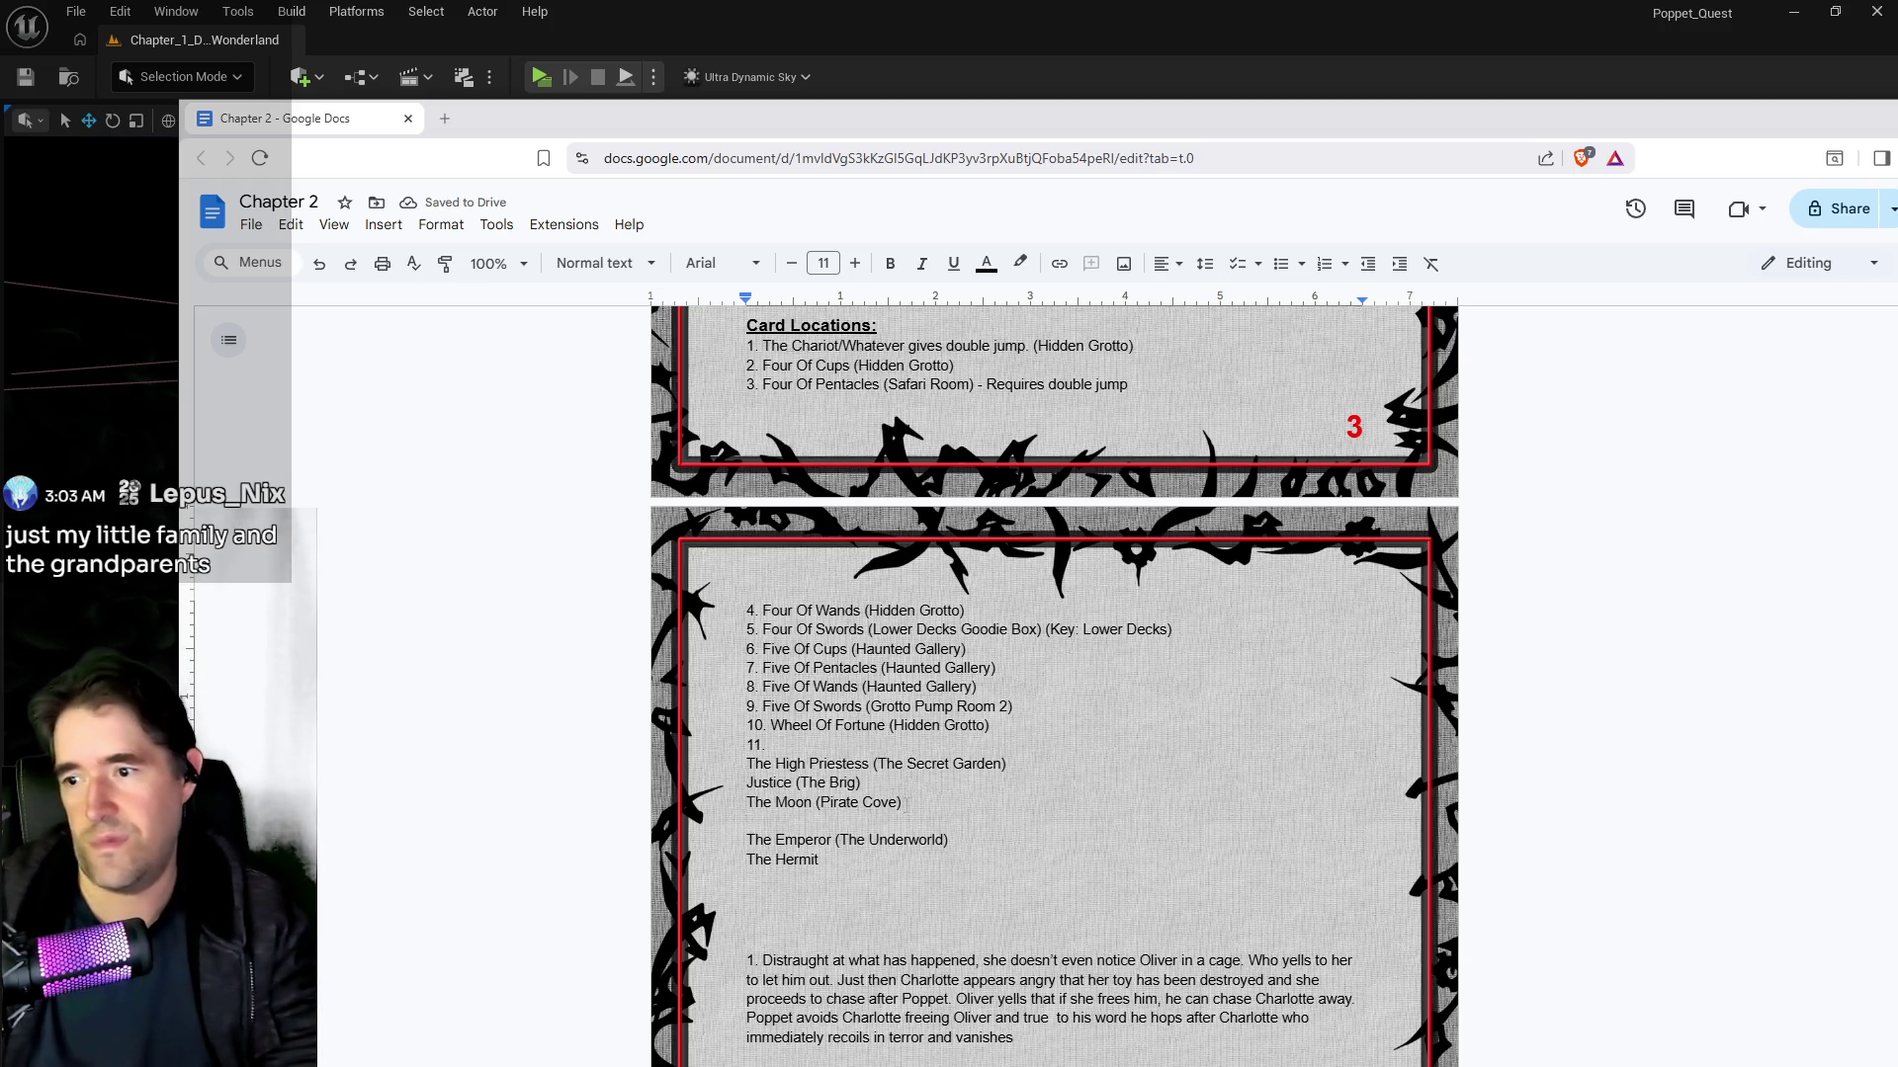
text(Random Tarot ()
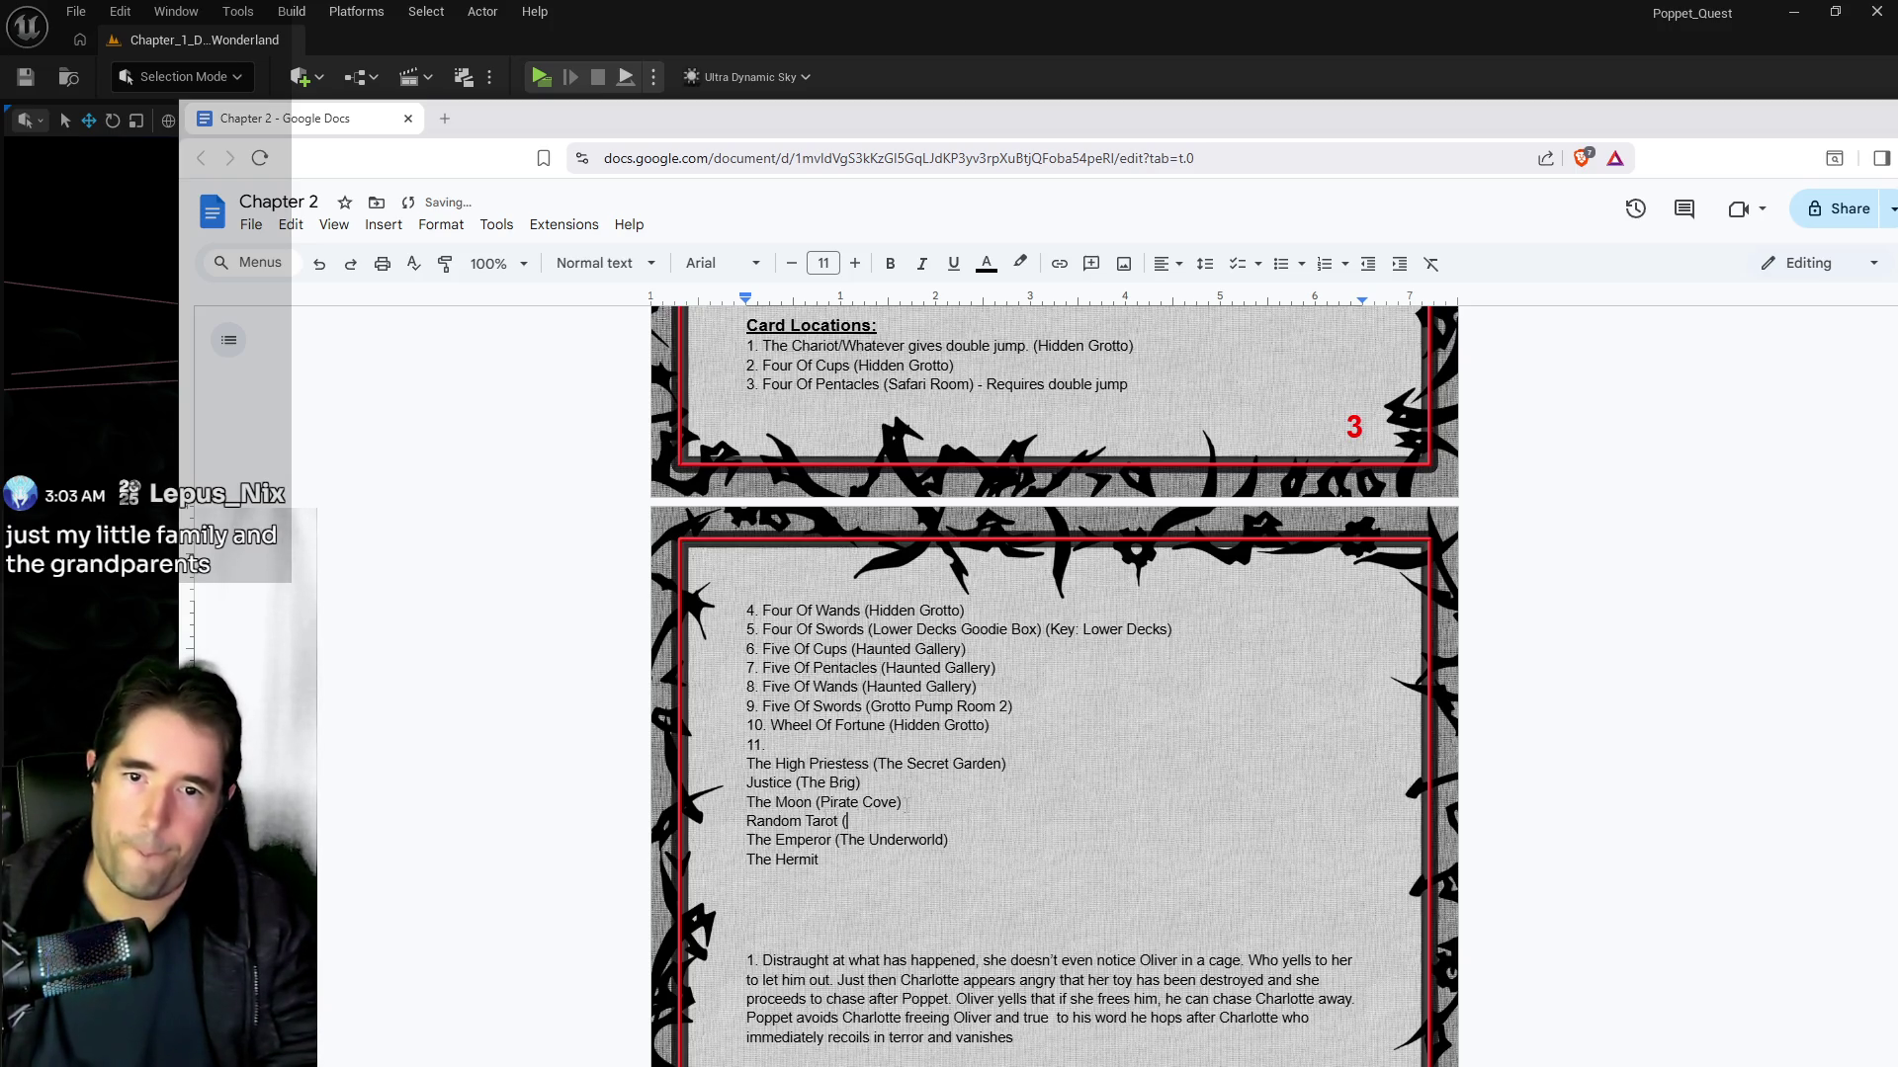
text(Machinery R)
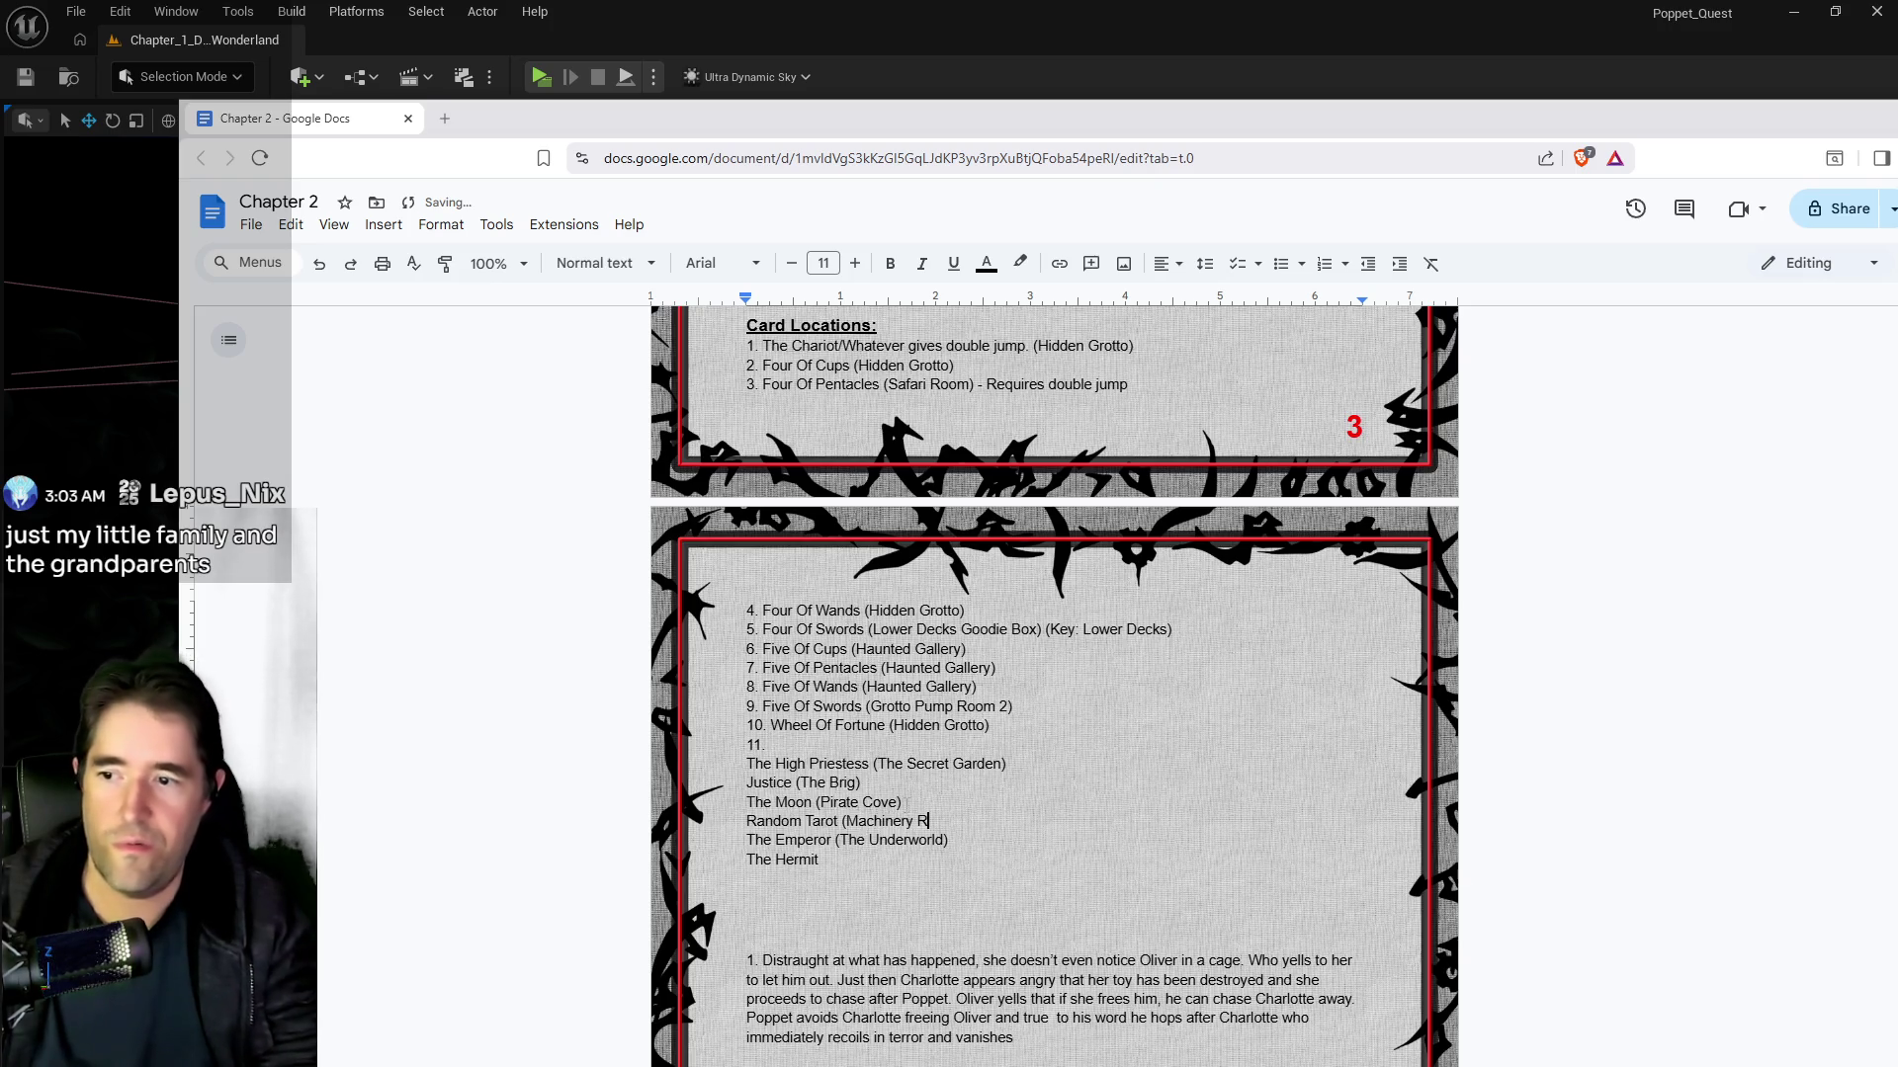
text(oom) )
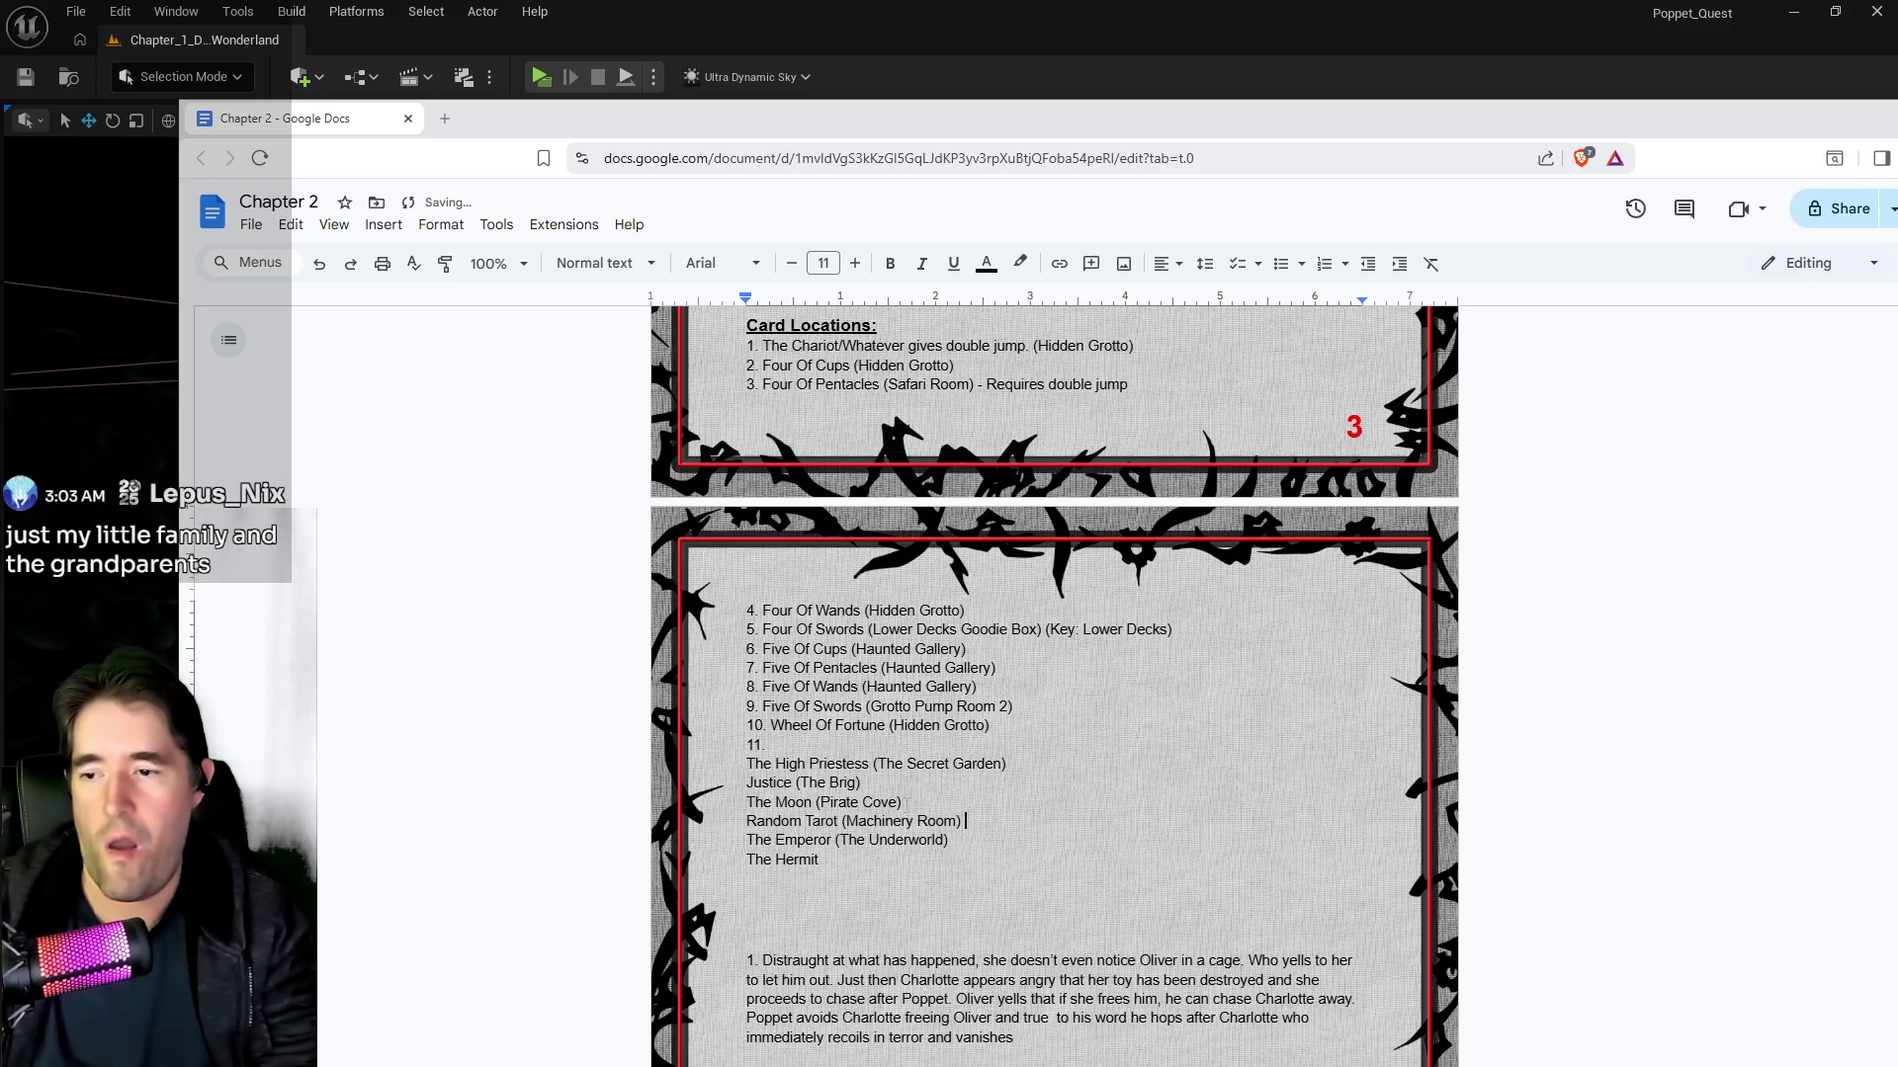
text((Requie)
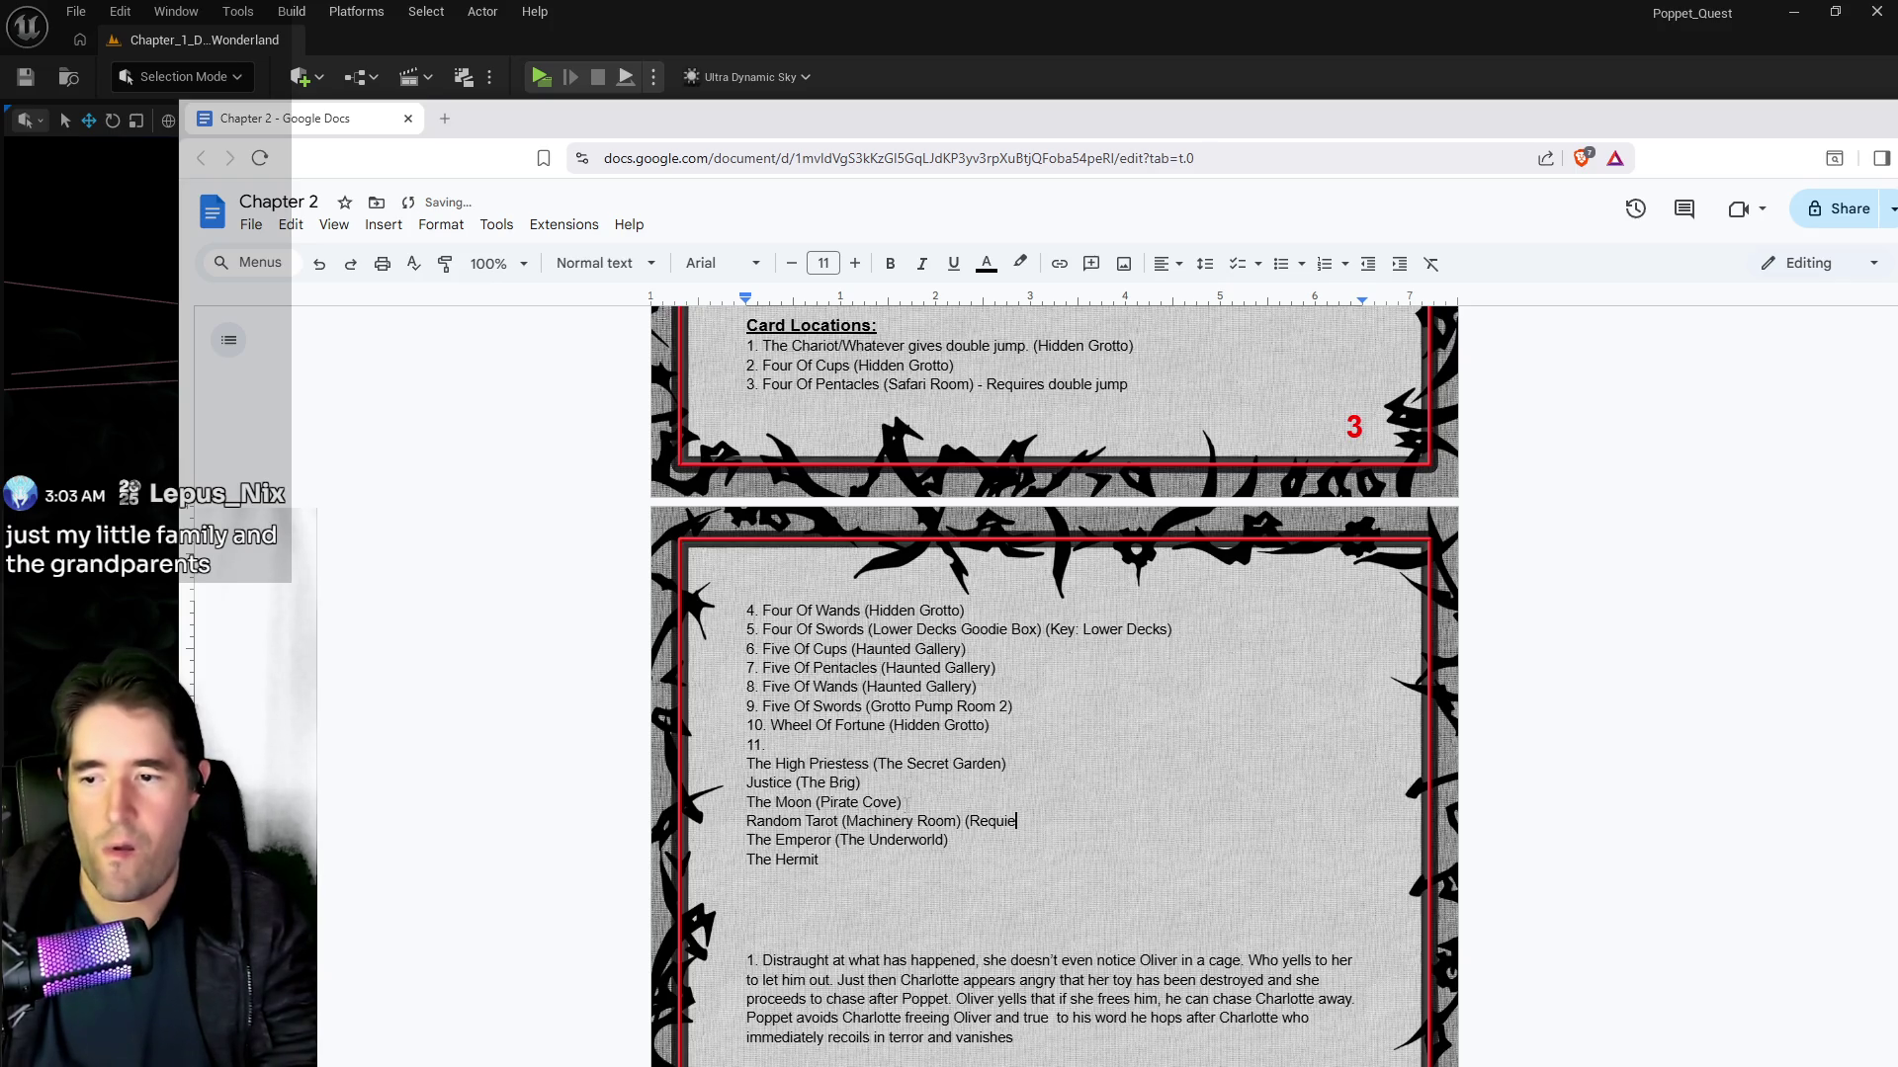
key(BackSpace)
text(res: The )
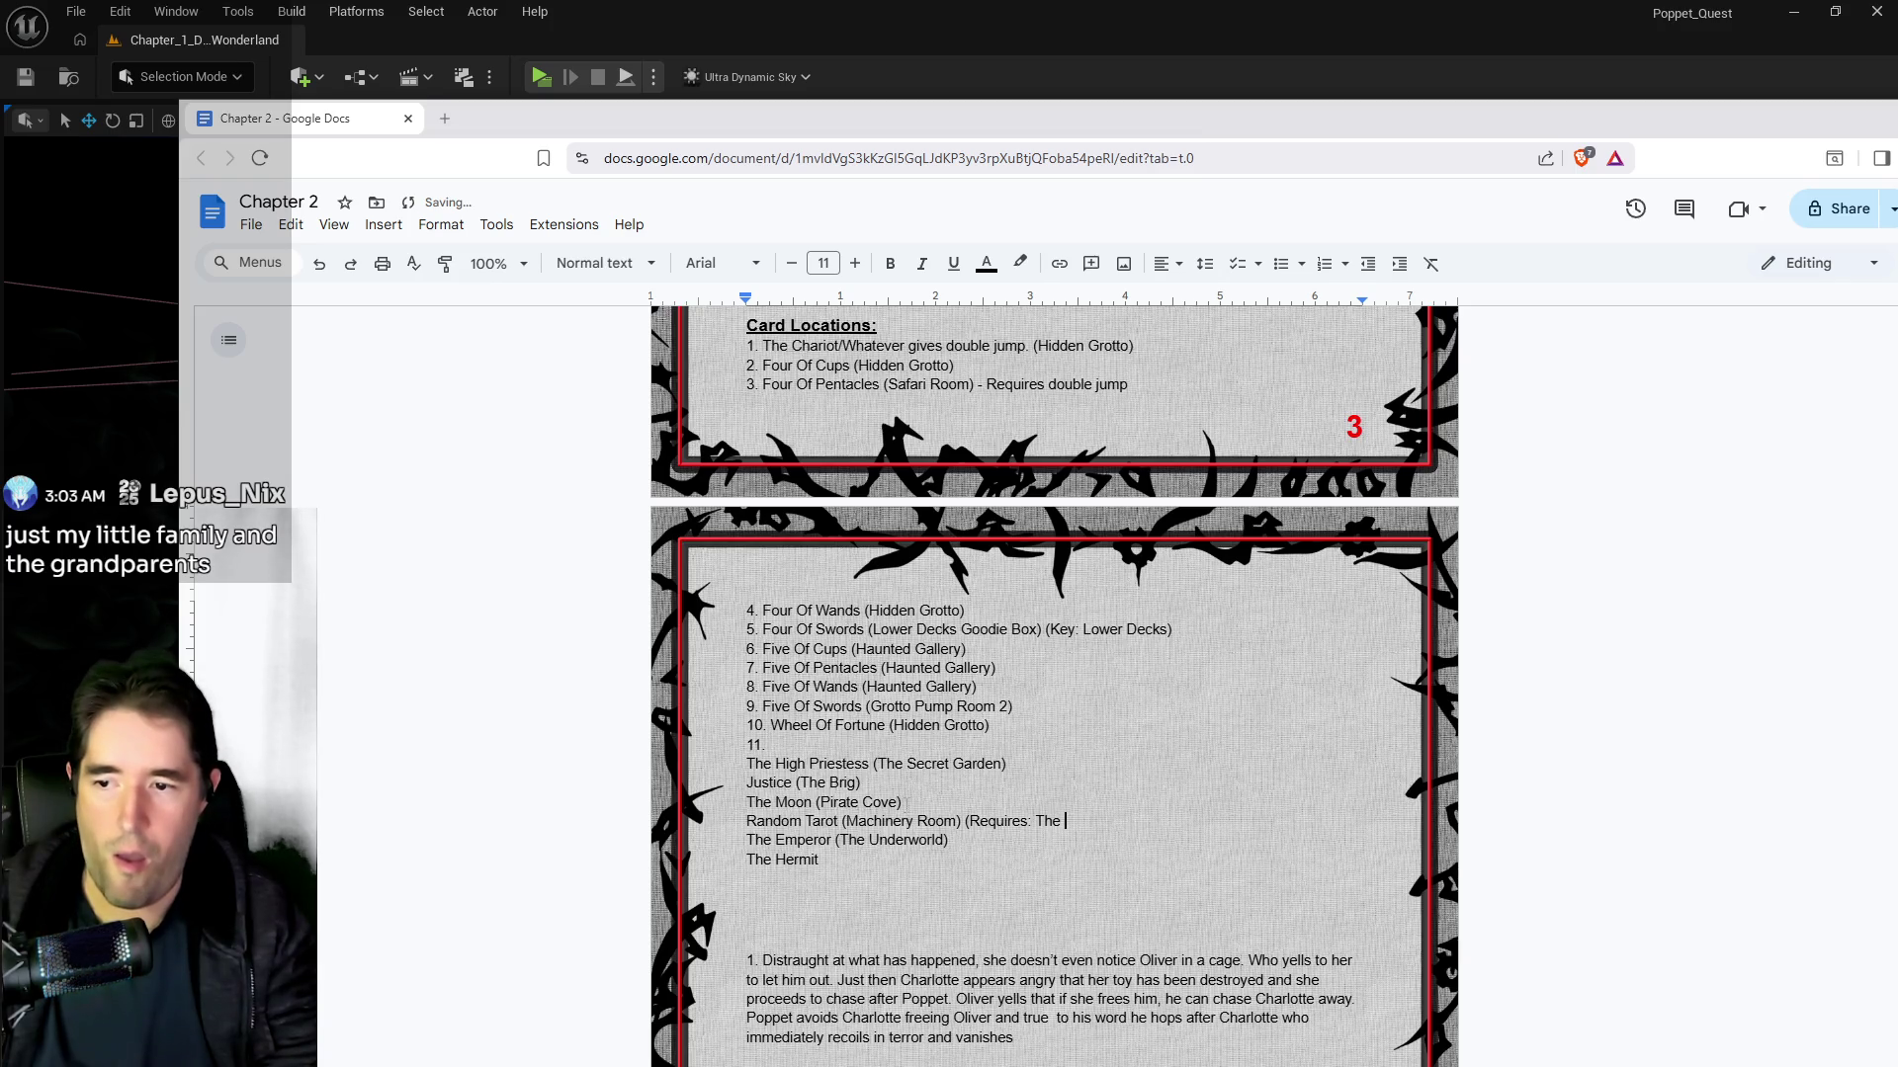
text(Moon)
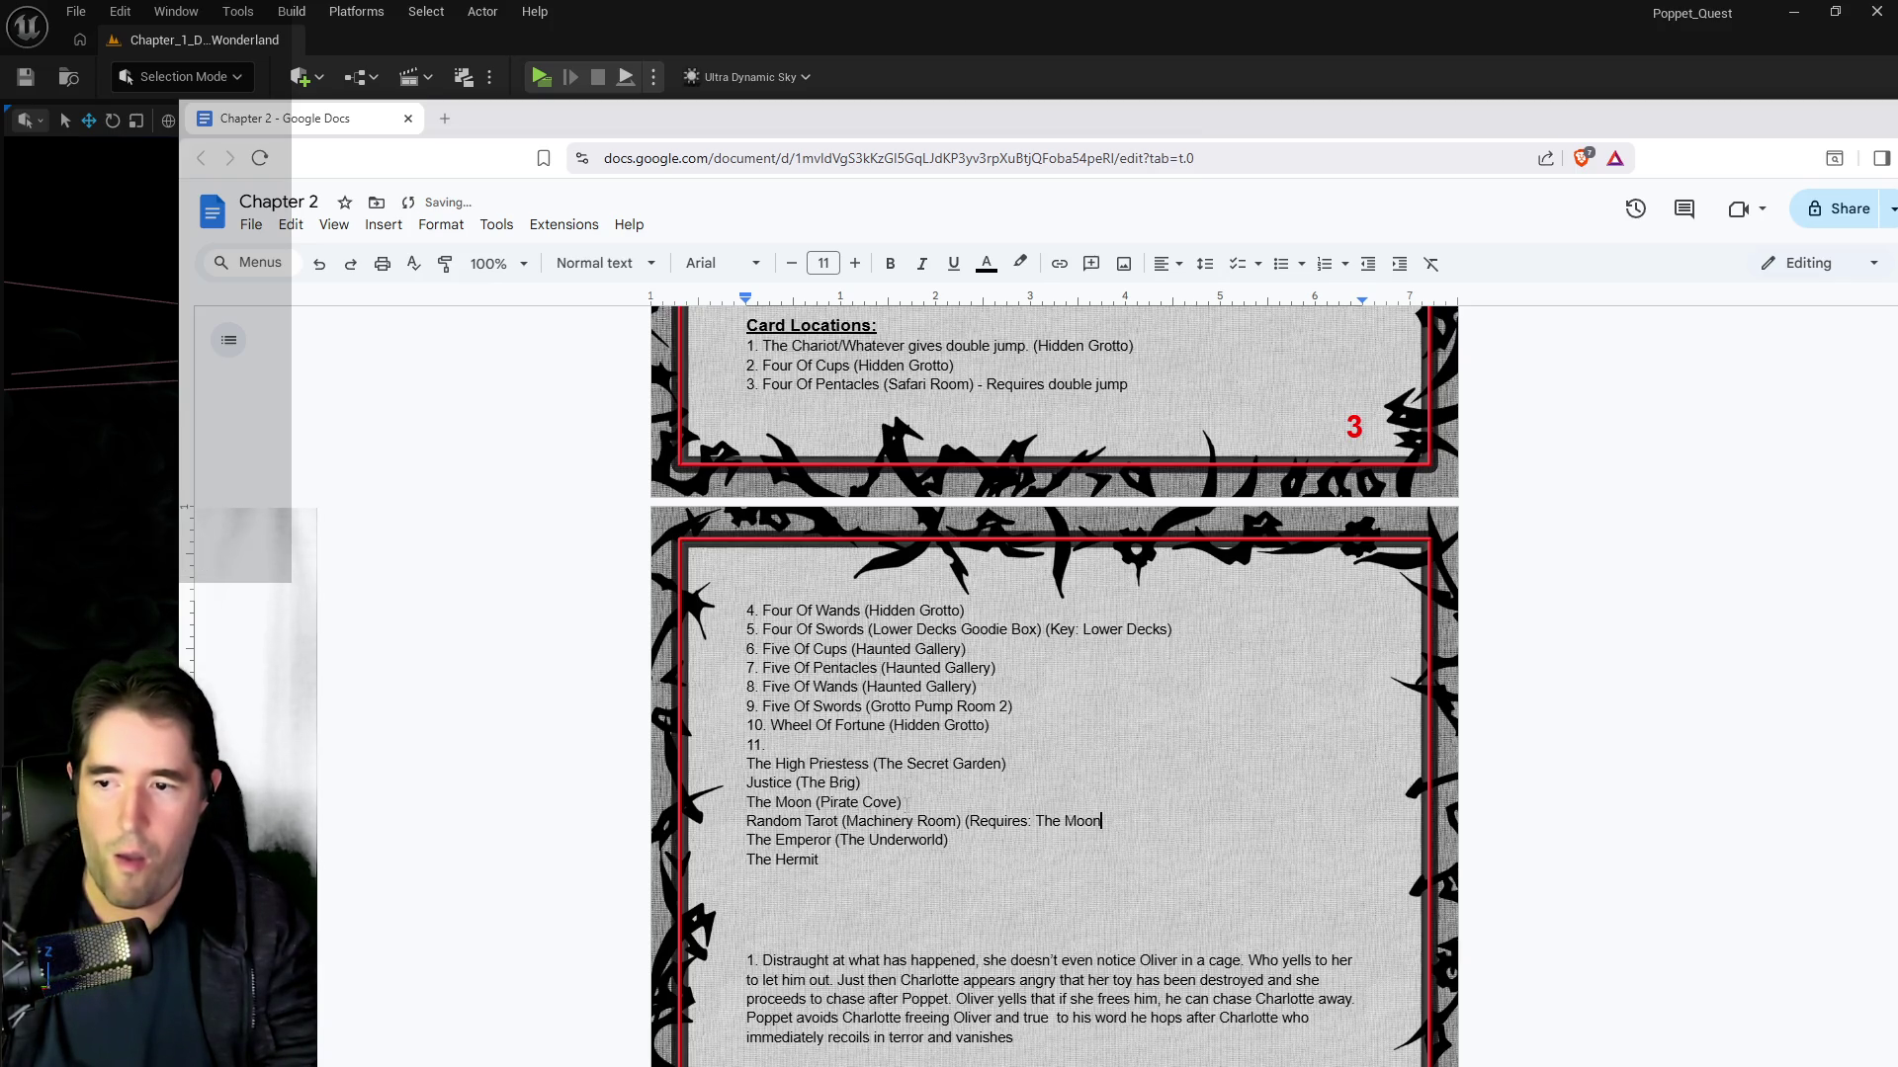
text( to get)
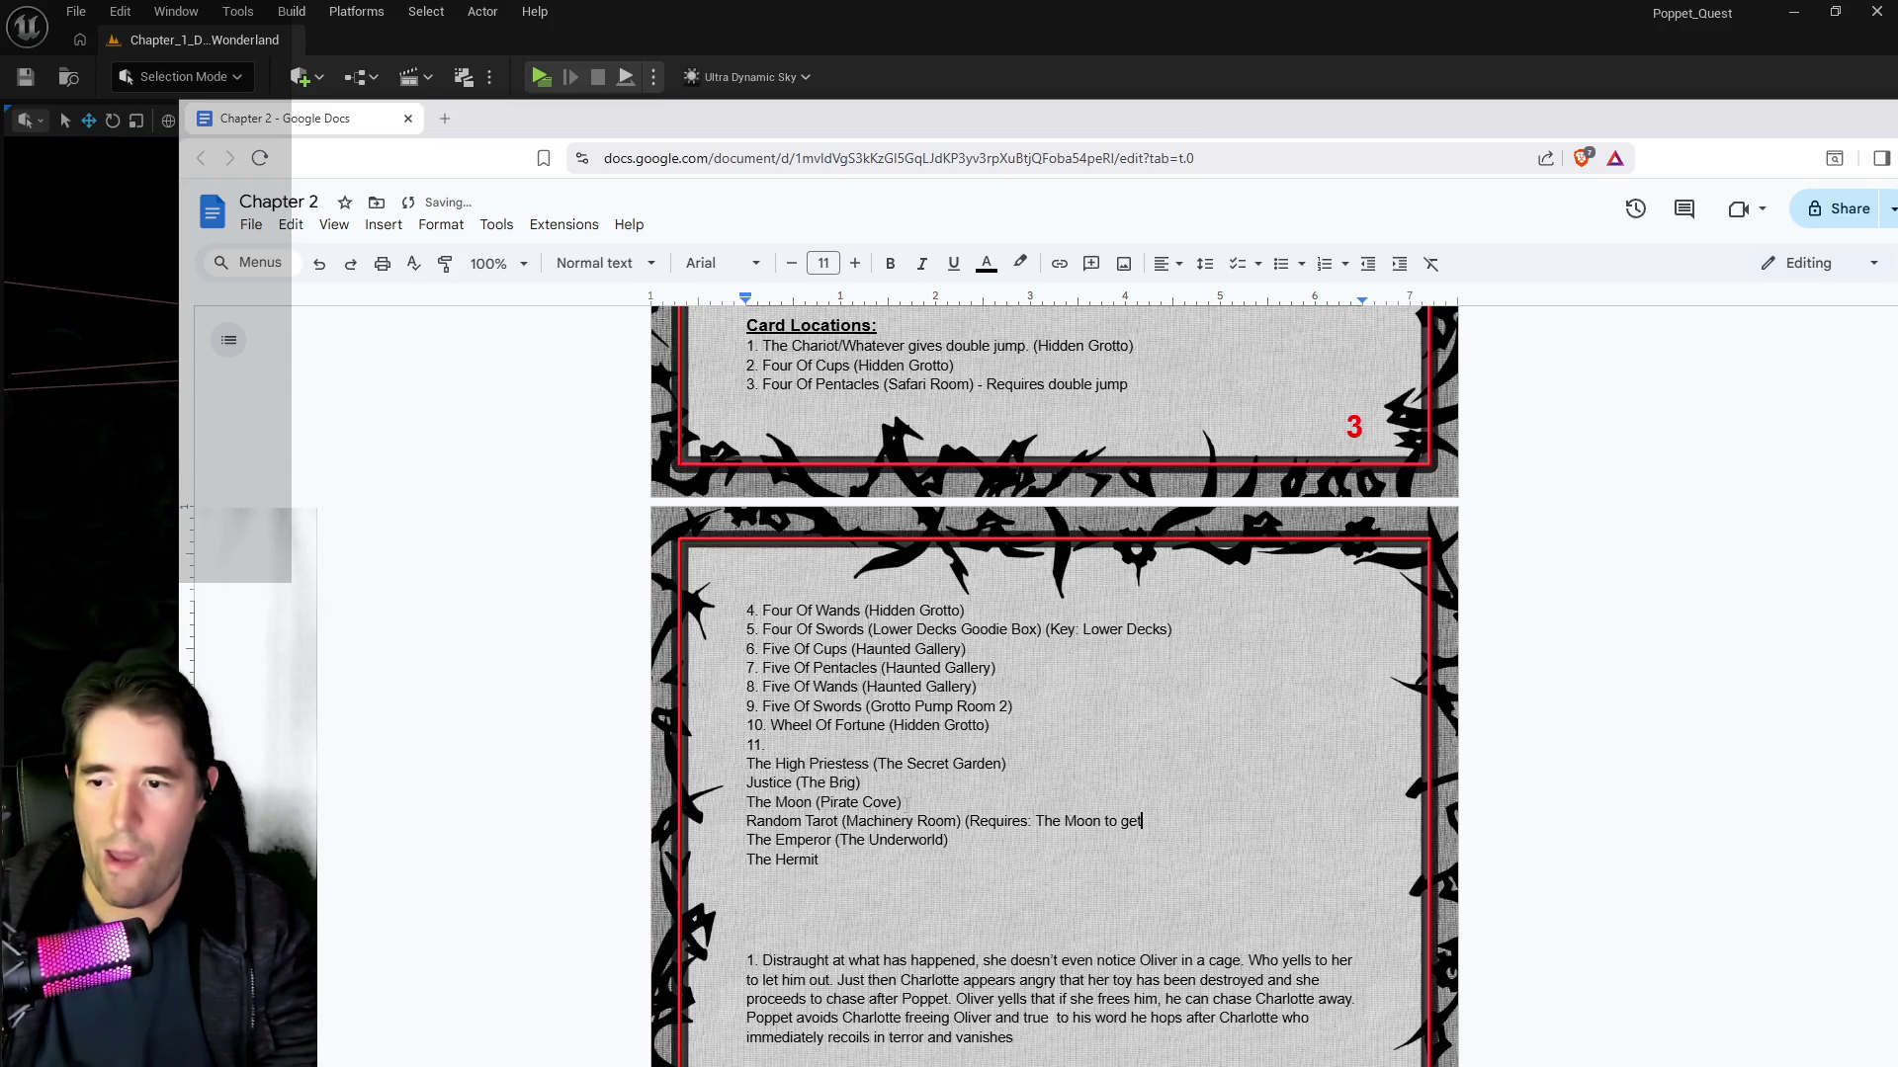
text())
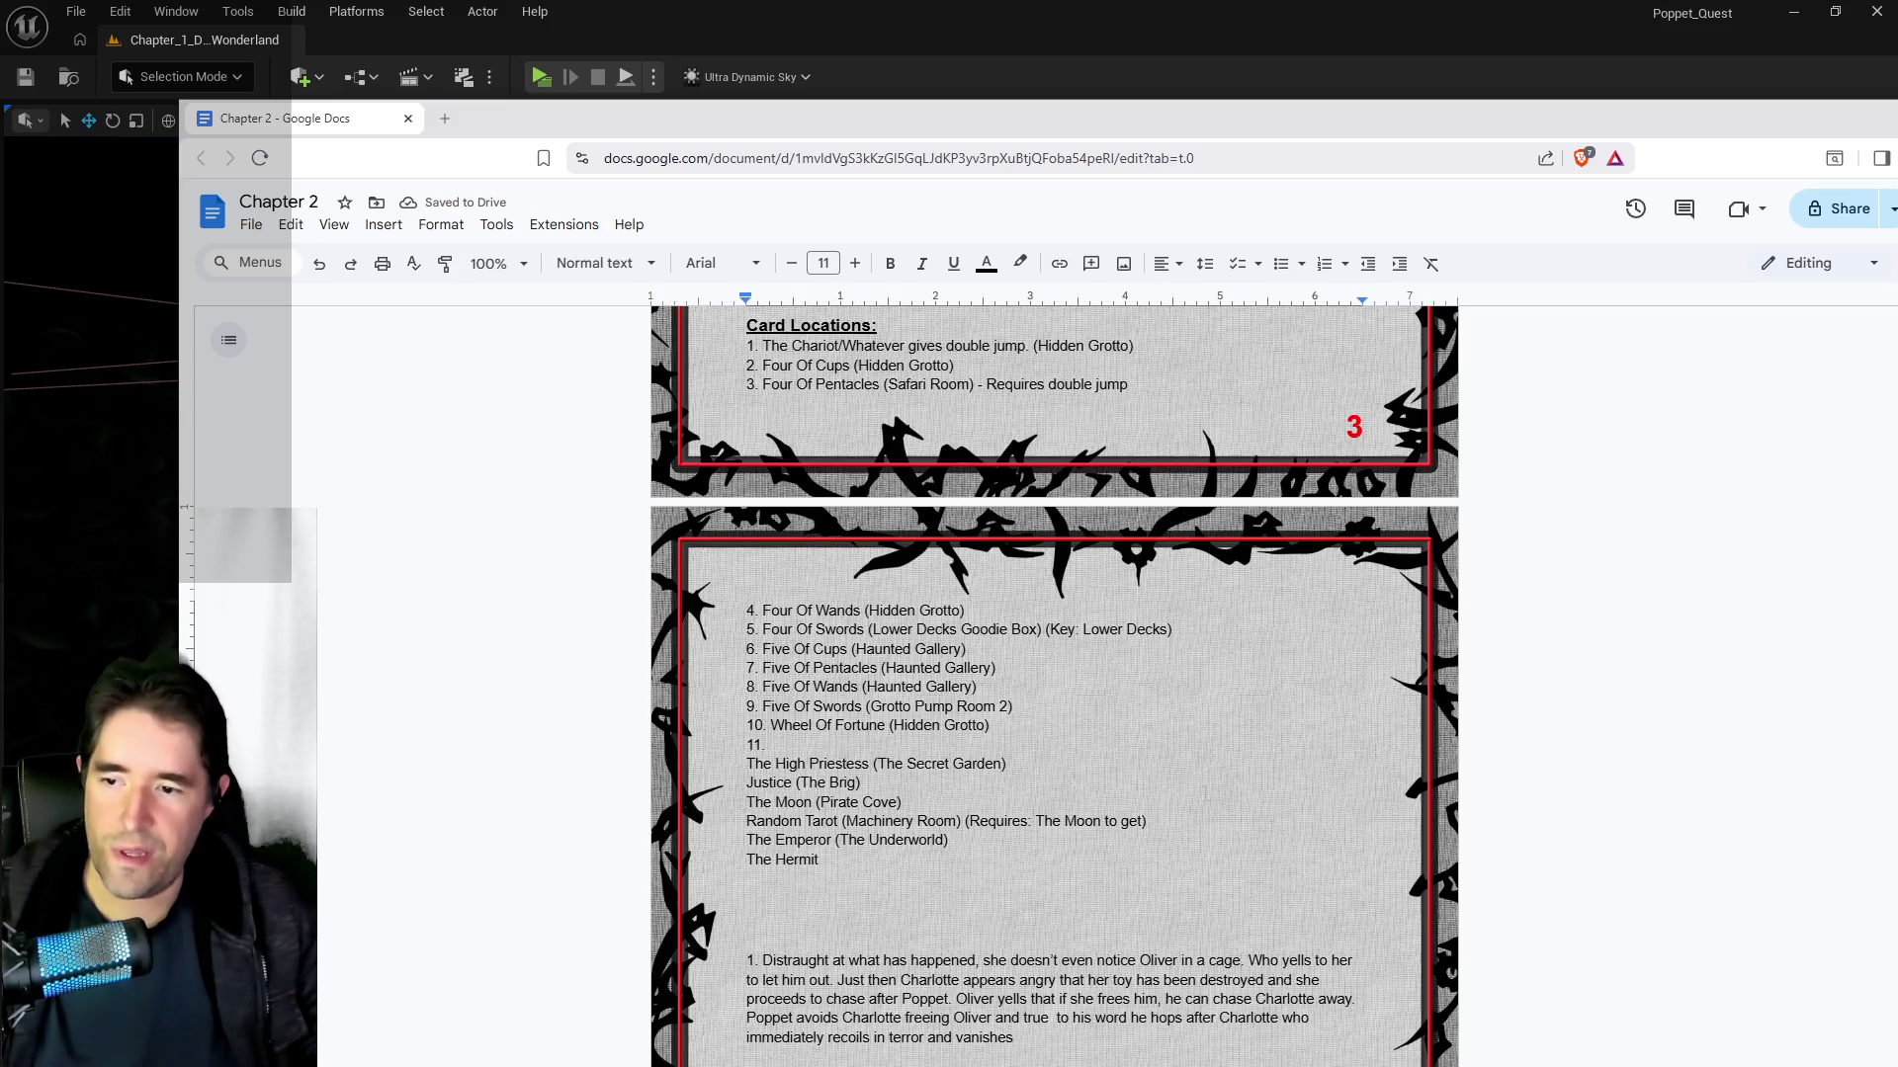
key(Delete)
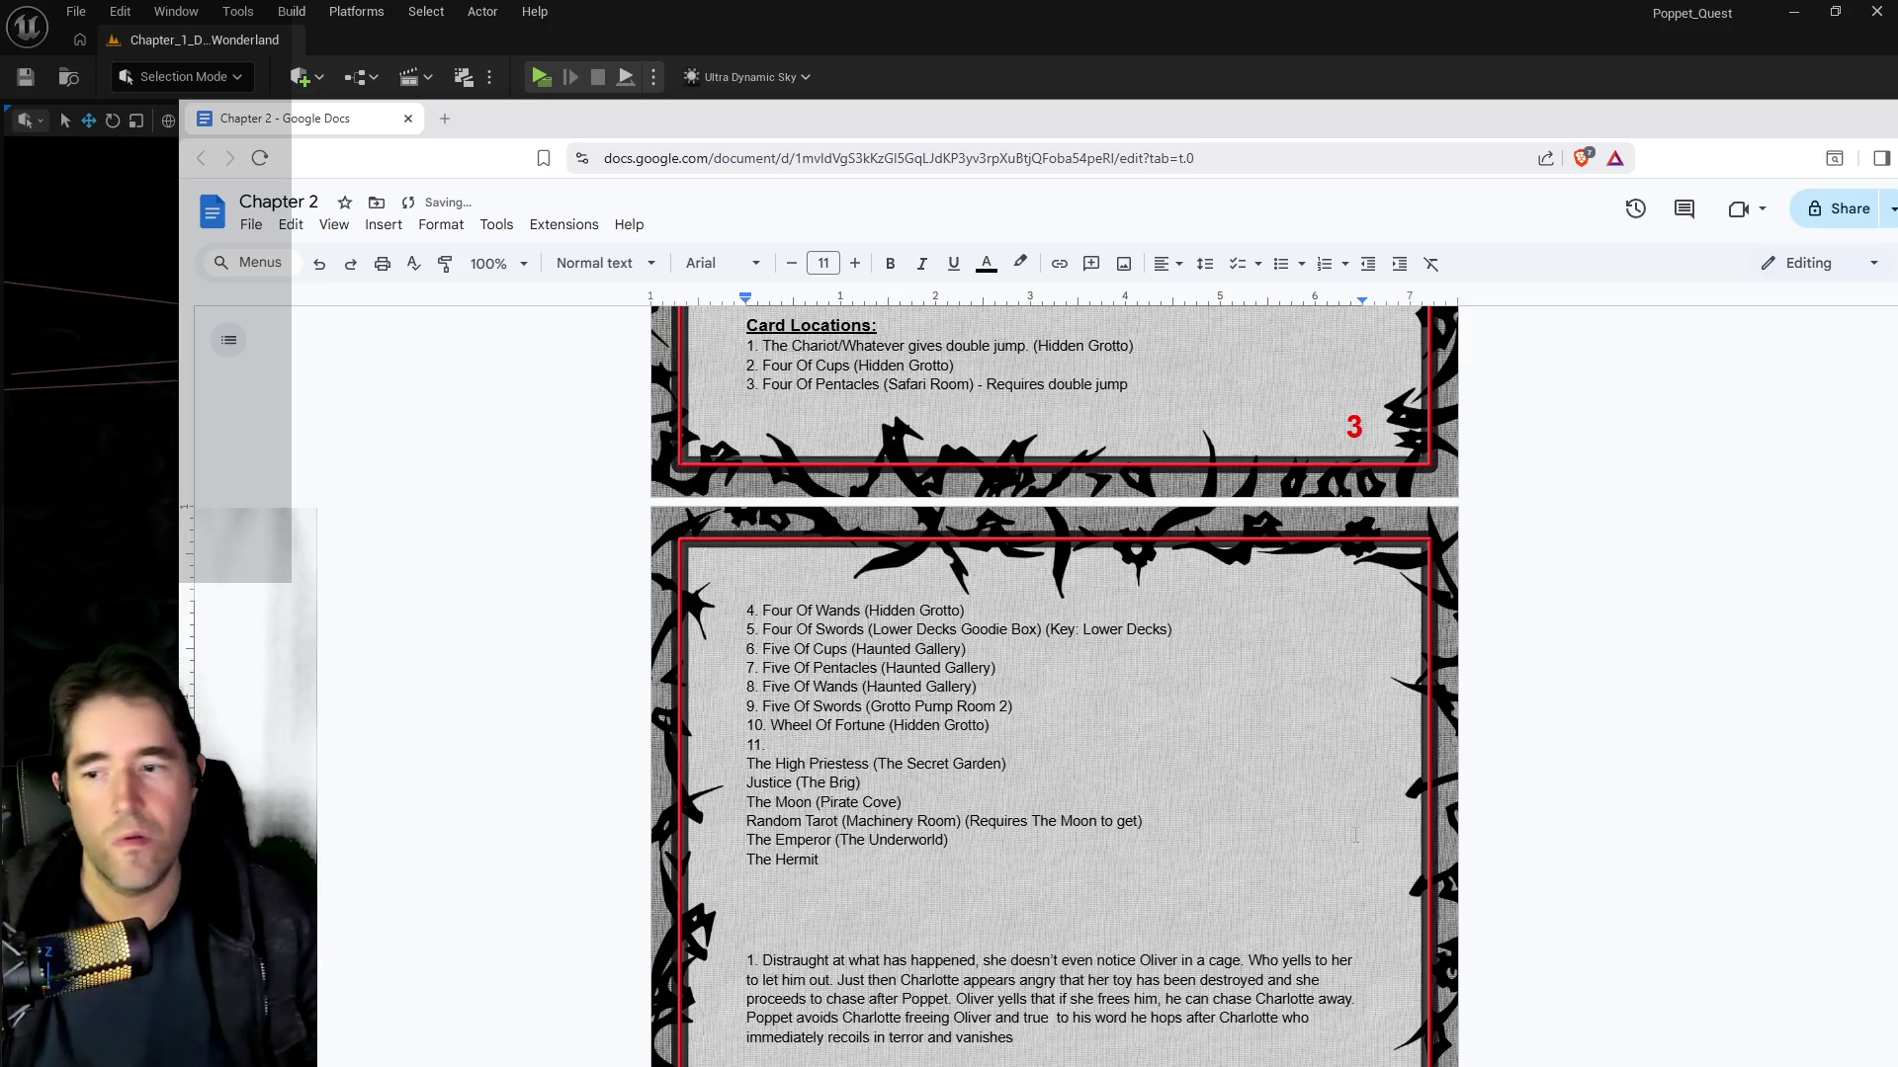
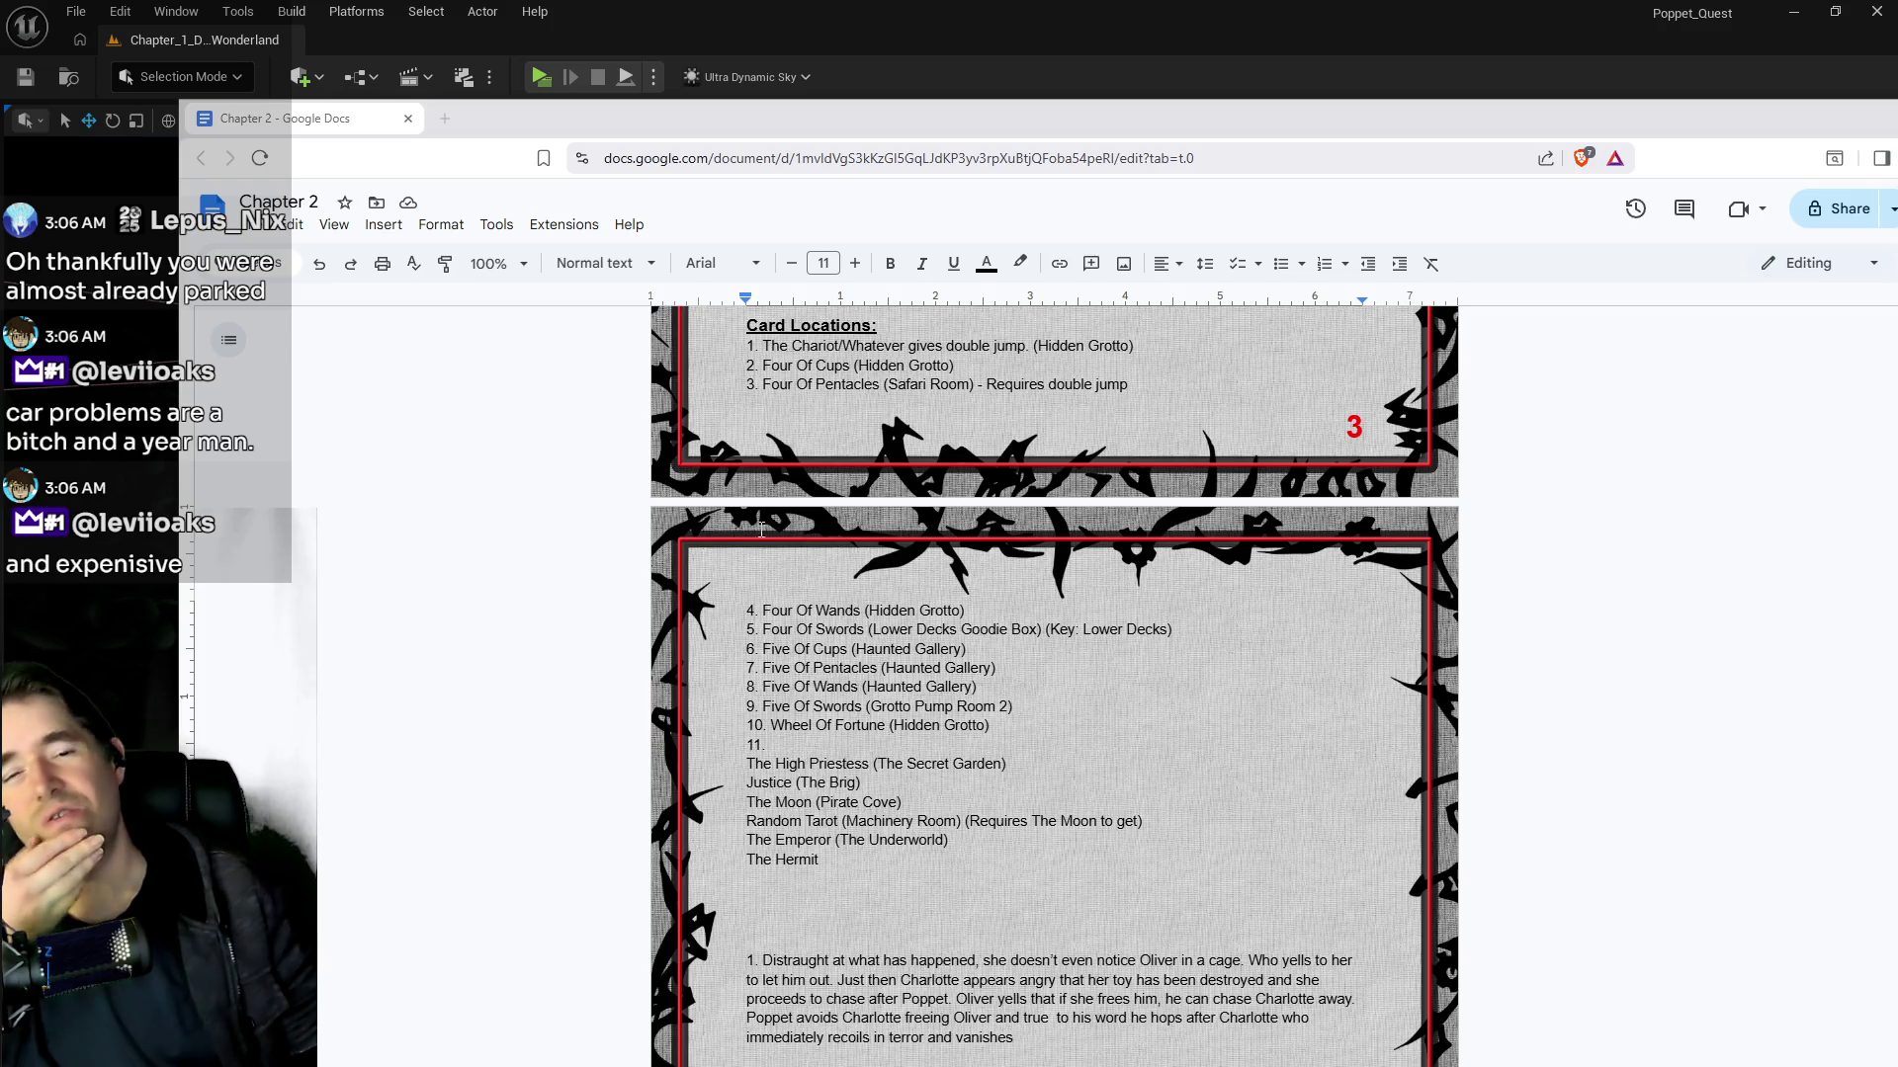
Step: Bring the document back into view and start a new line after The Emperor (The Underworld)
mouse_move(1247, 113)
mouse_down()
mouse_move(1897, 212)
mouse_move(1897, 169)
mouse_up()
key(super+shift+Left)
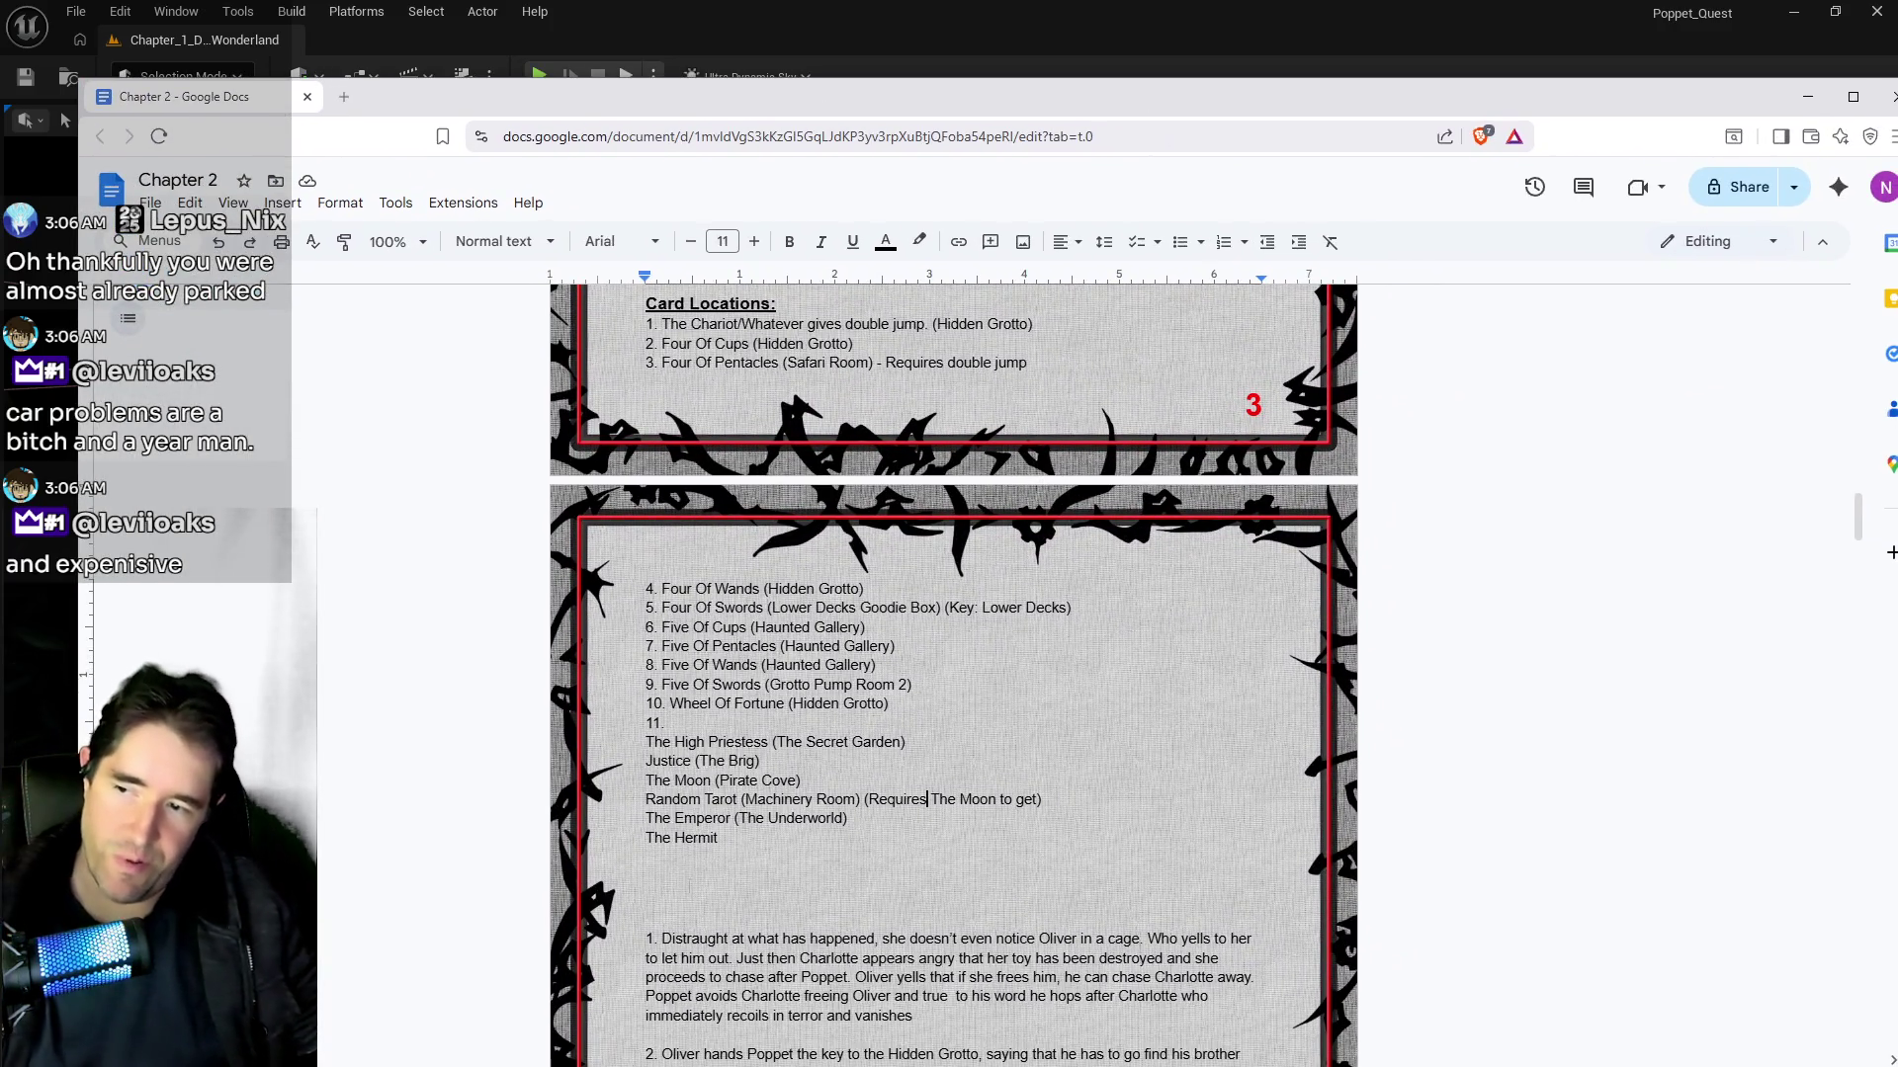
click(928, 799)
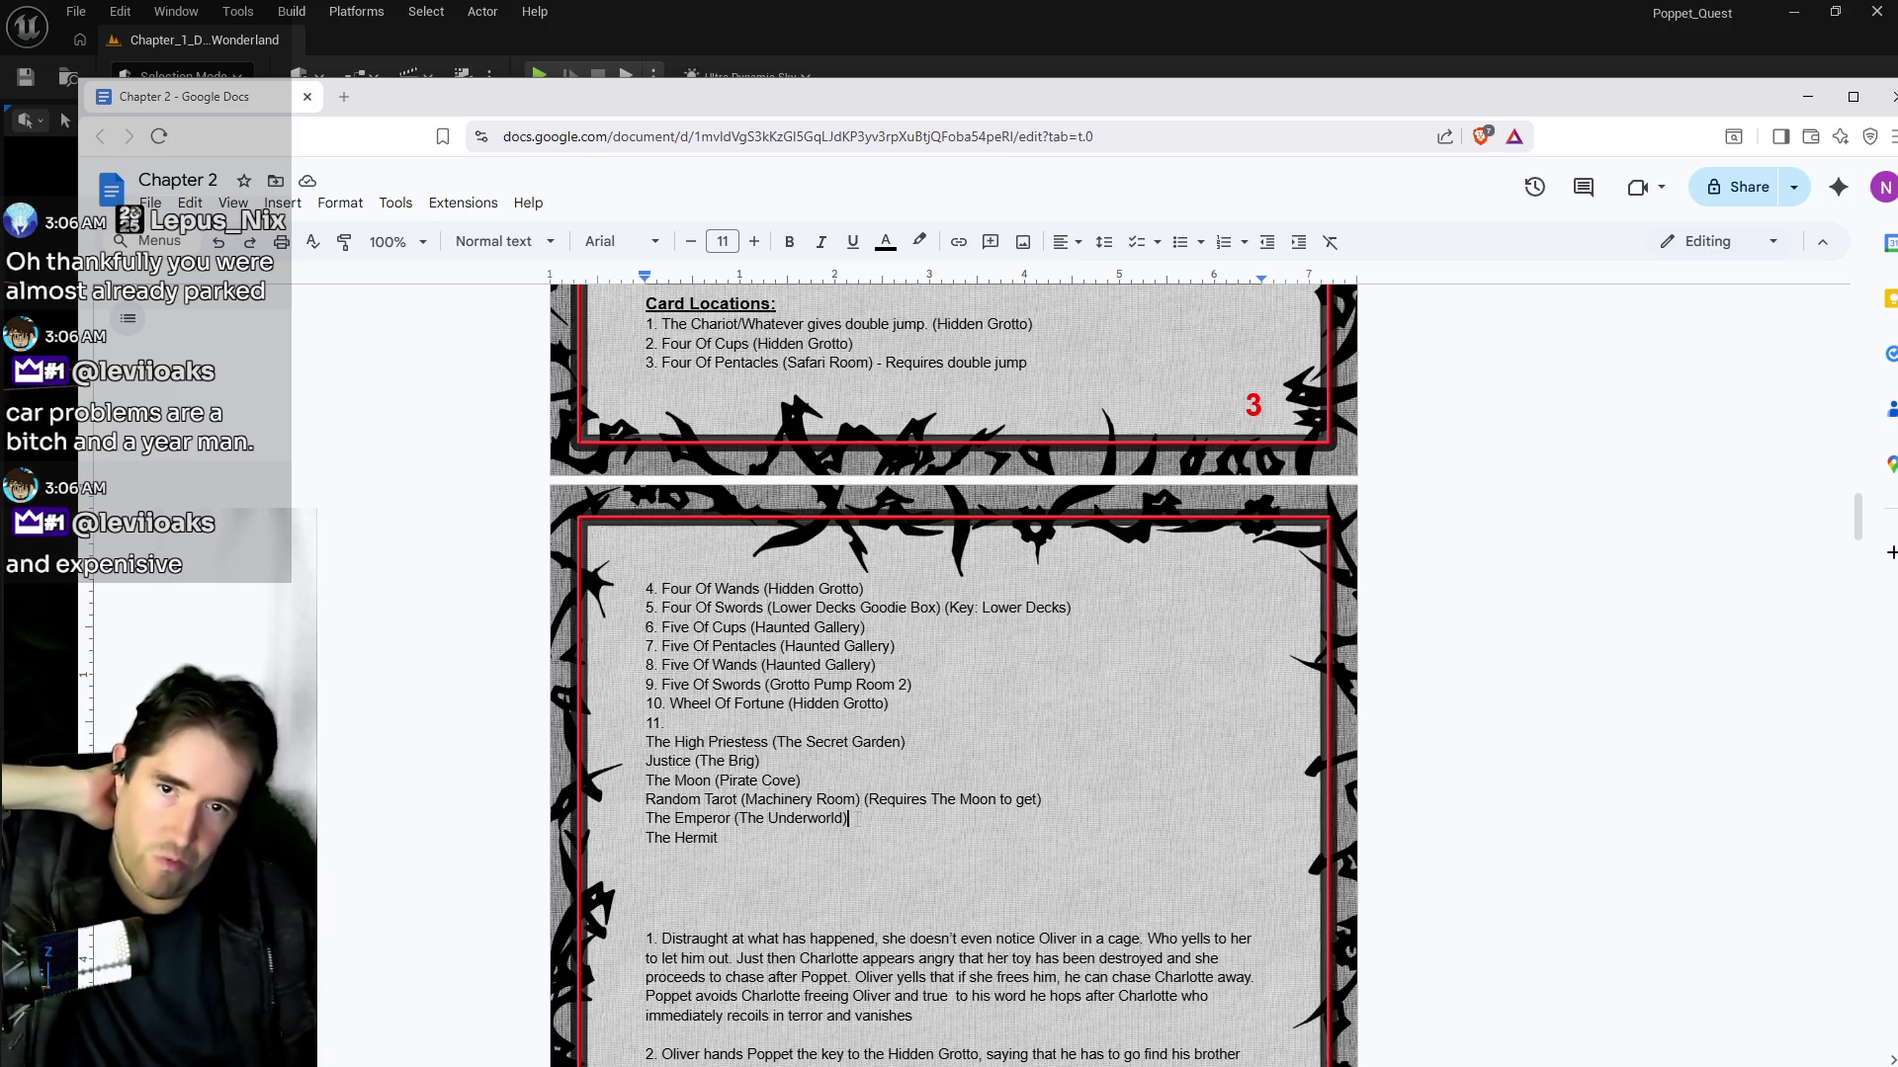
click(856, 818)
key(Return)
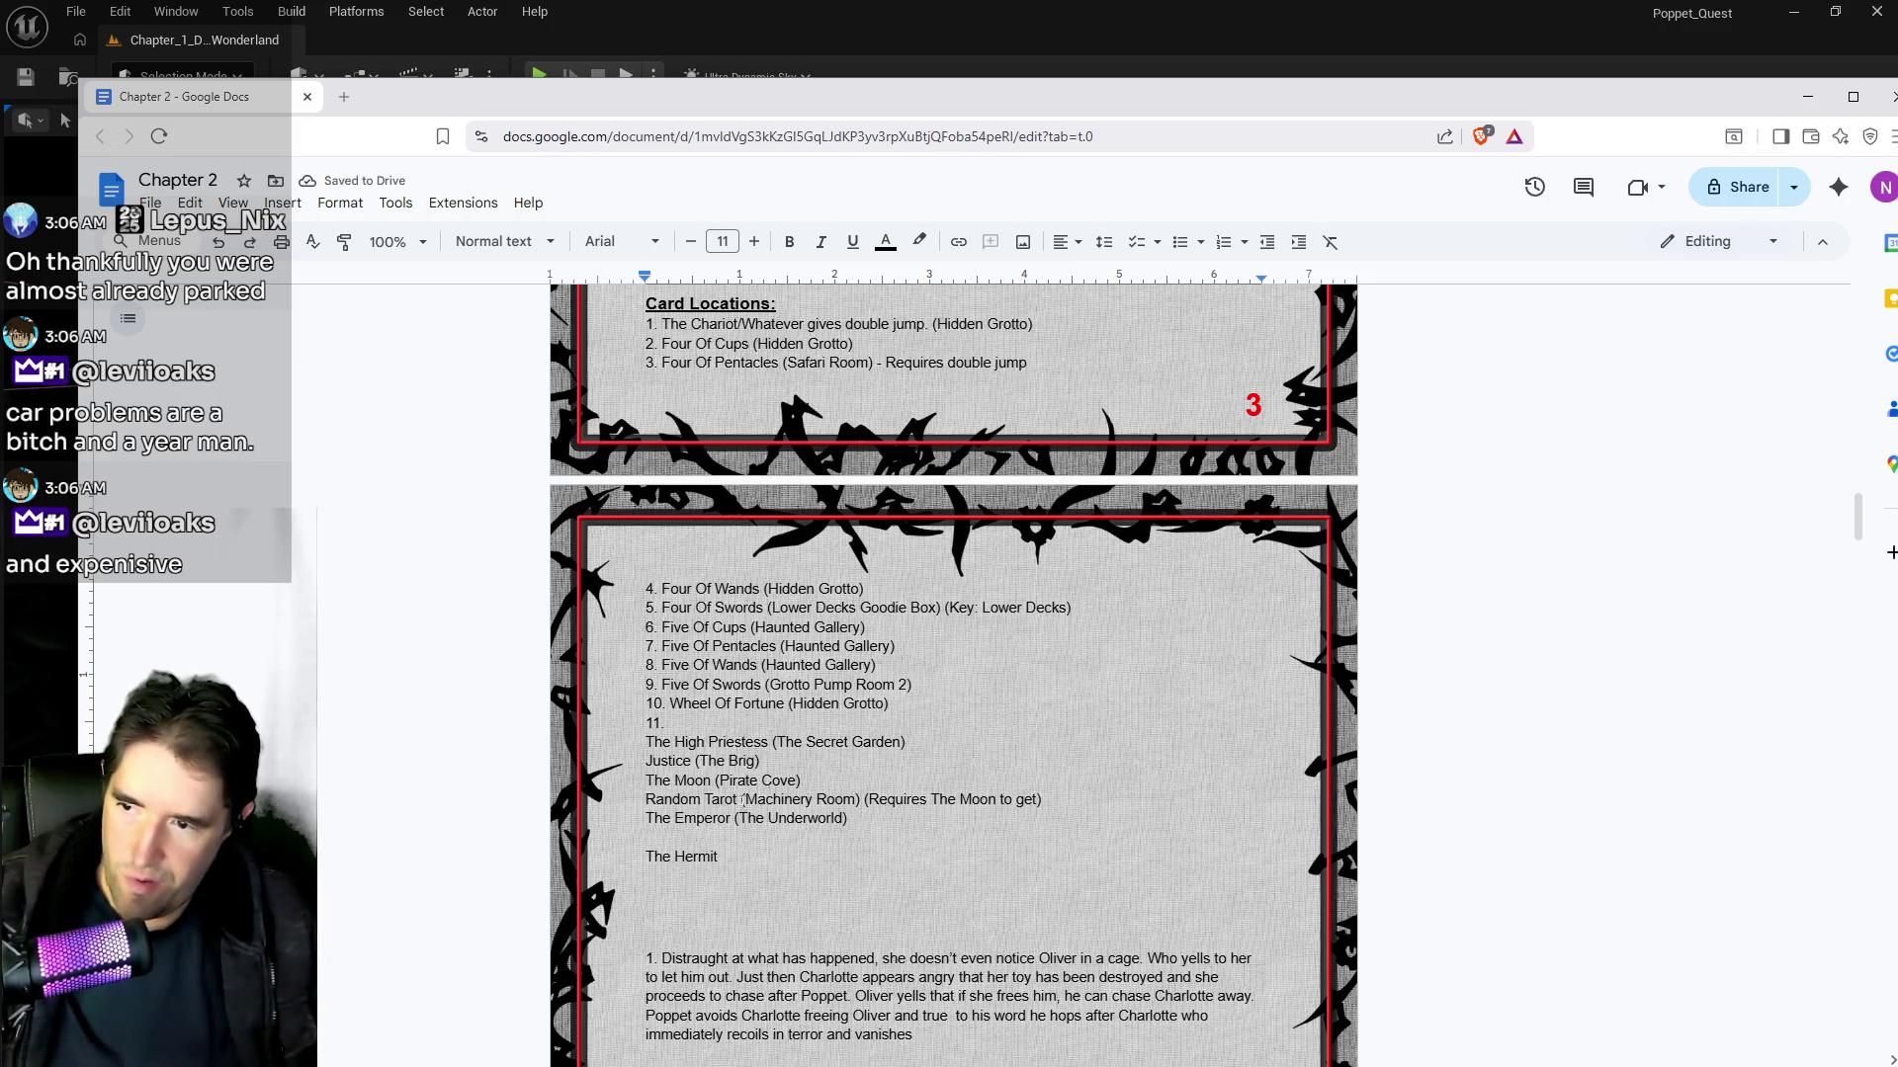
Step: Add 'Random Tarot (The Underworld) (Requires The Emperor)' and replace ' to get' in the Machinery Room entry with ')'
drag(738, 798, 645, 798)
key(ctrl+c)
click(667, 837)
key(ctrl+v)
text((The )
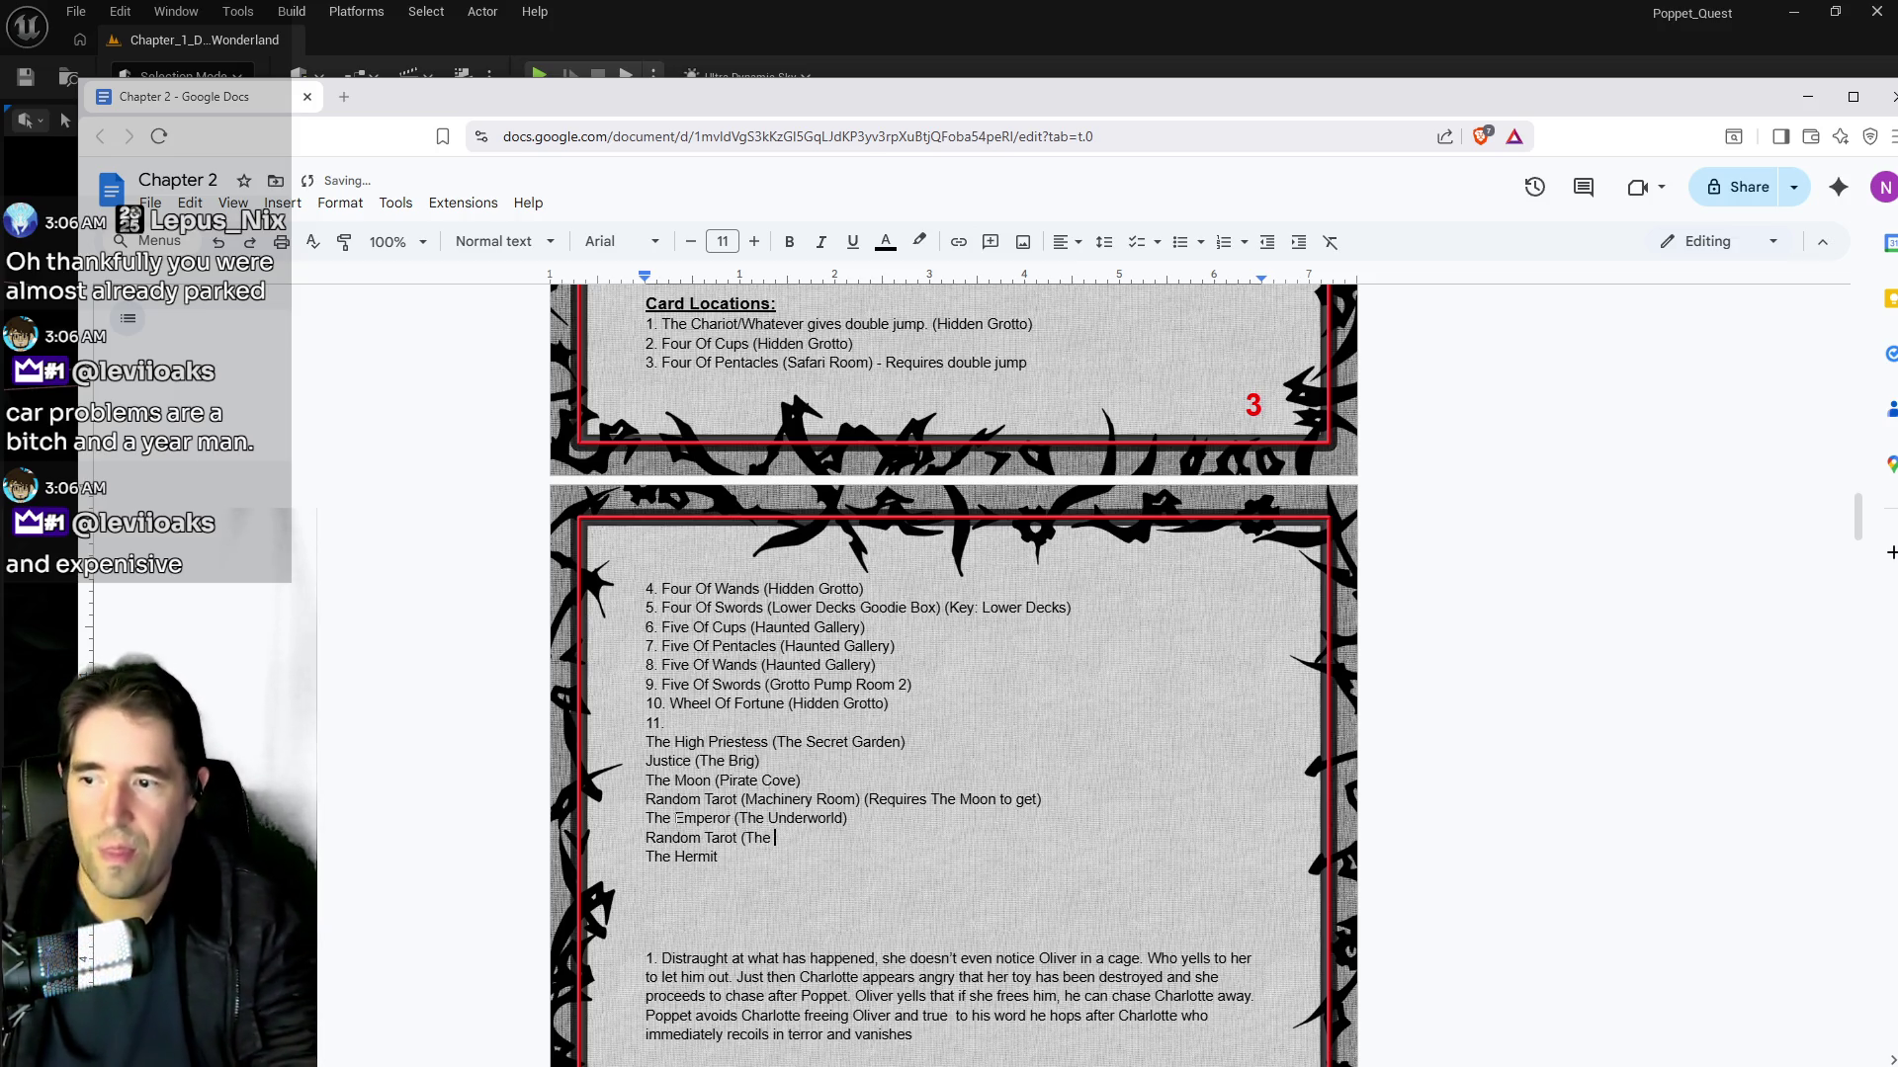
text(Underwor)
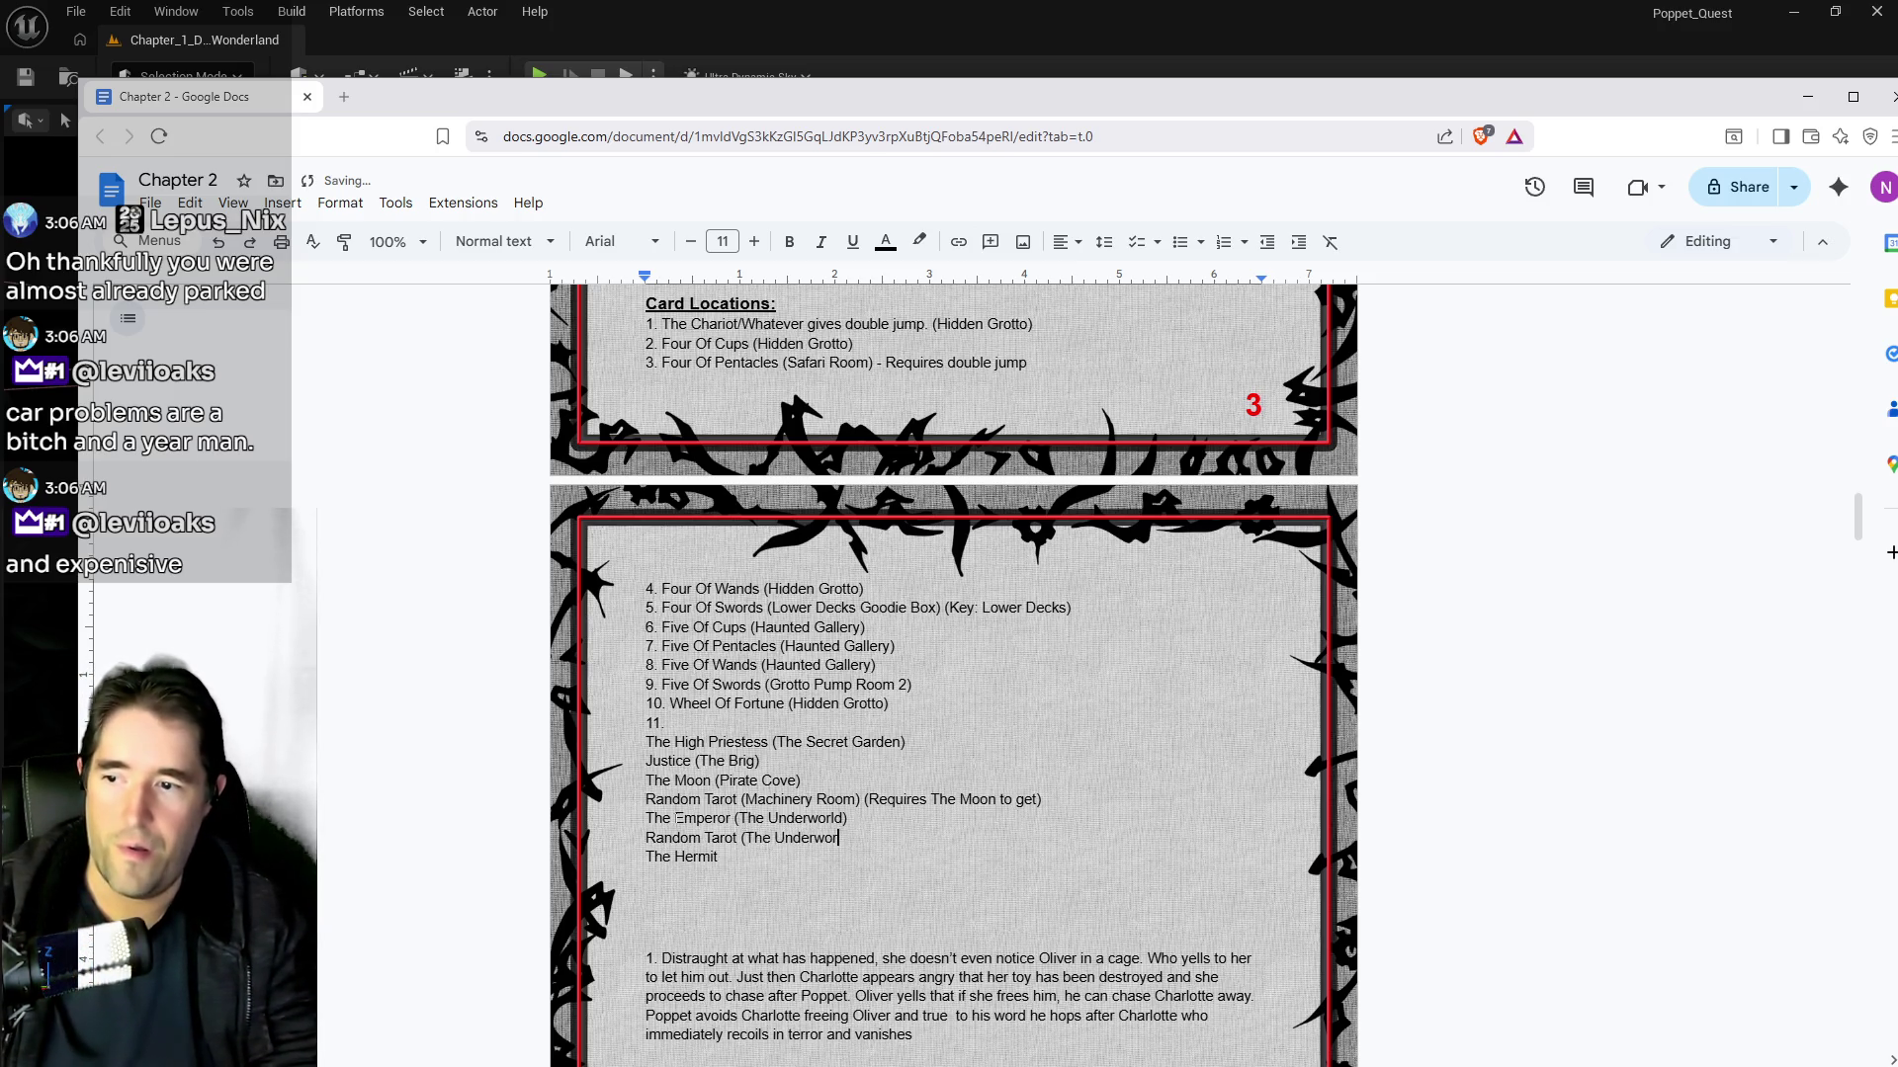
text(ld) ()
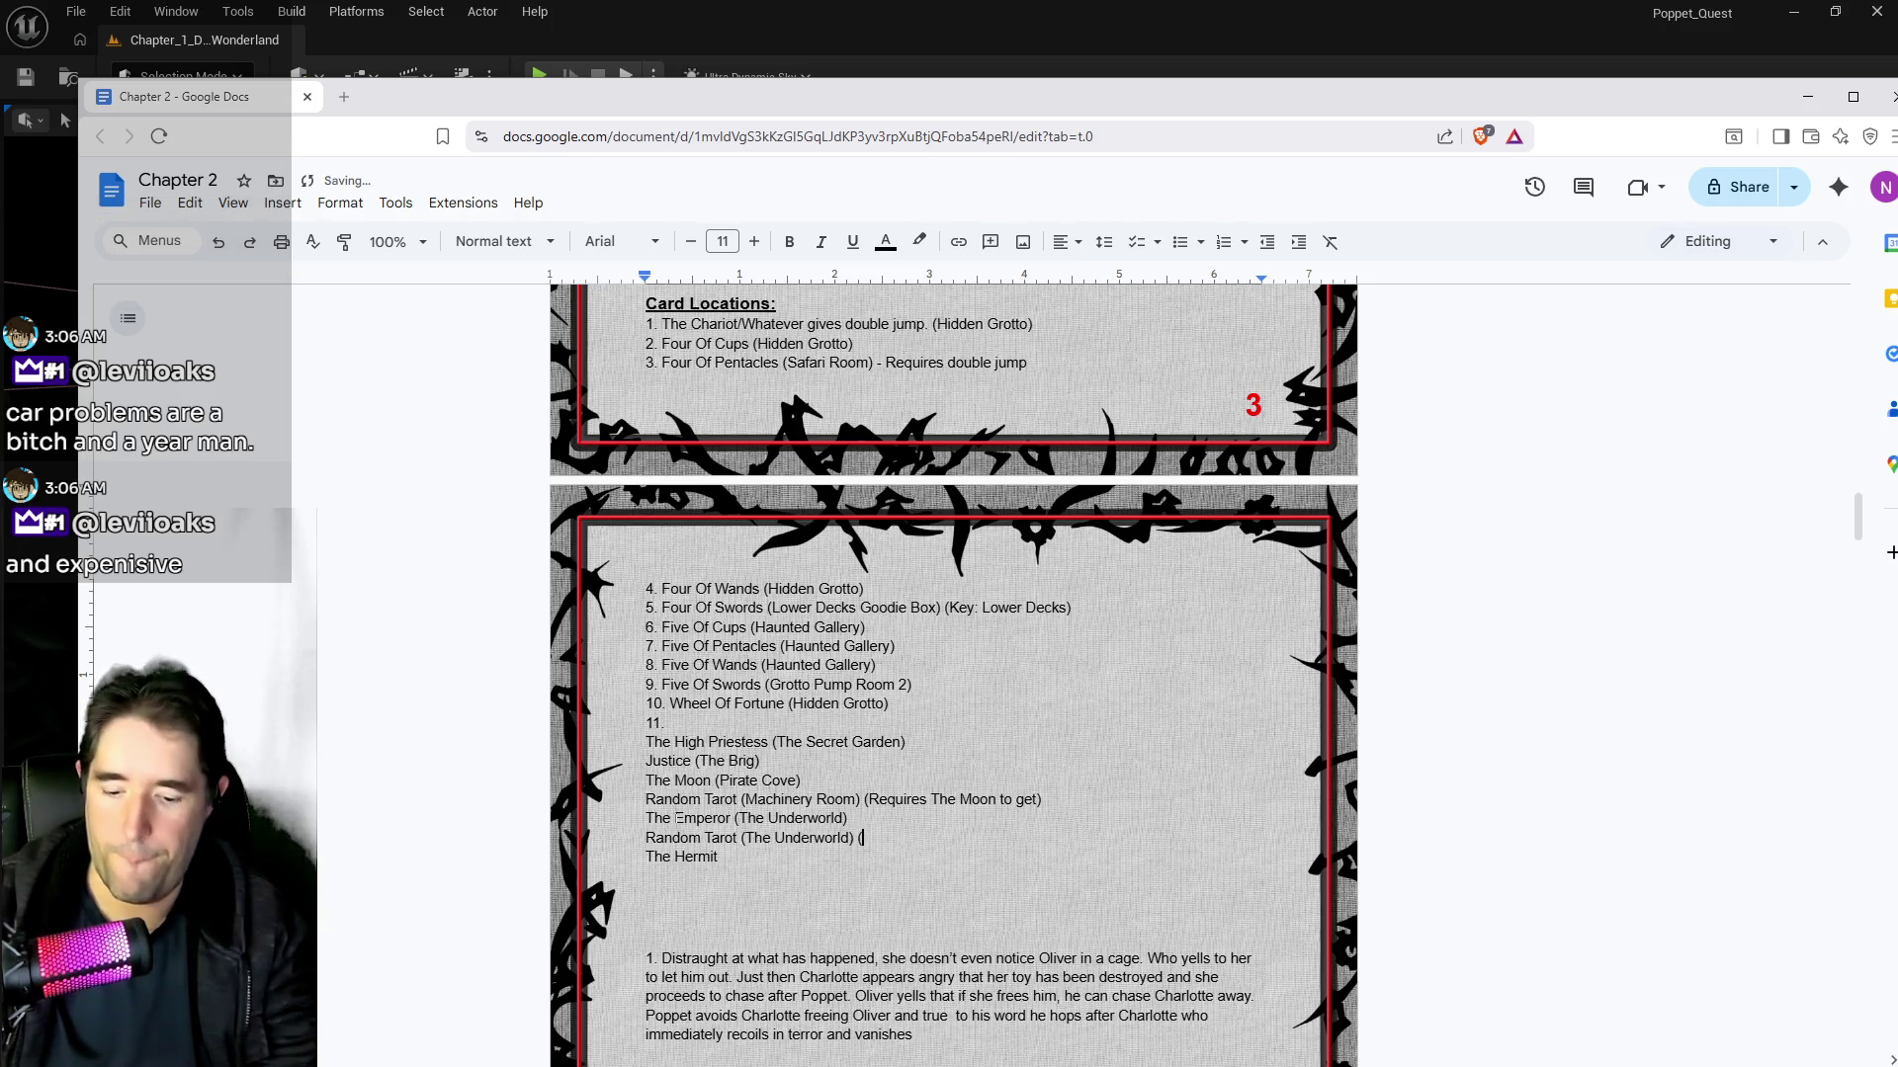
text(Requires T)
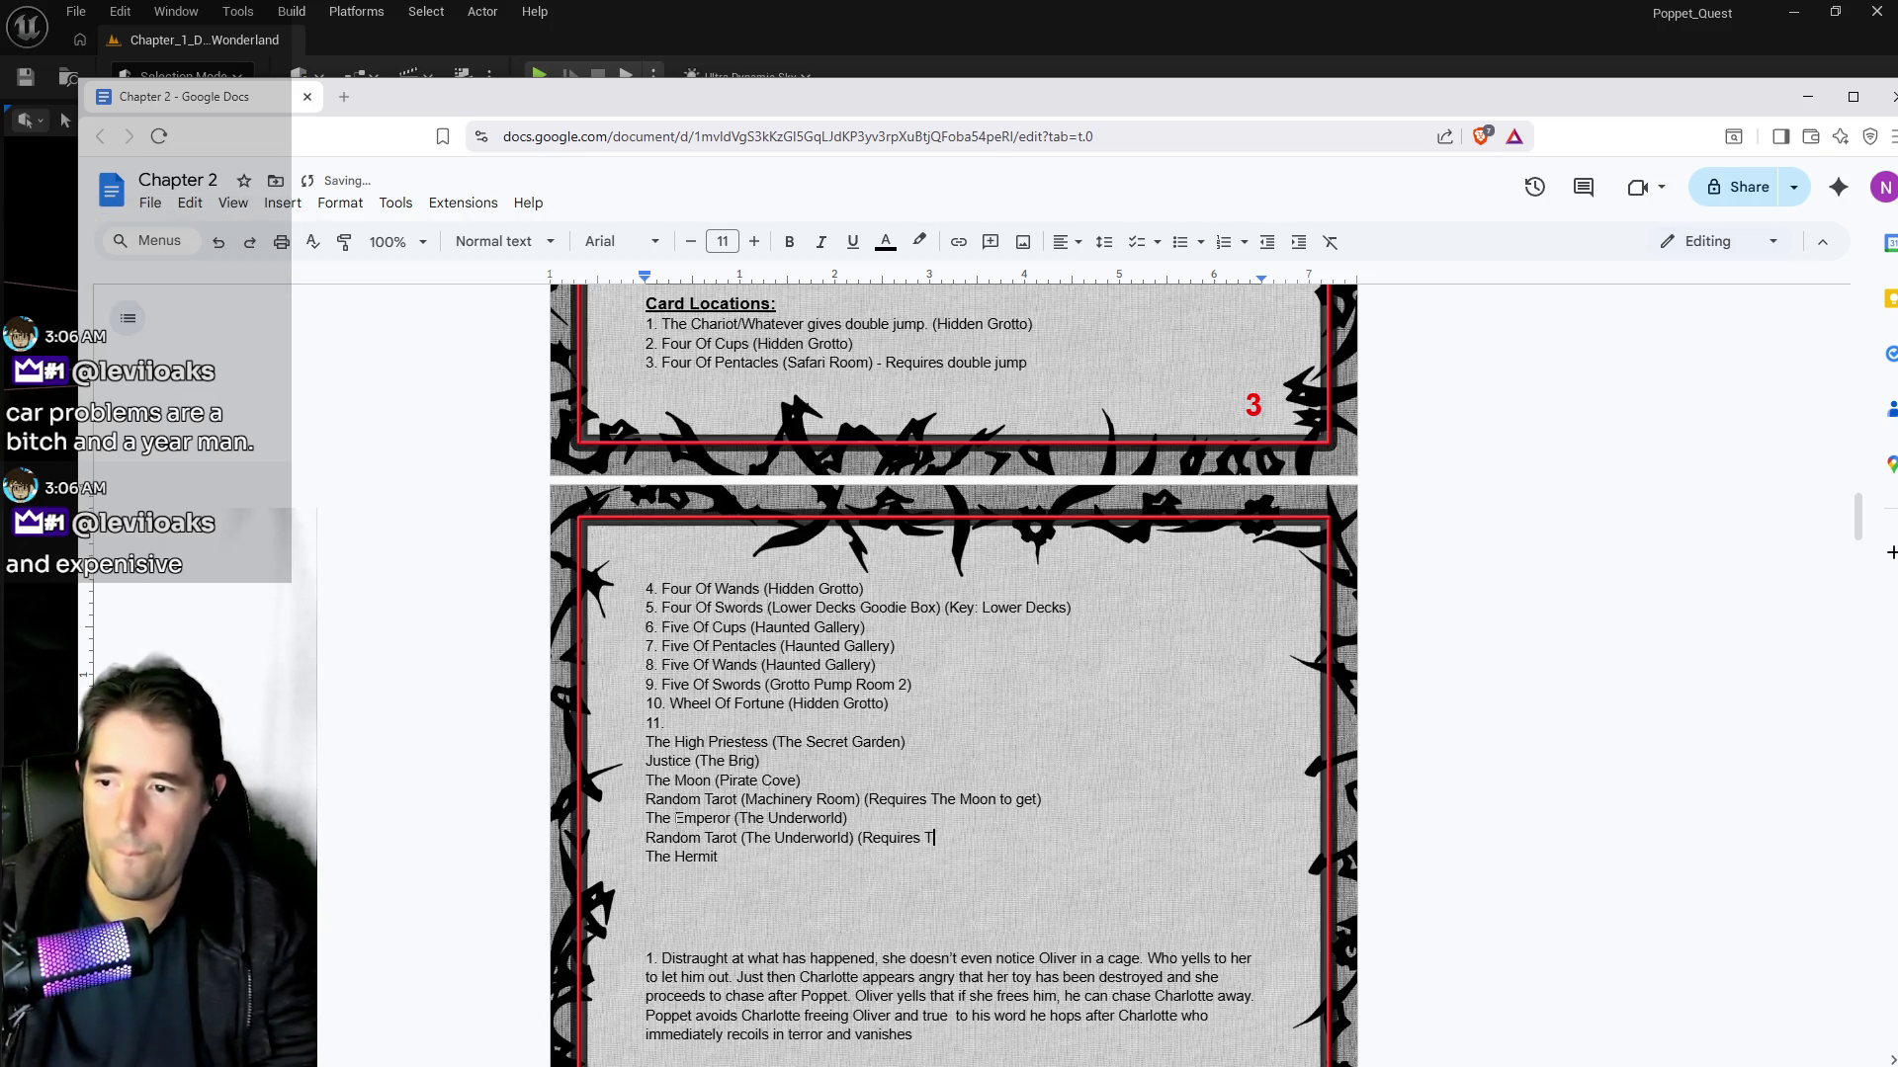
text(he Emperor))
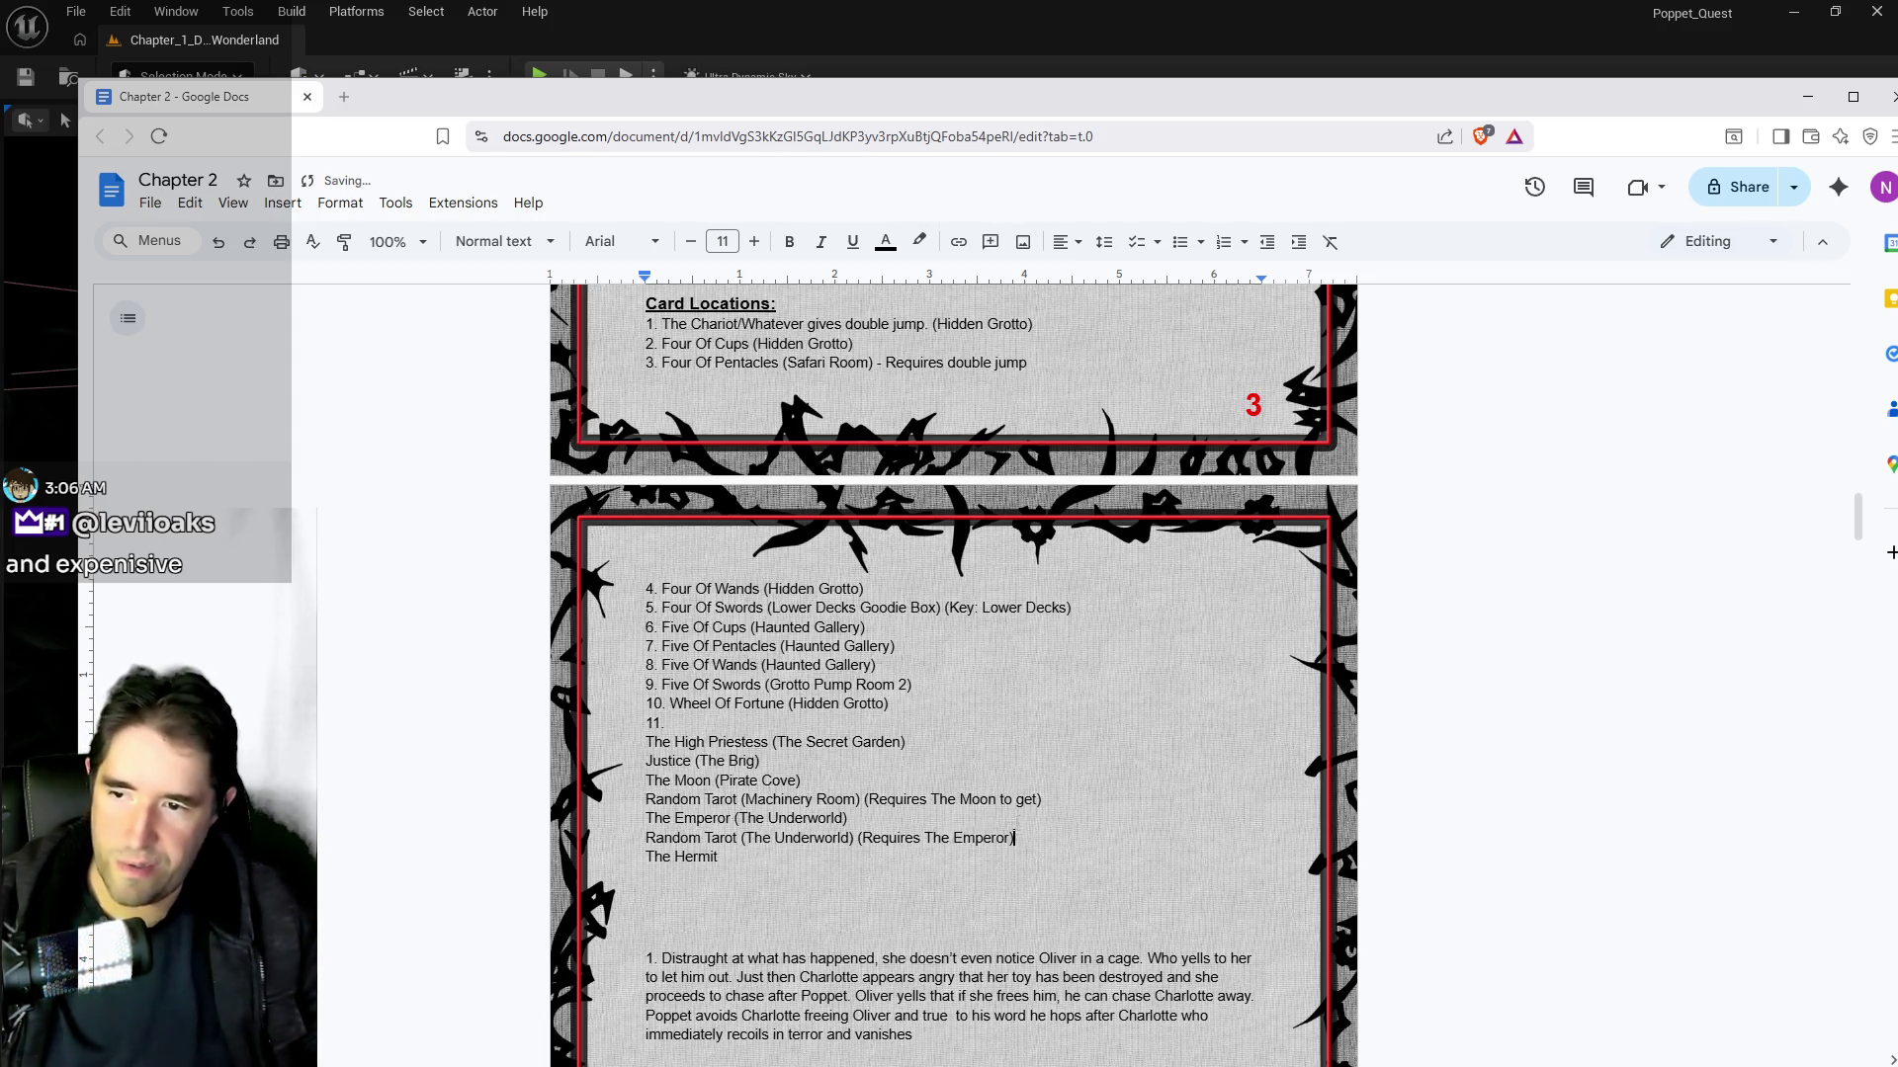
drag(996, 799, 1038, 799)
text())
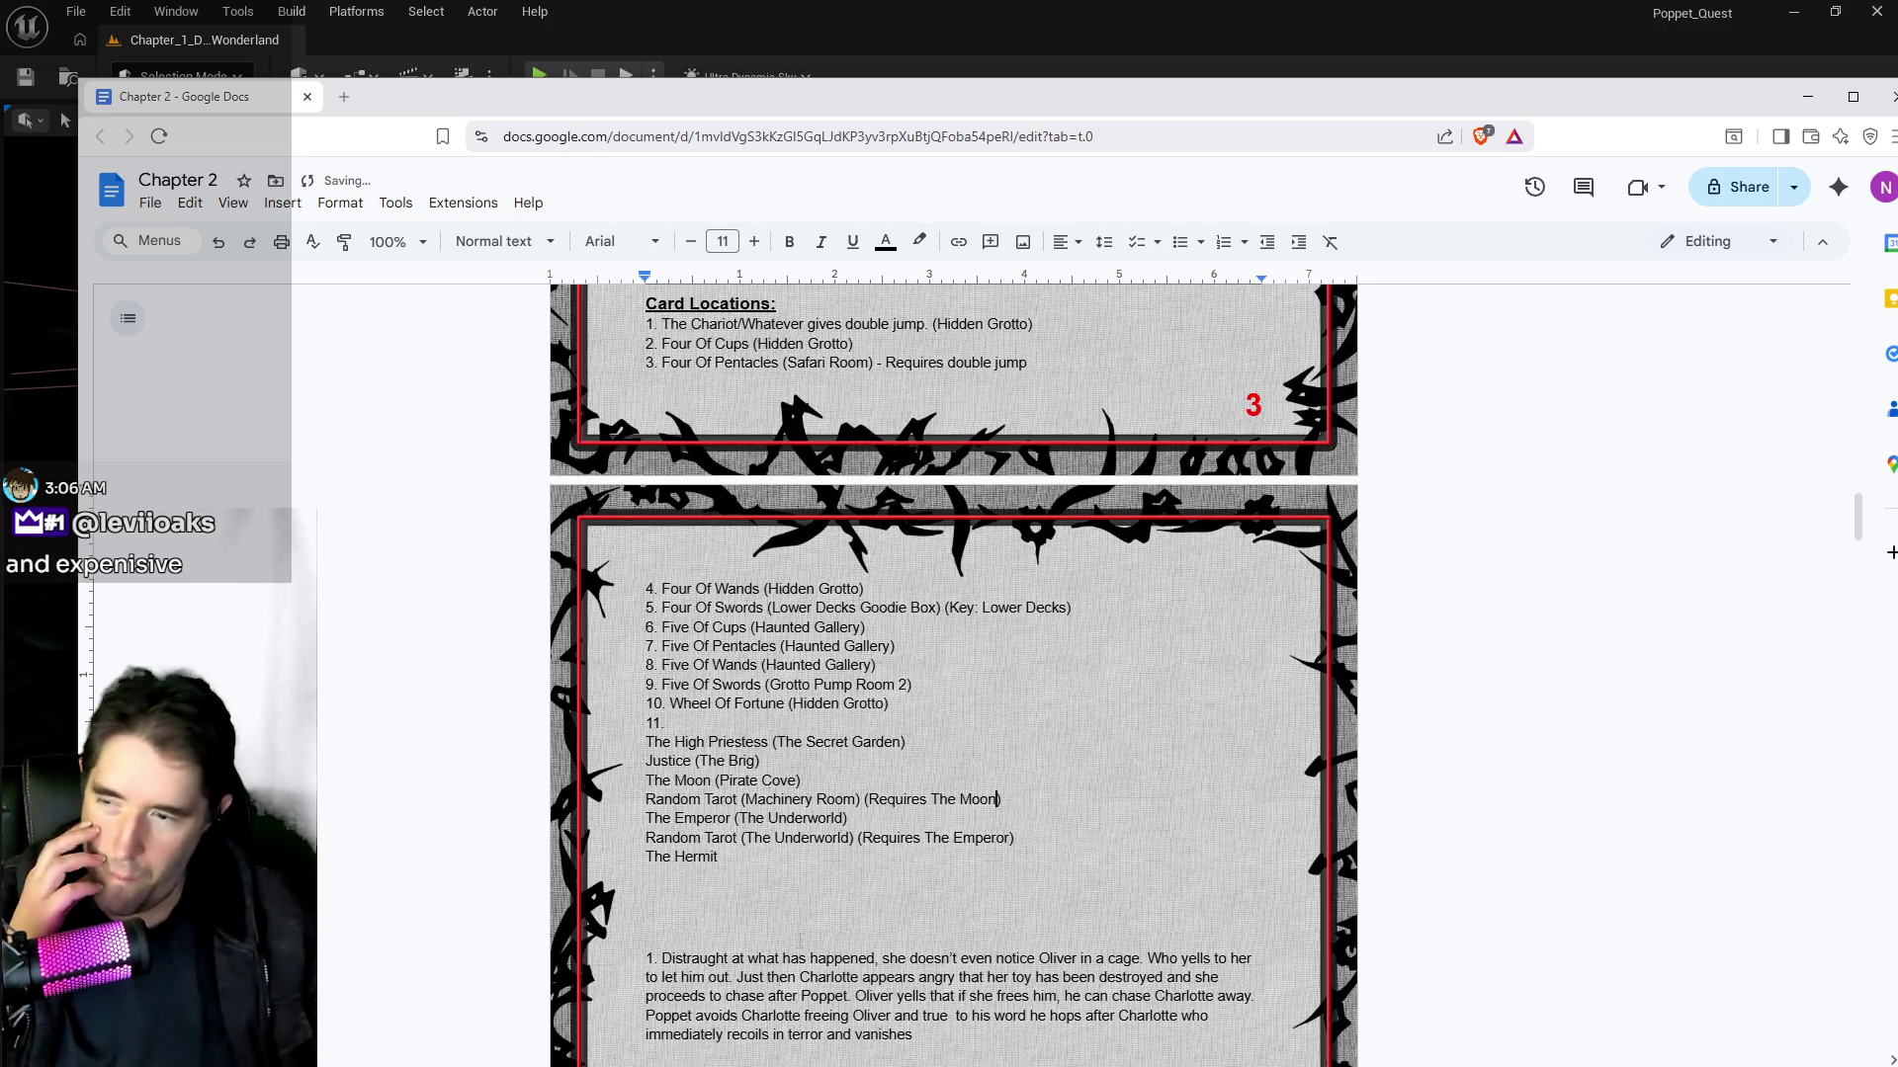
scroll(953, 676, down, 1)
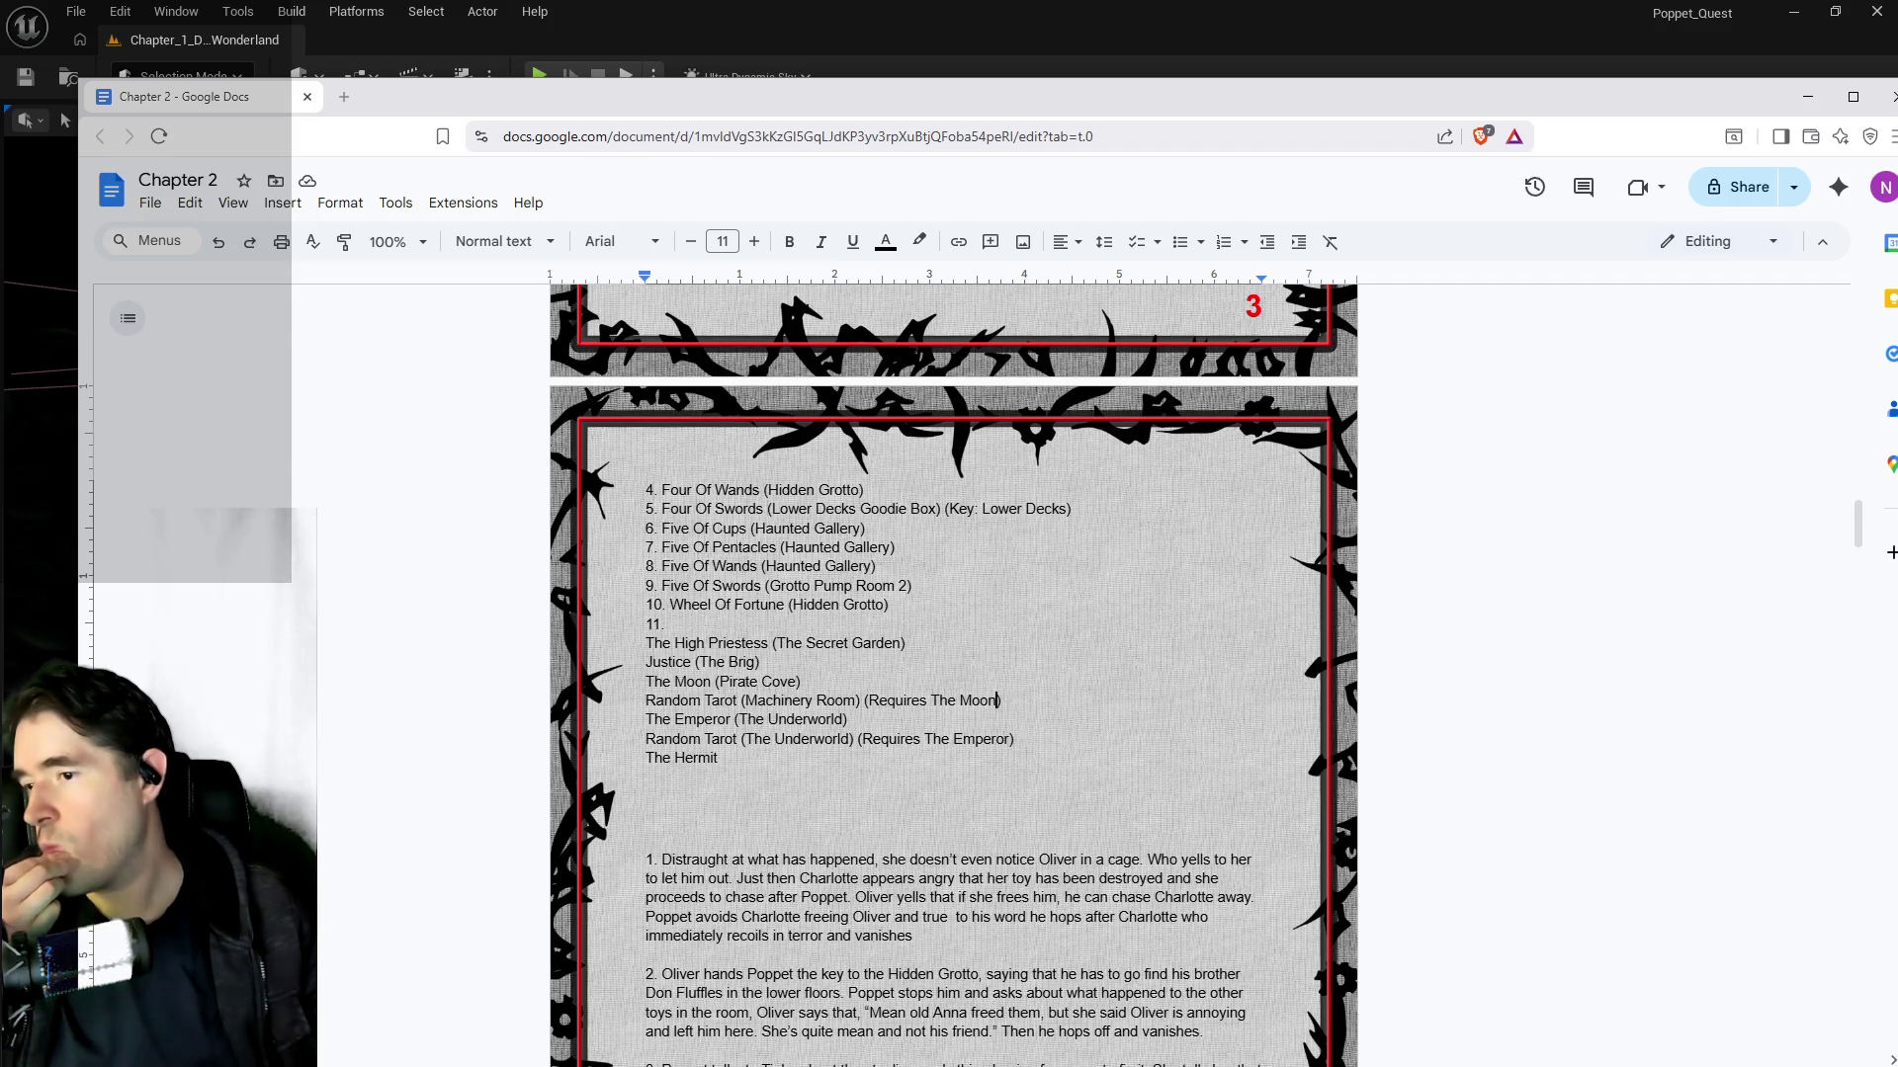
drag(719, 758, 646, 758)
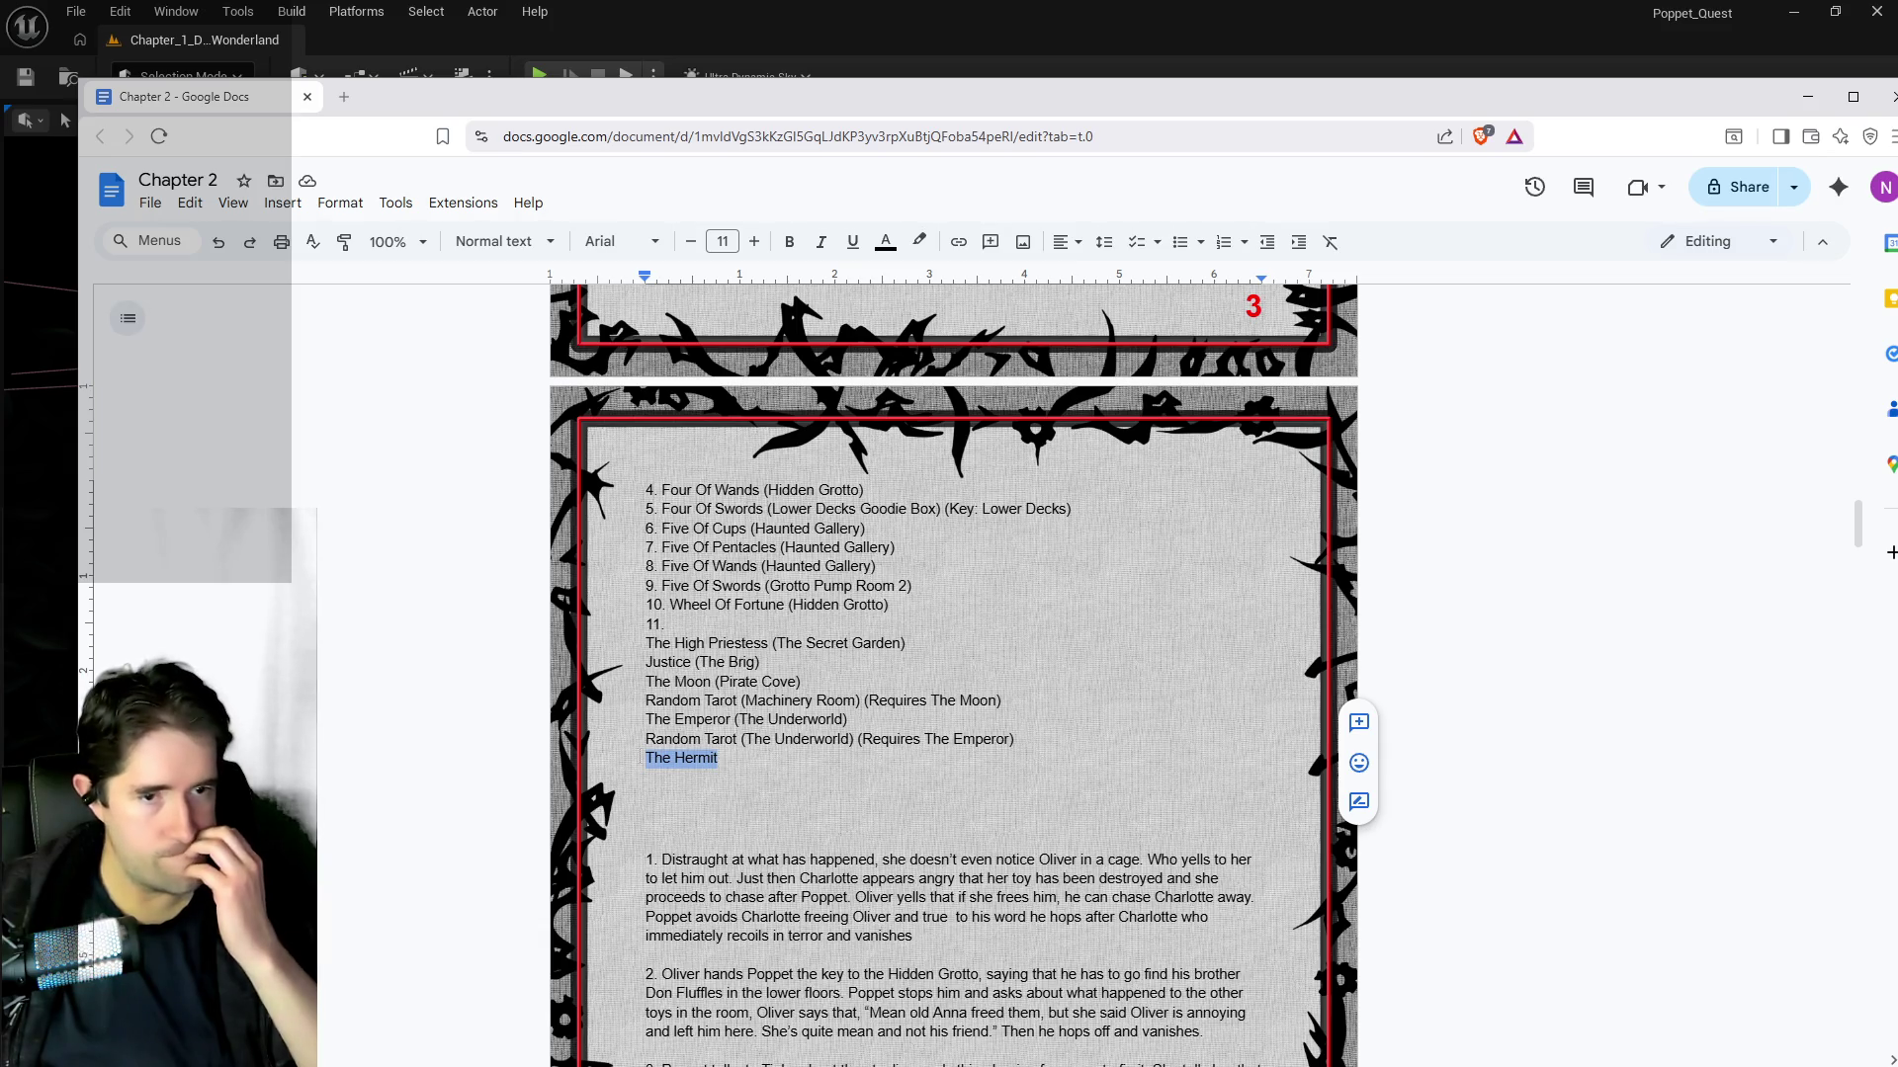
Step: Switch from the to-do document back to the Unreal grotto level
key(alt+Tab)
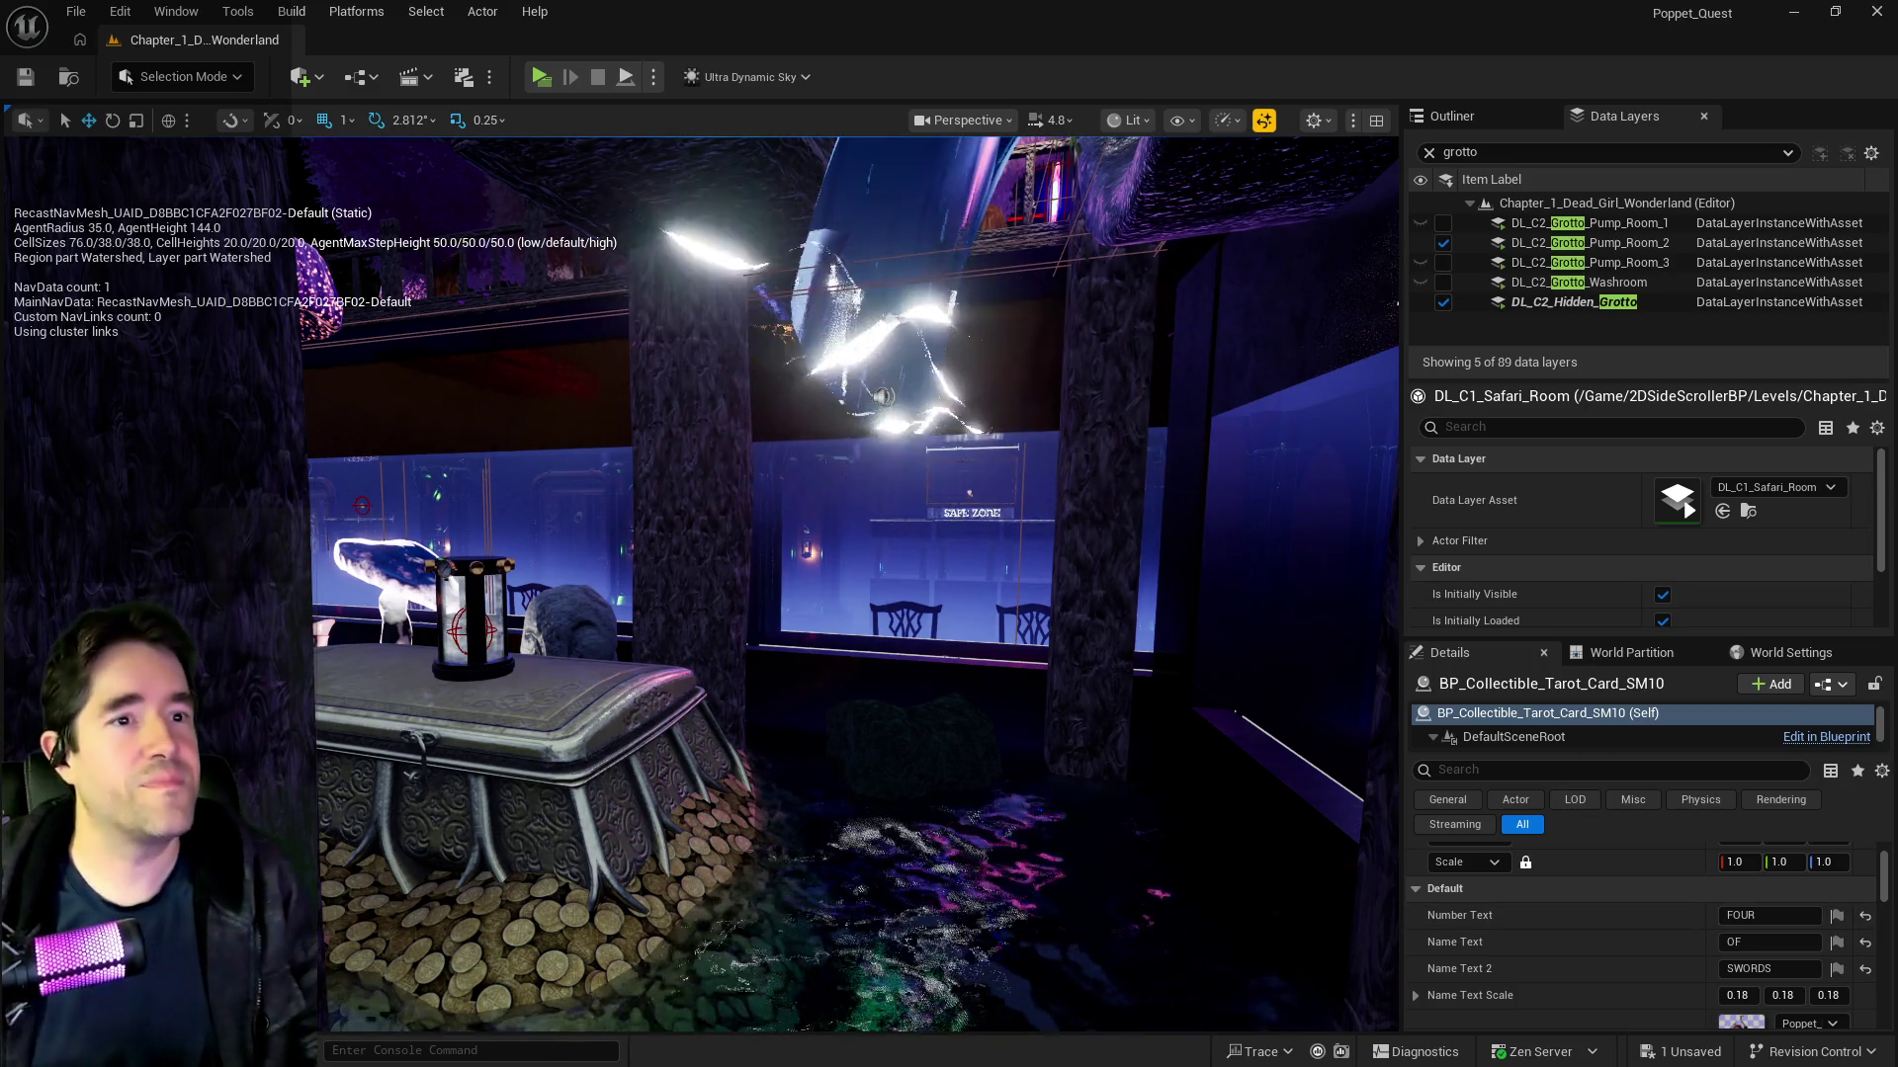
Step: Hide the navigation mesh debug overlay in the grotto viewport
key(p)
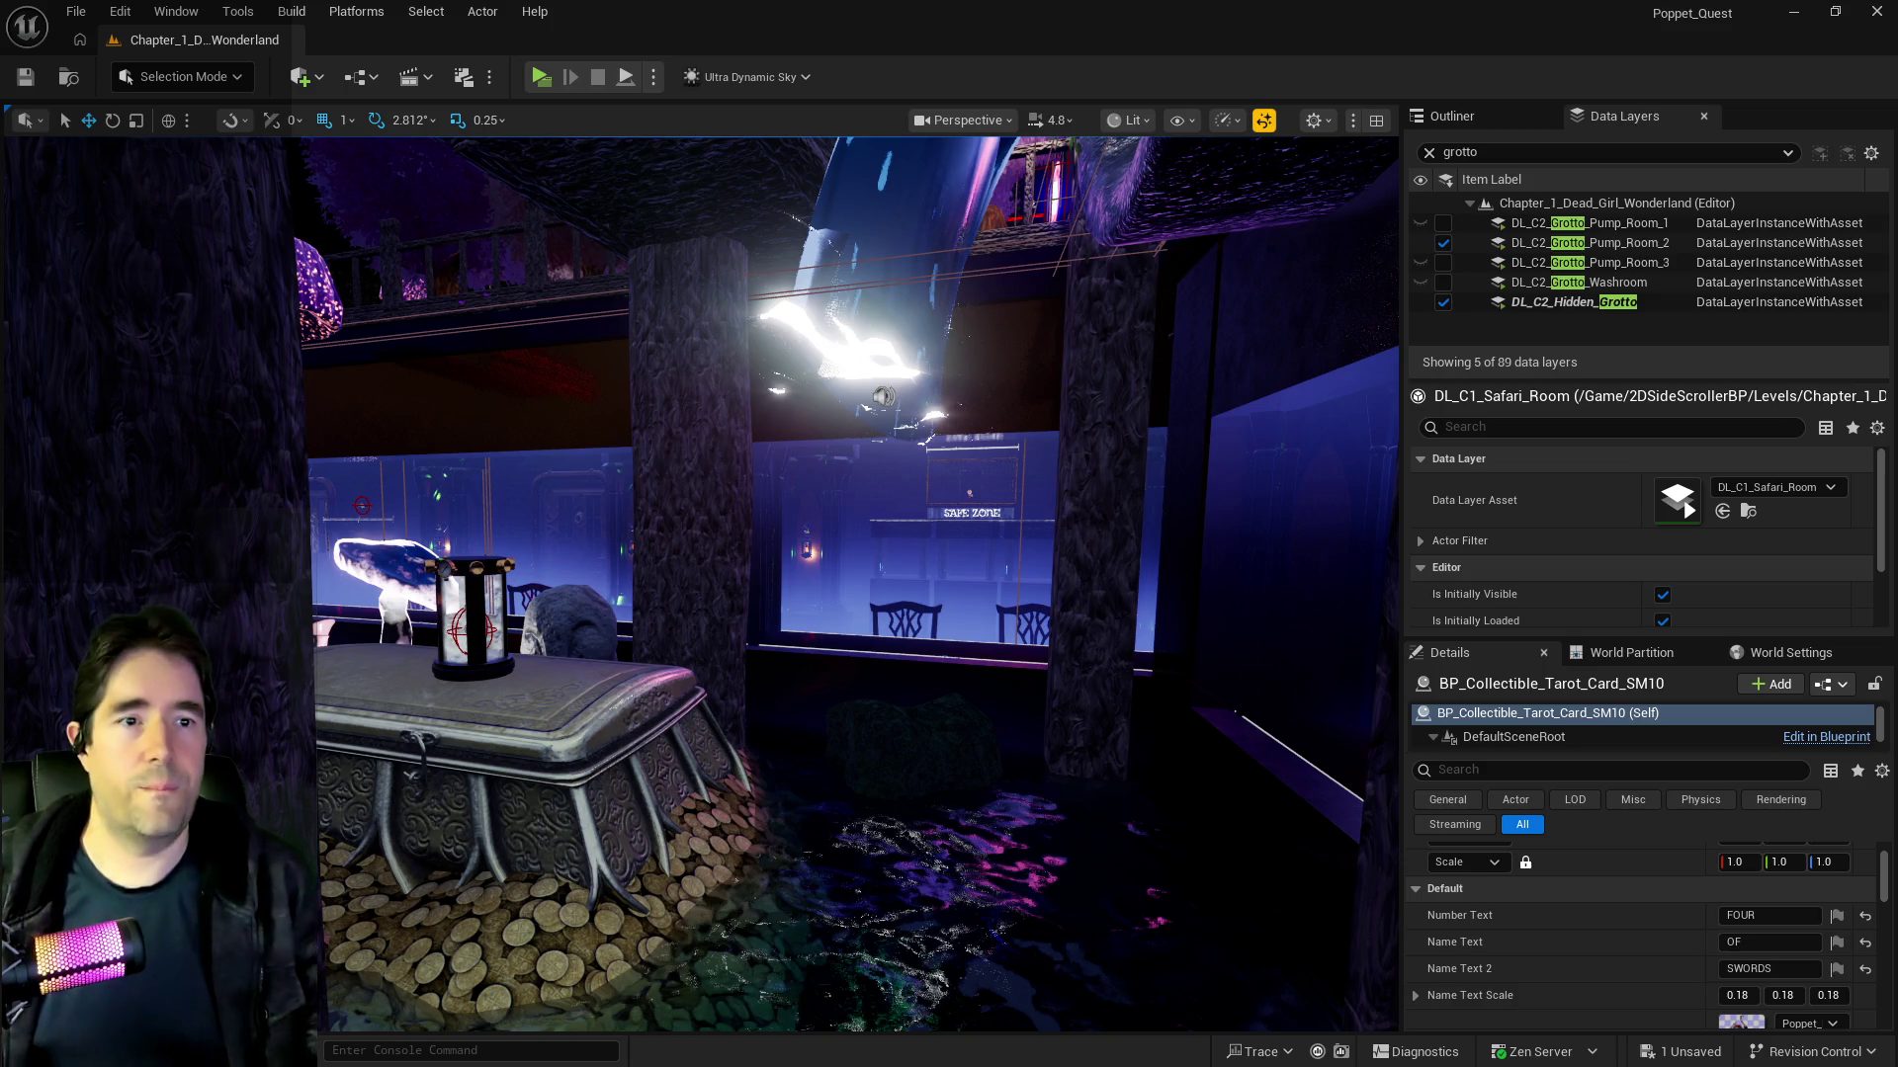
Step: Turn the camera toward the glowing mushroom, fly past the pillar, and hide the navmesh overlay
drag(886, 678, 851, 672)
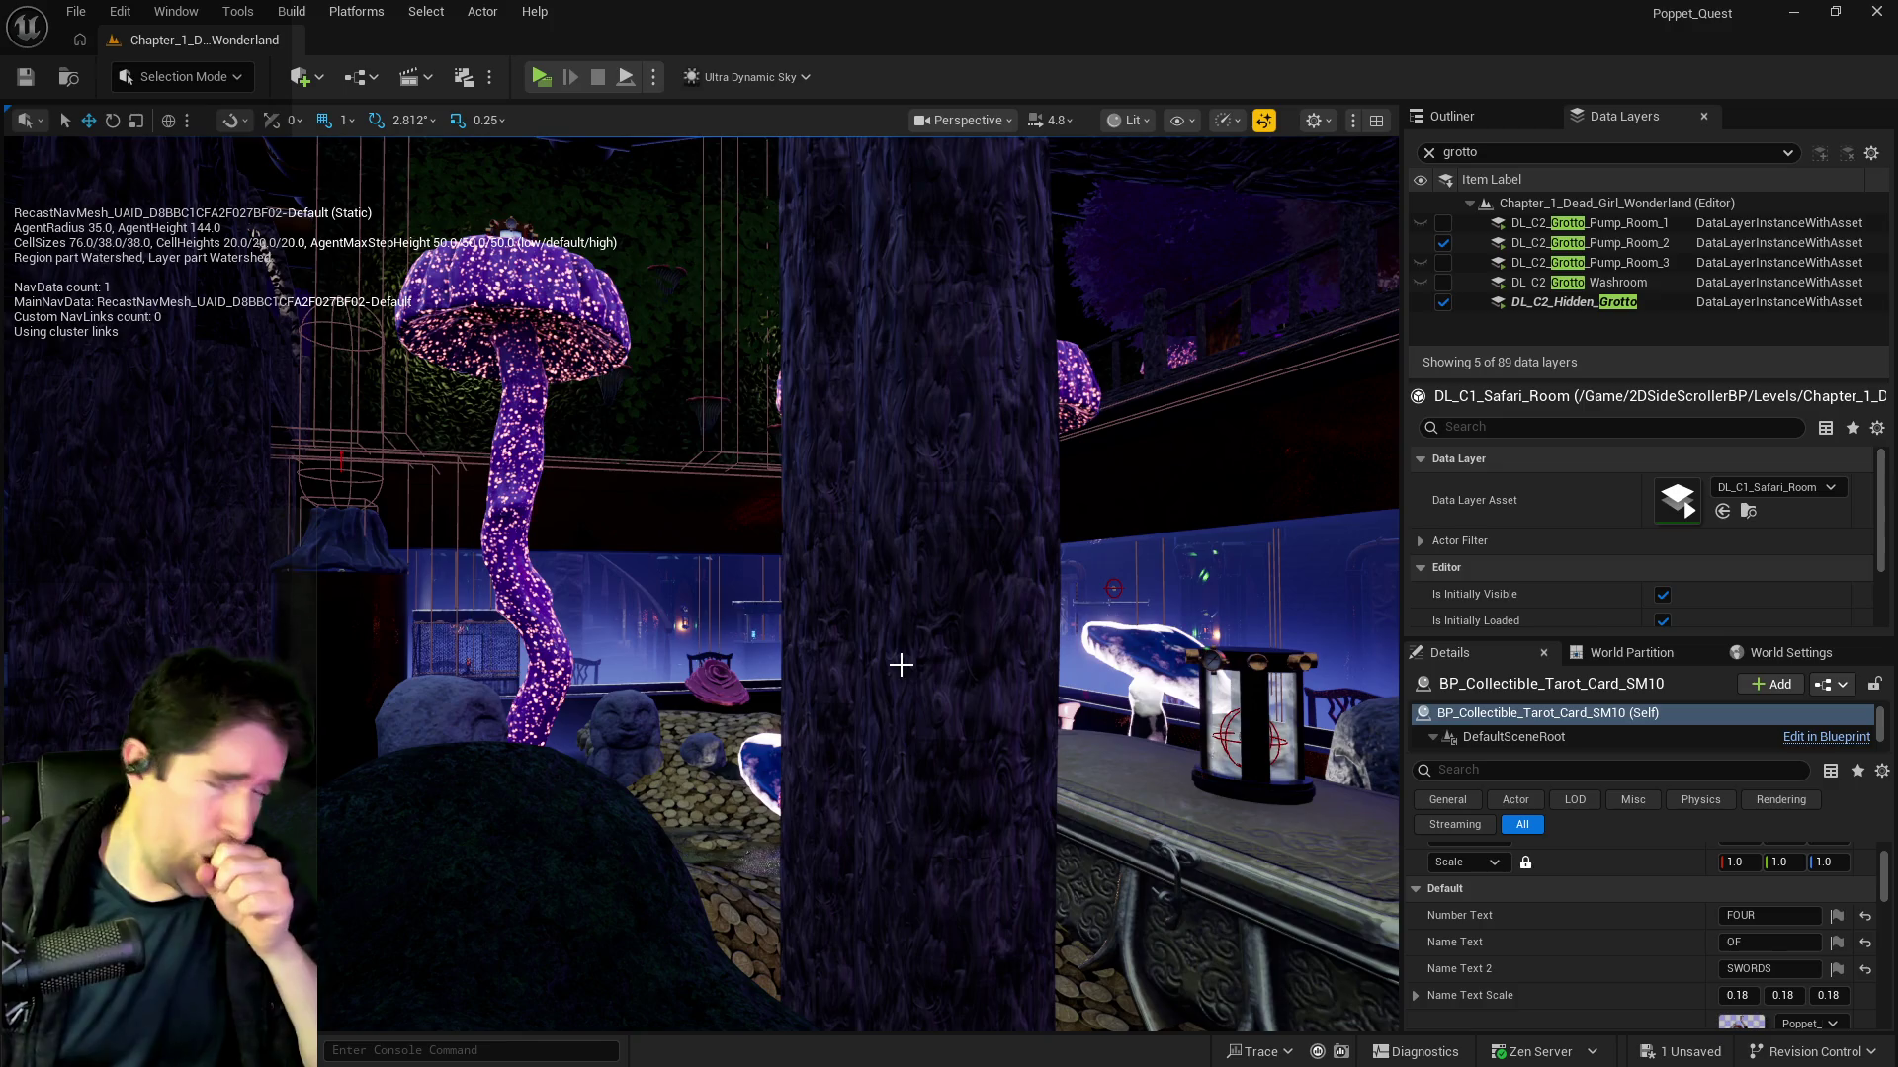
mouse_move(900, 664)
mouse_down()
mouse_move(1358, 146)
mouse_move(1202, 703)
mouse_move(1140, 254)
mouse_up()
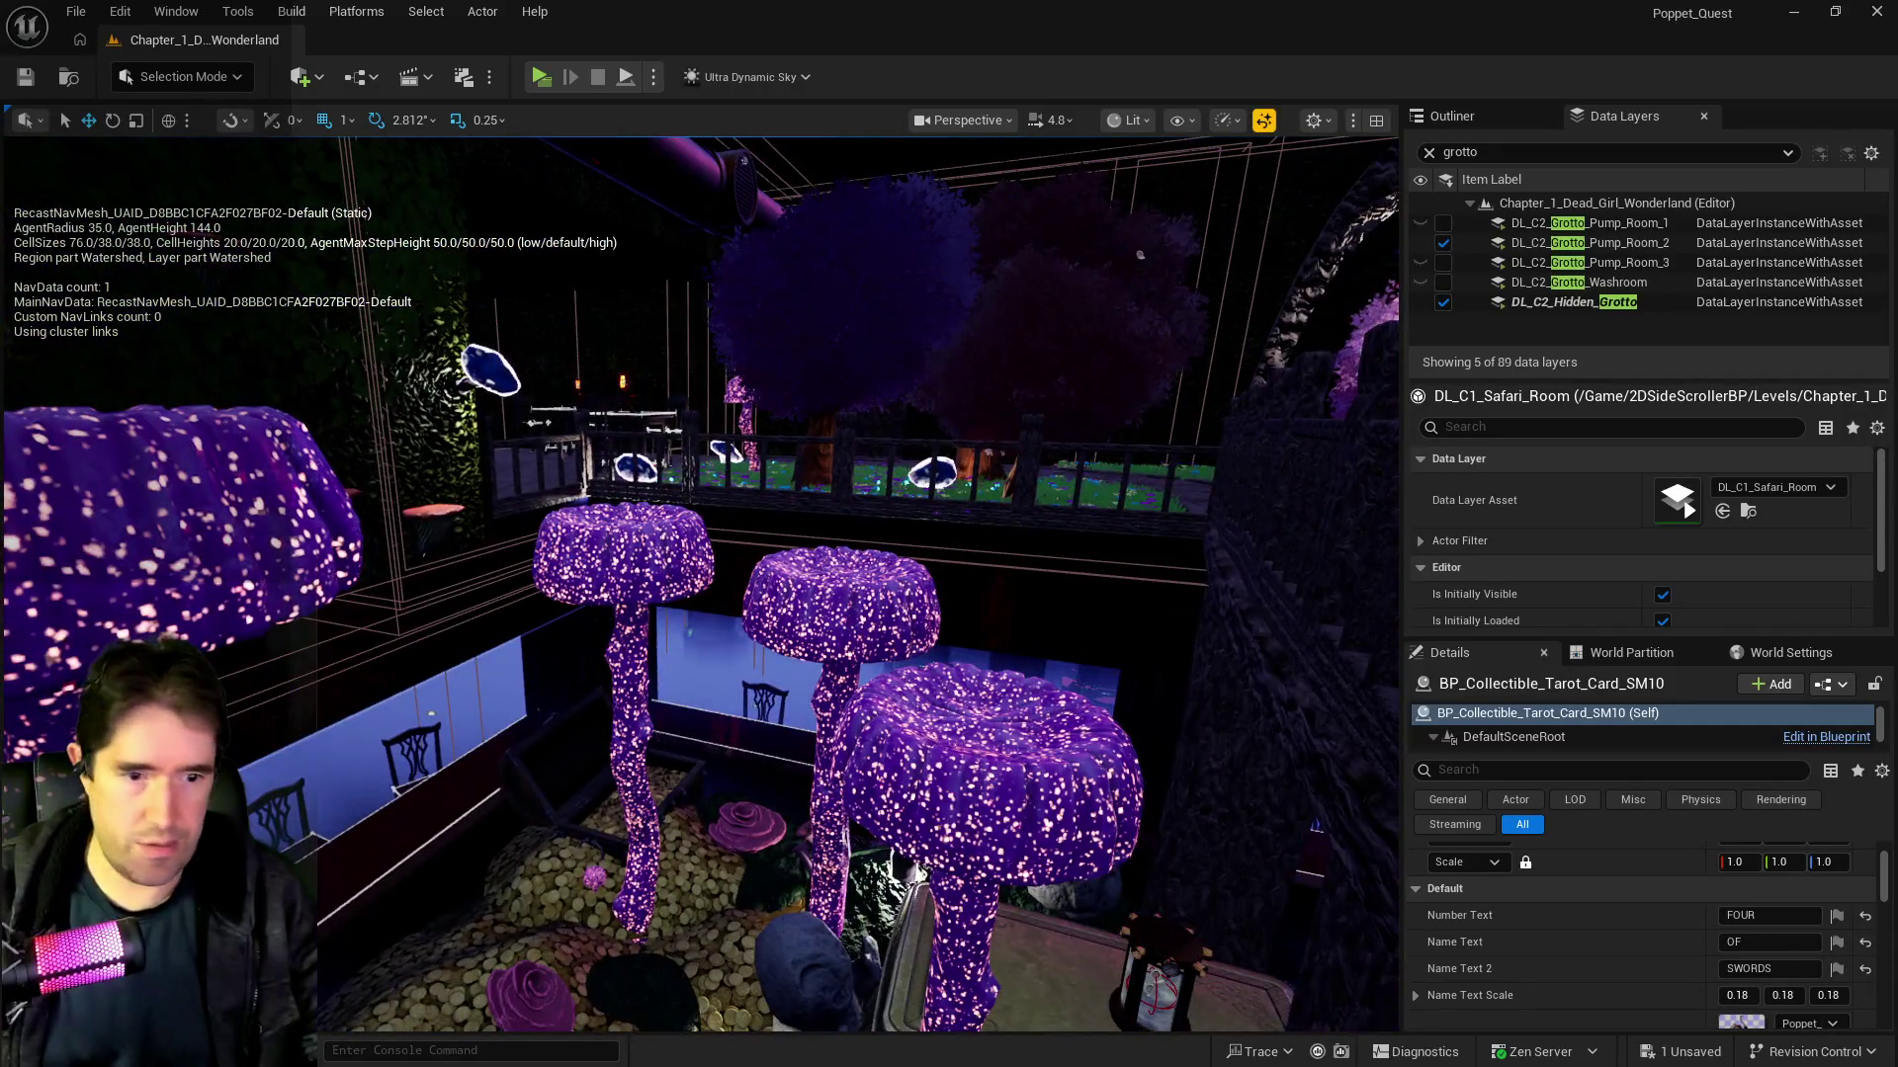
key(p)
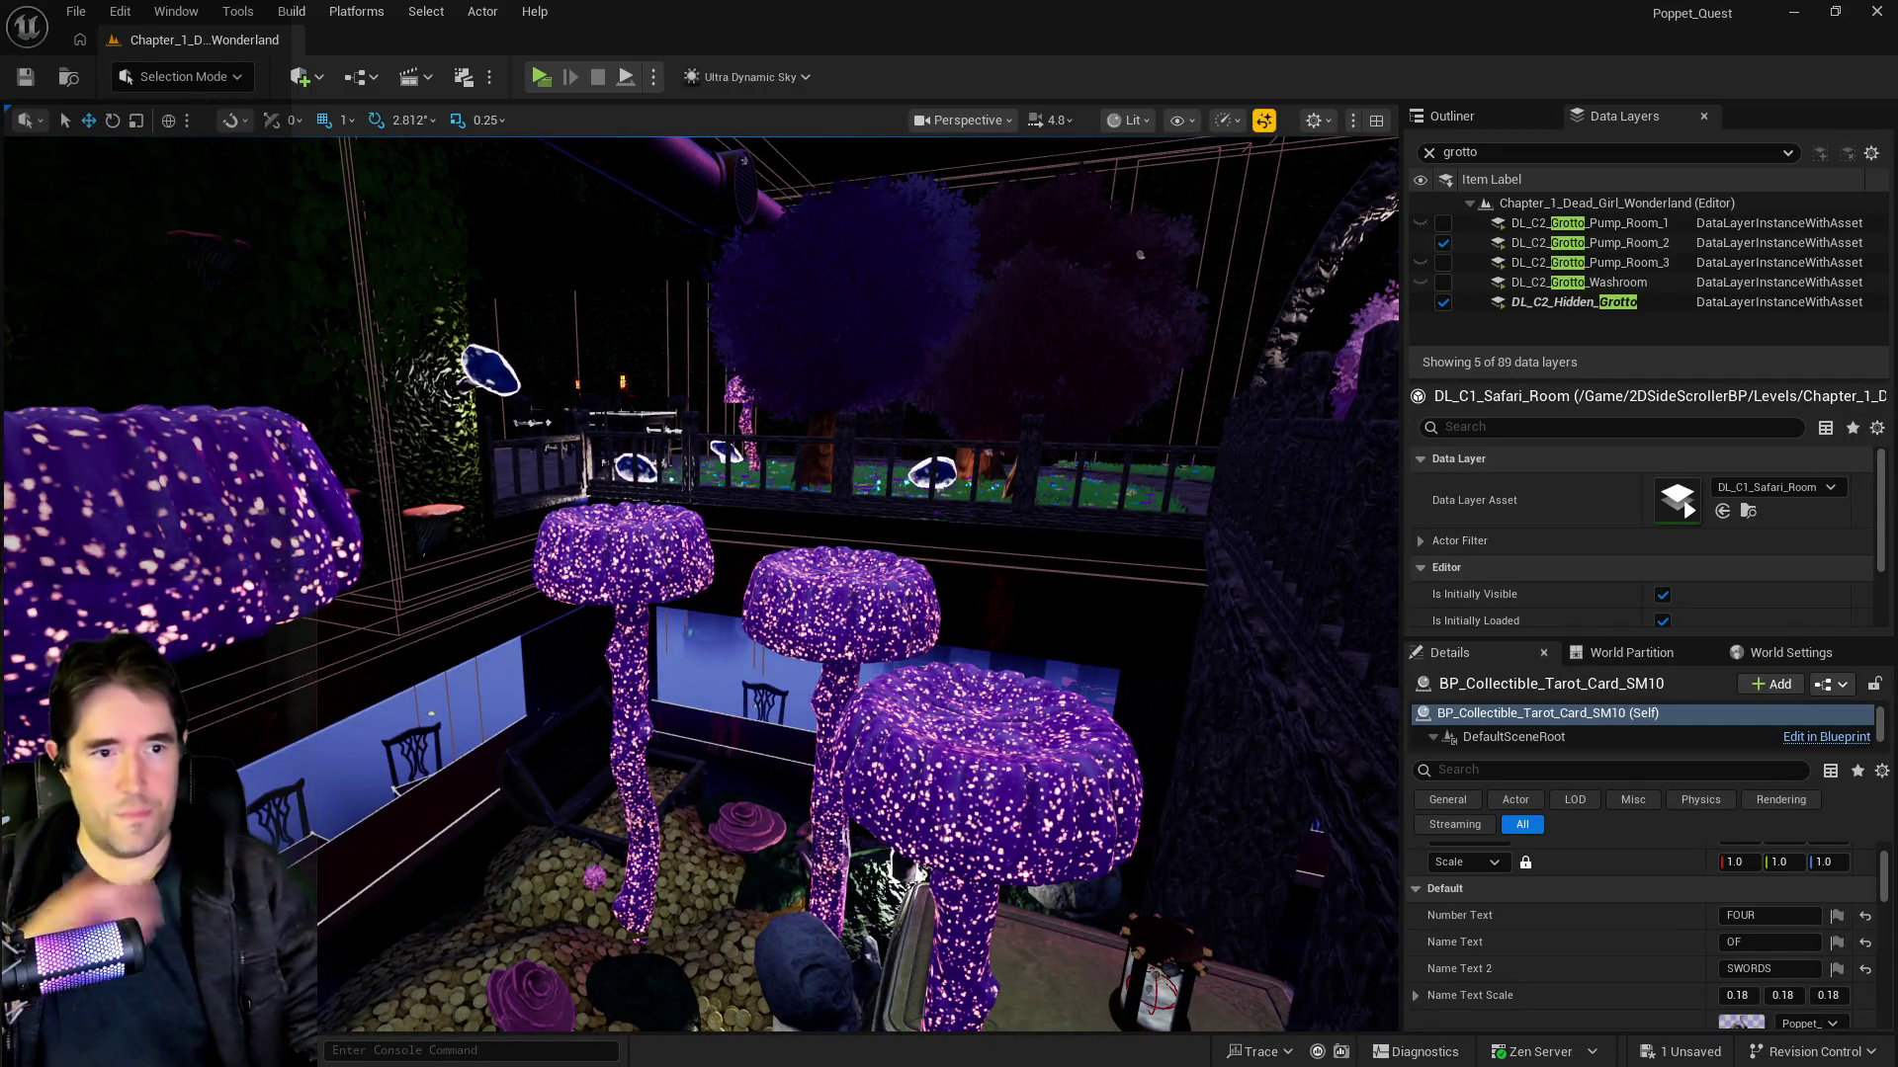
Step: Check card locations in the to-do document, then fly the camera up toward the large pipe
key(alt+Tab)
drag(1220, 265, 874, 158)
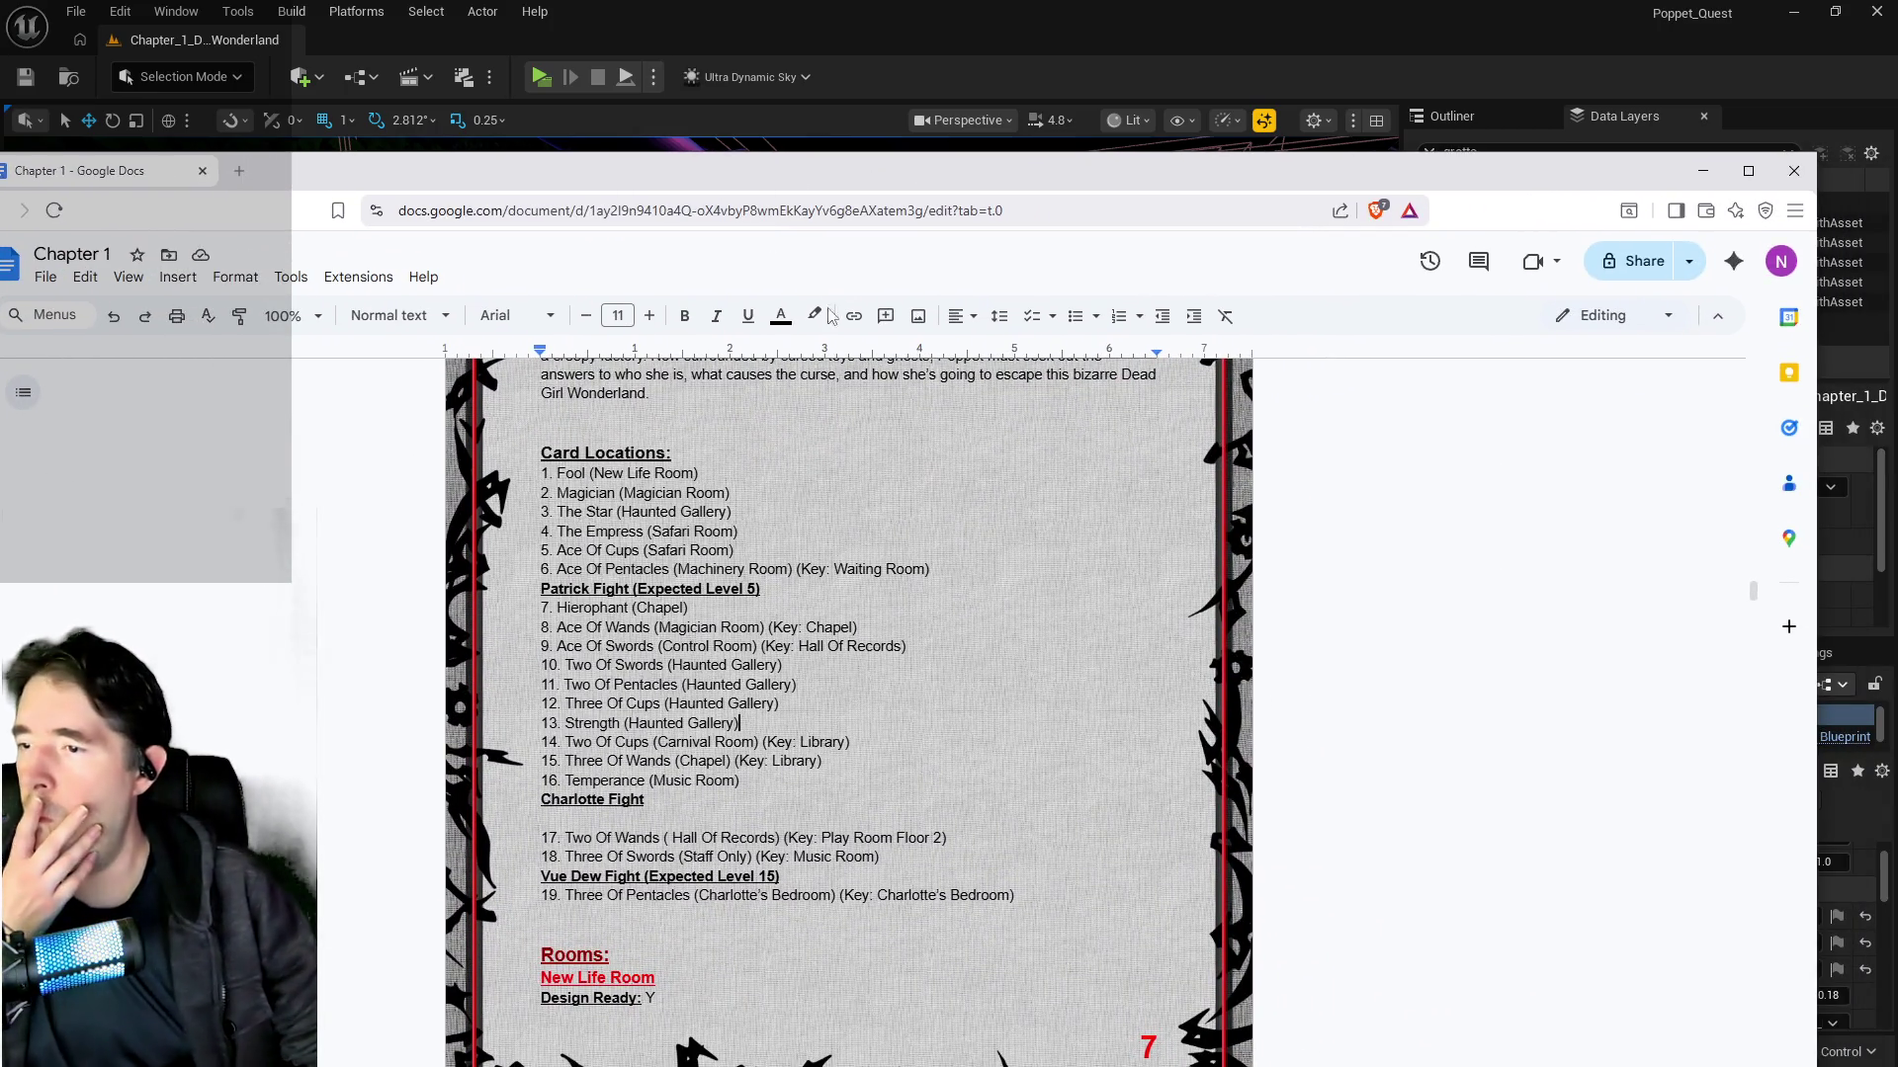
key(alt+Tab)
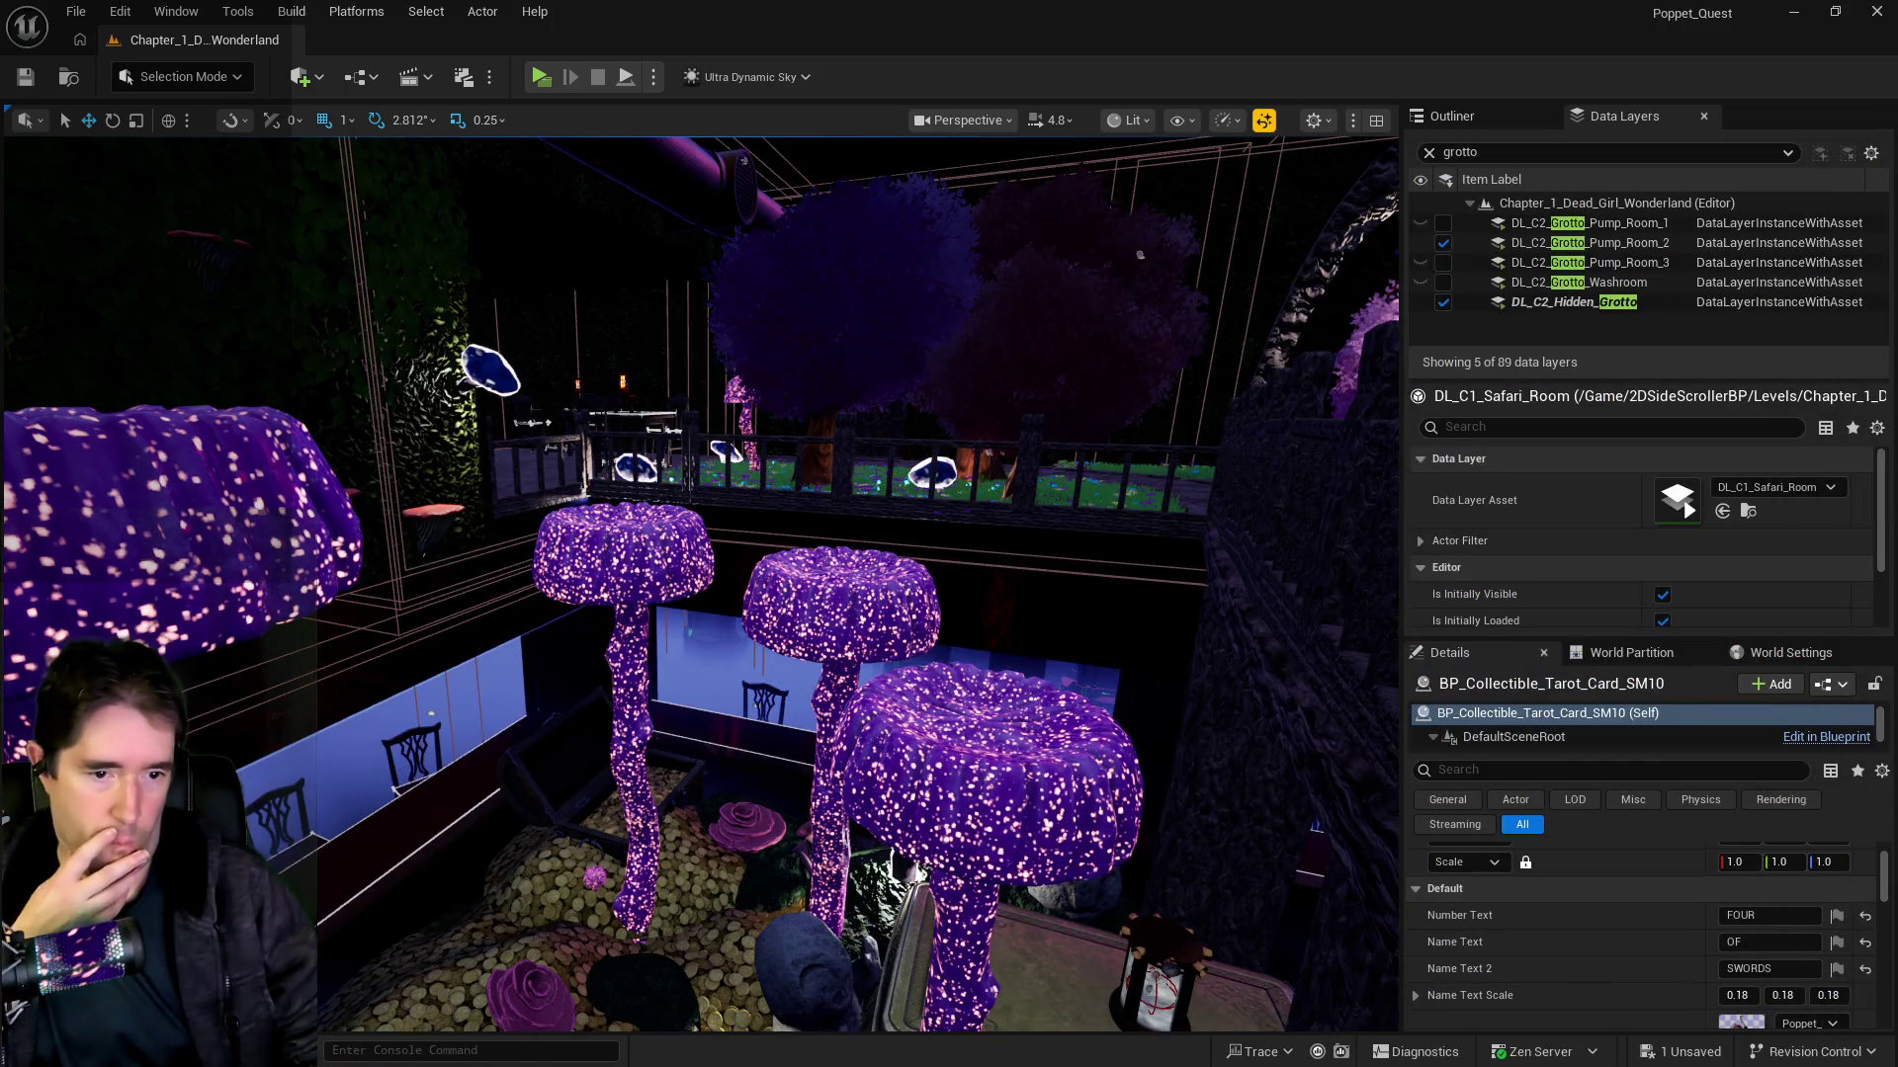
key(alt+Tab)
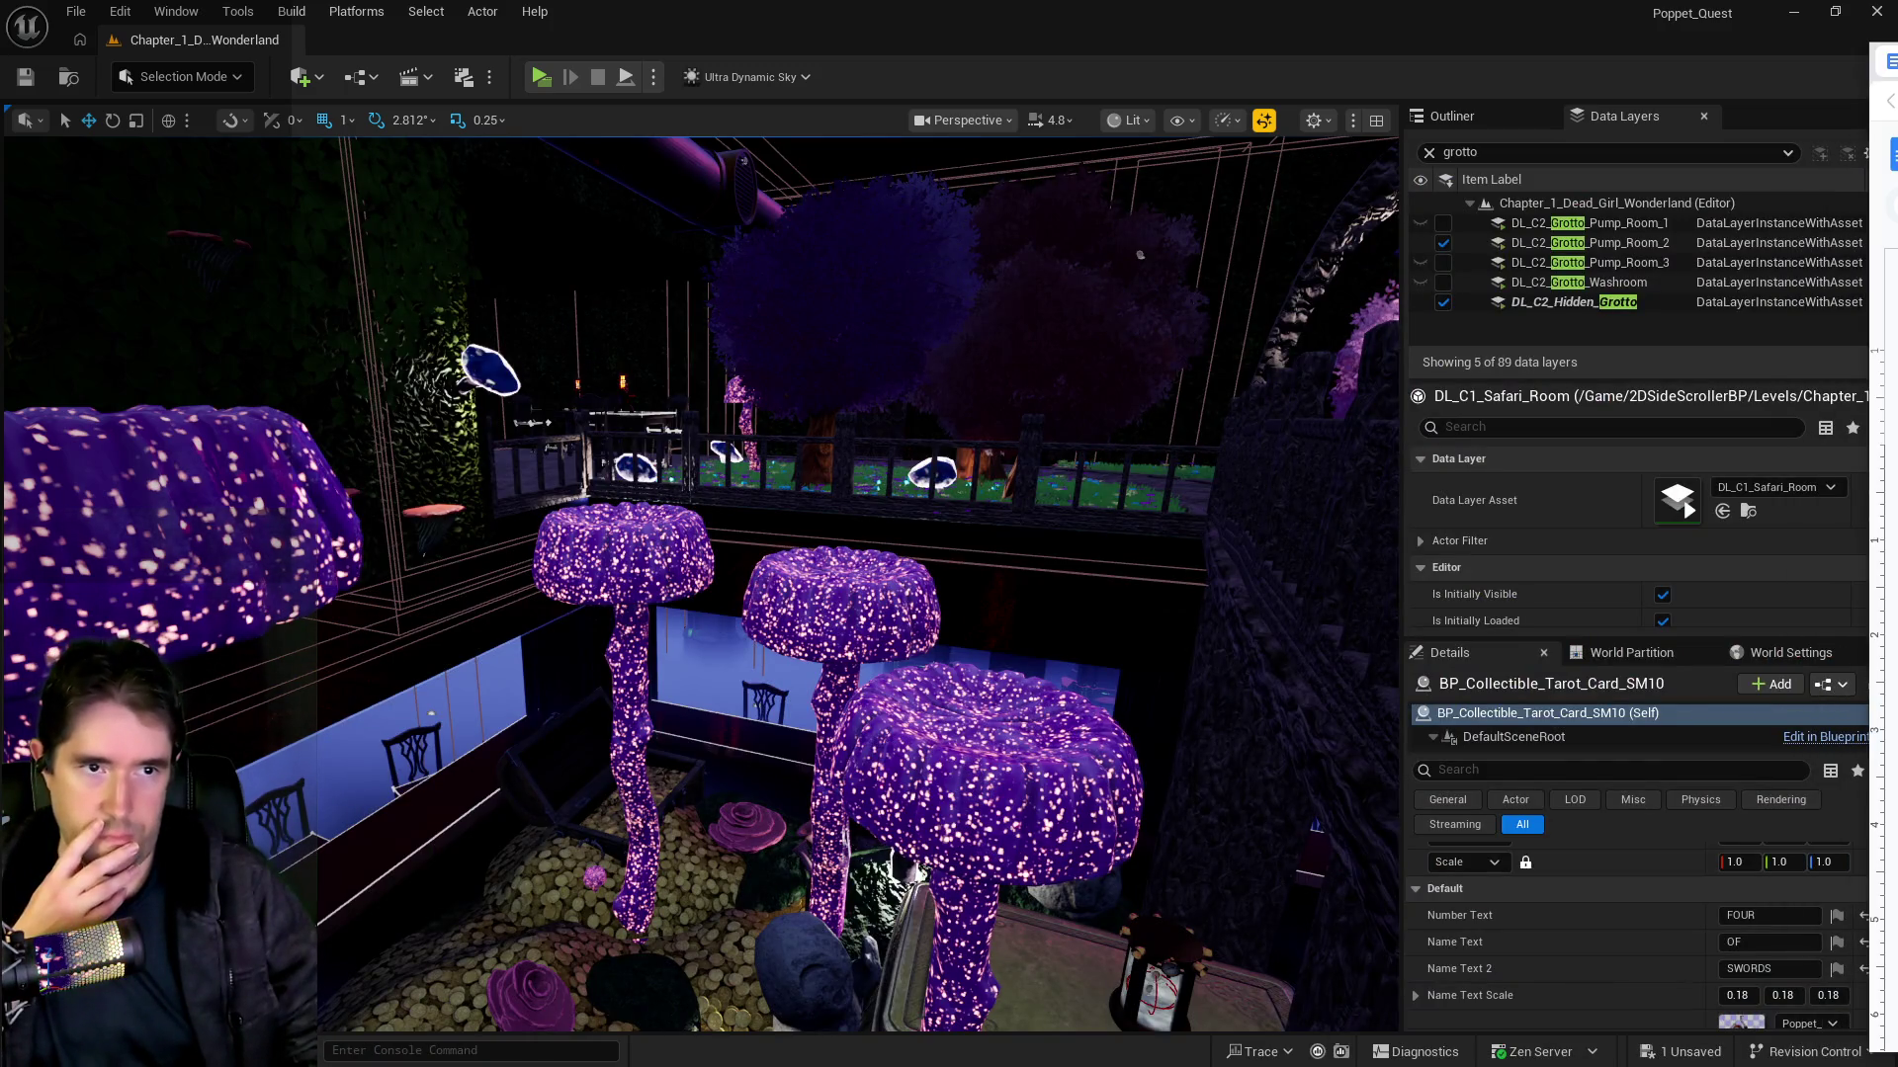
mouse_move(1882, 59)
mouse_down()
mouse_move(692, 94)
mouse_move(307, 128)
mouse_move(1819, 226)
mouse_up()
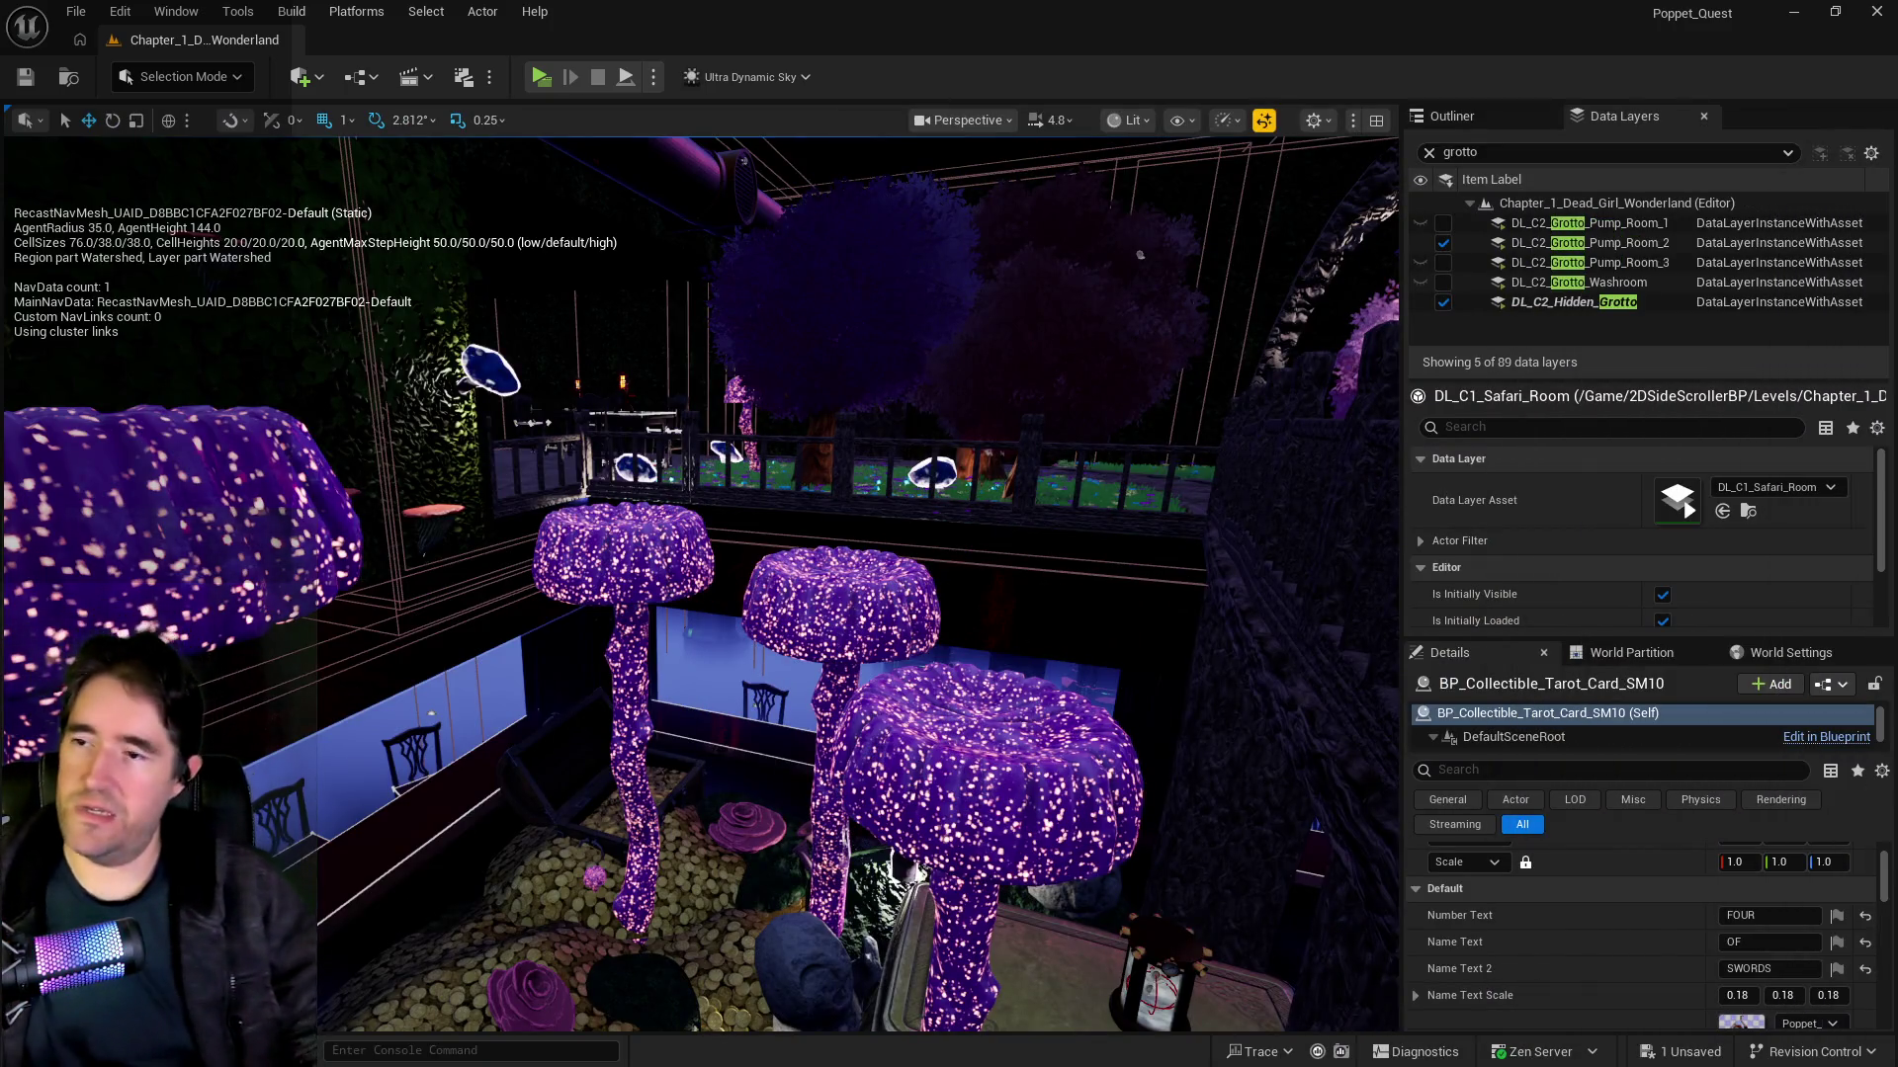
key(p)
key(f)
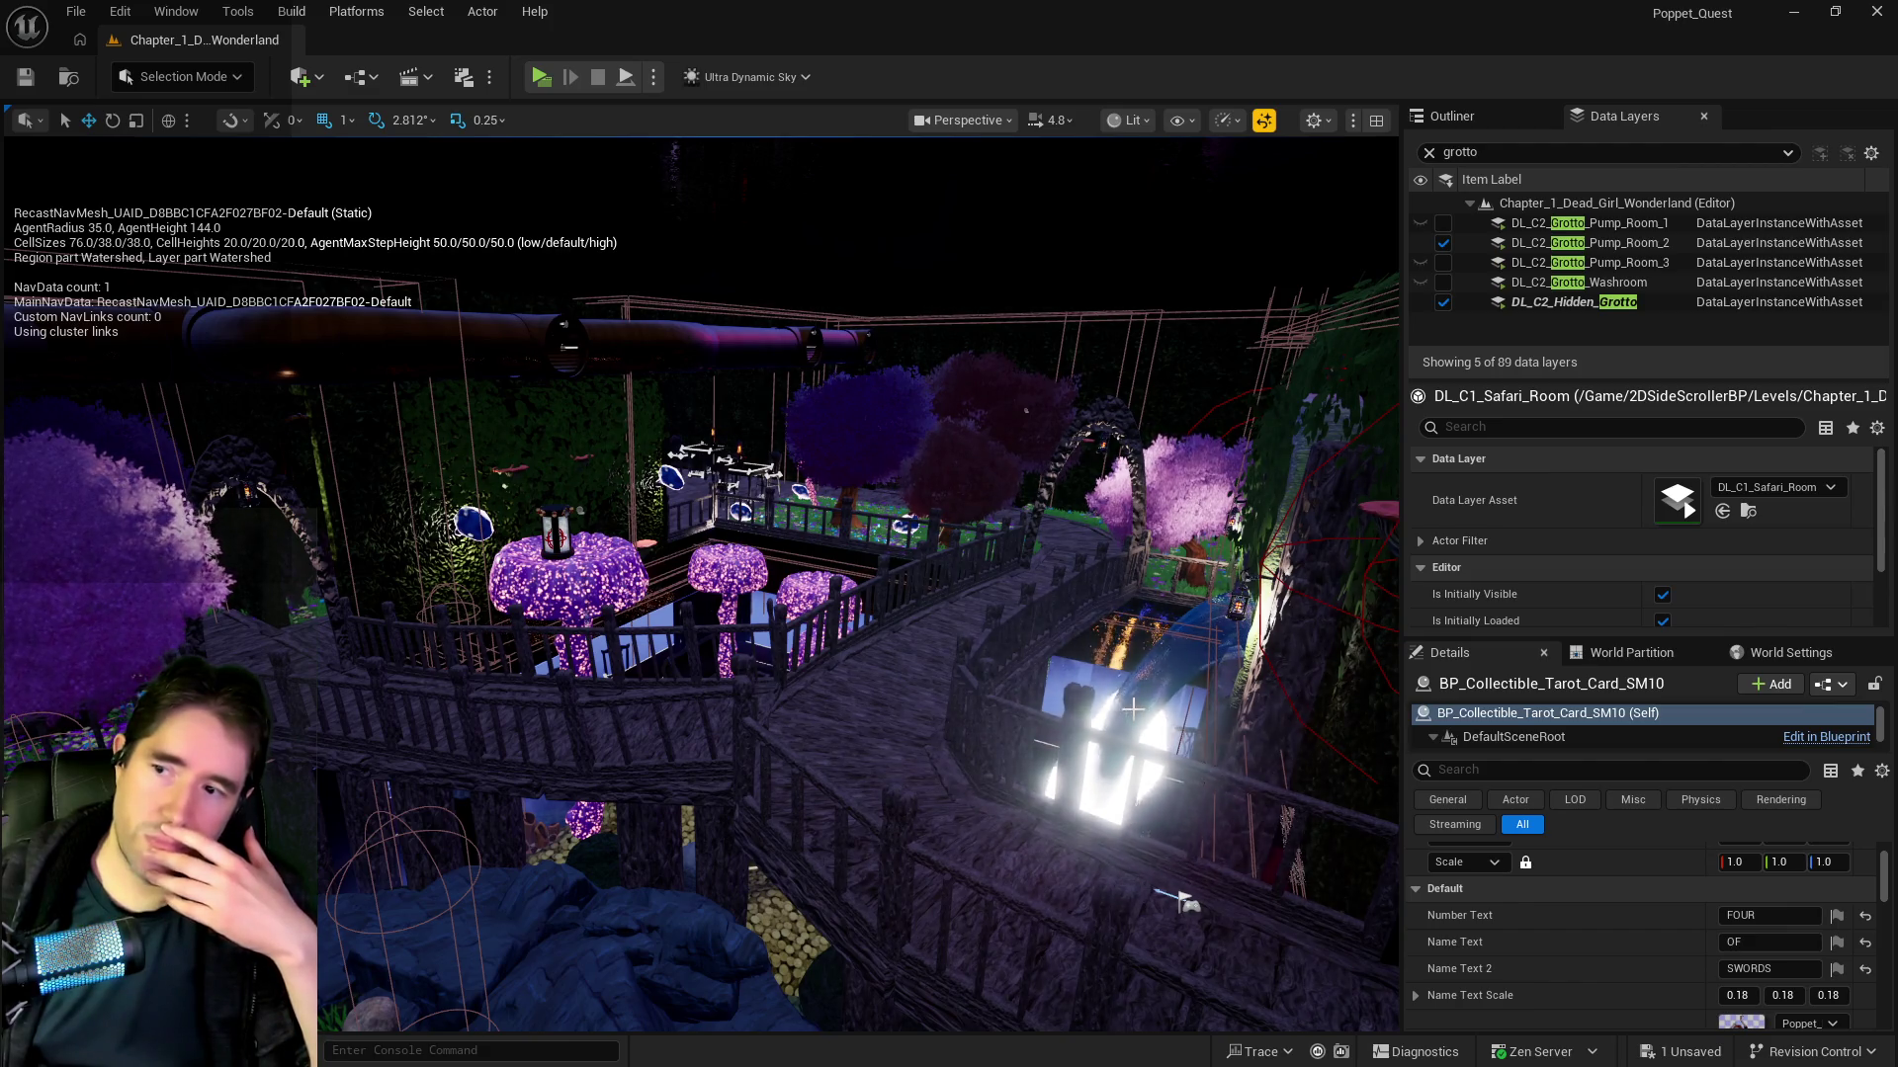
Step: Fly into the dark grotto, select the blue shell BP_shell3, and frame it
key(f)
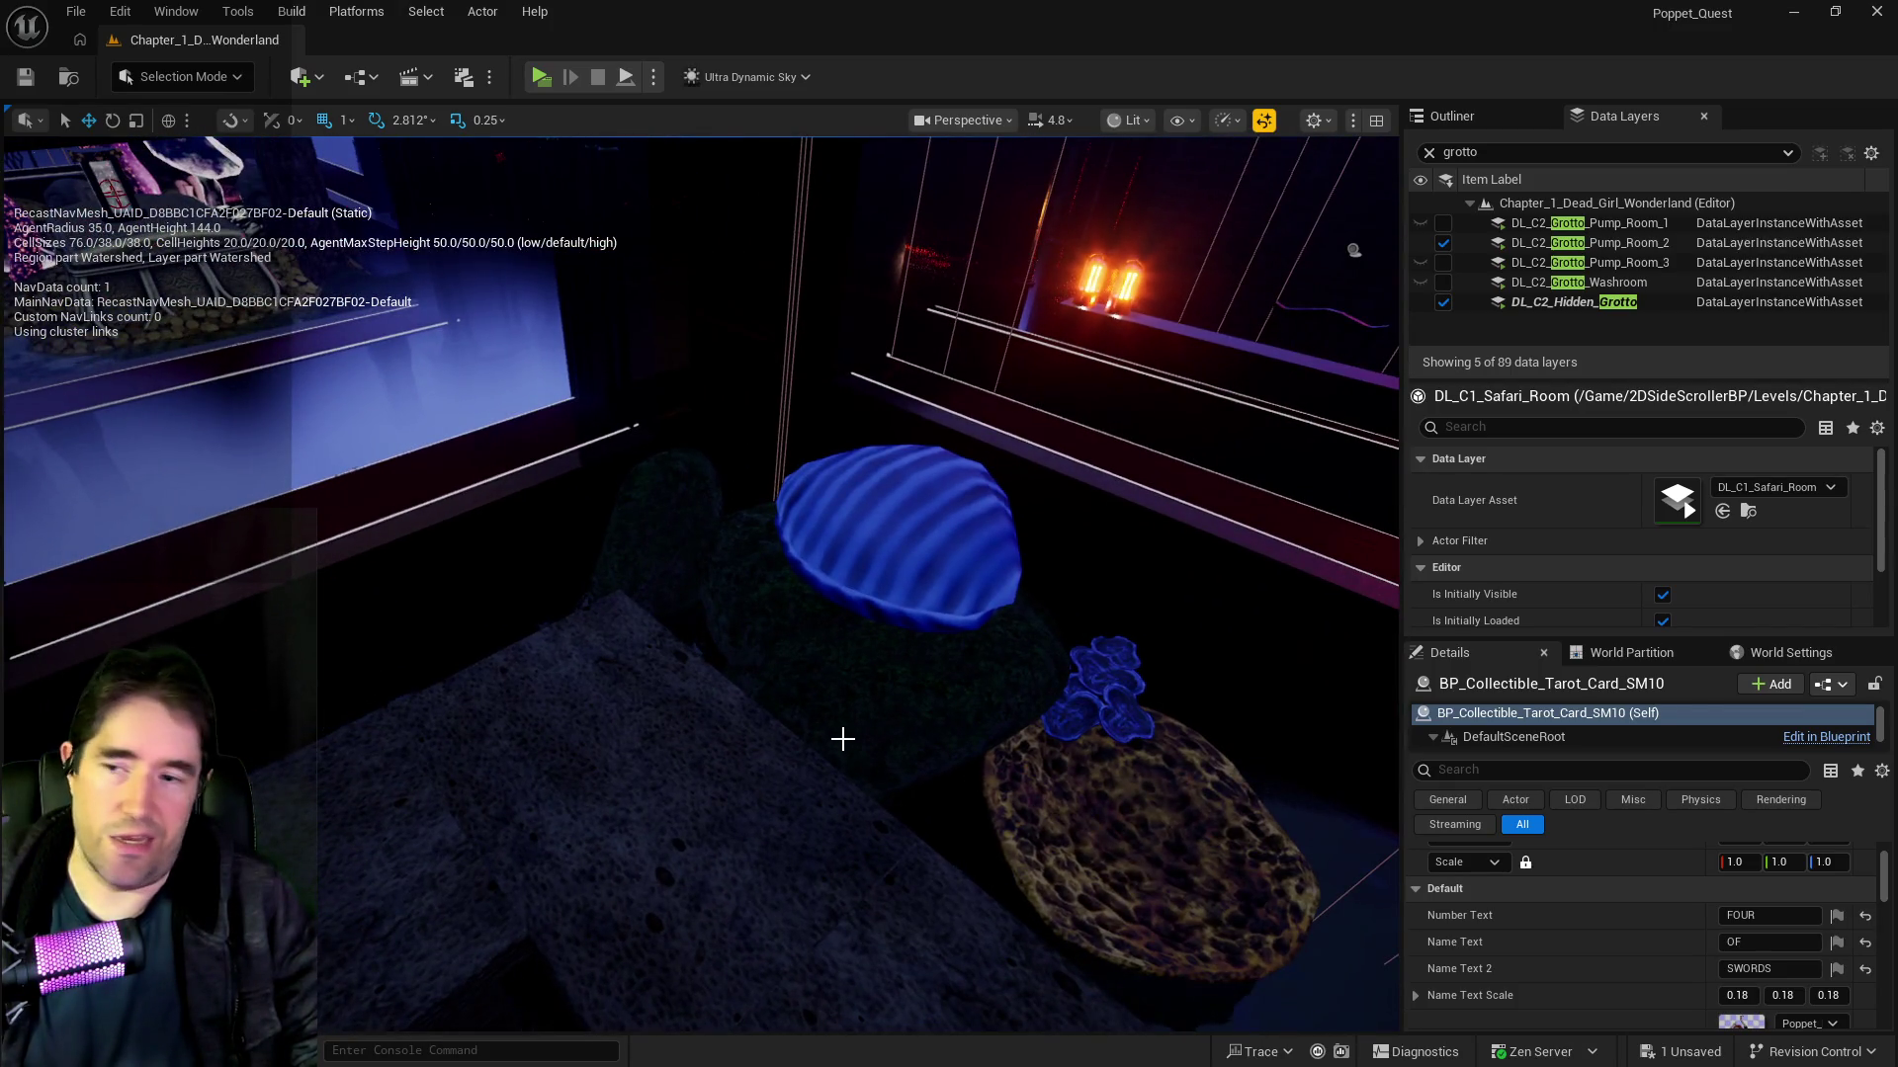
click(864, 555)
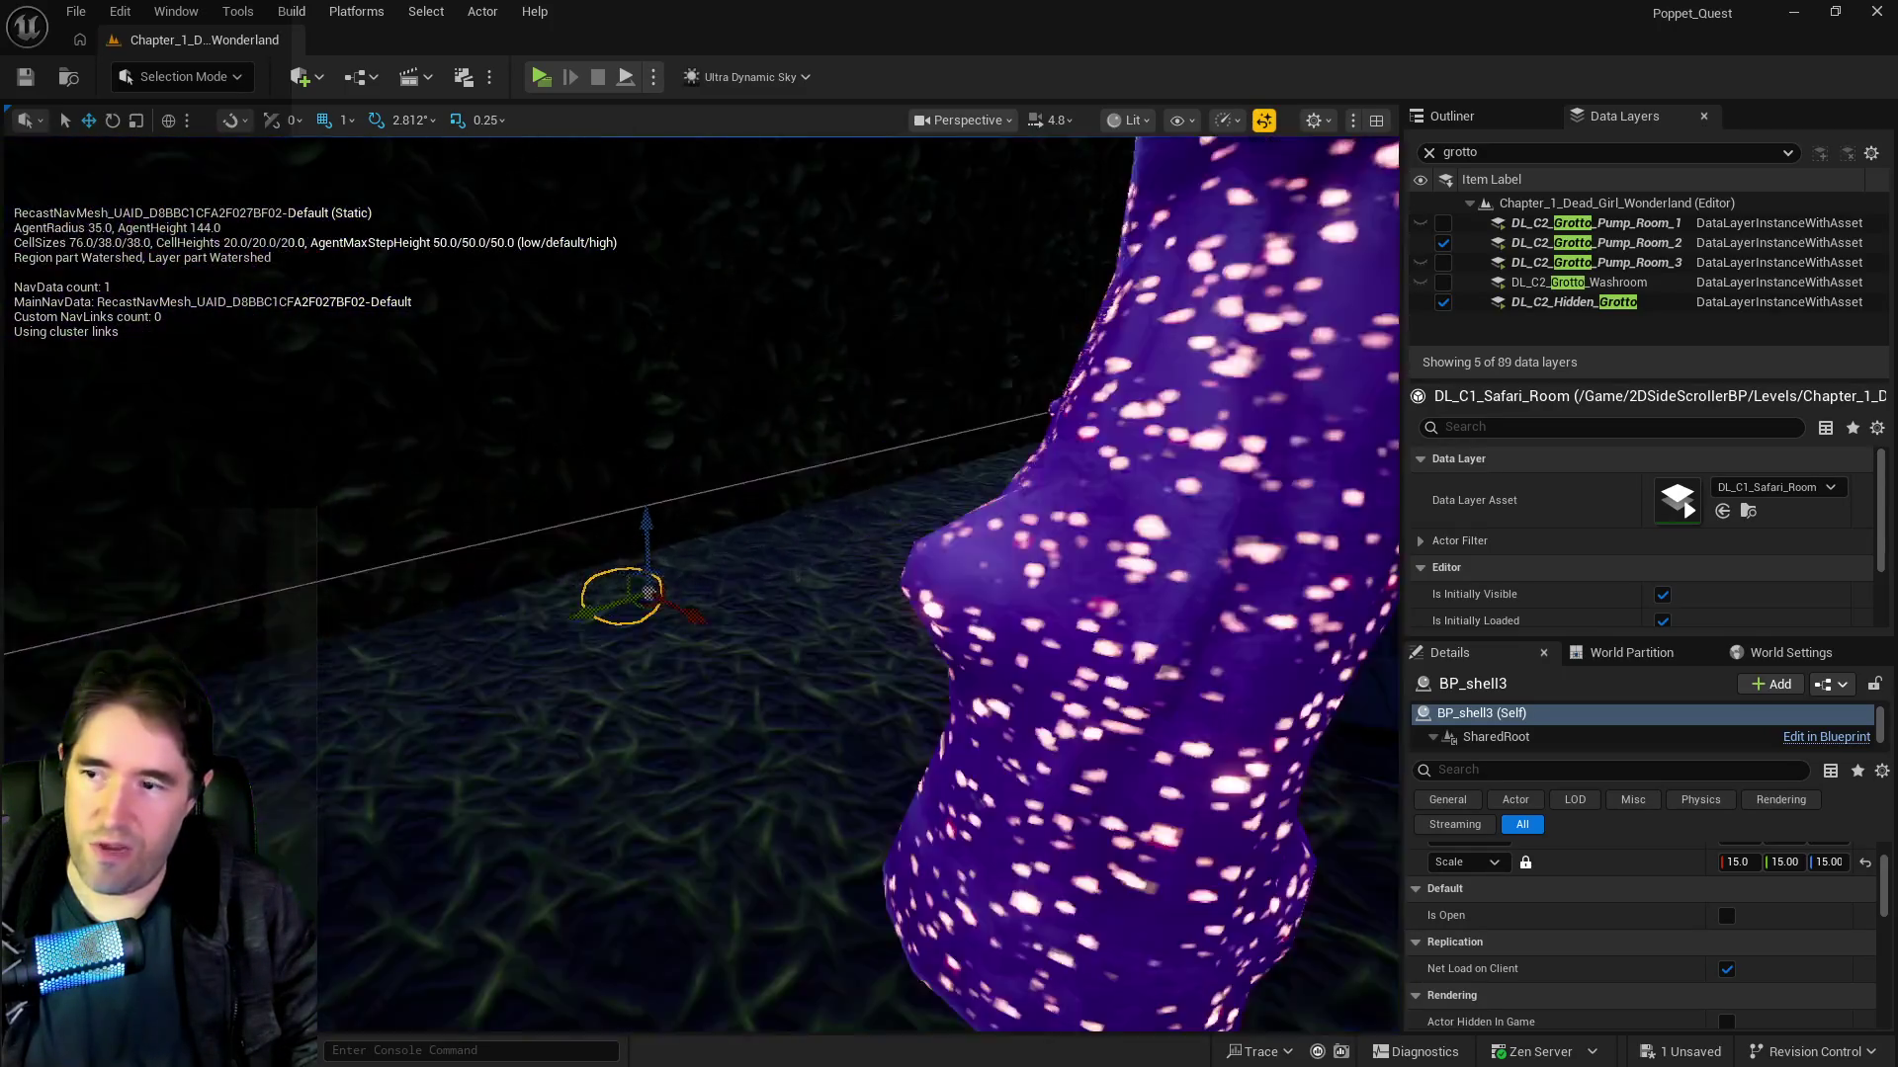
mouse_move(699, 583)
mouse_down()
mouse_move(662, 598)
mouse_move(711, 602)
mouse_move(732, 593)
mouse_move(692, 554)
mouse_move(791, 534)
mouse_move(751, 593)
mouse_move(672, 603)
mouse_move(731, 593)
mouse_move(682, 603)
mouse_move(702, 623)
mouse_move(682, 603)
mouse_move(712, 583)
mouse_move(692, 598)
mouse_up()
Step: Filter the data layers by 'pirate' and turn on Pirate Cove
click(1483, 151)
text(pirate)
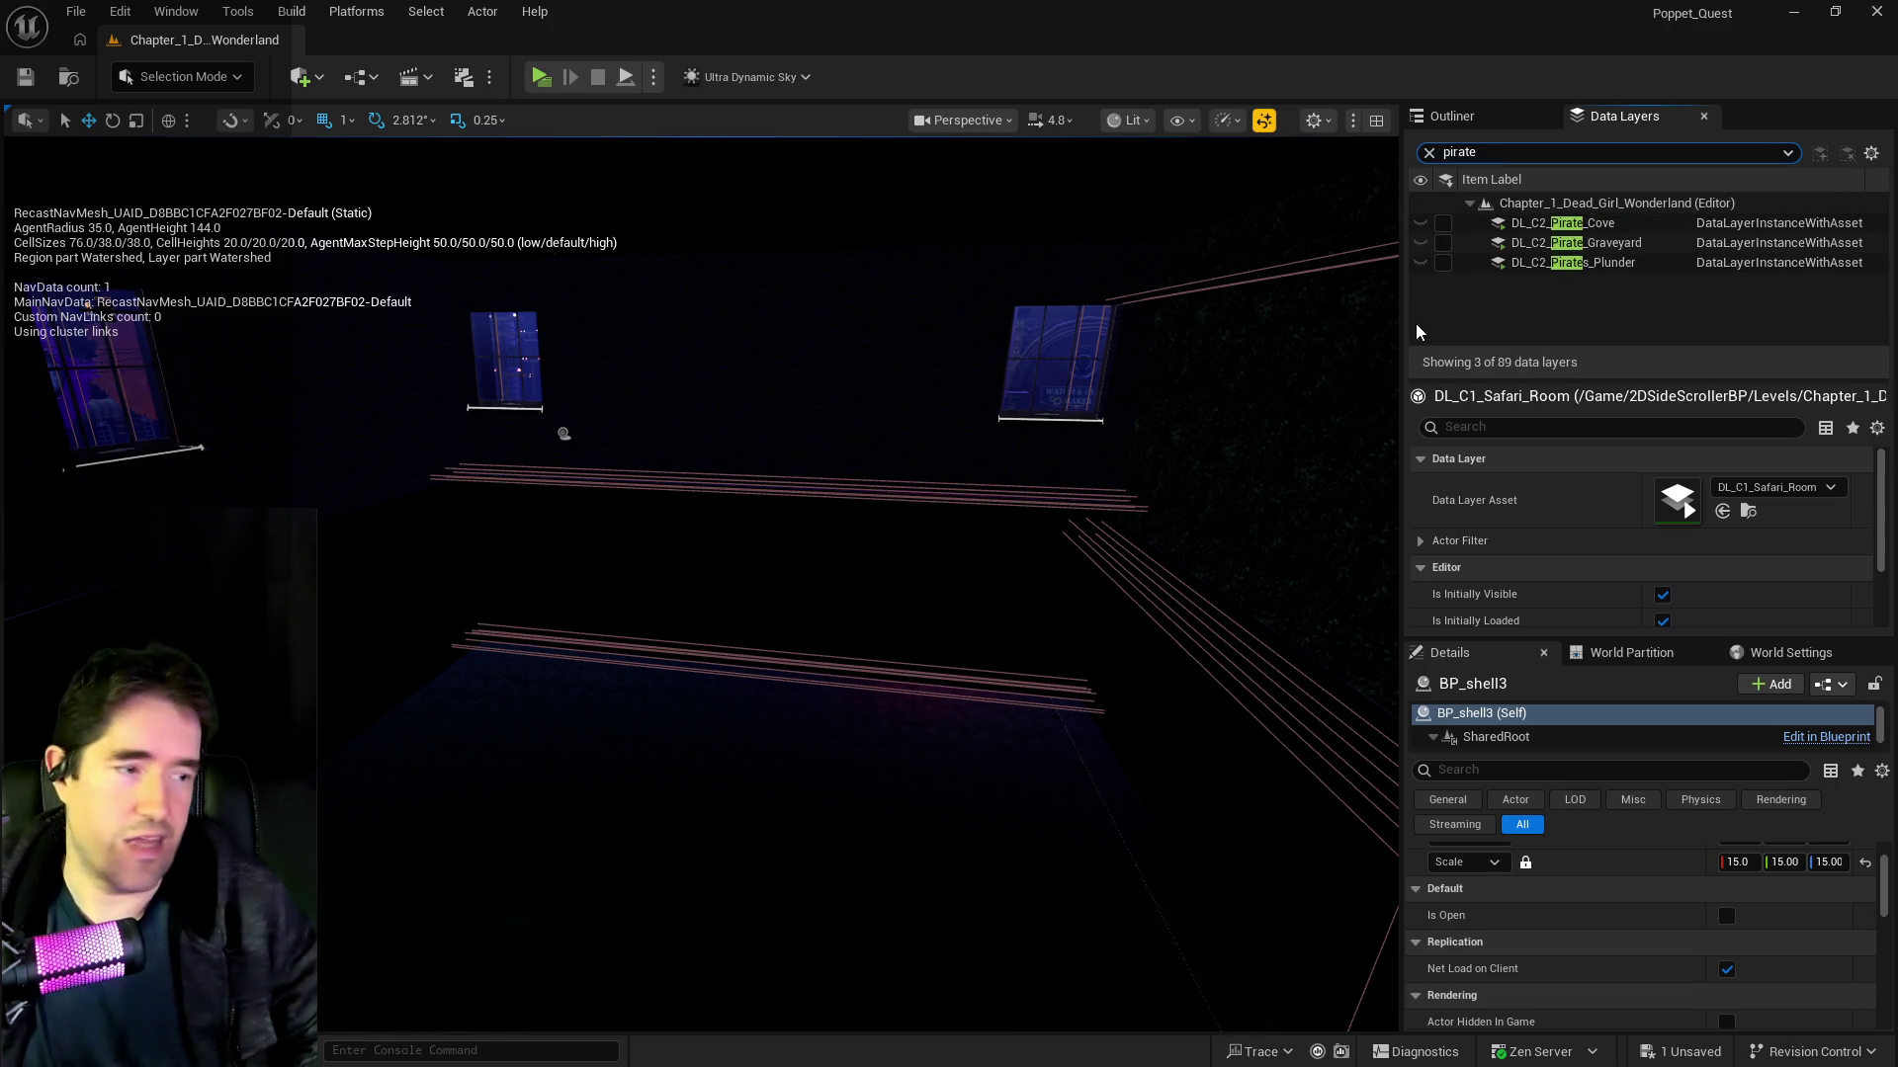
click(1443, 222)
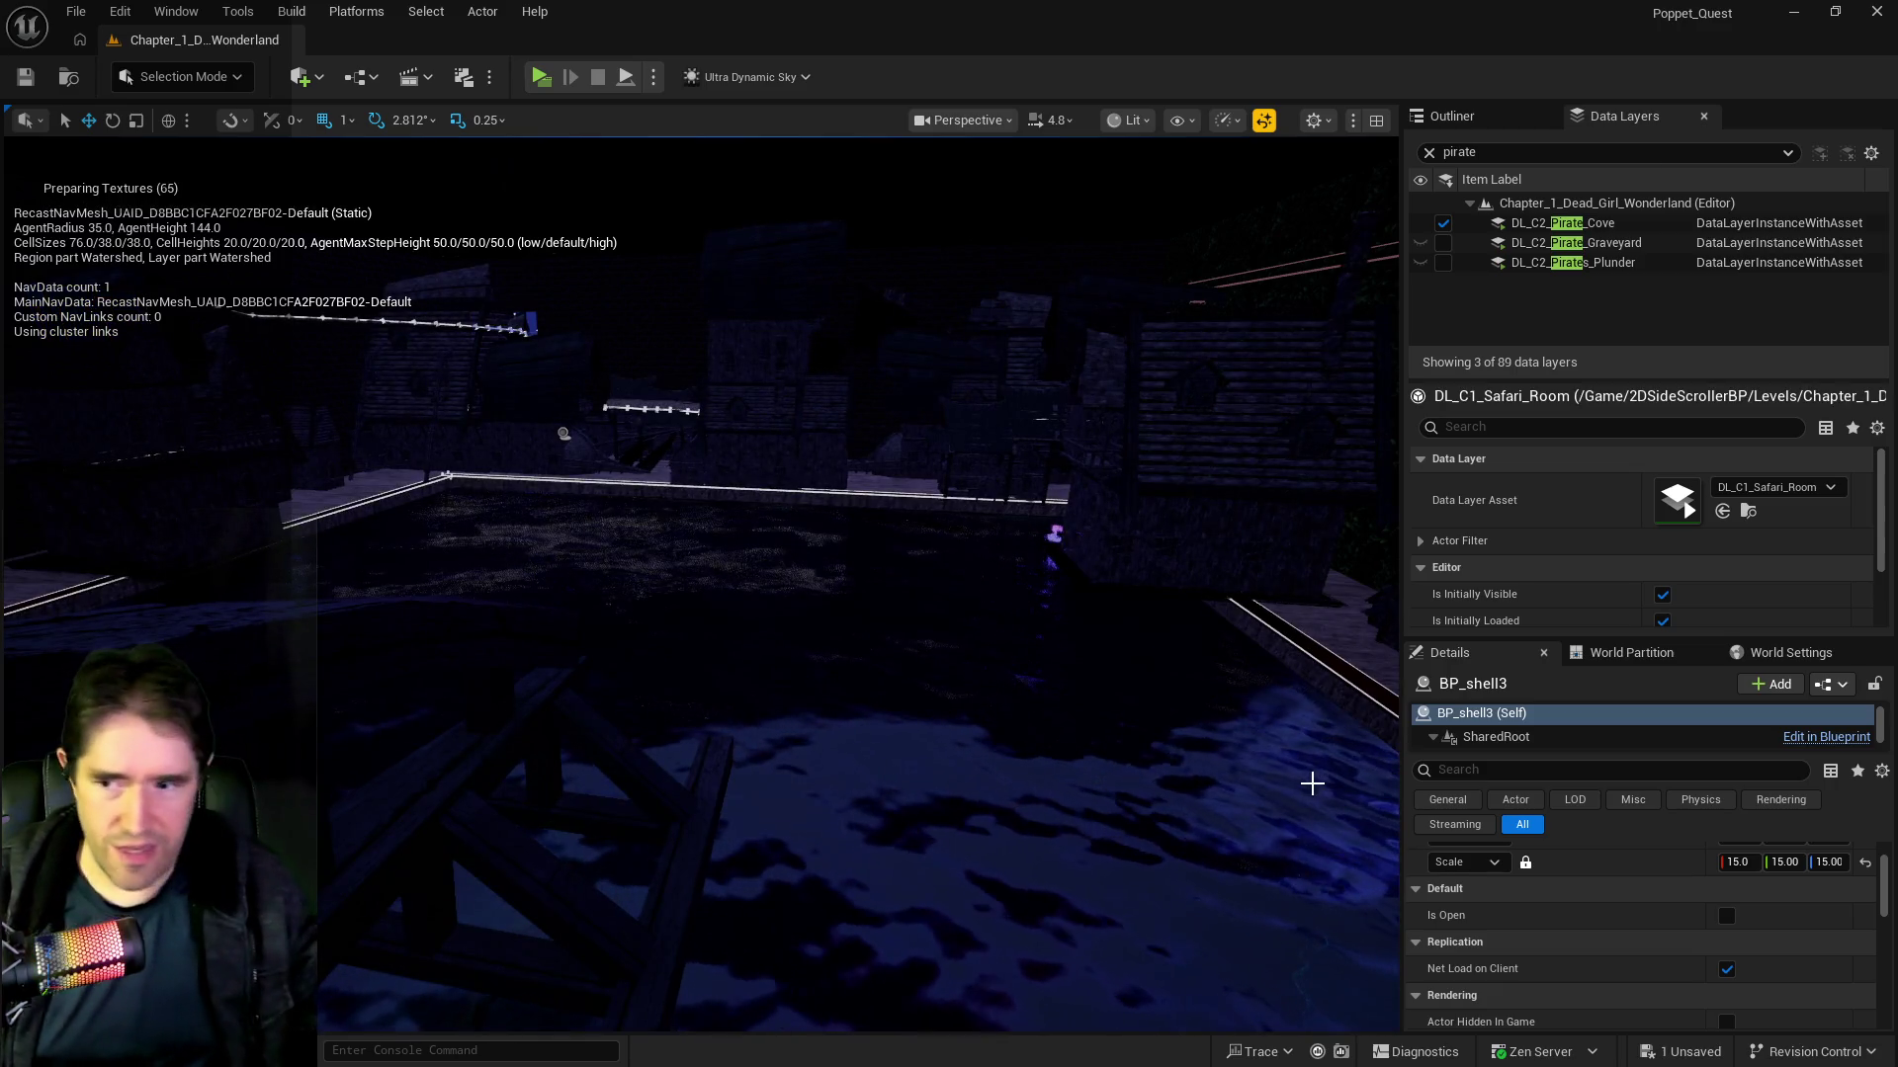
Step: Fly past the lit garden into the wooden ship corridor, hide the navmesh text, and switch to the PQ To Do List
mouse_move(1207, 824)
mouse_down()
mouse_move(1208, 652)
mouse_move(1208, 909)
mouse_move(1208, 771)
mouse_move(1275, 751)
mouse_move(1275, 781)
mouse_move(1275, 722)
mouse_up()
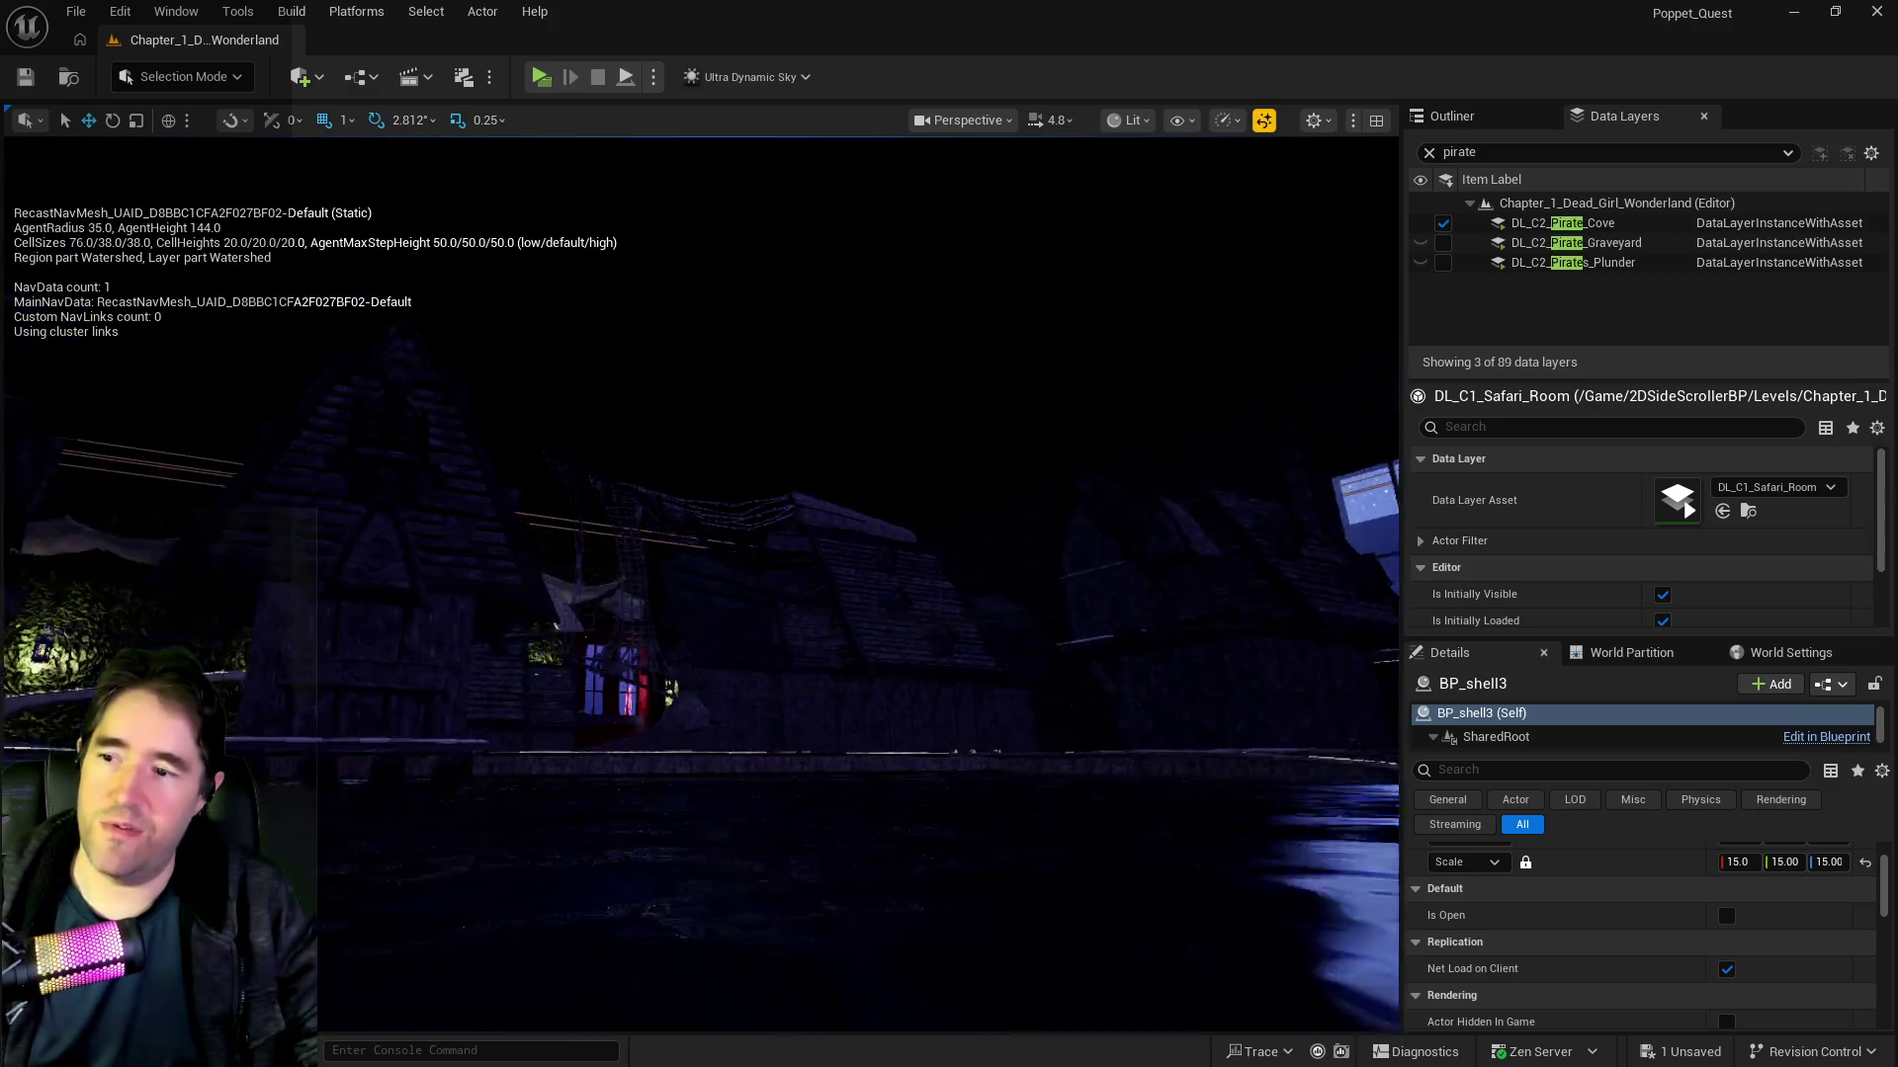
drag(1275, 722, 1334, 780)
mouse_move(772, 444)
mouse_down()
mouse_move(737, 621)
mouse_move(1207, 825)
mouse_up()
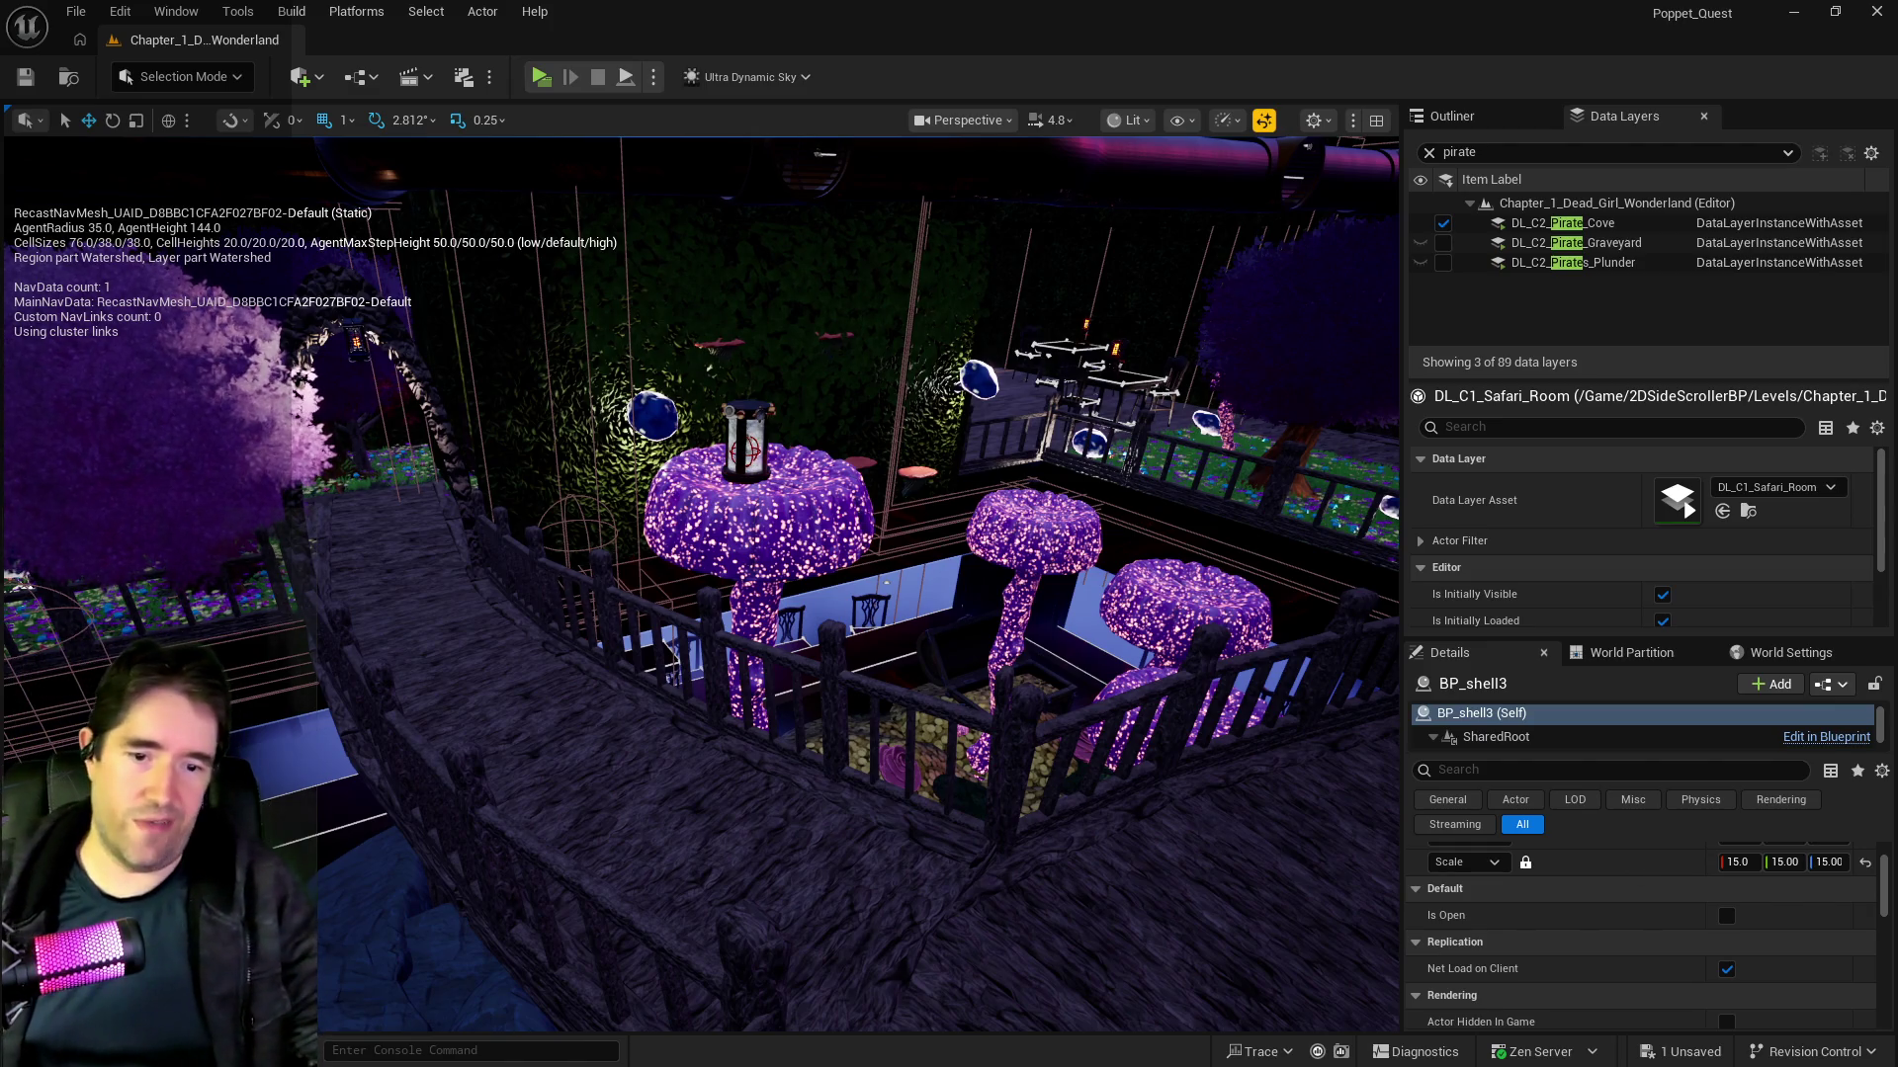
key(p)
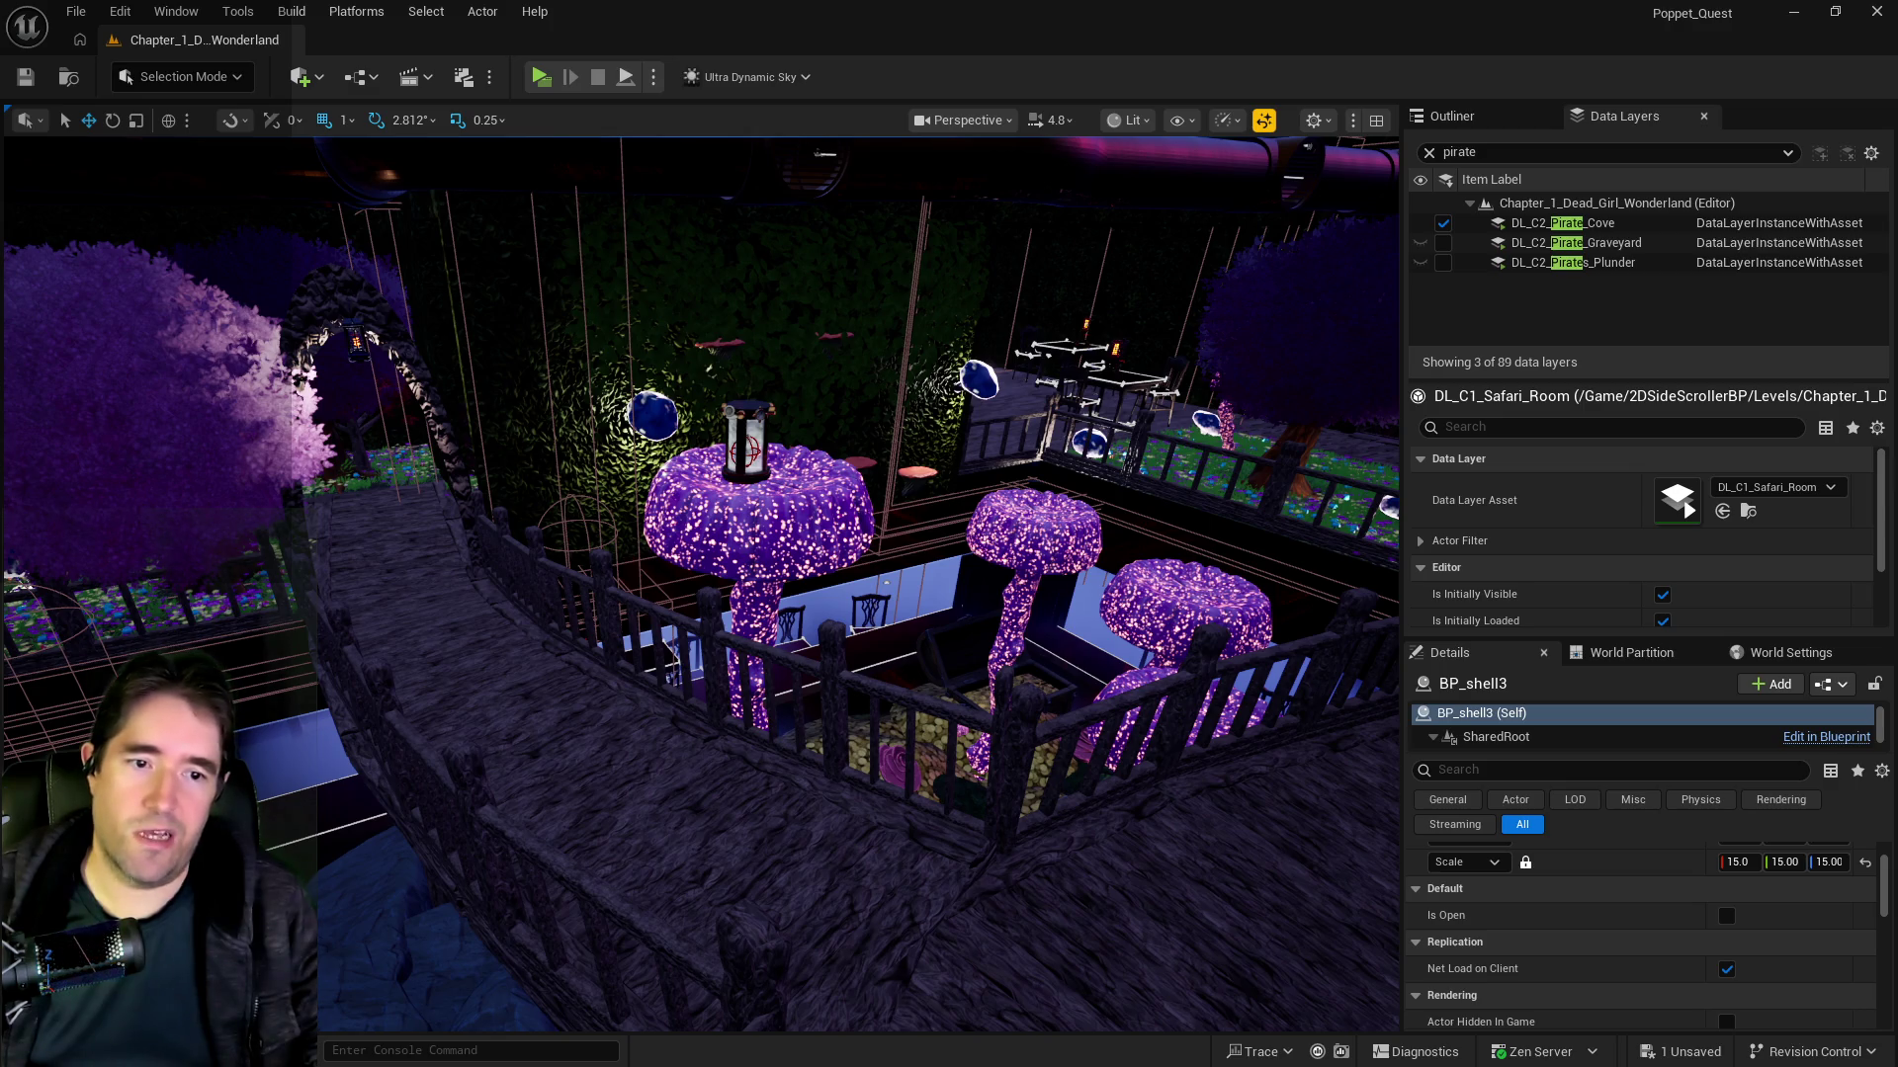
key(alt+Tab)
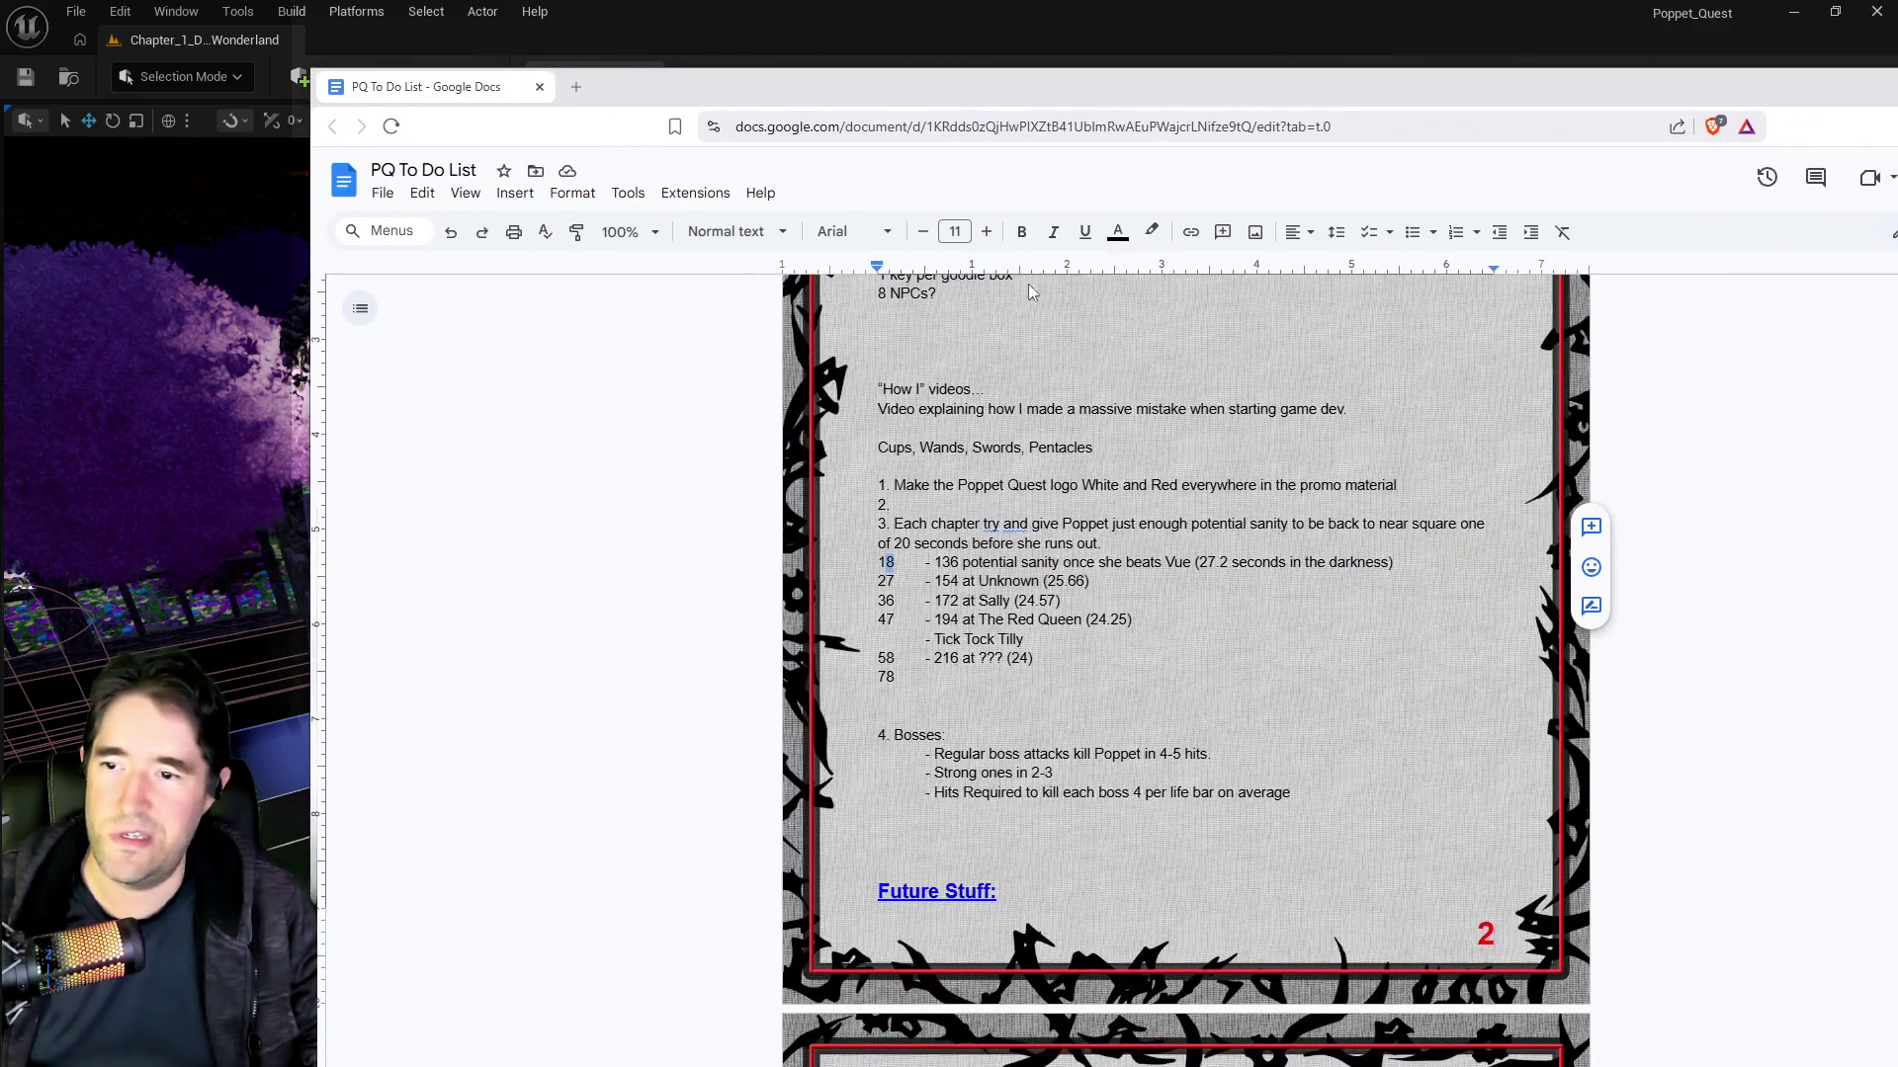
Step: Change the first sanity-list chapter level from 18 to 15, then return to Unreal
click(895, 561)
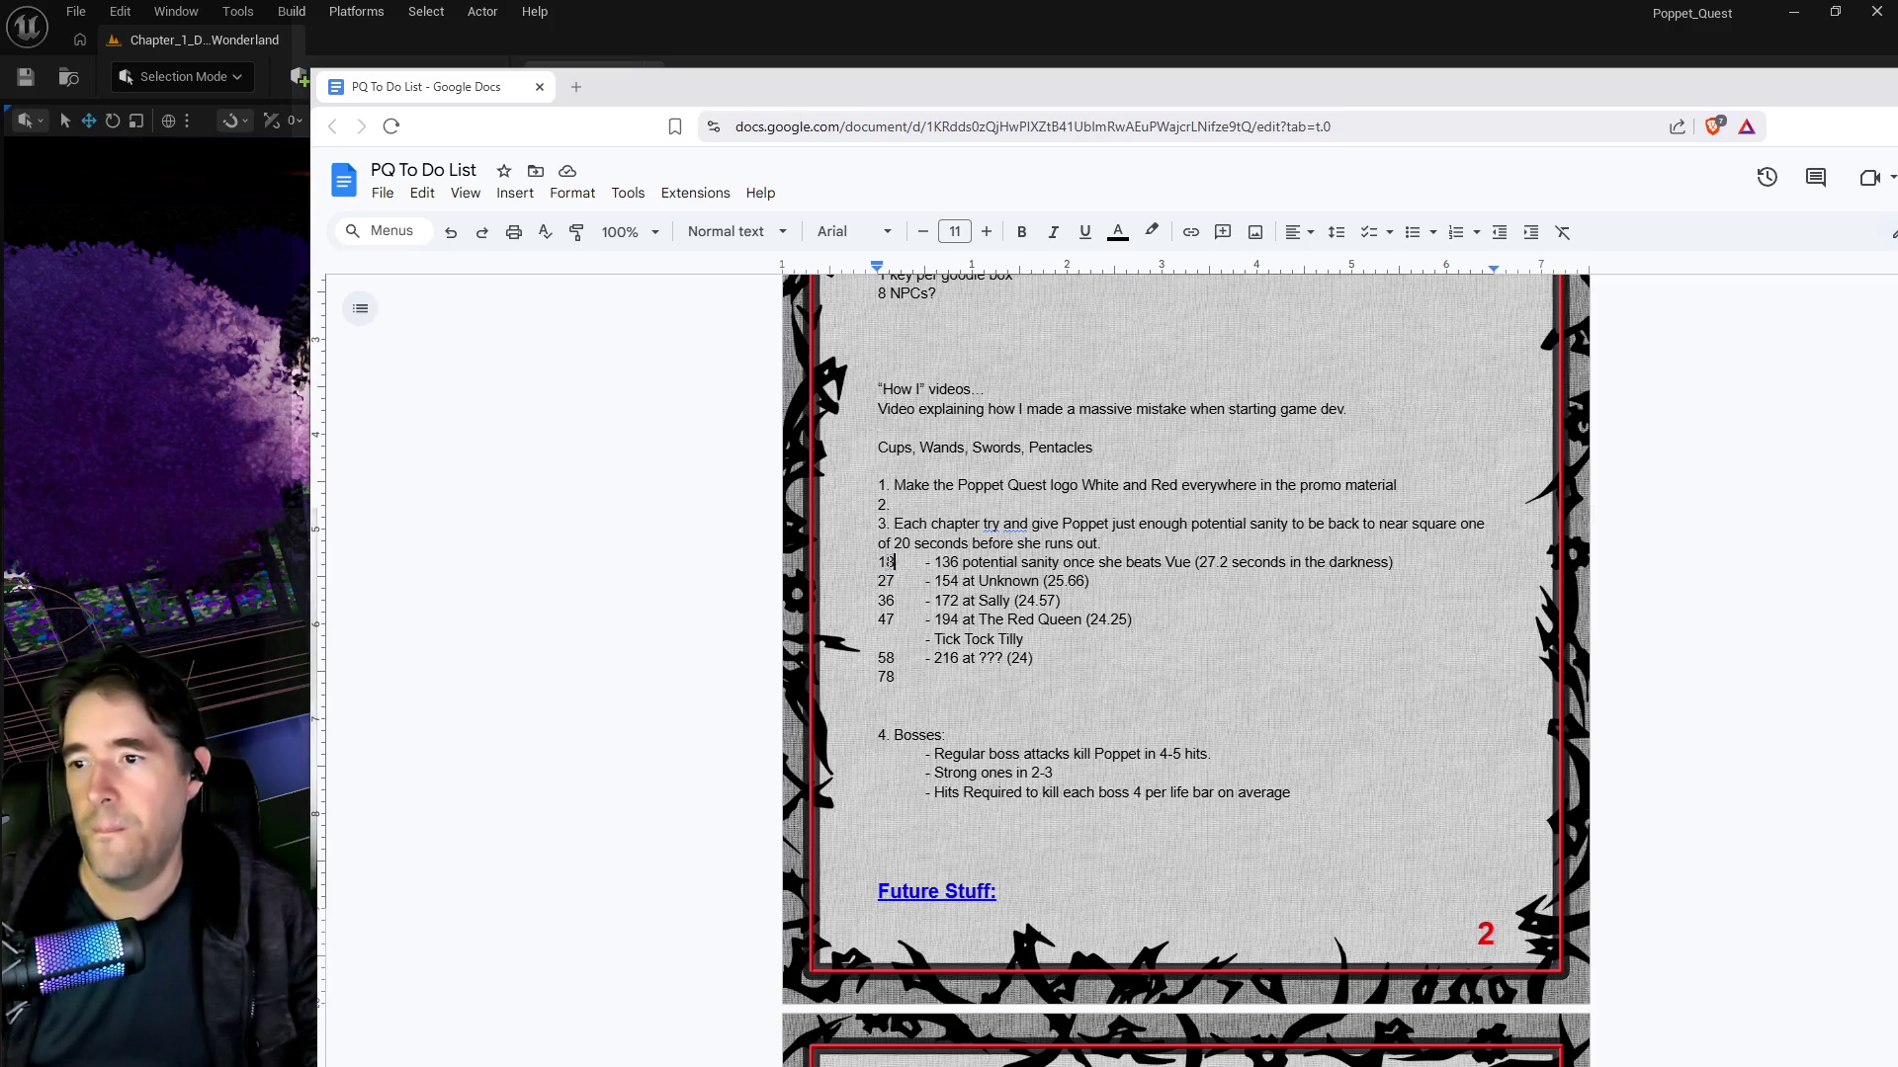
key(BackSpace)
text(5)
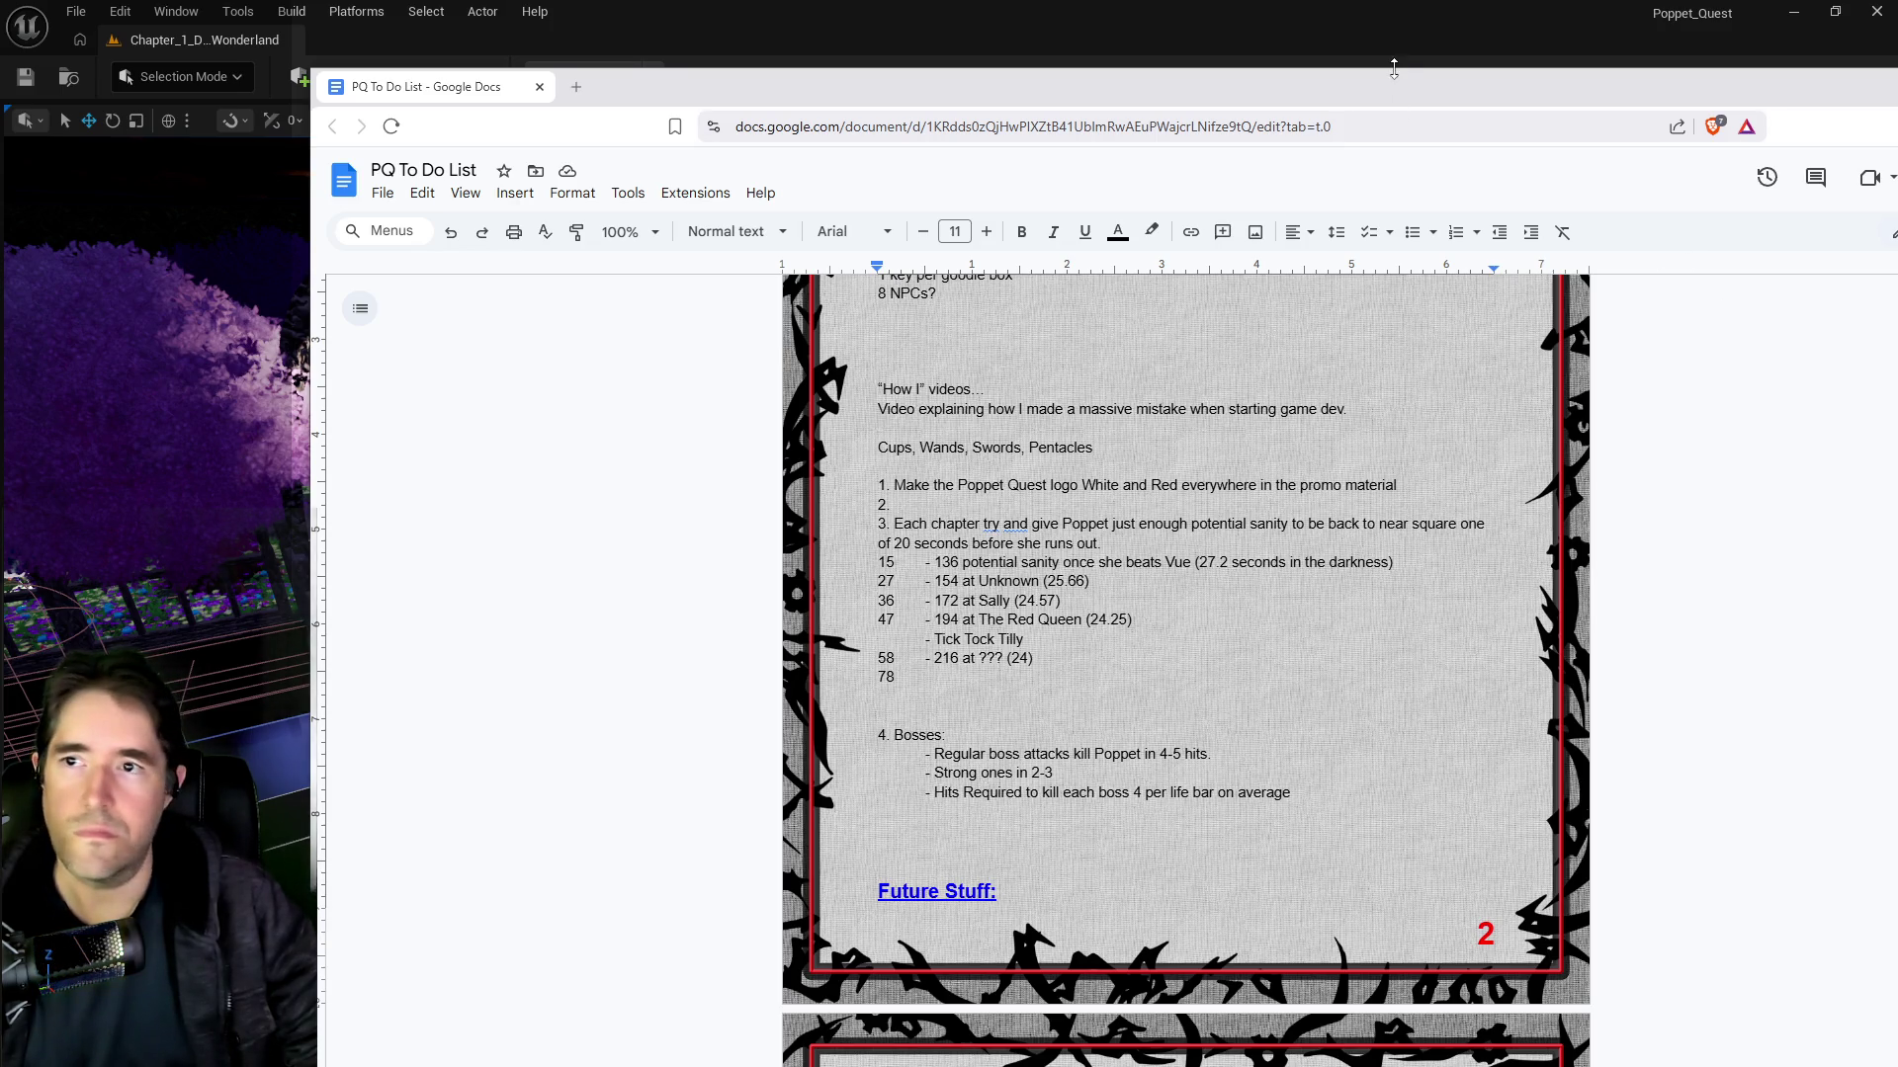
key(alt+Tab)
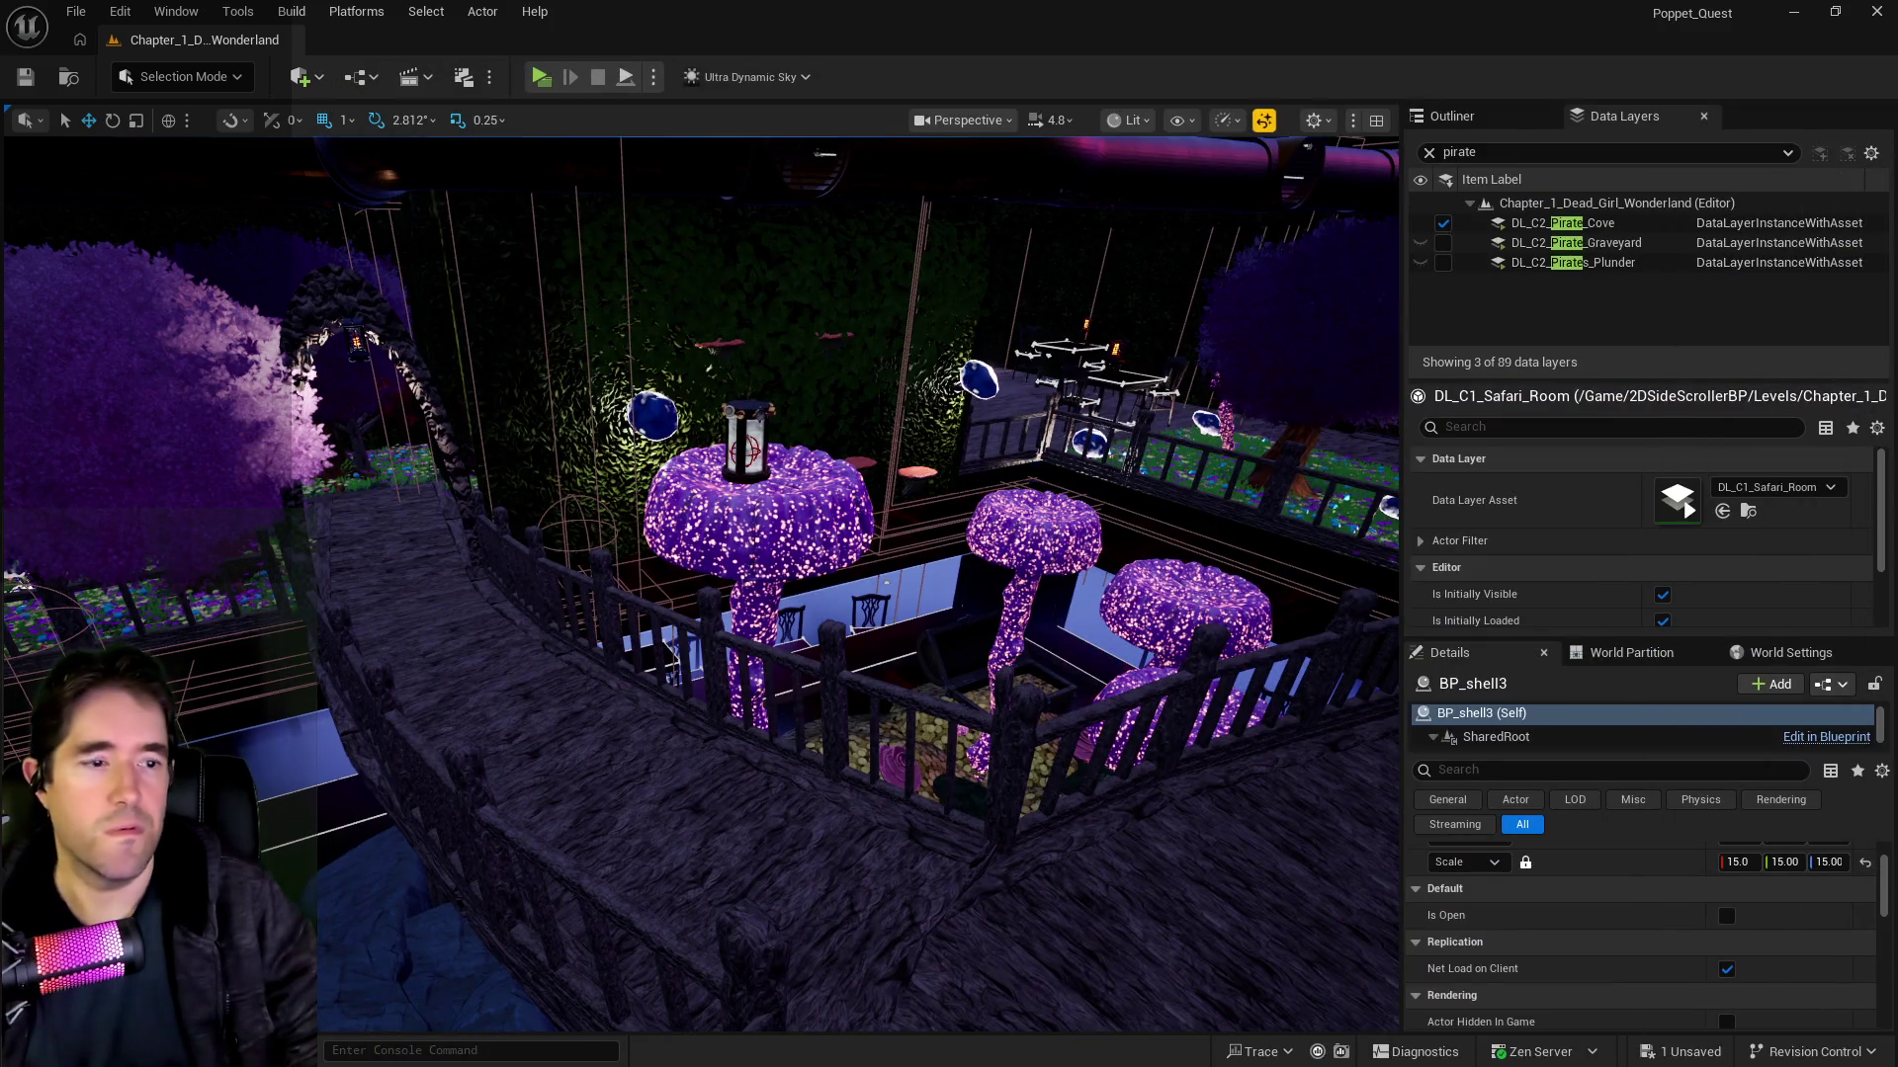
Step: Bring up the BP_Poppet Blueprint editor and maximize it
key(alt+Tab)
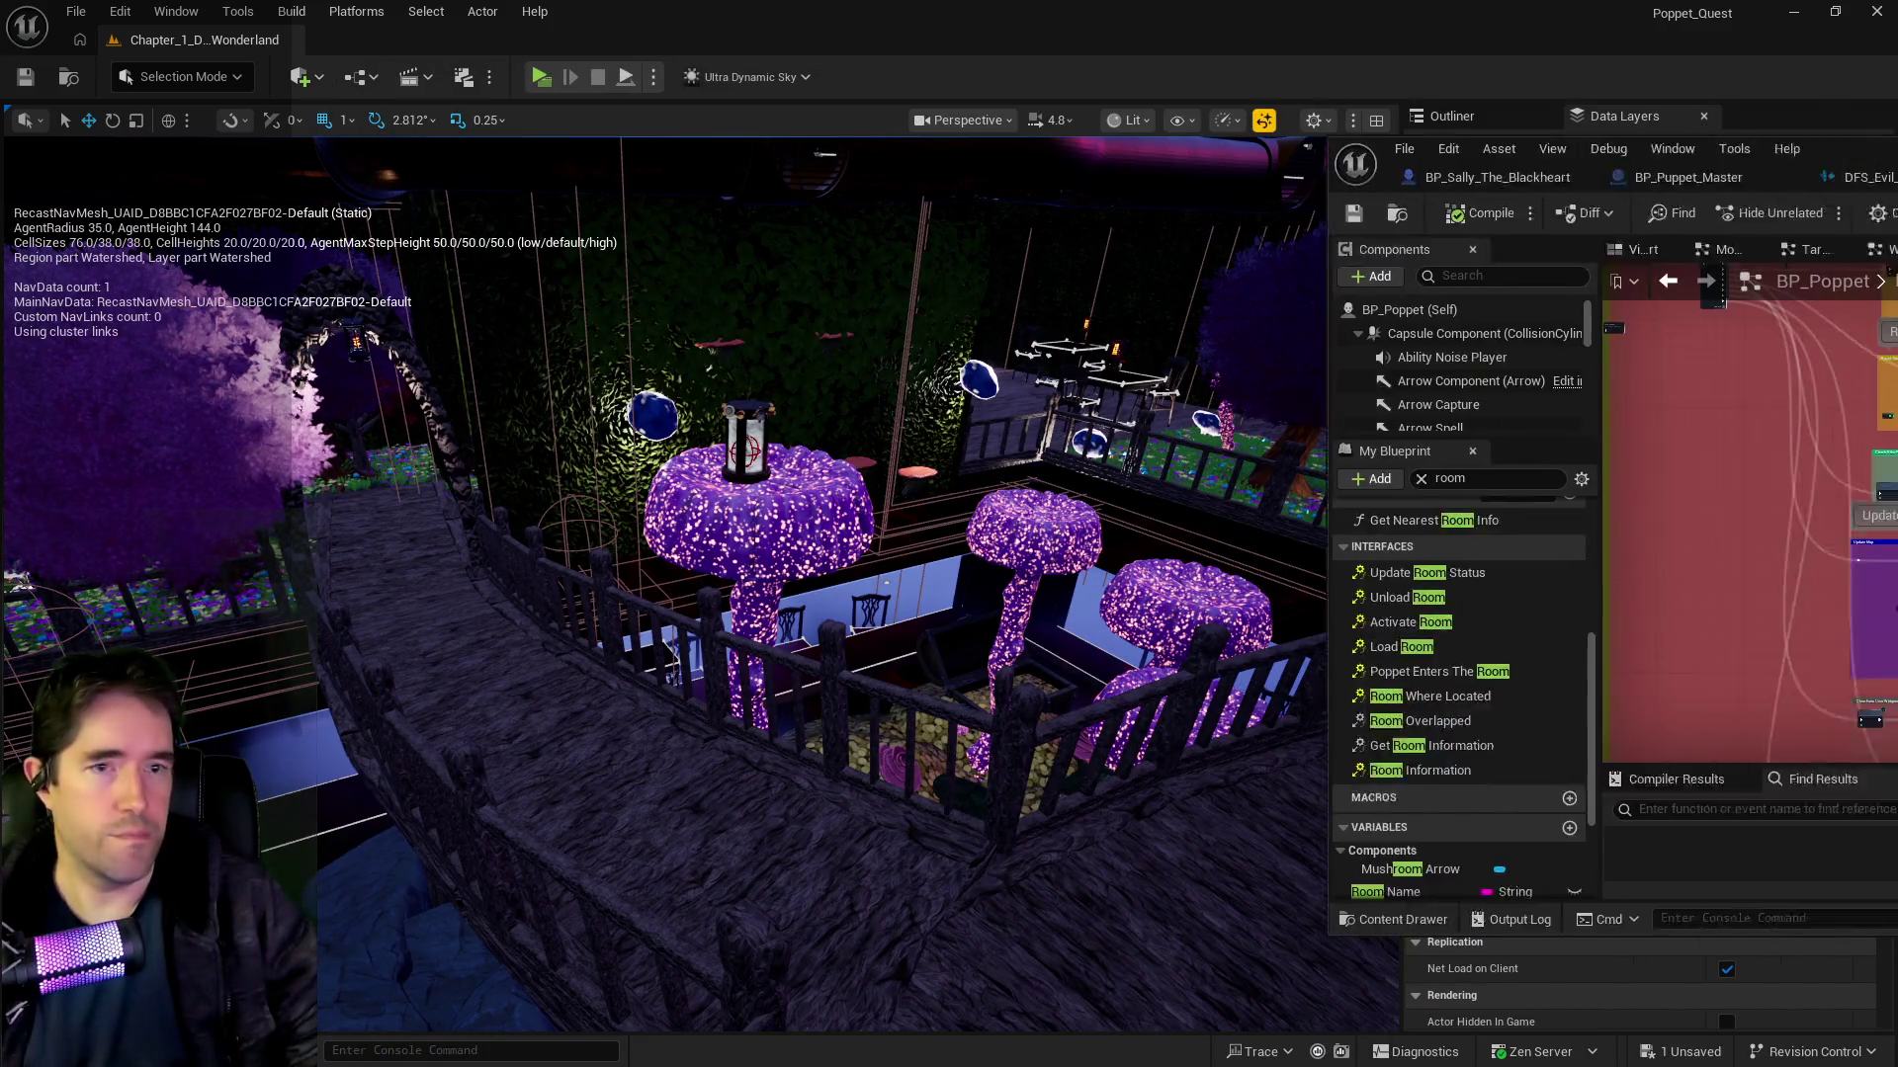
double_click(1185, 190)
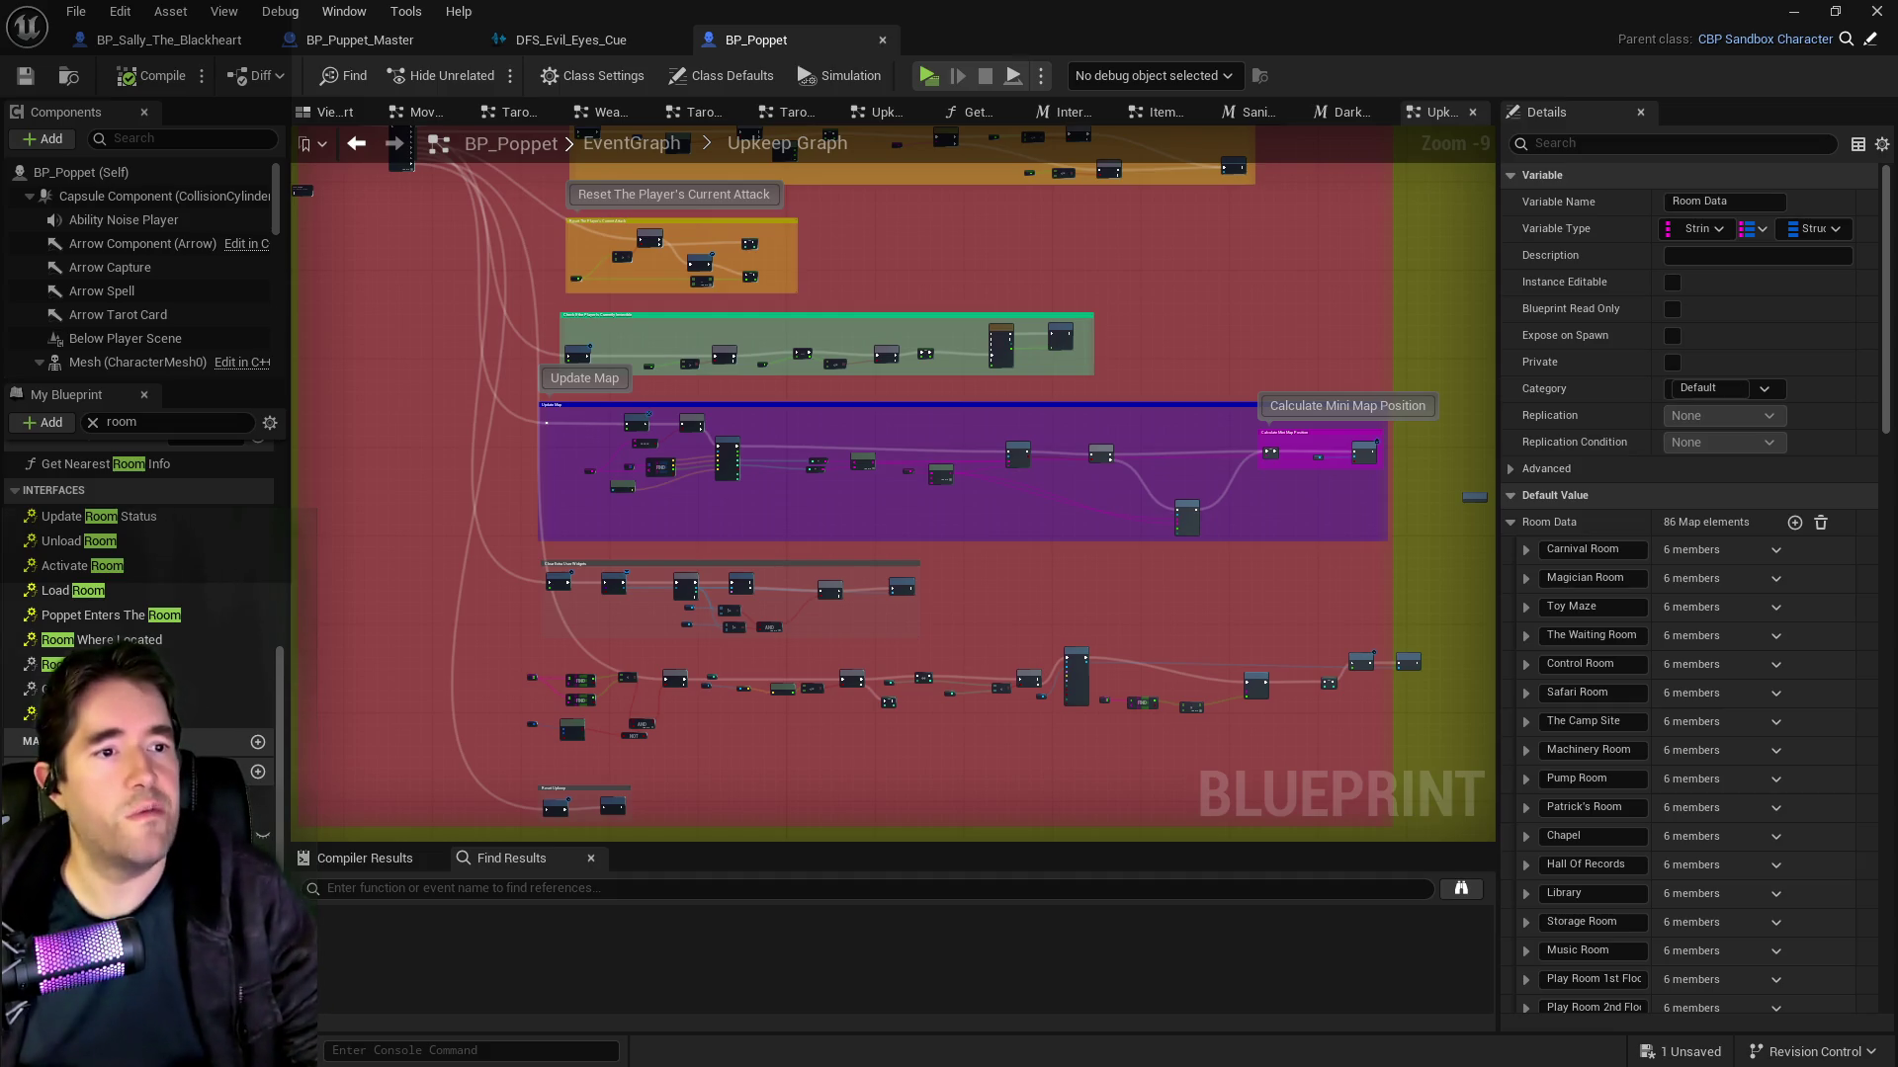
Step: Change the second chapter level in the sanity list from 27 to 22
key(alt+Tab)
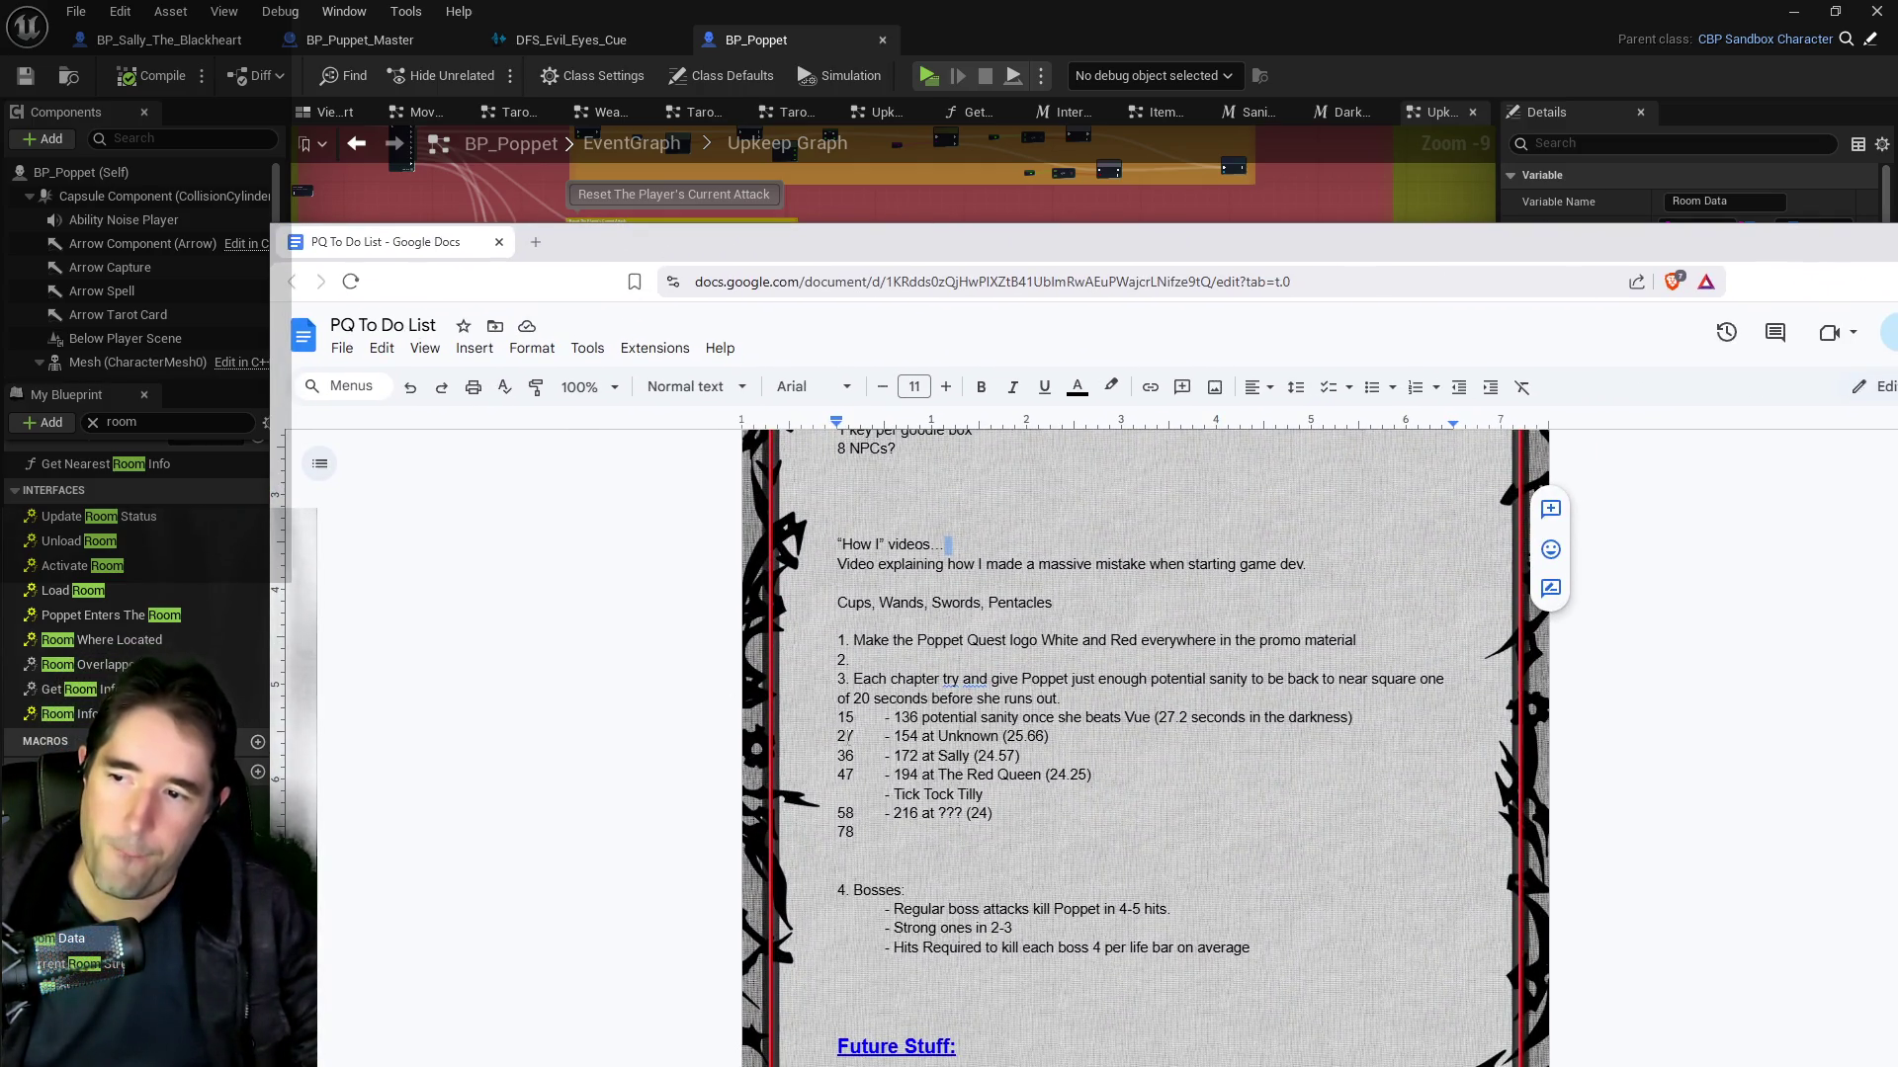
drag(842, 736, 852, 737)
text(2)
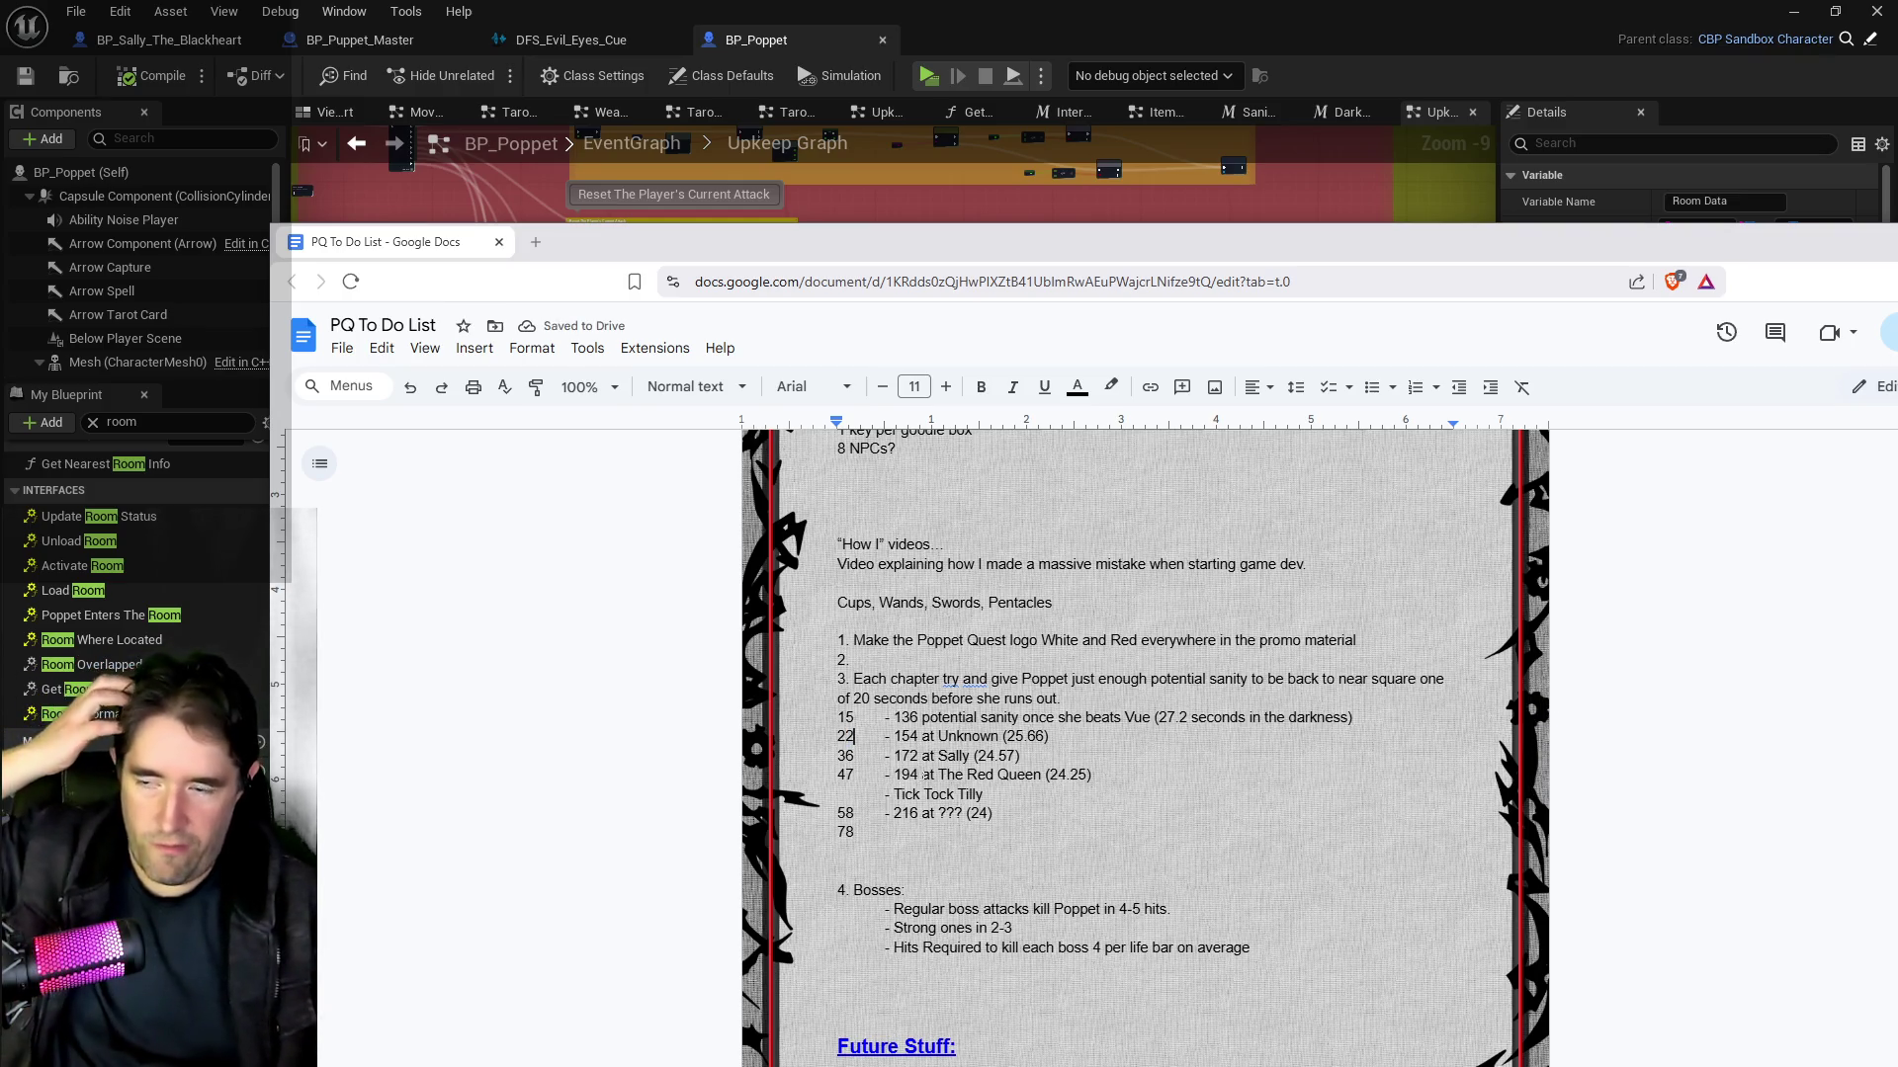
click(853, 718)
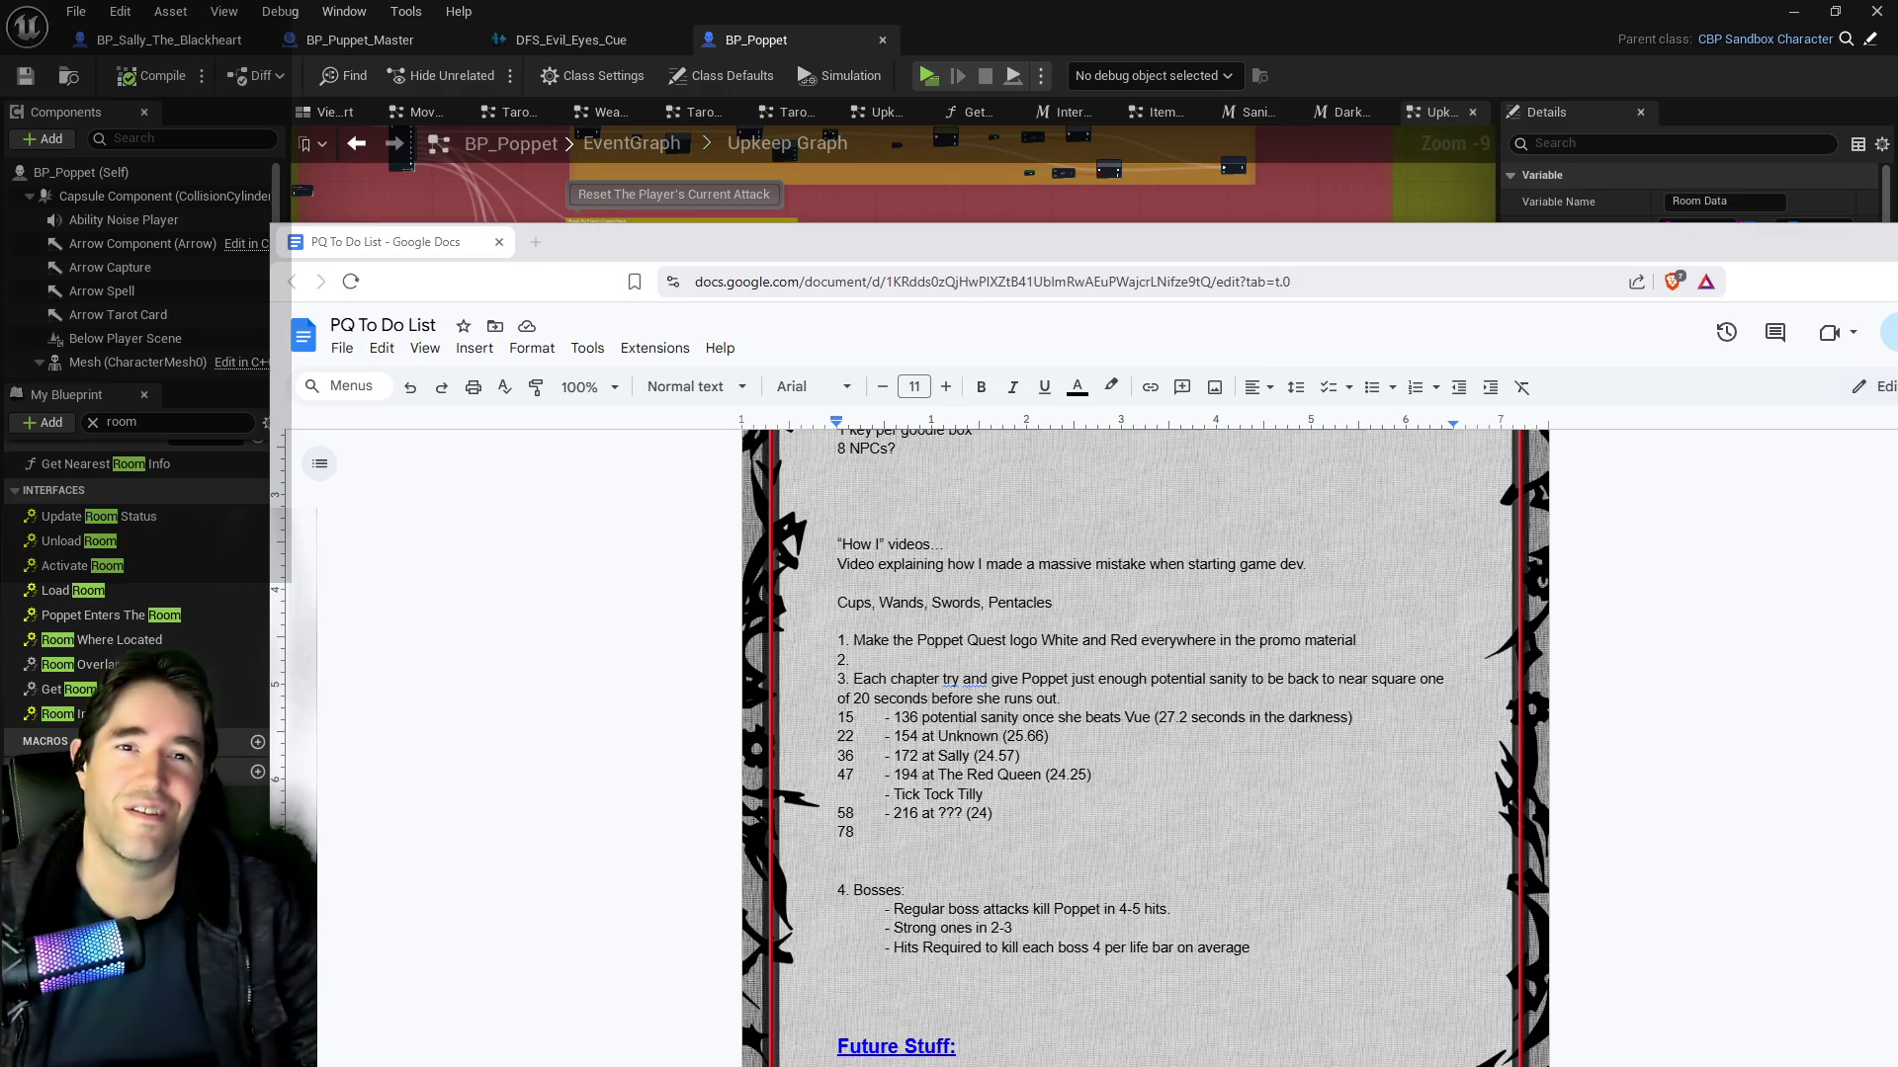
click(854, 718)
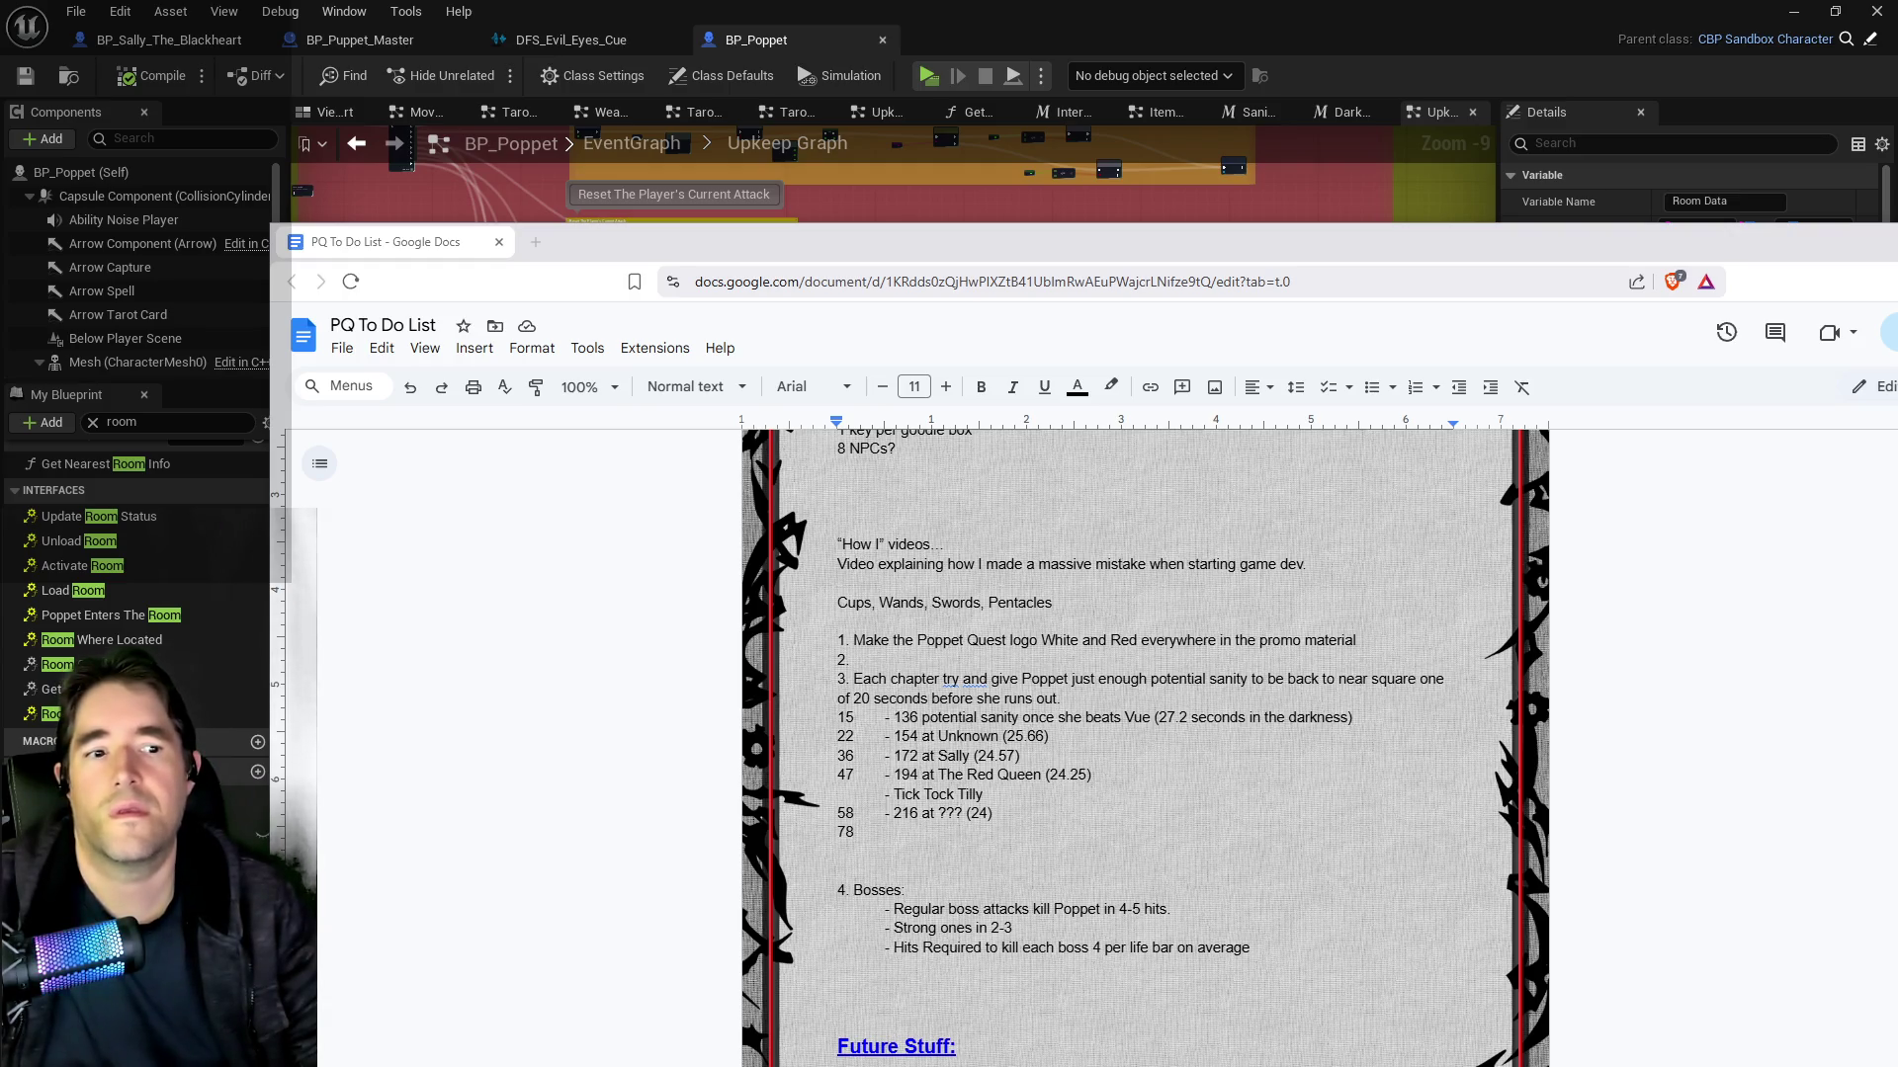
Step: Return to BP_Poppet and pan the Upkeep Graph over to the stat update nodes
click(711, 42)
scroll(497, 580, down, 2)
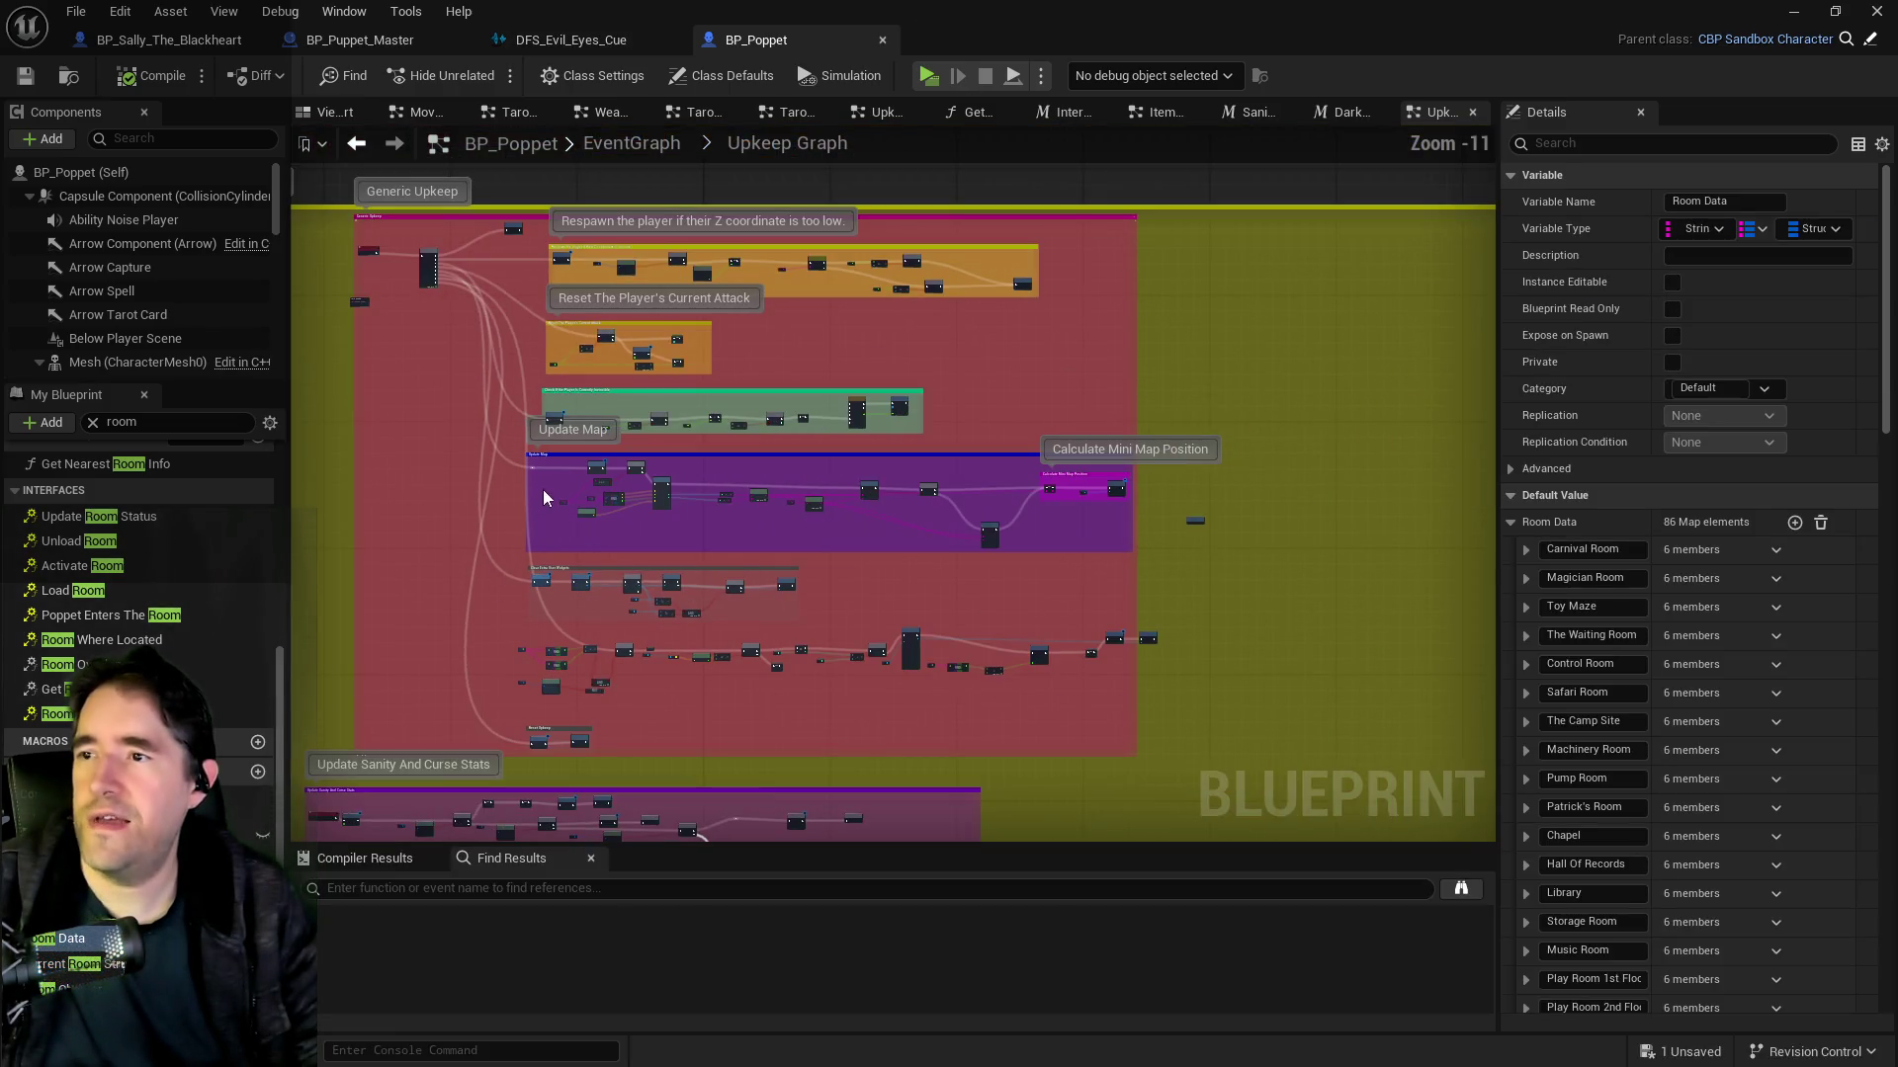
mouse_move(513, 606)
mouse_down()
mouse_move(649, 486)
mouse_move(719, 339)
mouse_move(796, 262)
mouse_up()
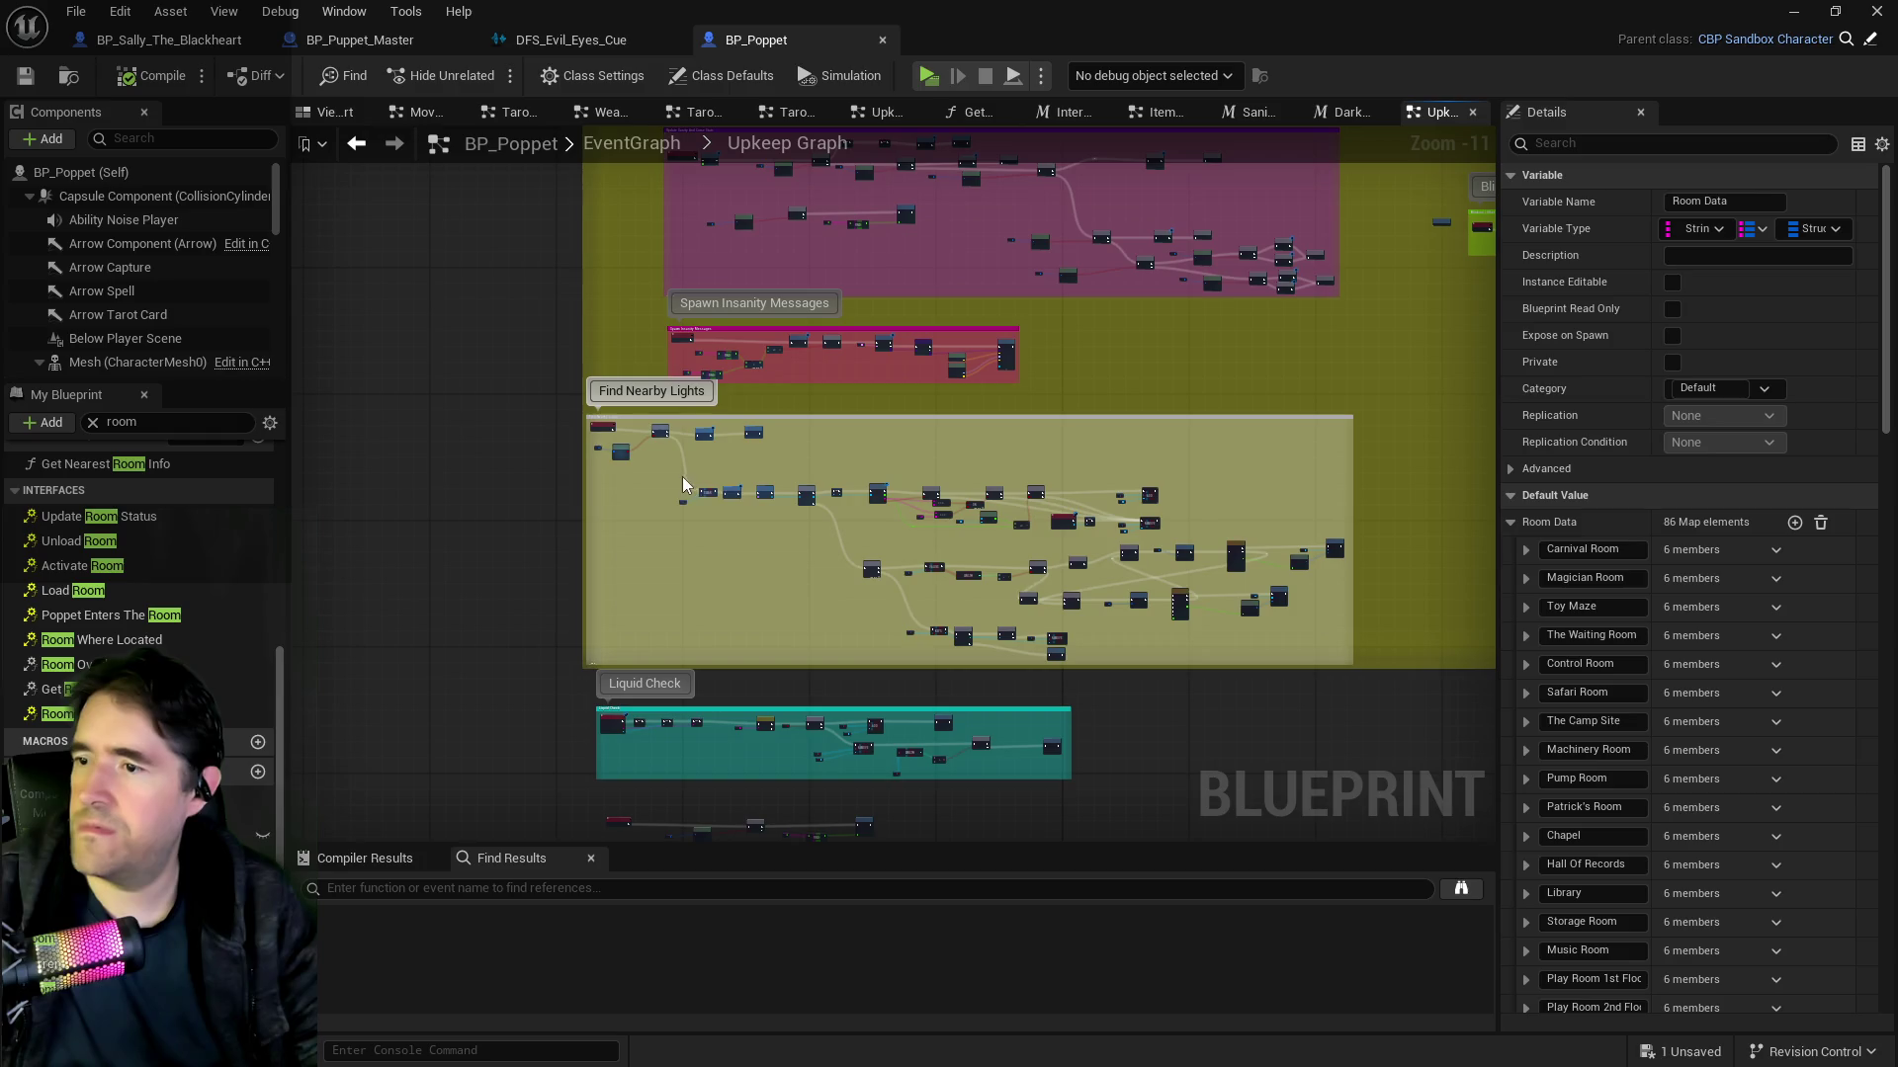
mouse_move(793, 635)
mouse_down()
mouse_move(781, 397)
mouse_move(729, 798)
mouse_up()
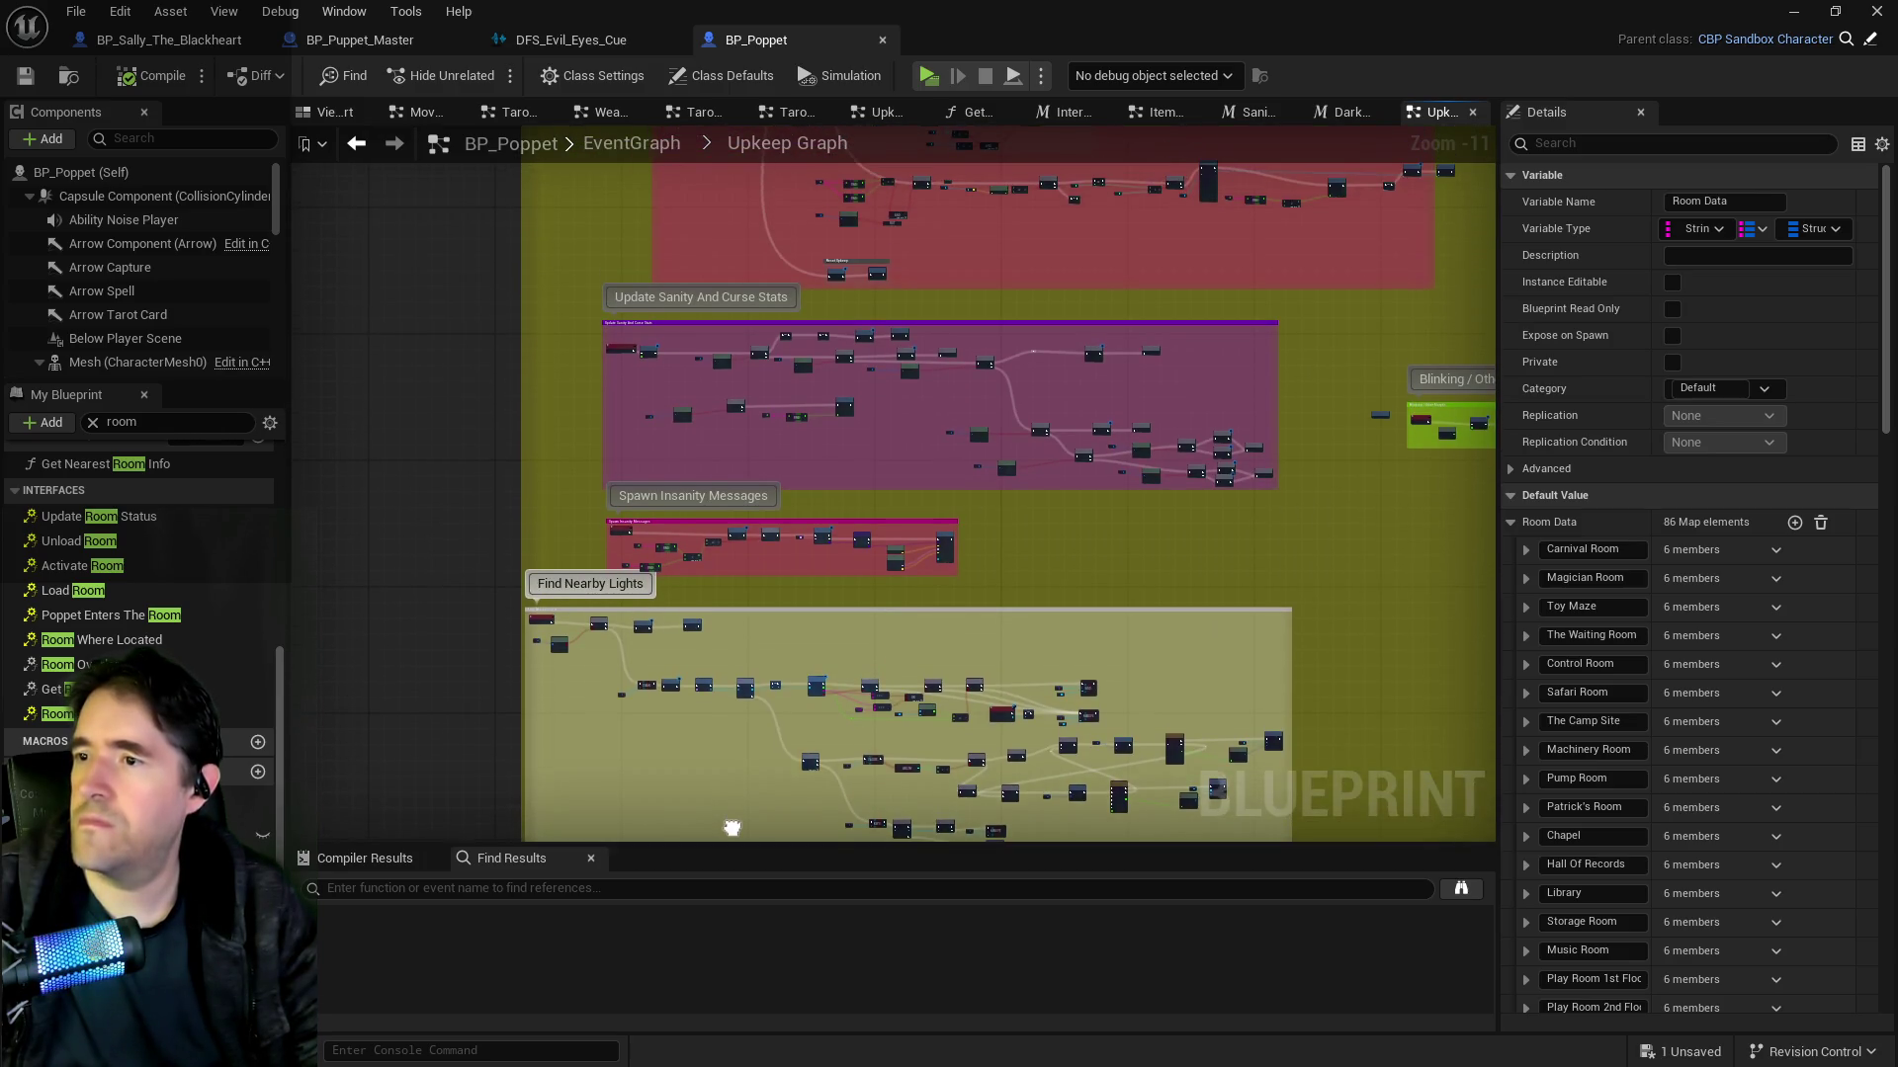
scroll(823, 424, up, 8)
mouse_move(822, 424)
mouse_down()
mouse_move(1034, 504)
mouse_move(847, 483)
mouse_move(969, 457)
mouse_up()
mouse_move(797, 502)
mouse_down()
mouse_move(571, 436)
mouse_move(864, 448)
mouse_move(332, 425)
mouse_move(831, 479)
mouse_move(1121, 484)
mouse_move(691, 495)
mouse_move(1088, 380)
mouse_move(1255, 267)
mouse_move(1033, 255)
mouse_up()
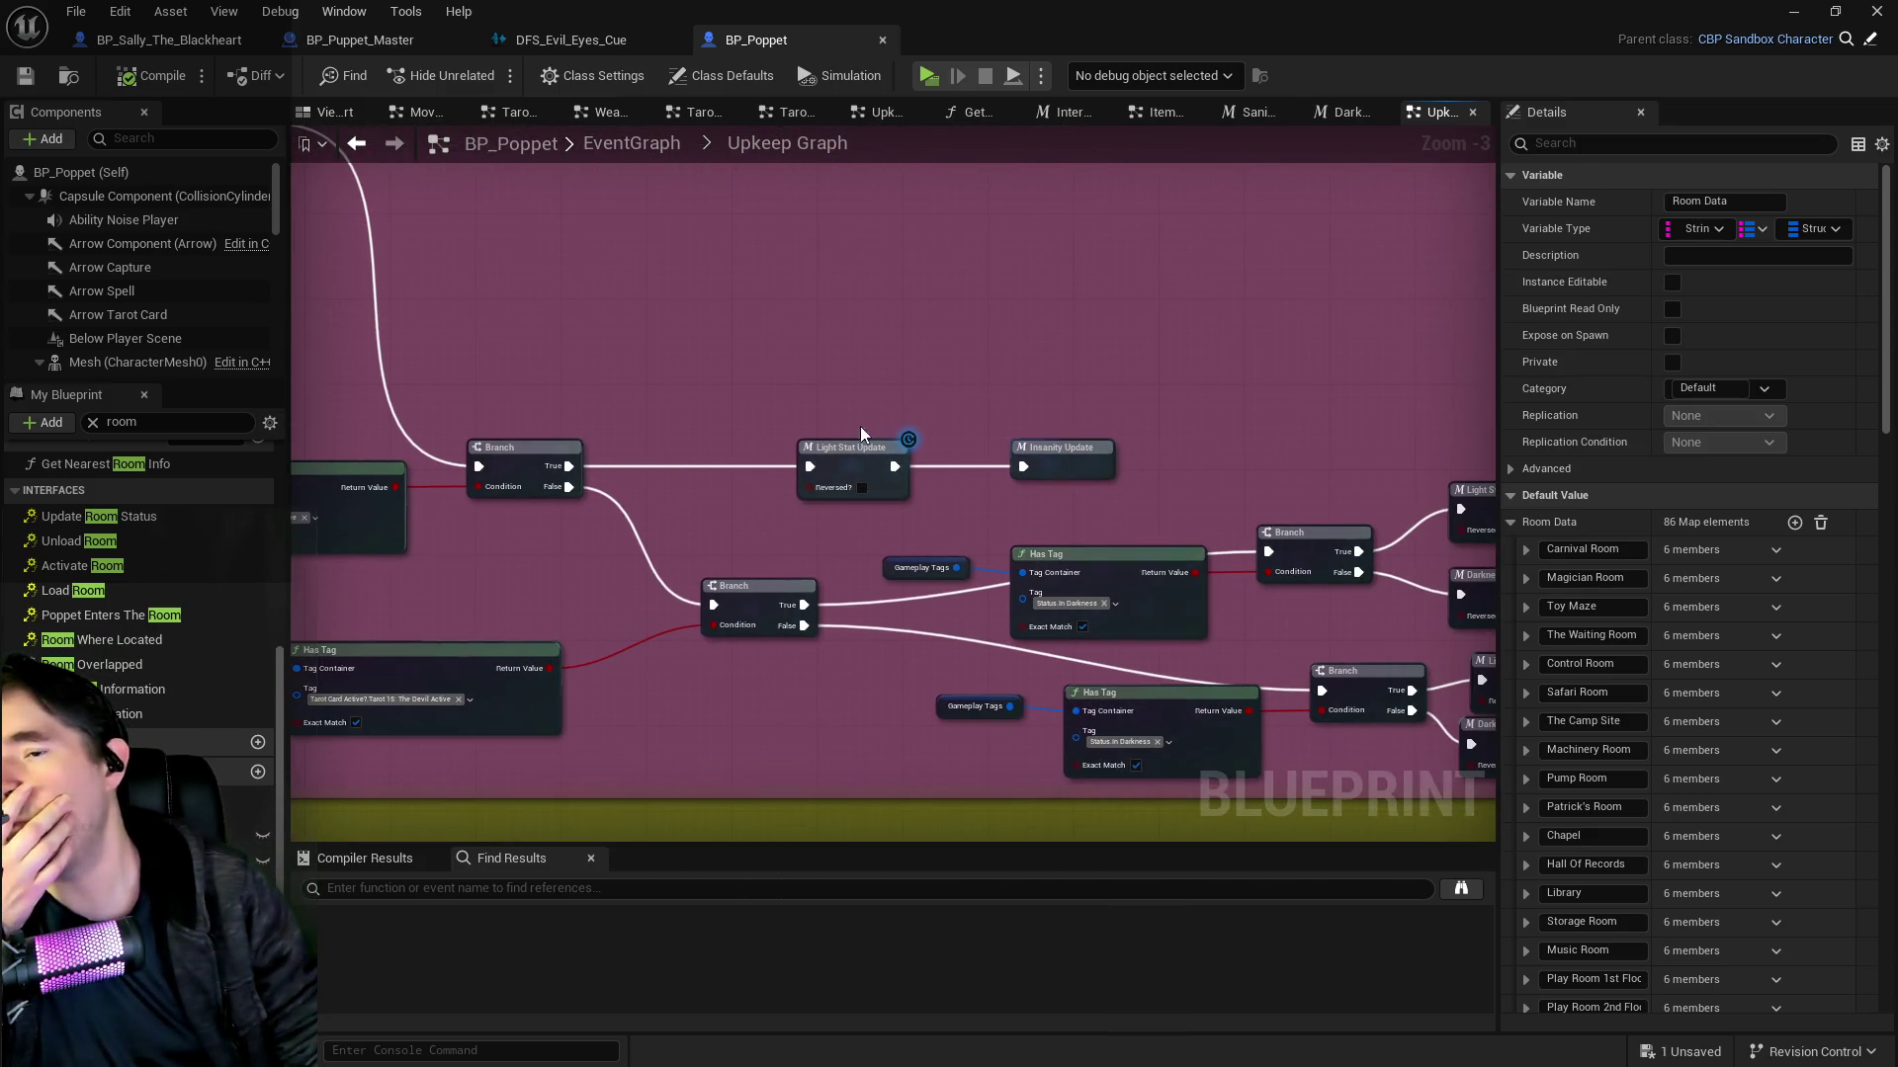
Step: Open the Light Stat Update graph, then the Calculate Sanity Loss Rate graph
click(836, 459)
double_click(836, 459)
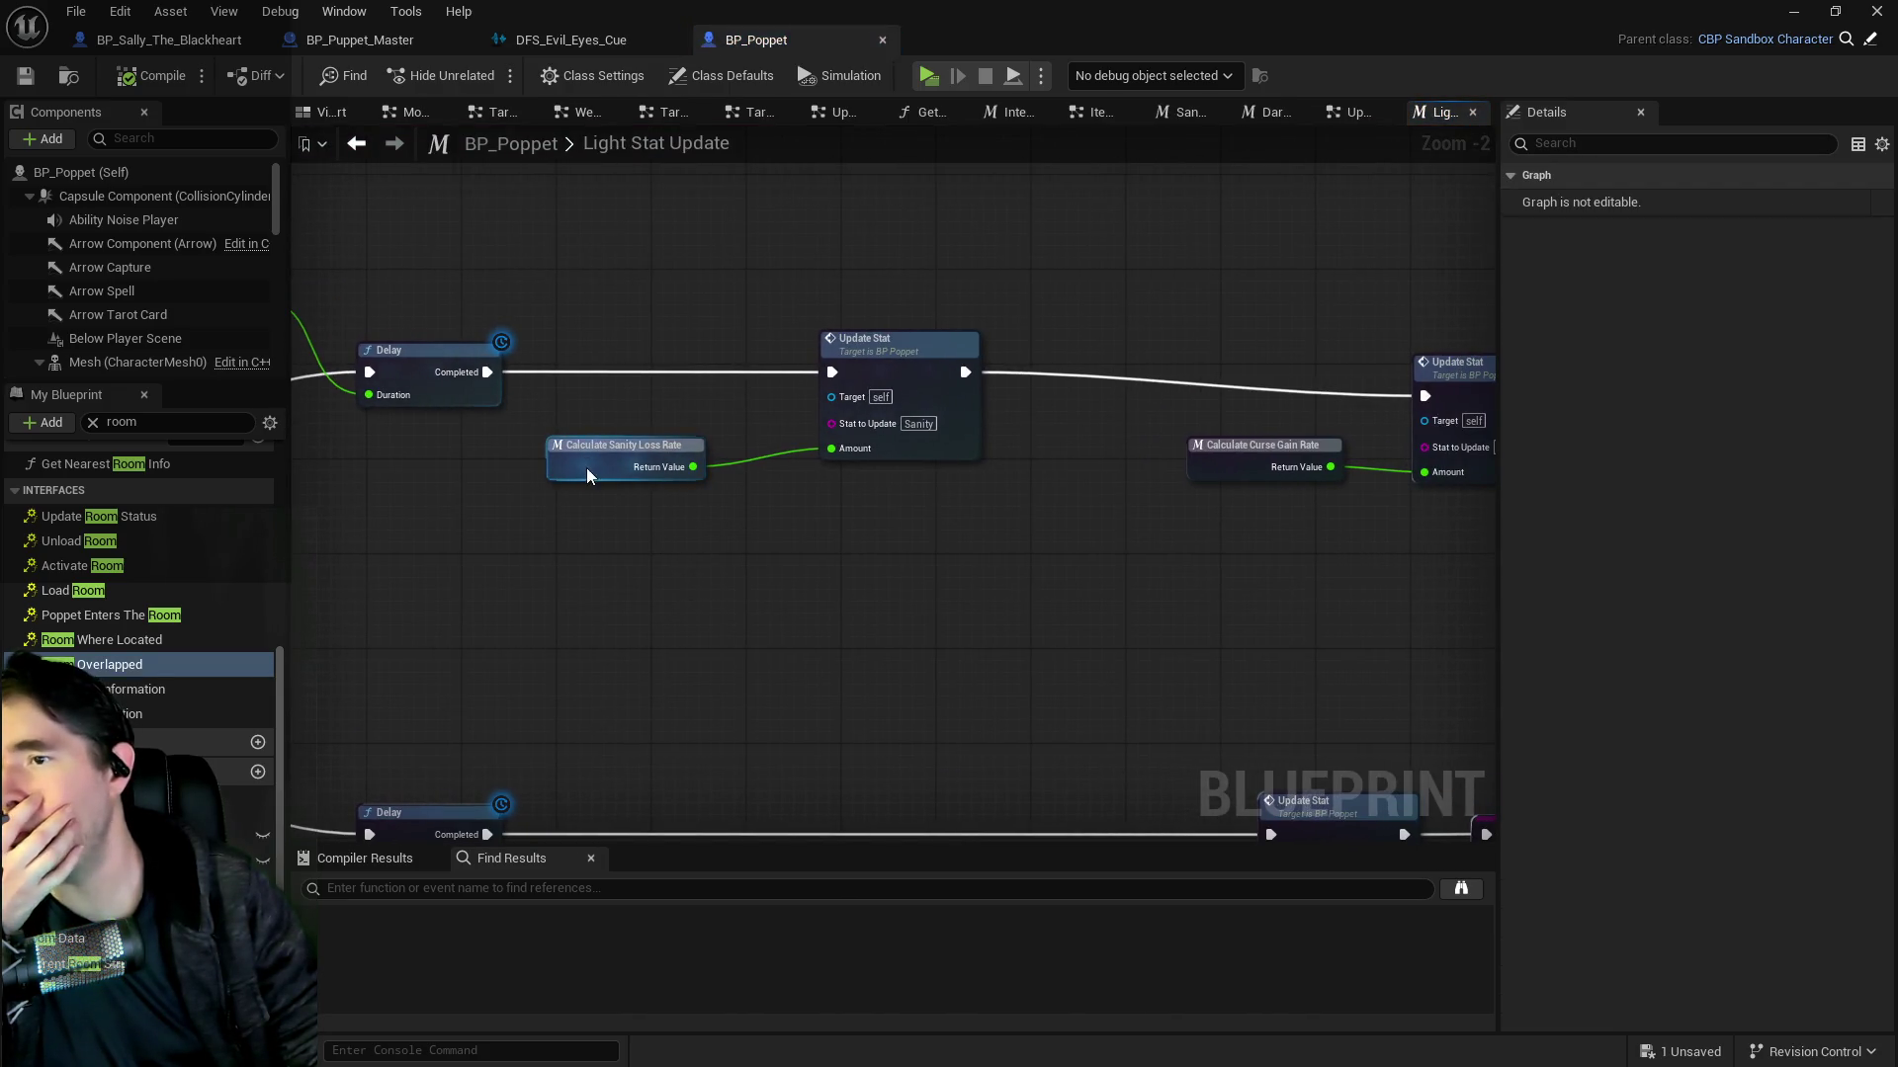
click(586, 468)
double_click(587, 468)
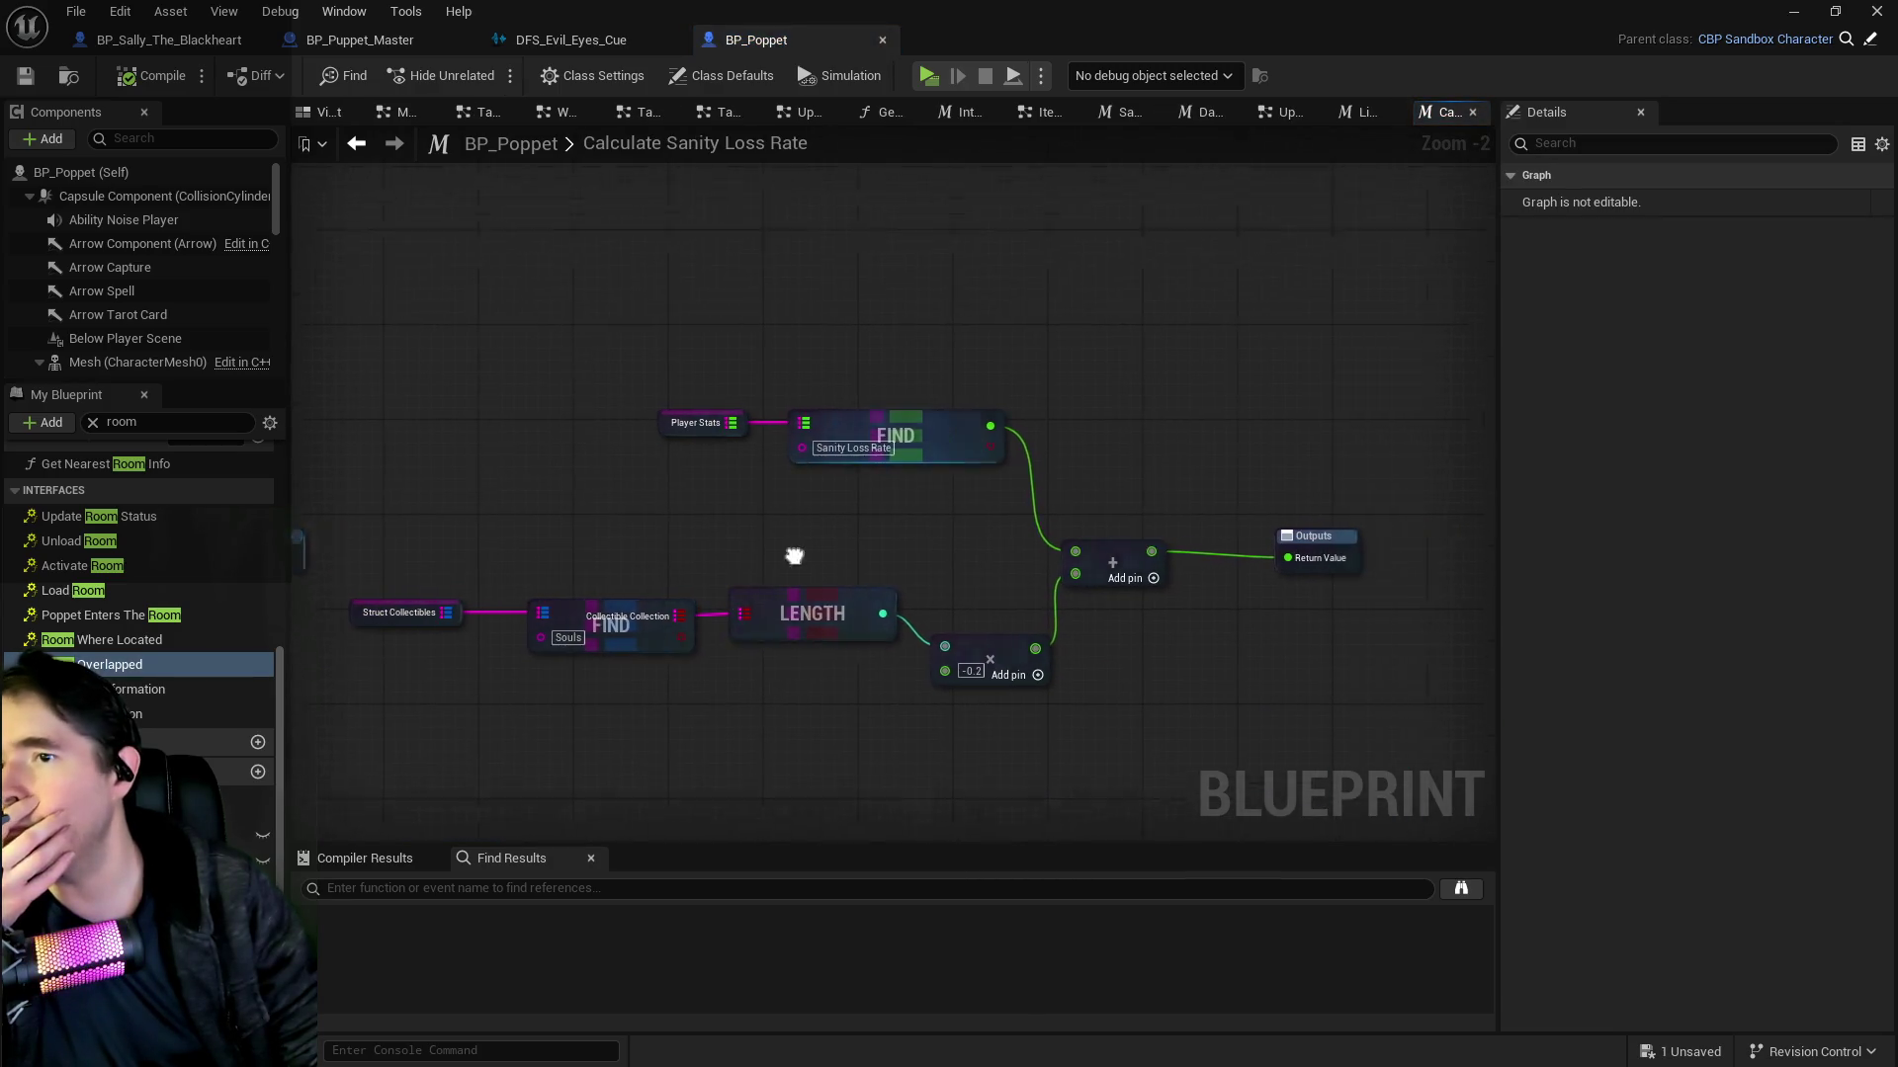
Step: Expand Player Stats' defaults to check Sanity Loss Rate is -1.0, then bring up the Content Browser
click(811, 476)
click(565, 461)
click(1512, 523)
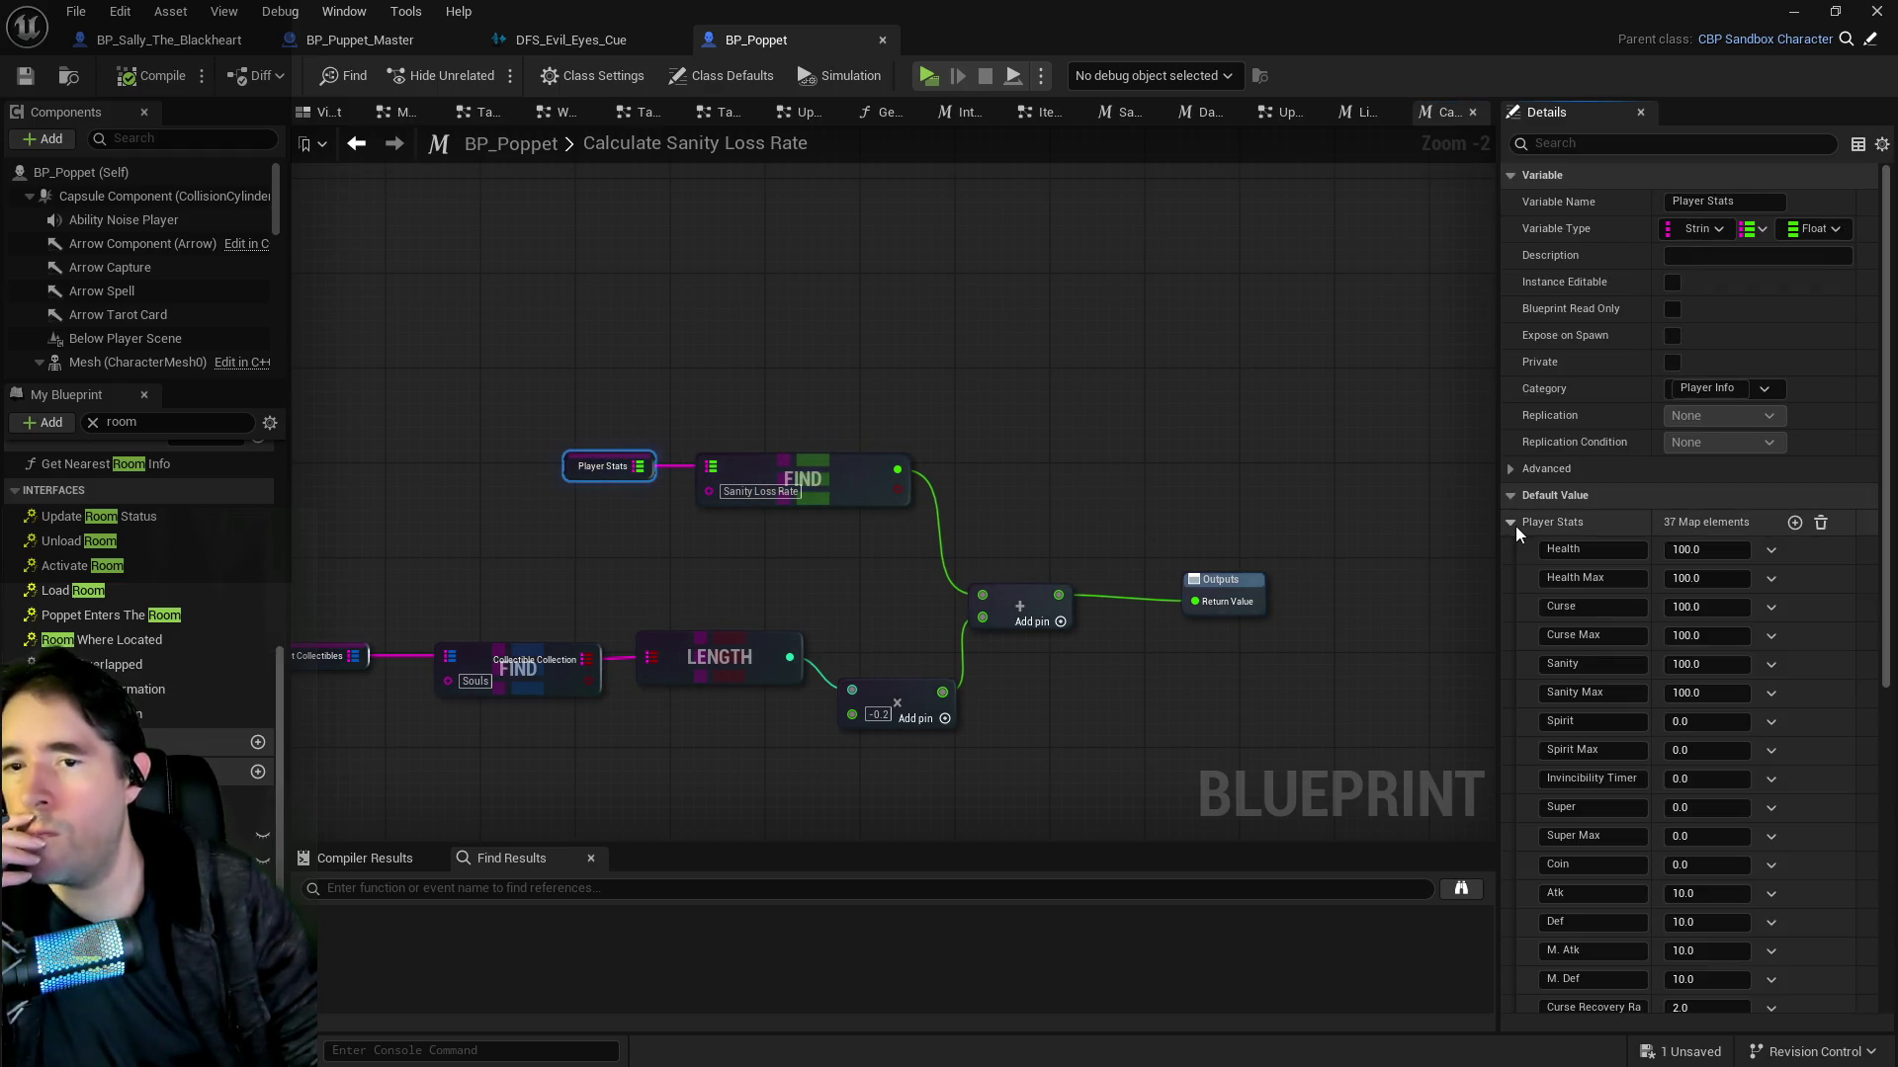
scroll(1631, 705, down, 3)
scroll(1572, 748, down, 3)
scroll(1576, 751, down, 2)
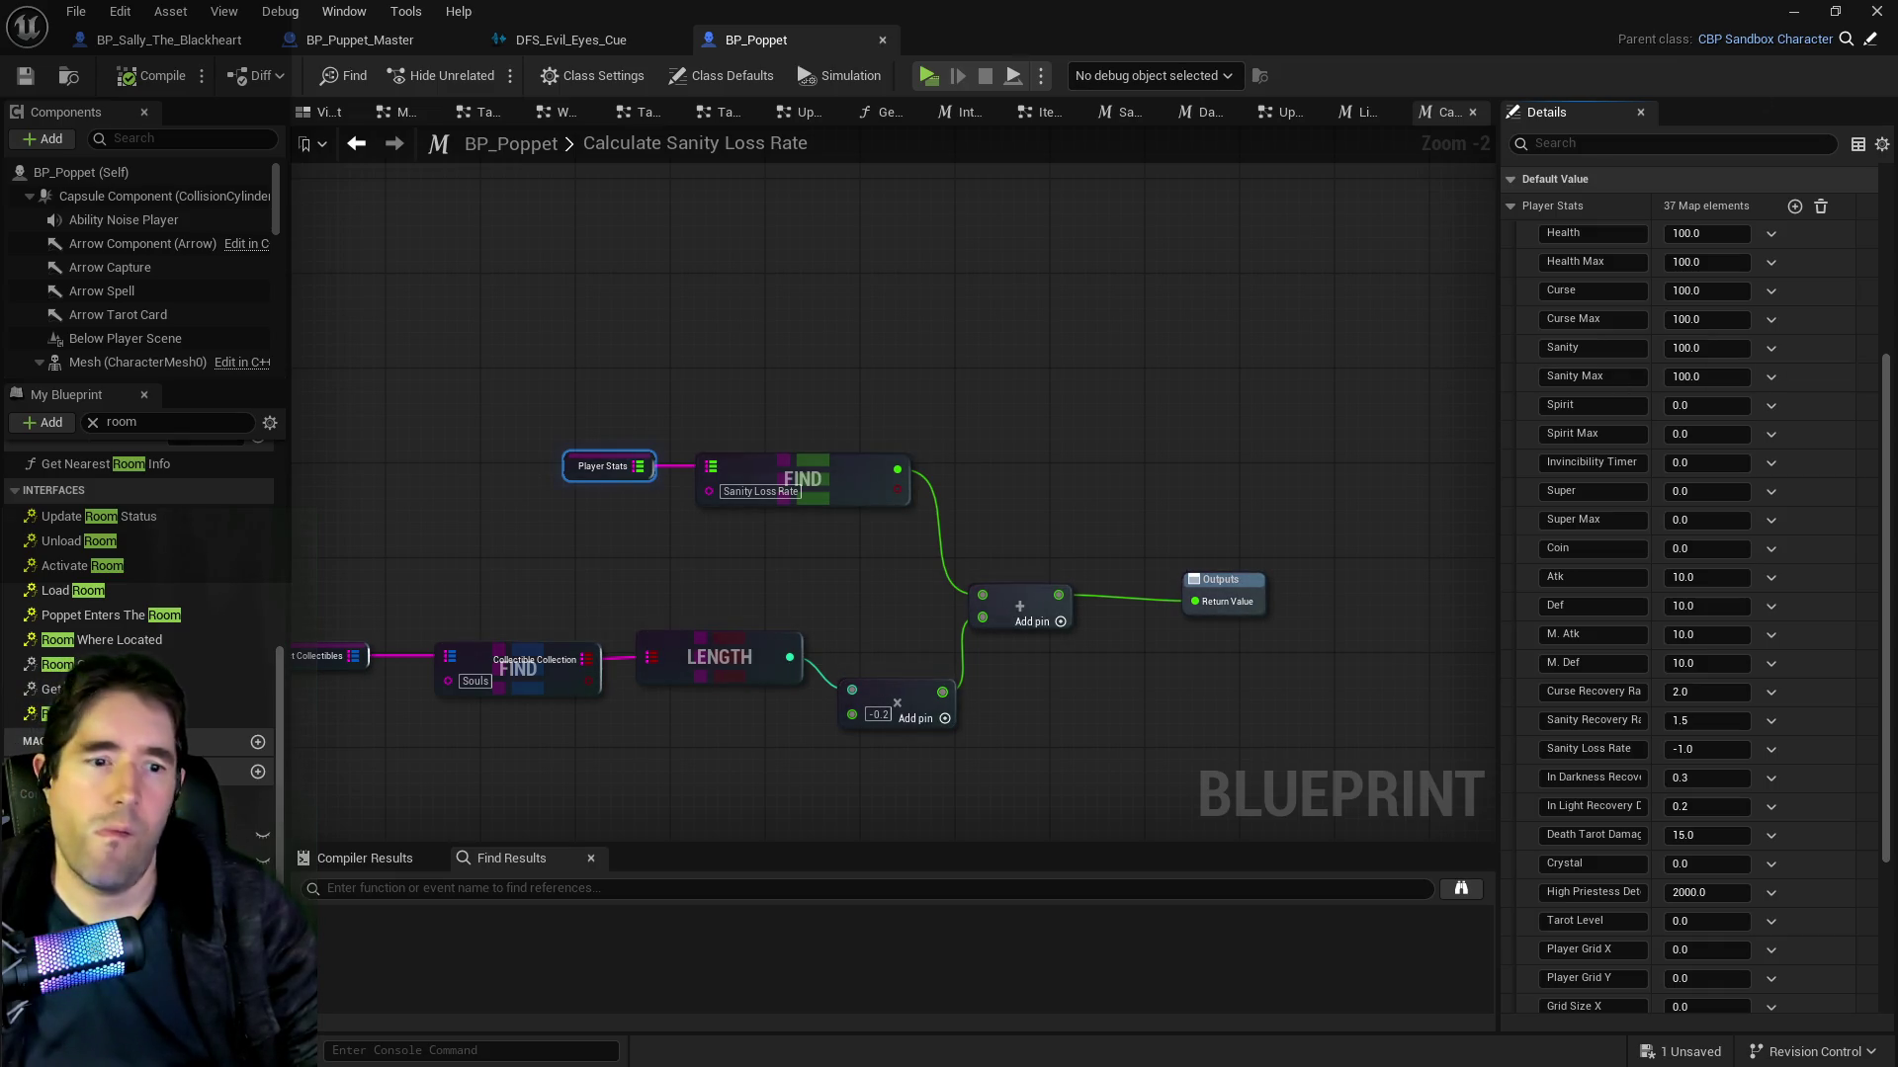
key(alt+Tab)
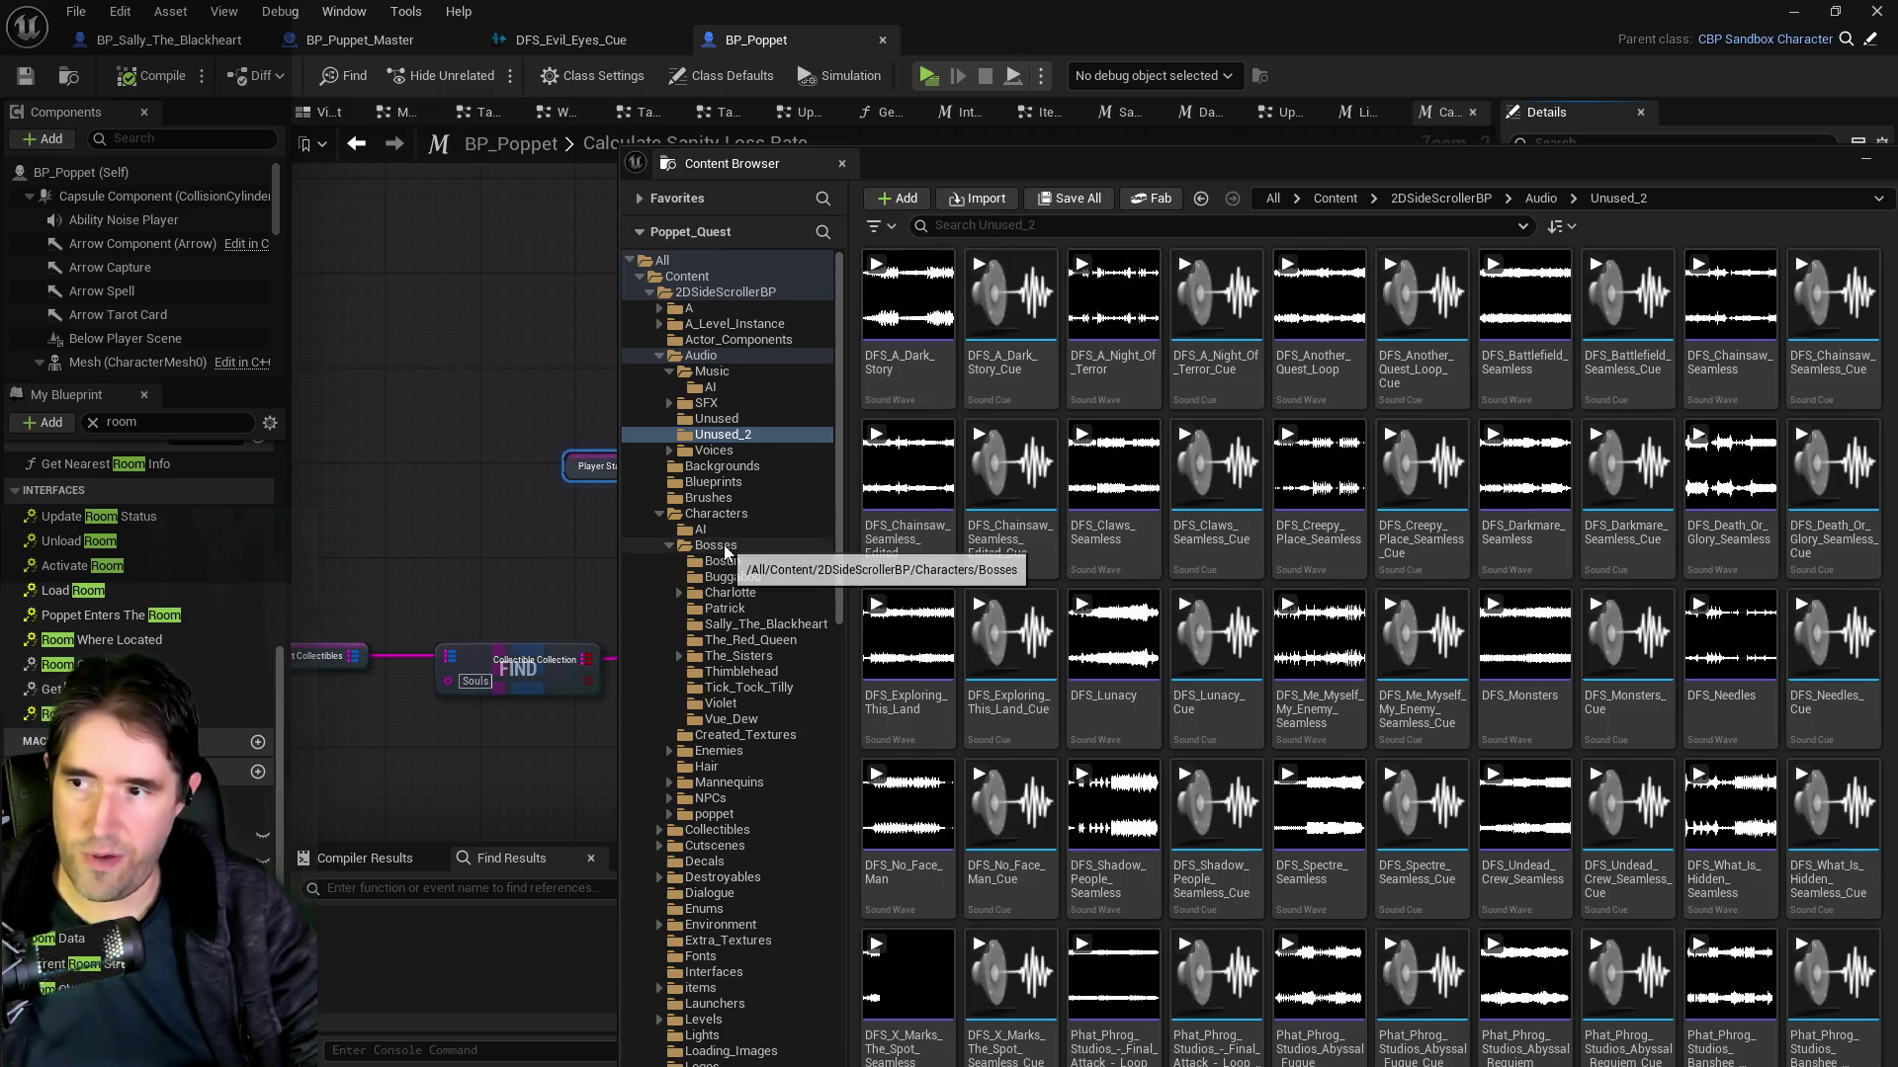
Step: Open BP_Stitch_Patrick from the Patrick boss folder and inspect its Spawned Items variable
click(724, 608)
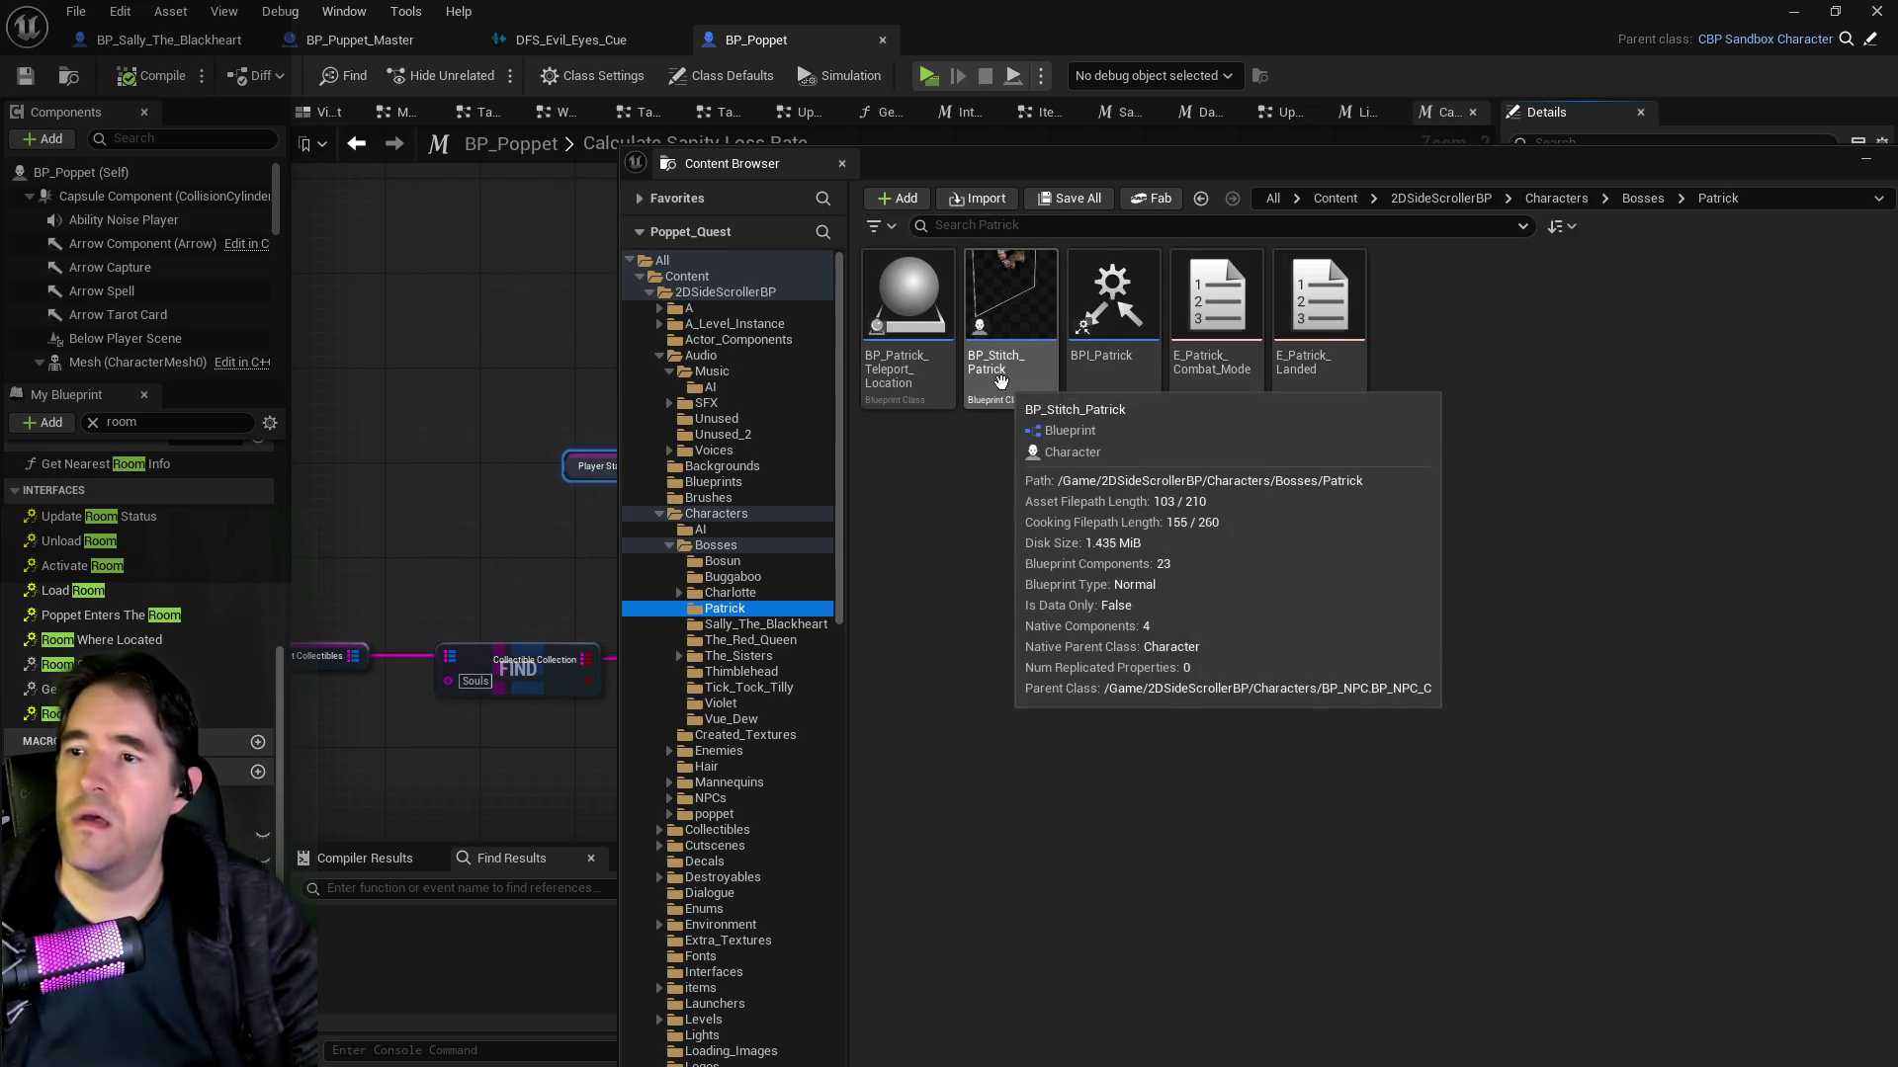
click(1011, 297)
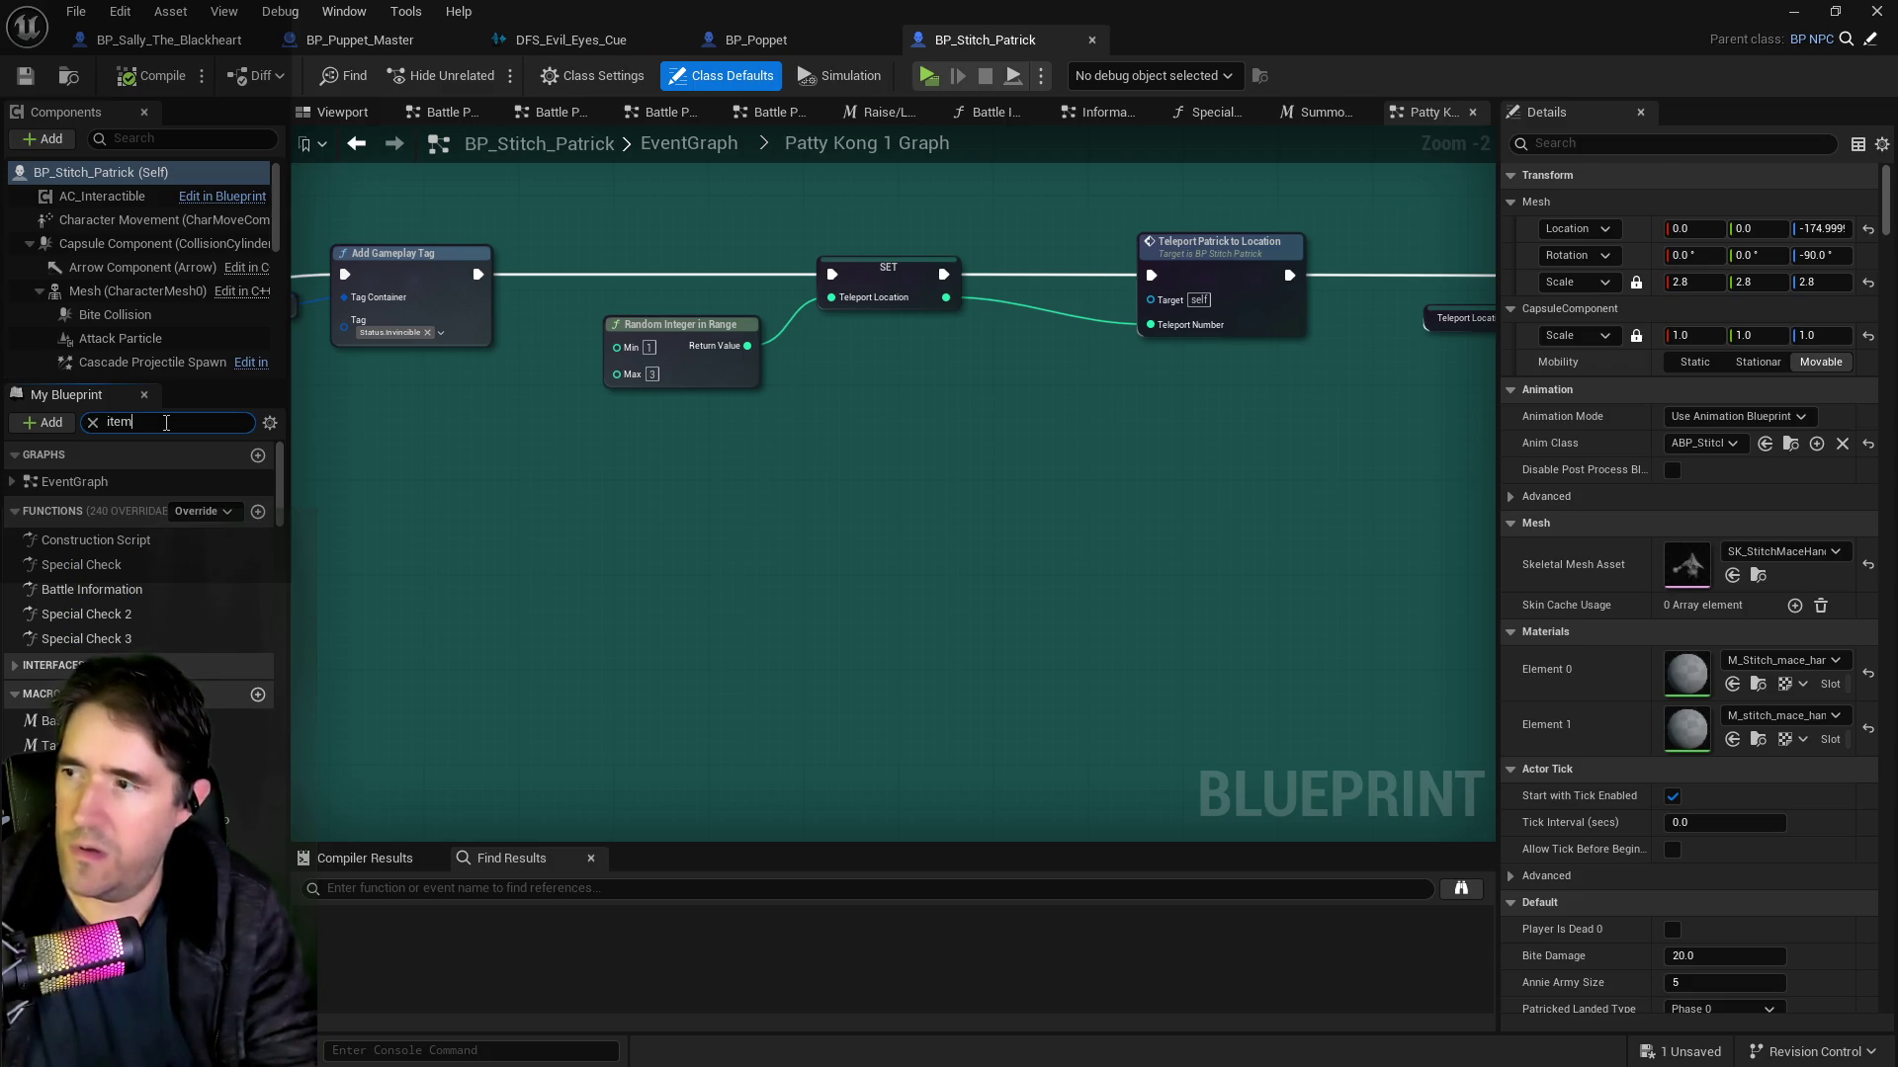
text(item)
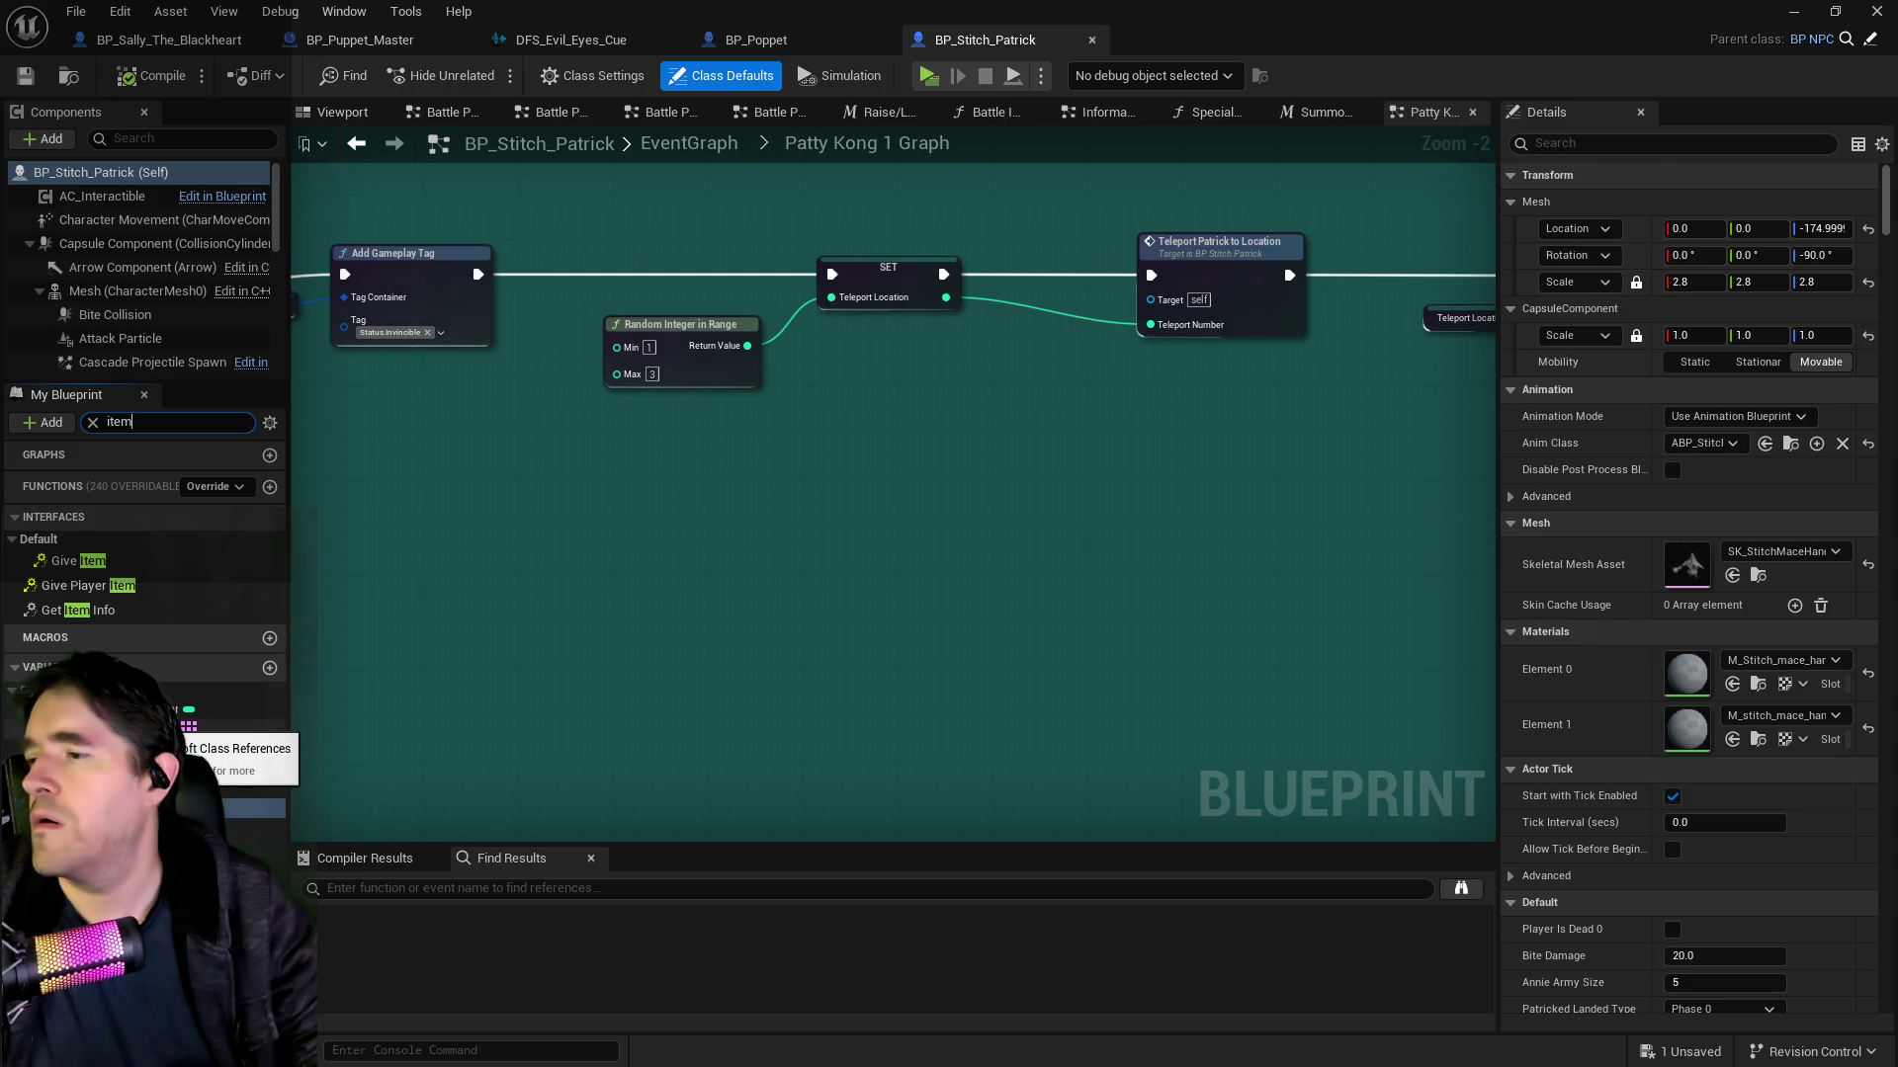
click(178, 729)
Step: Review the three Item Drops entries in Struct NPC Stats, then return to BP_Poppet
double_click(177, 422)
text(npc)
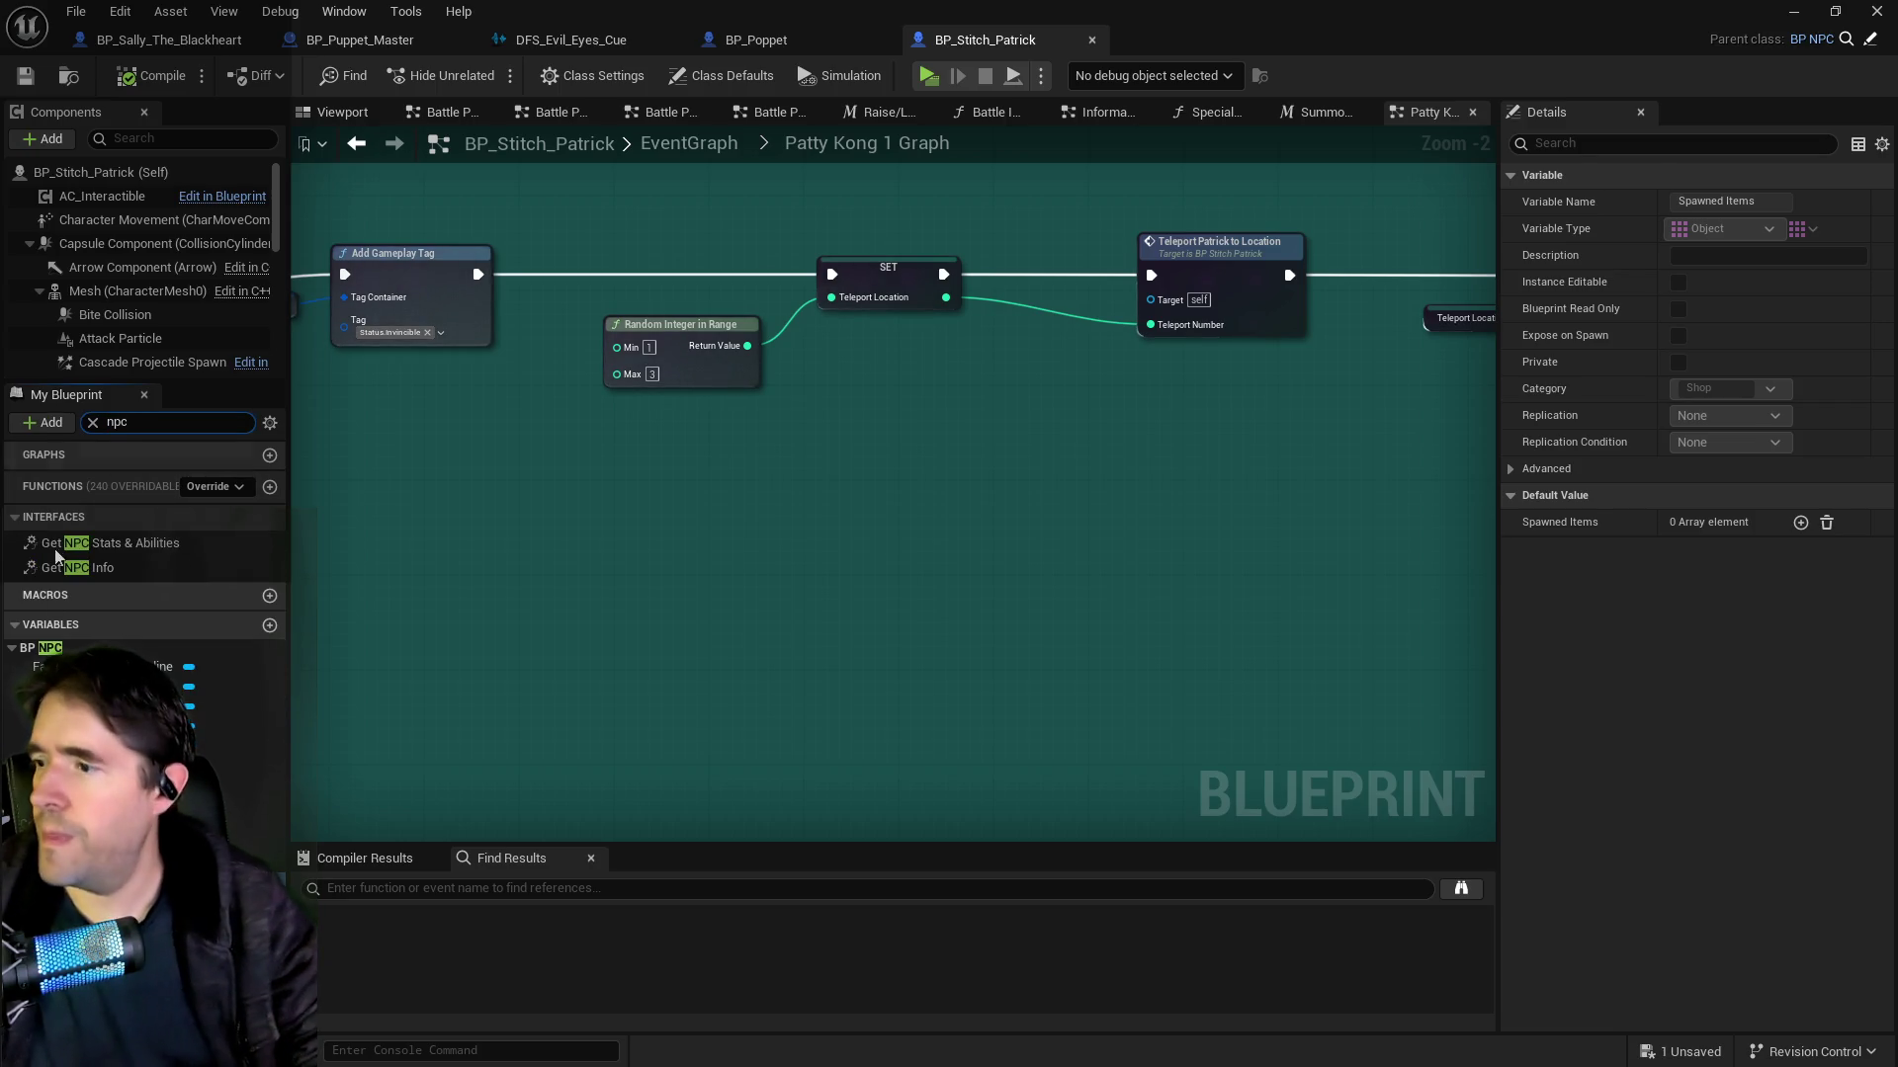
click(227, 941)
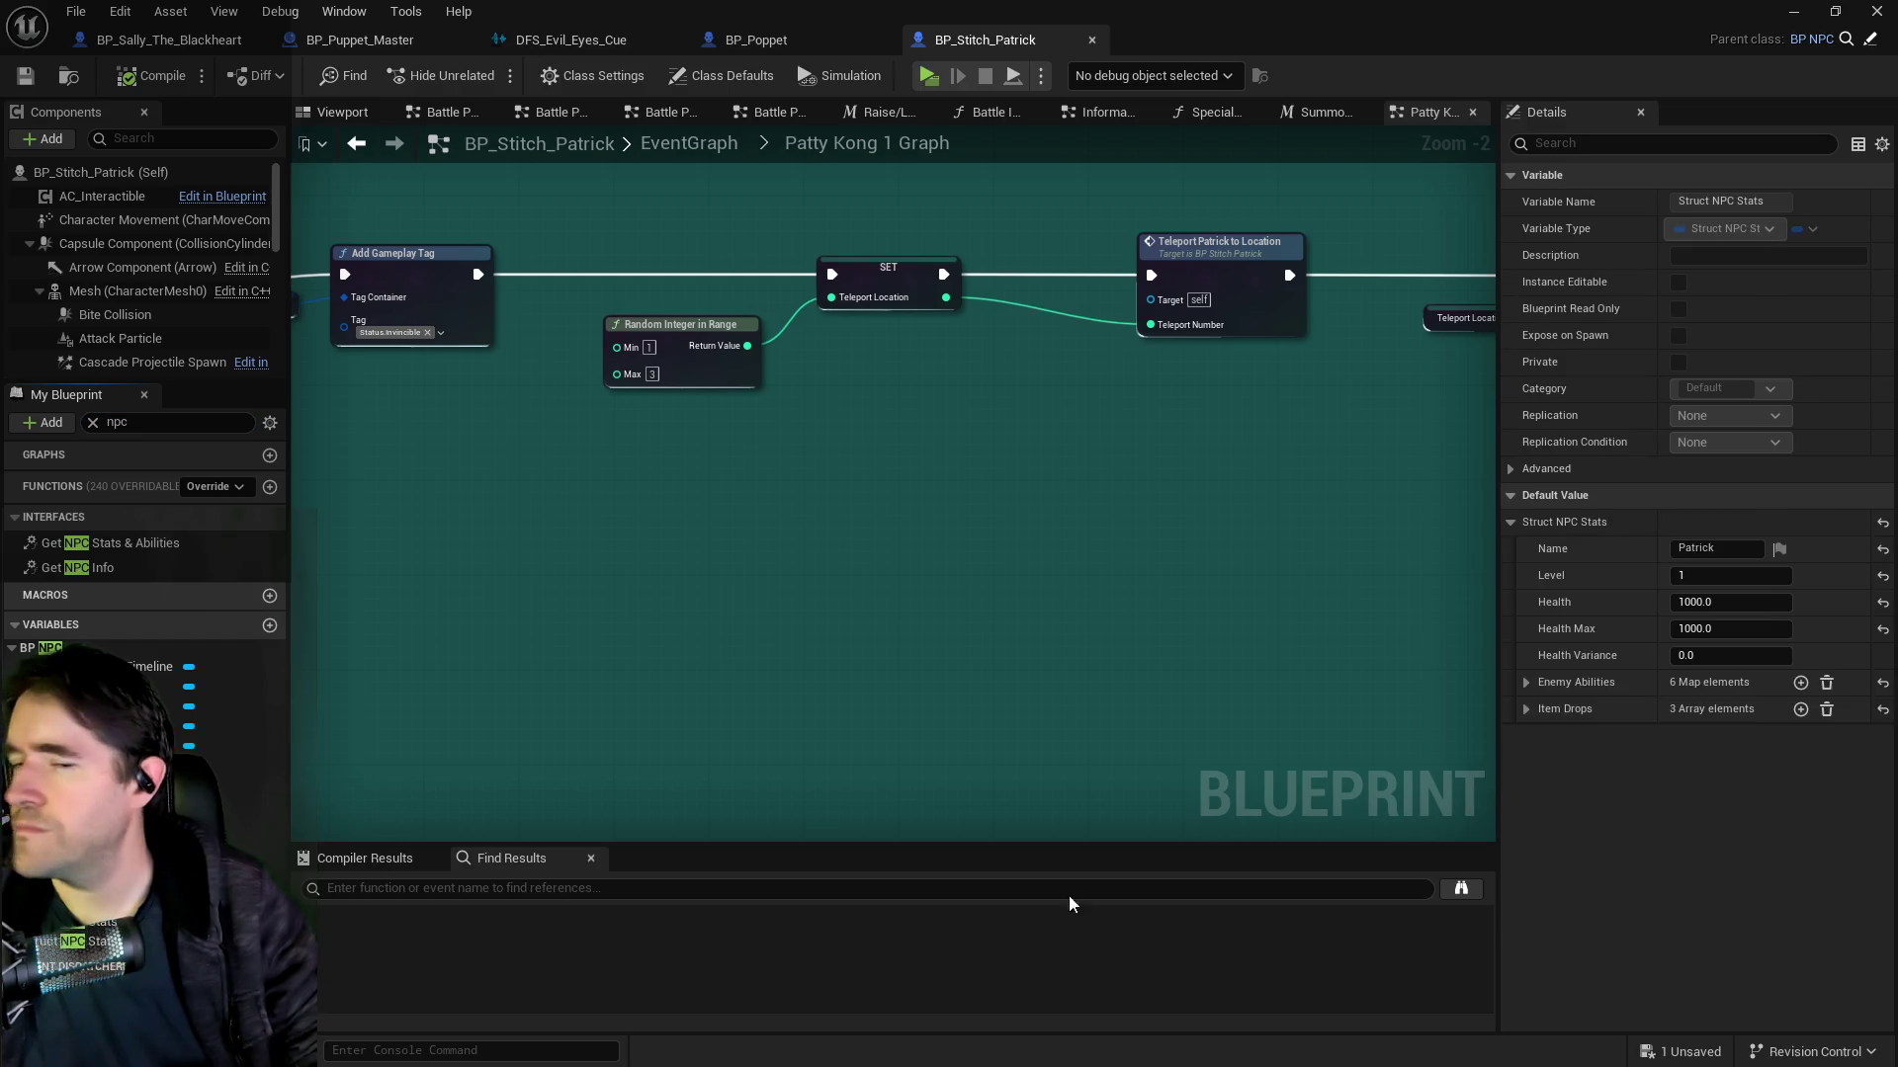
click(1525, 710)
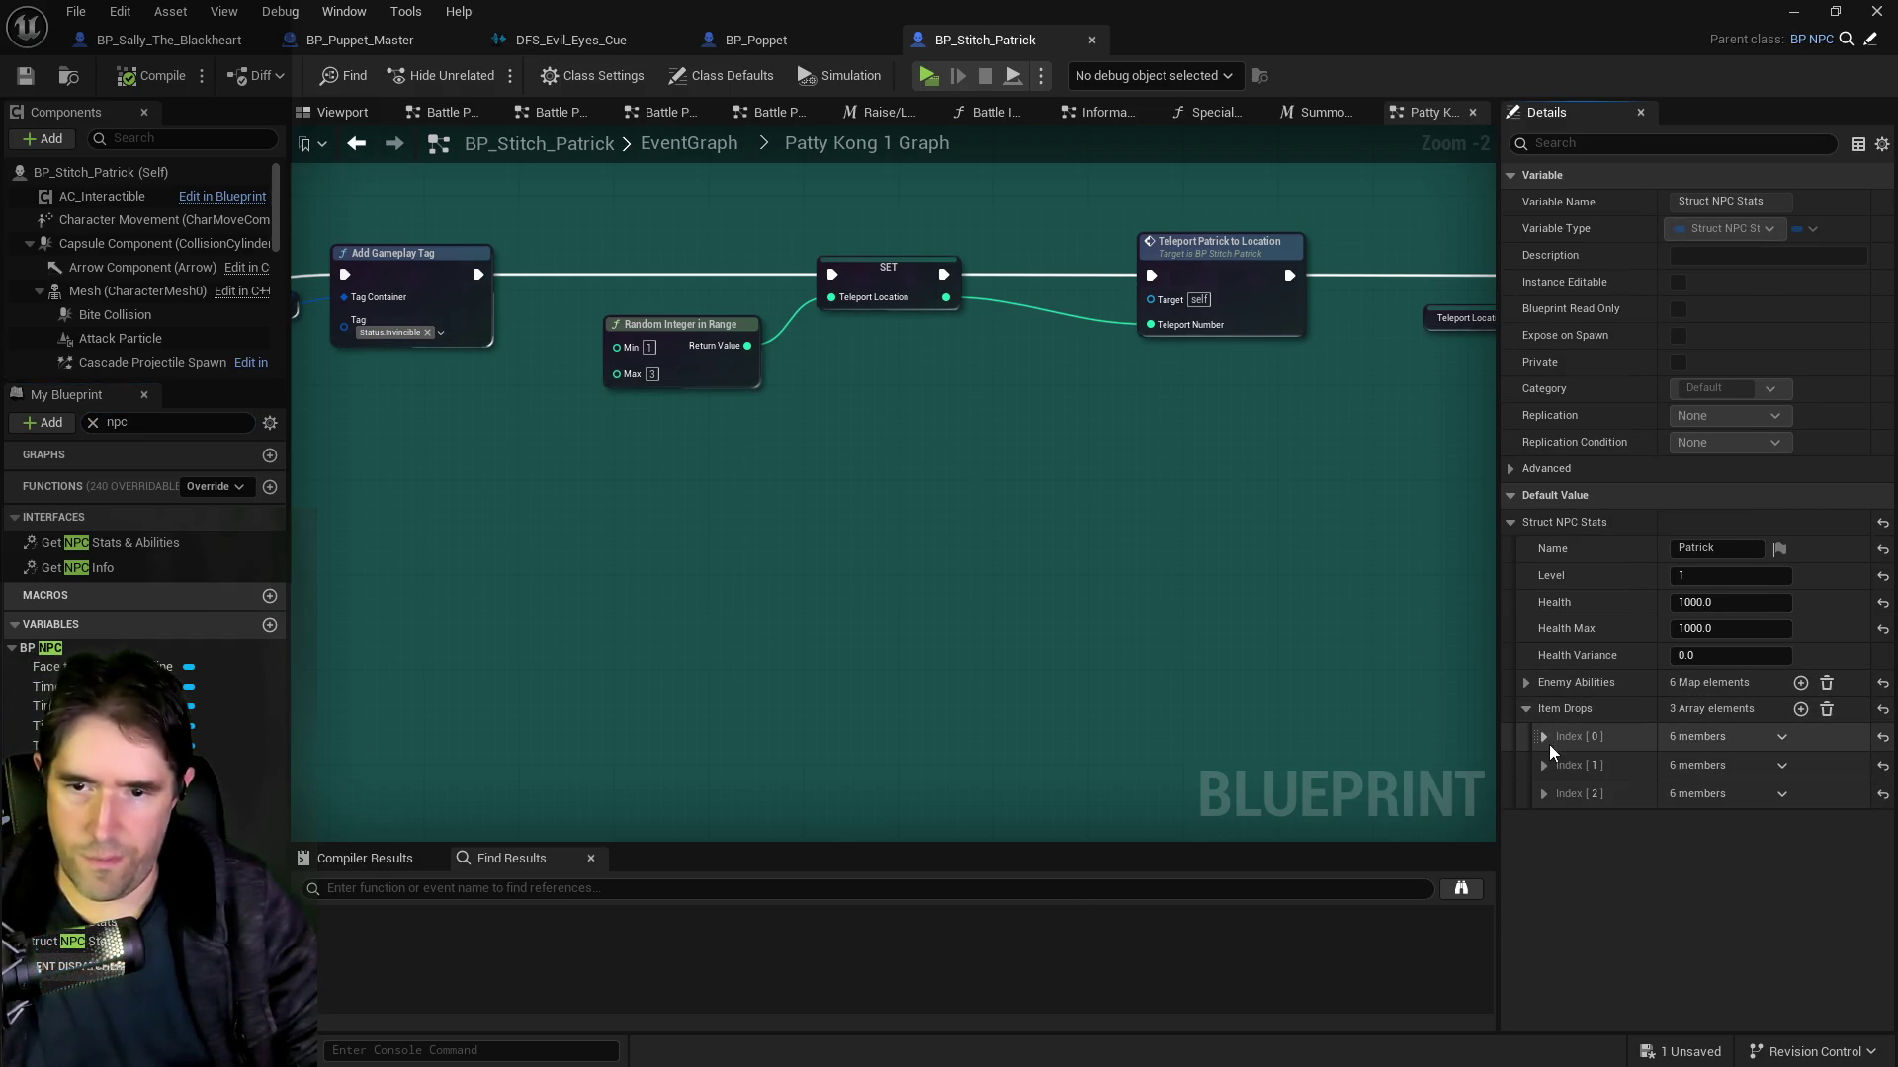
click(1543, 738)
click(1544, 925)
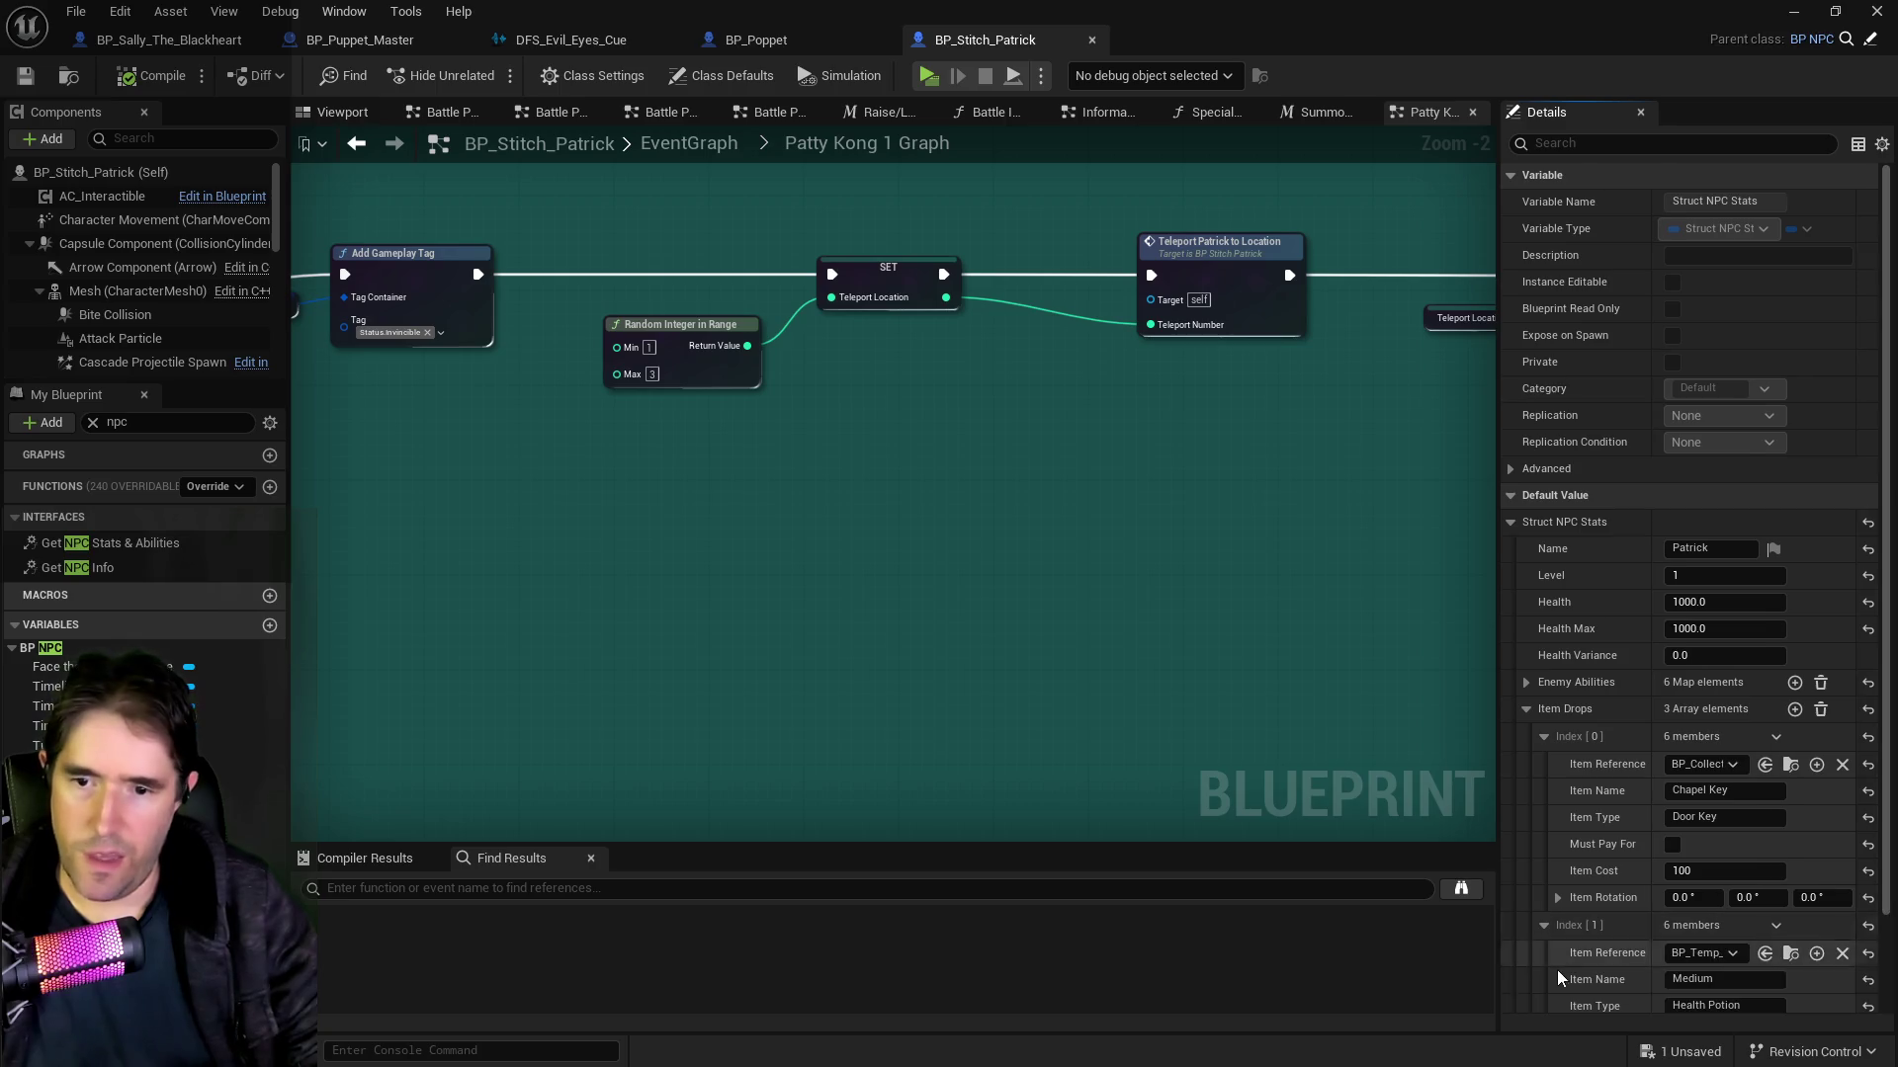
scroll(1558, 971, down, 2)
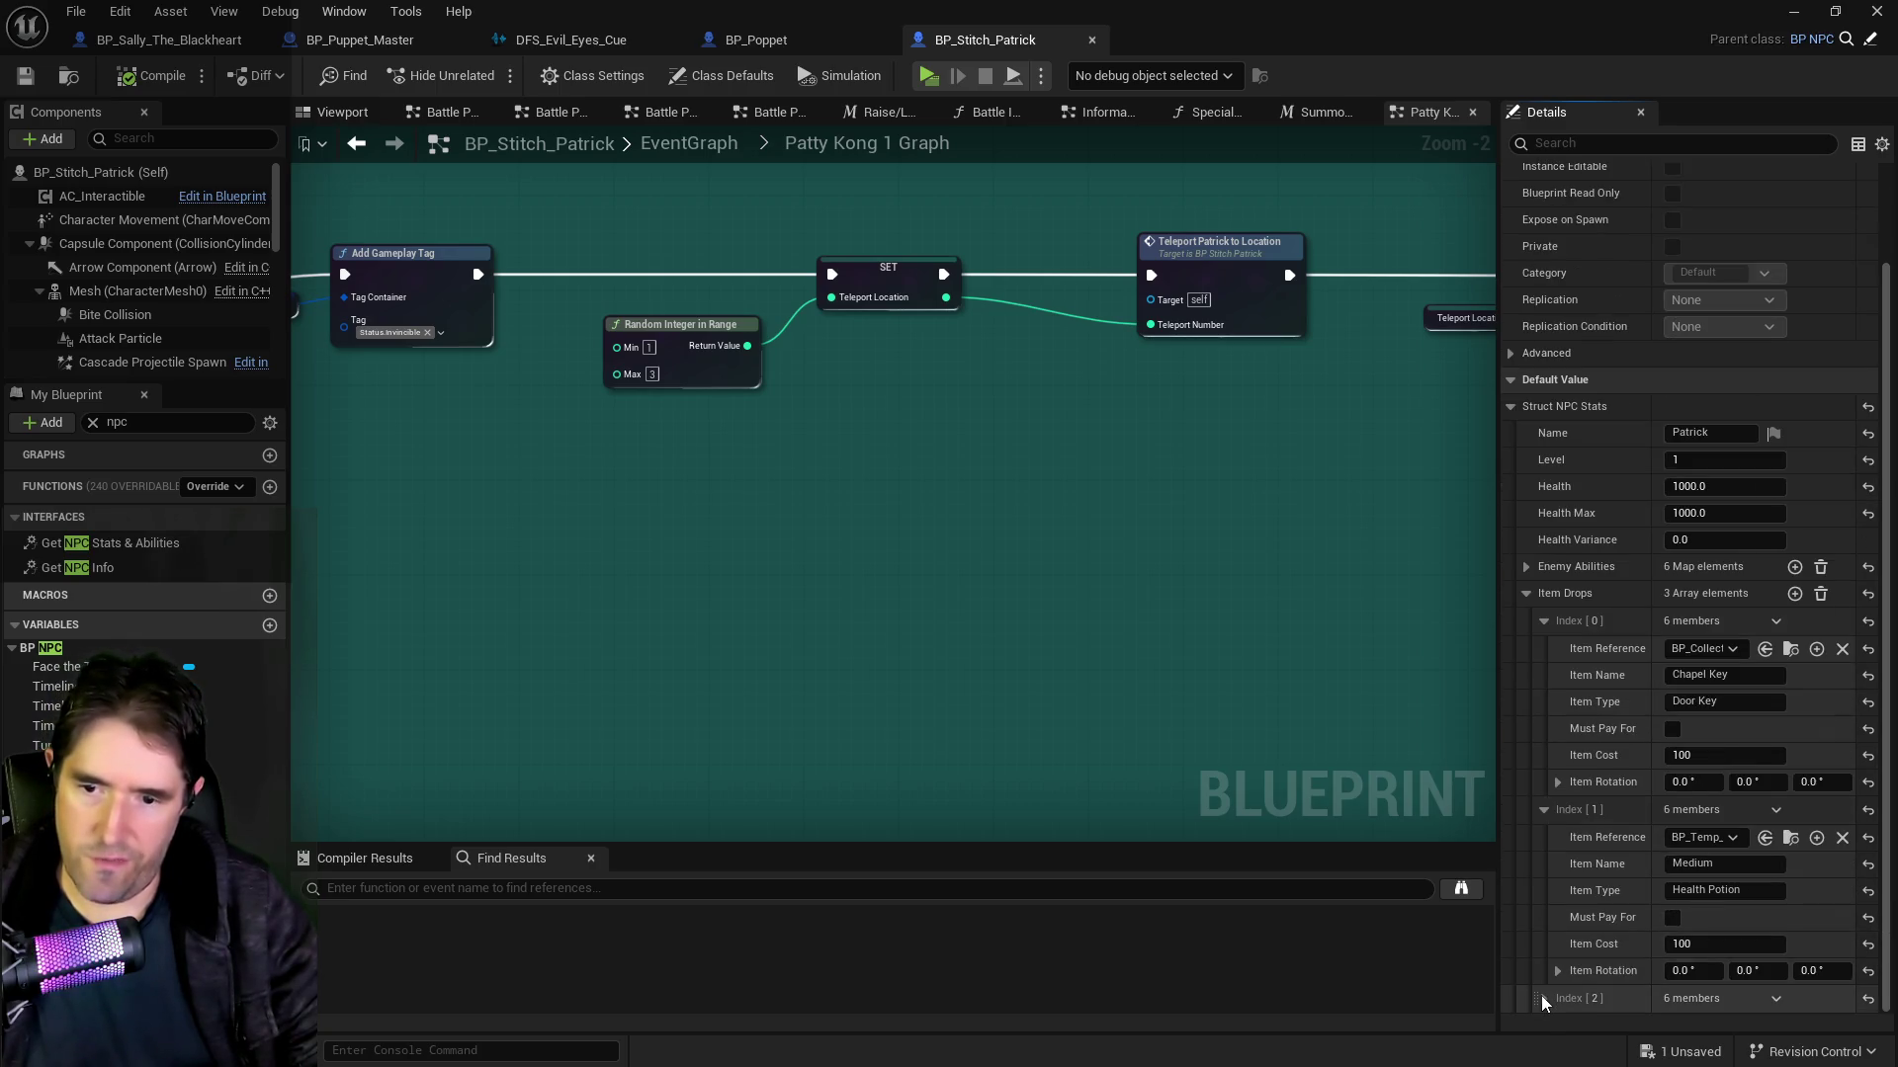
click(1543, 999)
scroll(1569, 884, down, 3)
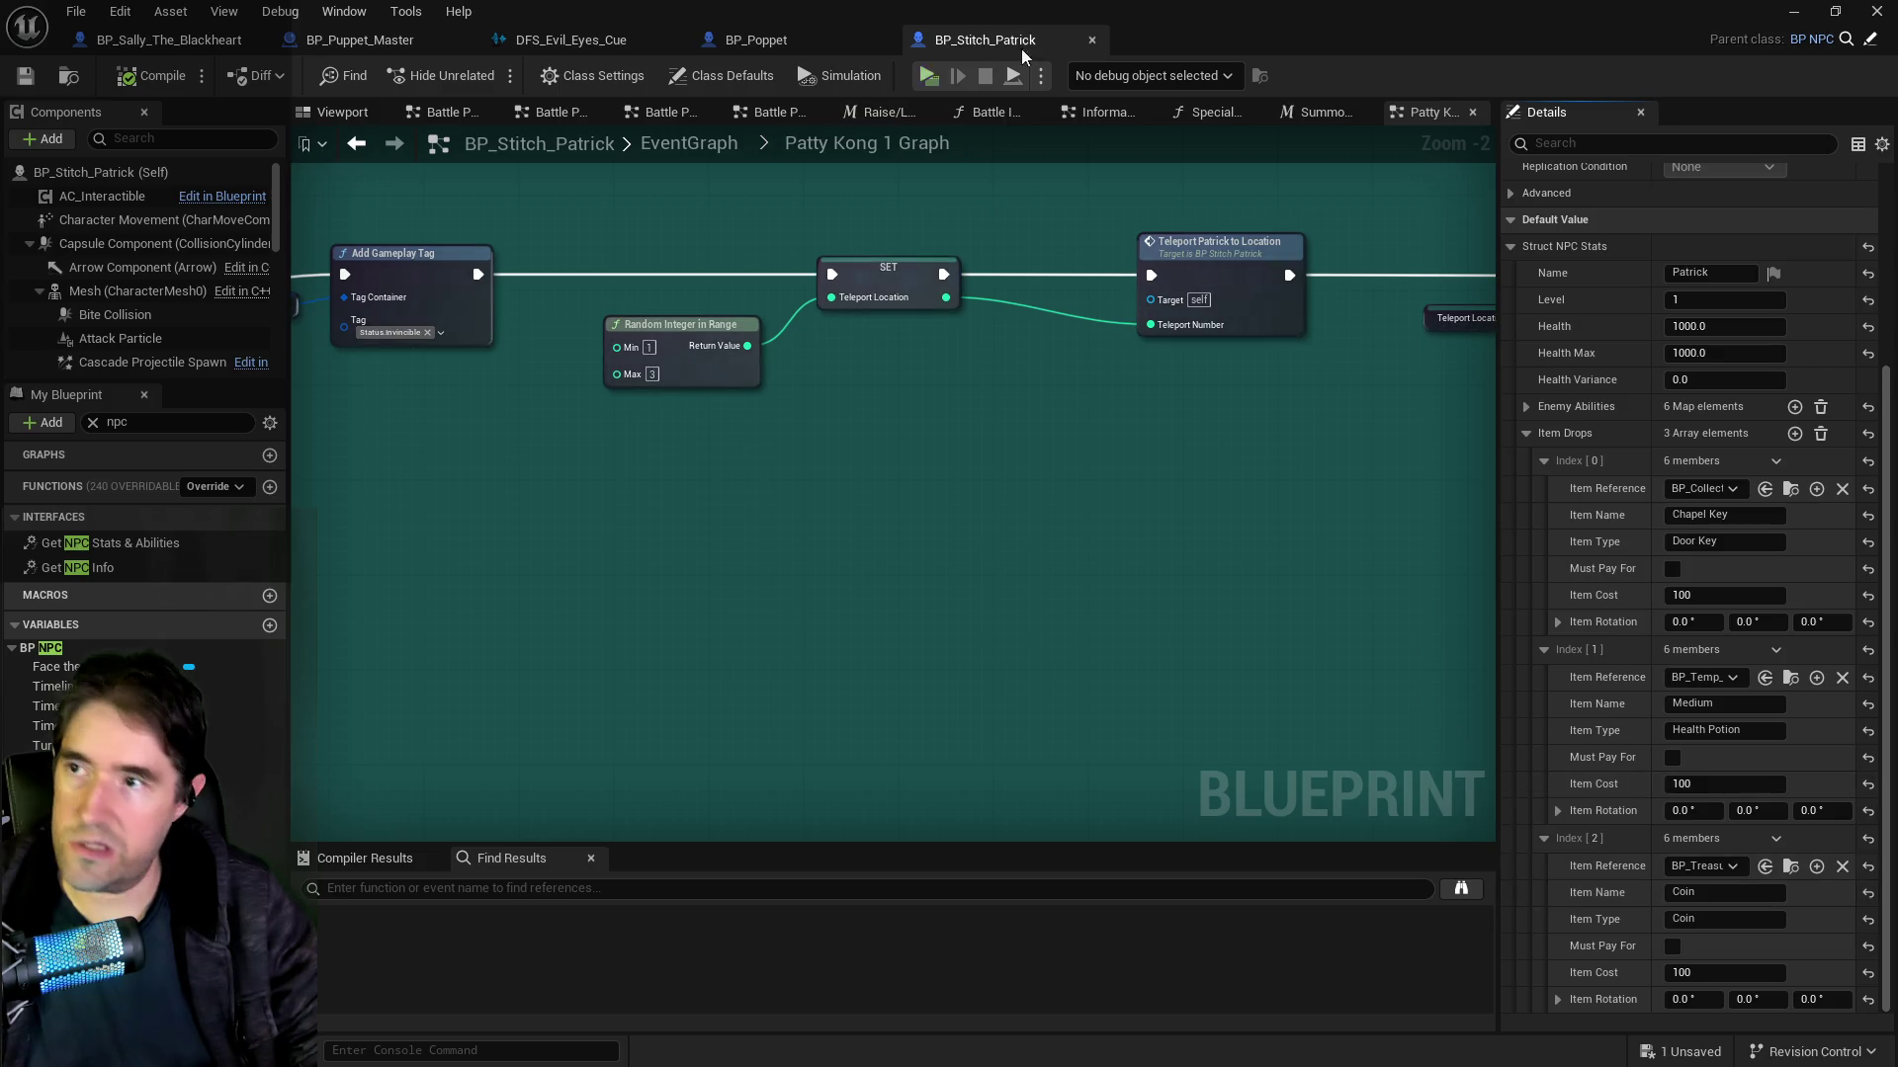
click(771, 40)
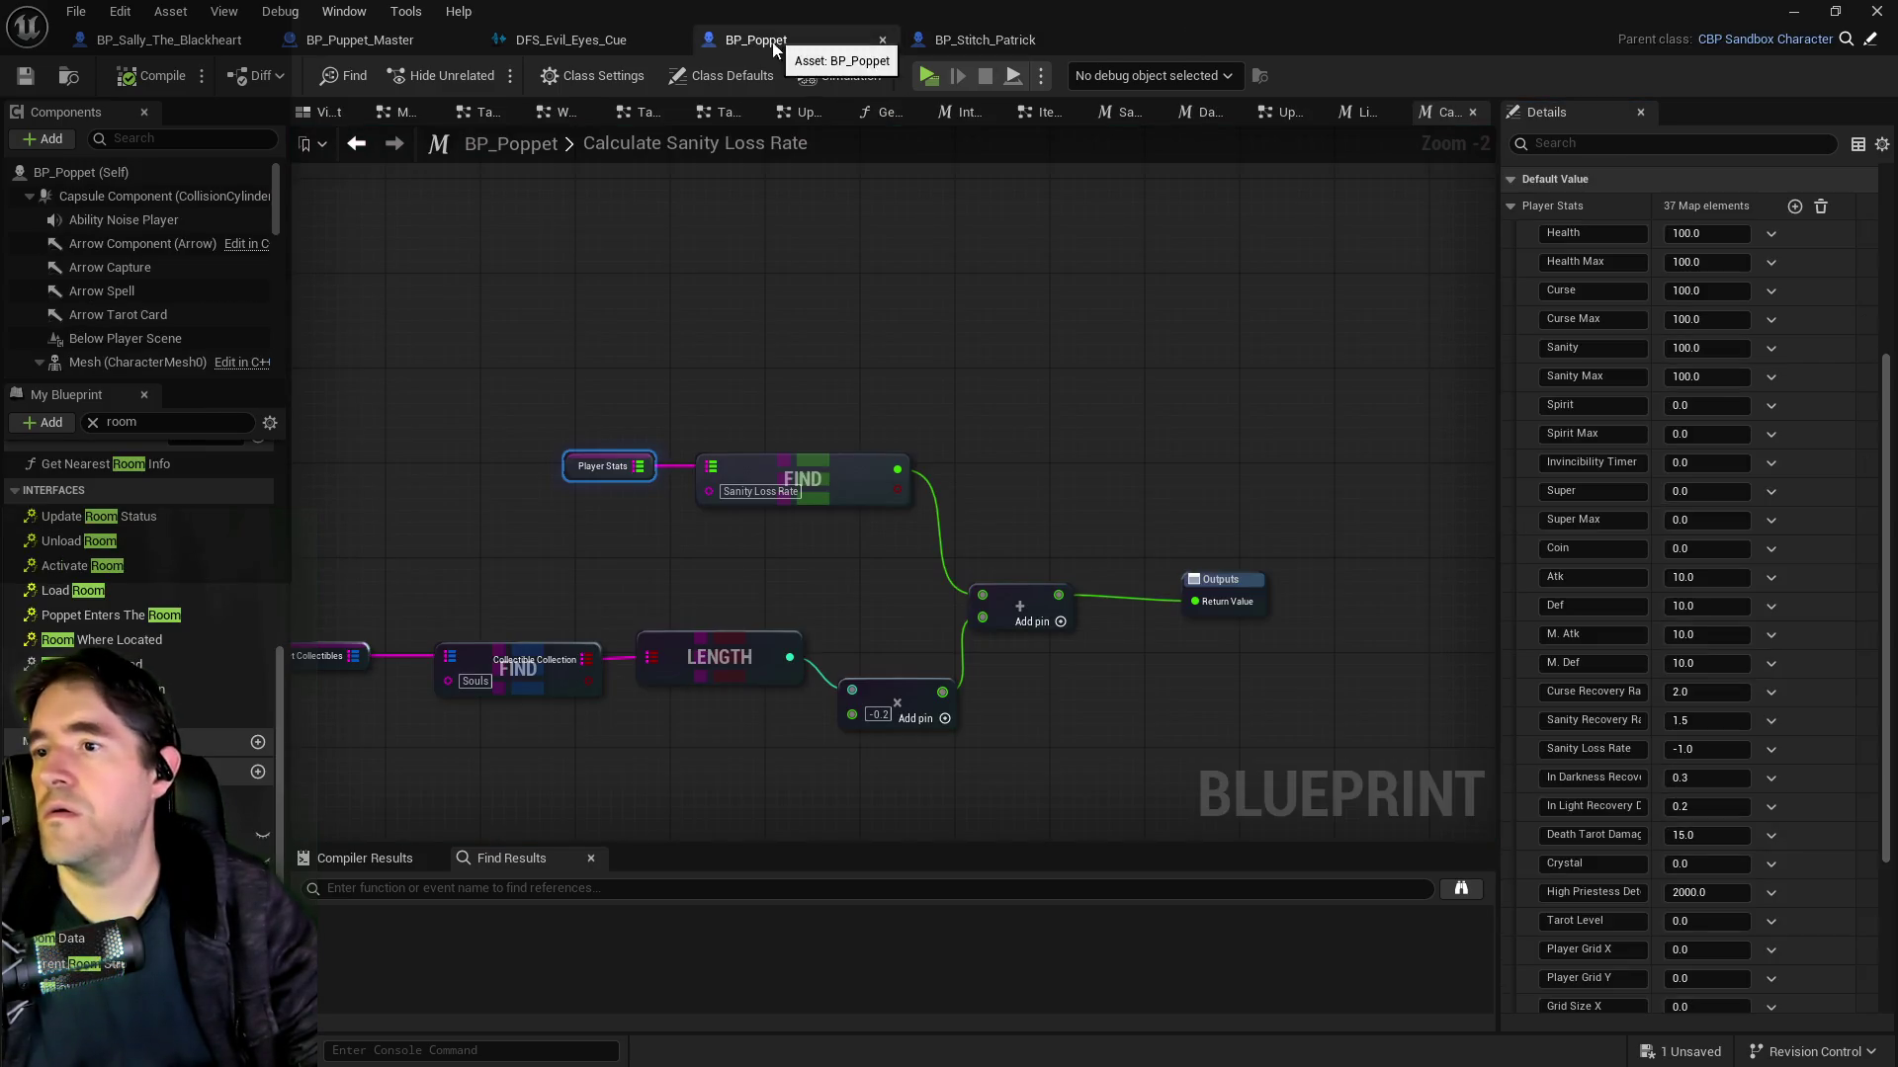
drag(1206, 544, 973, 524)
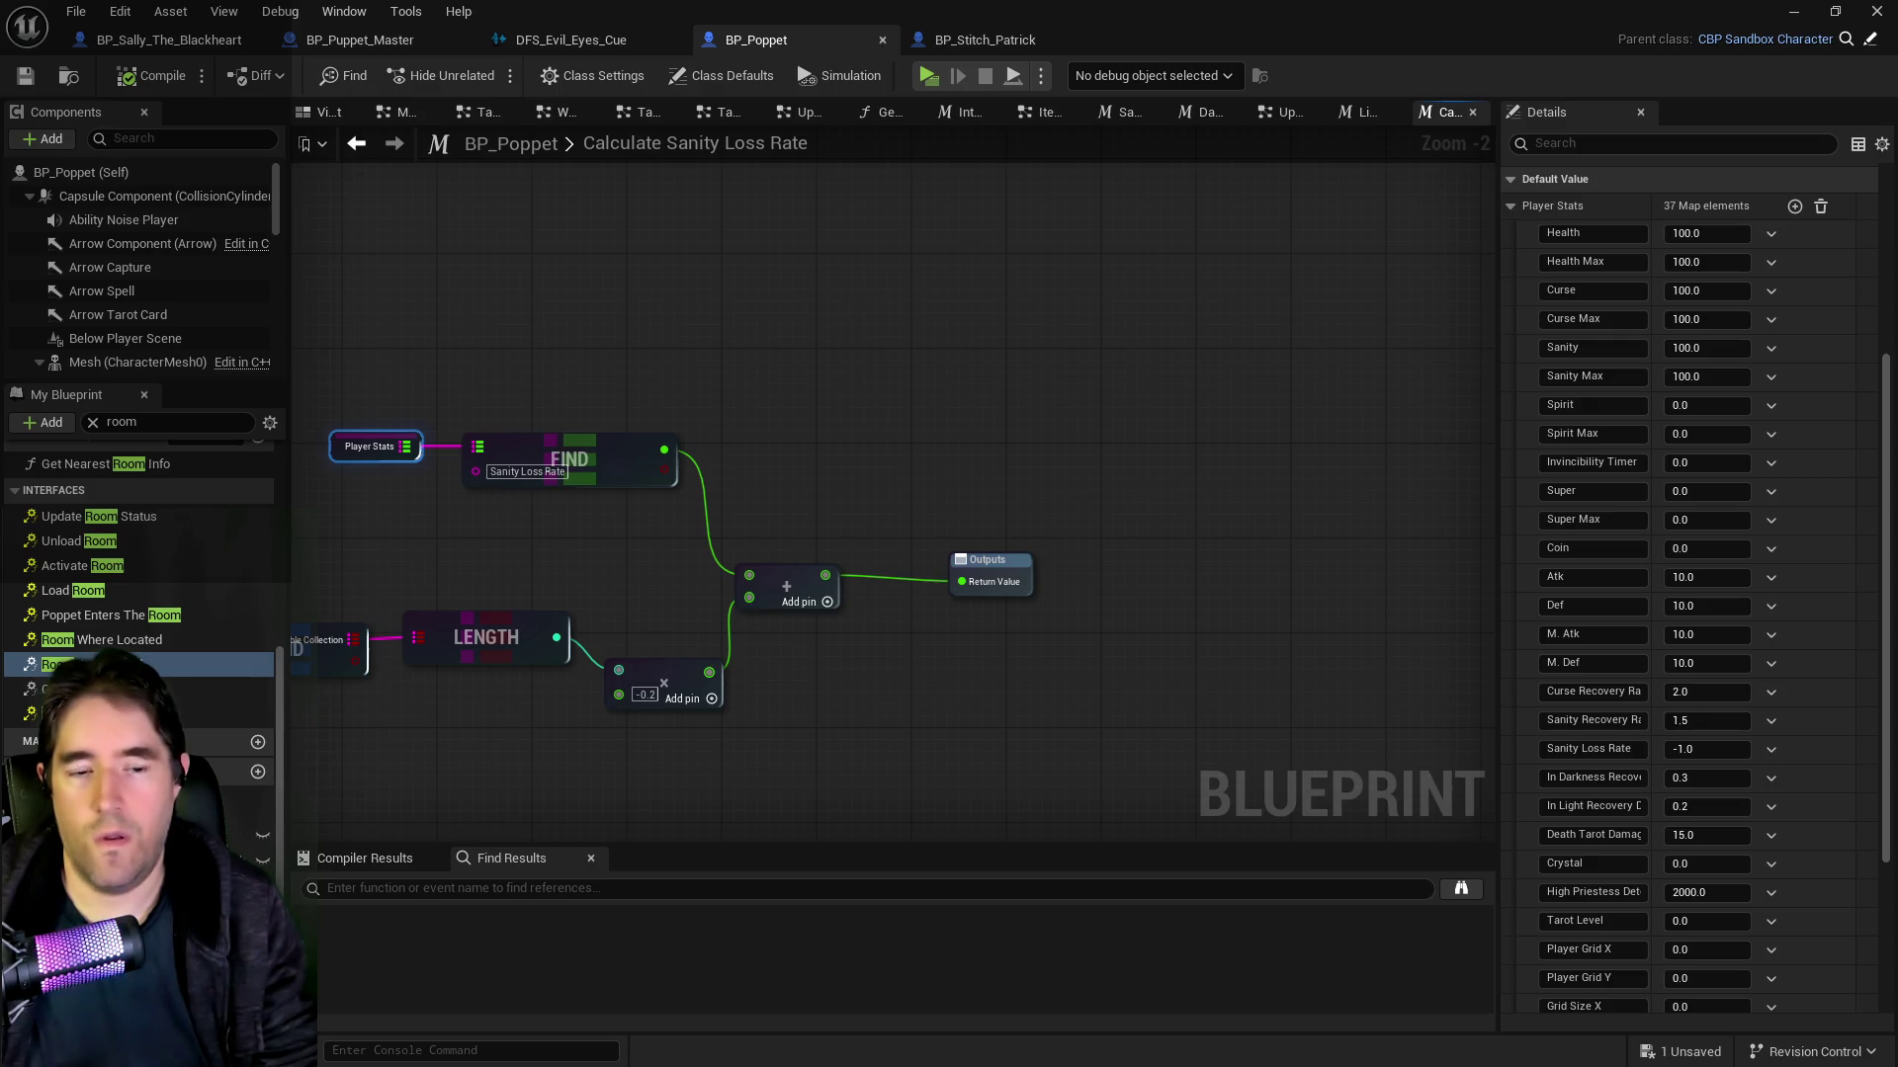
key(alt+Tab)
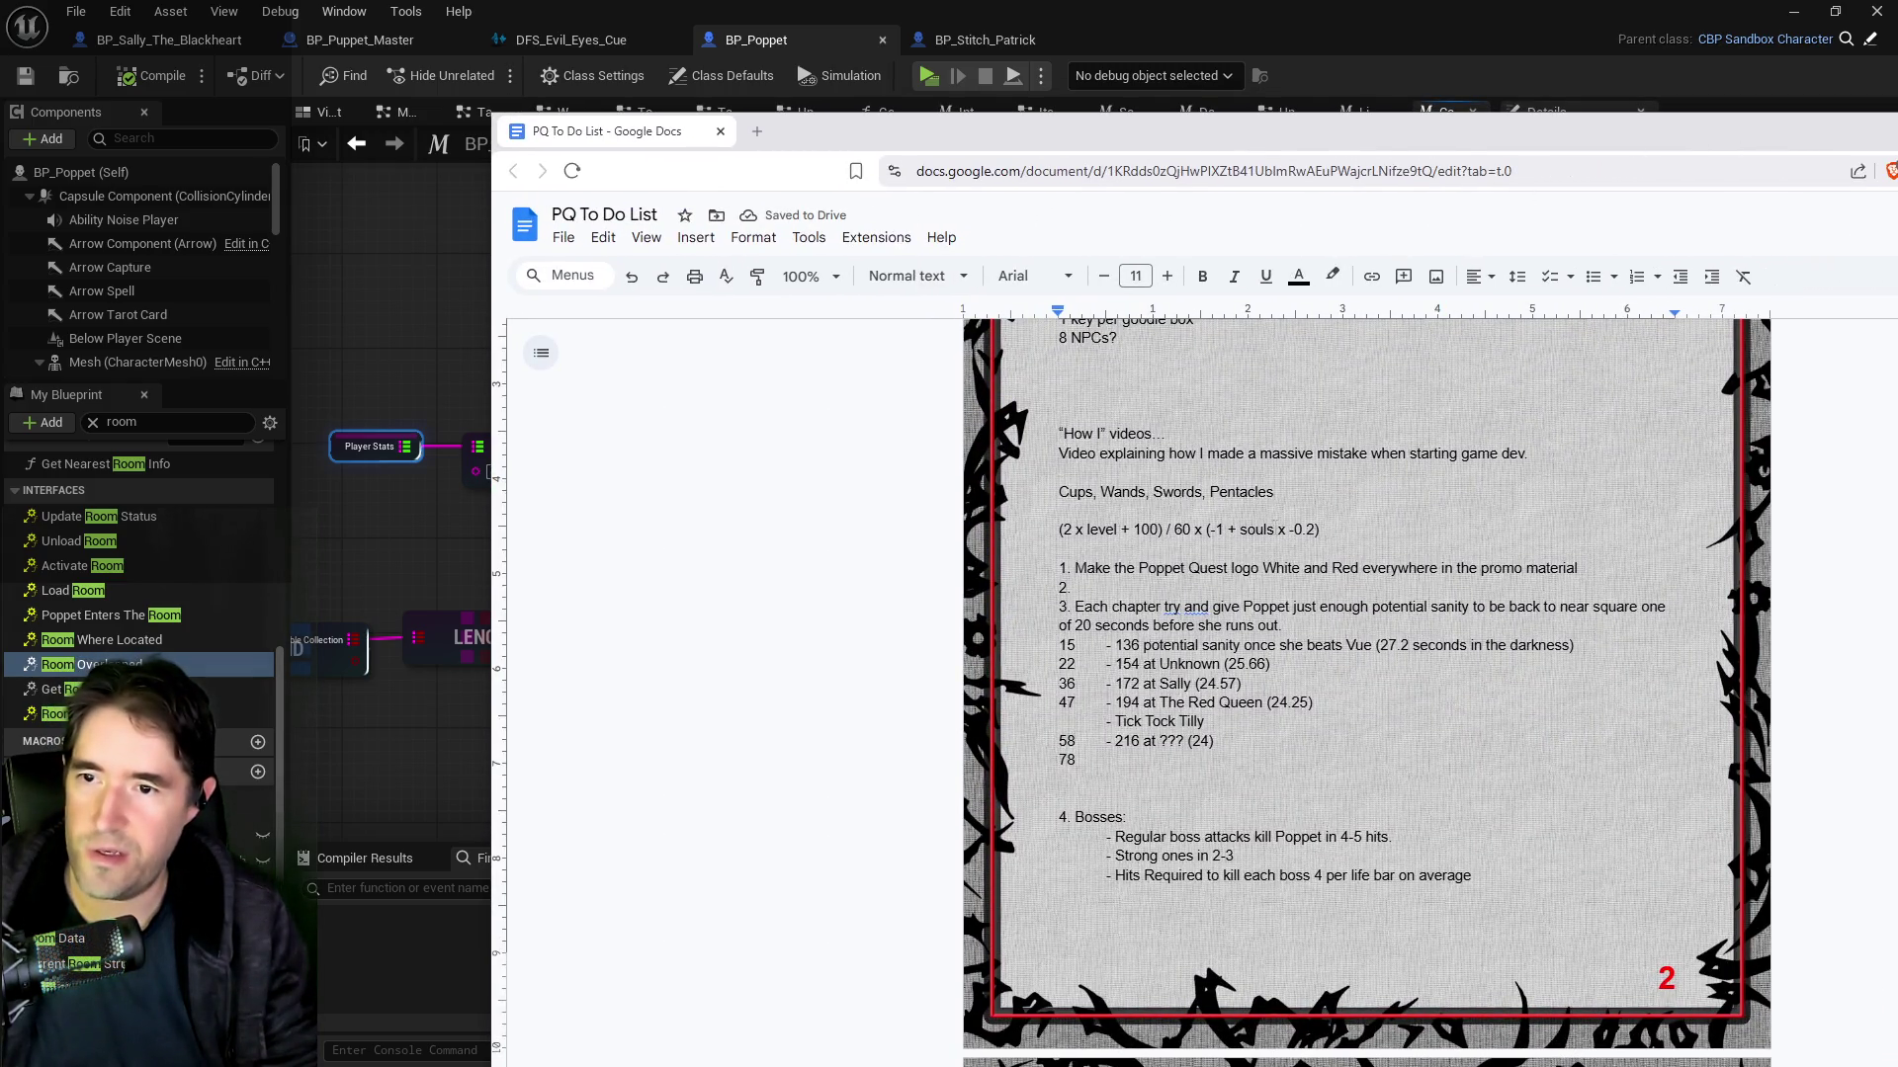
Step: Add parentheses around the formula's level term and around the whole denominator
text(()
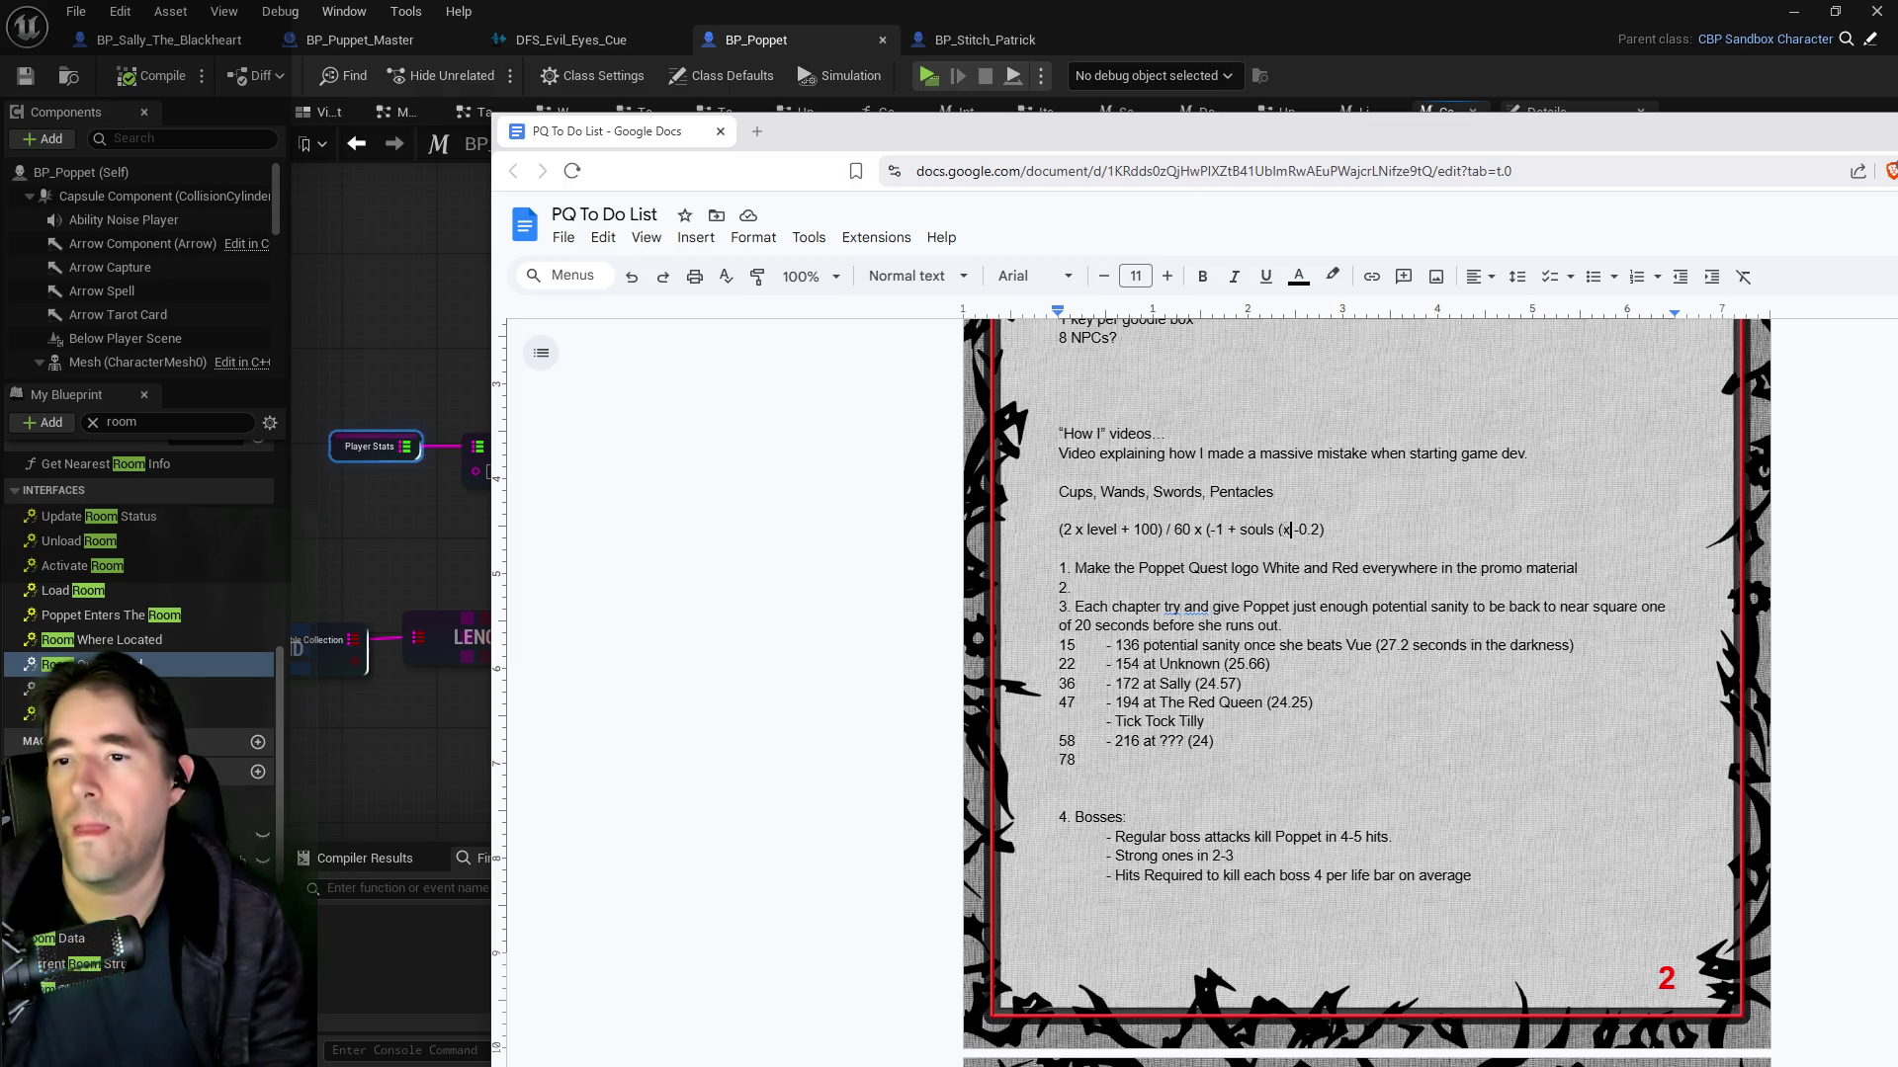
key(BackSpace)
key(BackSpace)
key(BackSpace)
text(( )
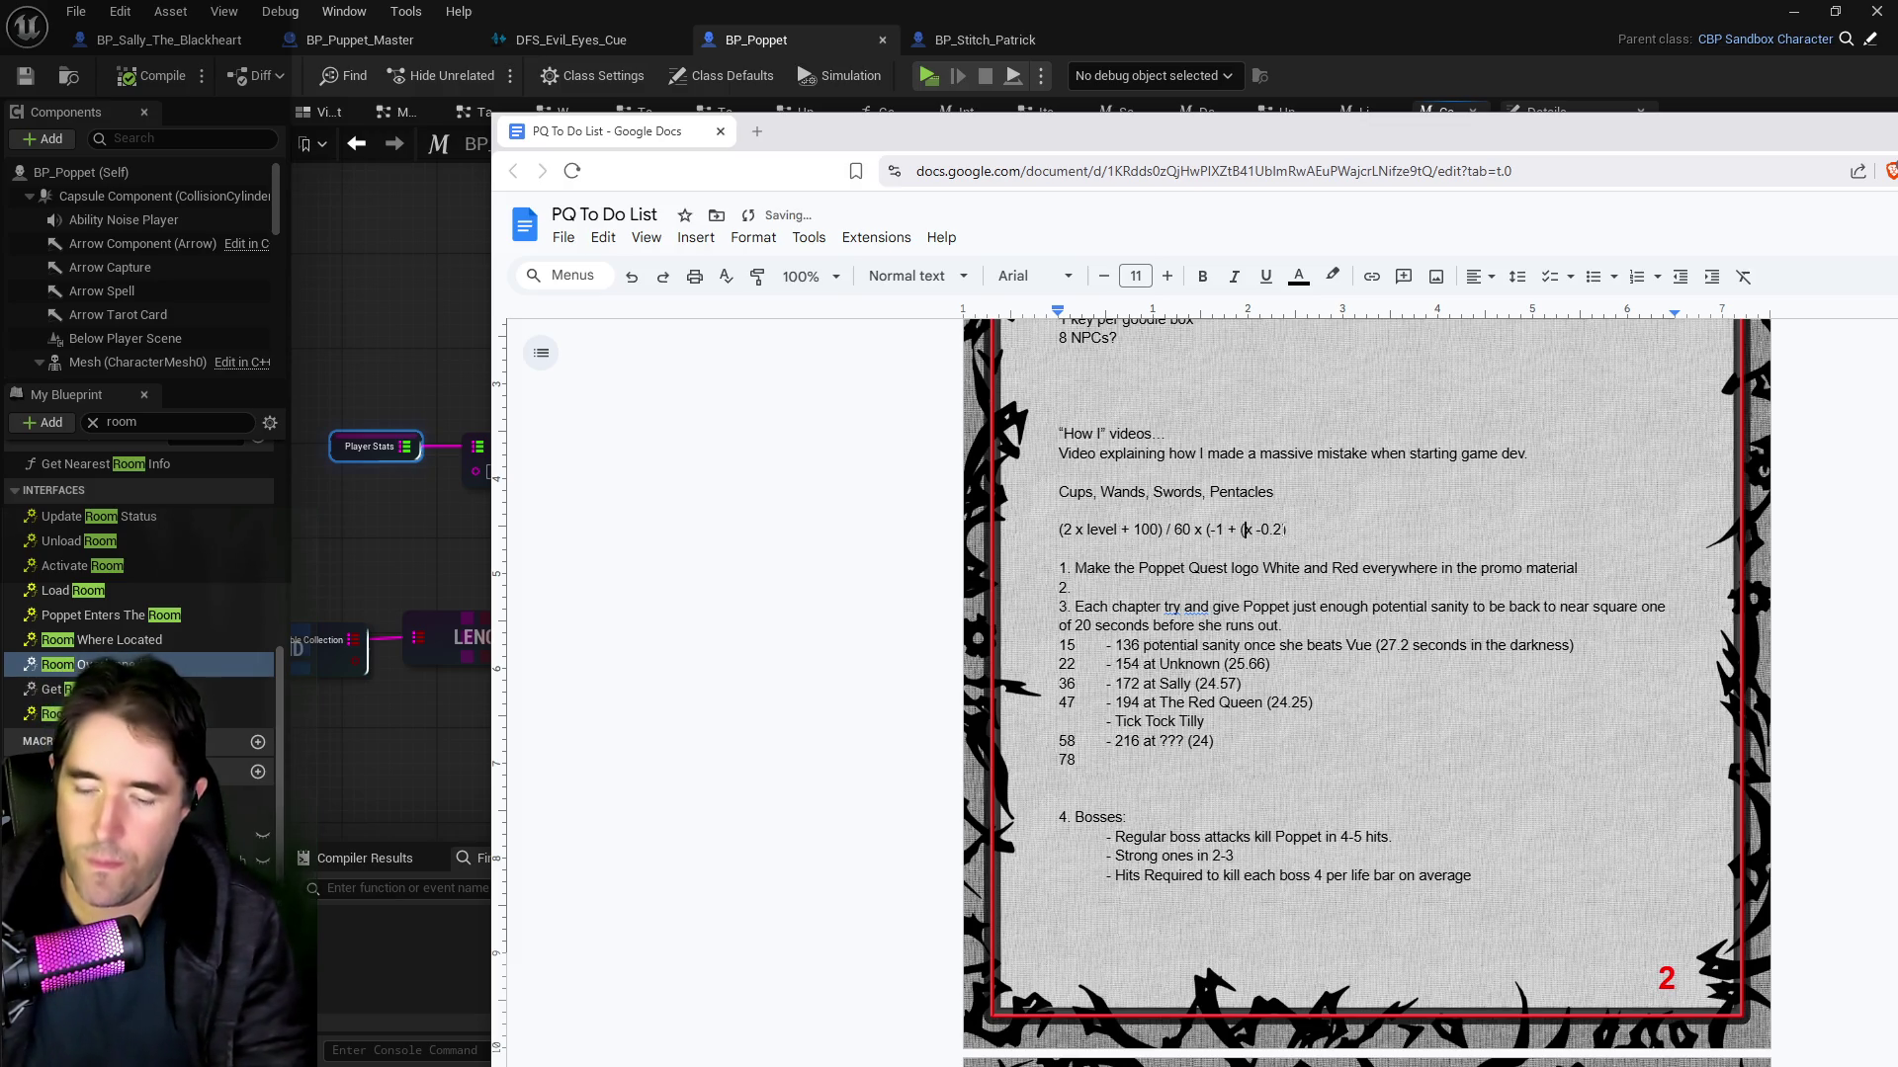
text(l )
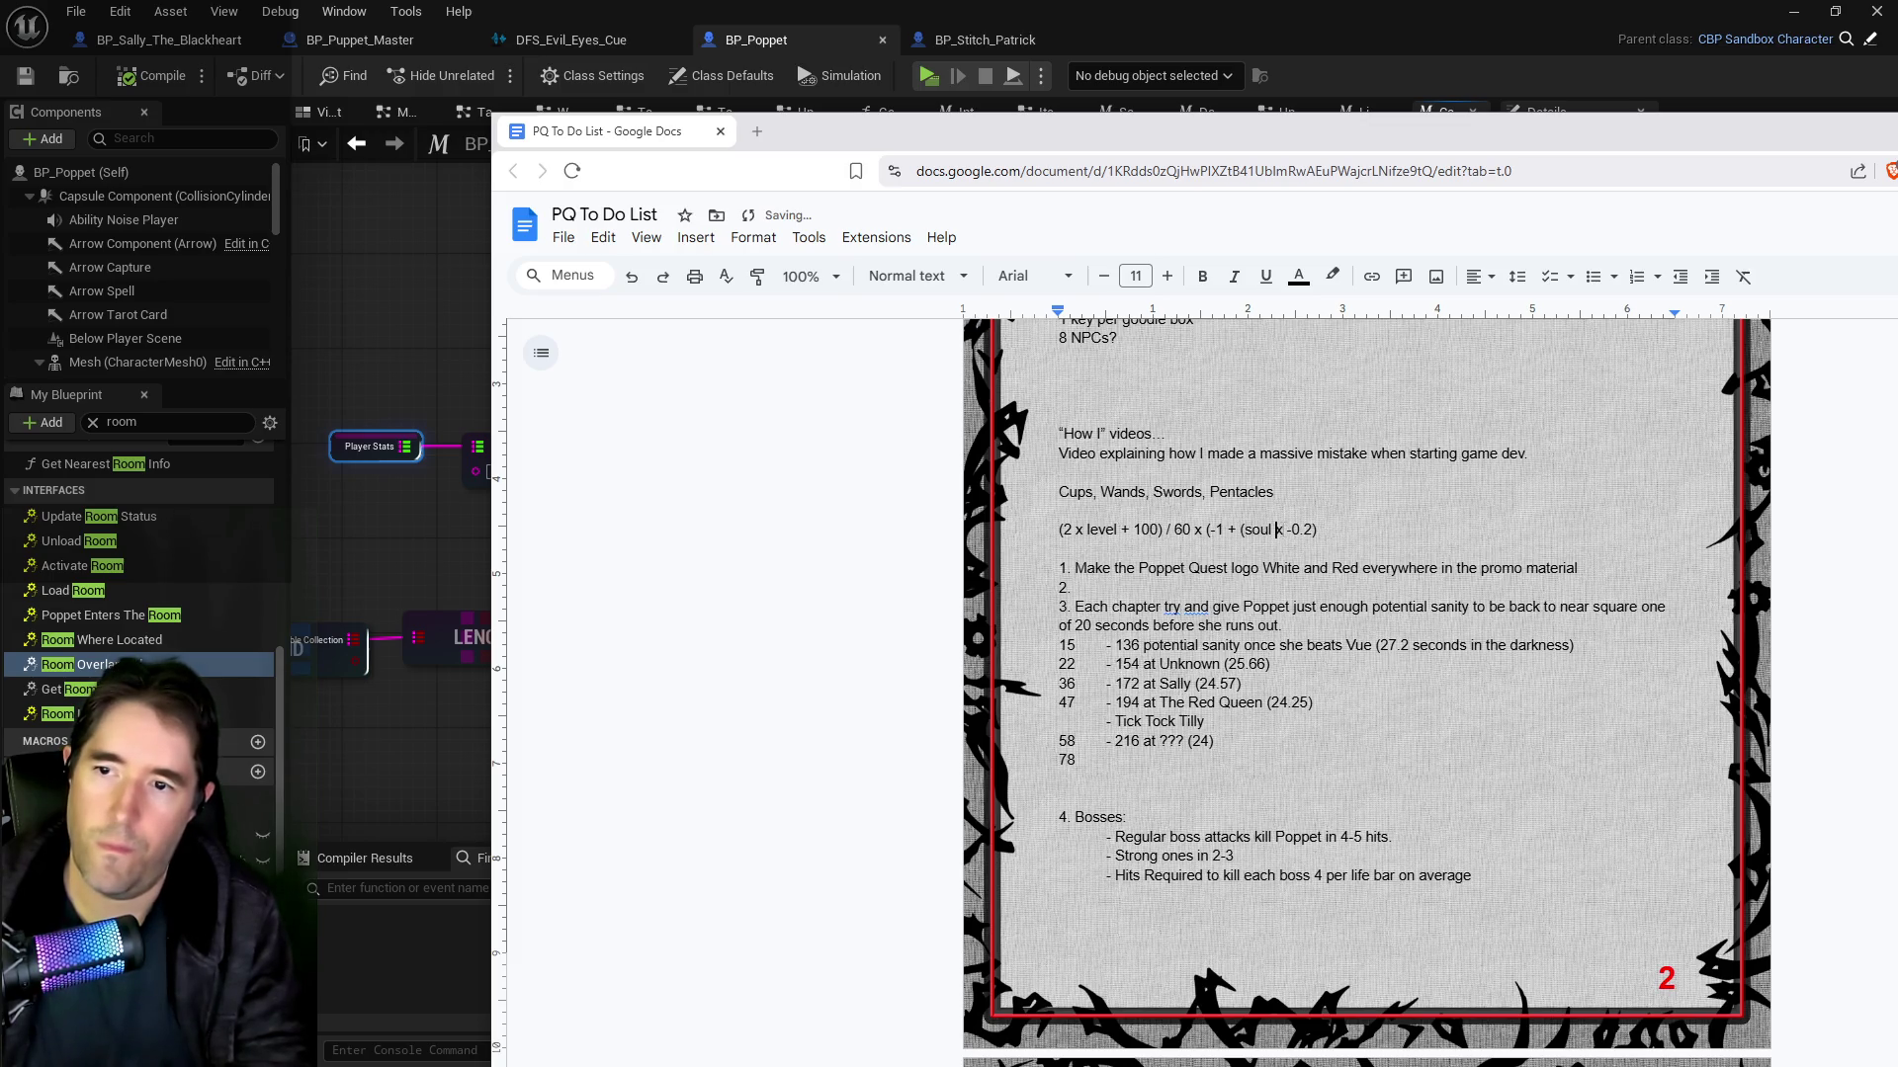
text())
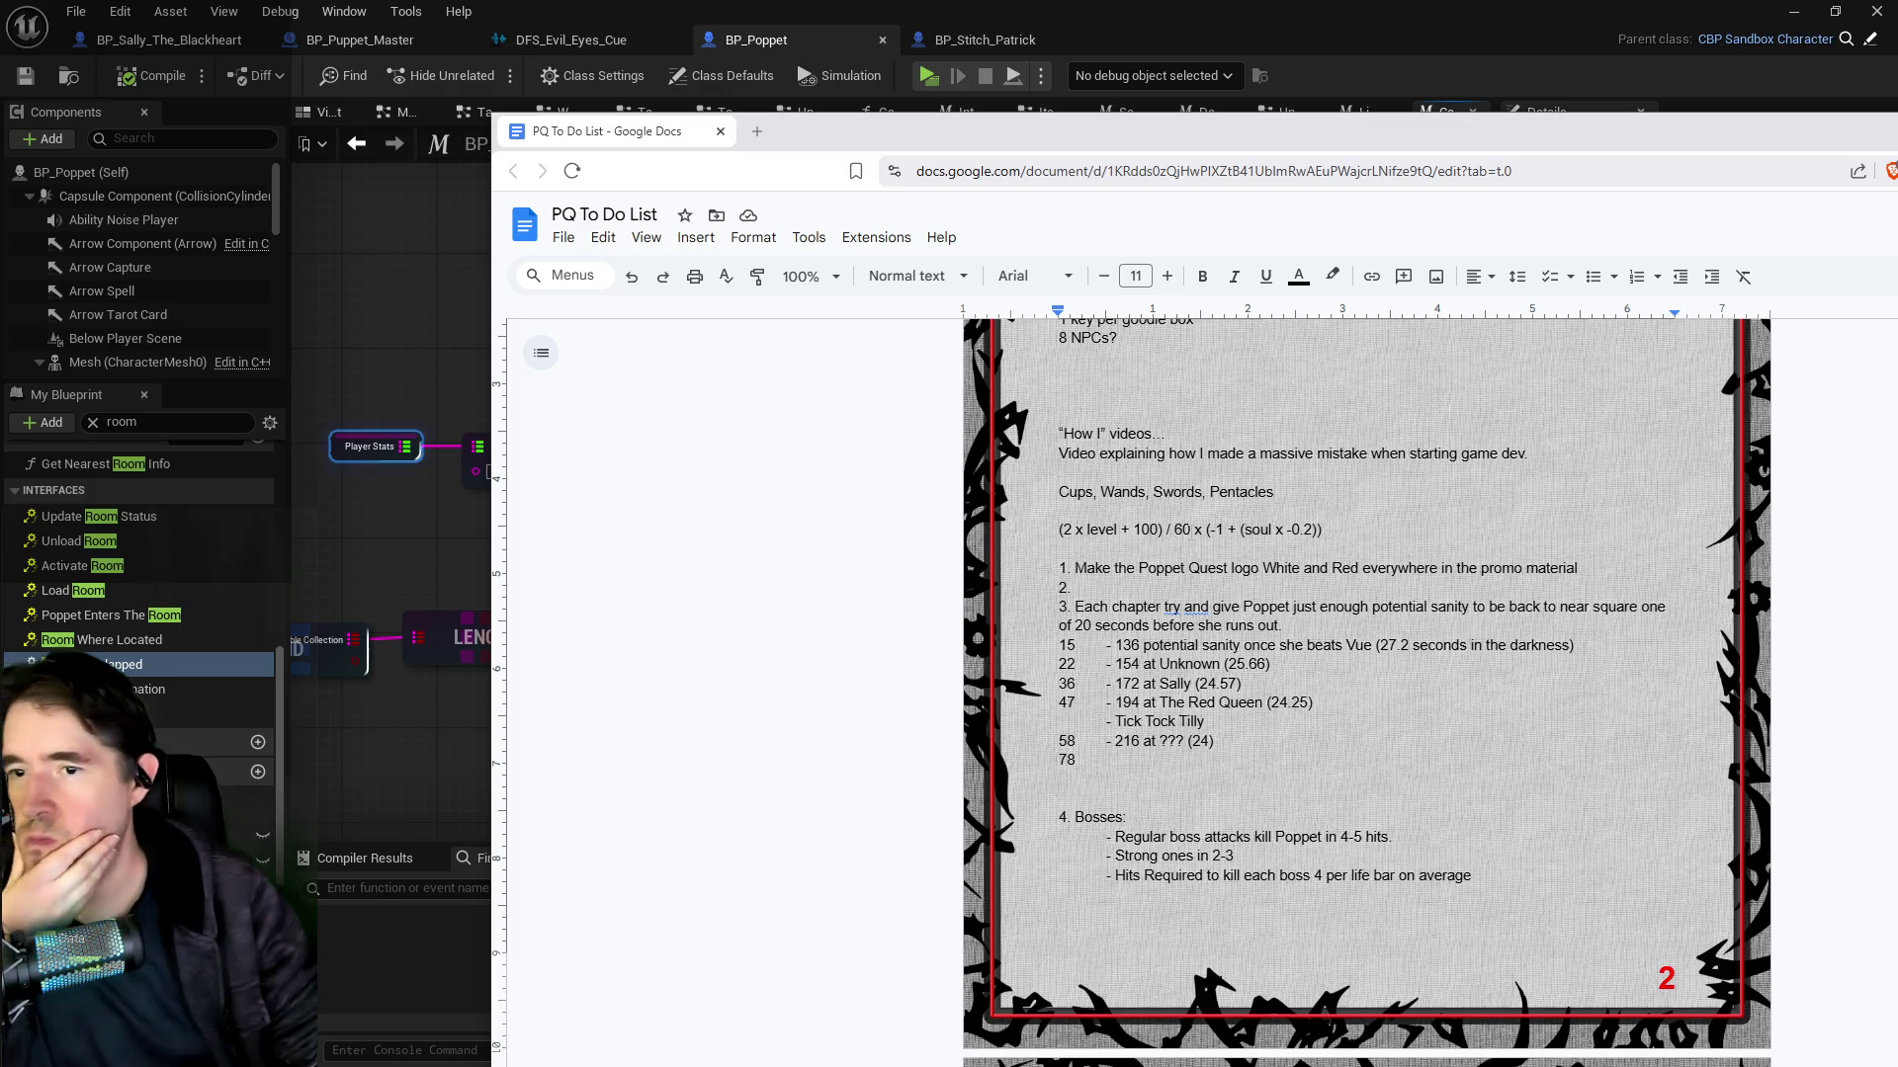
click(1174, 530)
text(()
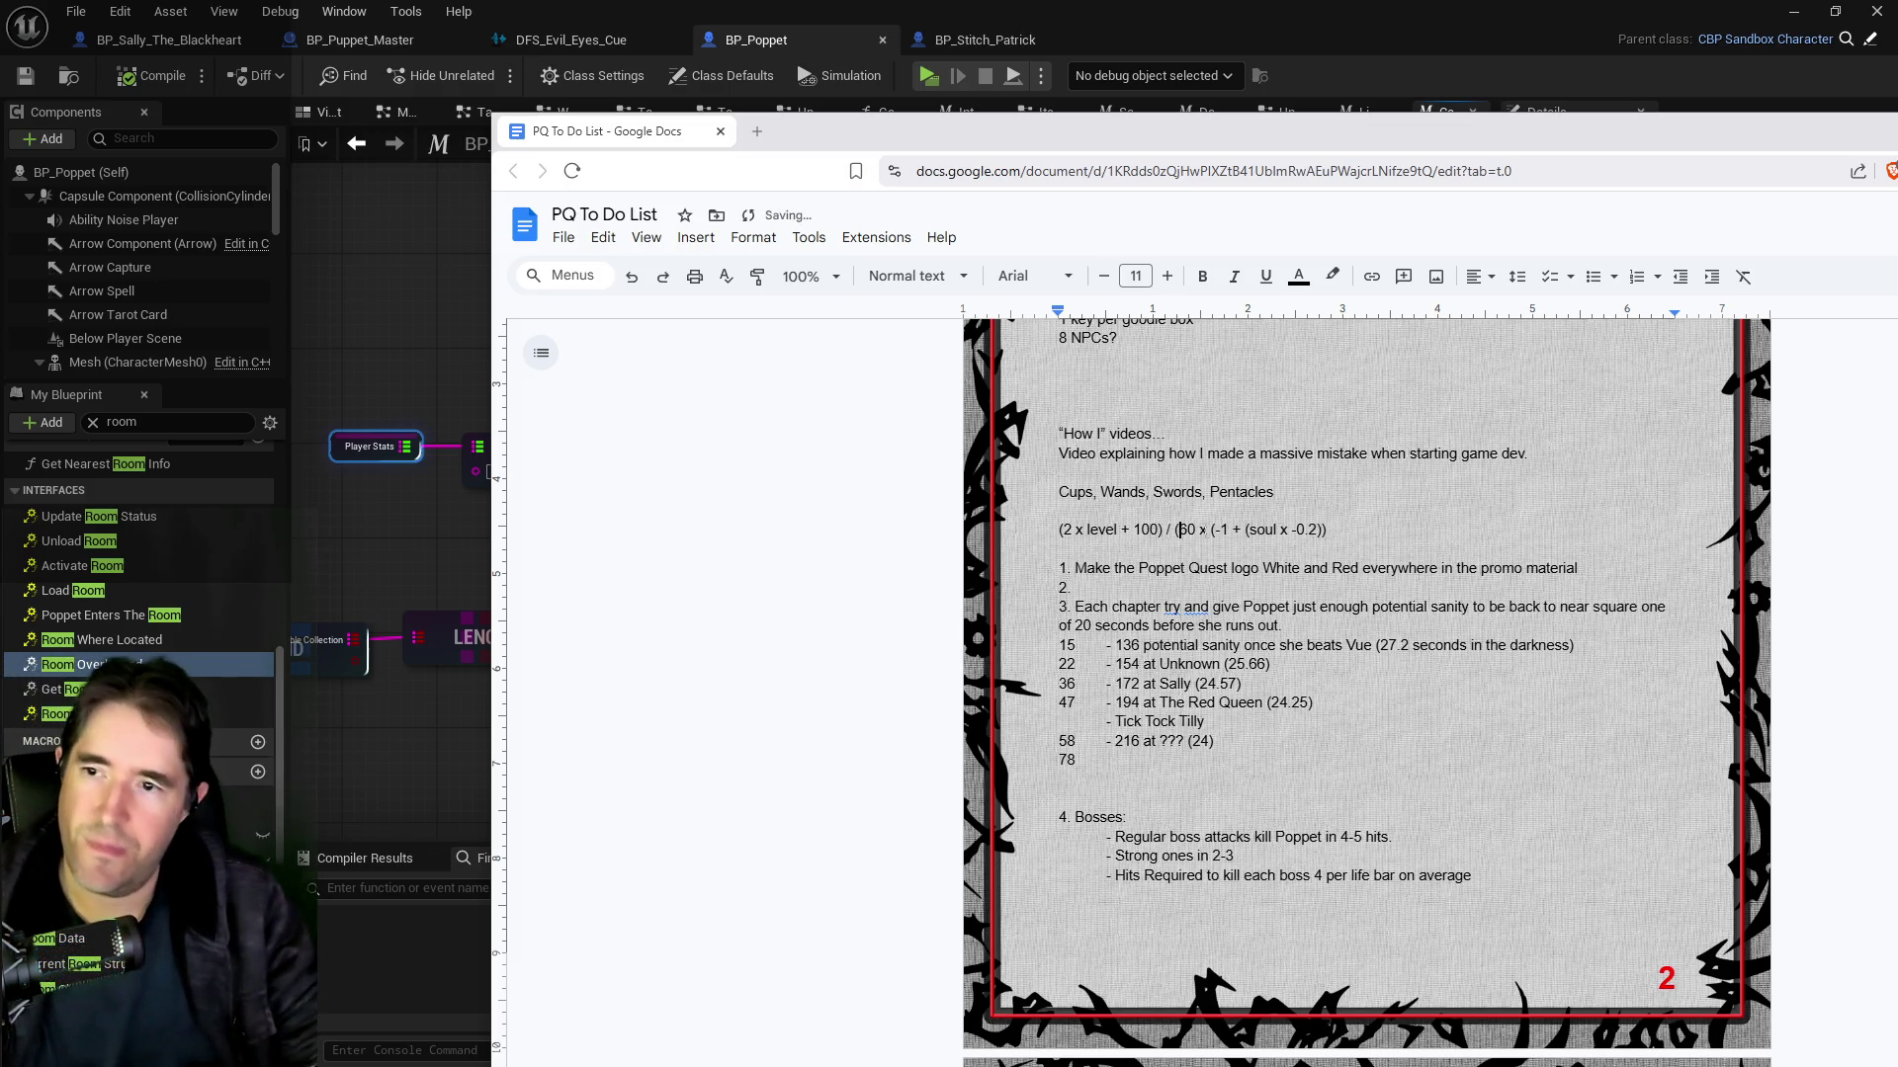
key(End)
text())
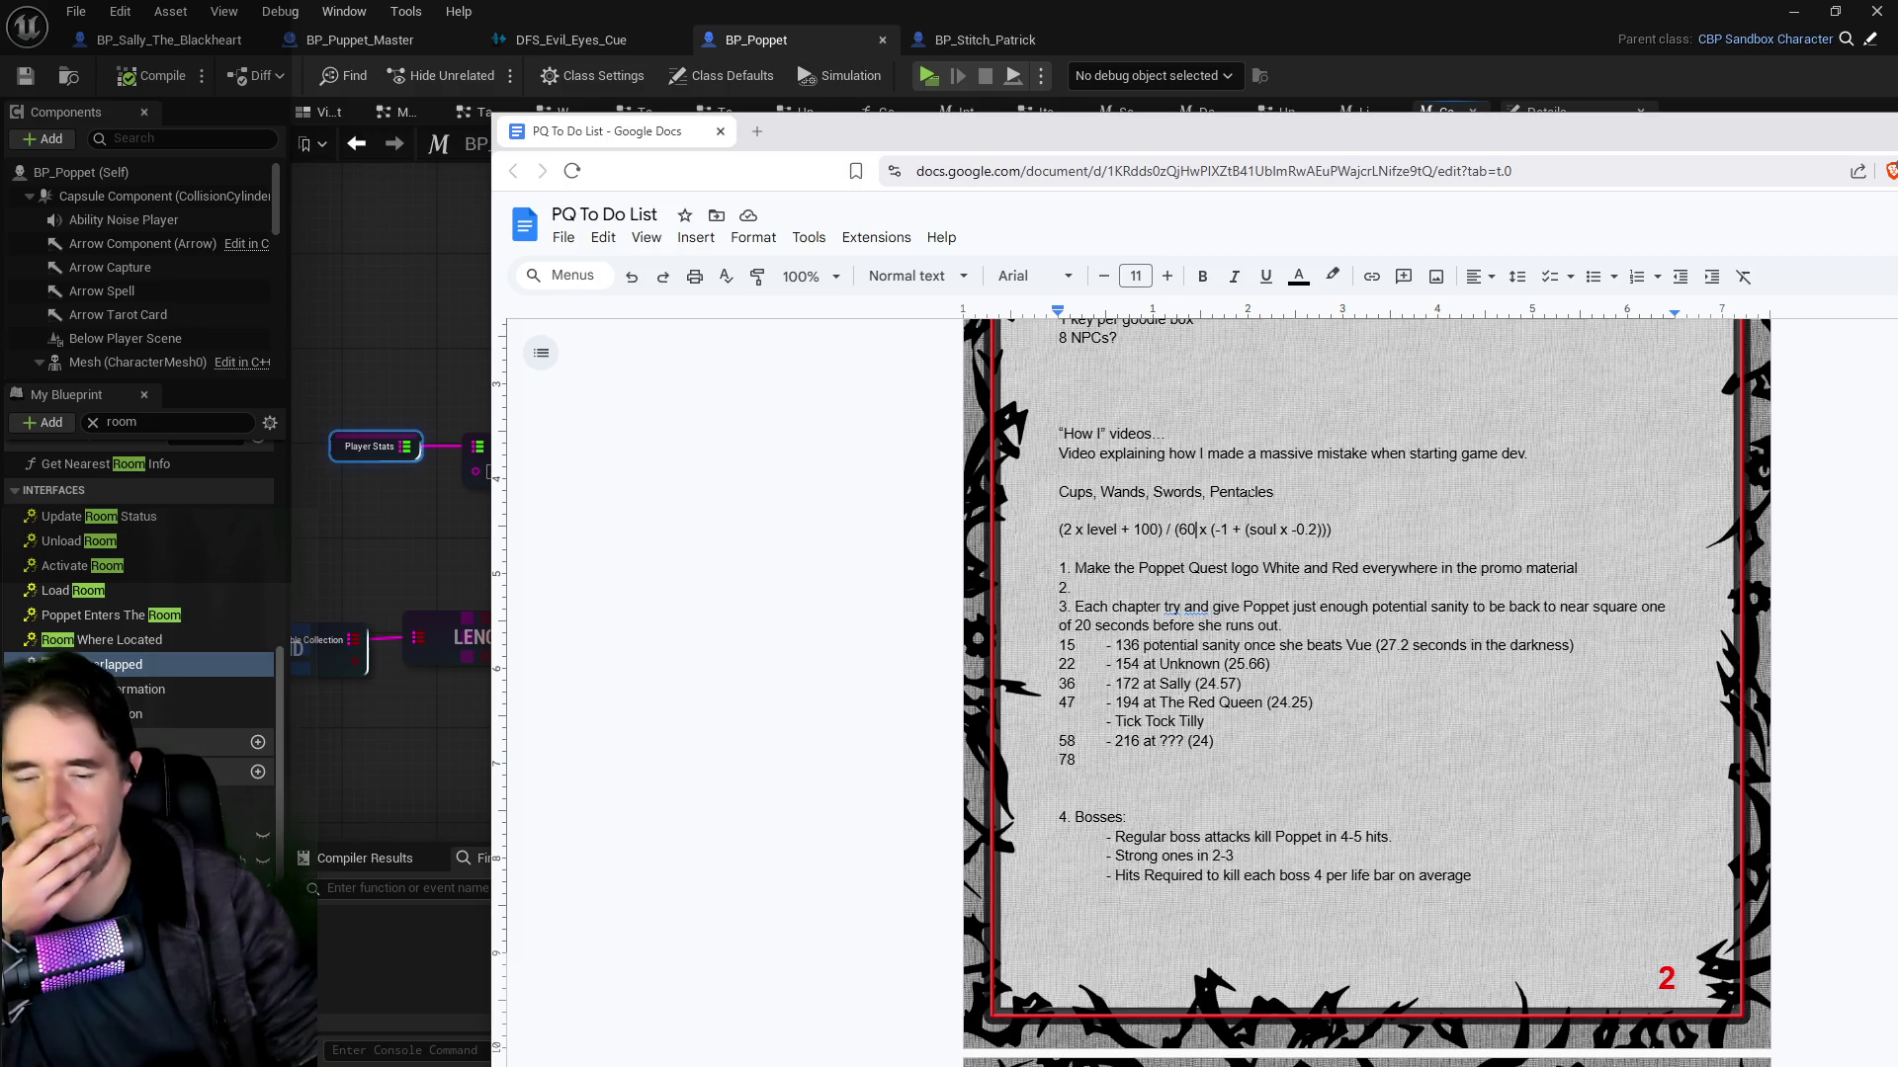
Step: Replace 60 with 5 in the formula's denominator
double_click(1185, 530)
text(5)
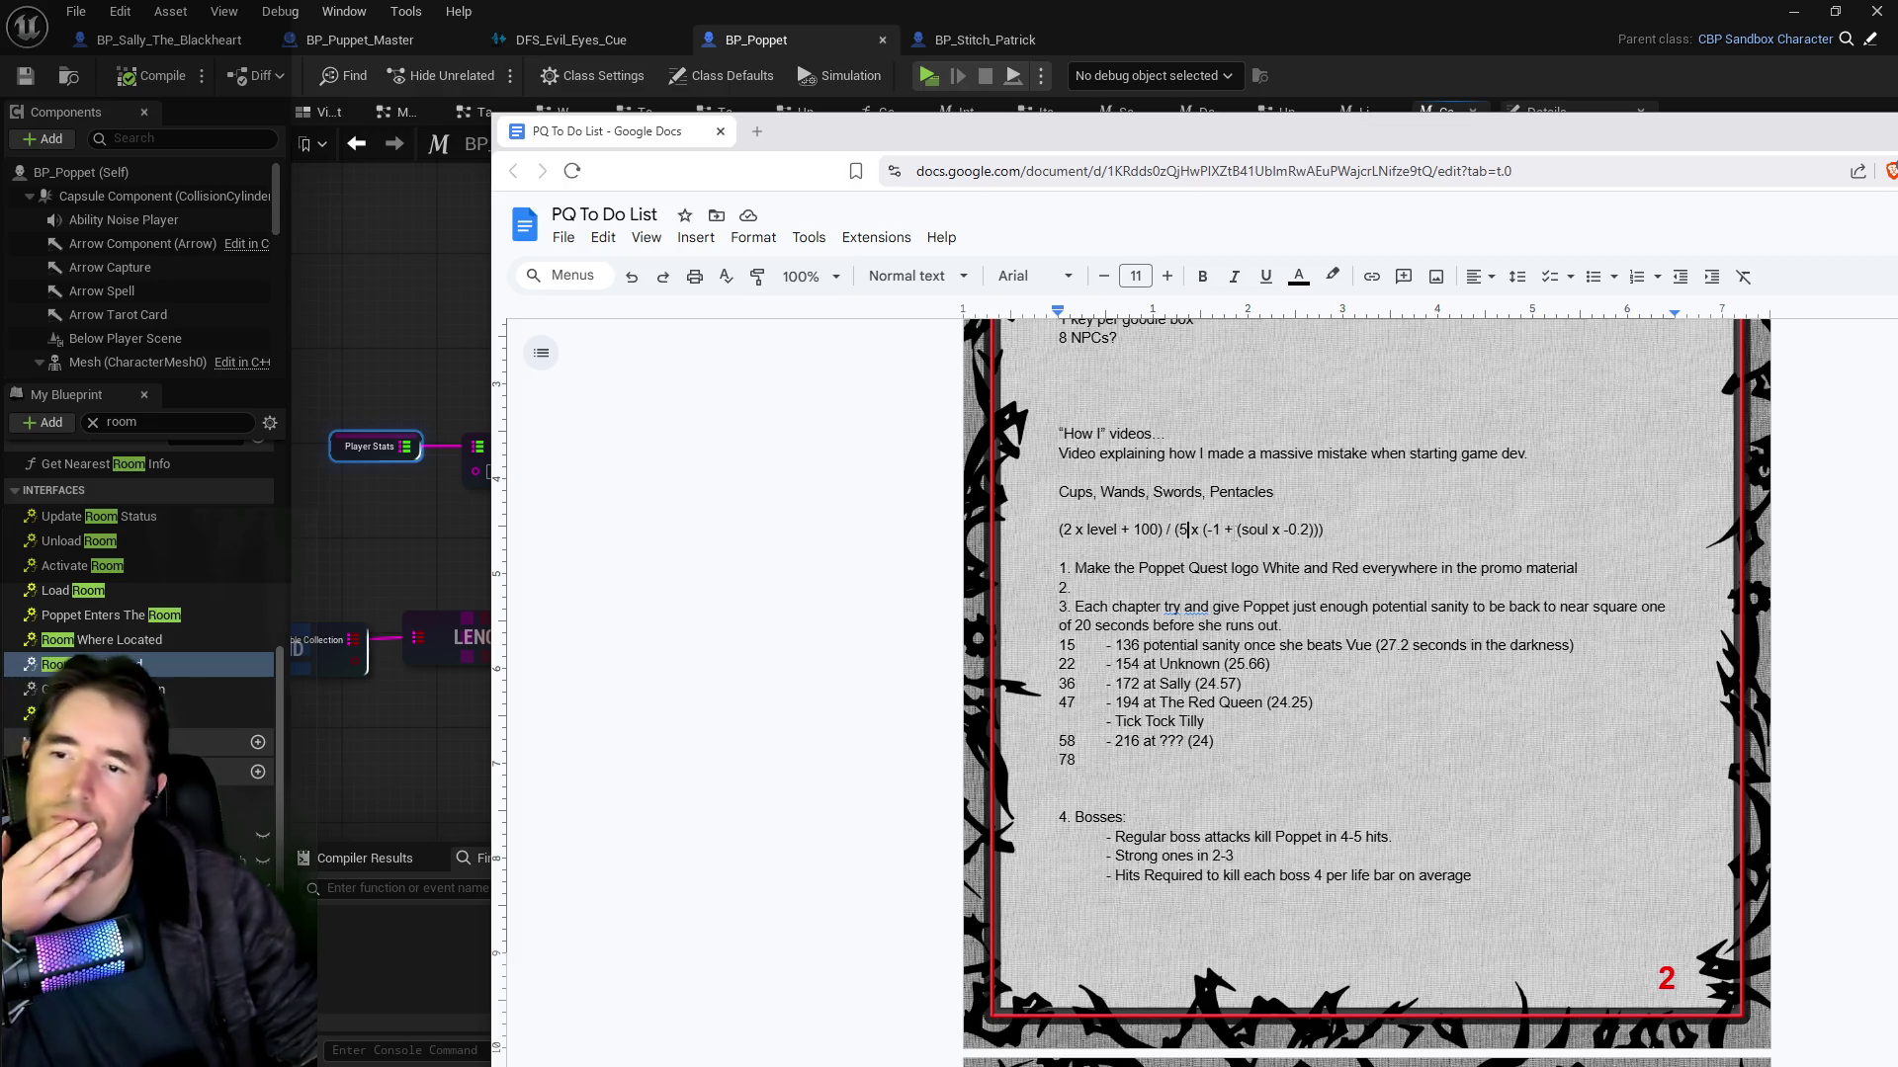
click(1186, 530)
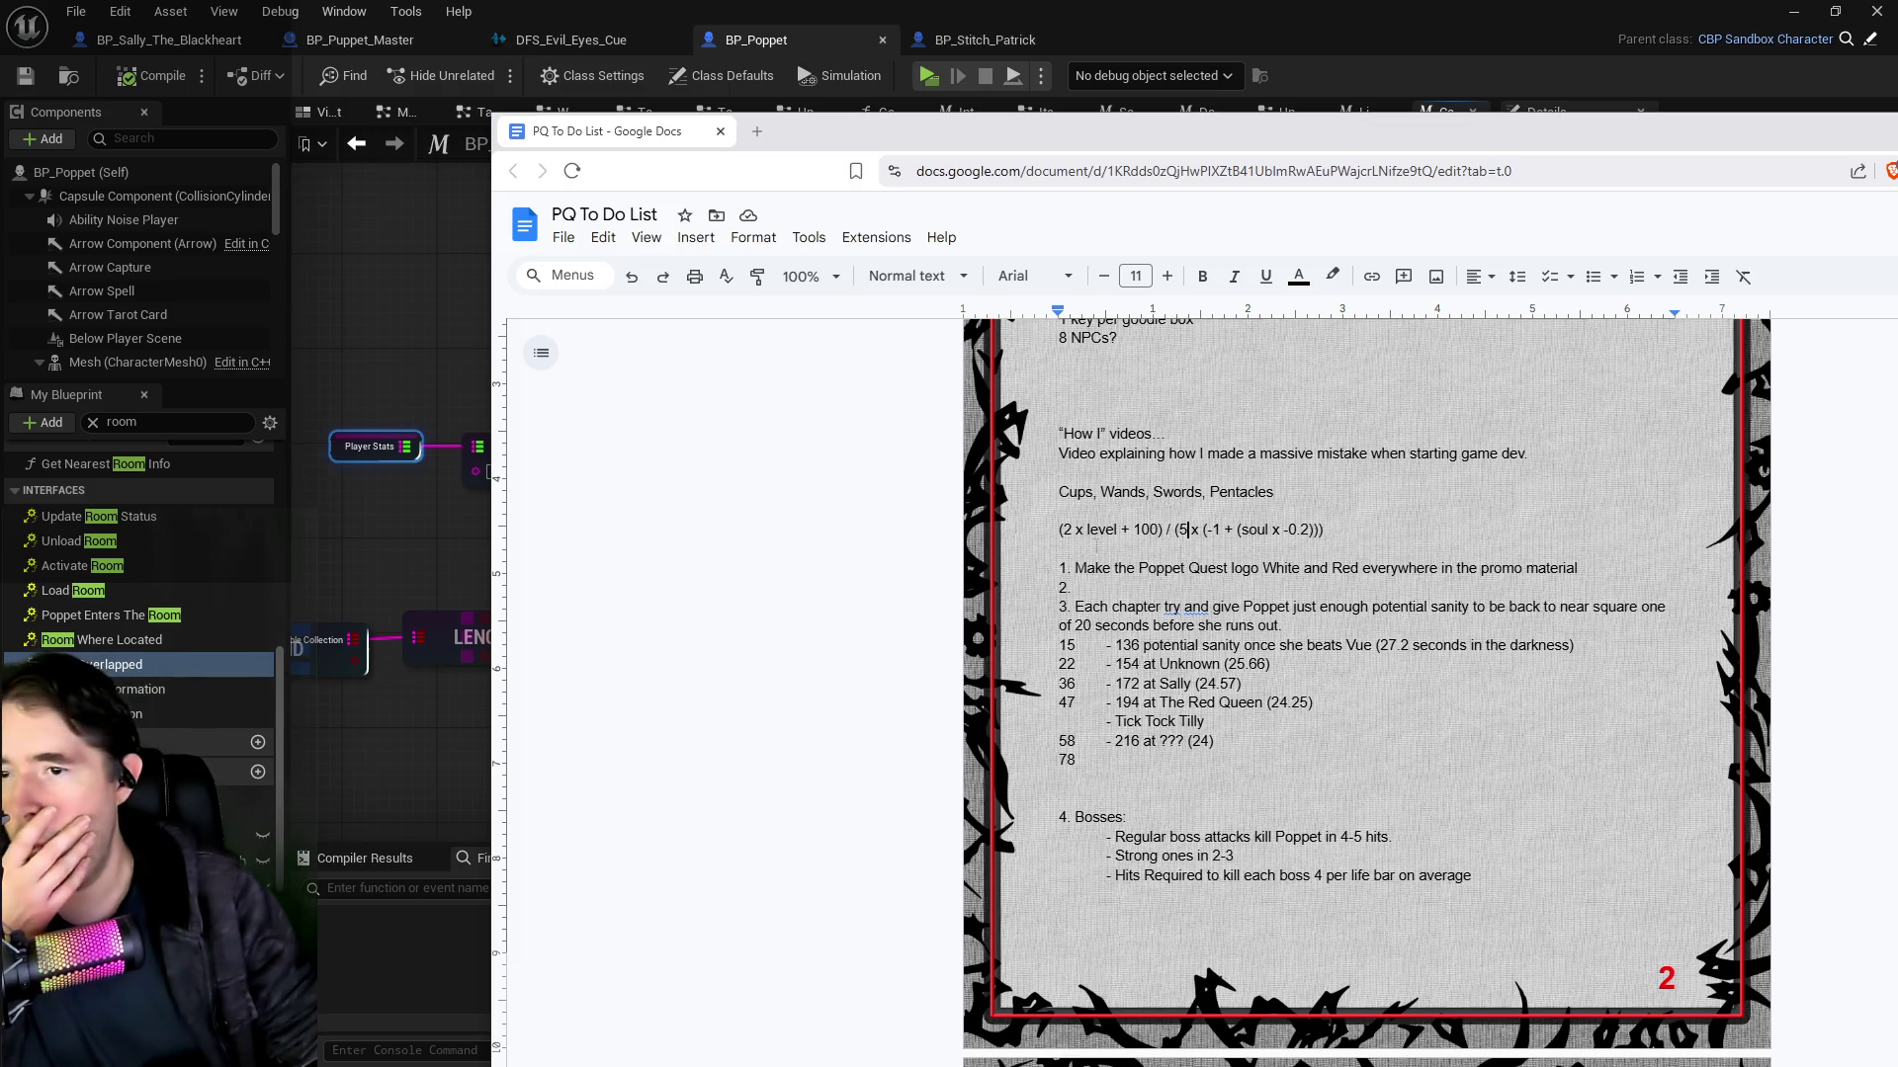
key(End)
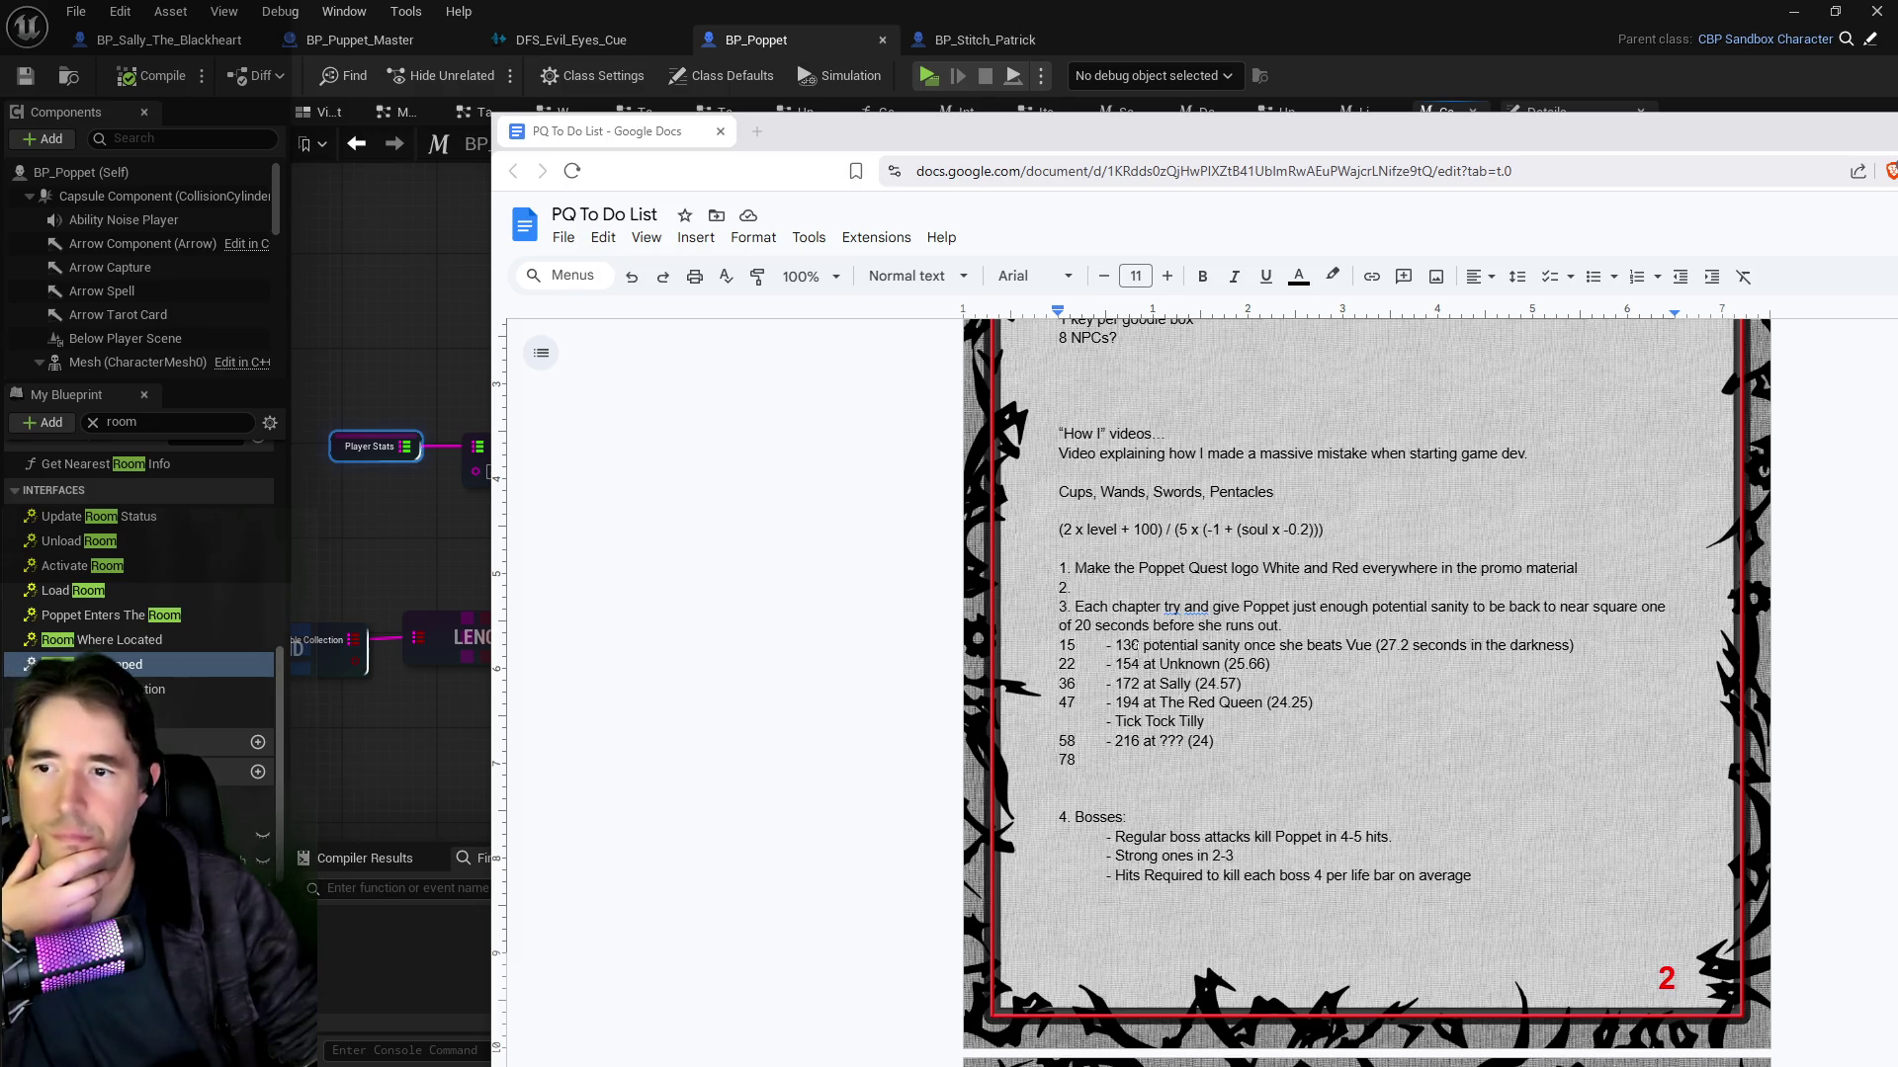
click(1134, 644)
key(BackSpace)
text(0)
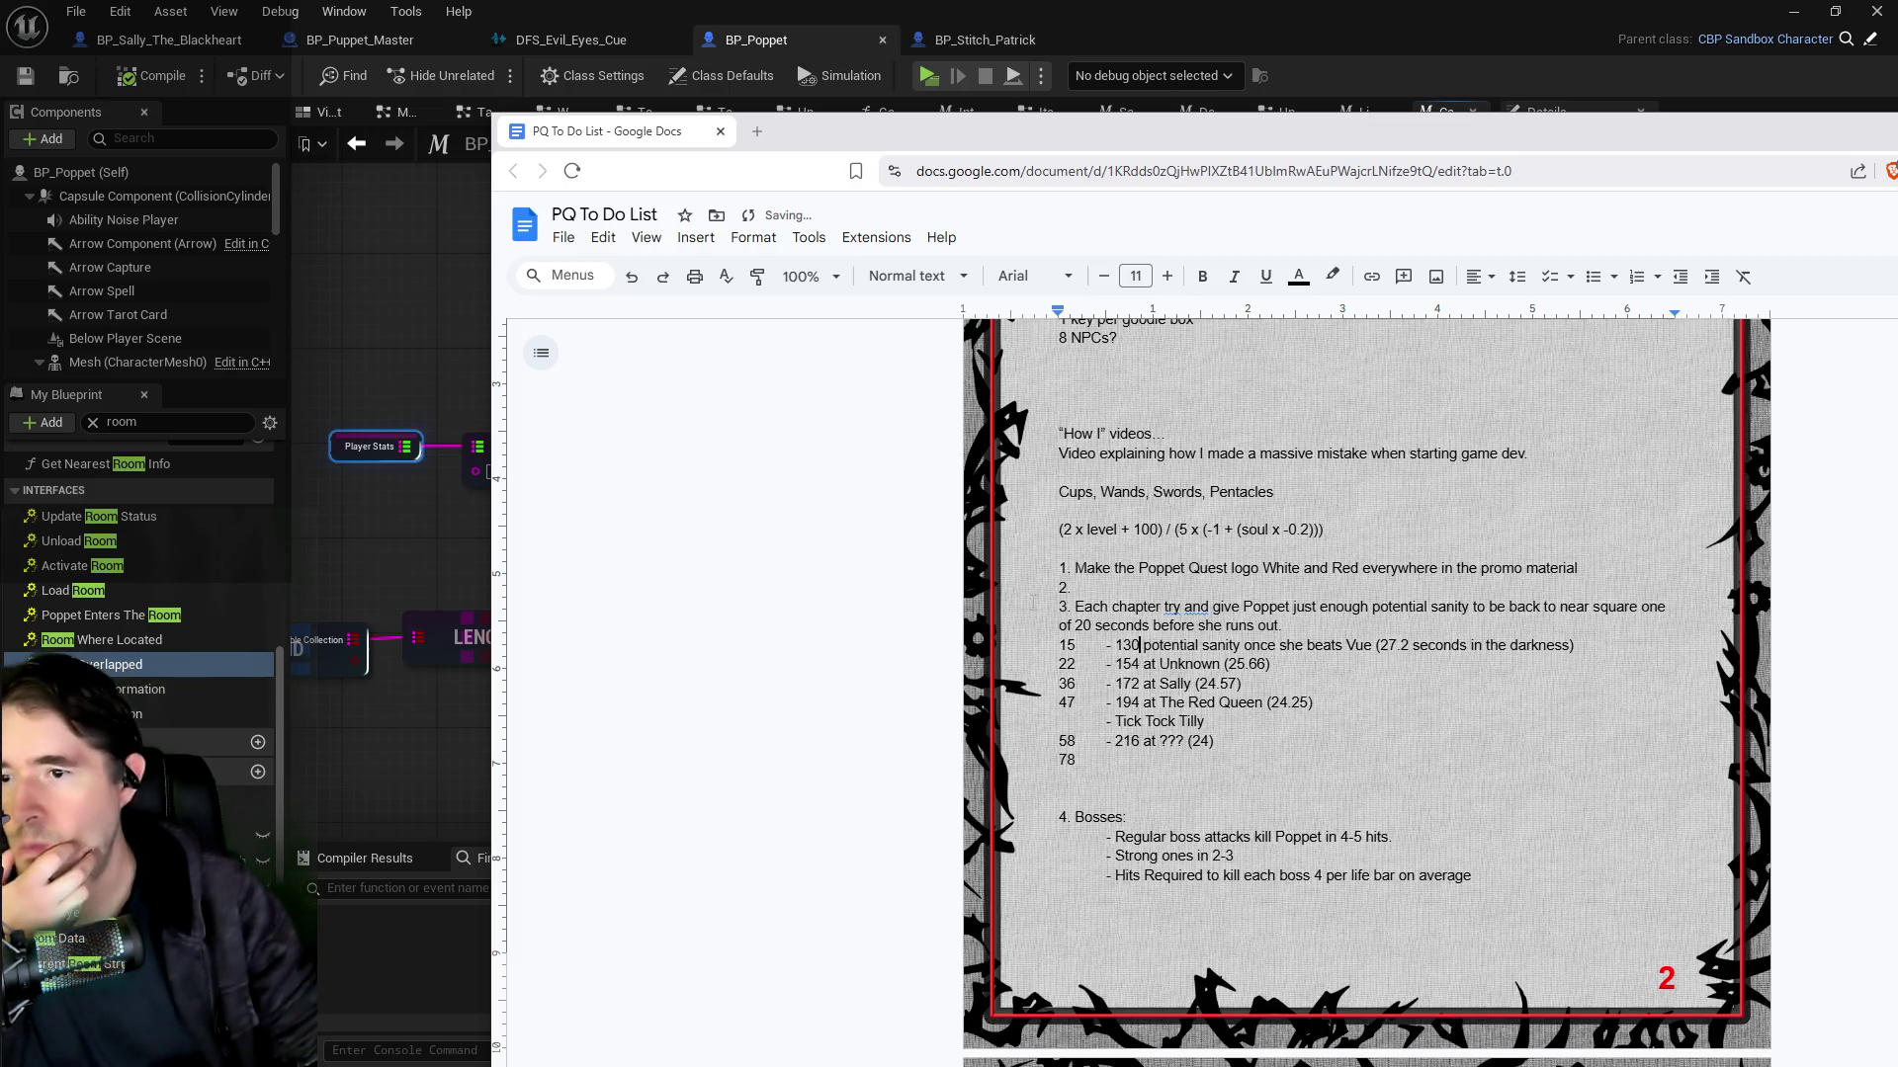
click(1058, 624)
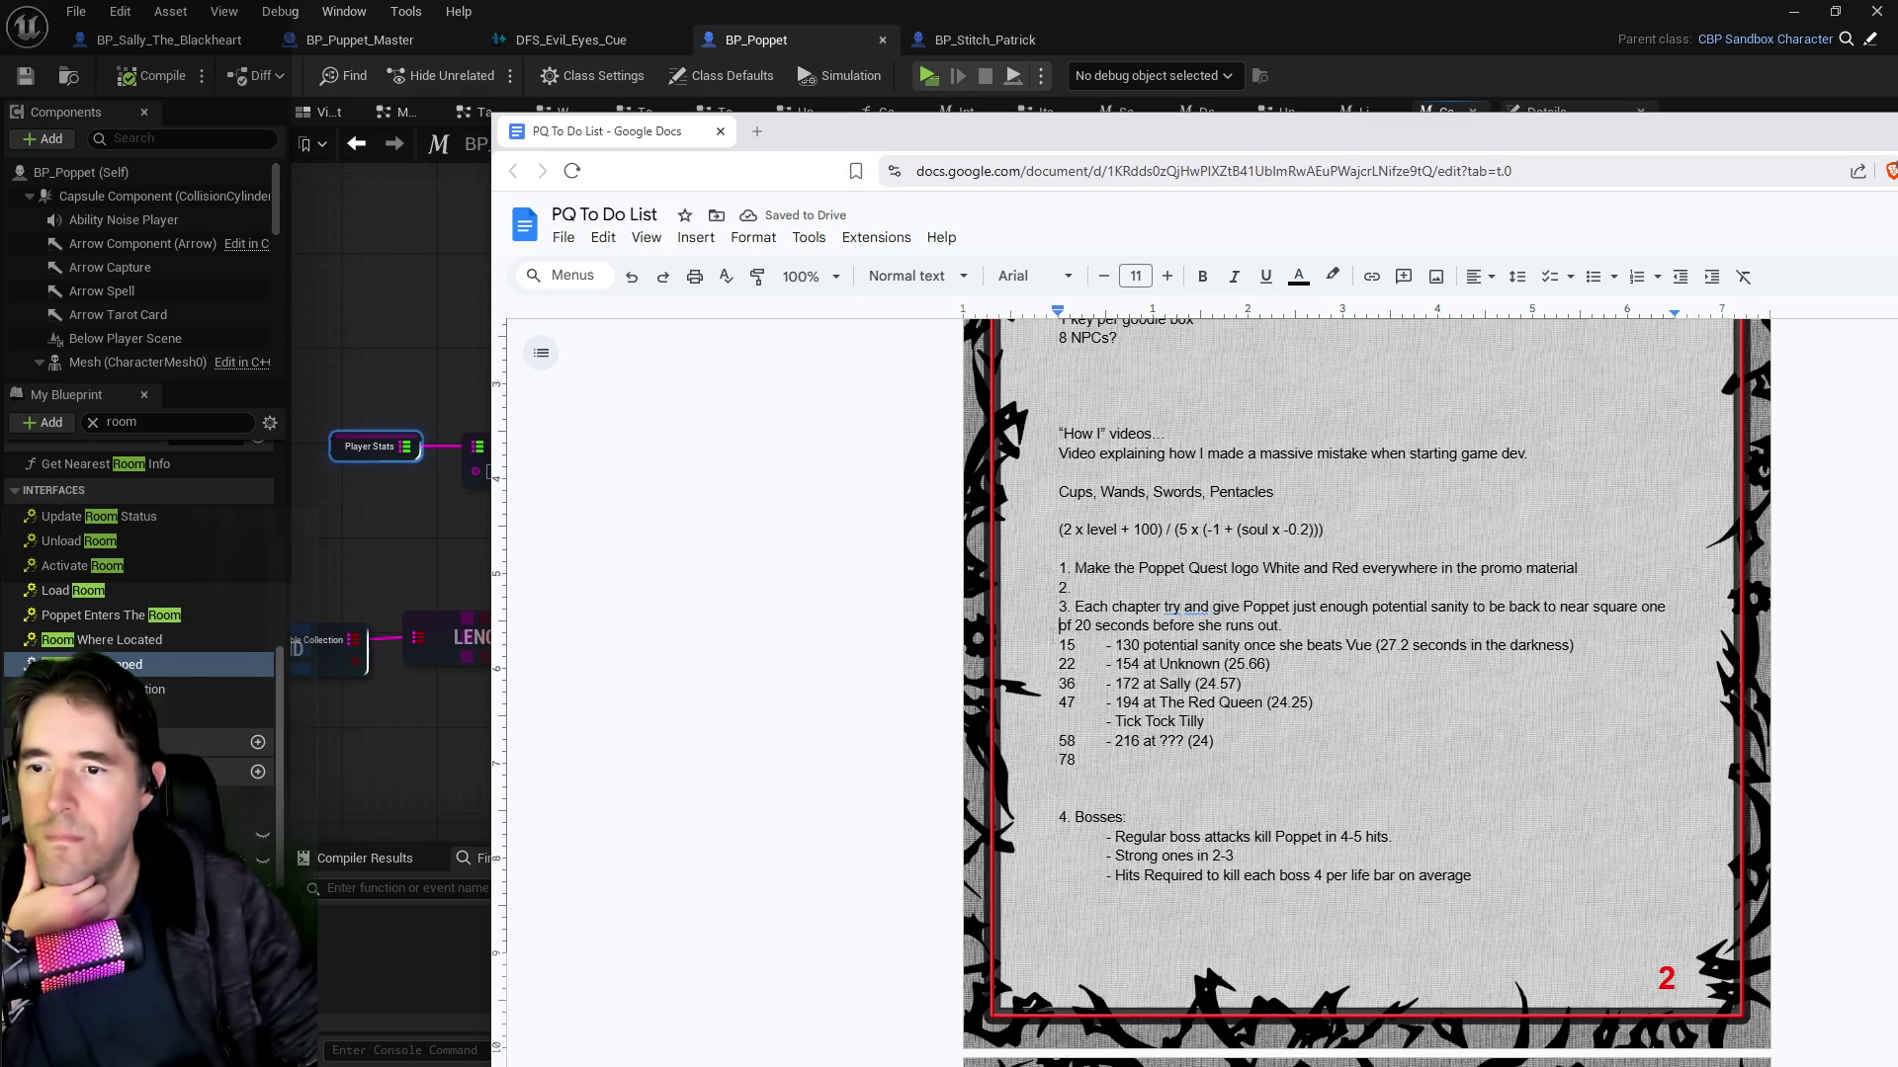
click(1067, 606)
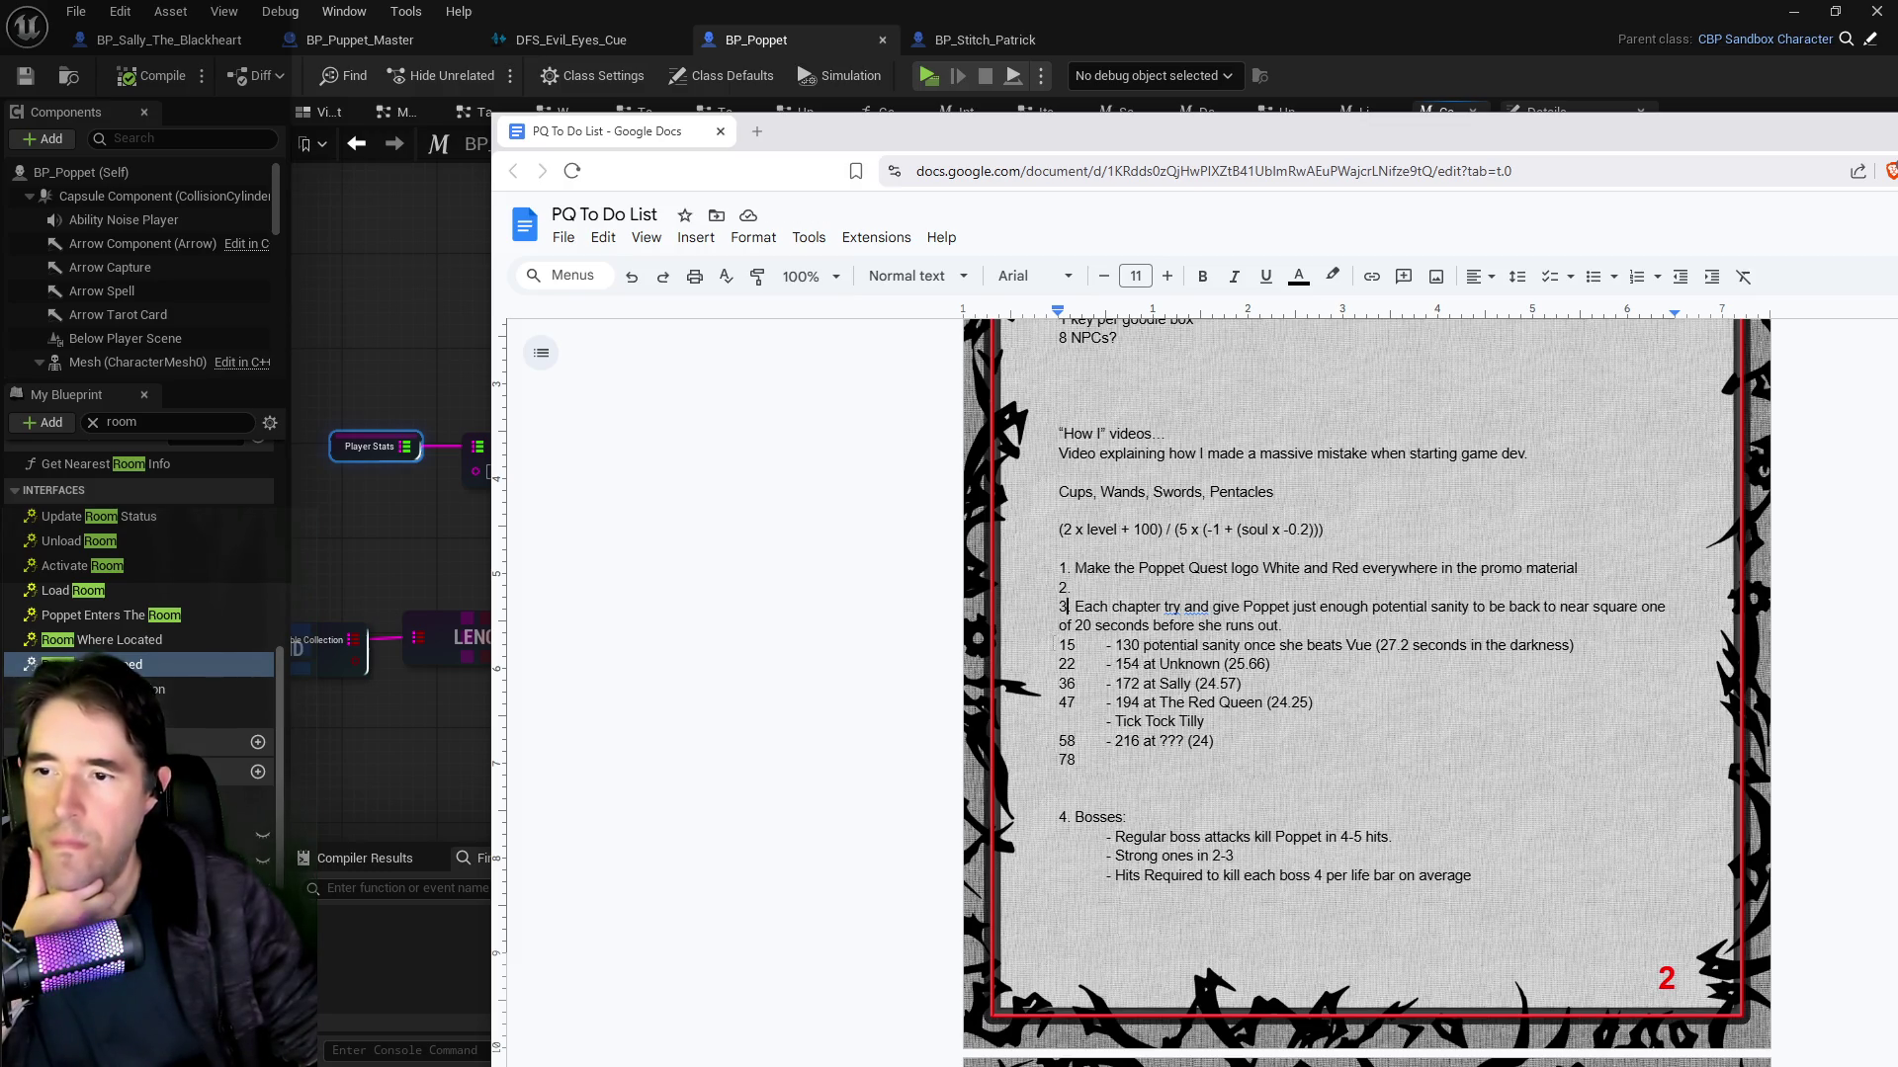
click(1056, 645)
key(Return)
key(Return)
drag(1077, 587, 1023, 566)
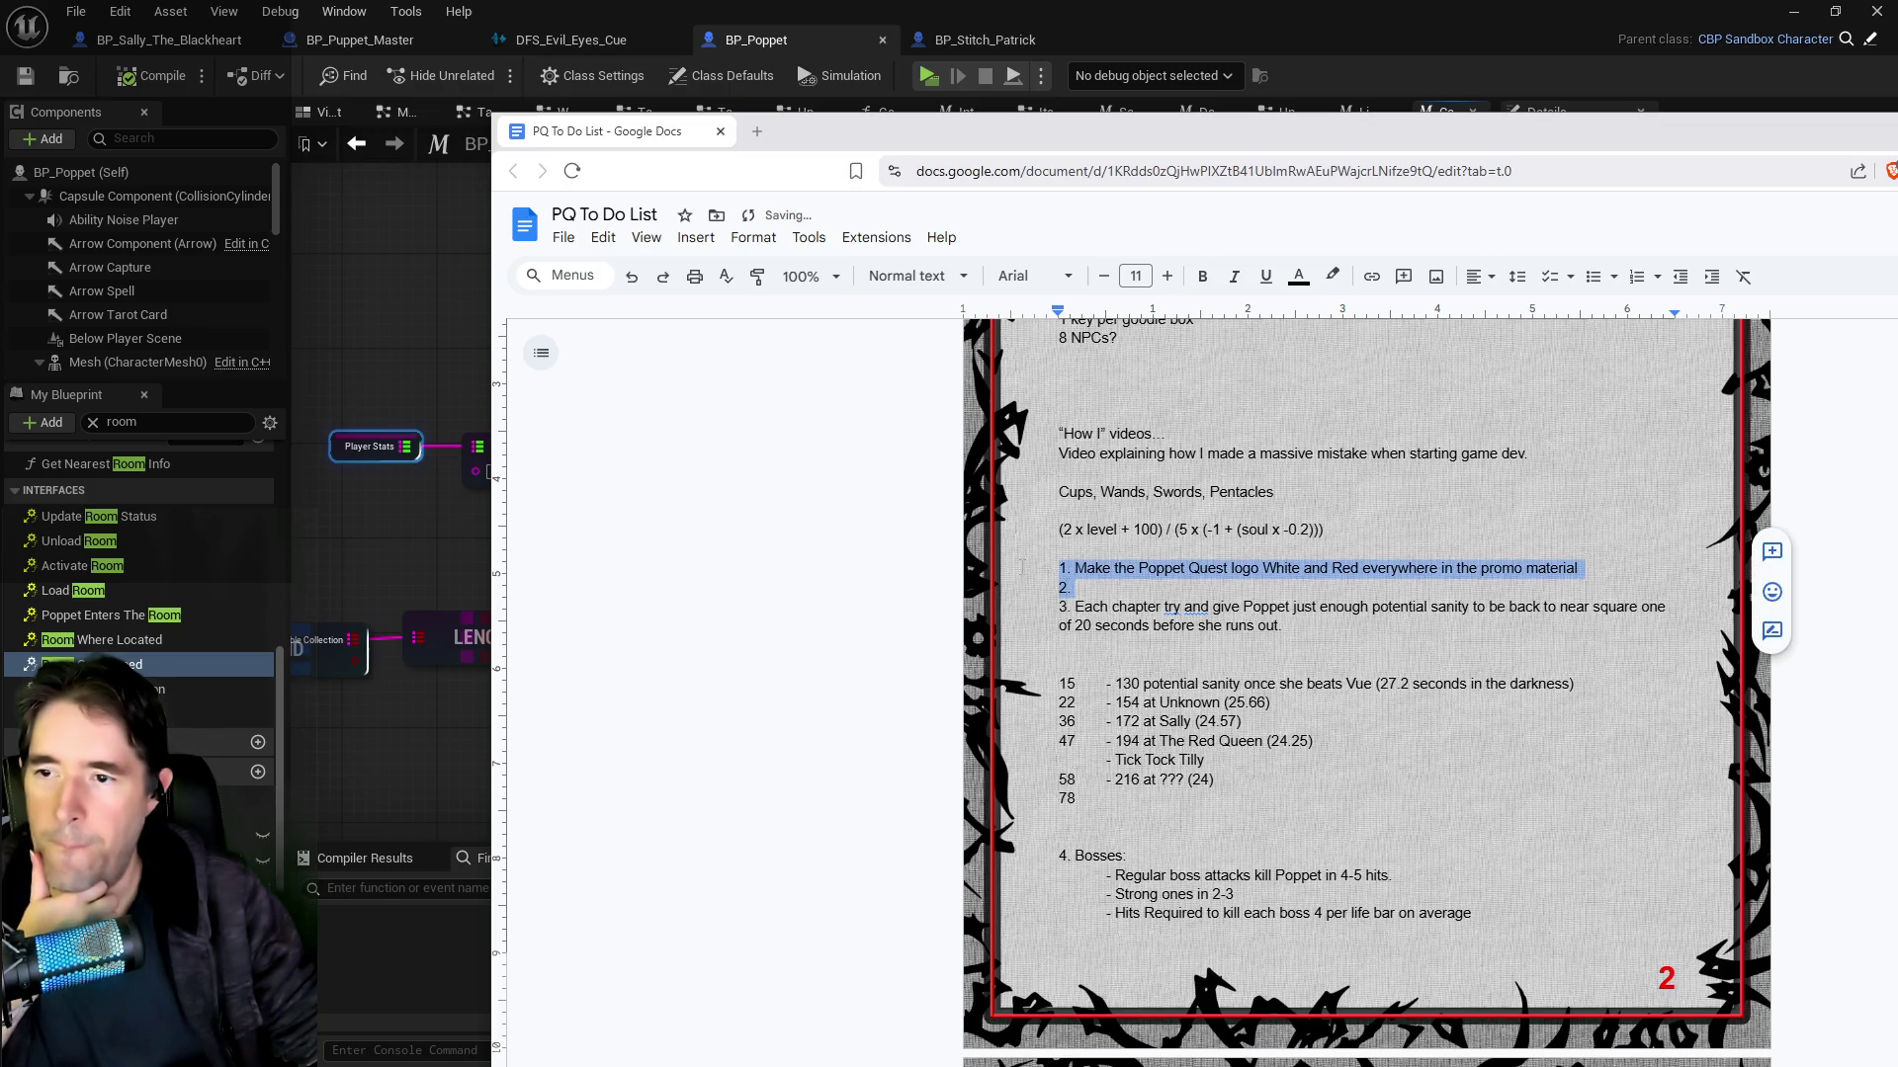
key(BackSpace)
key(BackSpace)
key(BackSpace)
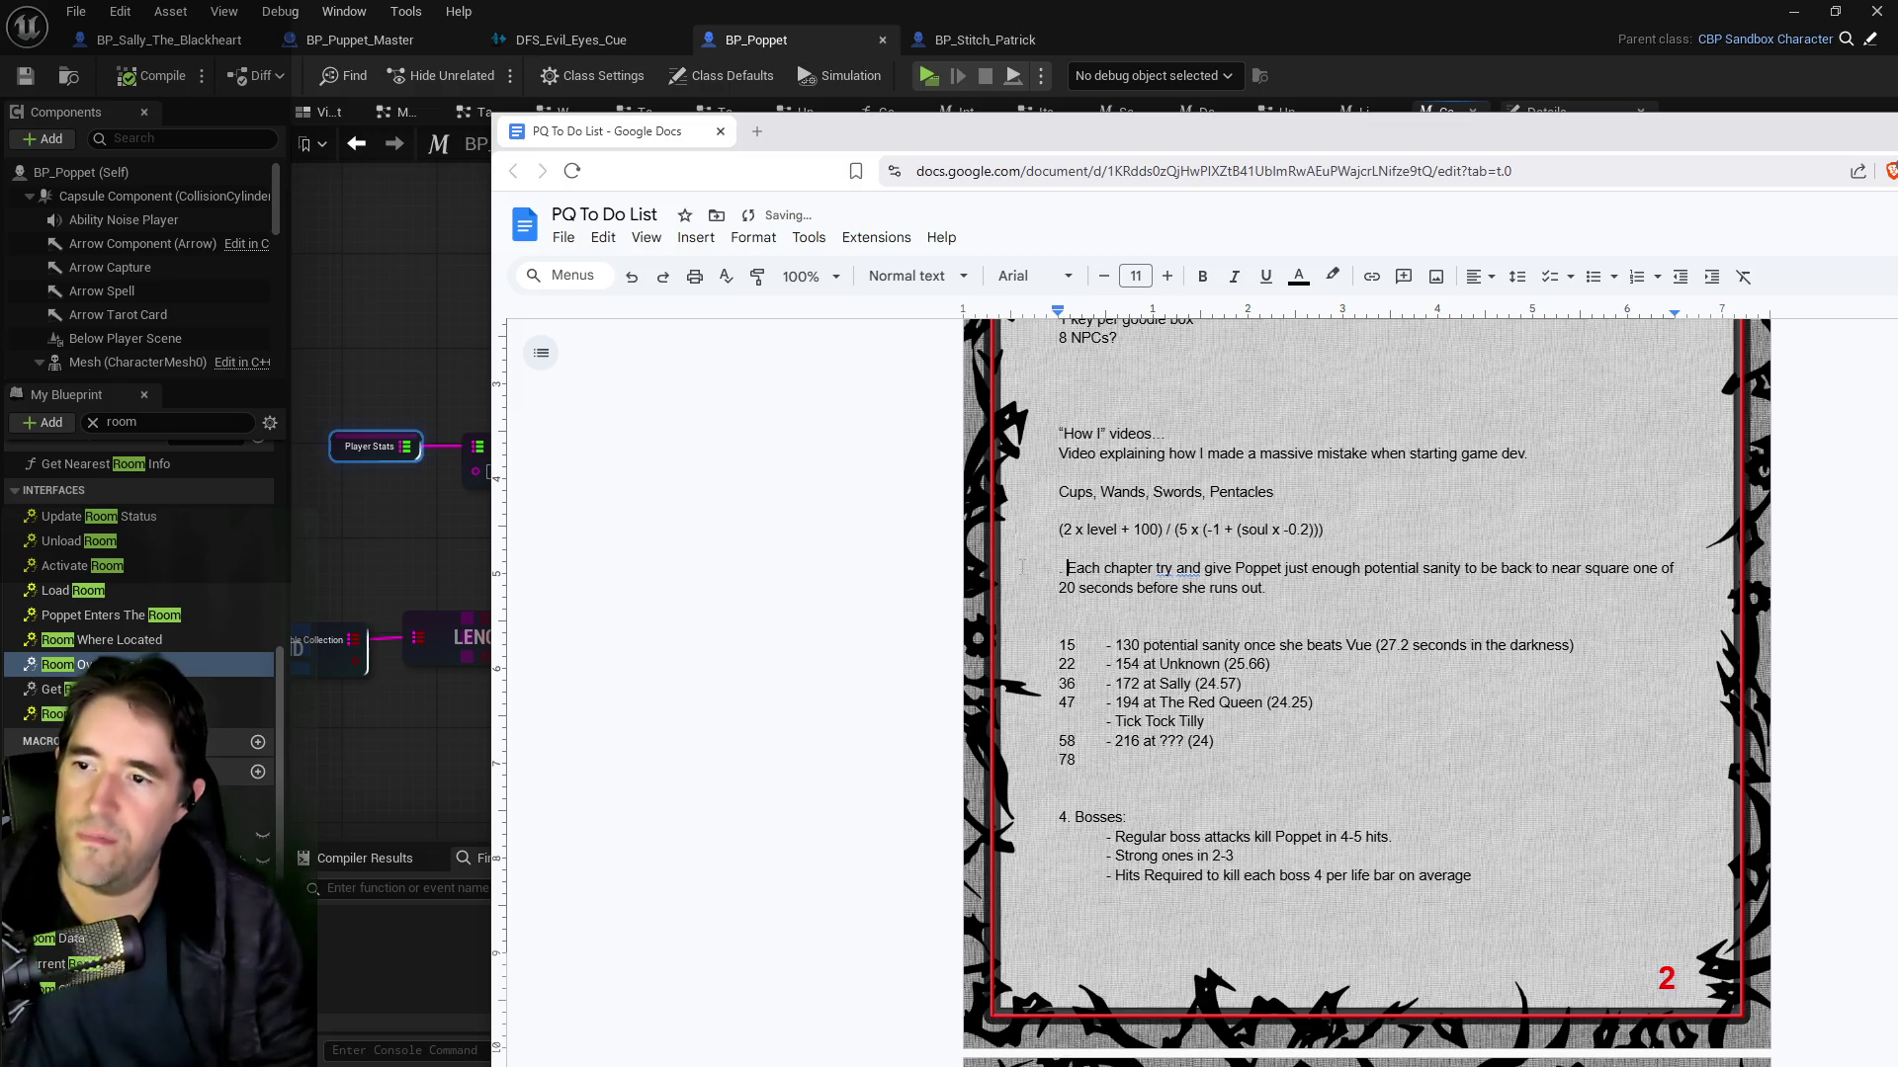
key(Delete)
key(Return)
key(Up)
text(Expe)
key(BackSpace)
key(BackSpace)
key(BackSpace)
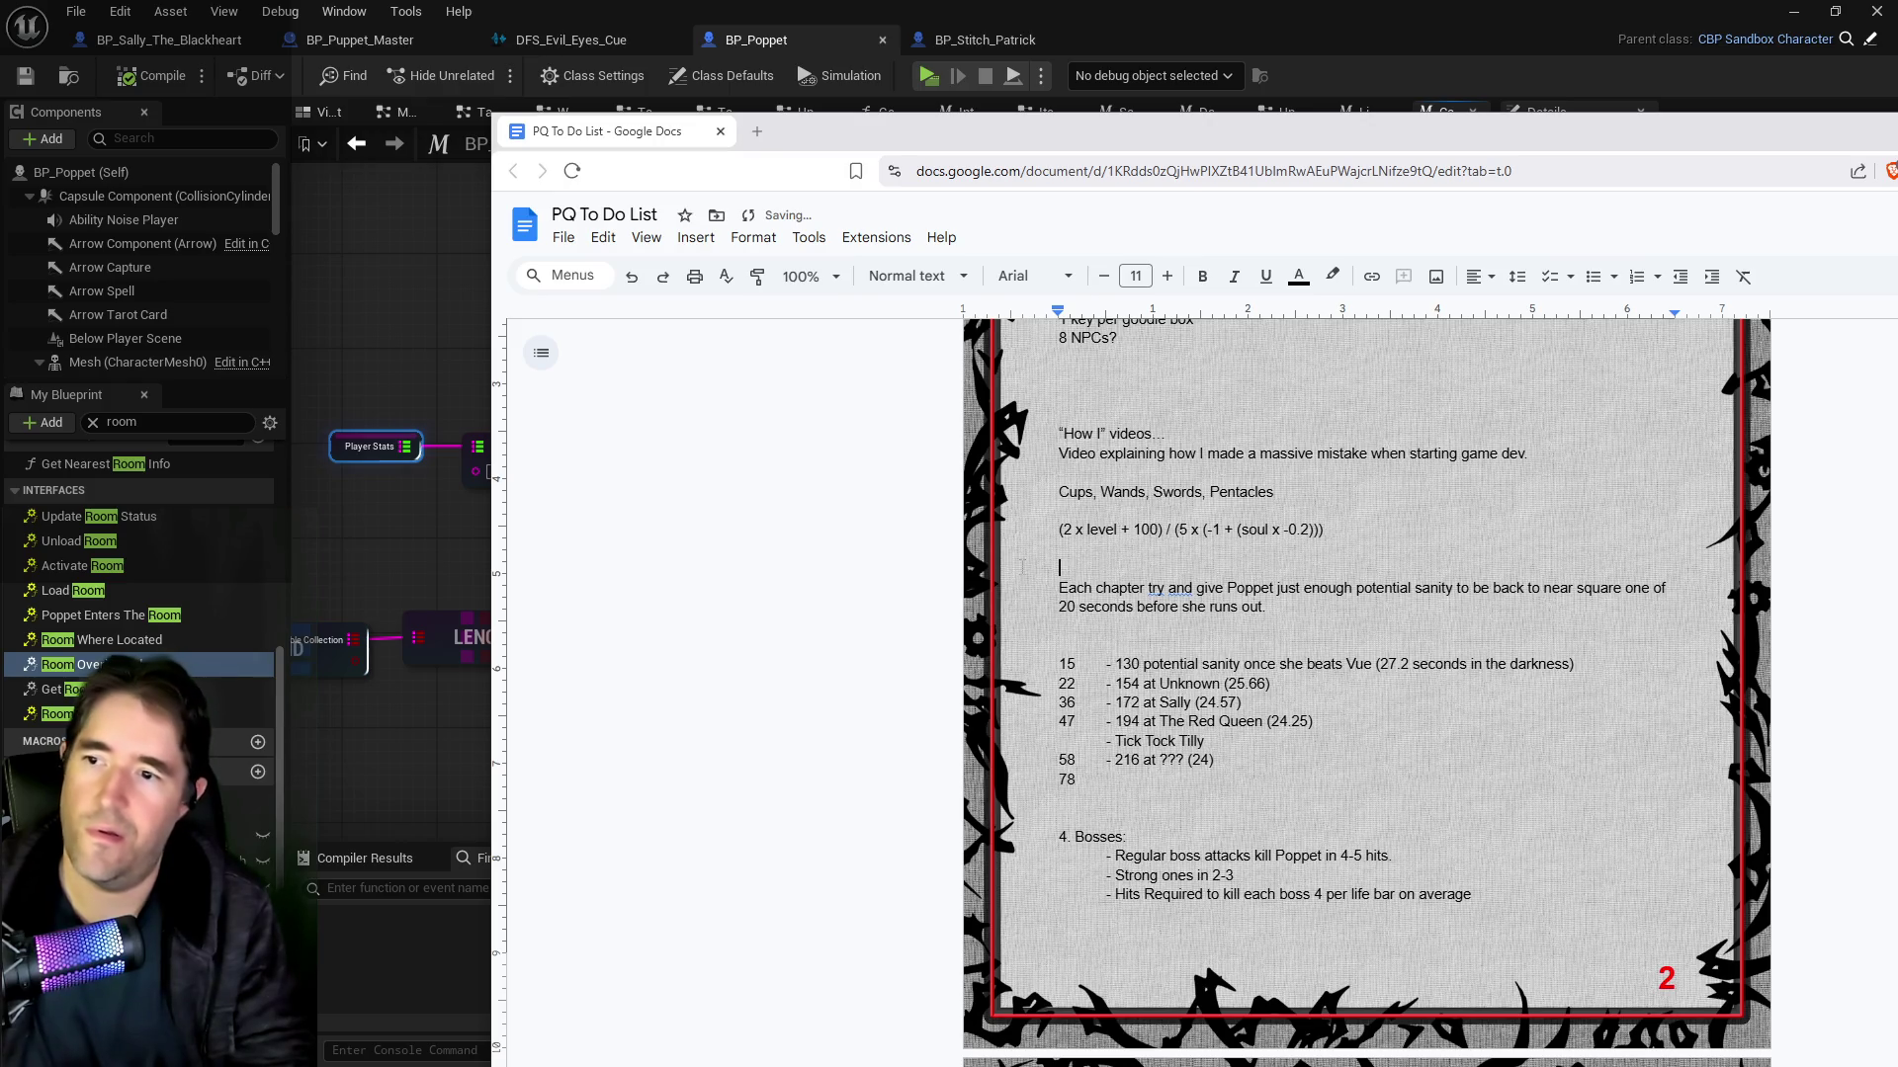
key(Down)
key(Down)
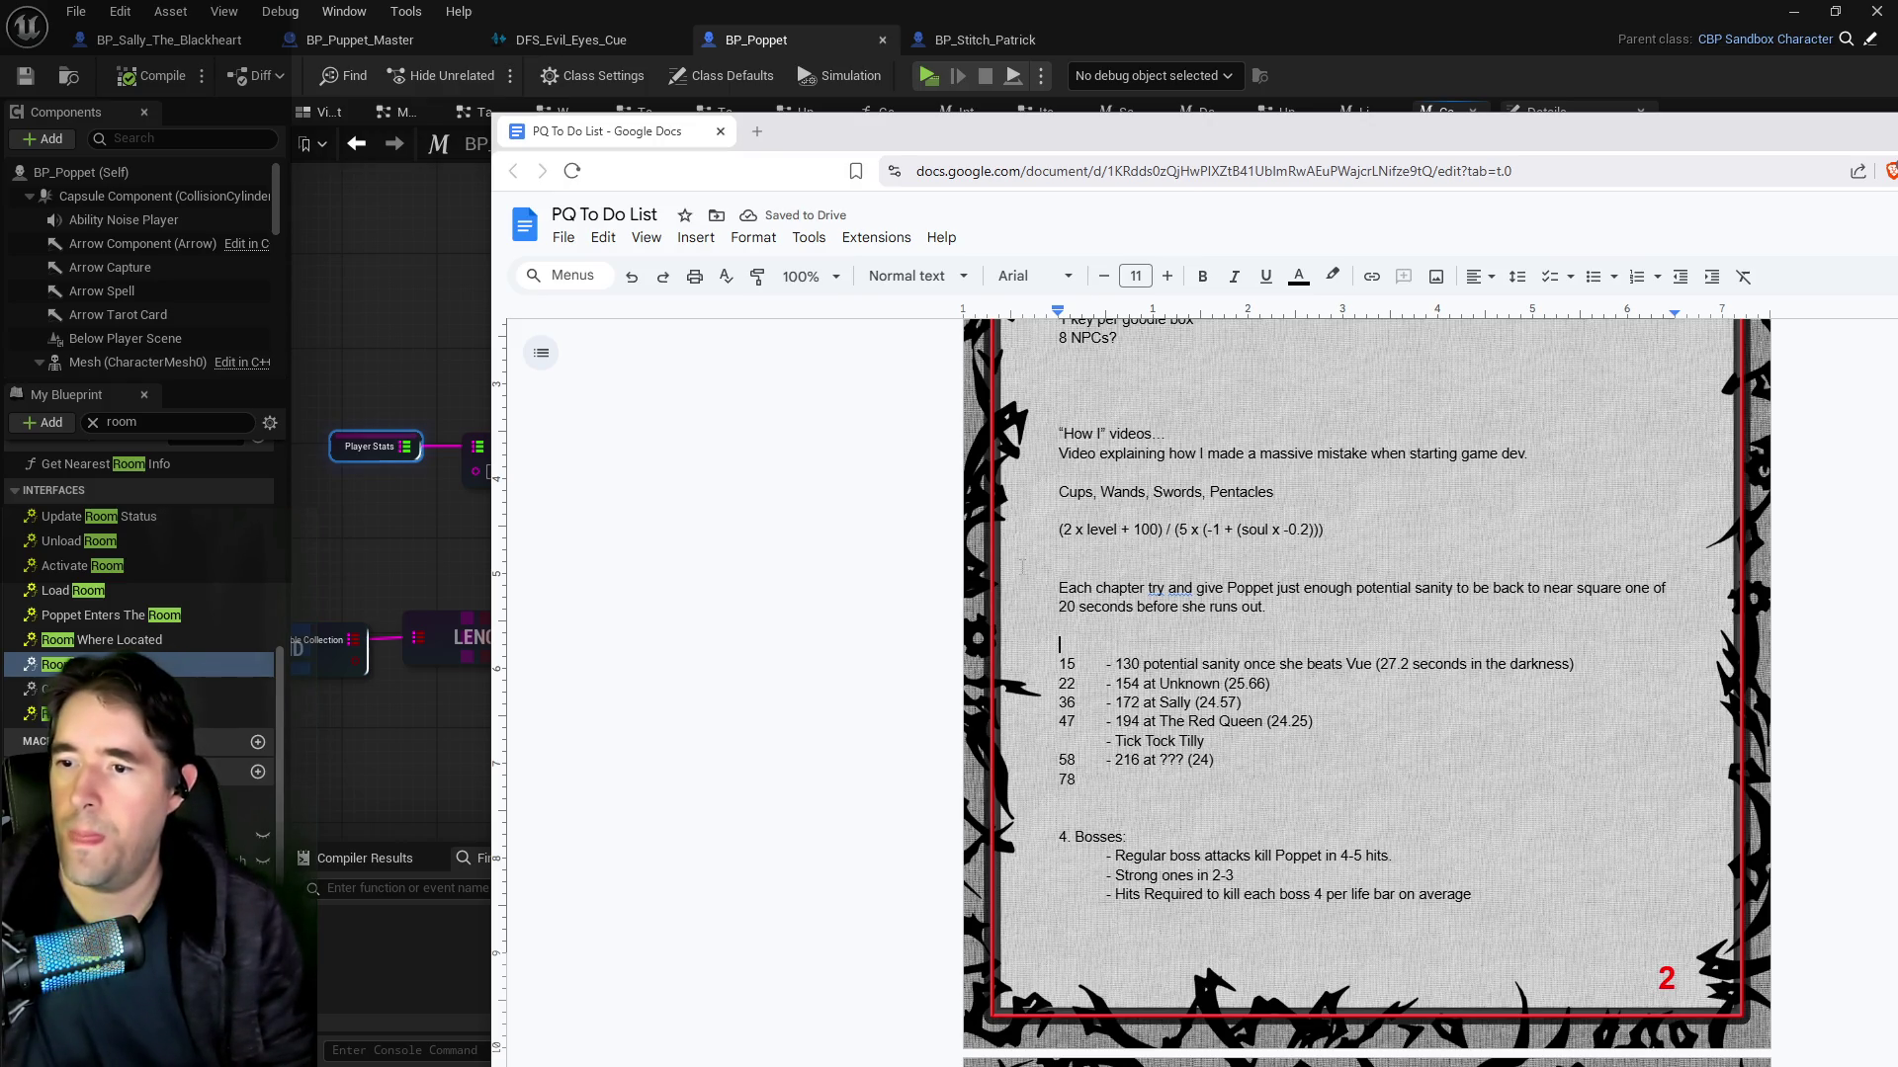
text(Expected:)
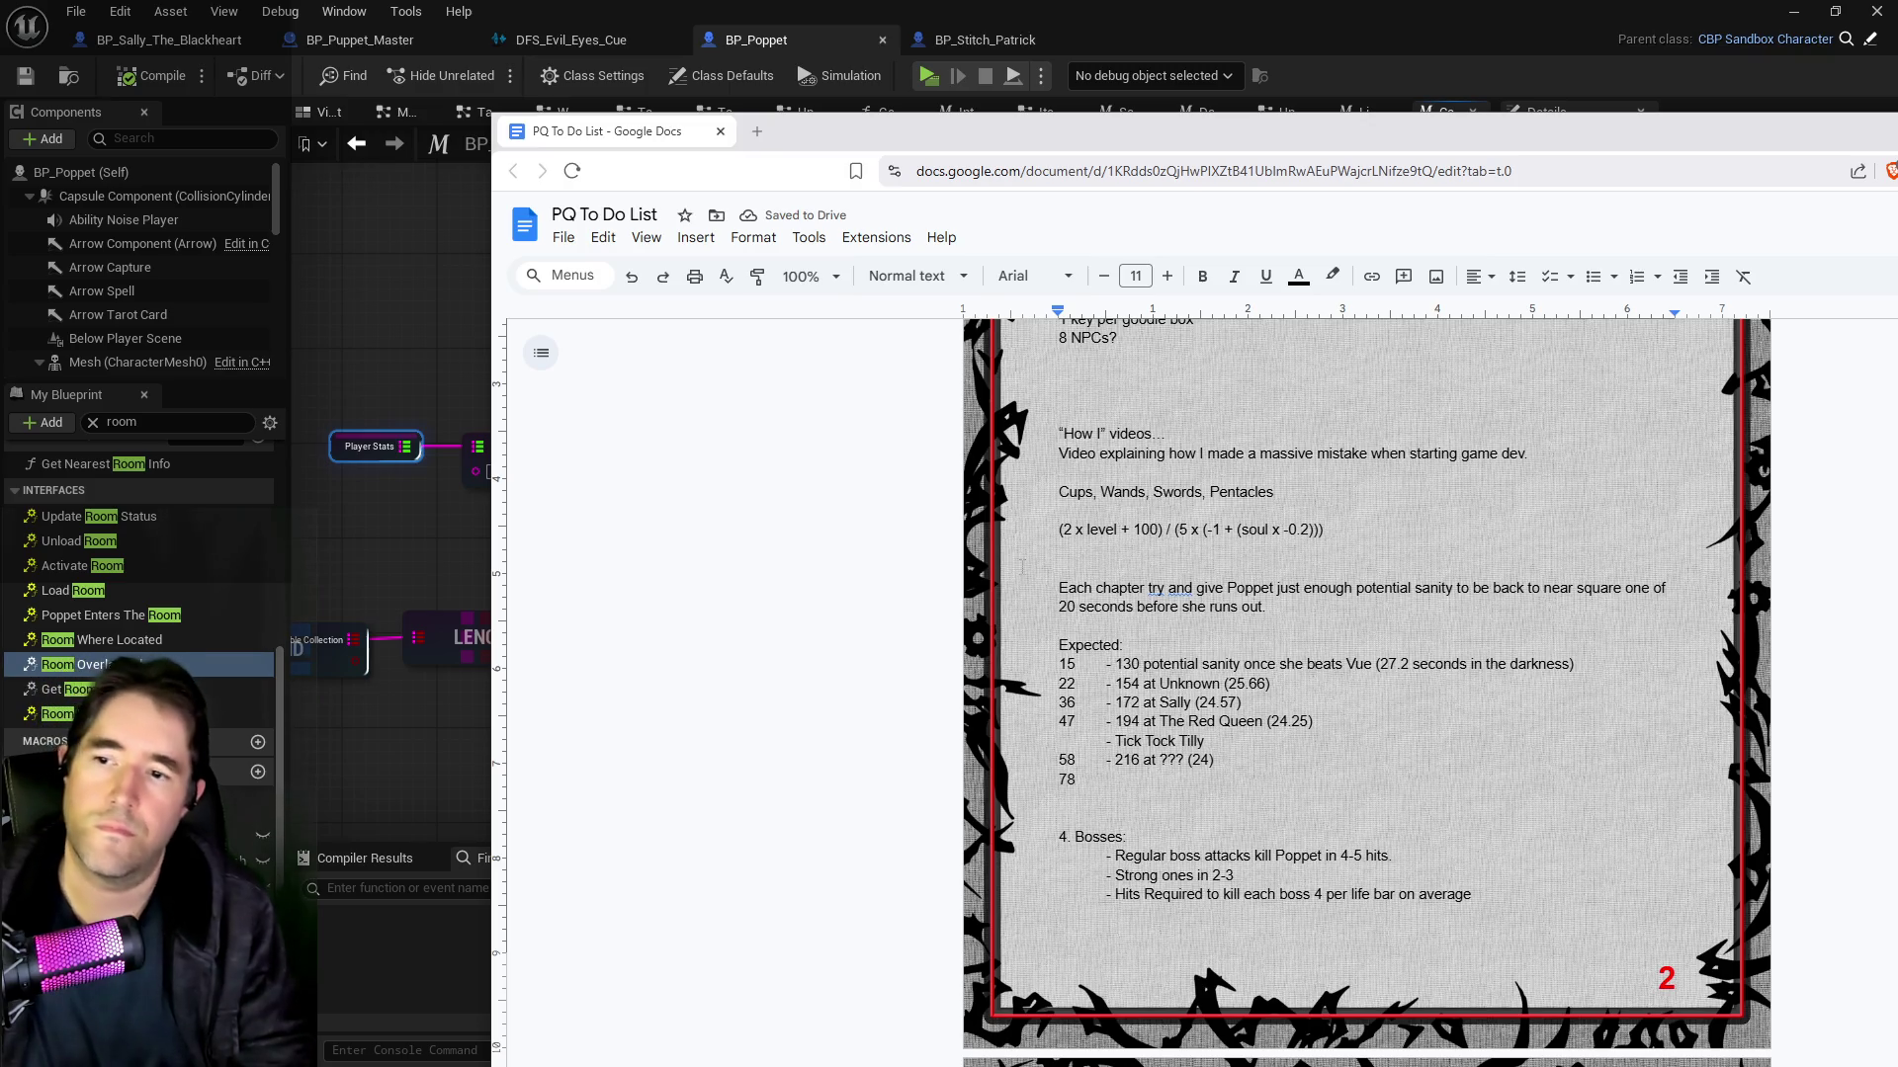
Step: Type a heading line 'Lv:' and 'Time:', separated by a tab, above the list
text(Time)
key(BackSpace)
key(BackSpace)
key(BackSpace)
key(BackSpace)
key(BackSpace)
key(BackSpace)
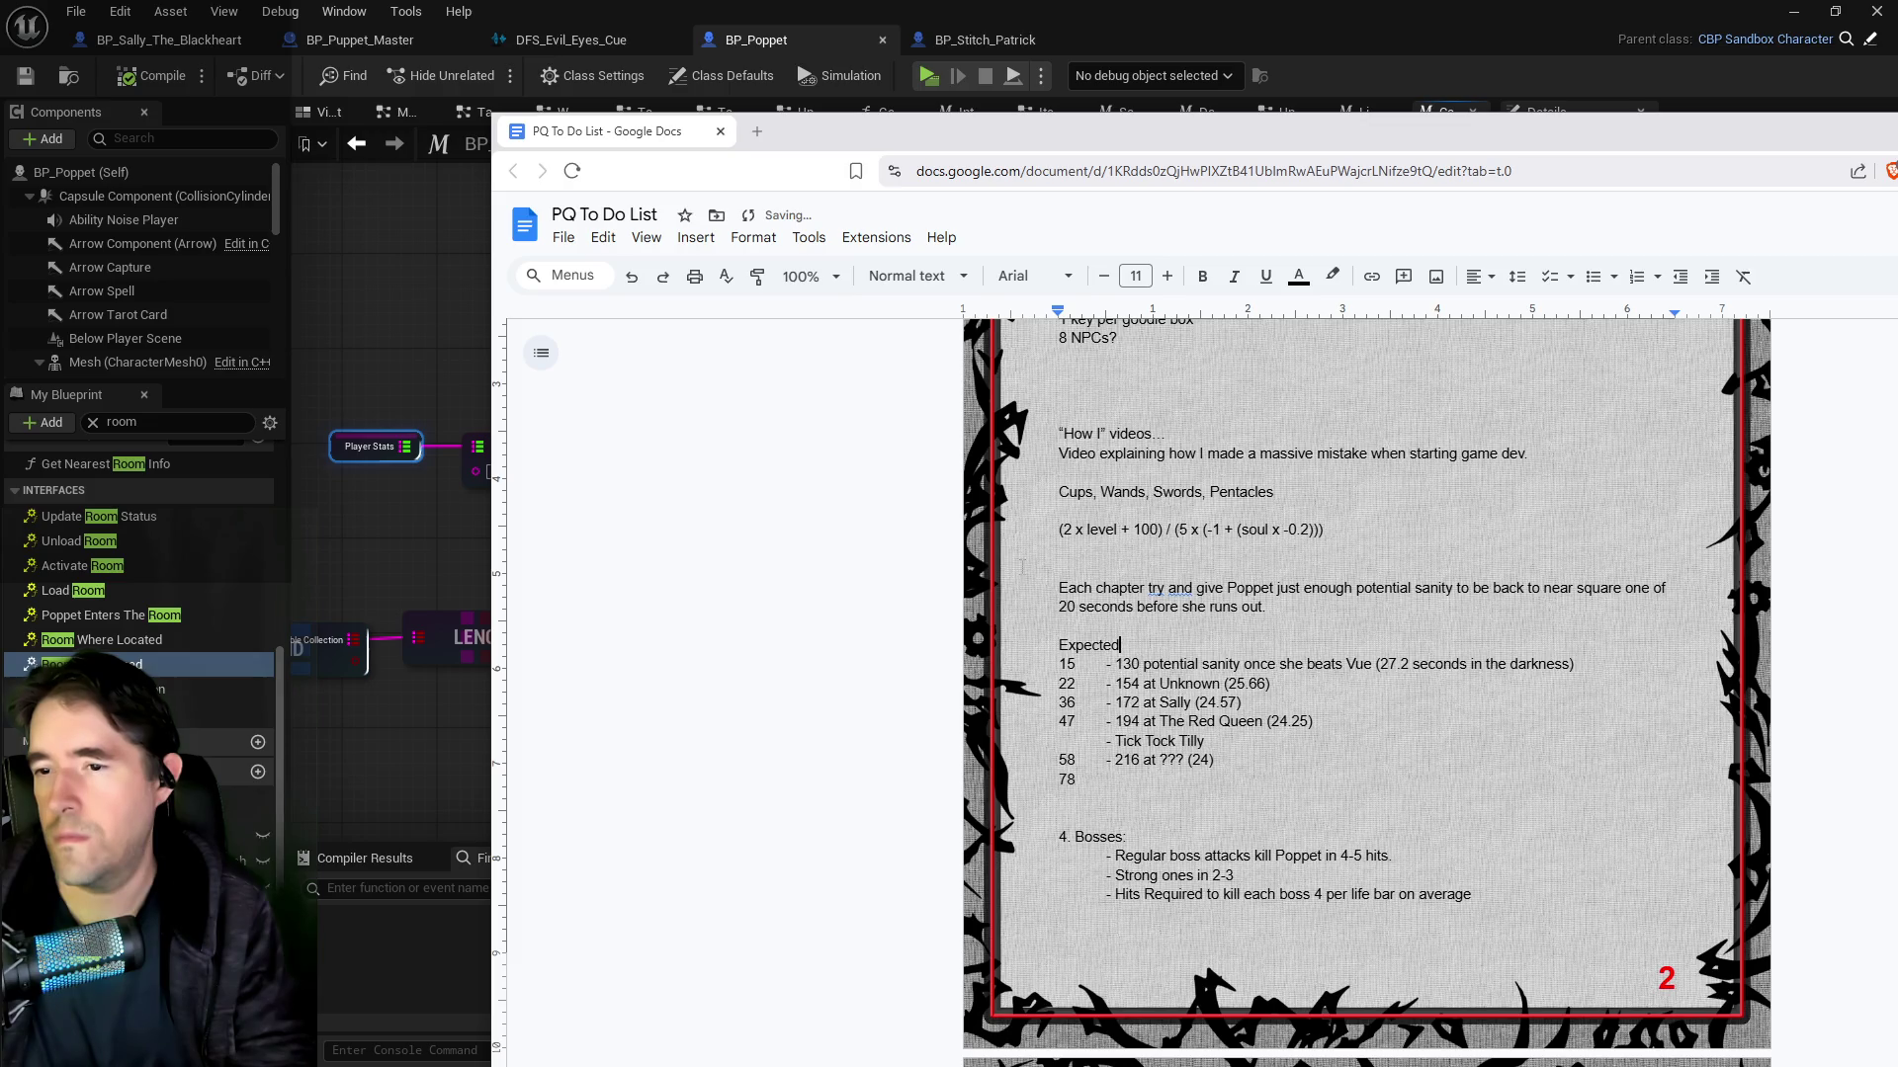
text(Lv)
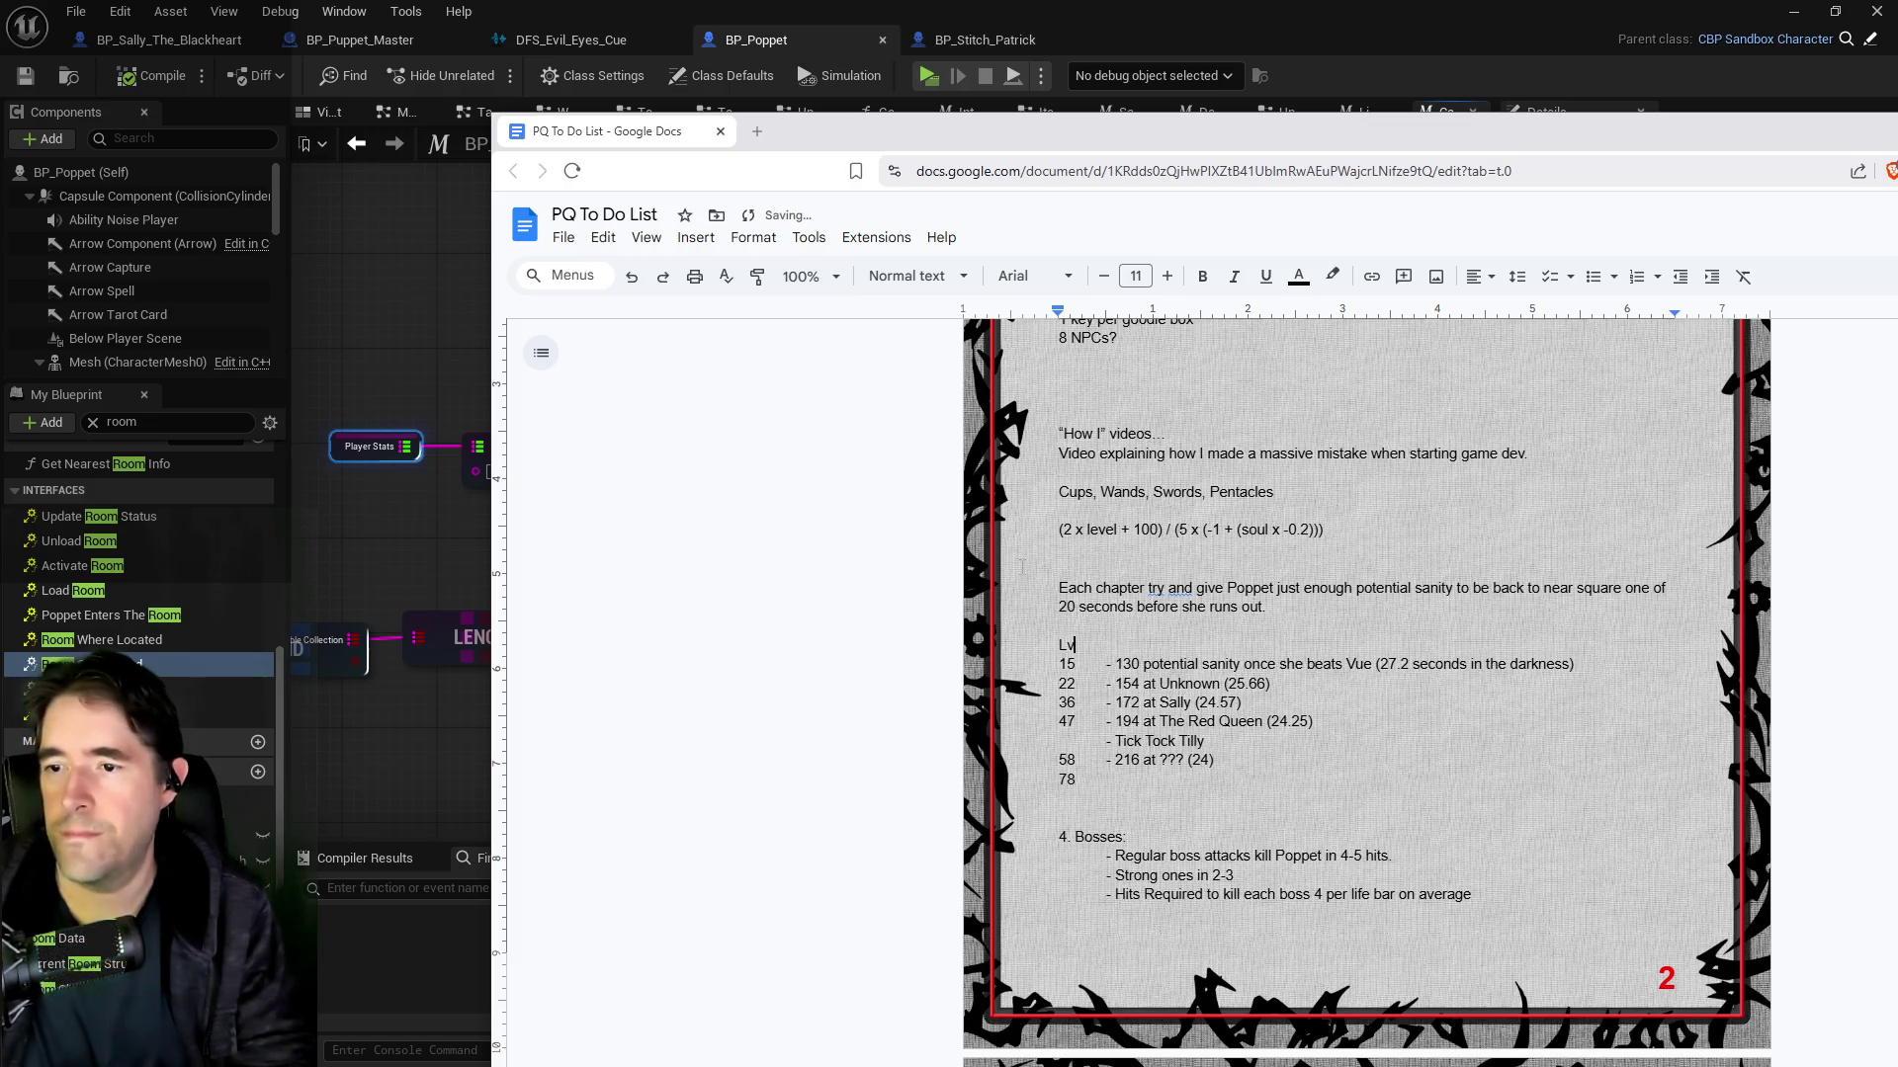
text(:)
key(Tab)
text(time)
key(BackSpace)
key(BackSpace)
key(BackSpace)
text(Time:)
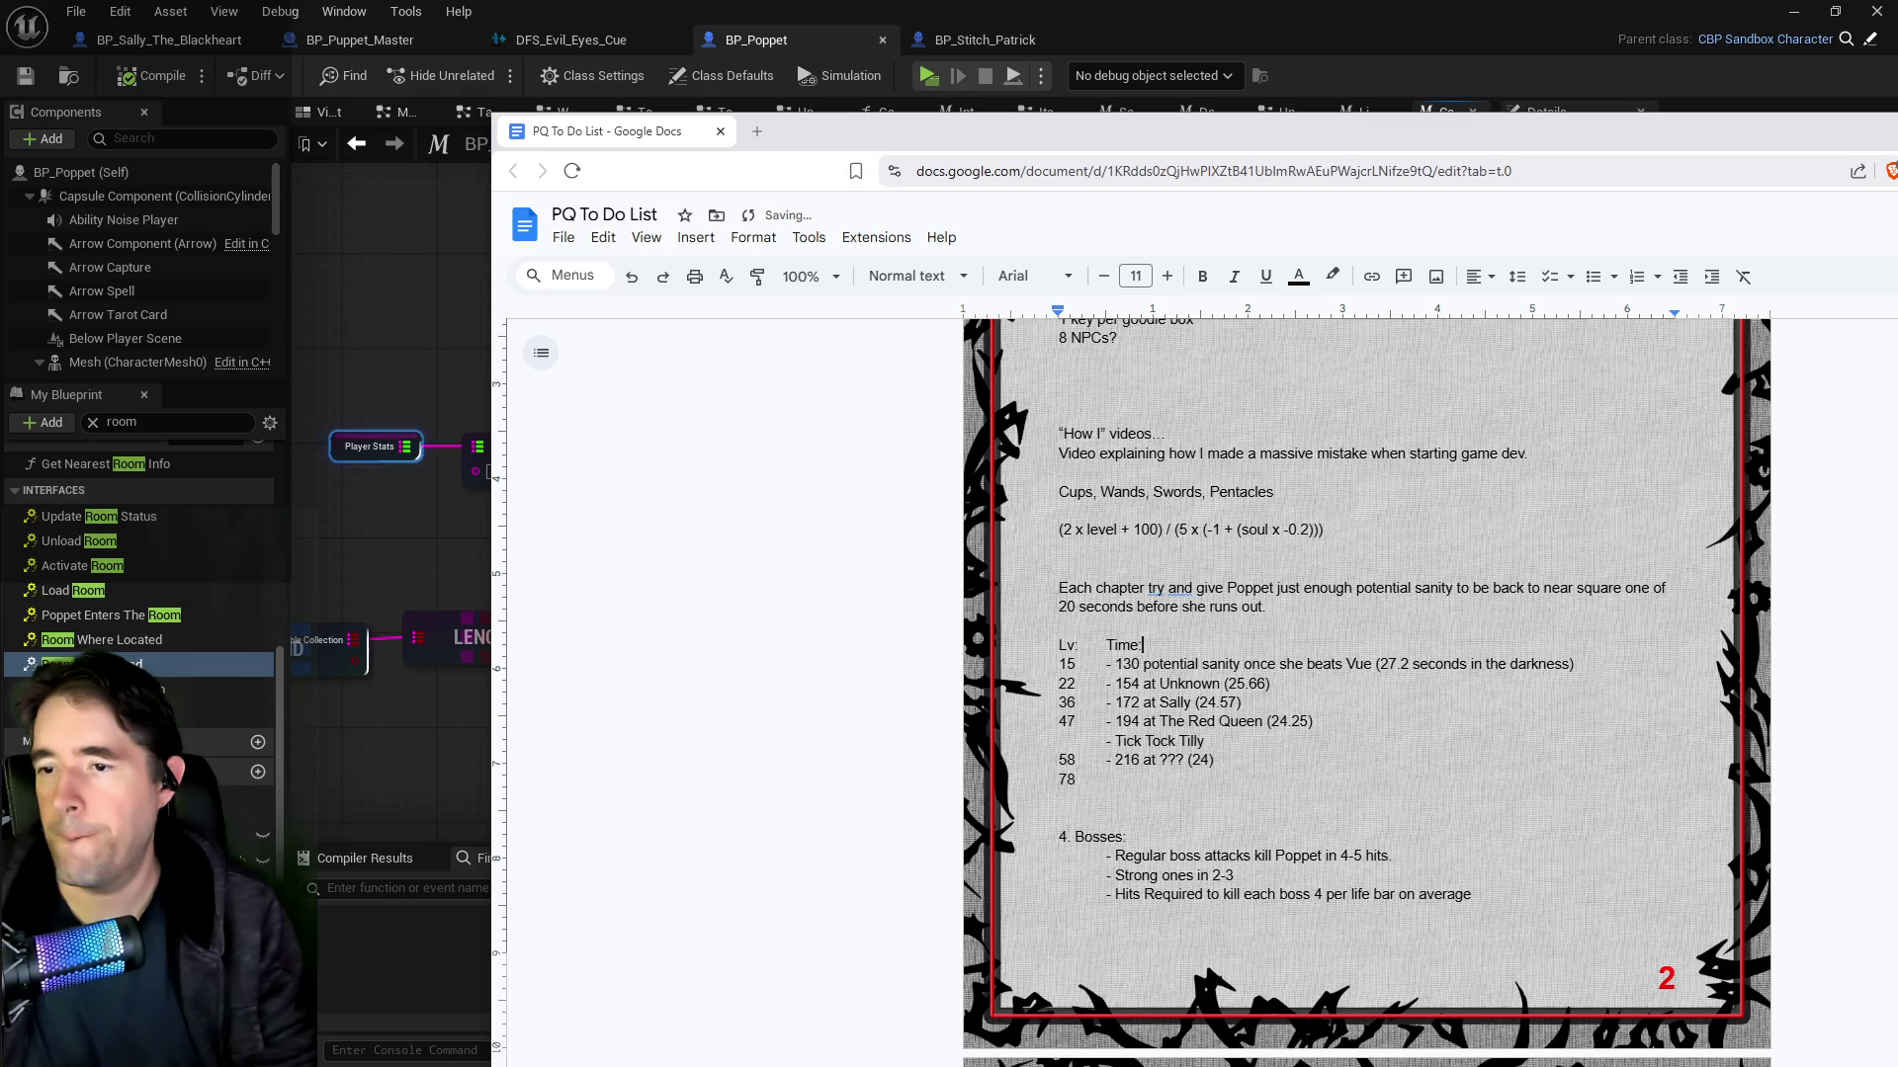
Step: Underline the Lv: Time: heading, leaving the tab gap between them plain
drag(1147, 648, 1058, 647)
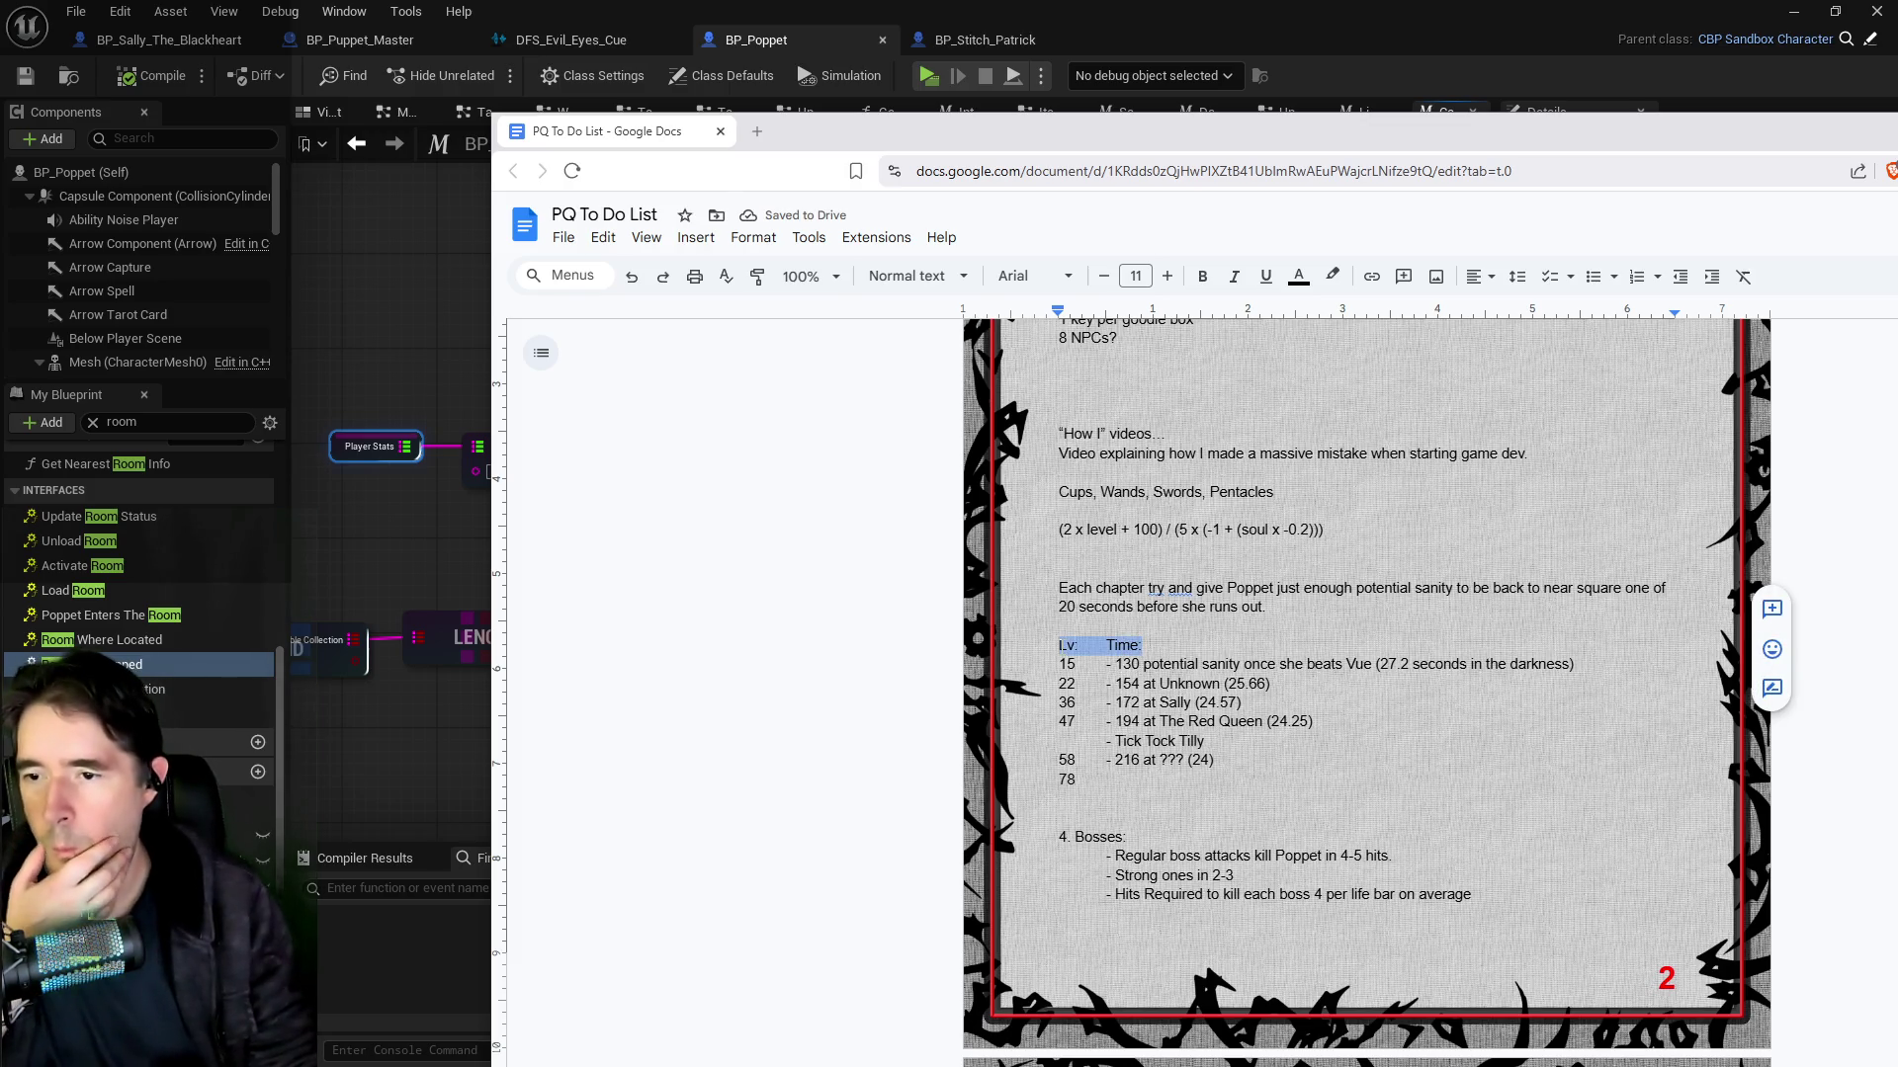
click(1265, 277)
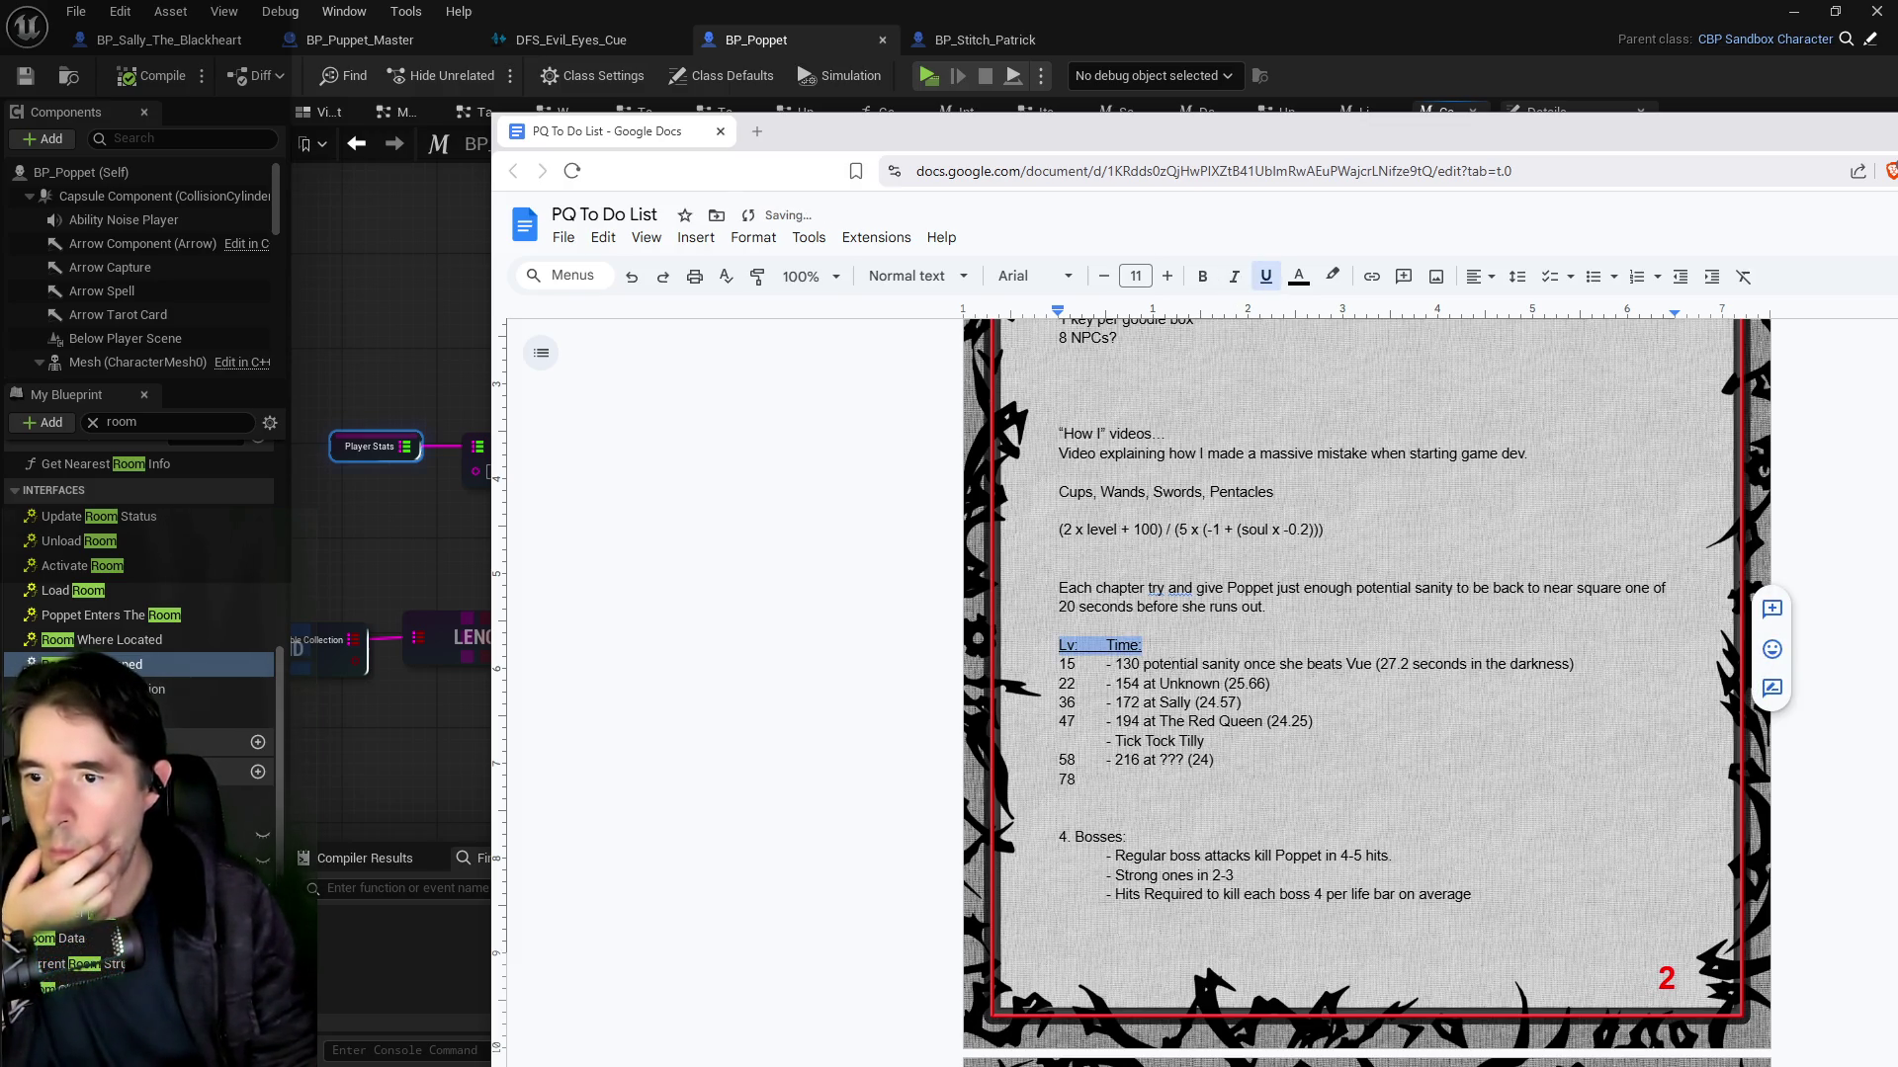
click(1083, 647)
drag(1084, 647, 1106, 647)
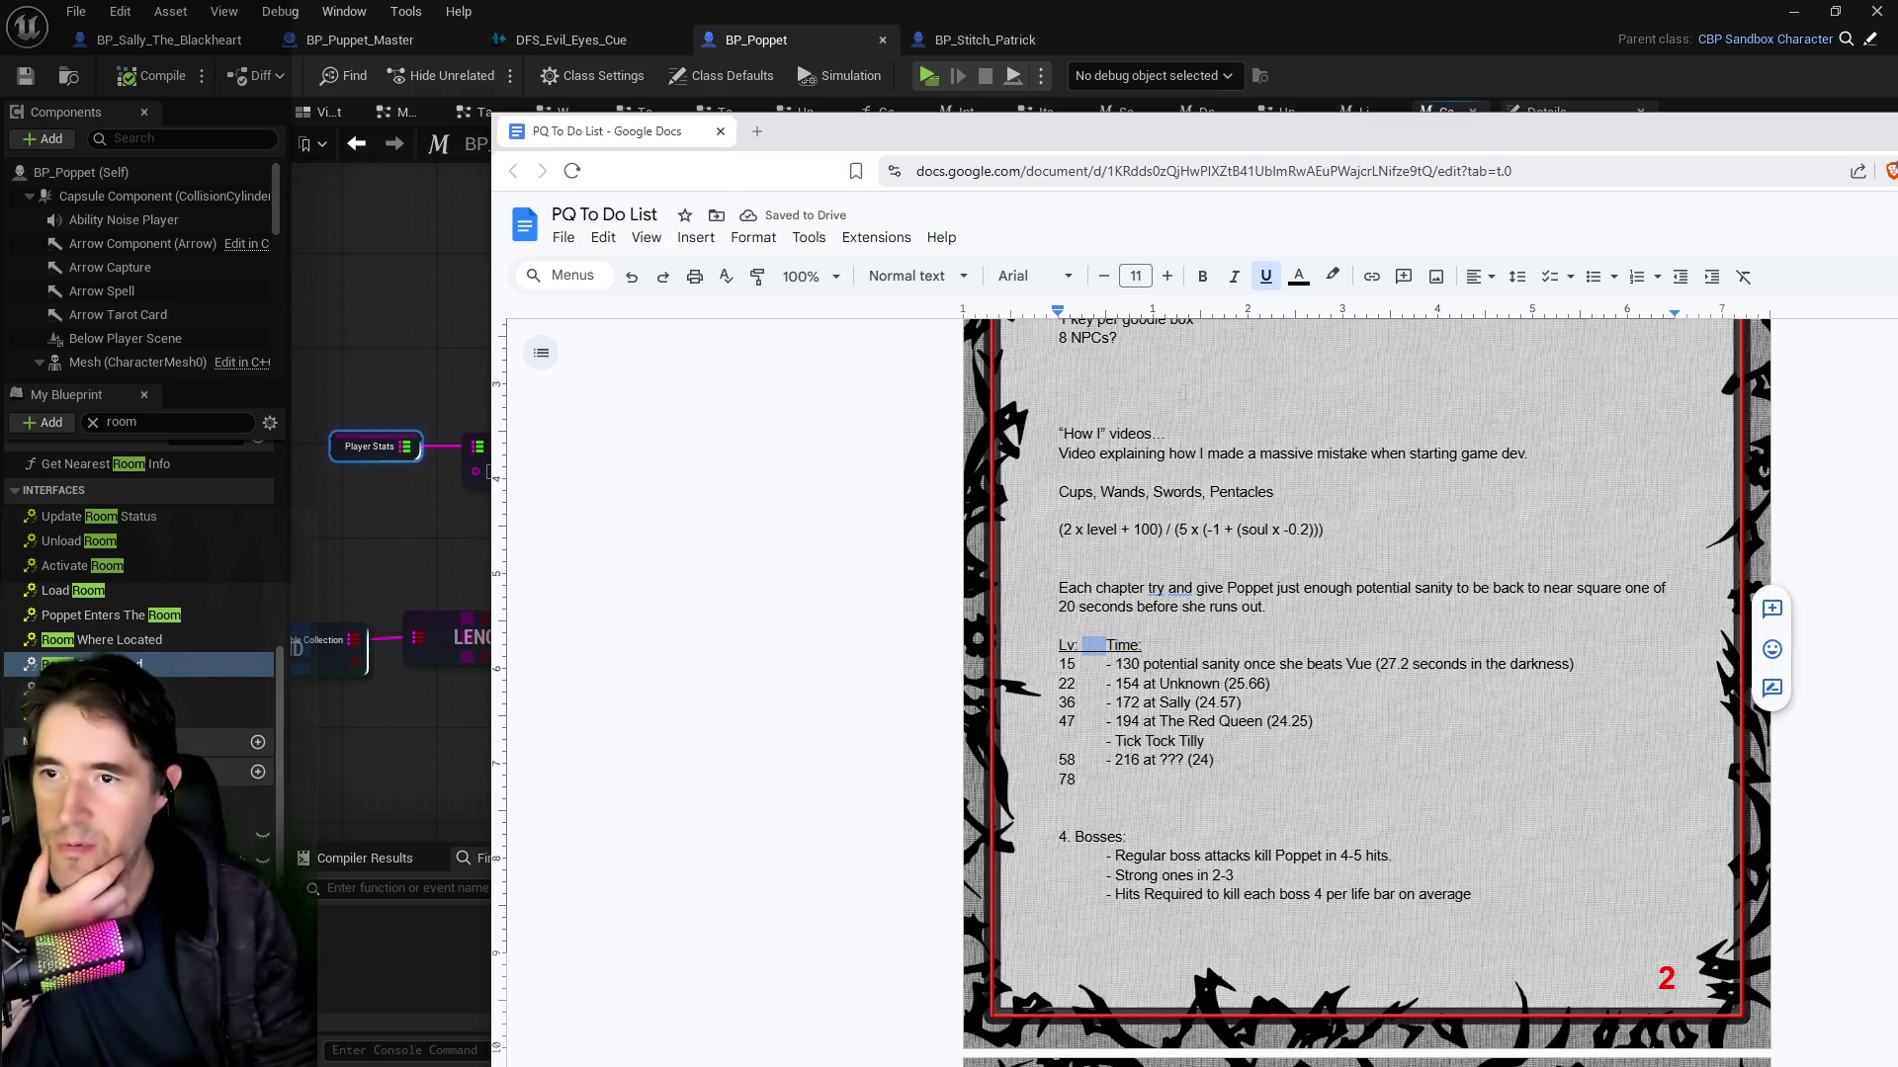
click(1265, 277)
key(Up)
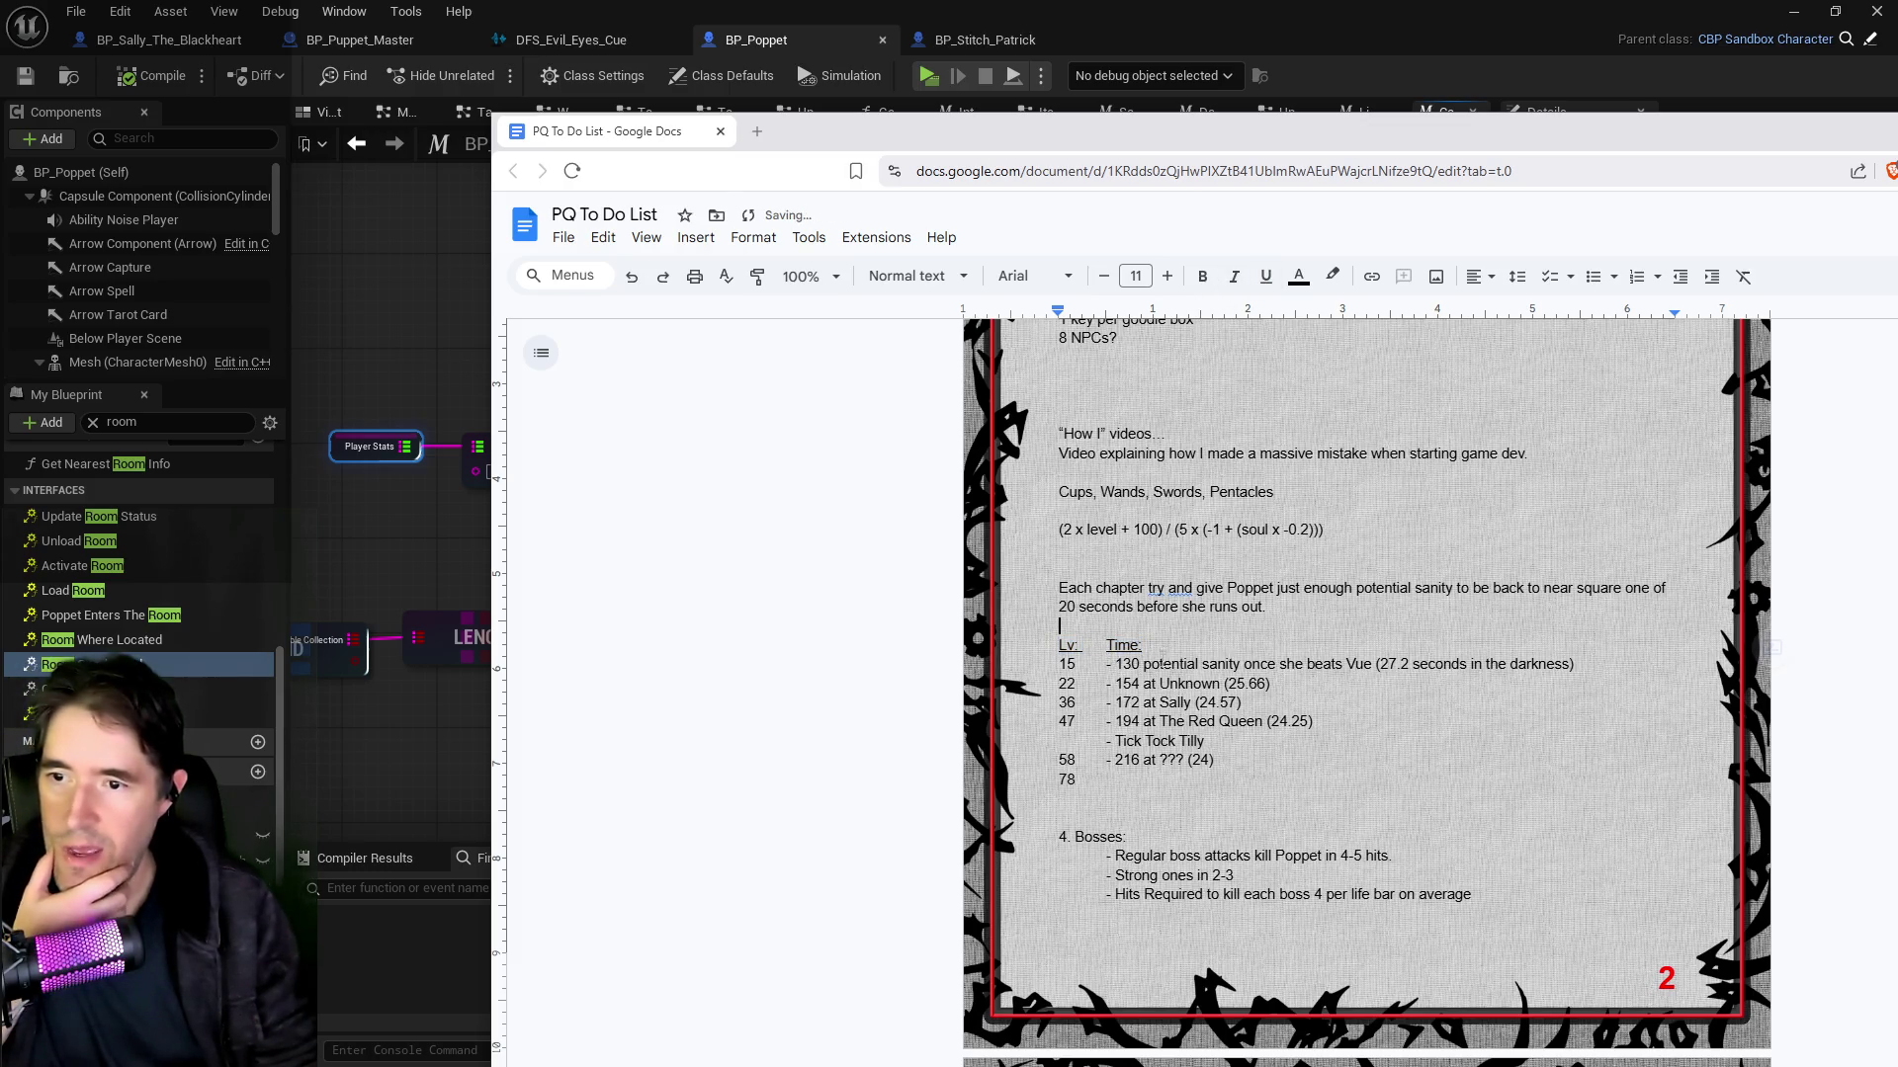
click(1107, 683)
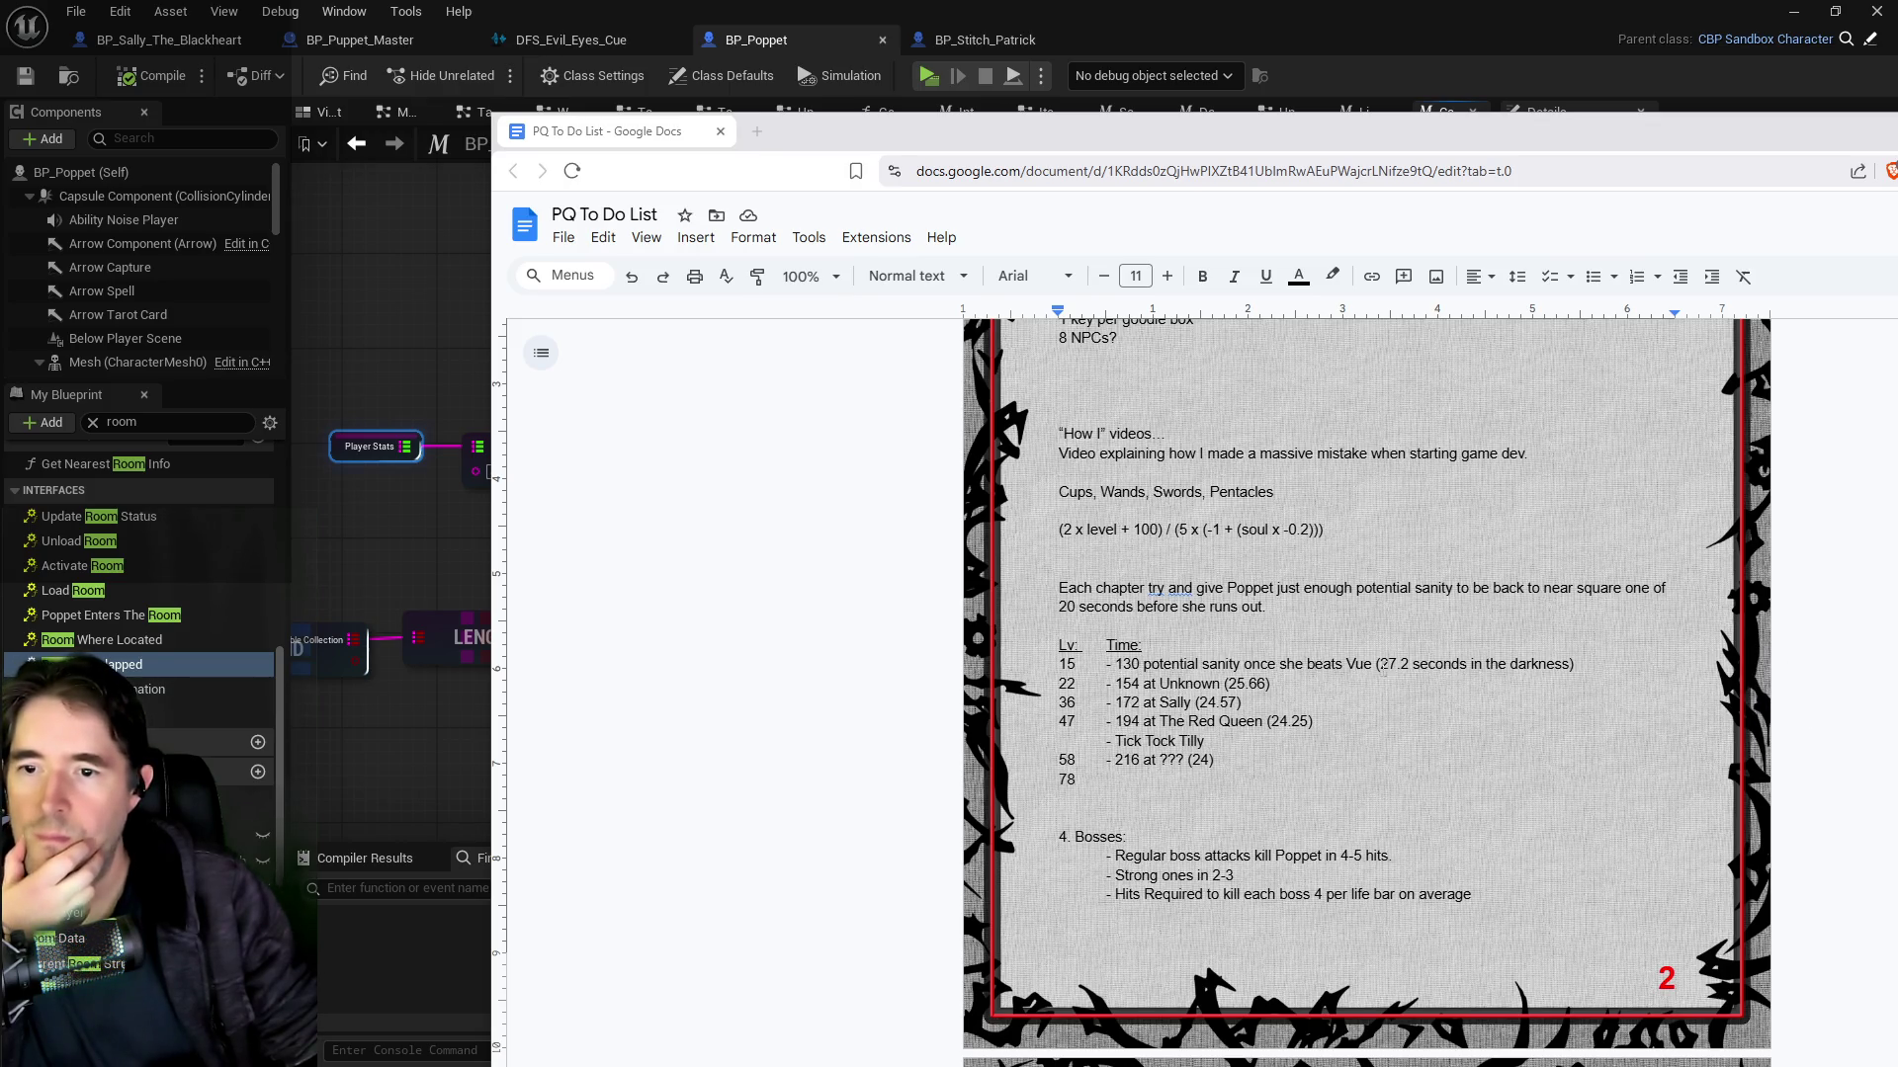
Step: Change Vue's time to 26, the Unknown target from 154 to 144, and its time to 24
drag(1388, 664, 1408, 666)
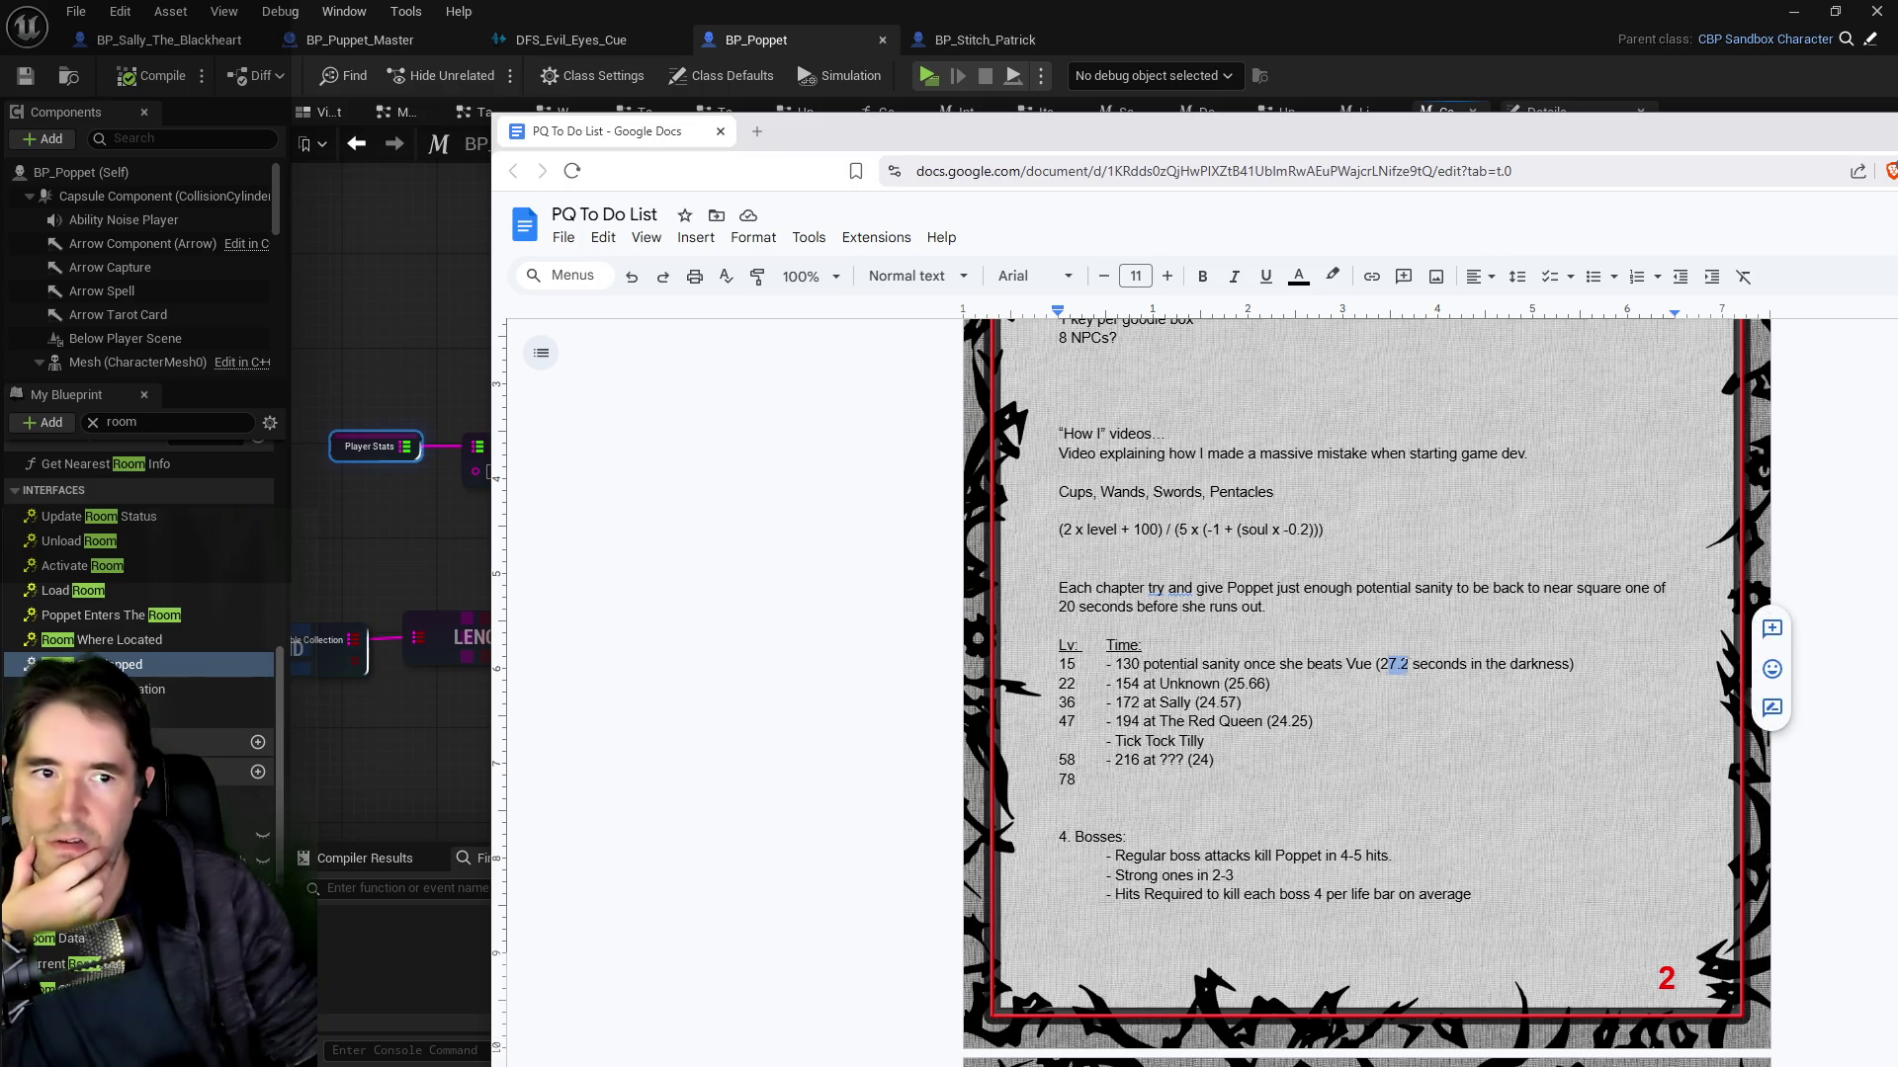
text(1.66)
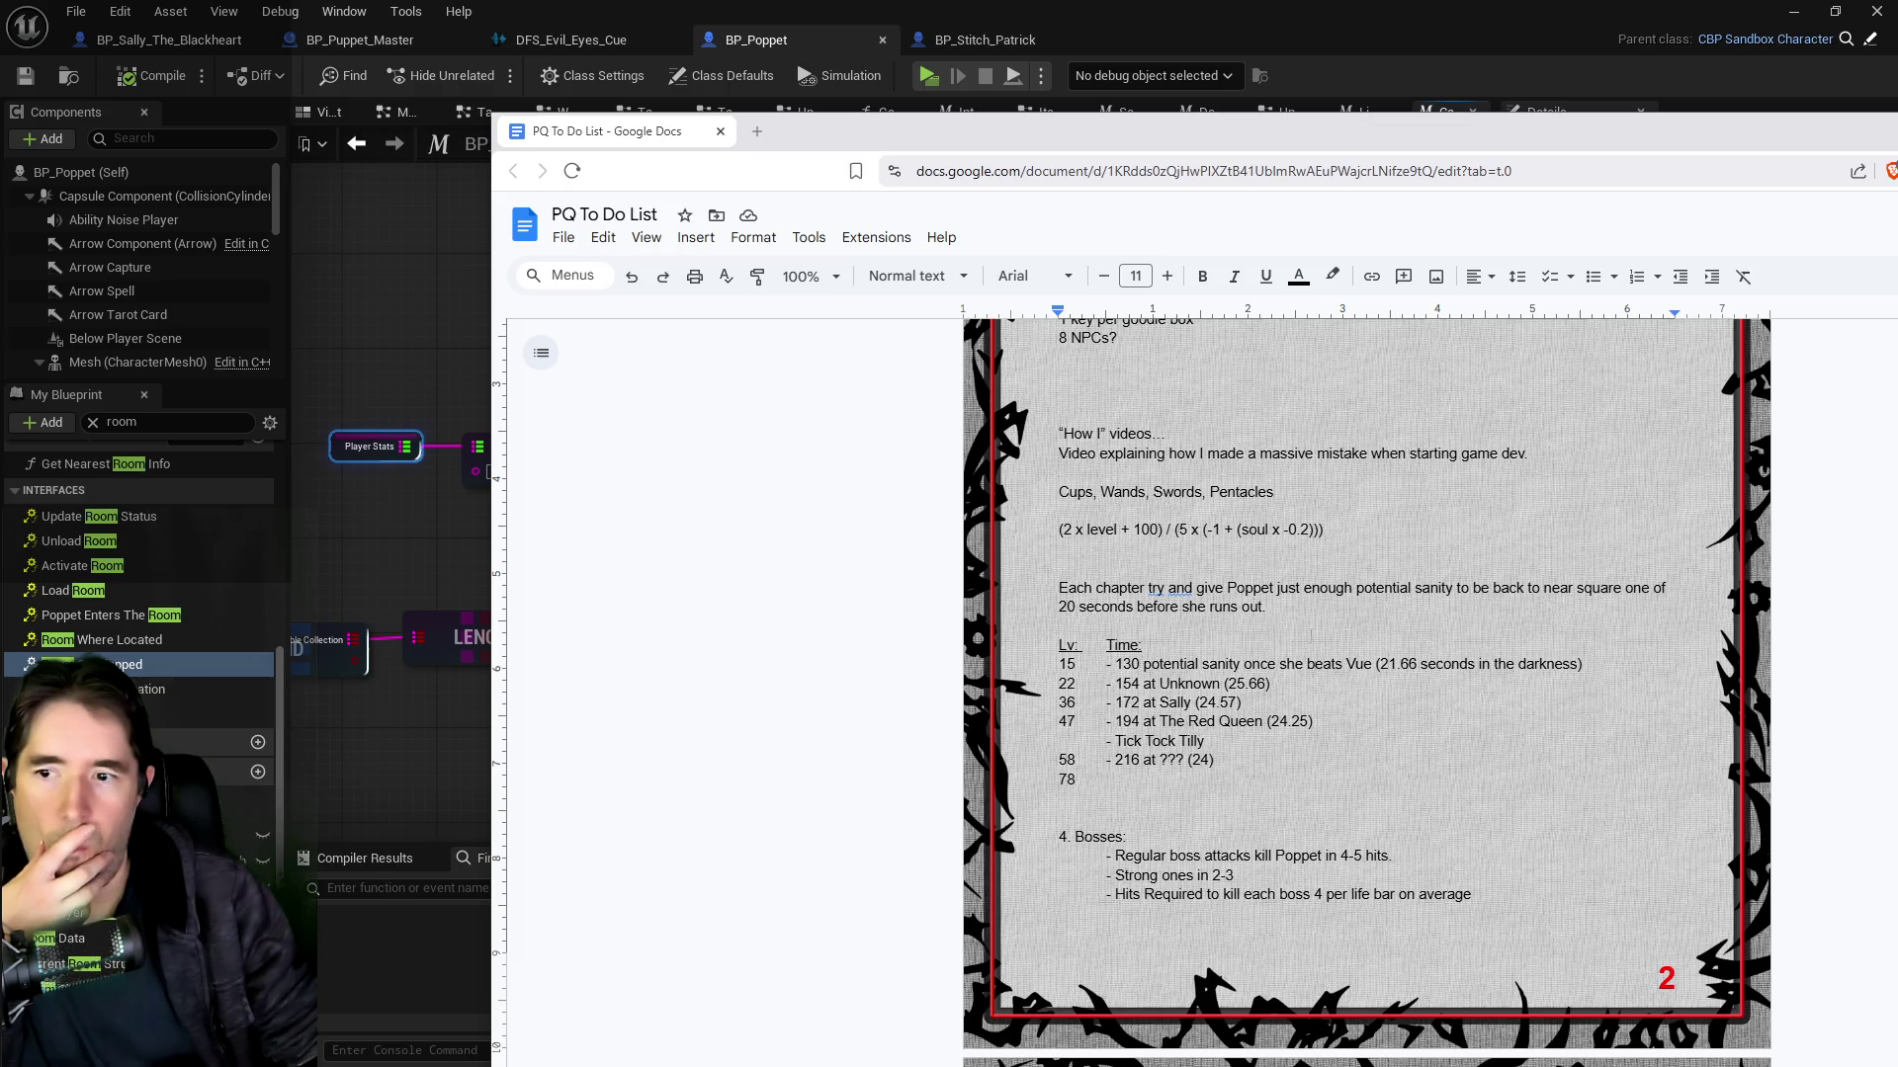
click(1126, 683)
key(BackSpace)
text(4)
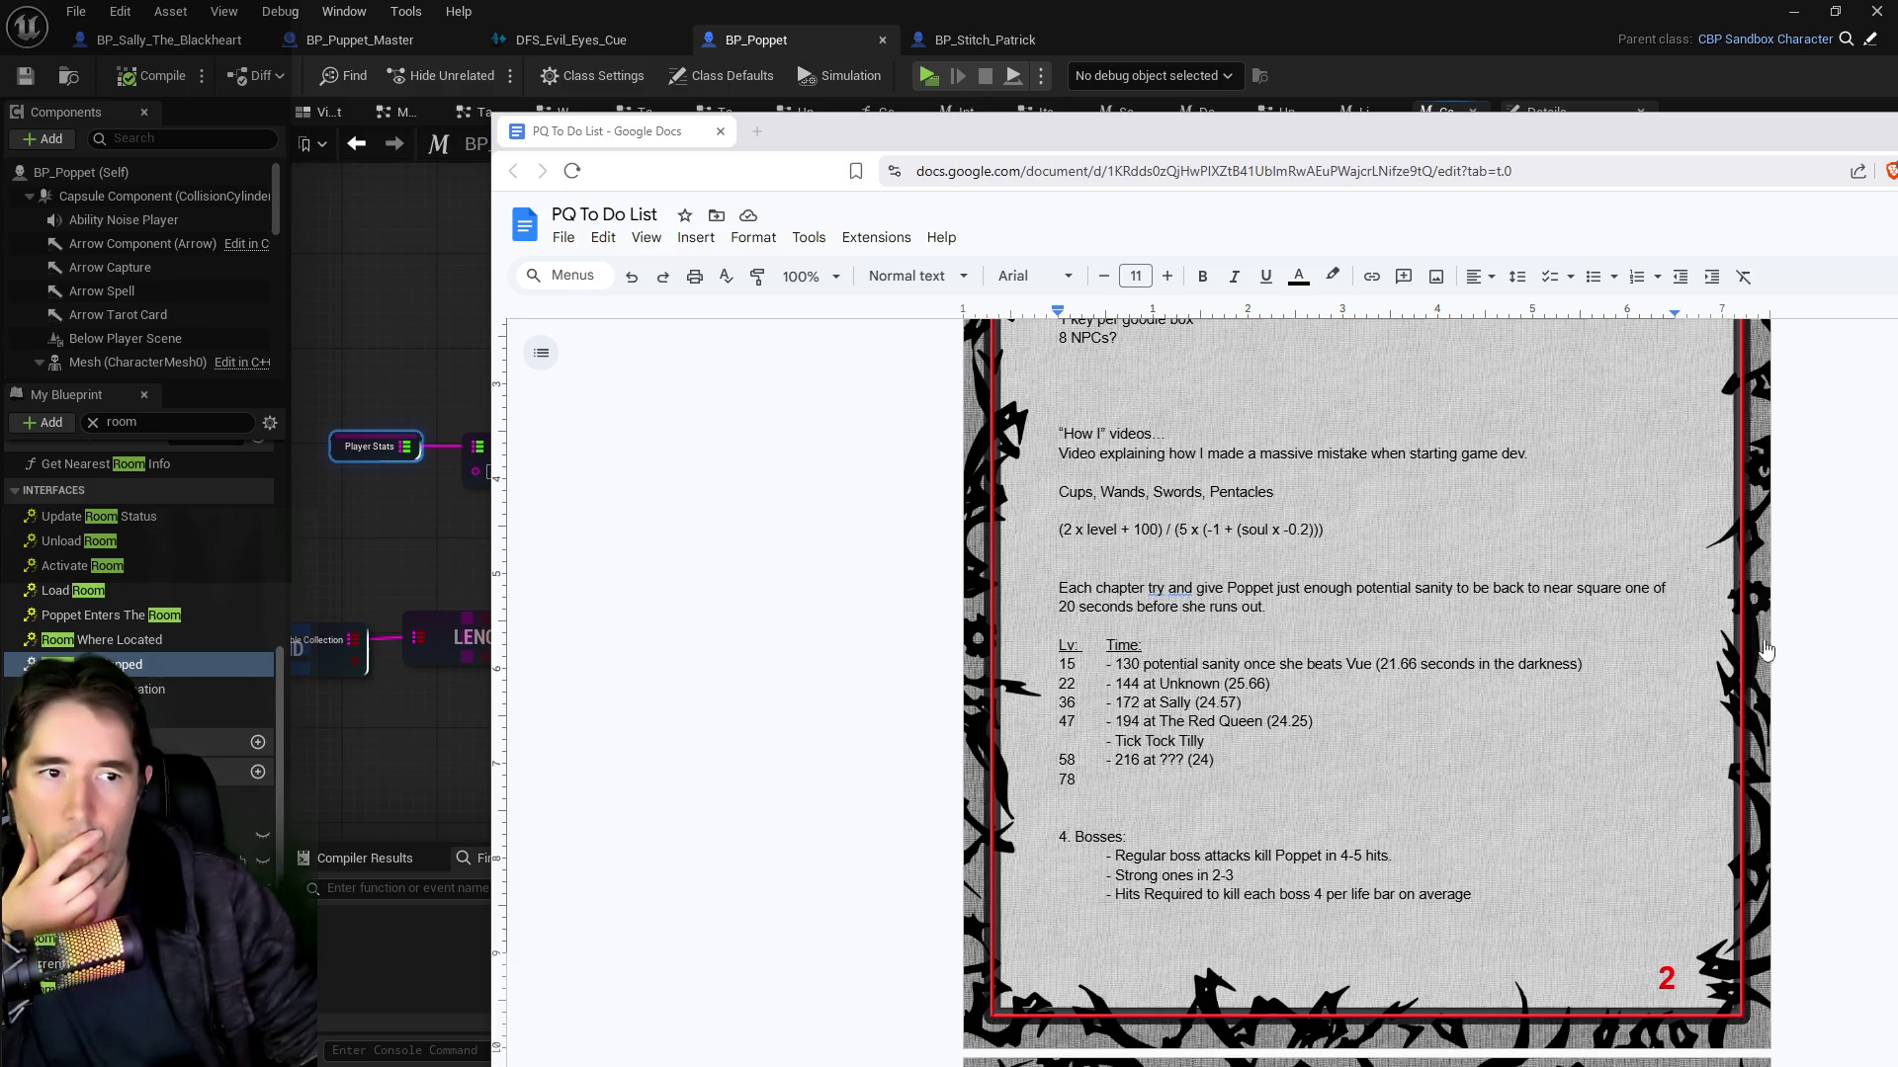
drag(1416, 664, 1387, 664)
text(6)
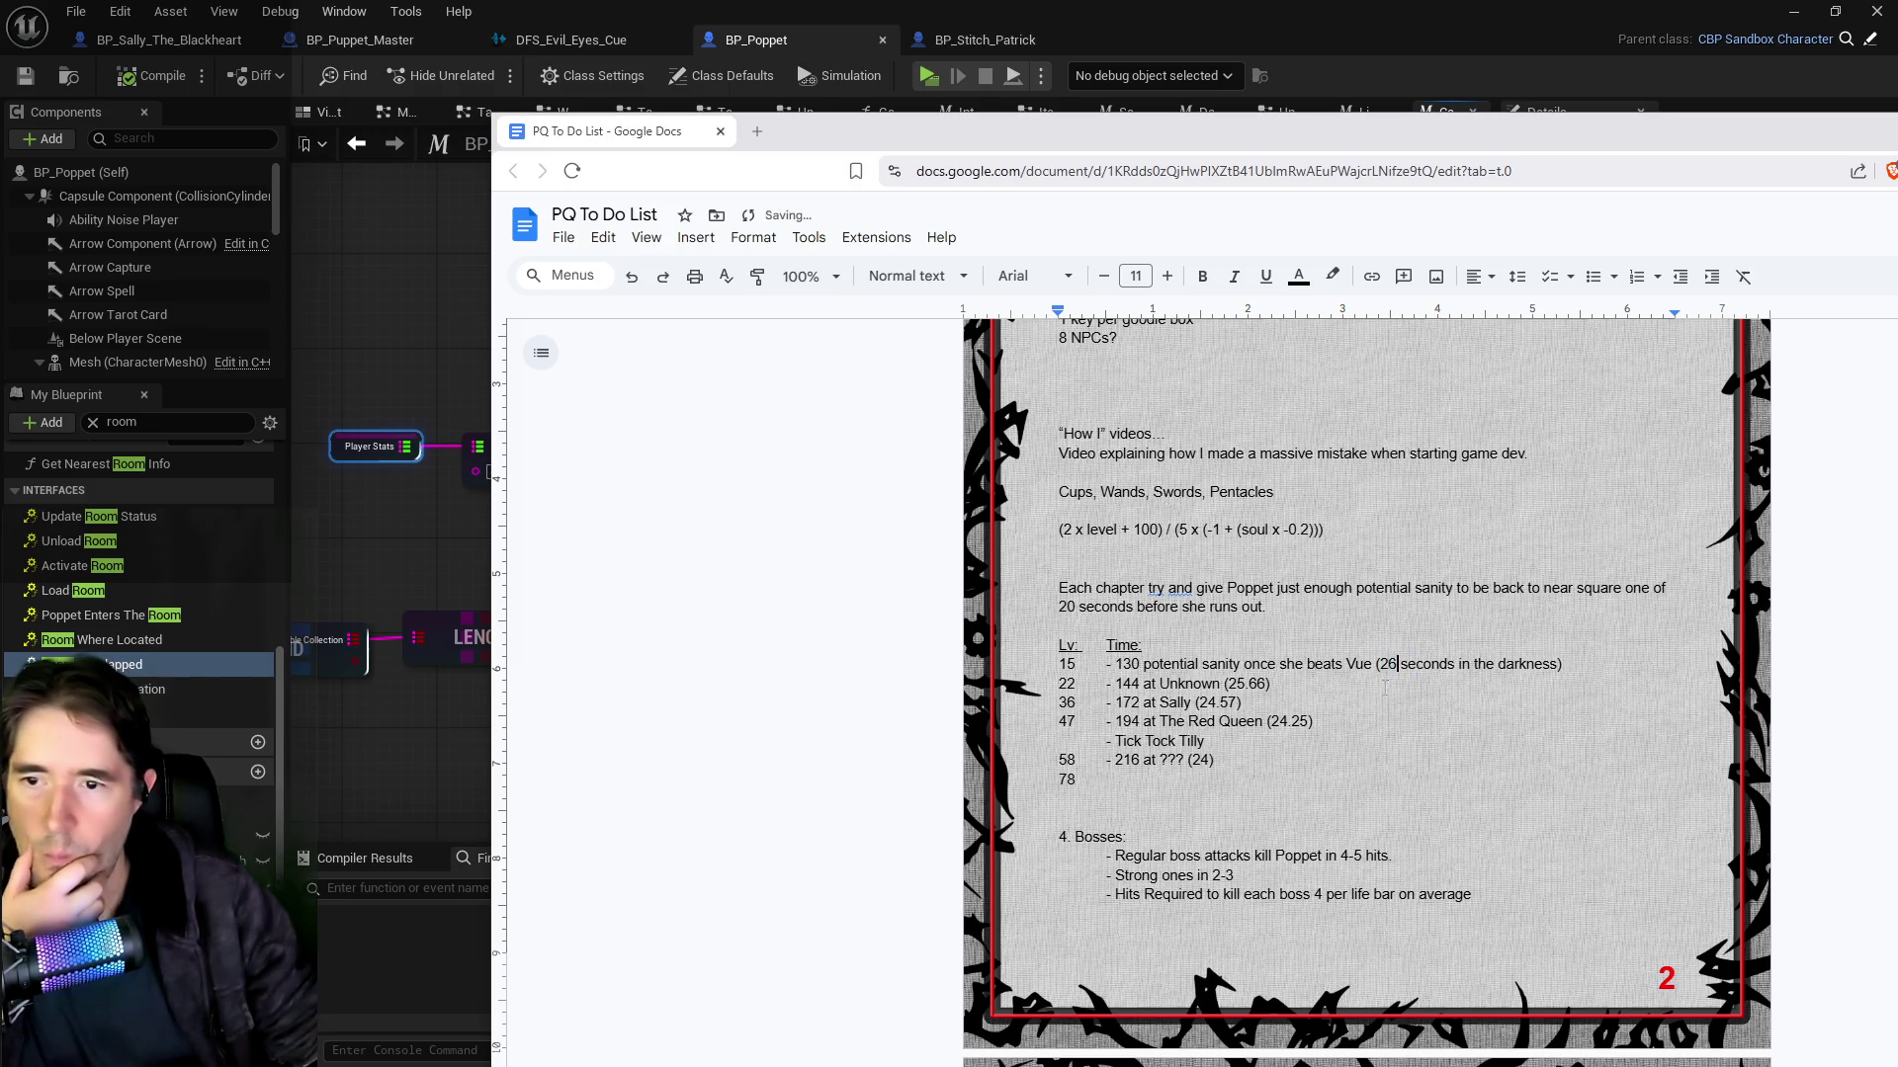
click(1270, 683)
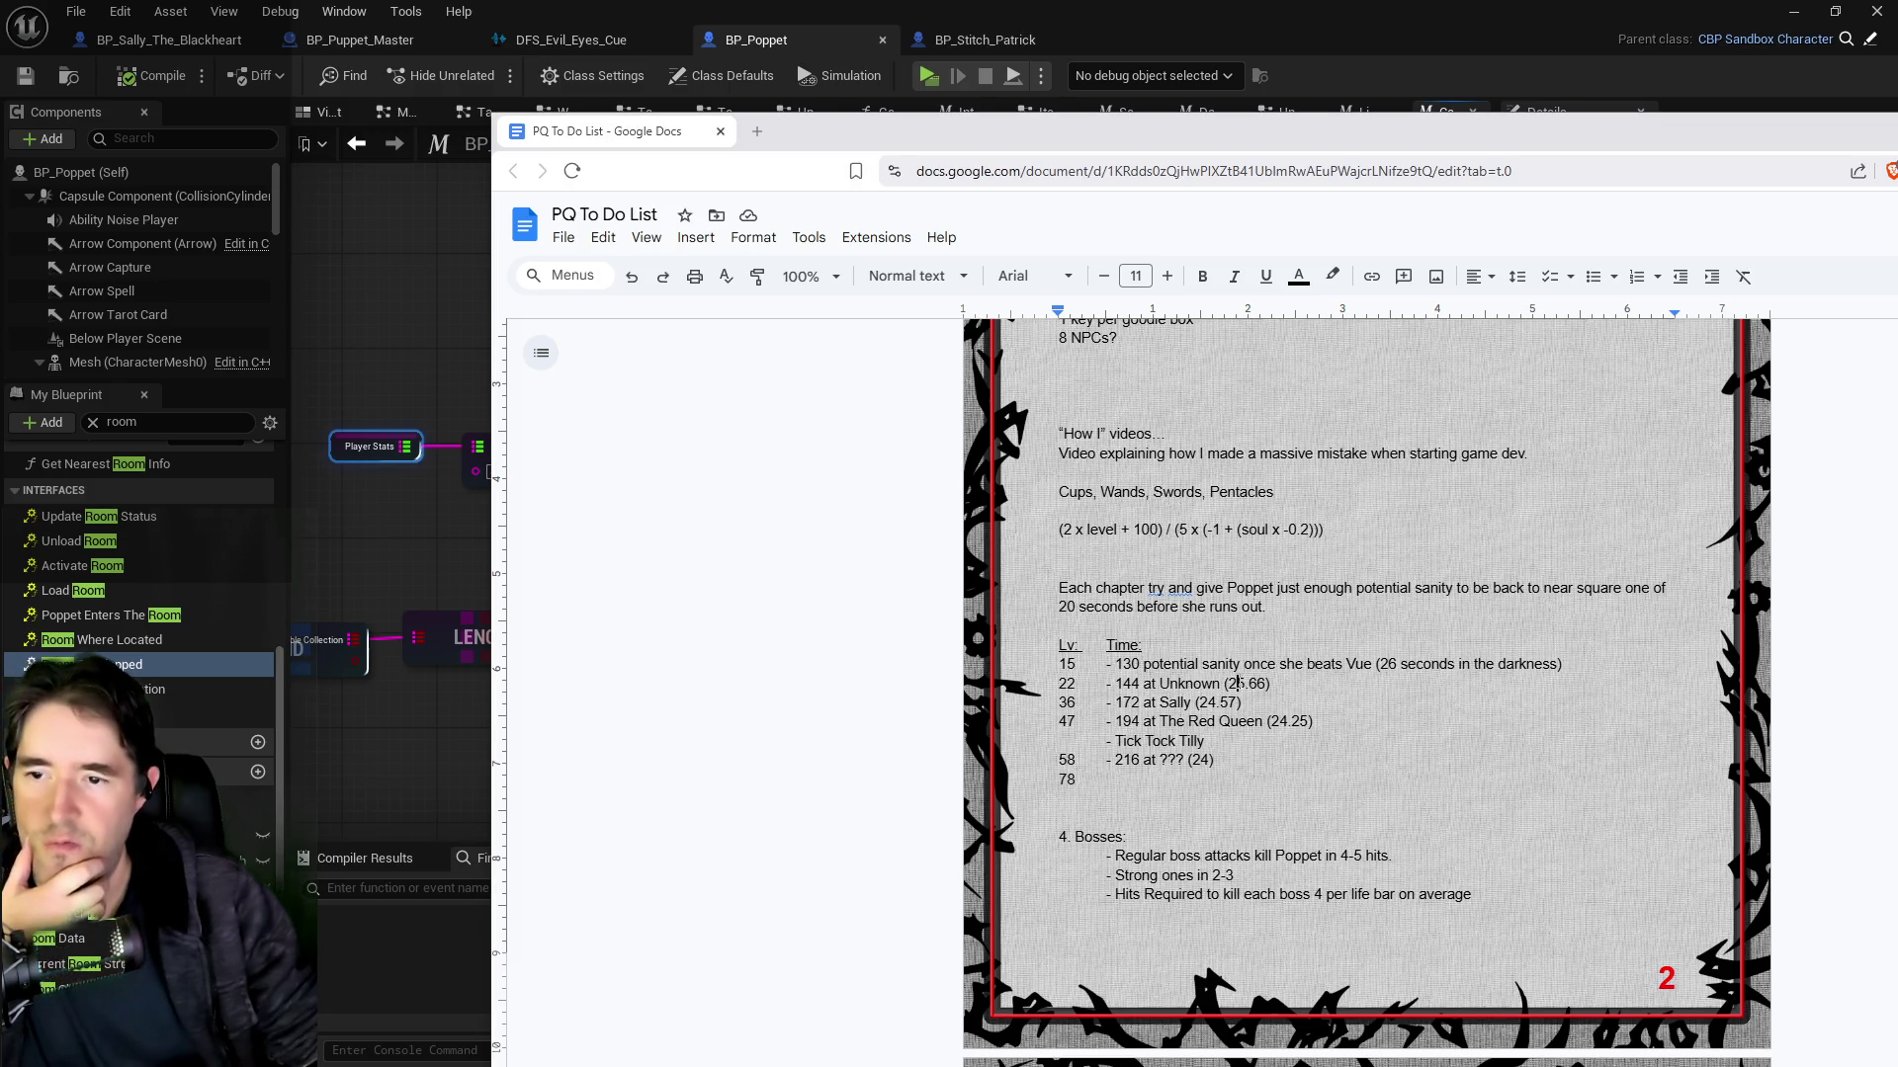
double_click(1245, 683)
text(24)
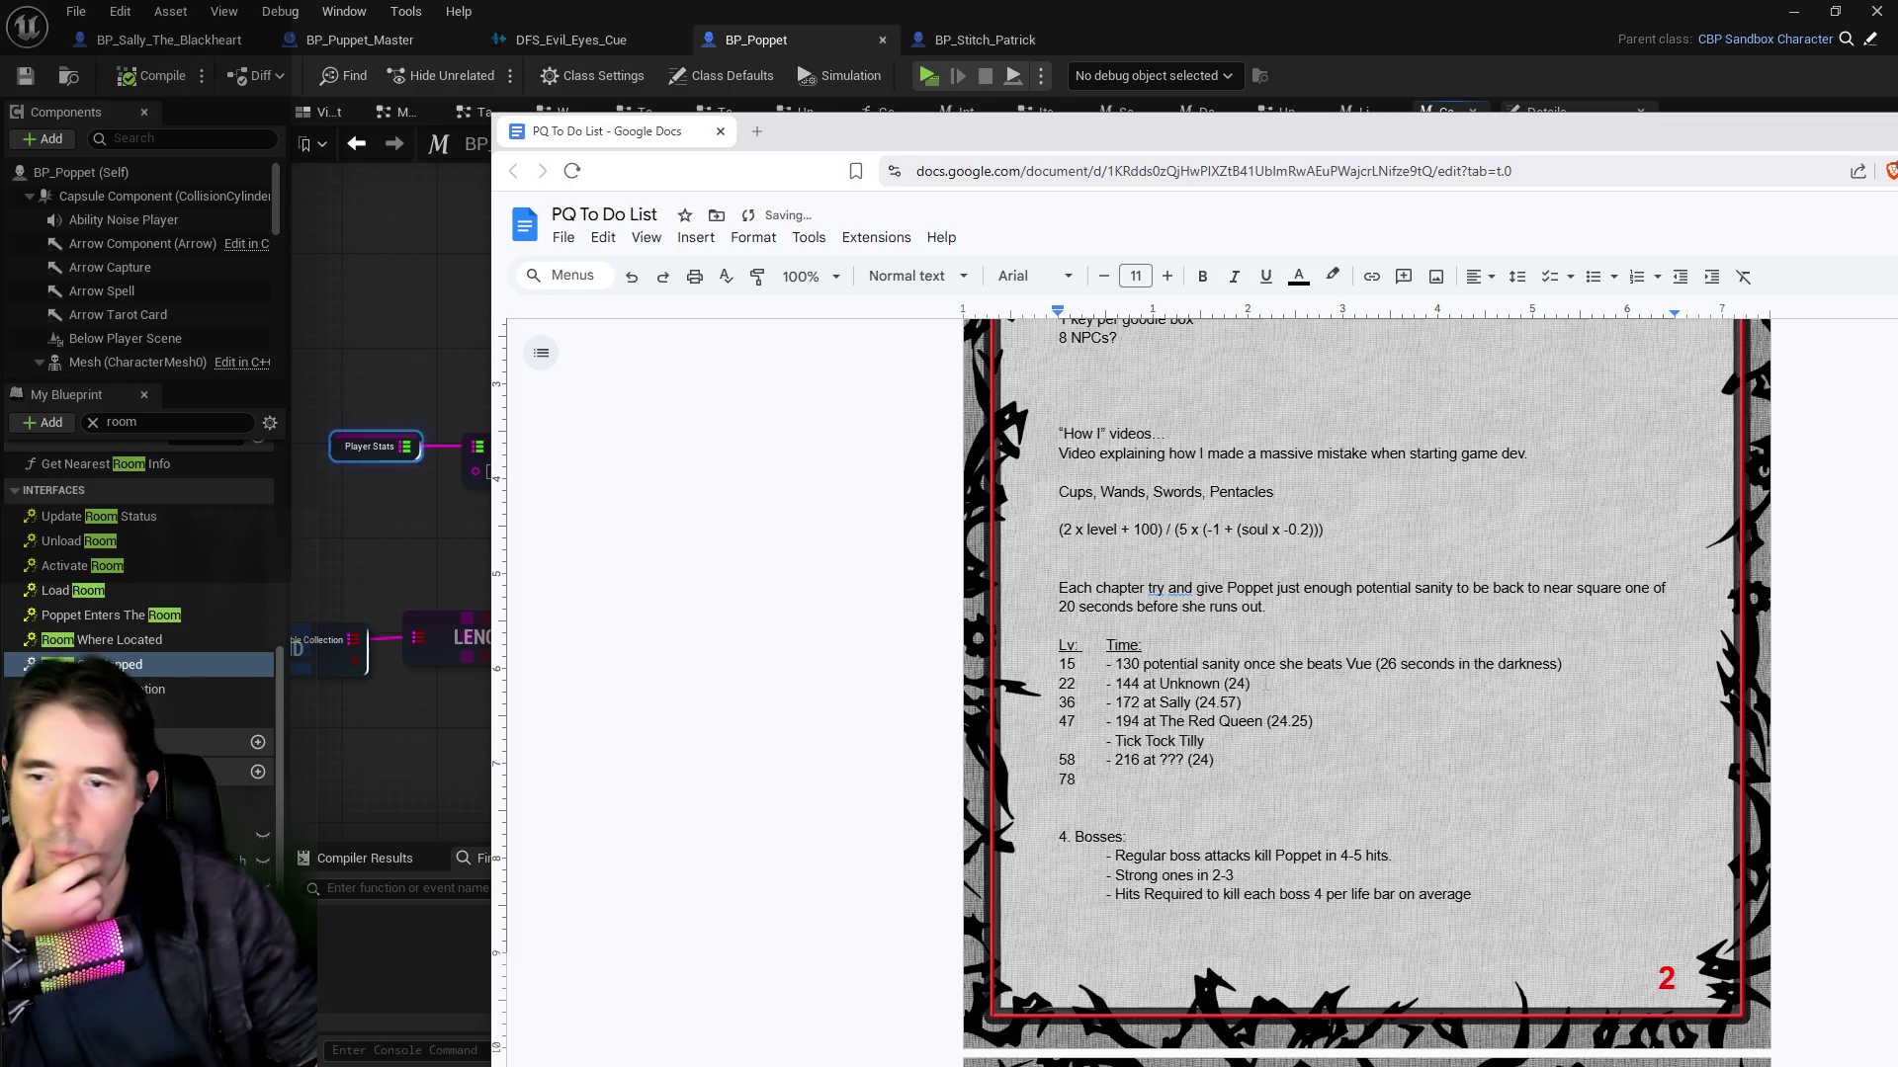
scroll(1164, 702, down, 1)
text(.)
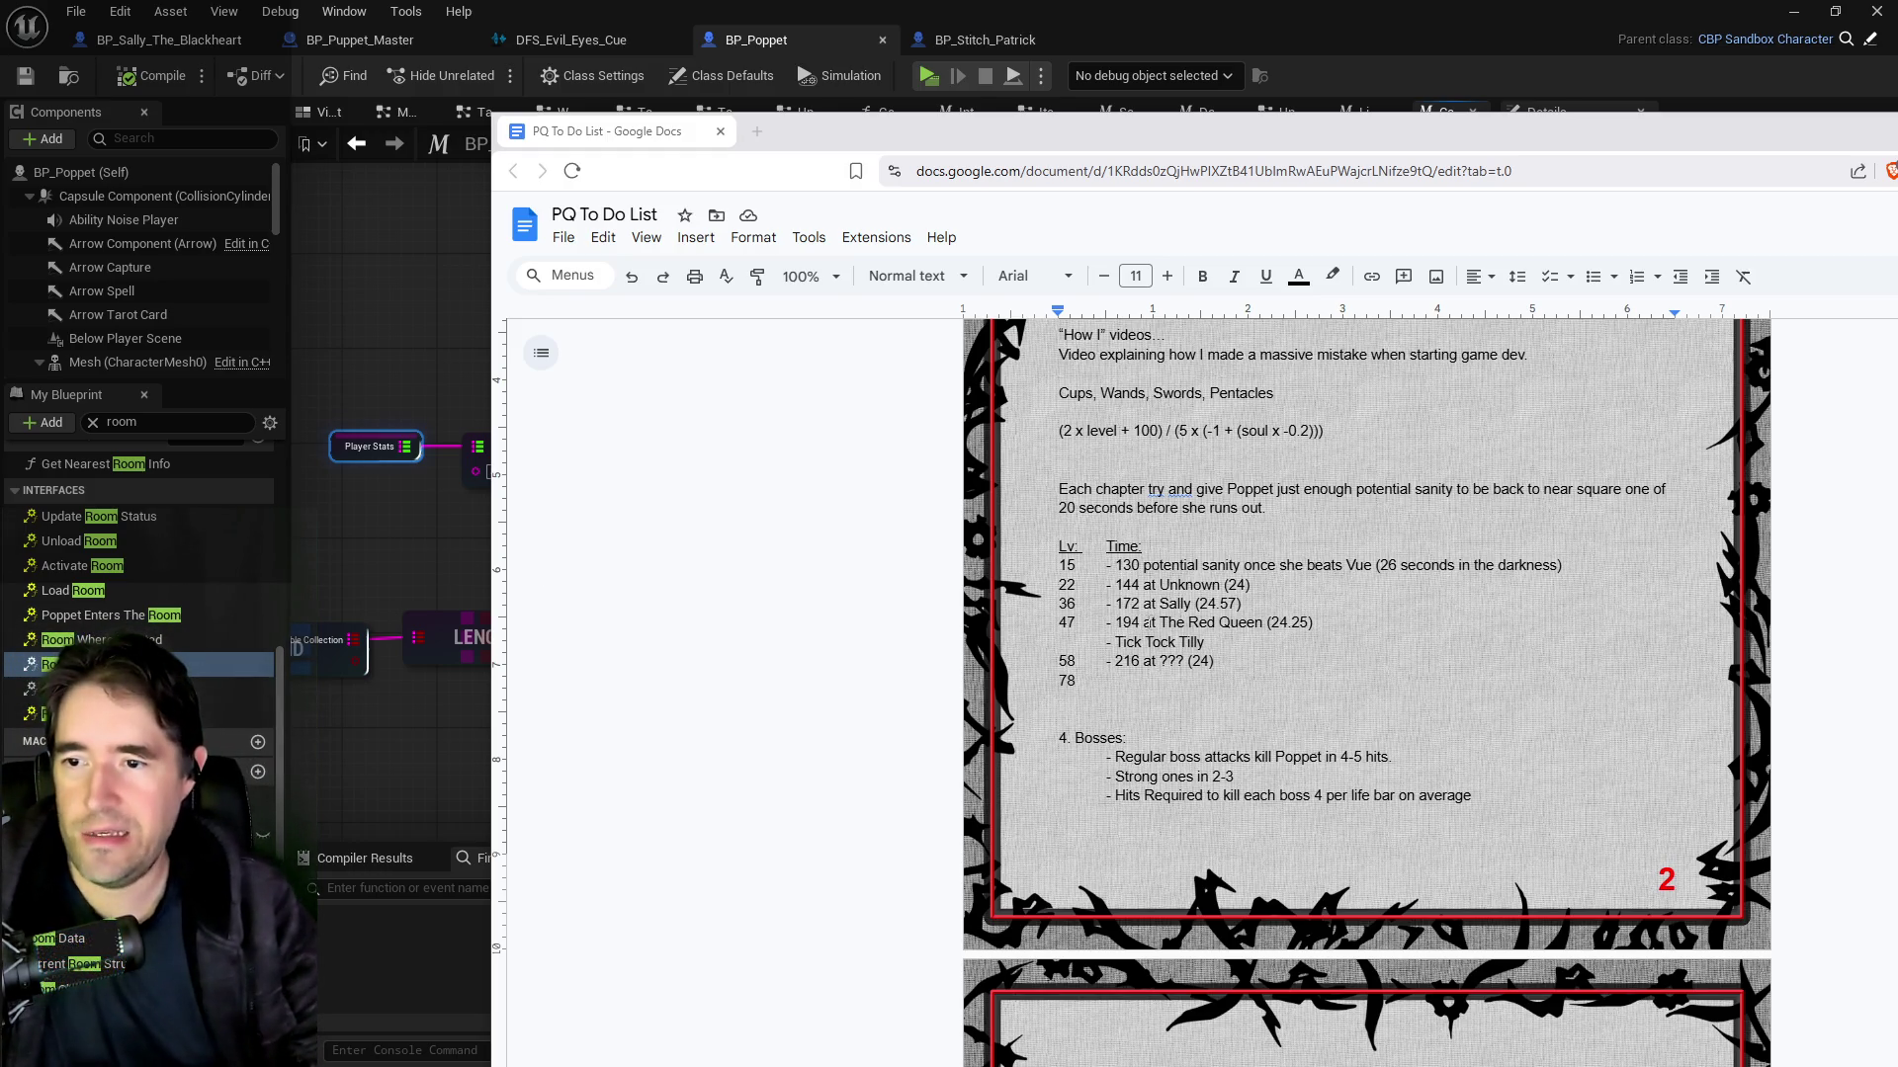
double_click(1168, 584)
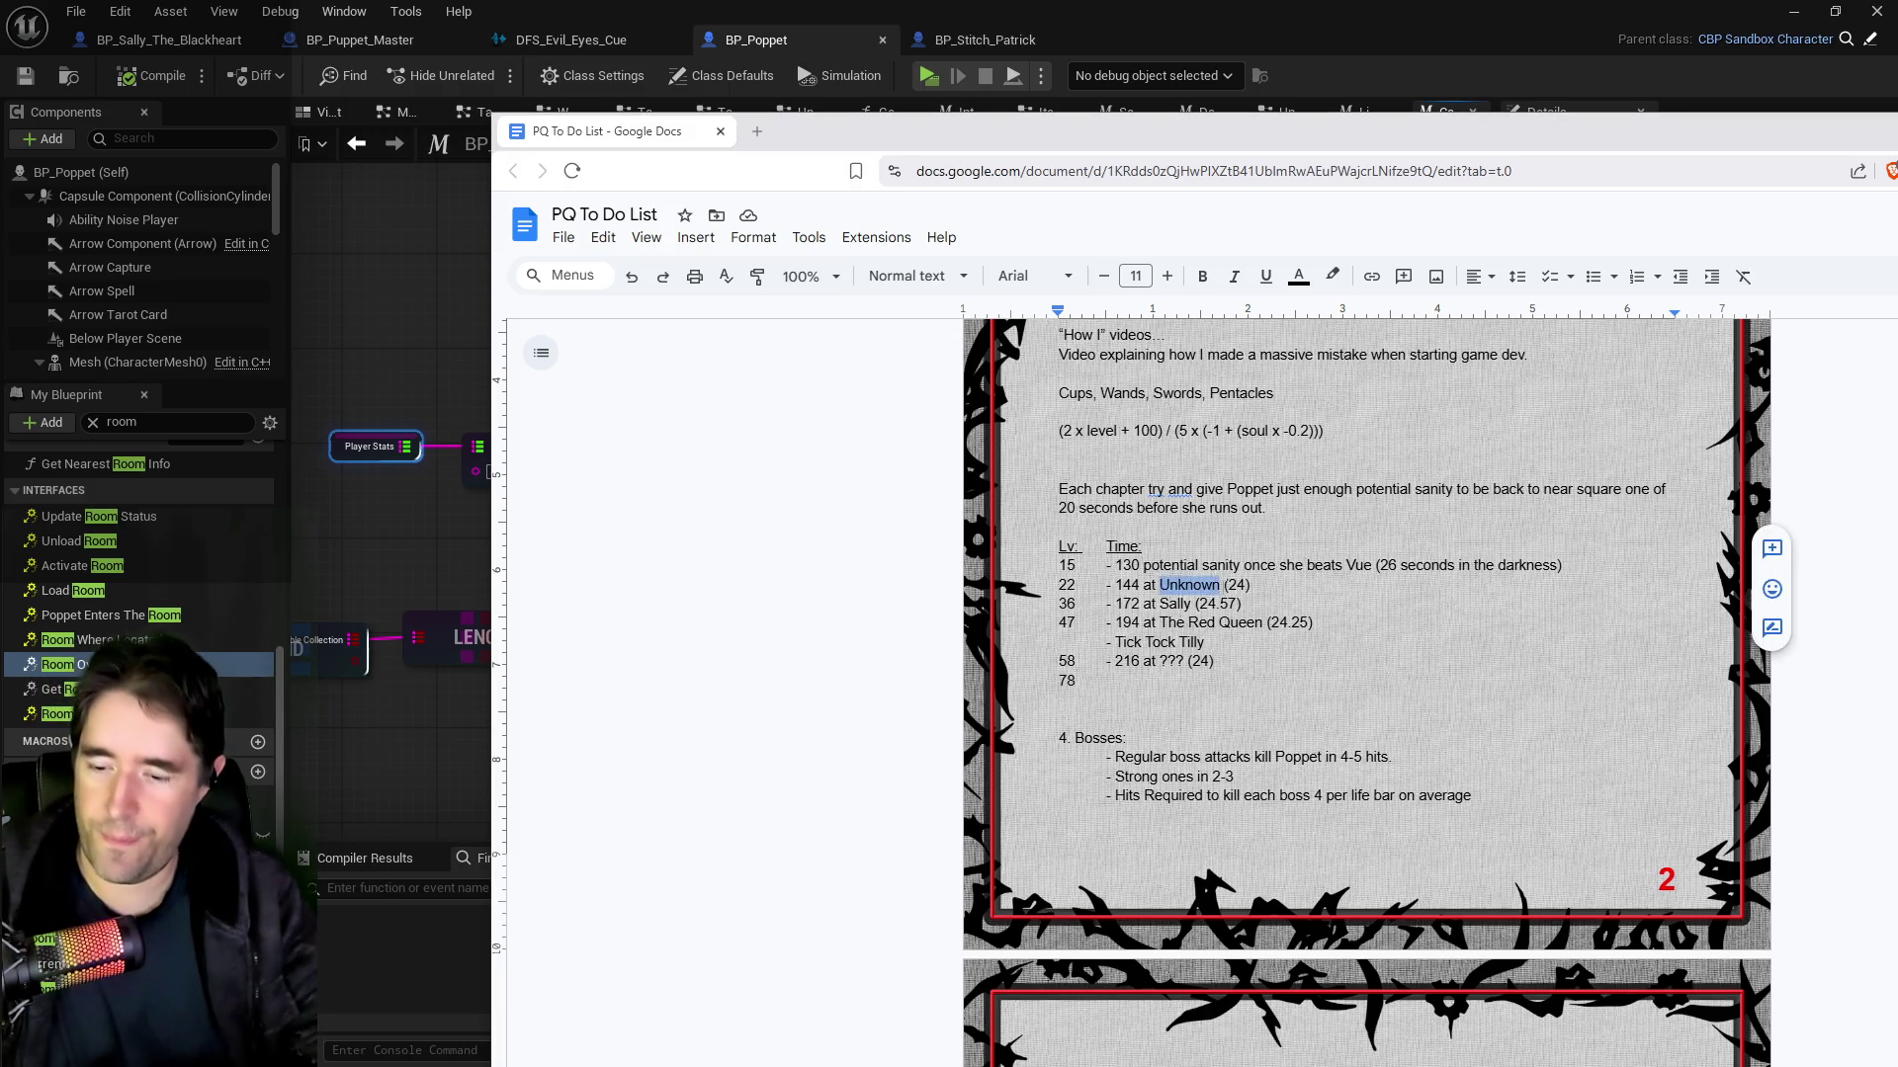
Step: Rename Unknown to Sally, add a '5 -' row above level 15, and insert a 'Boss:' heading
text(Sally)
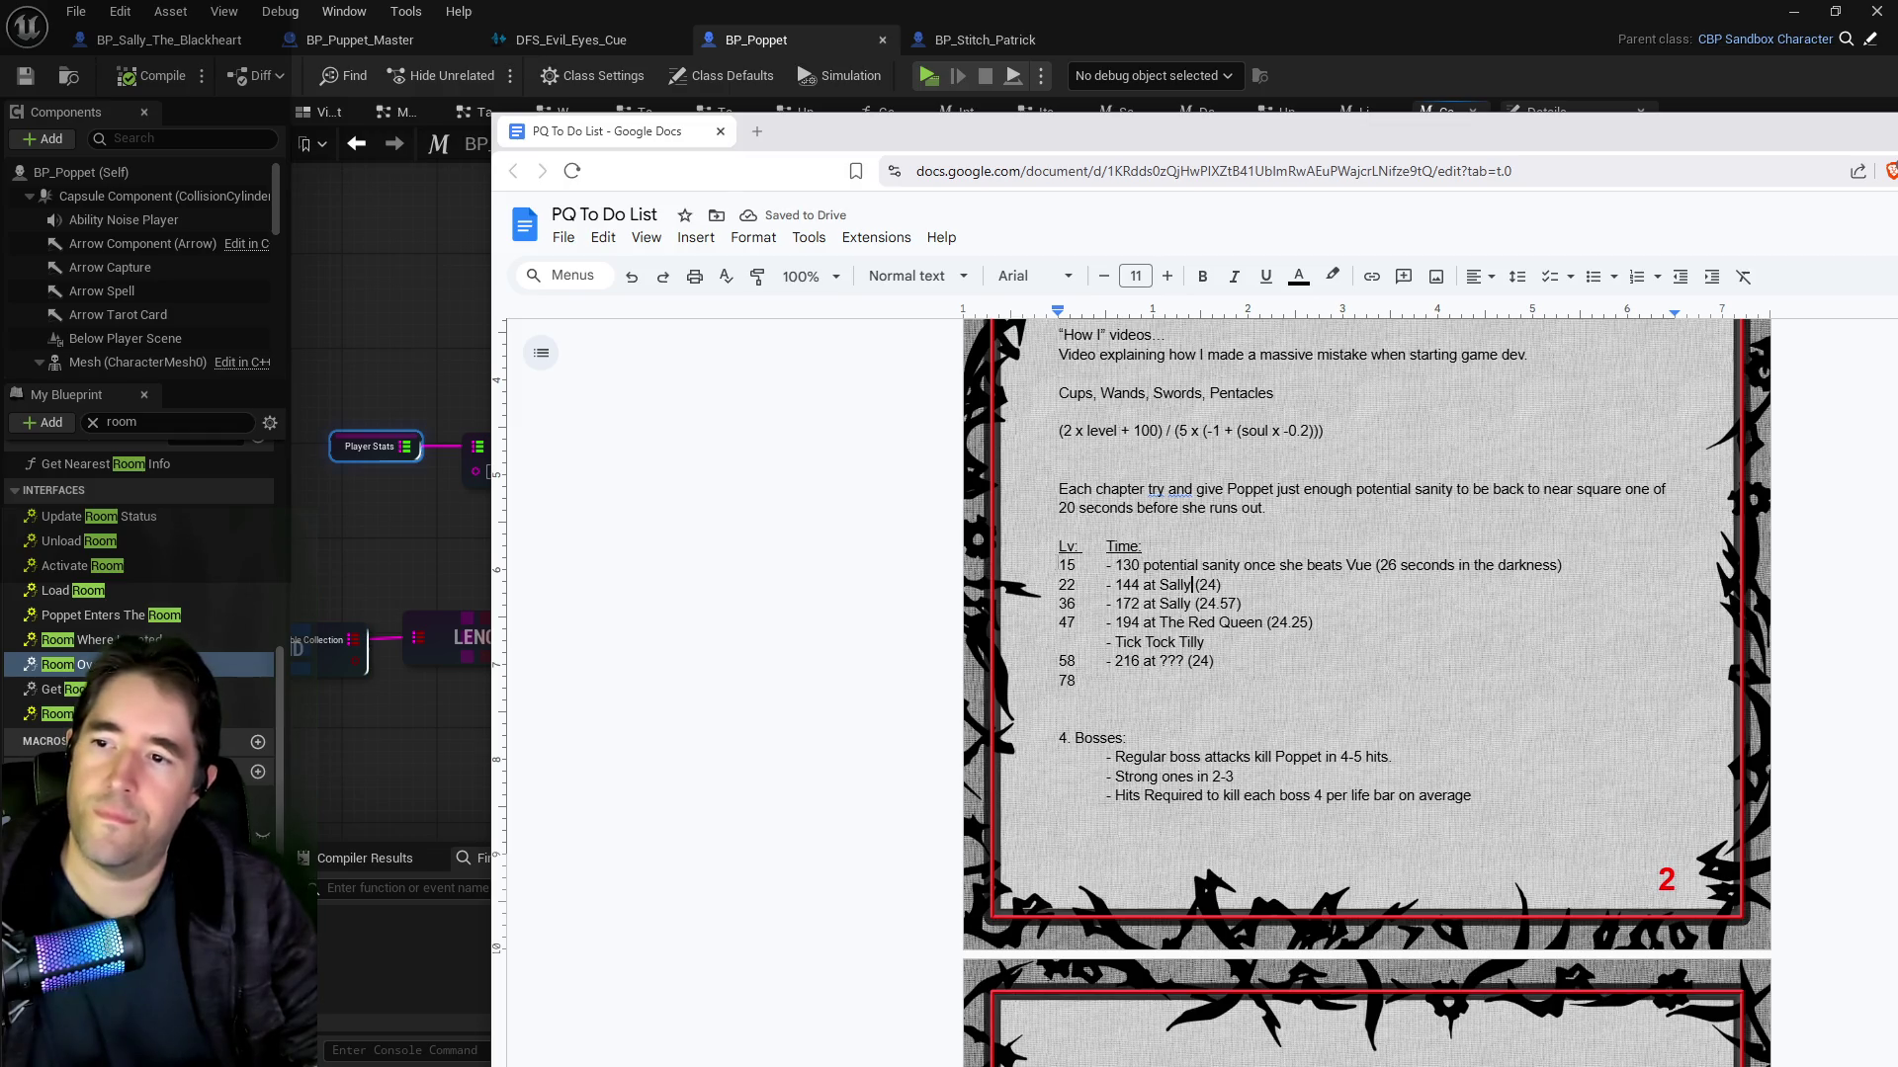
key(Return)
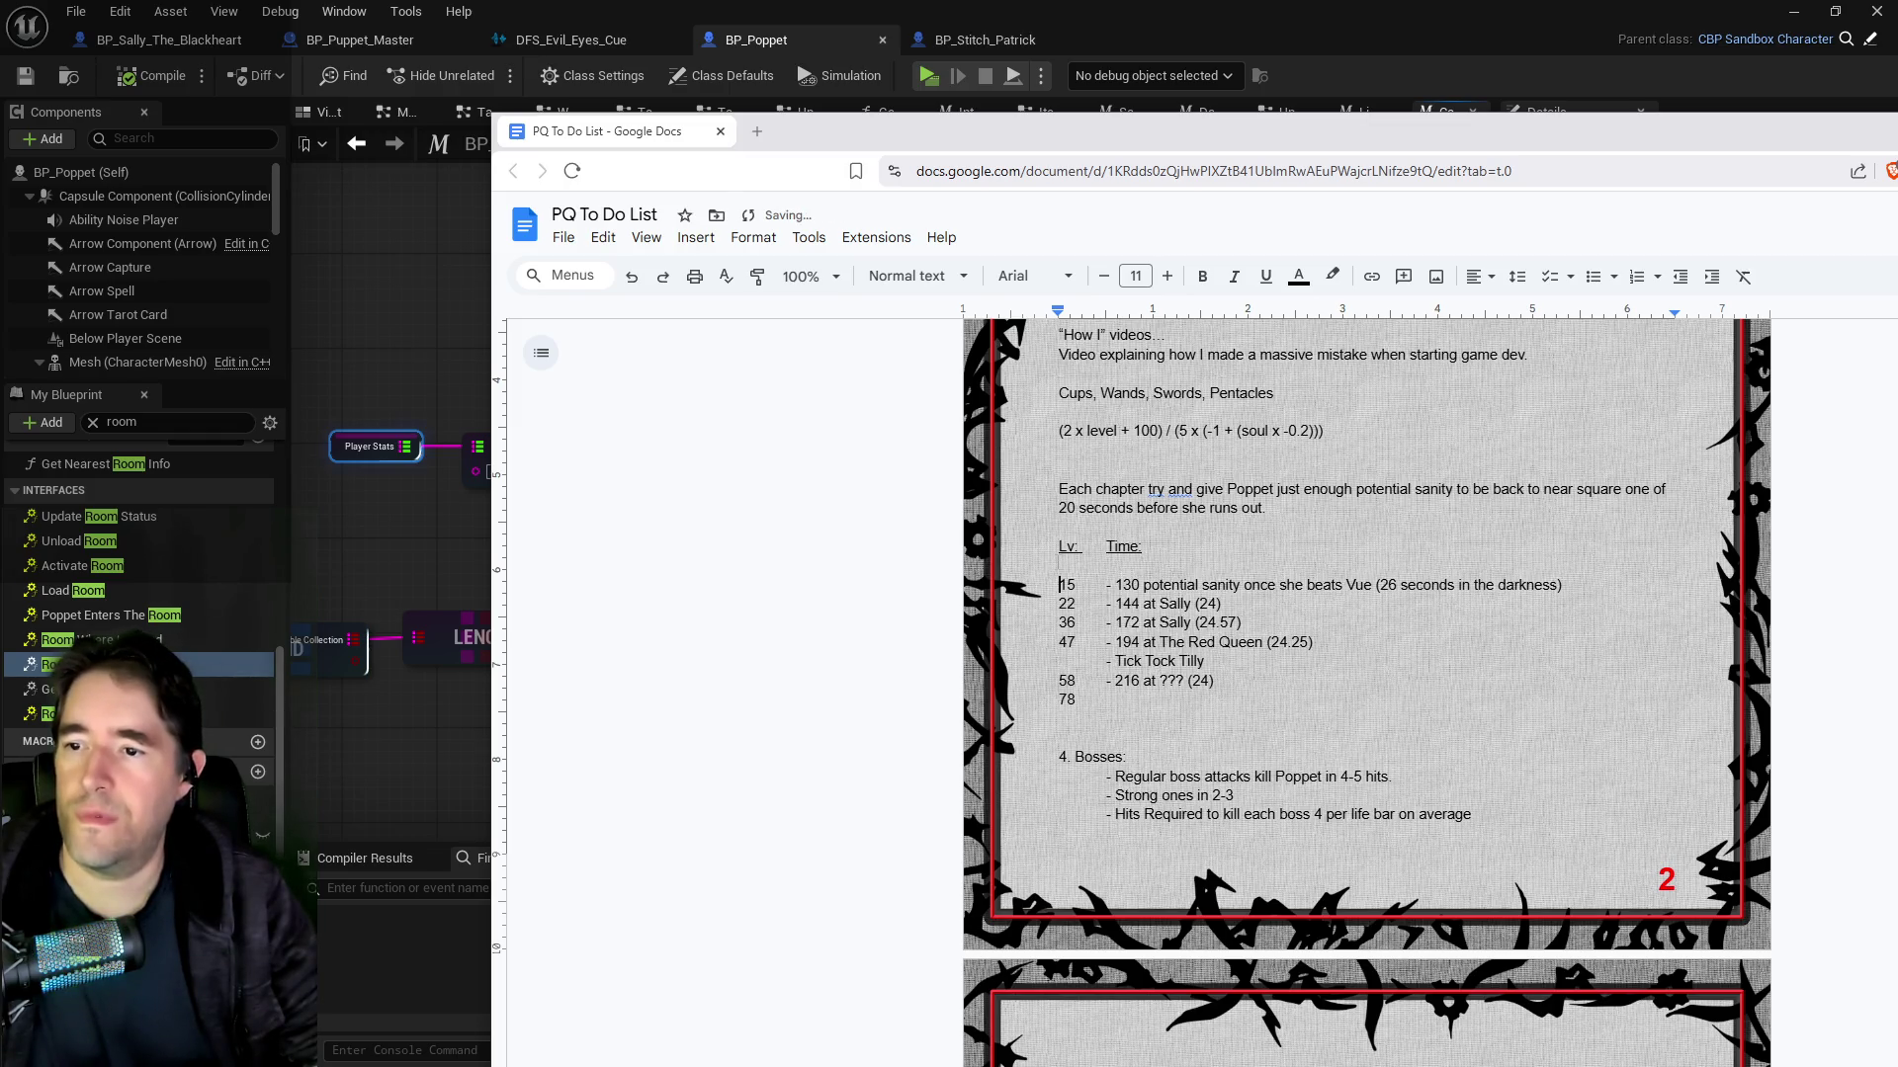
text(5)
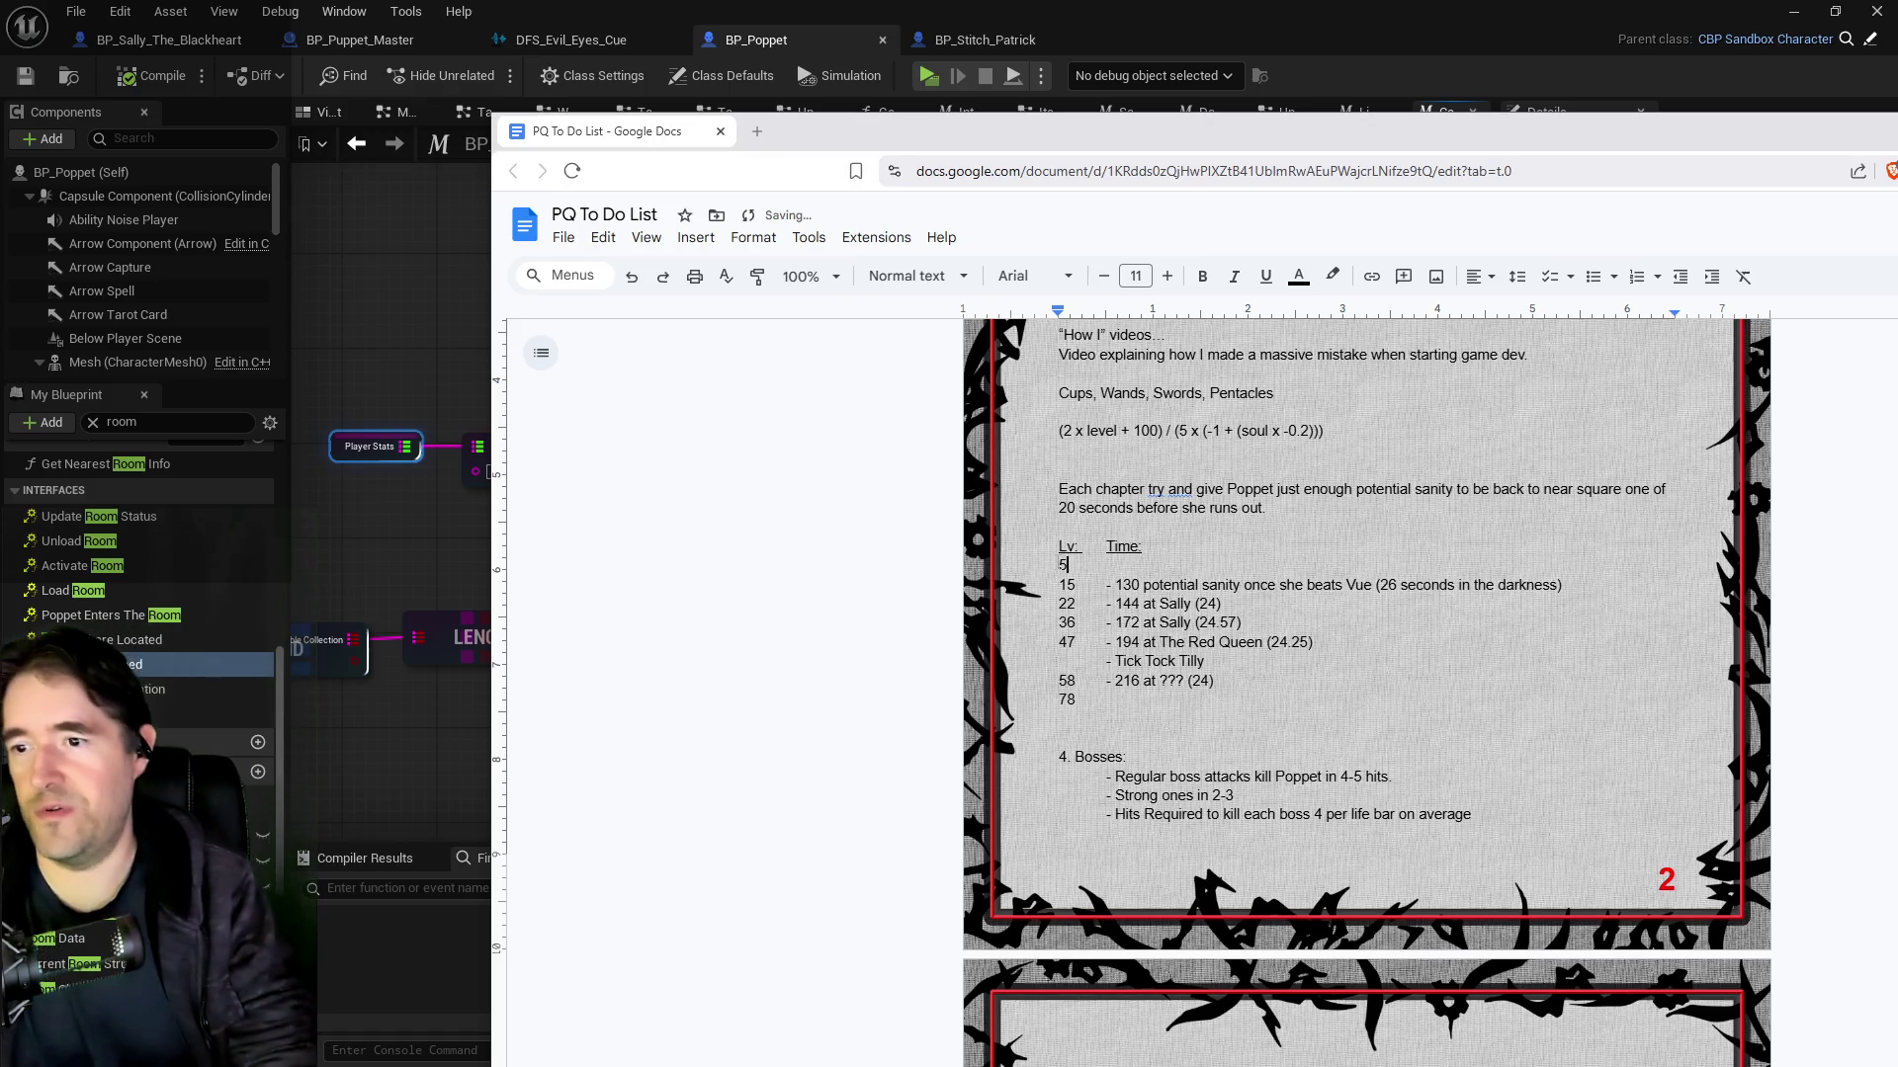
key(Tab)
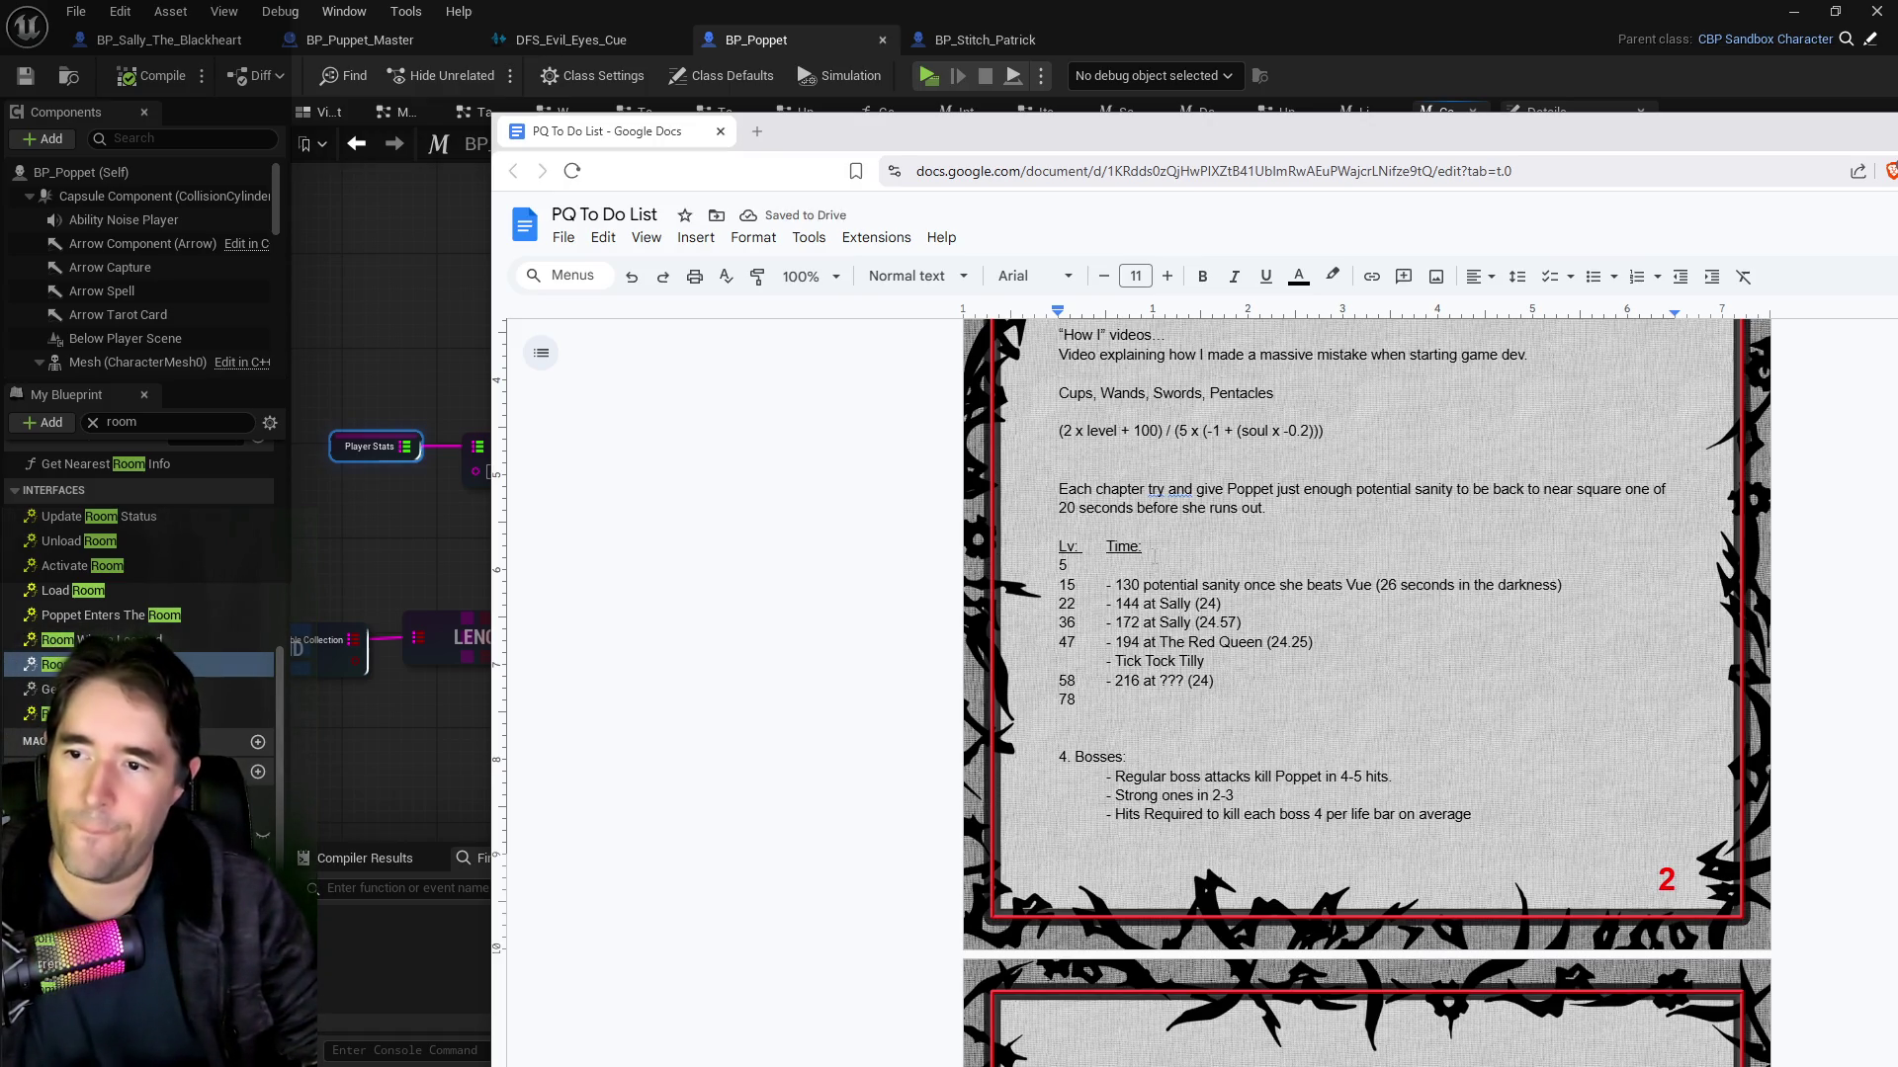
text( -)
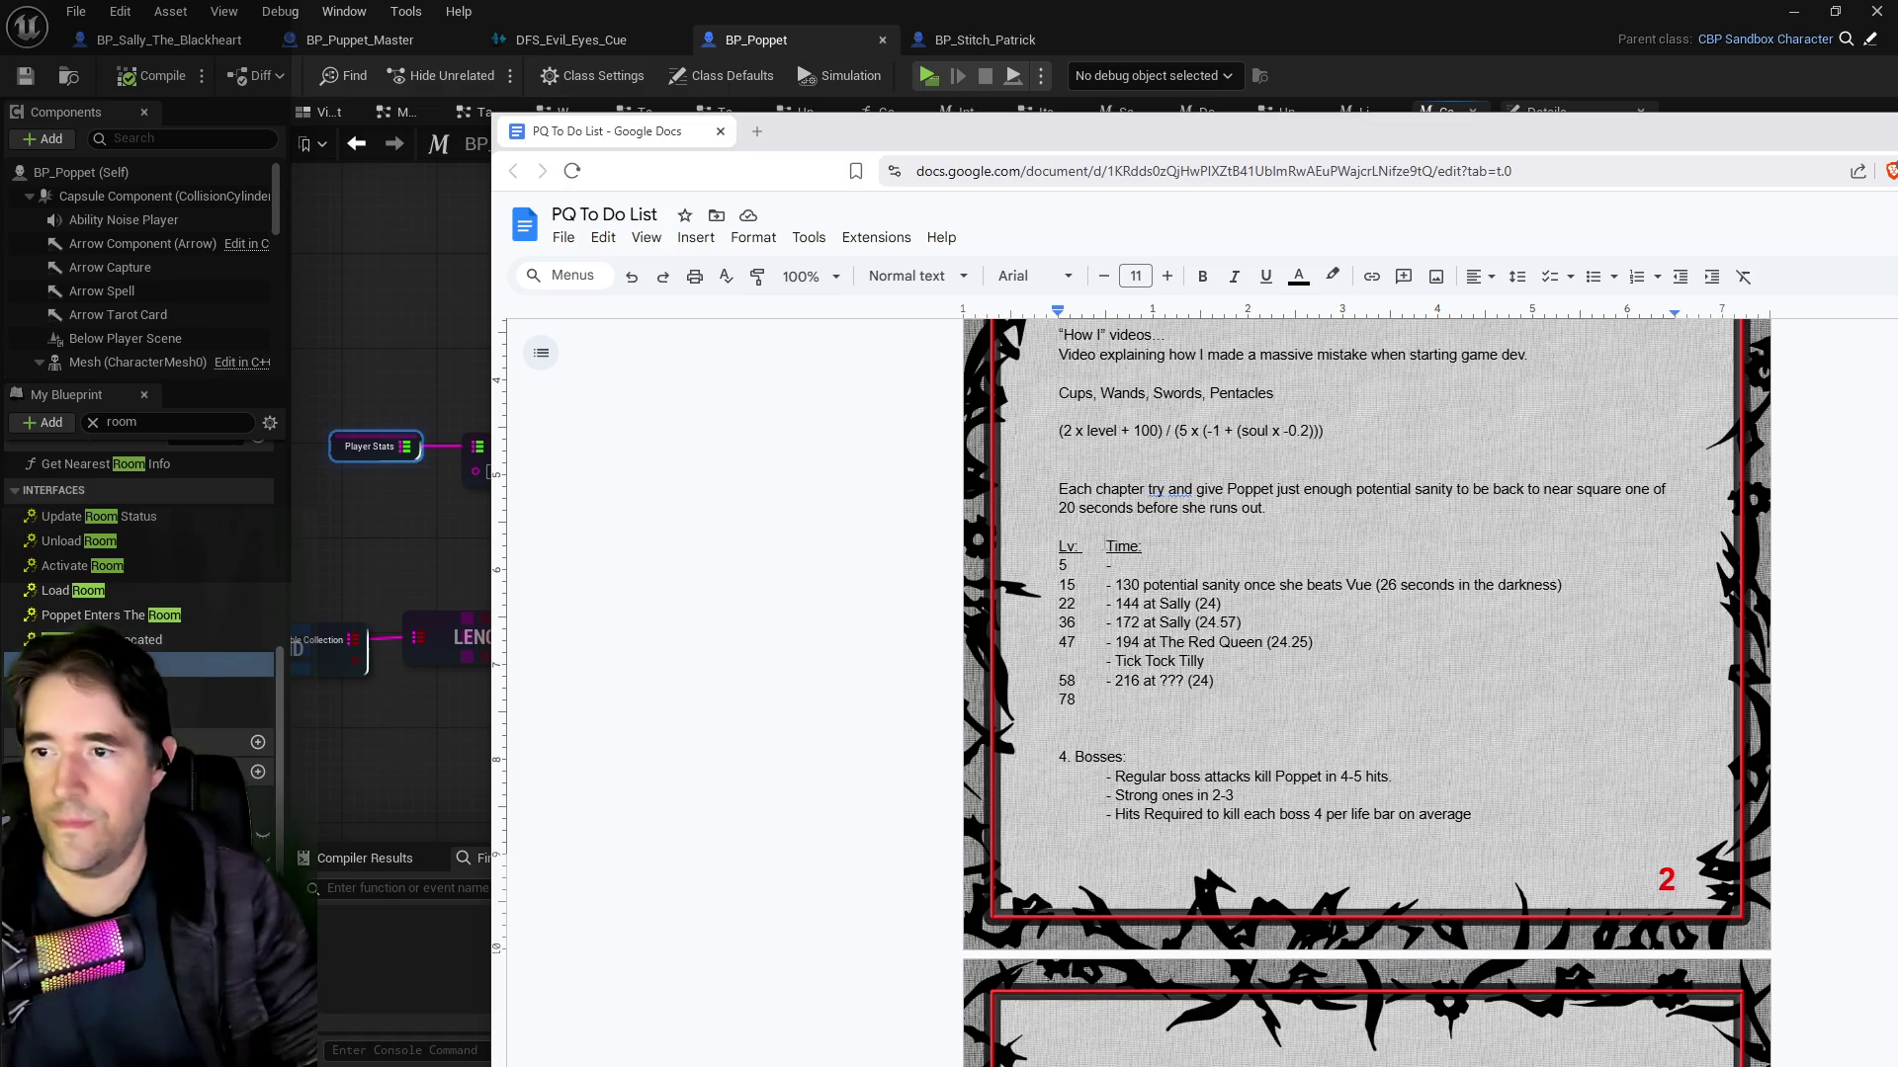
click(1106, 545)
text(Boss:)
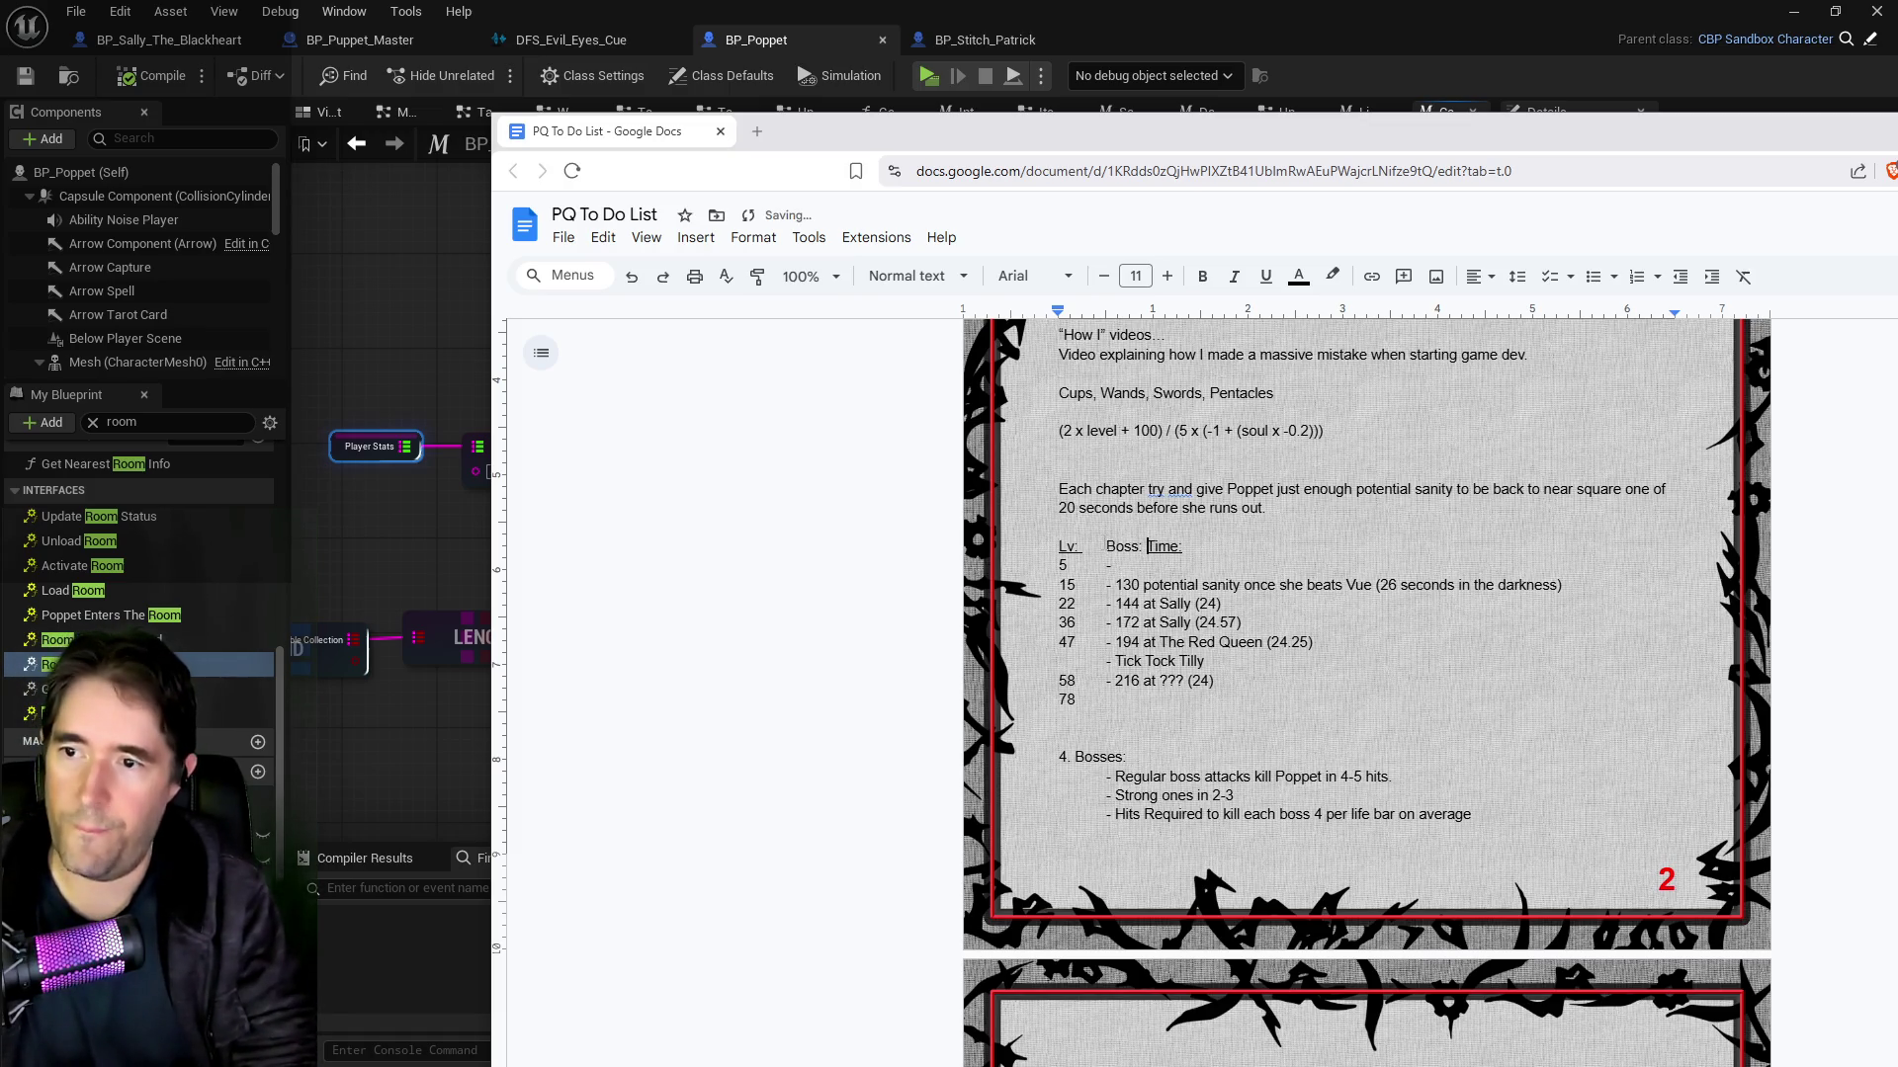
Step: Make Boss: bold and underlined and adjust the gap before Time: to match
key(shift+Left)
key(shift+Left)
key(shift+Left)
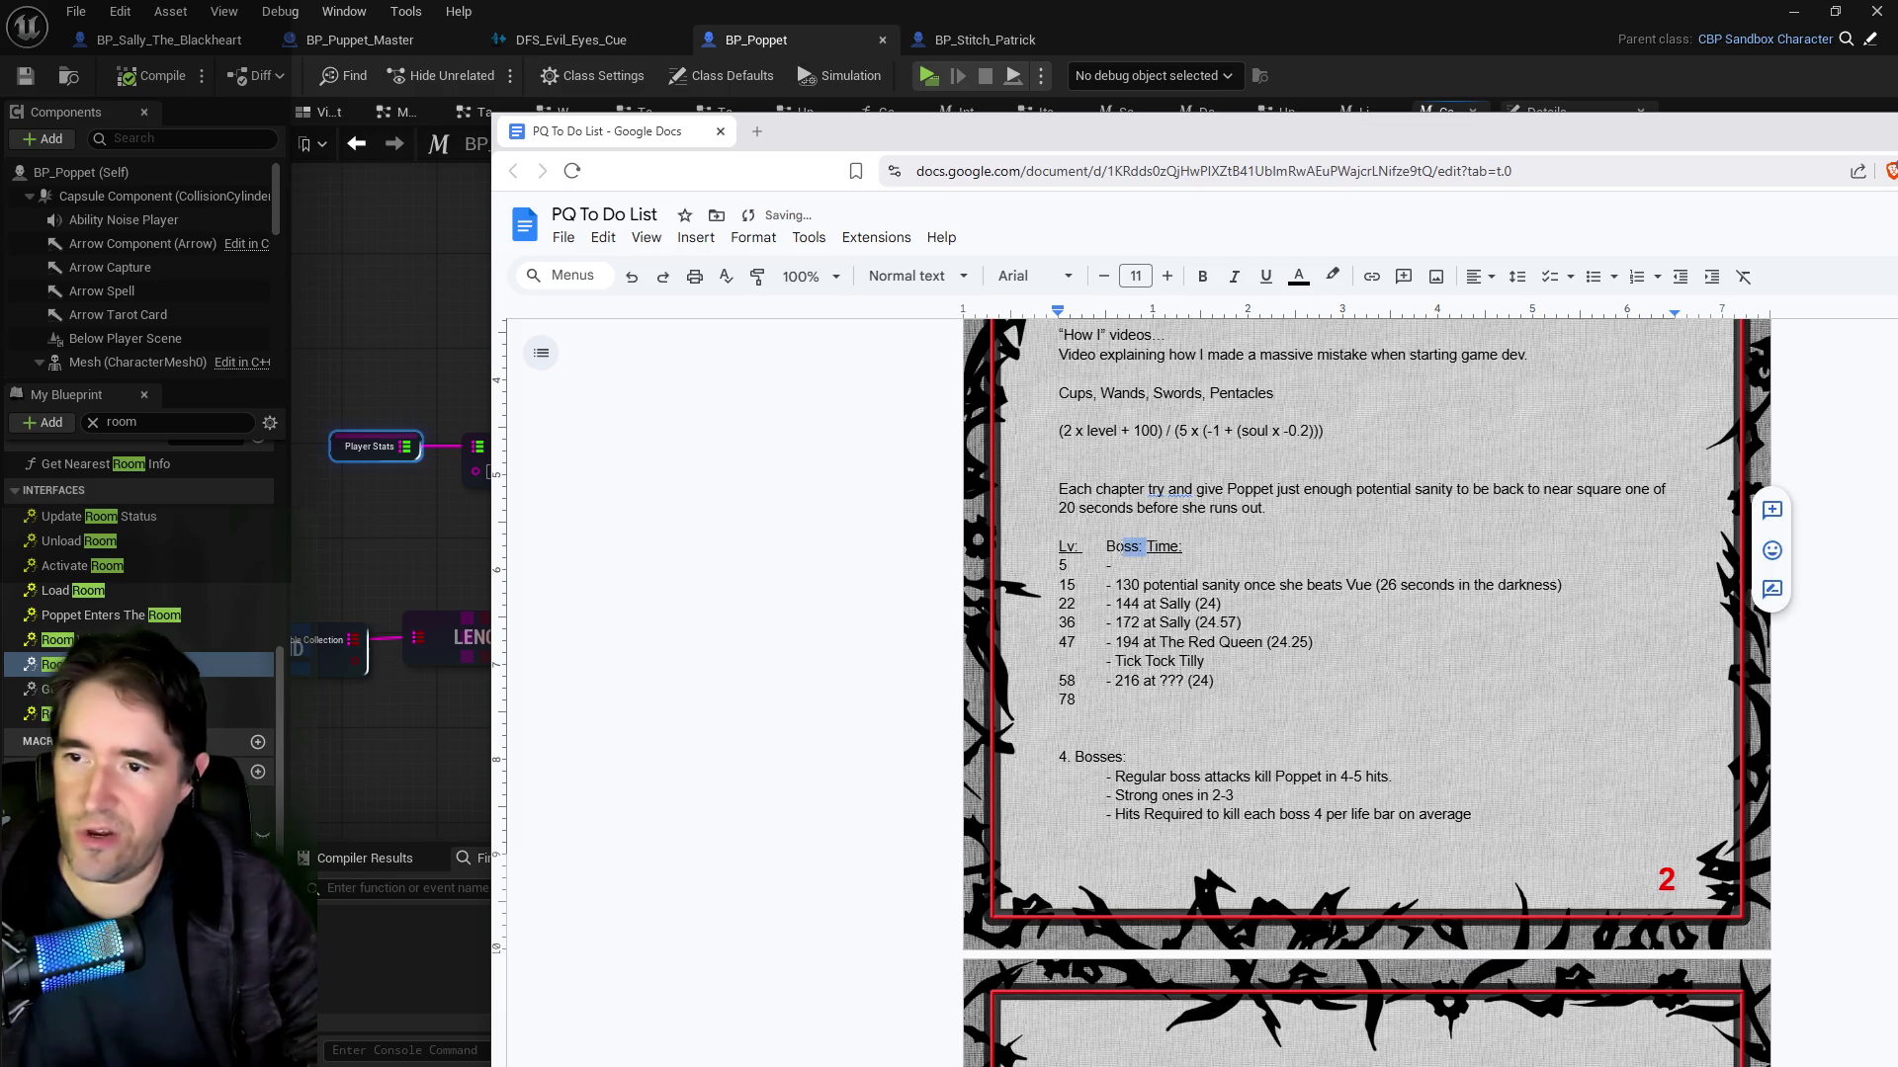
click(1201, 277)
click(1265, 276)
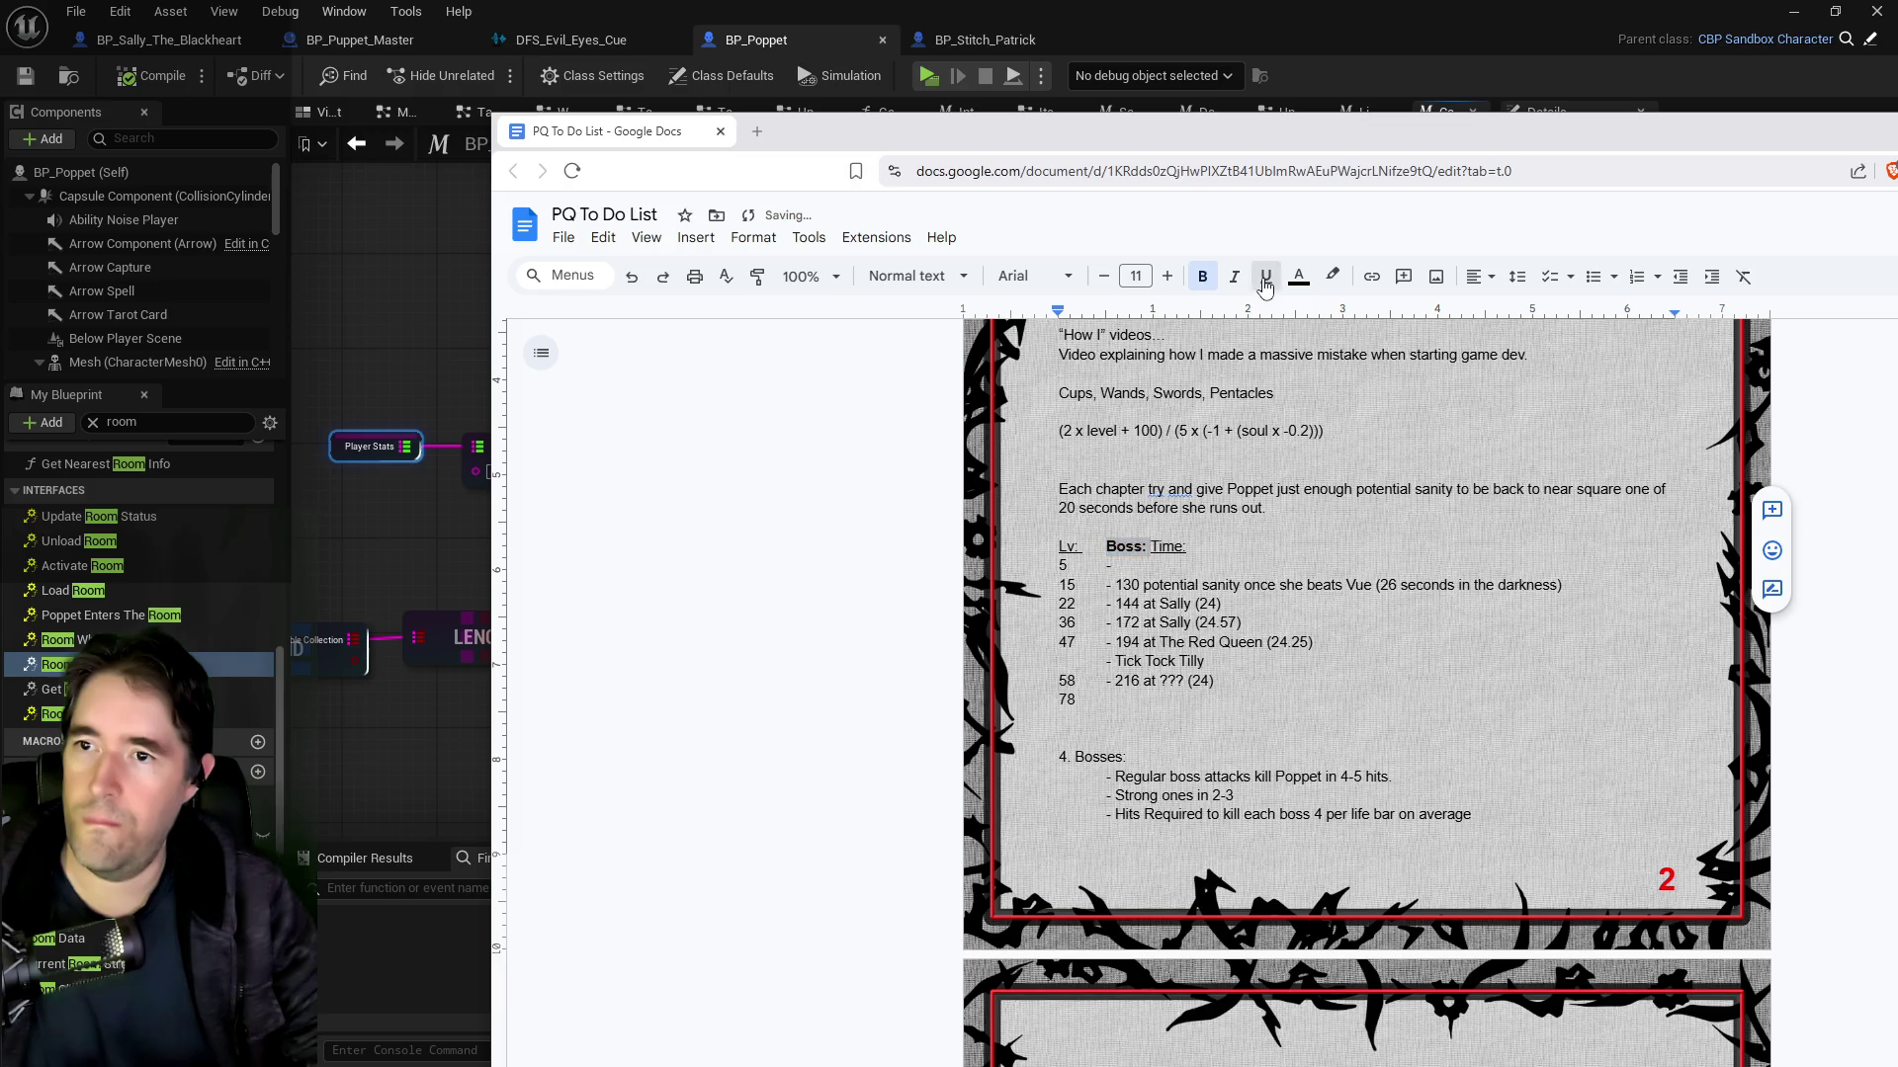
key(Right)
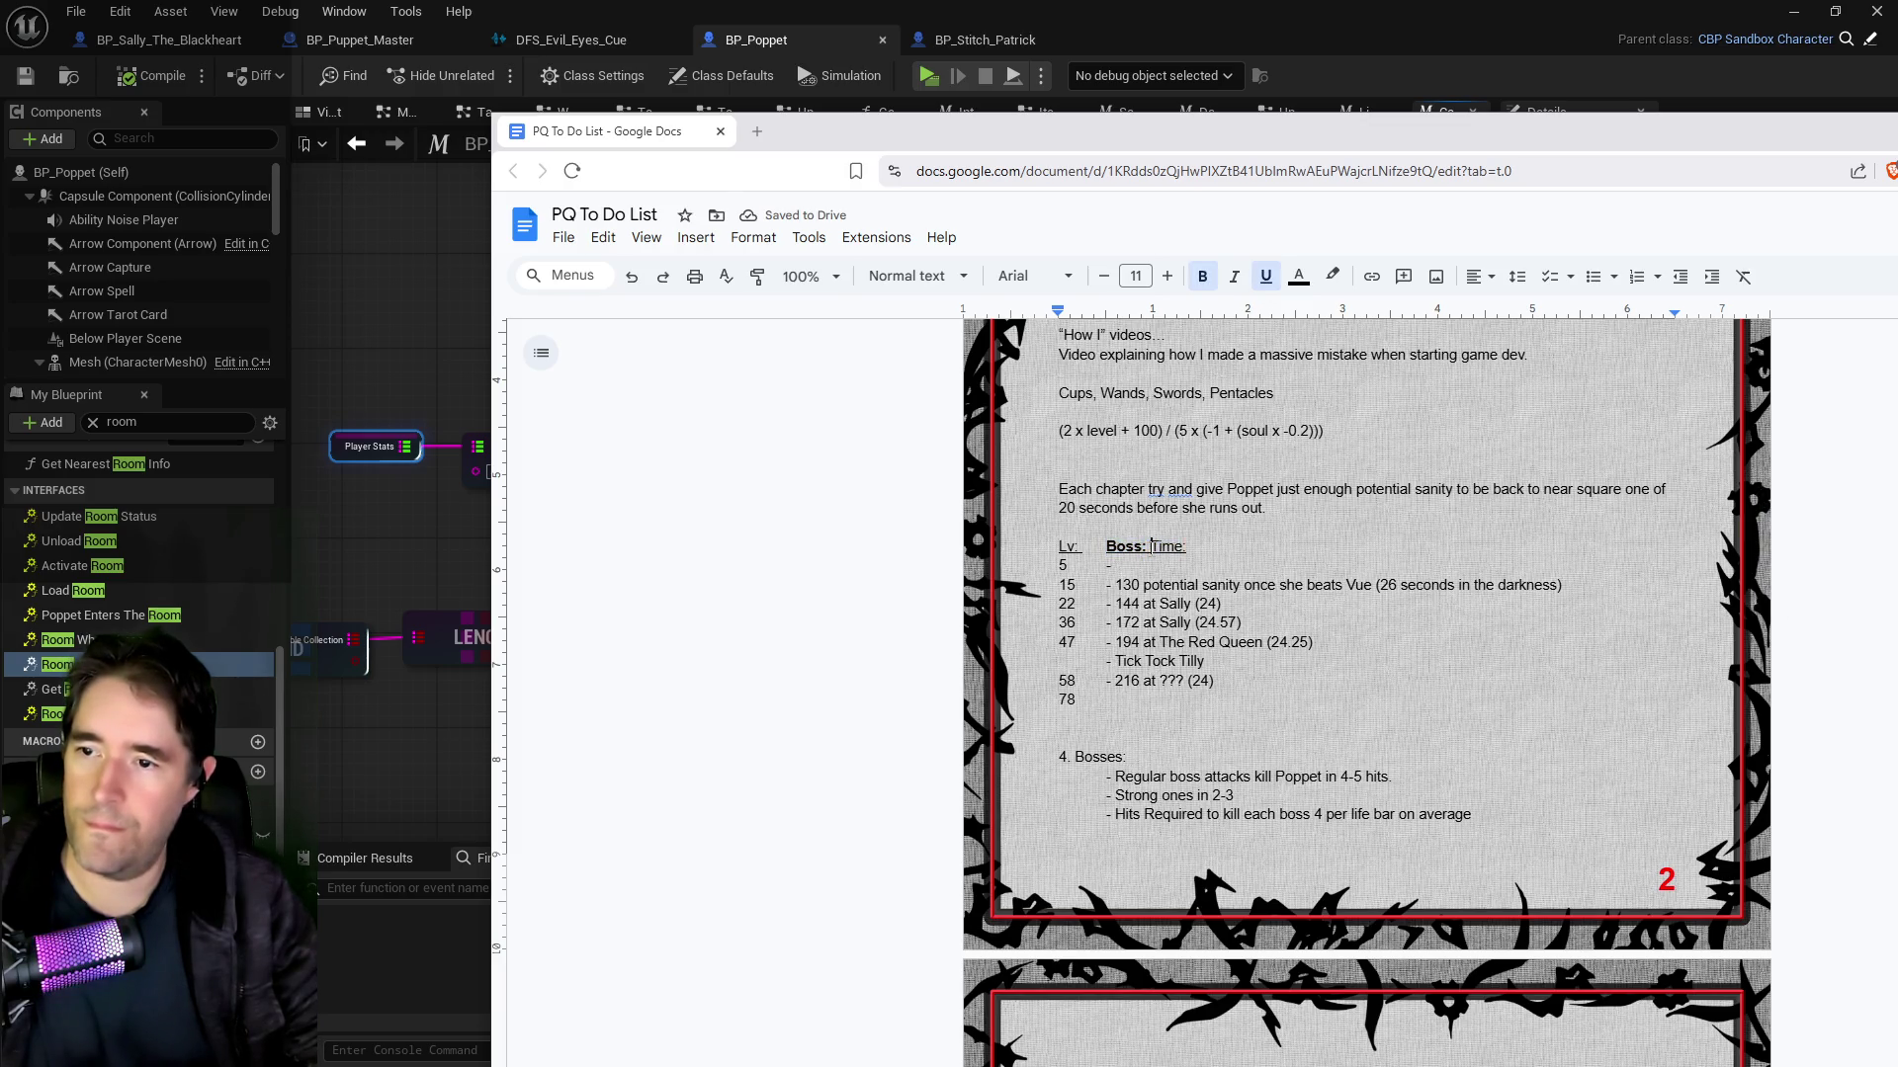
click(1258, 282)
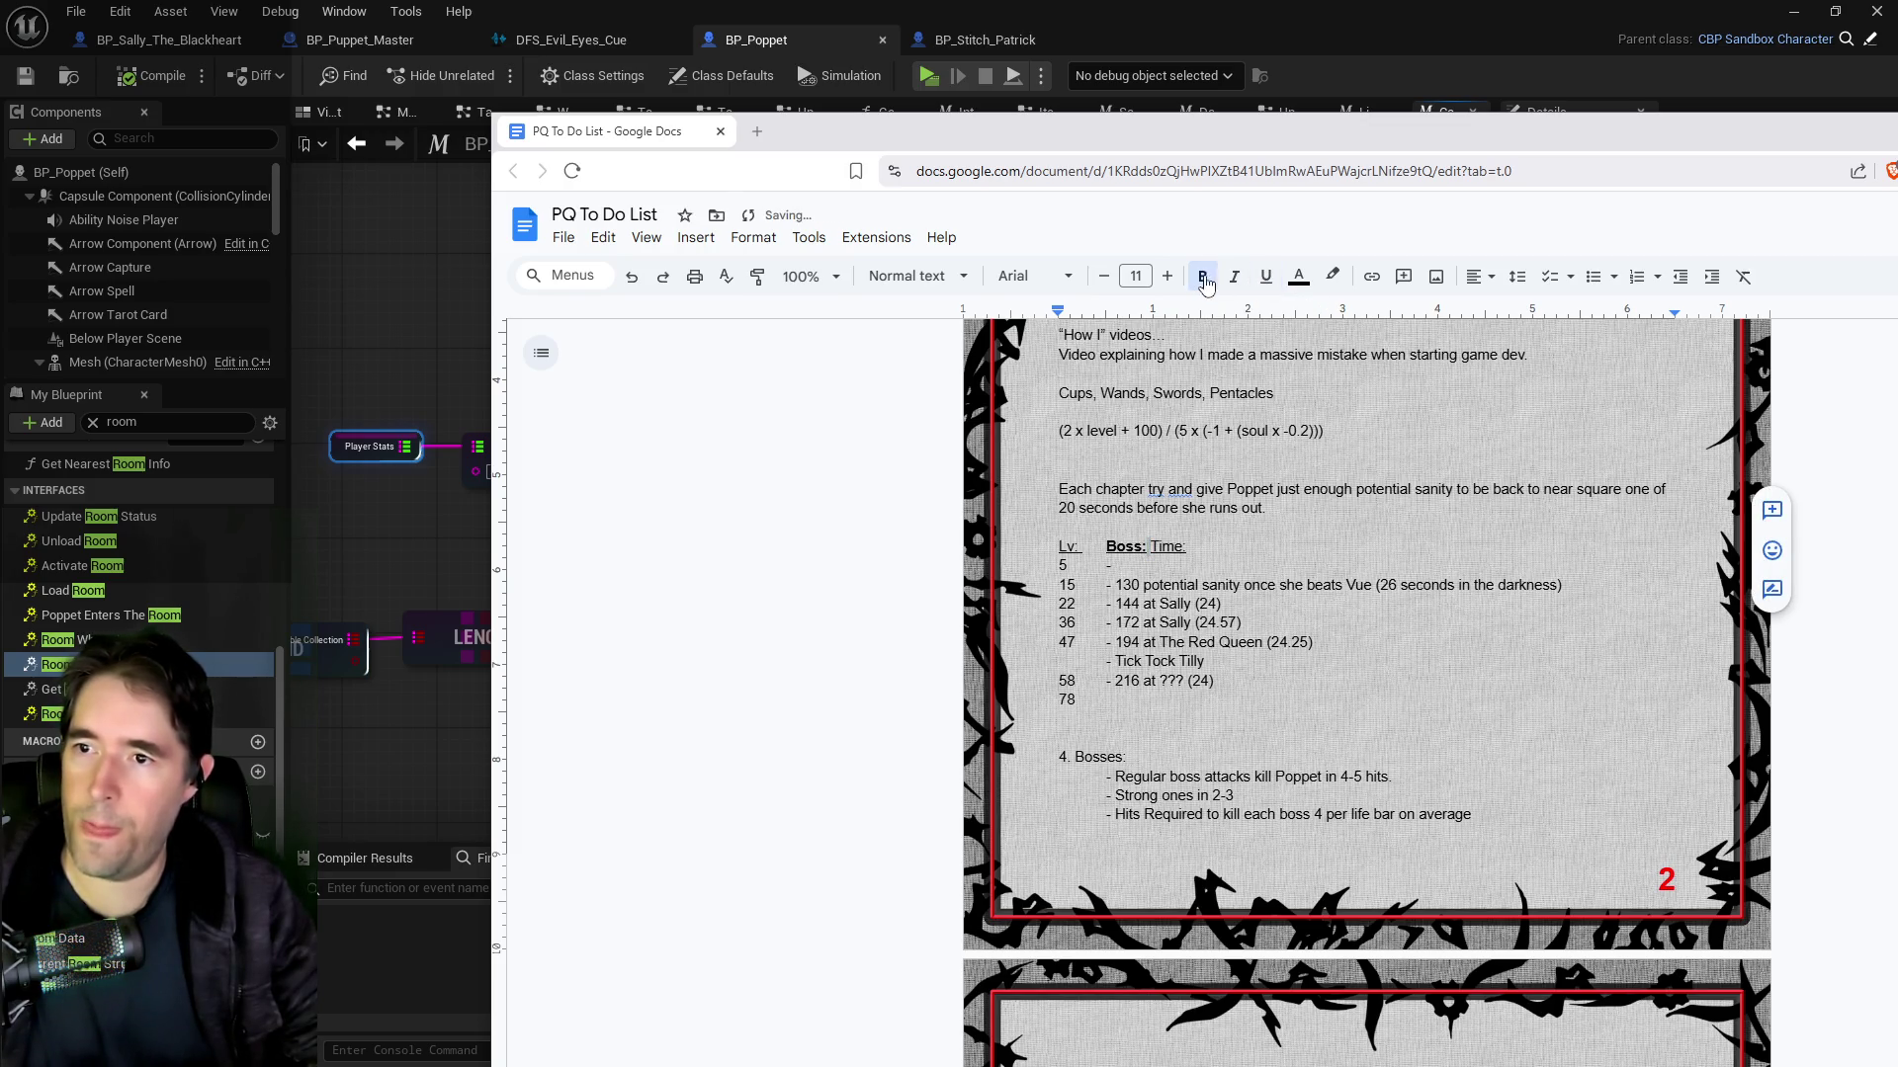
click(1151, 546)
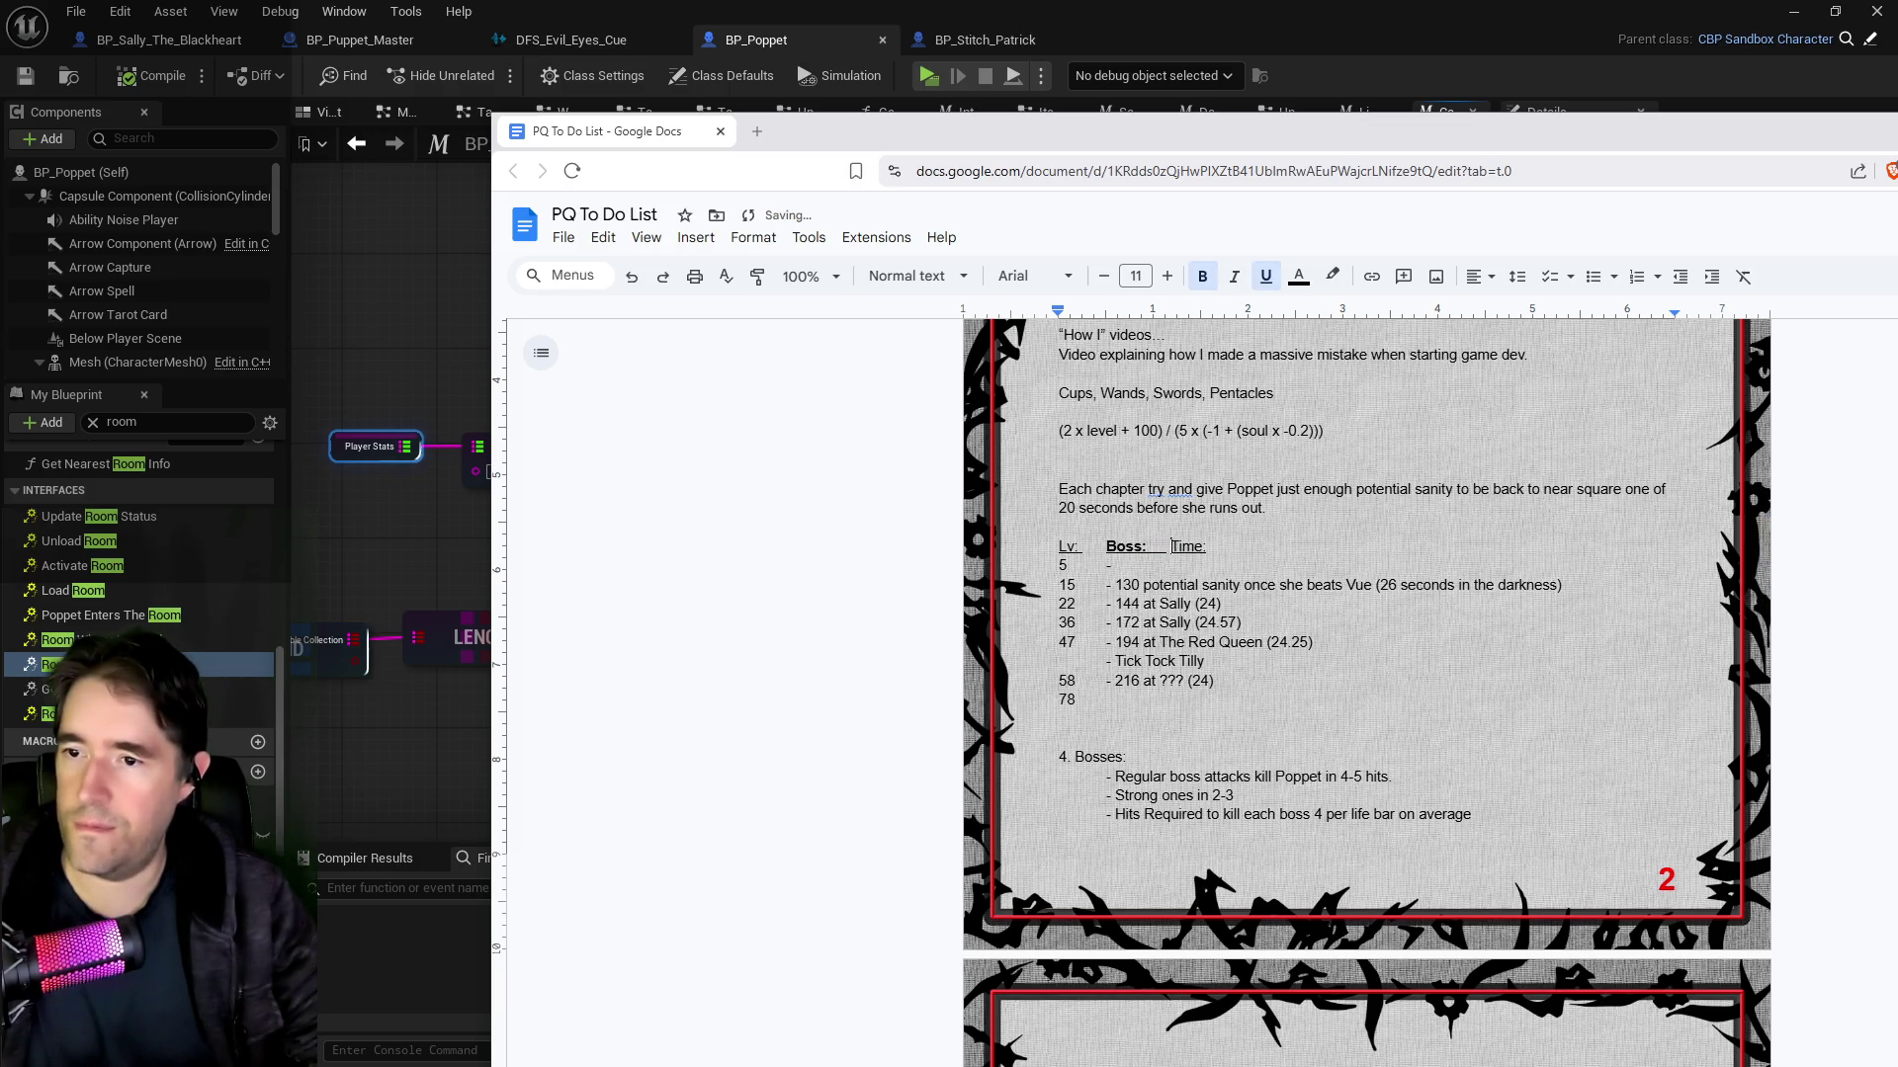
key(shift+Left)
key(shift+Left)
key(shift+Left)
key(ctrl+backslash)
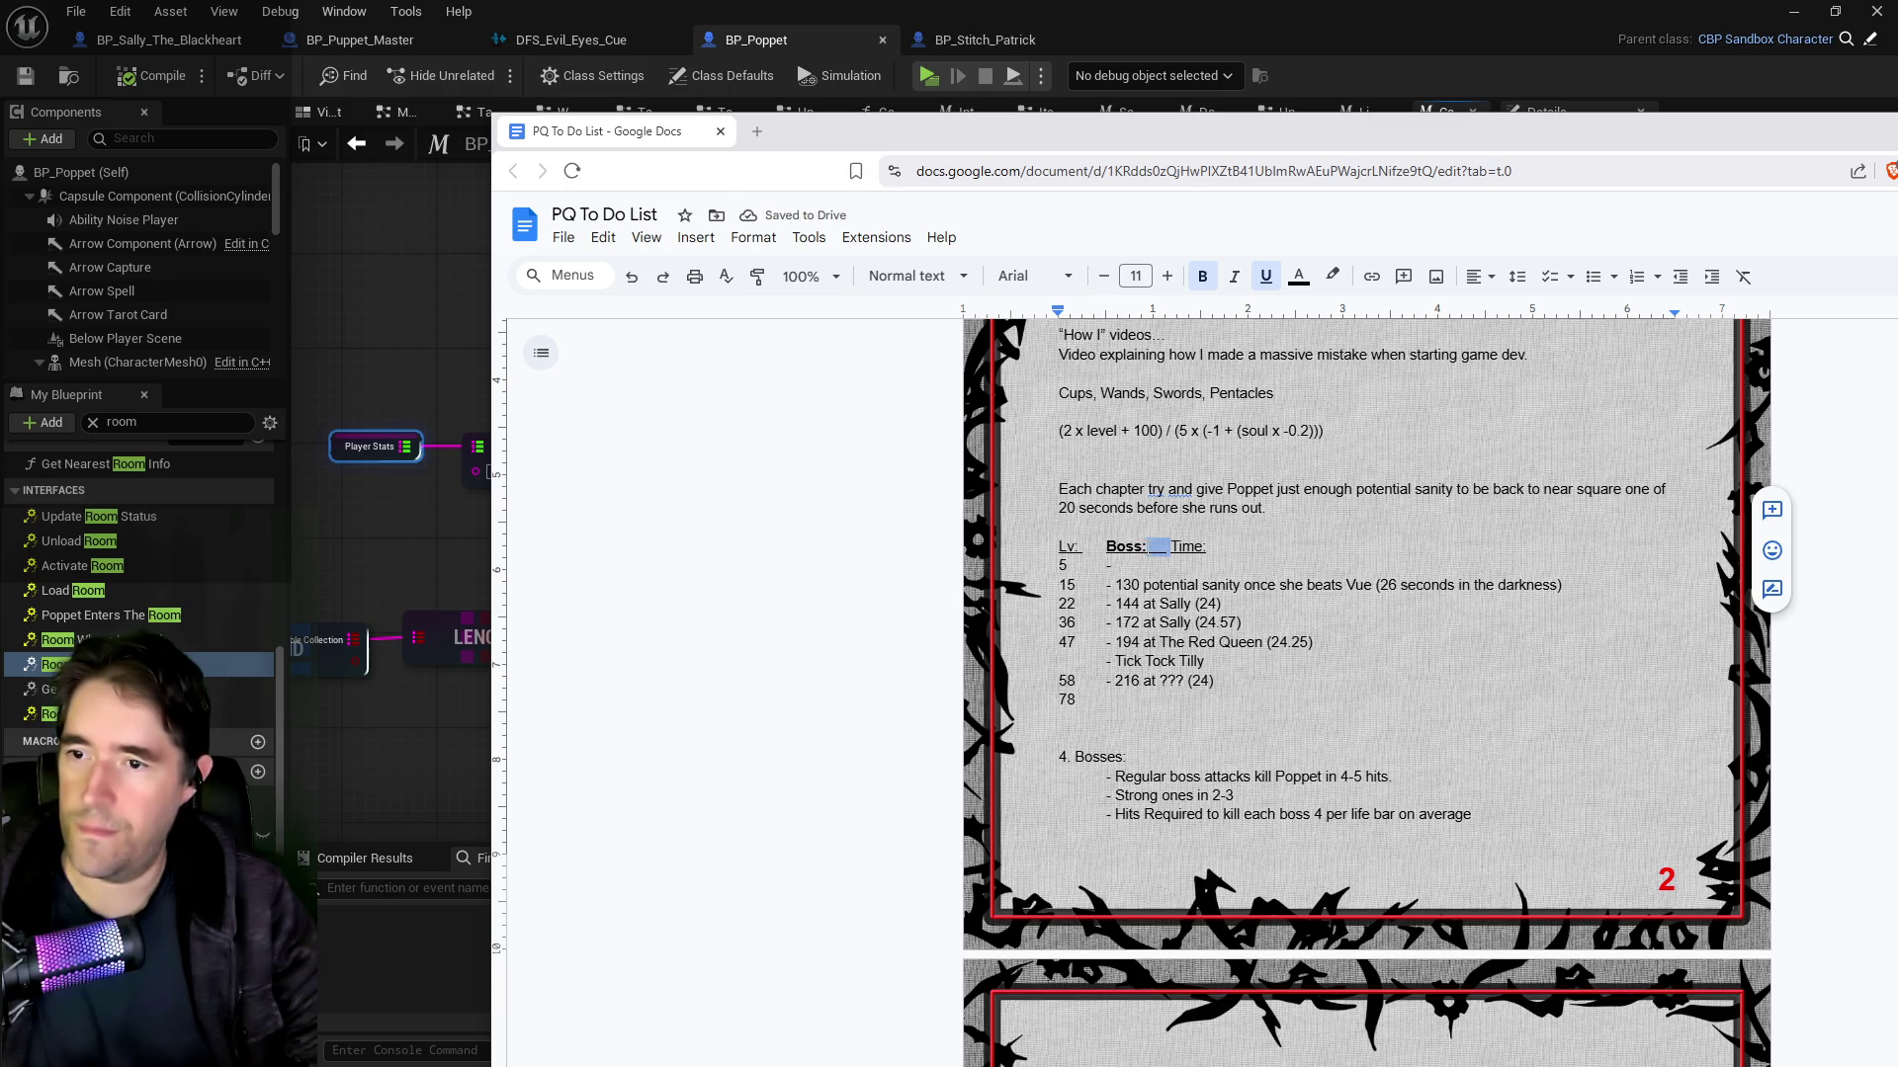
click(1260, 287)
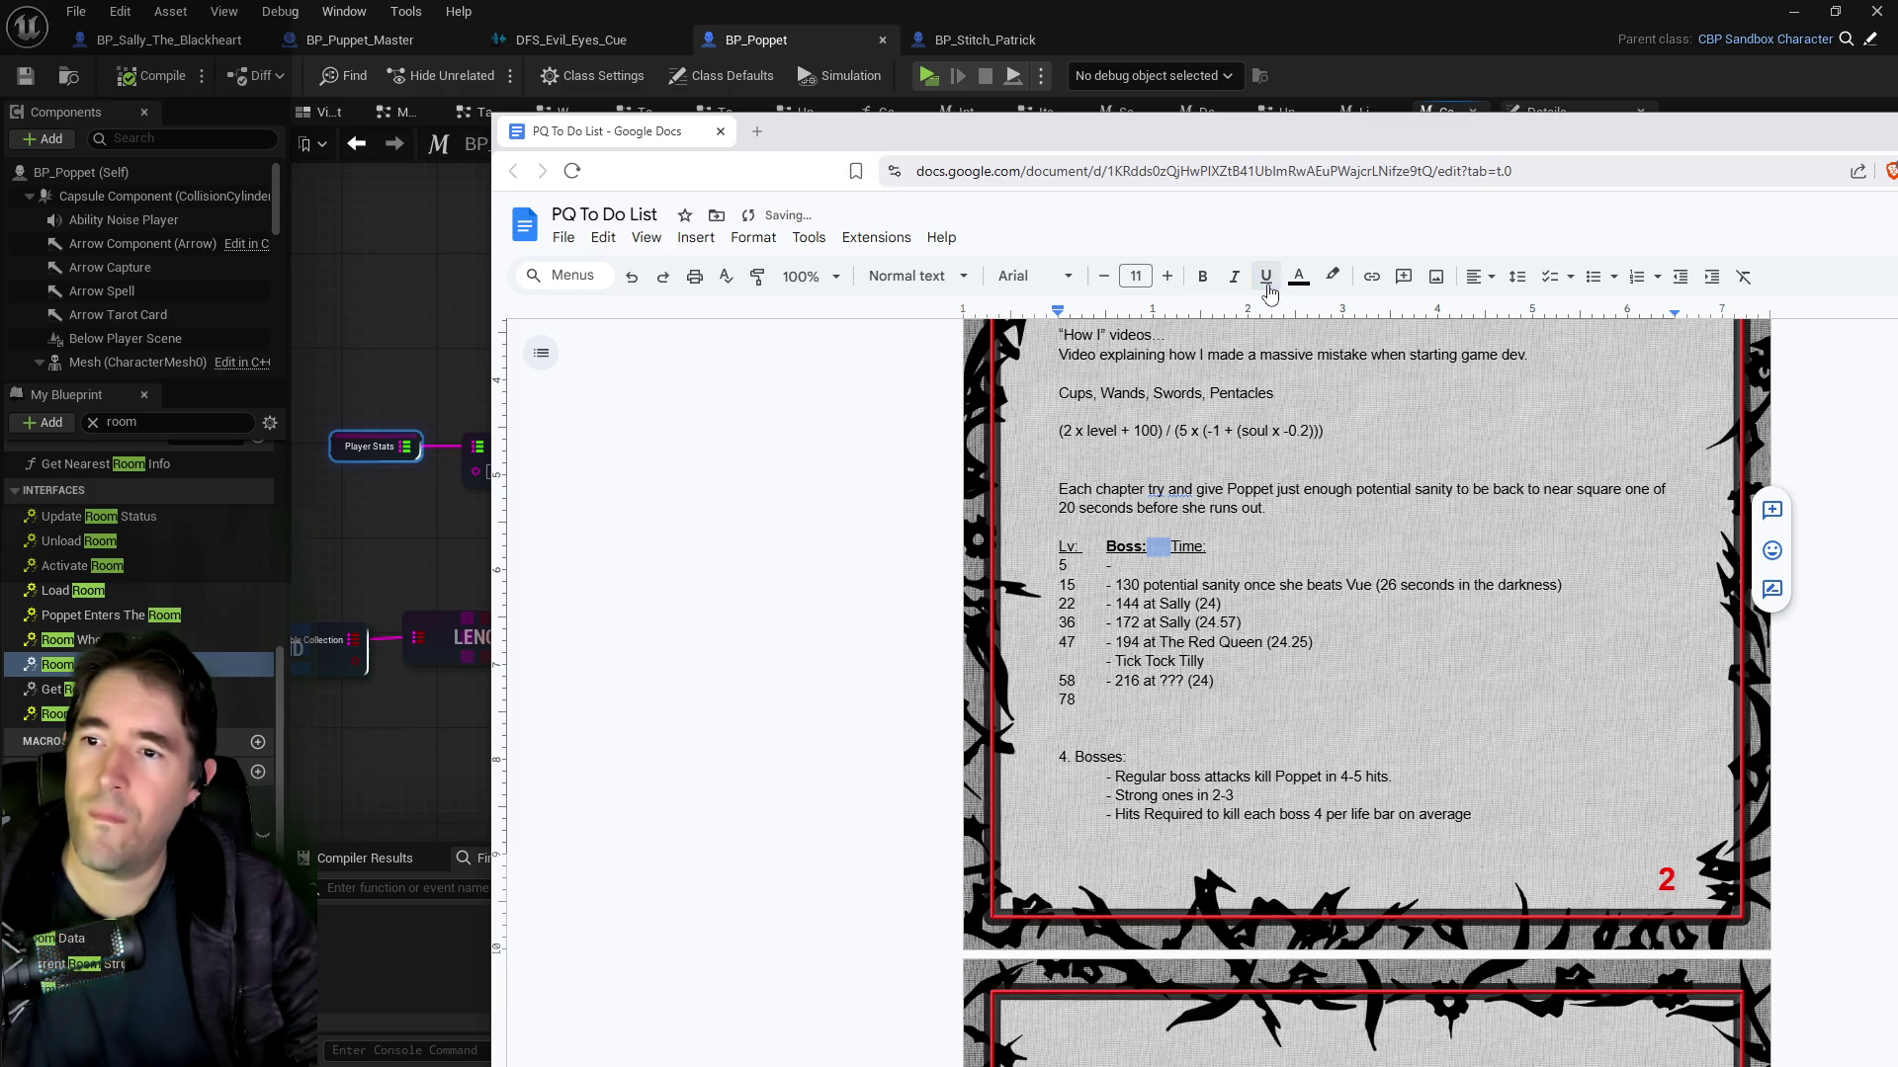
Step: Bold the Time: heading and select Lv: to check it matches
drag(1207, 546, 1170, 547)
click(1200, 280)
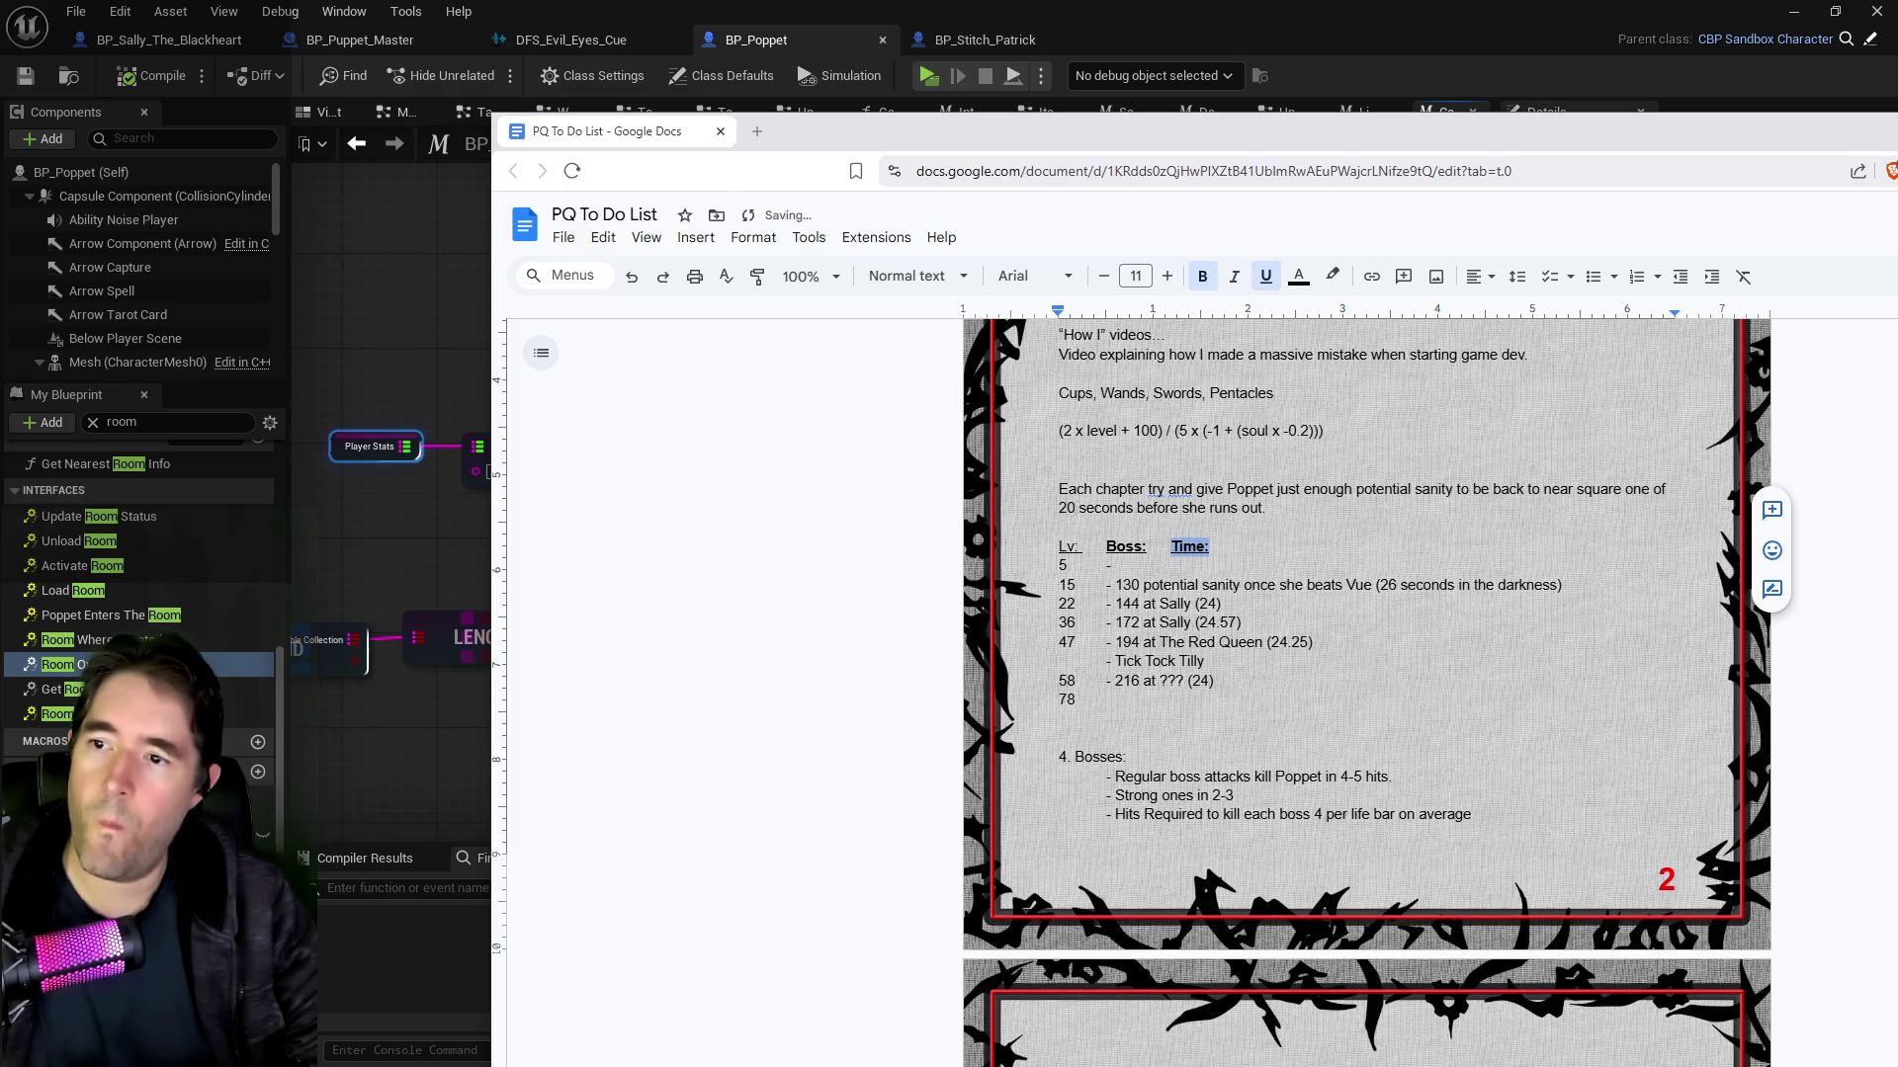
double_click(1069, 547)
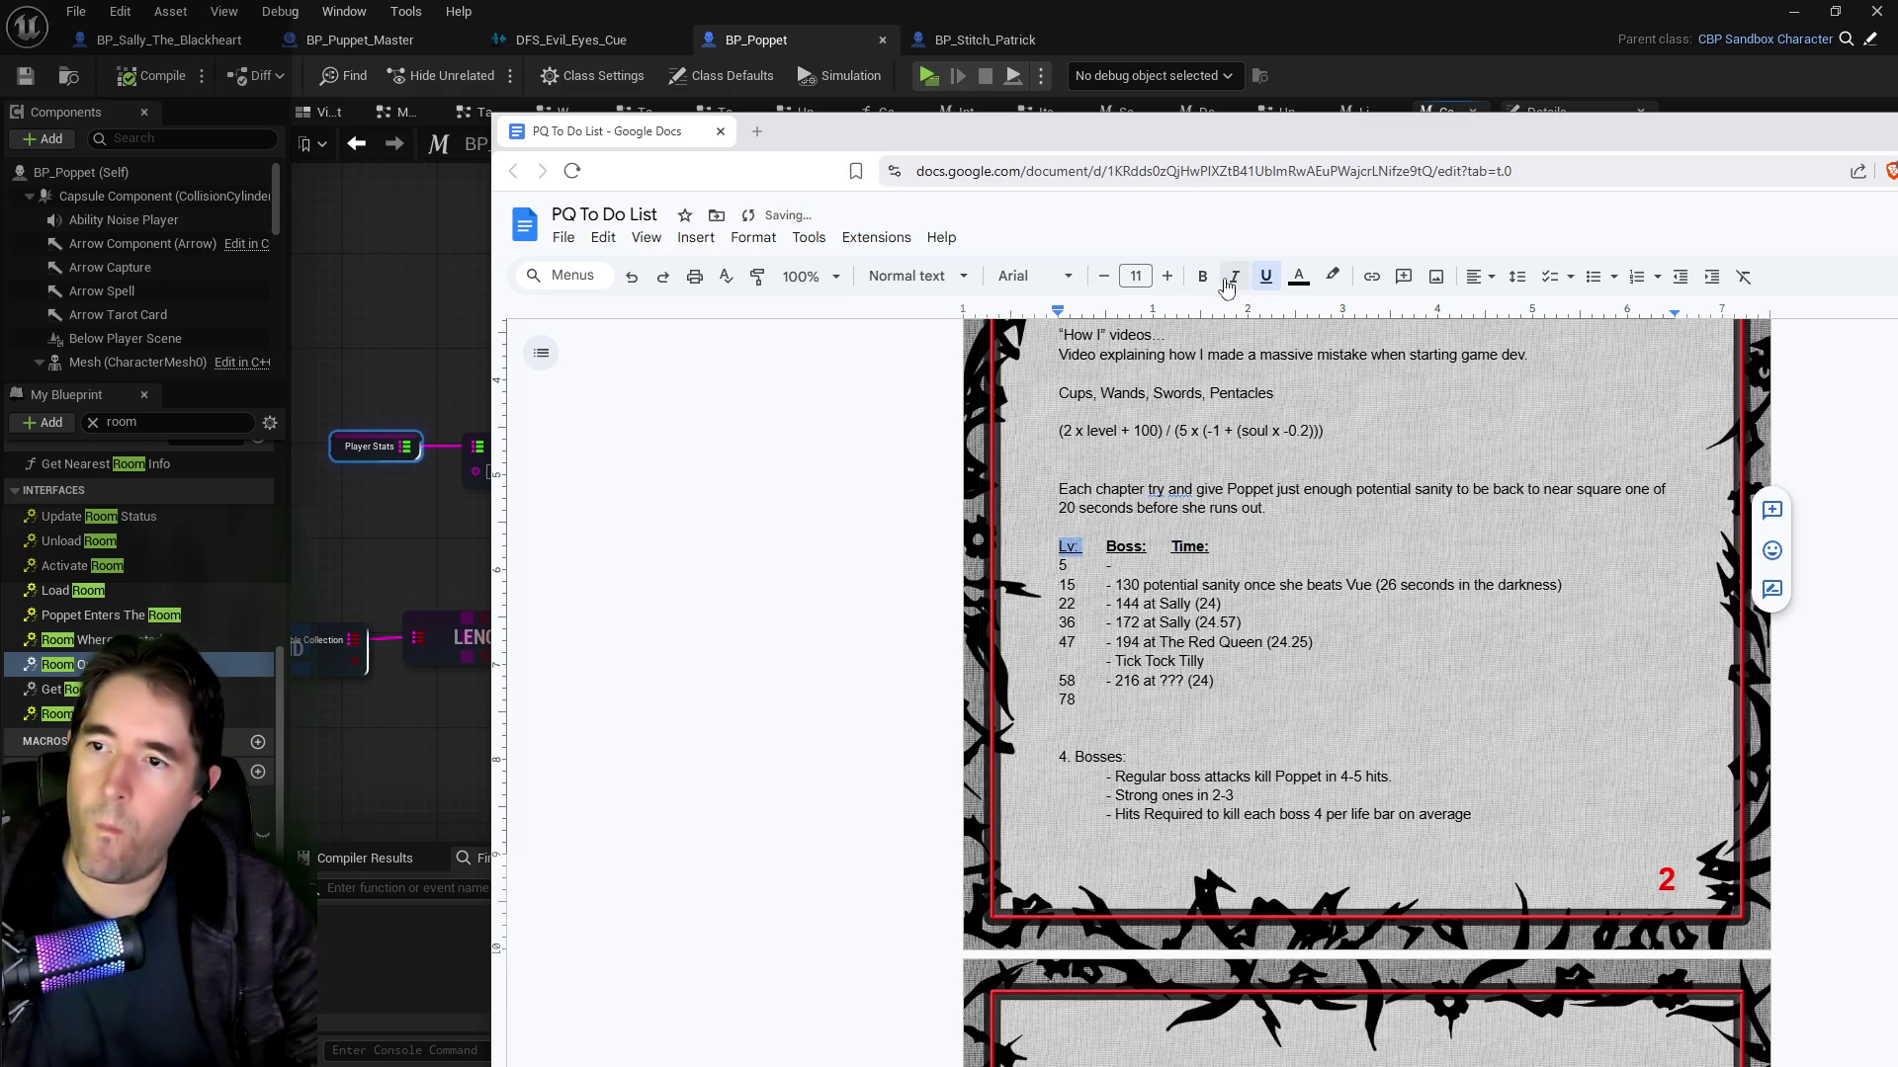
click(1108, 564)
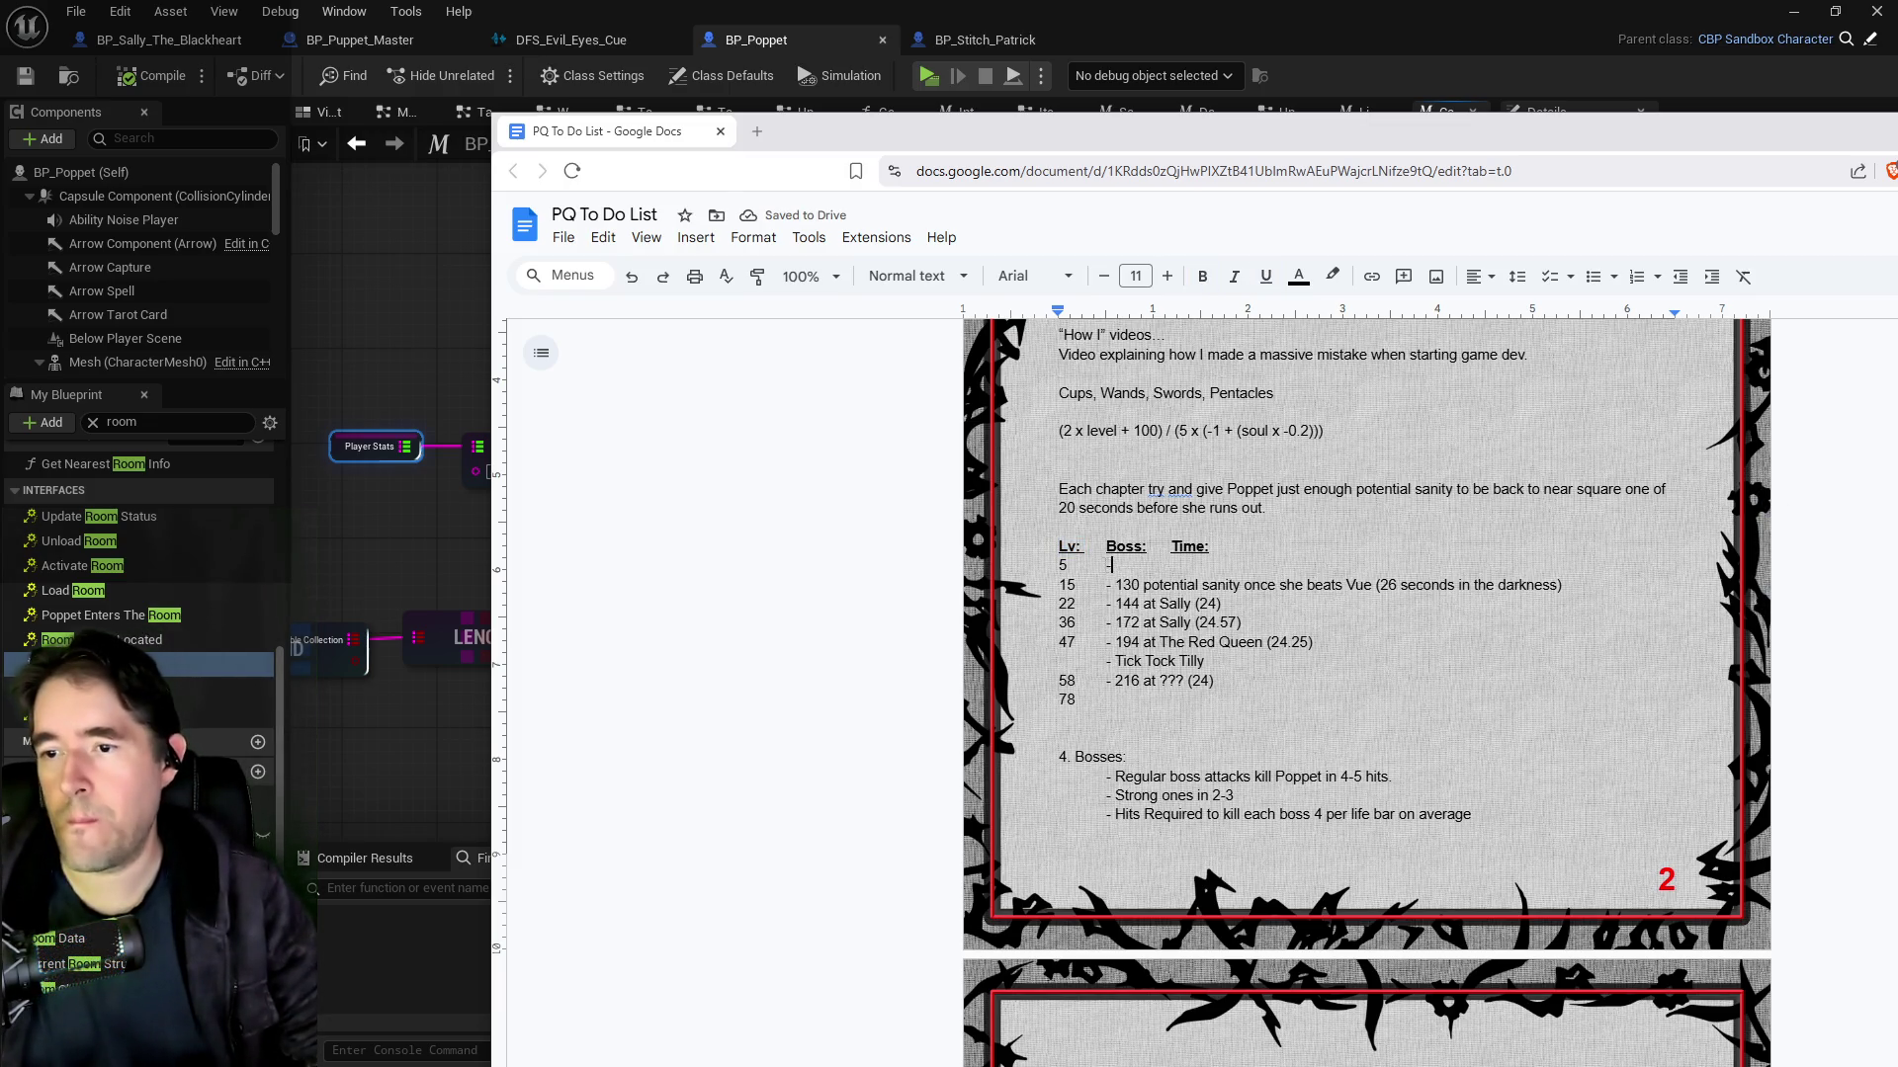
Step: Replace the dash on the level 5 row with Patrick
key(BackSpace)
text(Pa)
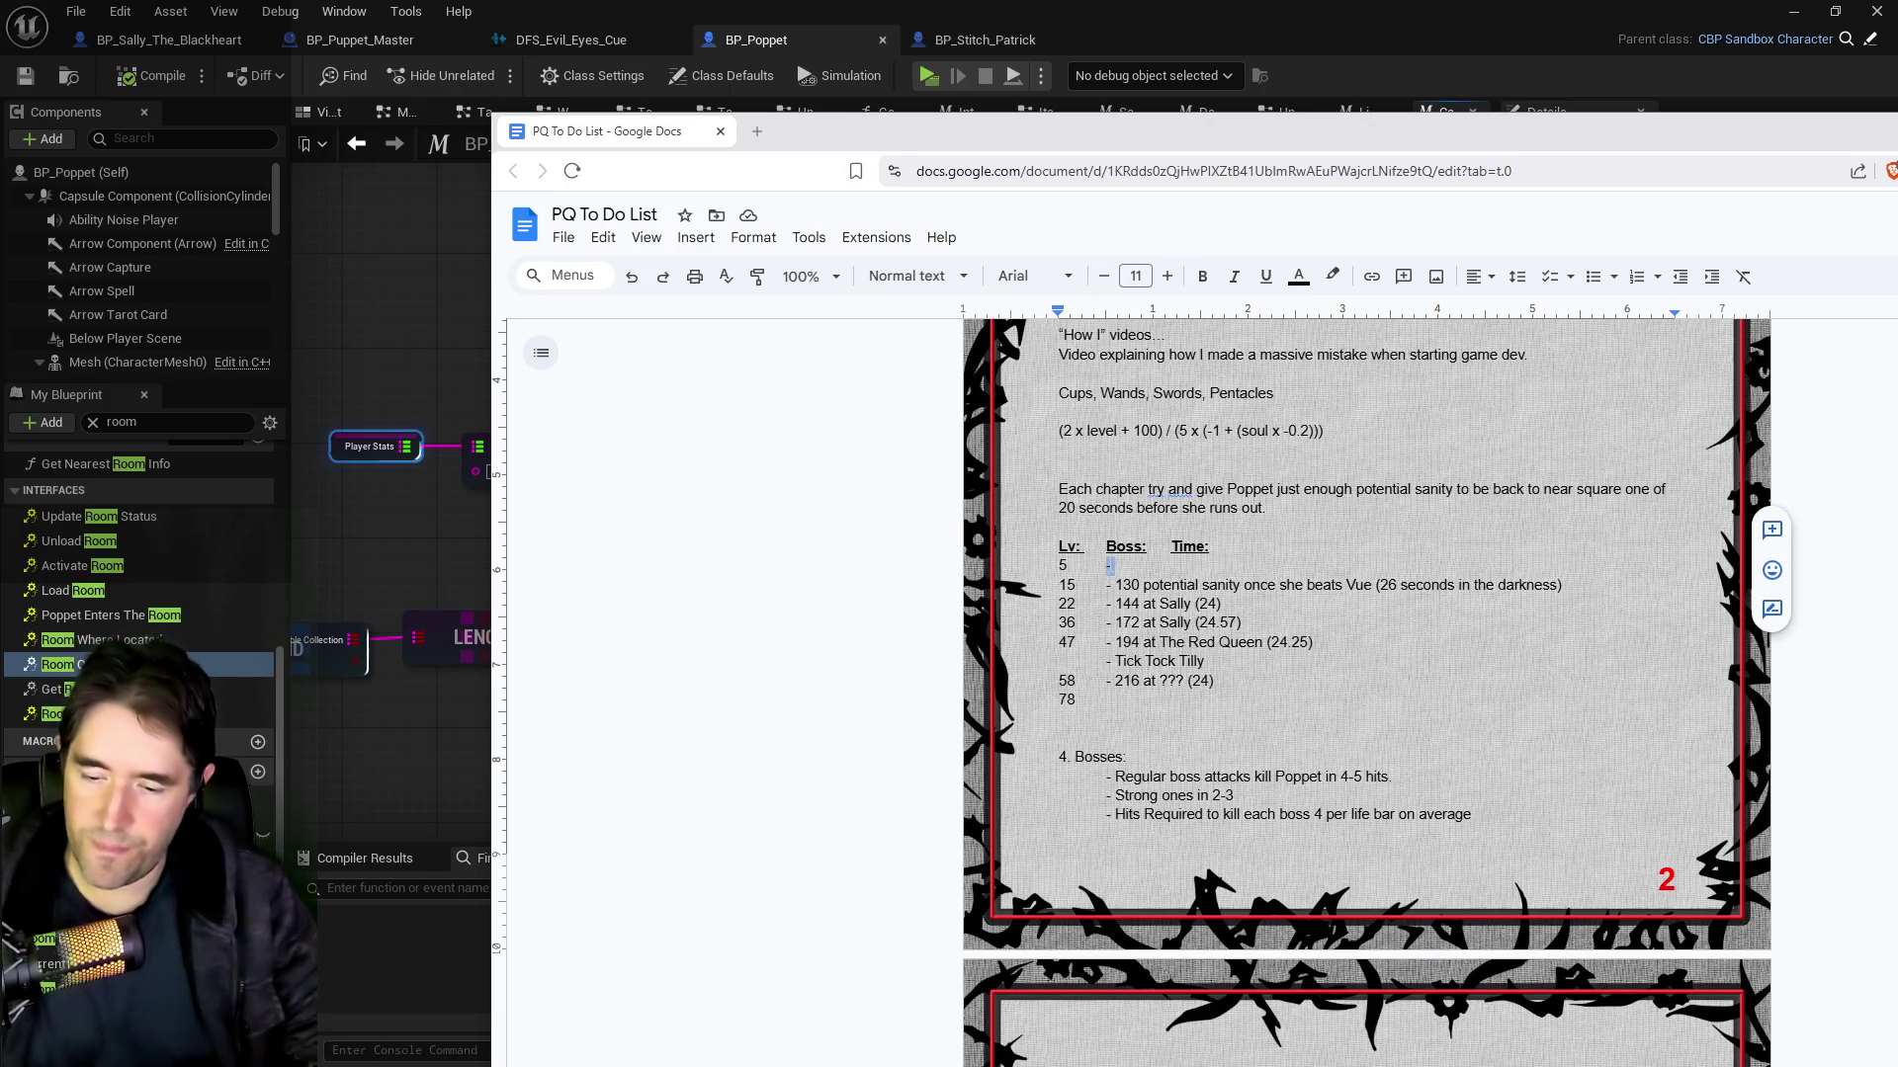
text(trick)
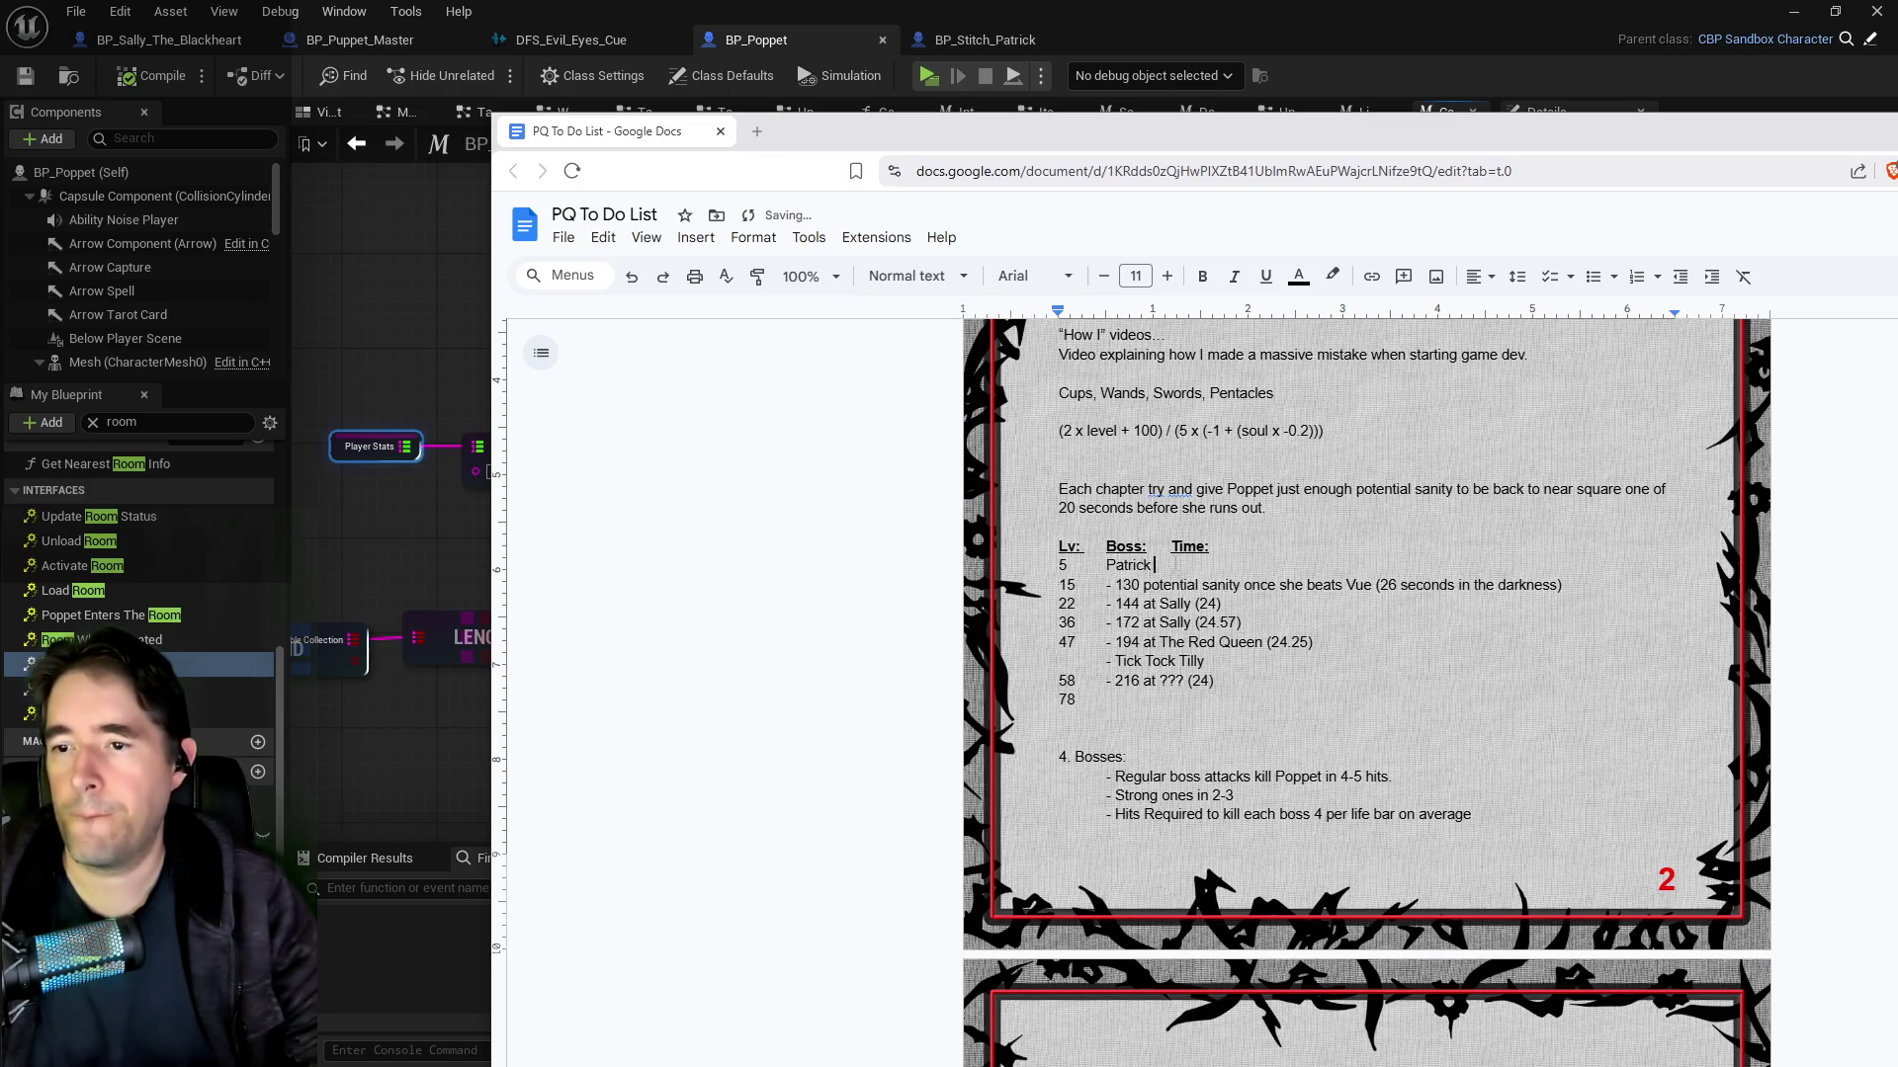
key(Tab)
key(Down)
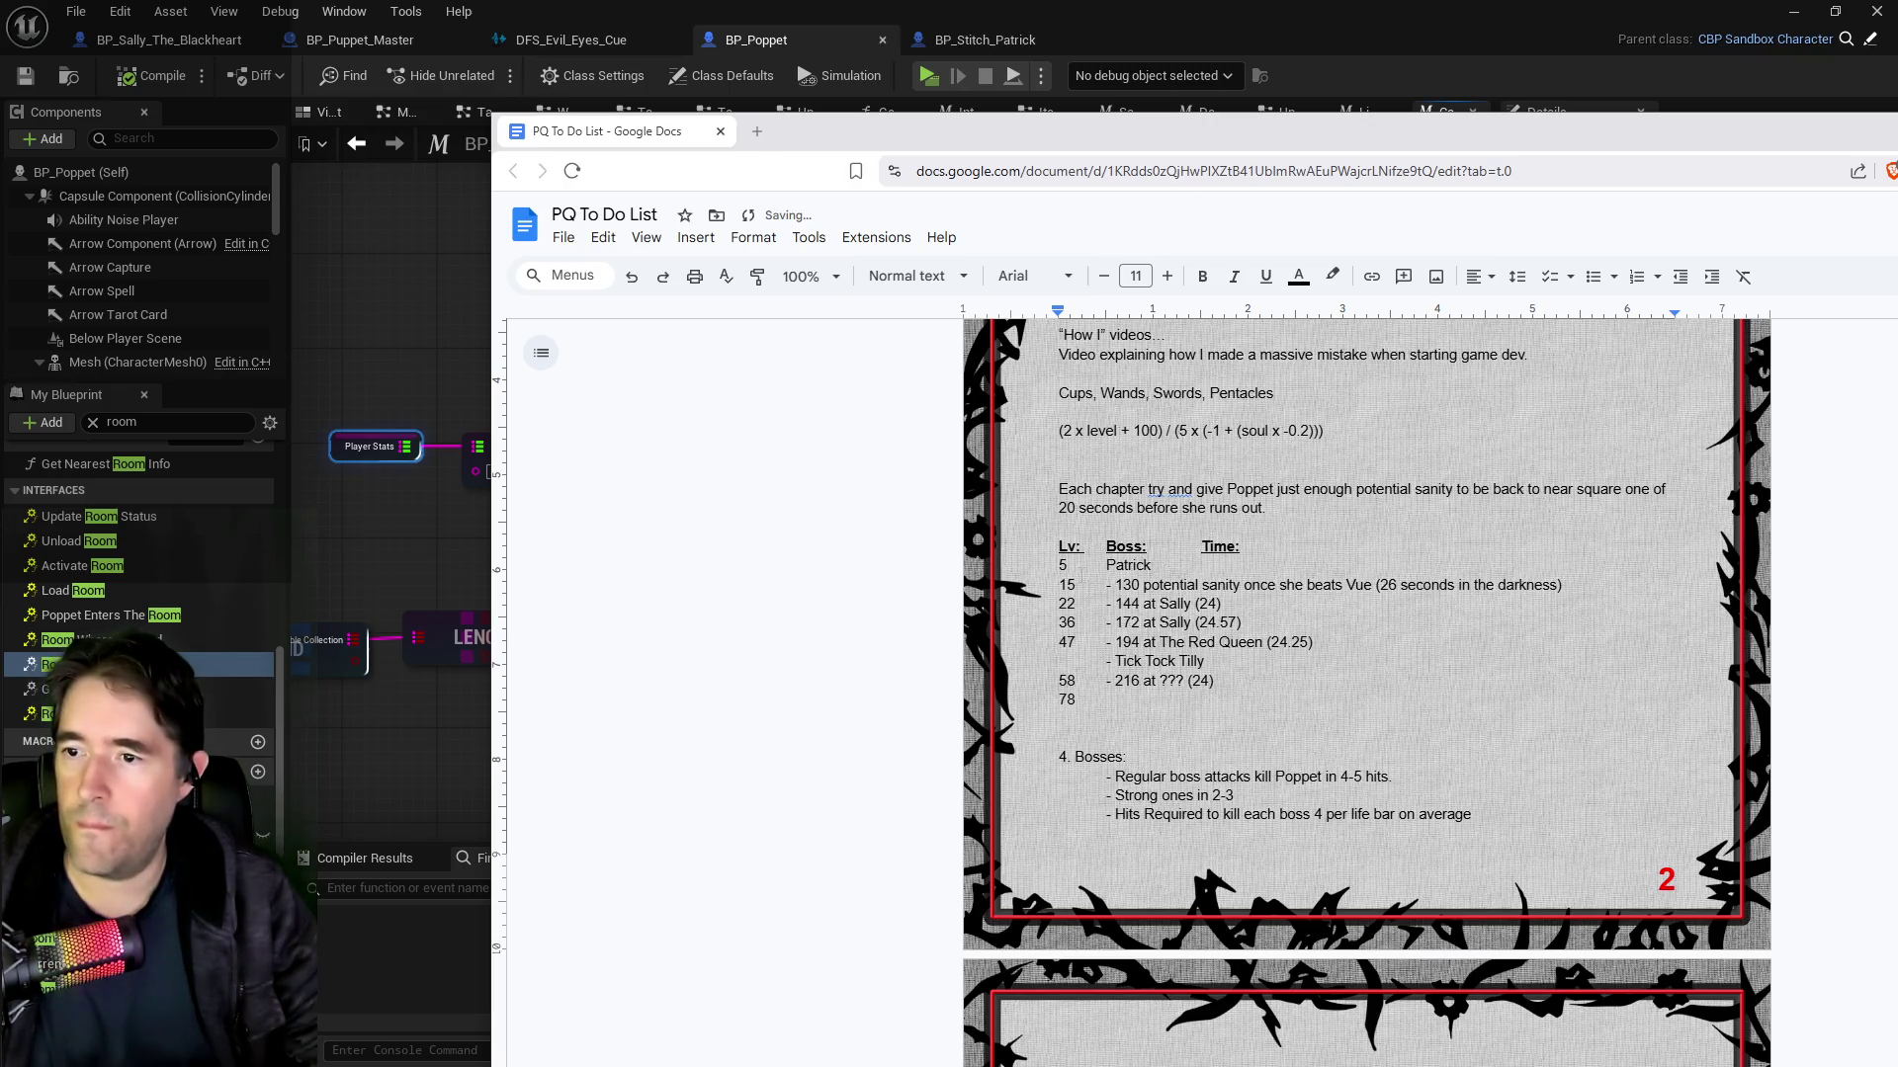
Step: Strip the old note text from the level 15 row, leaving Vue with 26 in the Time column
click(1107, 585)
drag(1348, 585, 1105, 585)
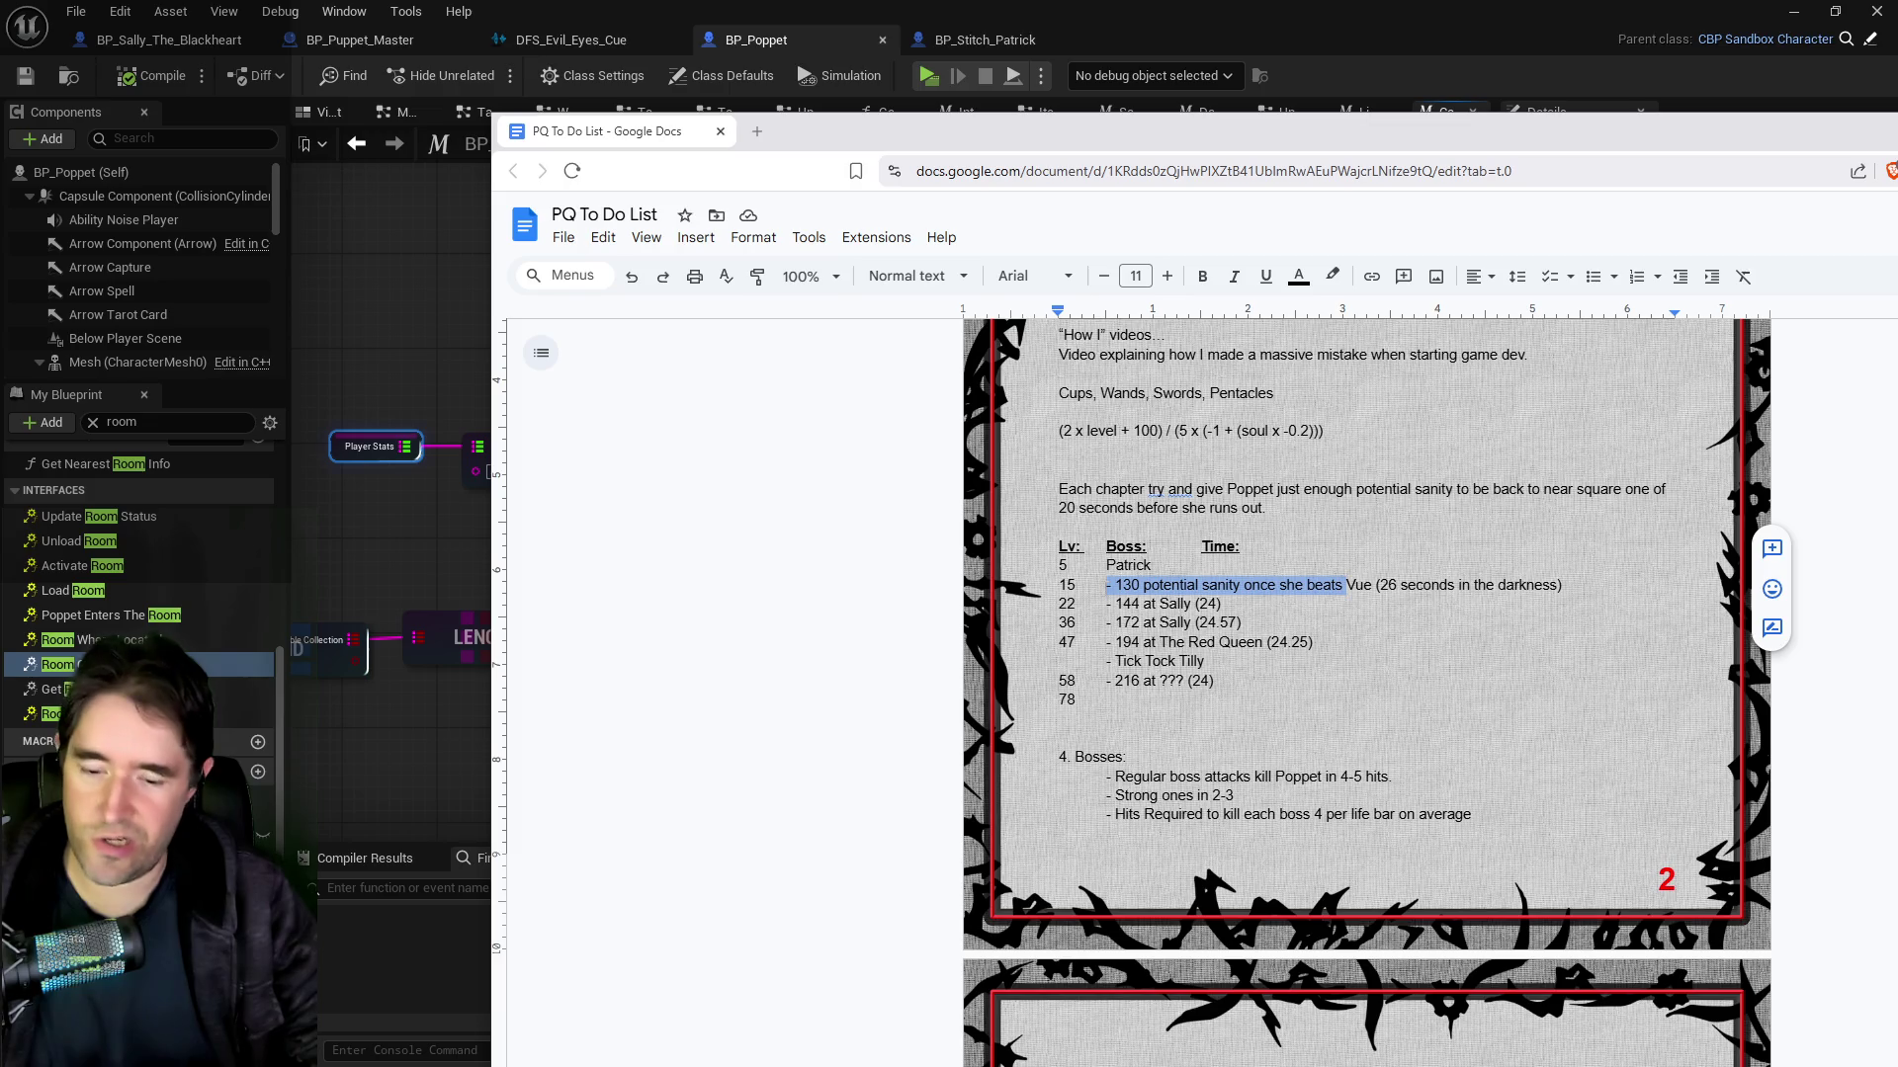
key(BackSpace)
click(1137, 585)
key(Tab)
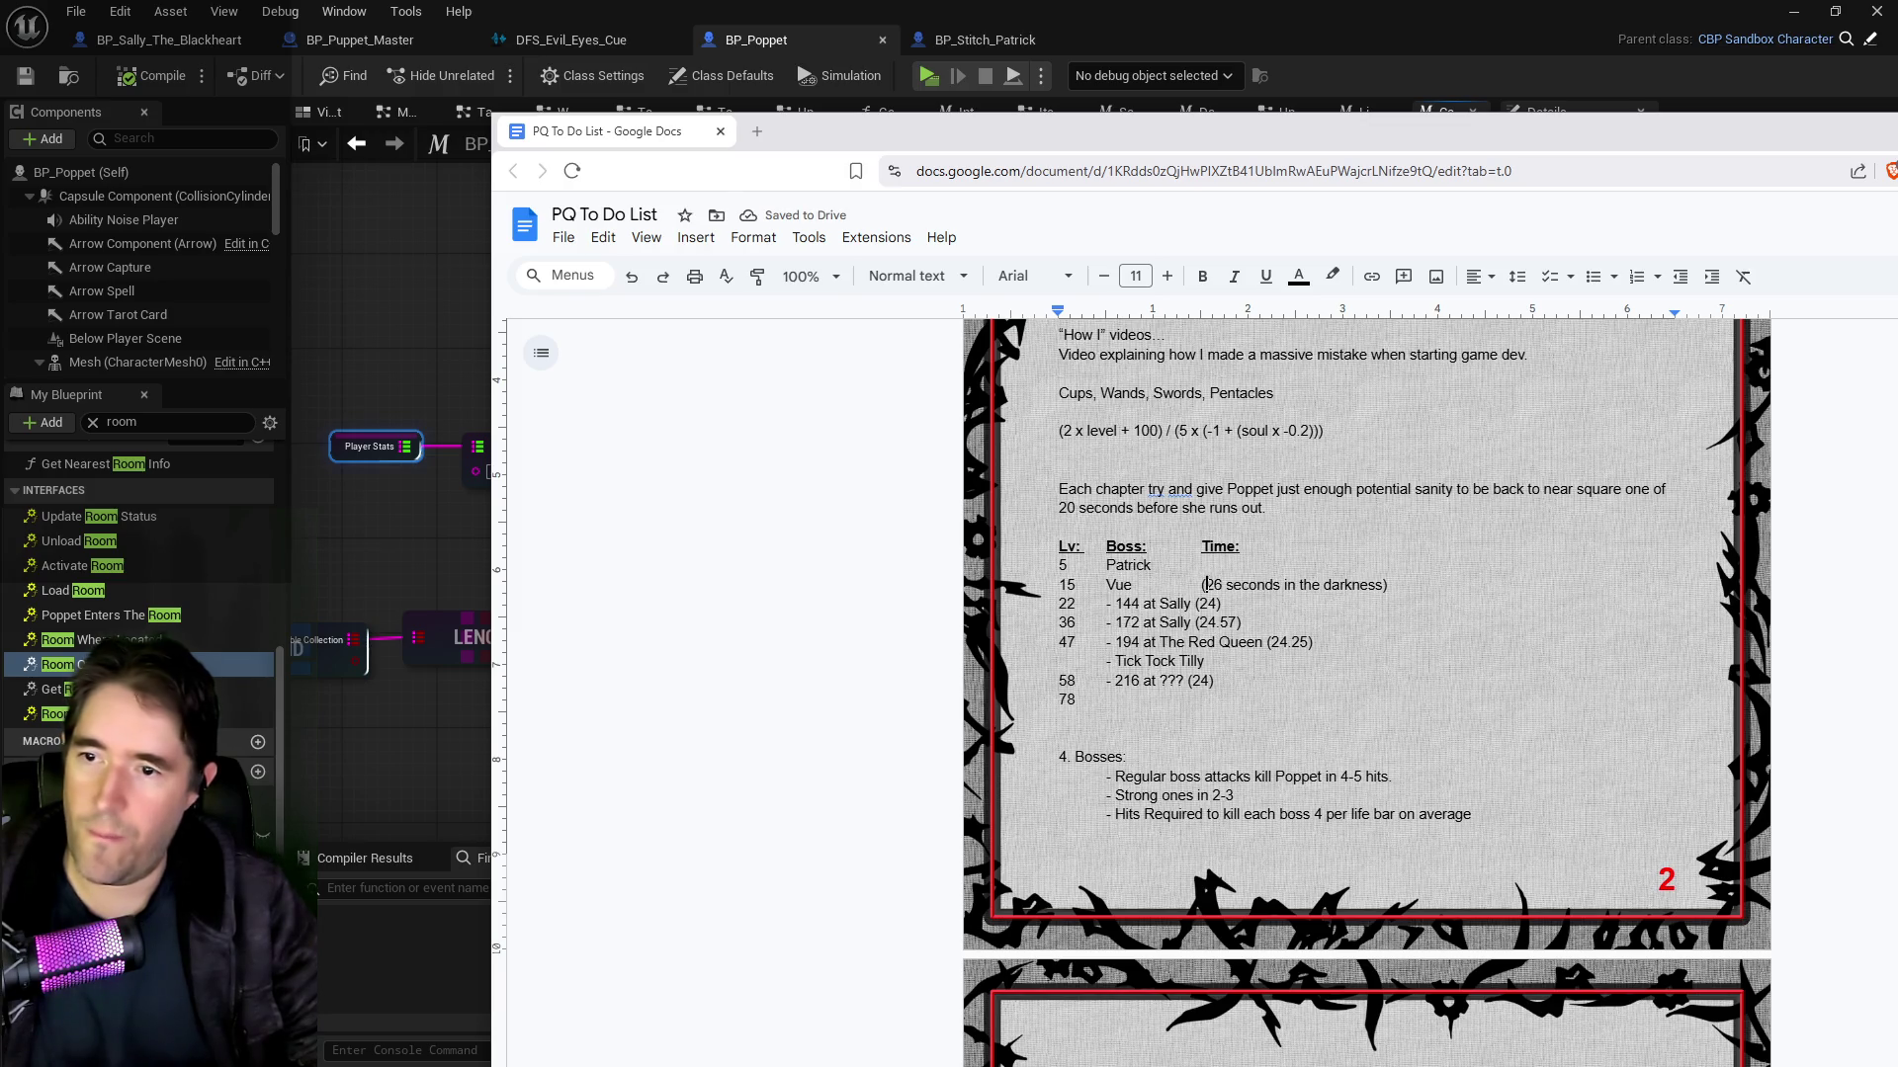
key(Delete)
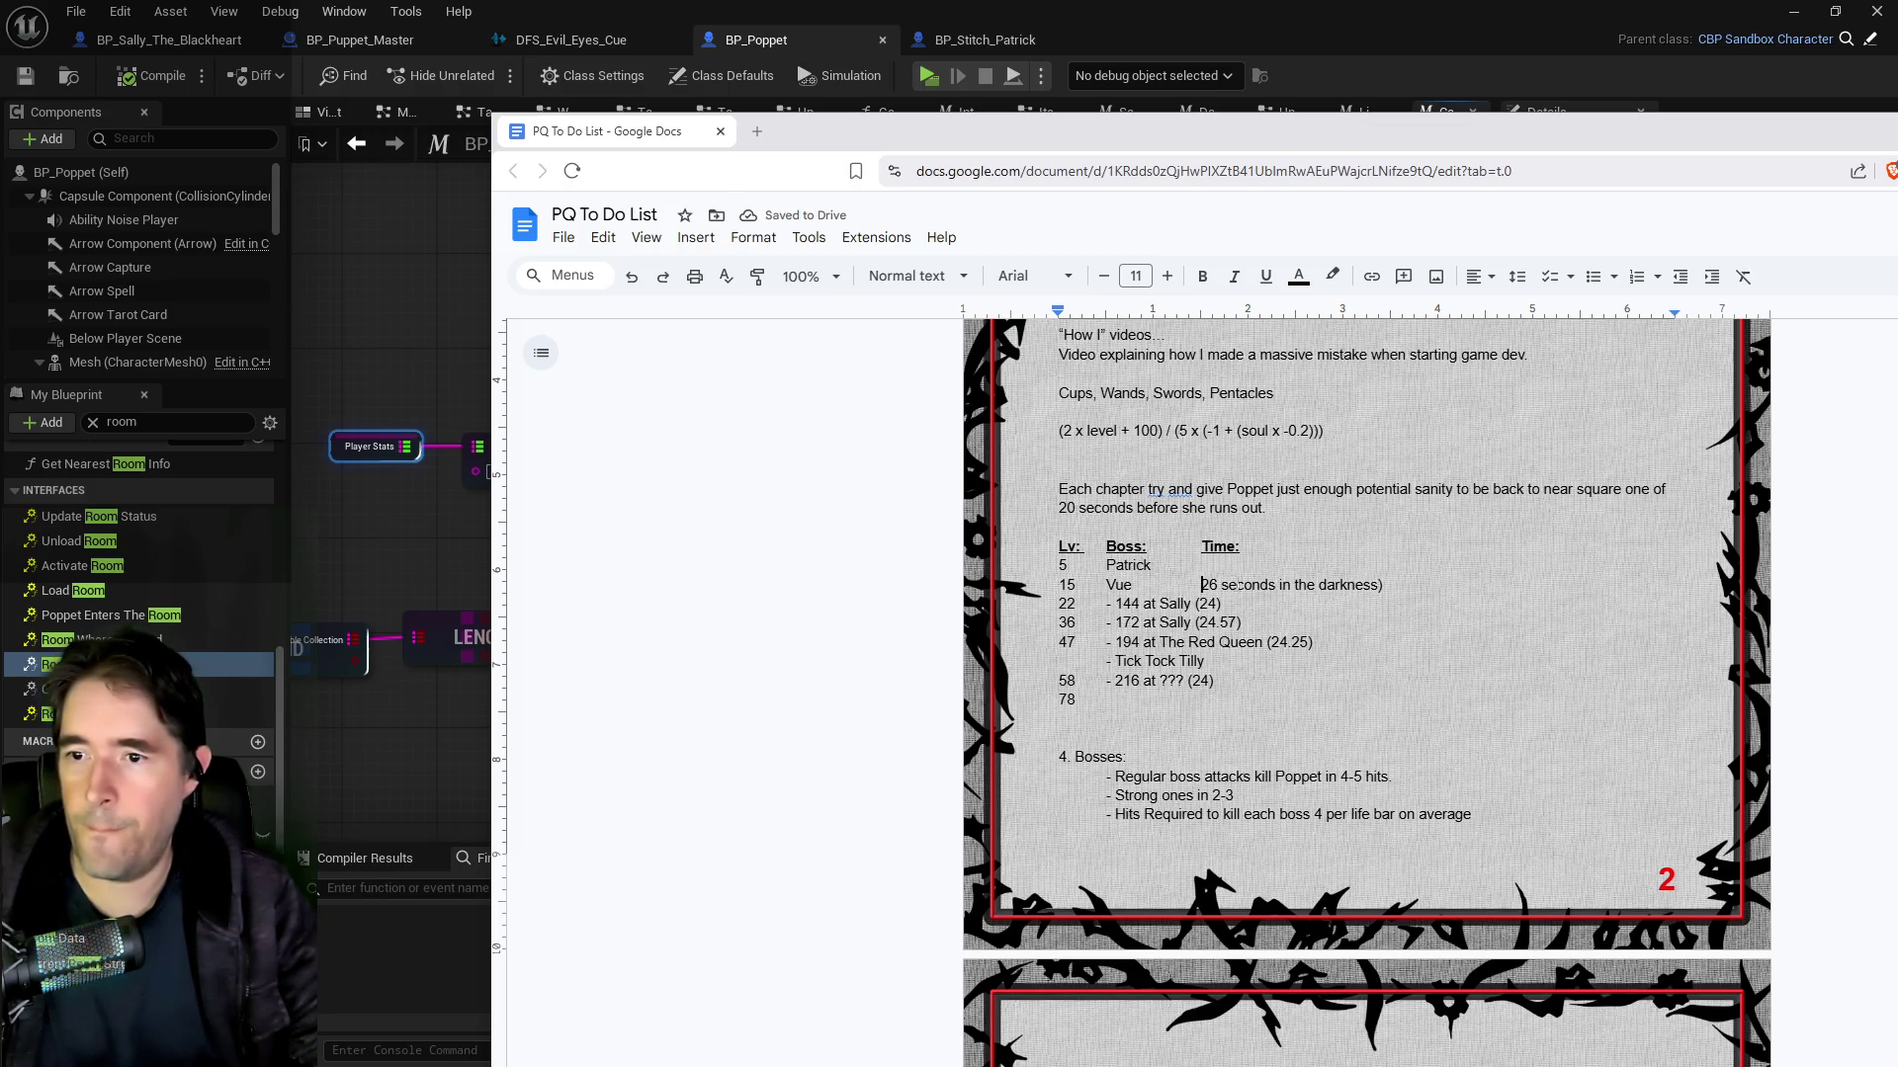
mouse_move(1277, 585)
mouse_down()
mouse_move(1335, 587)
mouse_move(1235, 606)
mouse_move(1386, 589)
mouse_up()
key(BackSpace)
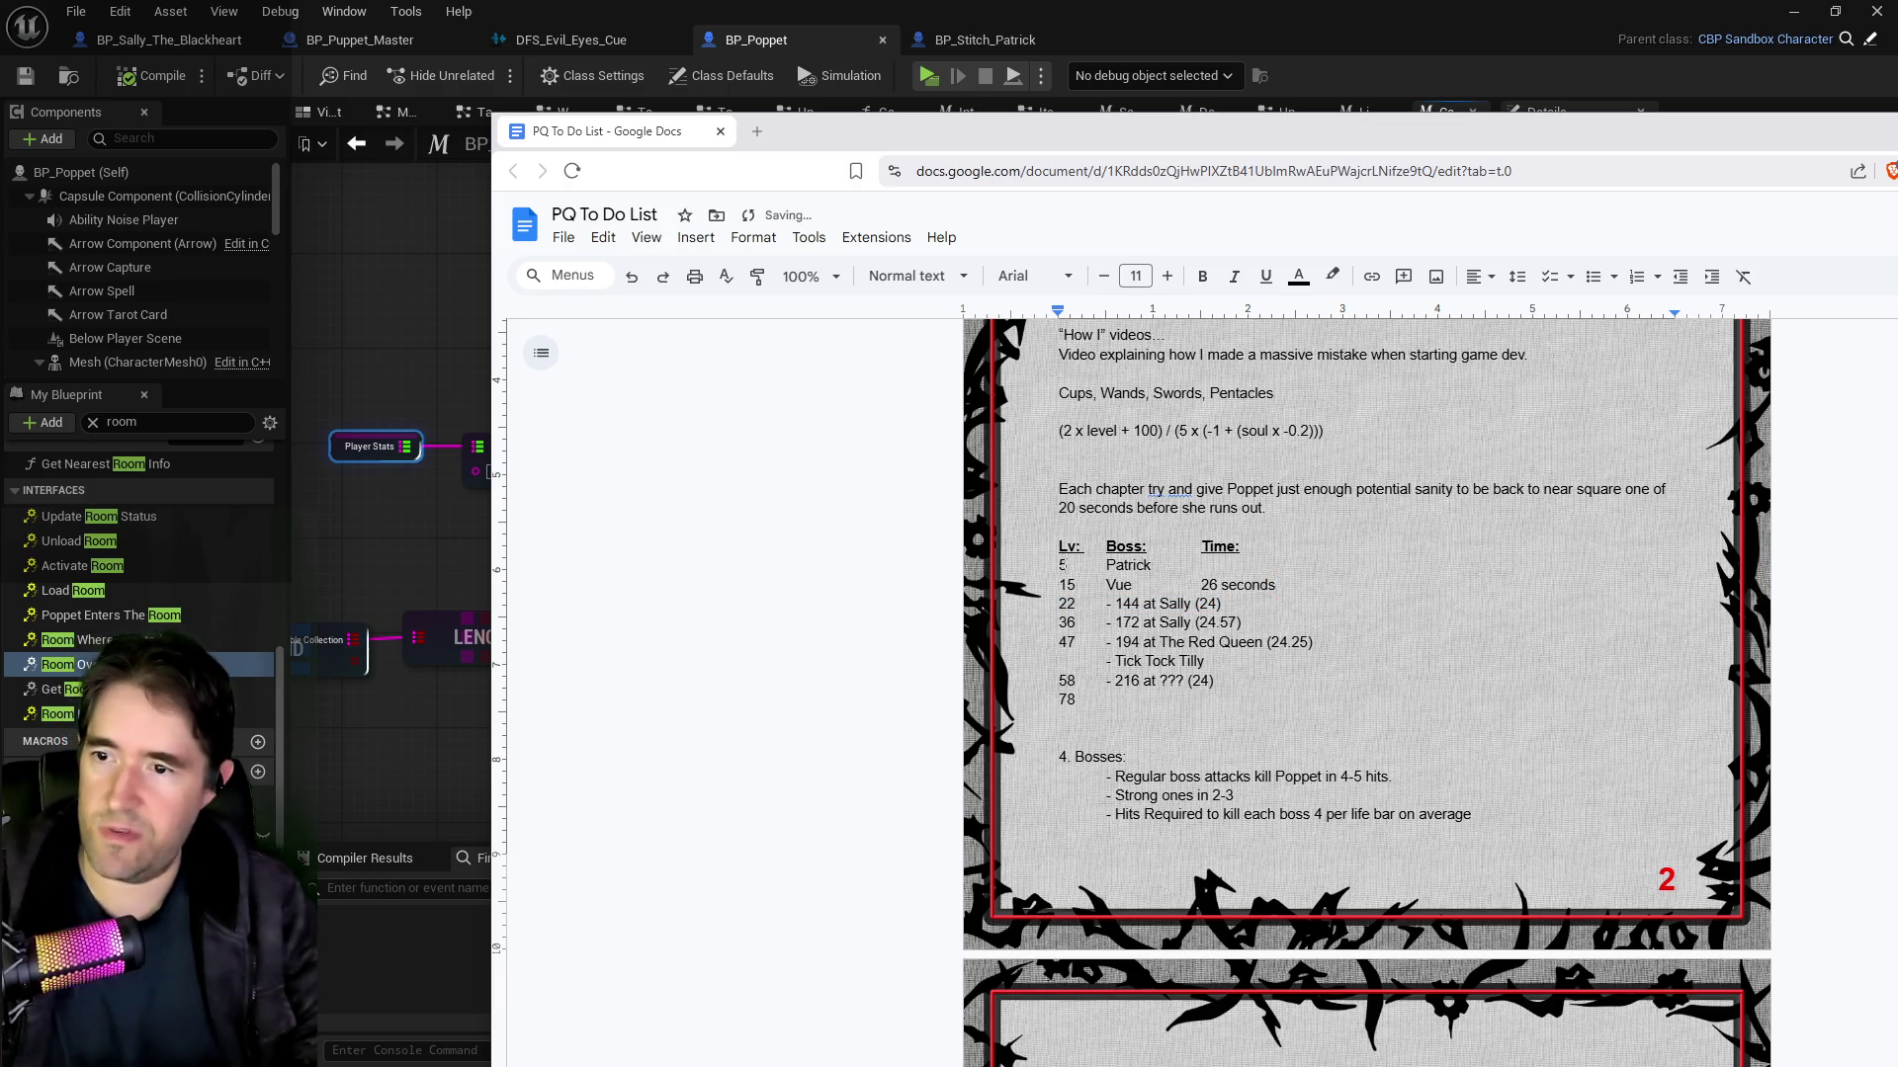
Step: Clean the level 22 row to Sally with 24 sec, and shorten Vue's time to 26 sec
drag(1107, 603, 1162, 603)
key(BackSpace)
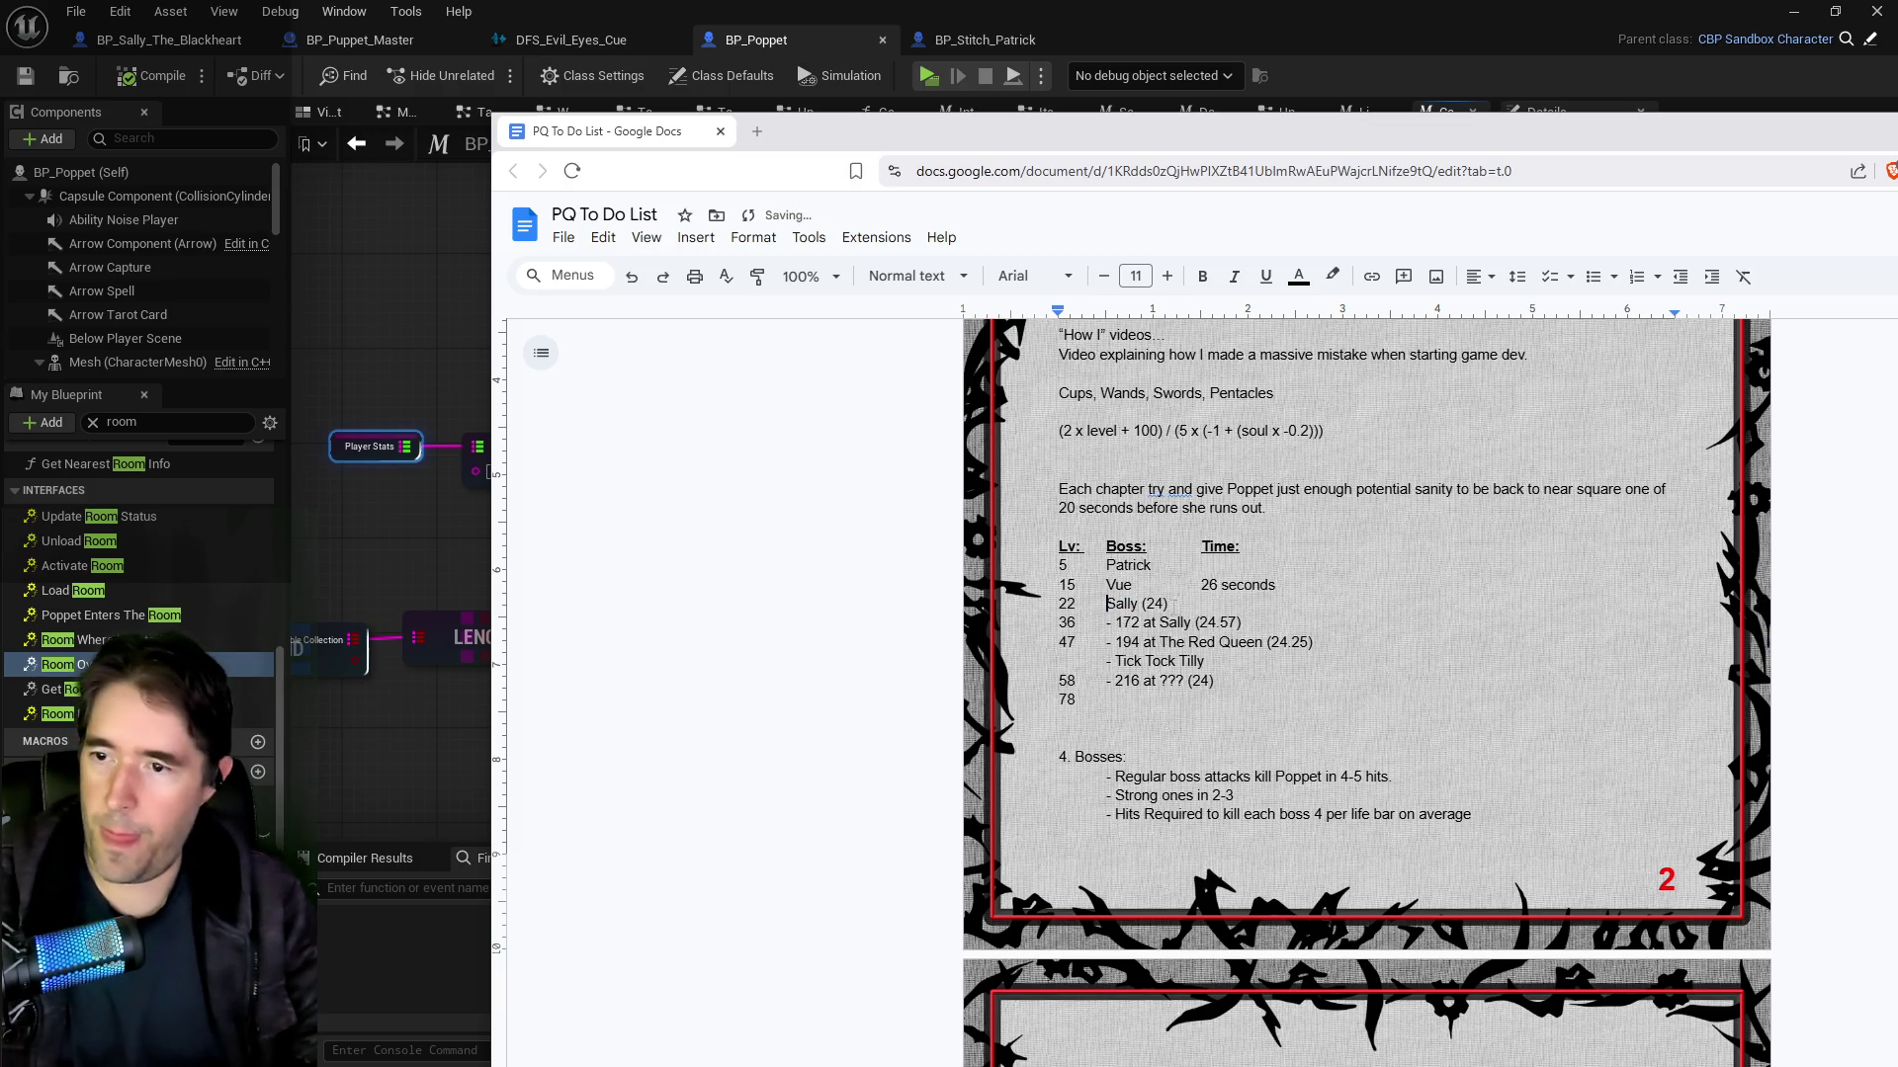
key(shift+Left)
key(shift+Left)
key(shift+Left)
key(BackSpace)
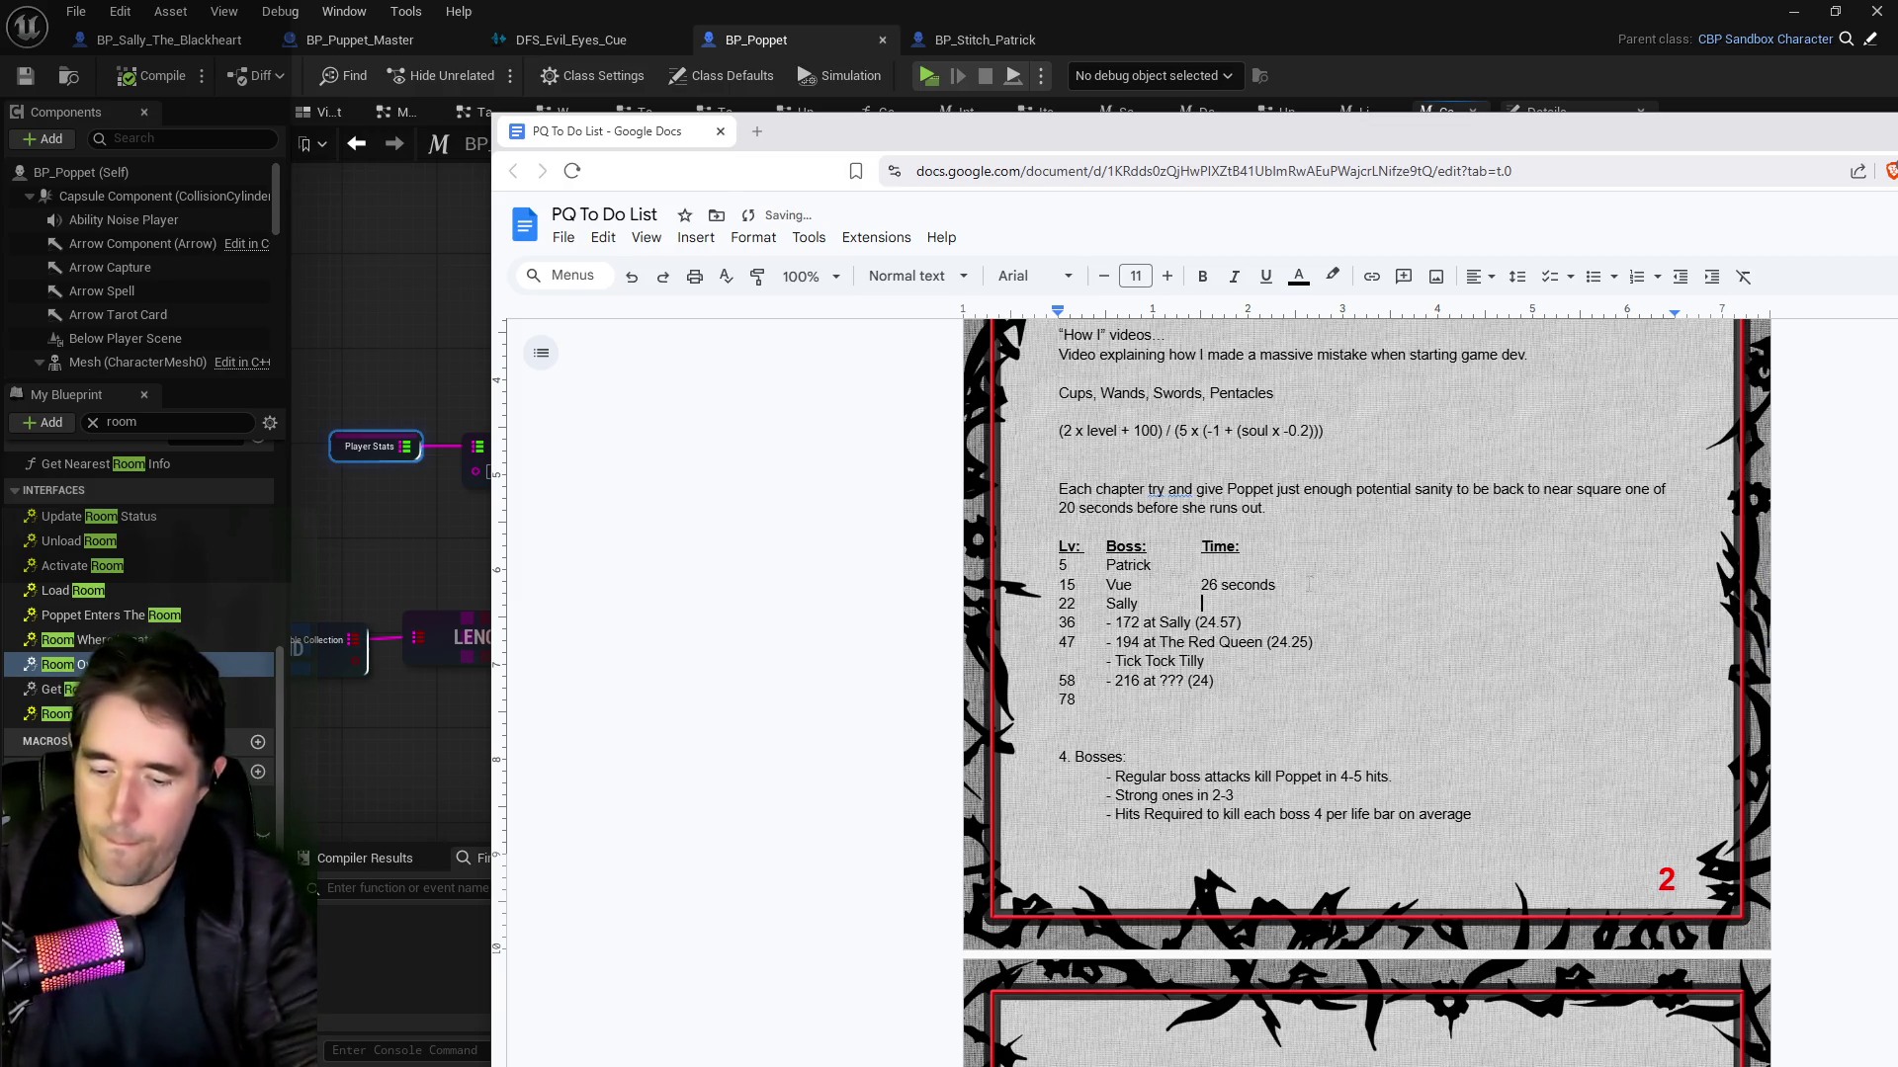
key(Tab)
text(24 sec)
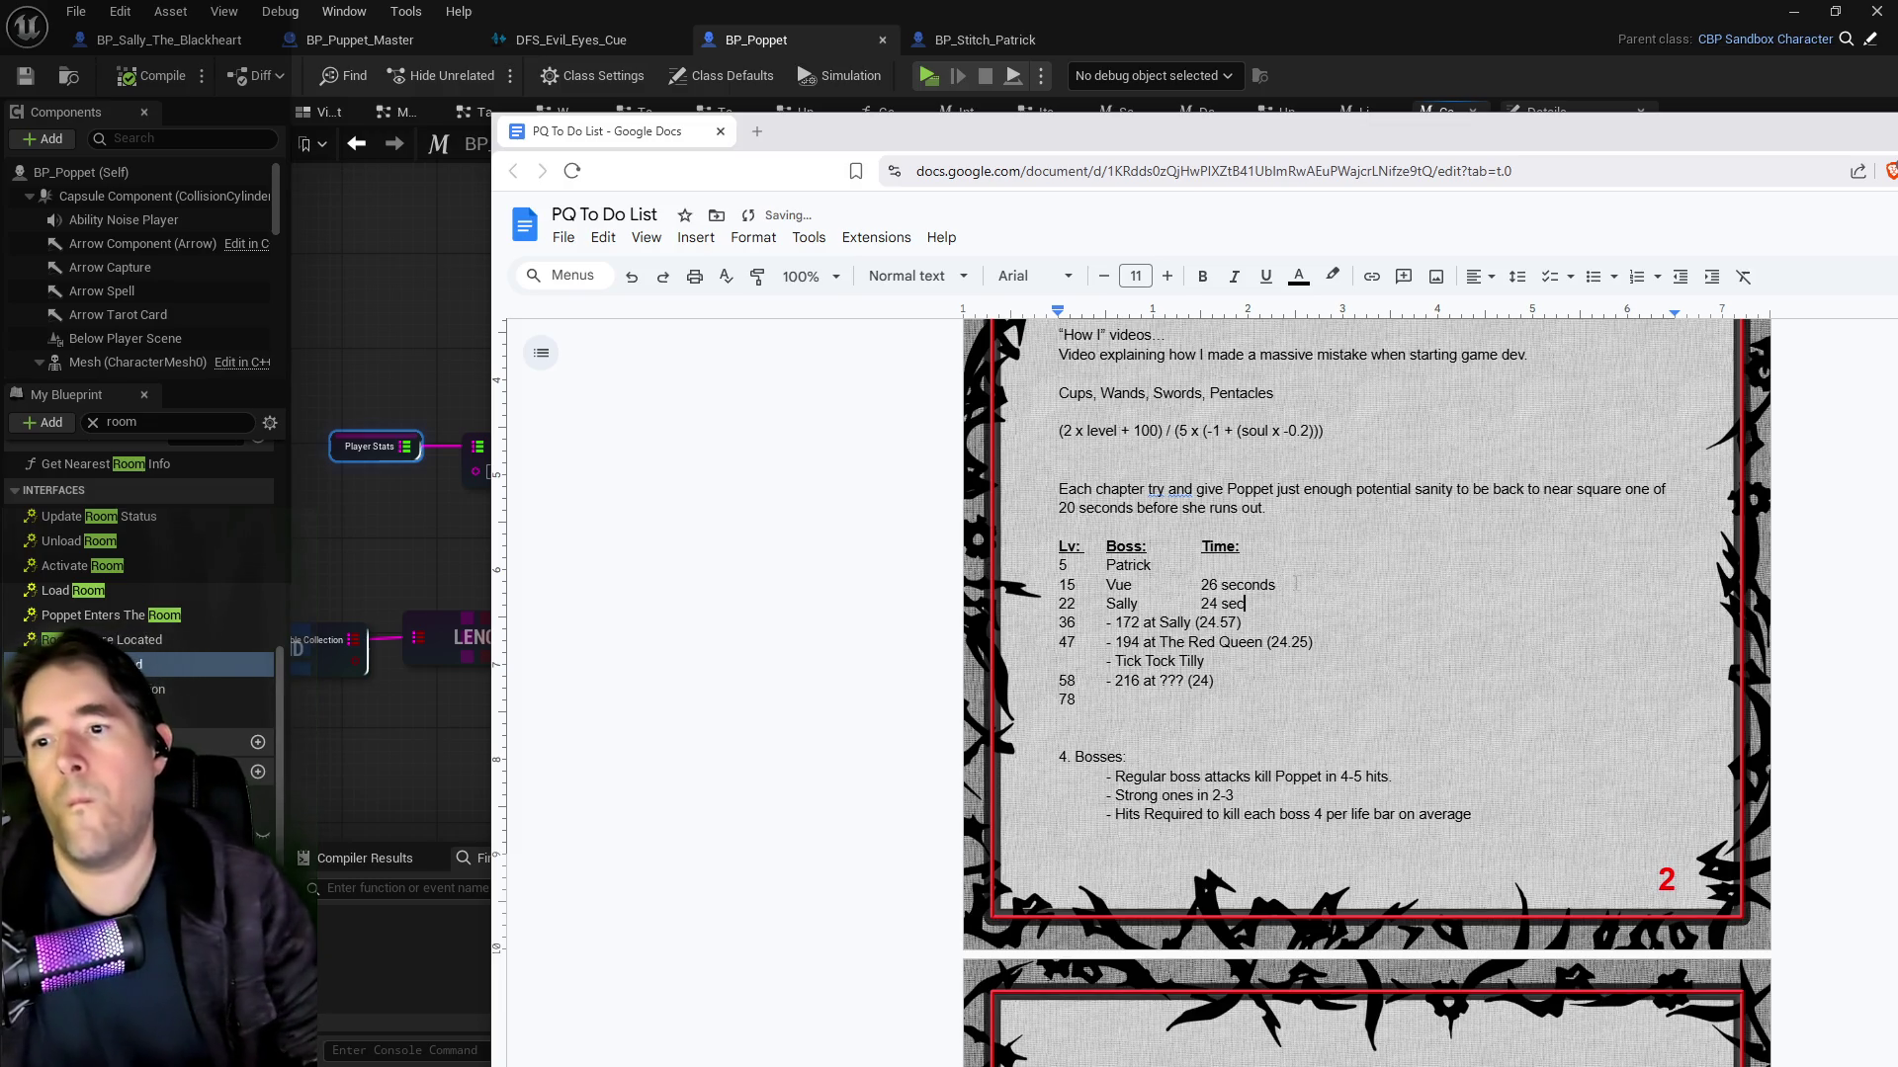
drag(1244, 584, 1277, 584)
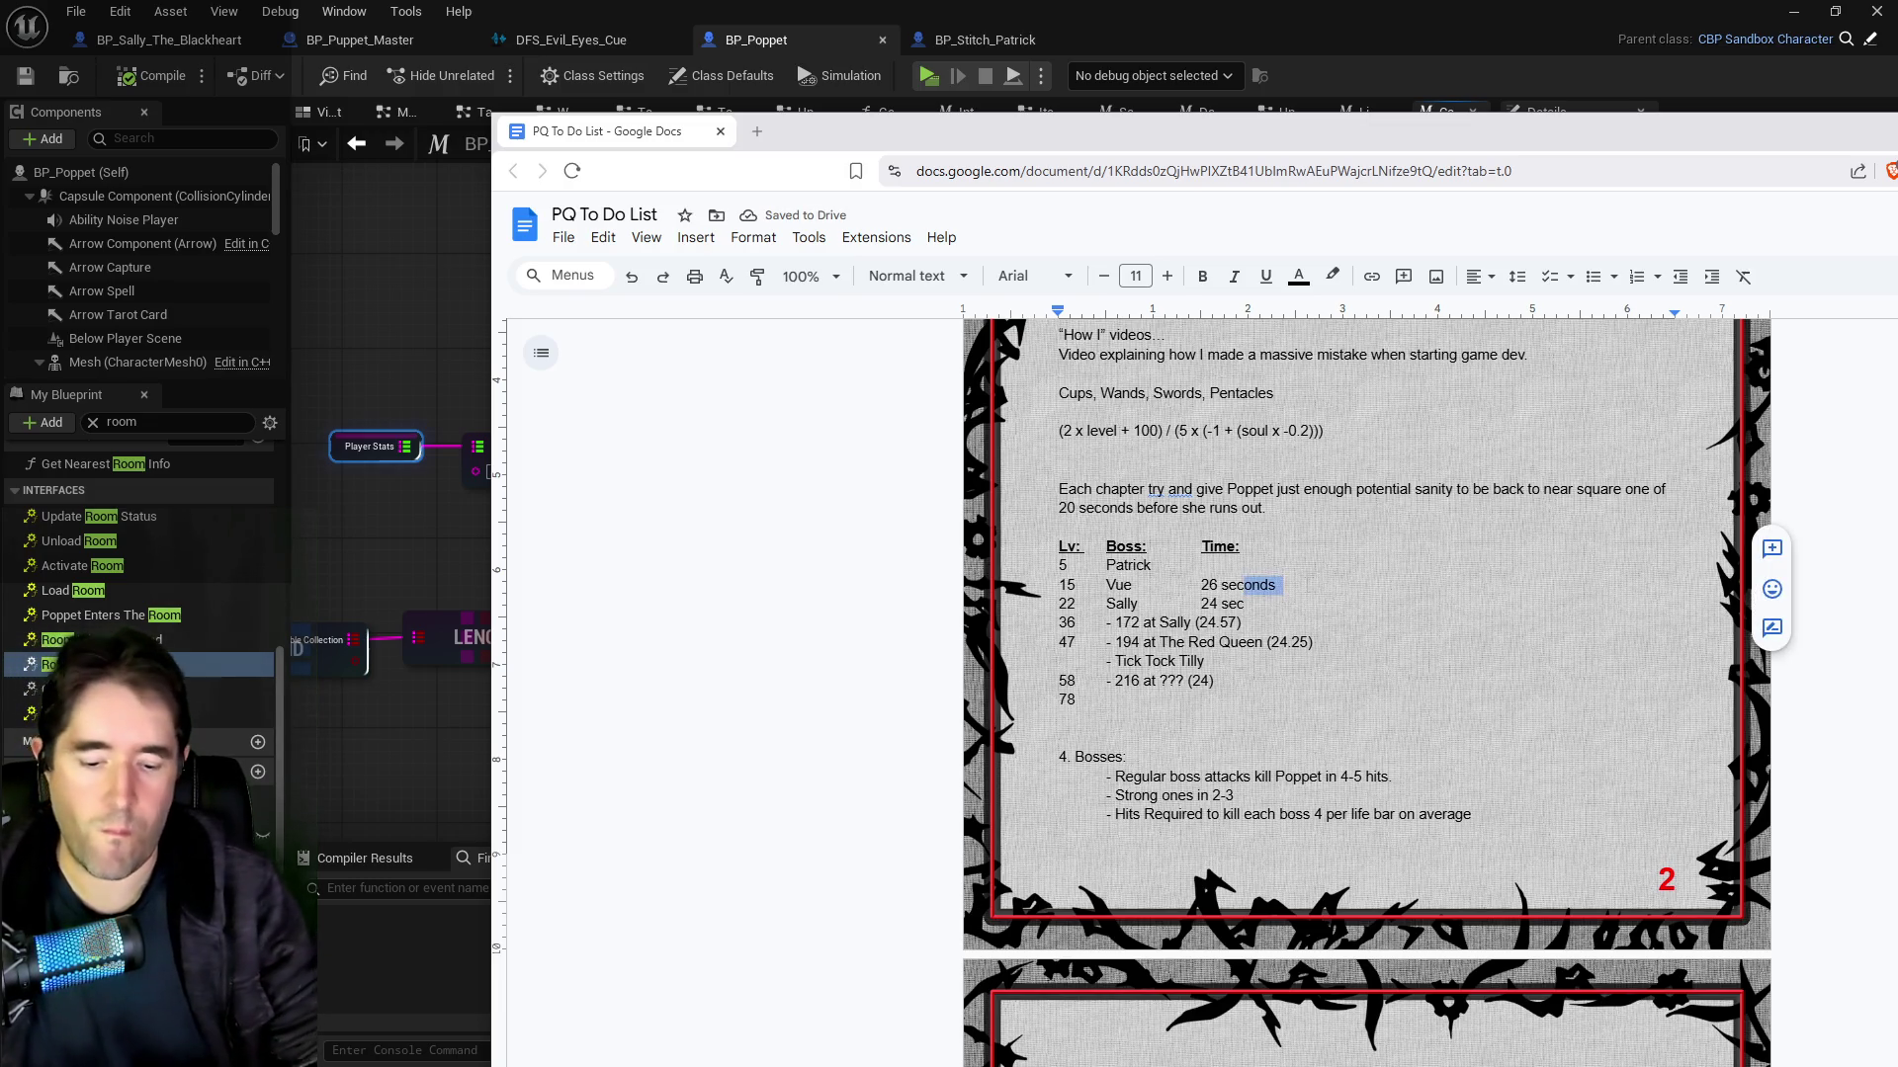
key(Delete)
key(Delete)
key(Return)
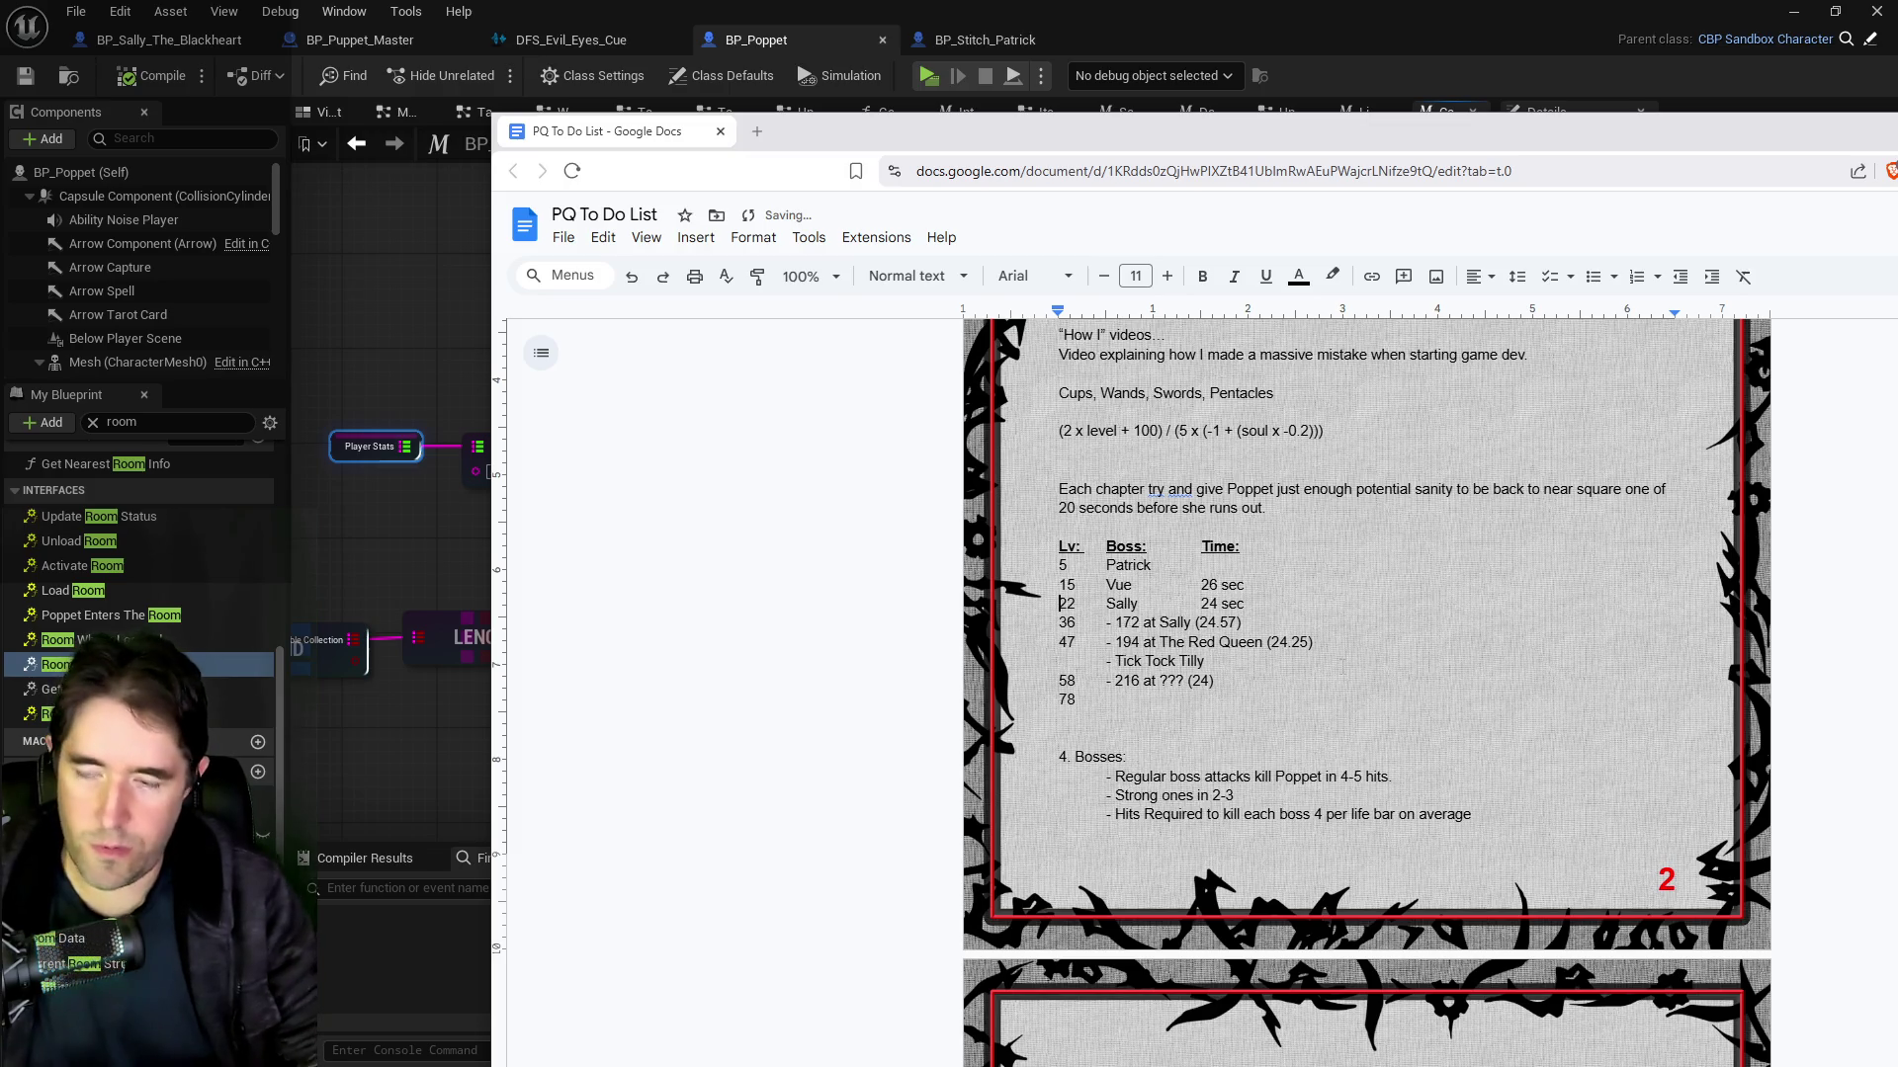
Step: Enter 22 sec as Patrick's time
click(1202, 565)
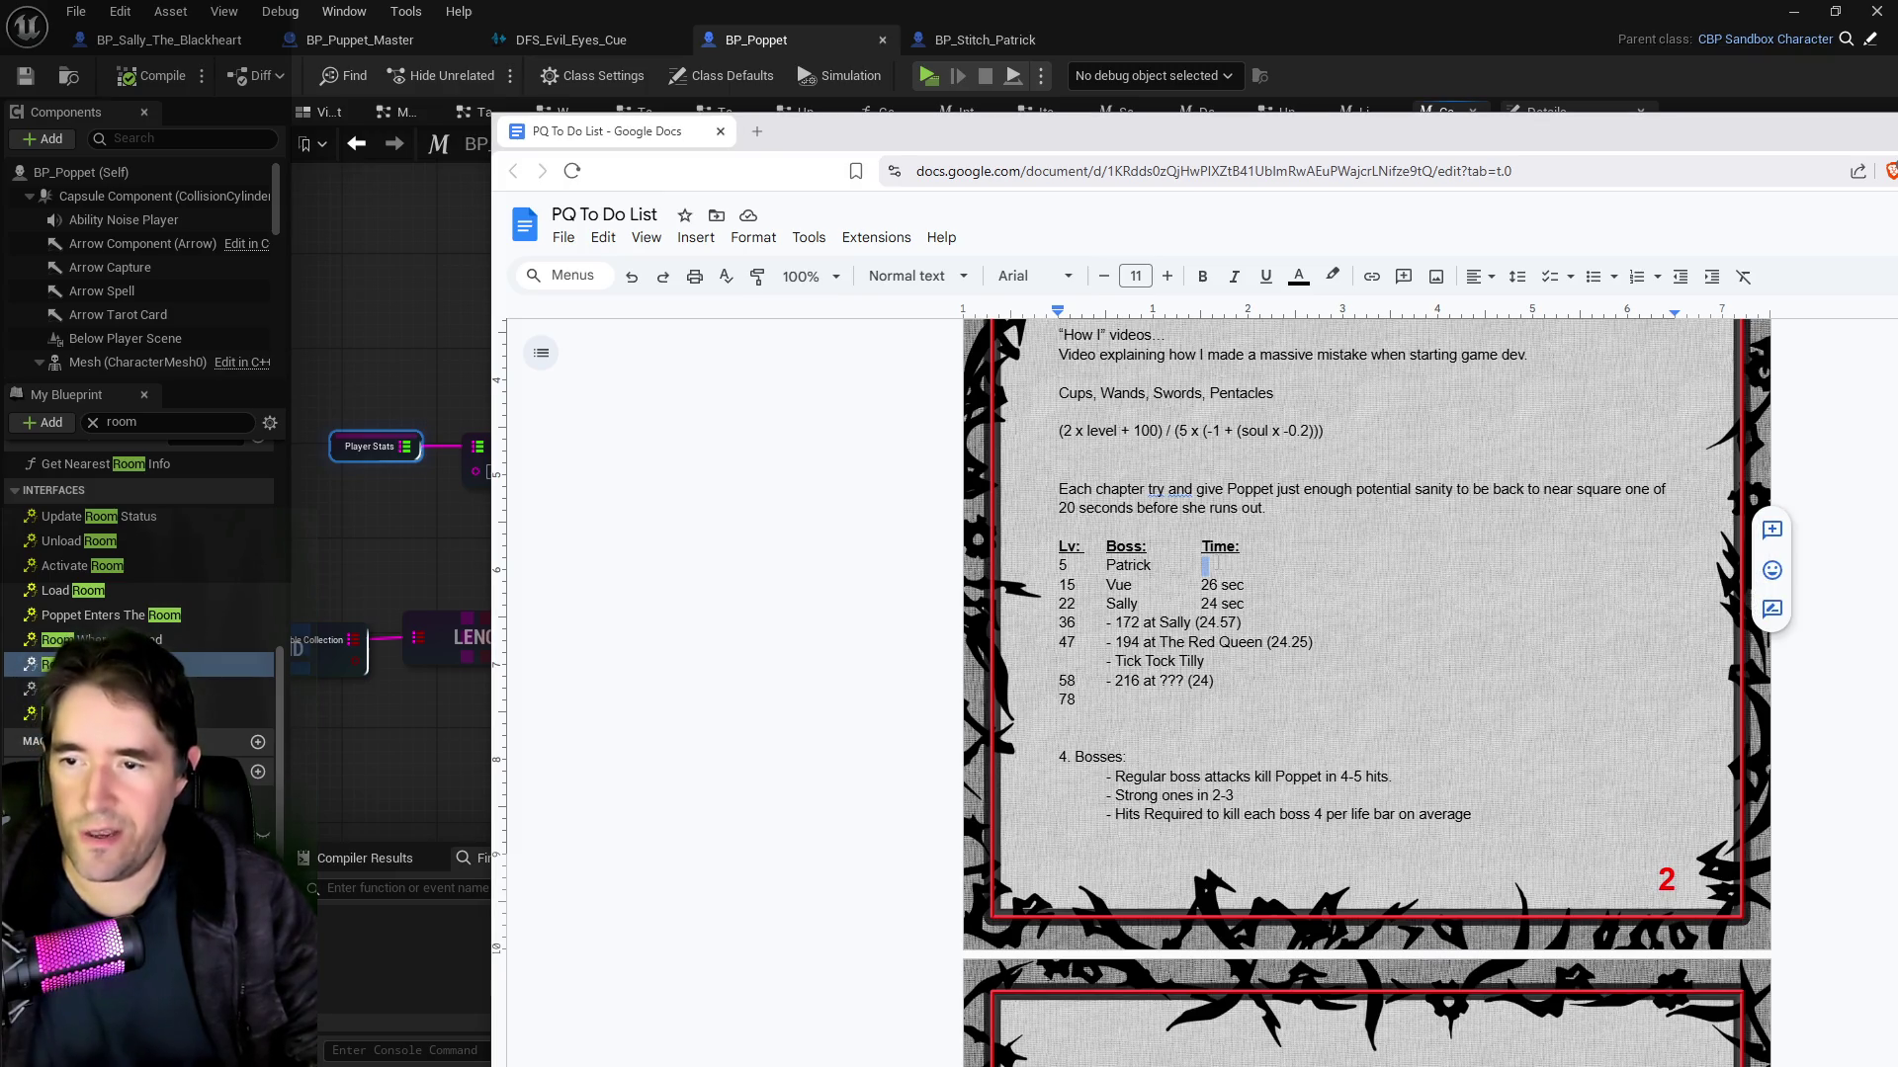
text(22 sec)
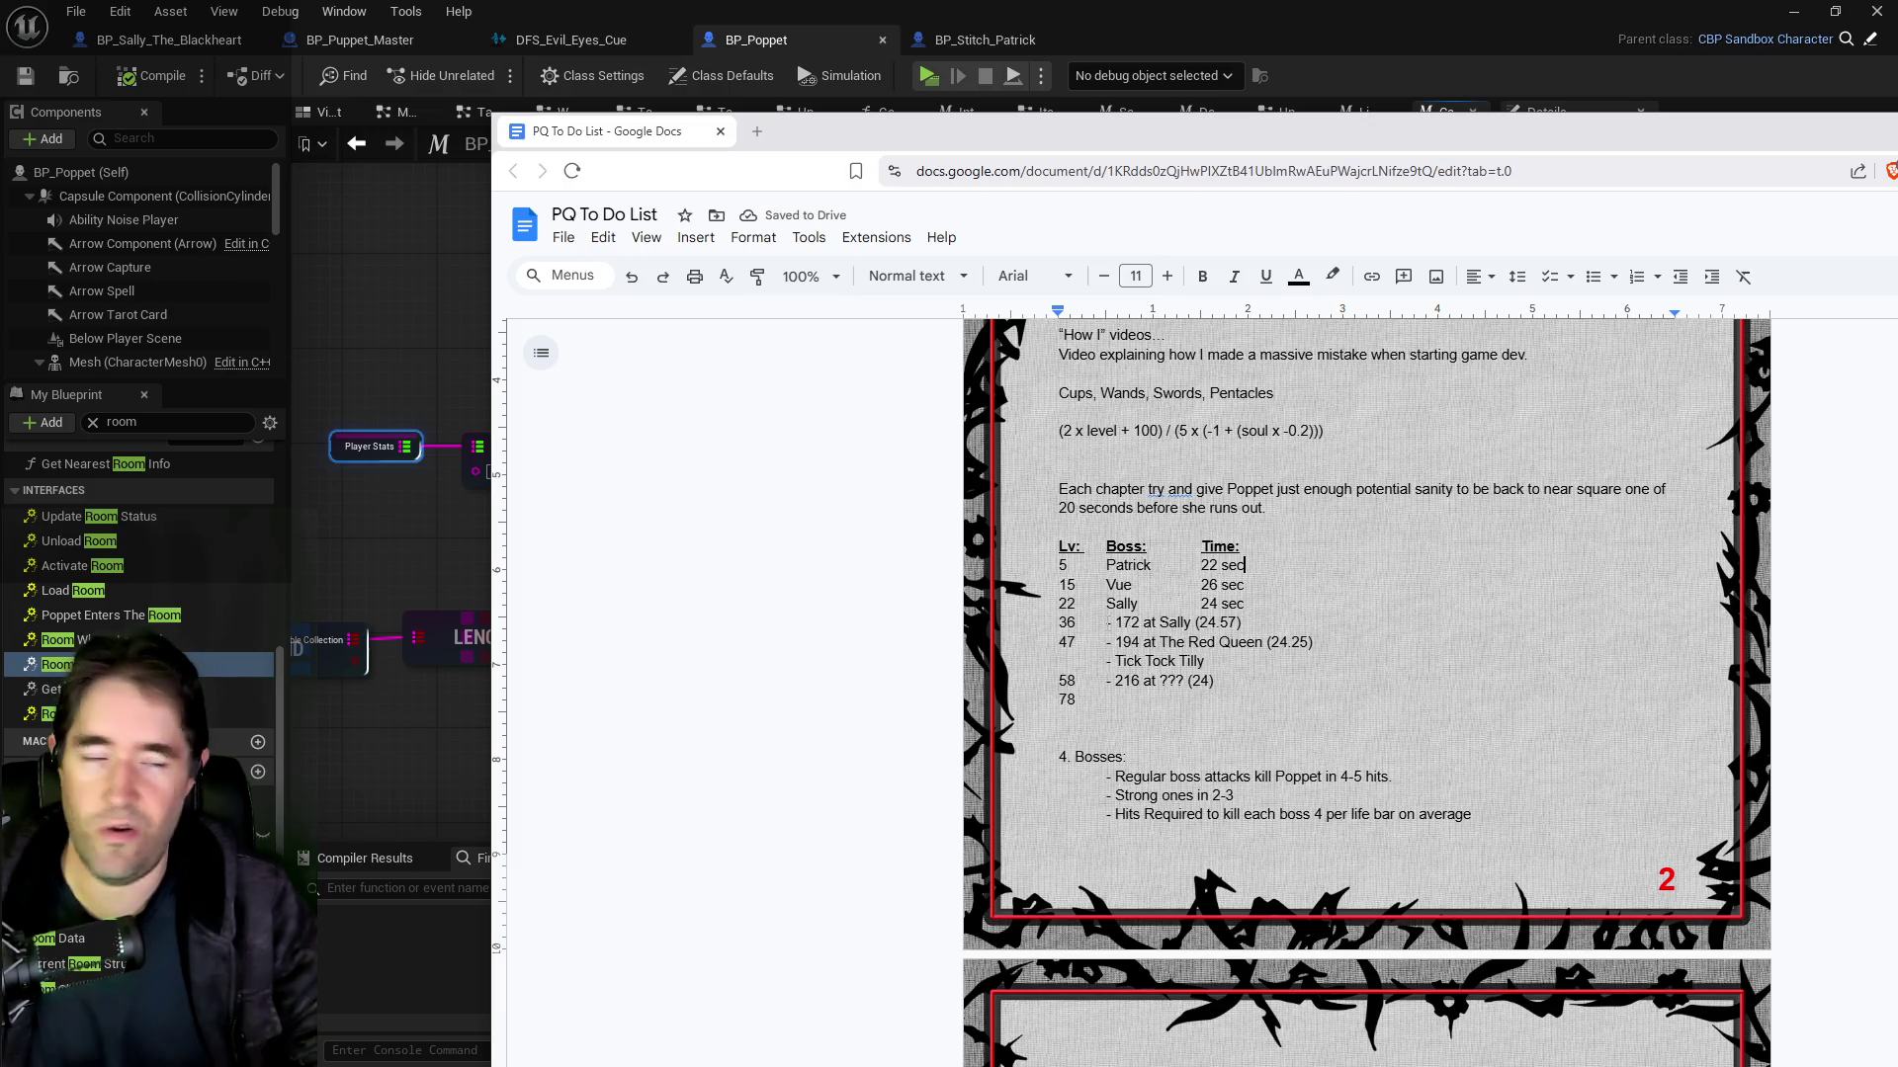
mouse_move(1106, 623)
mouse_down()
mouse_move(1163, 623)
mouse_move(1126, 623)
mouse_up()
click(1108, 622)
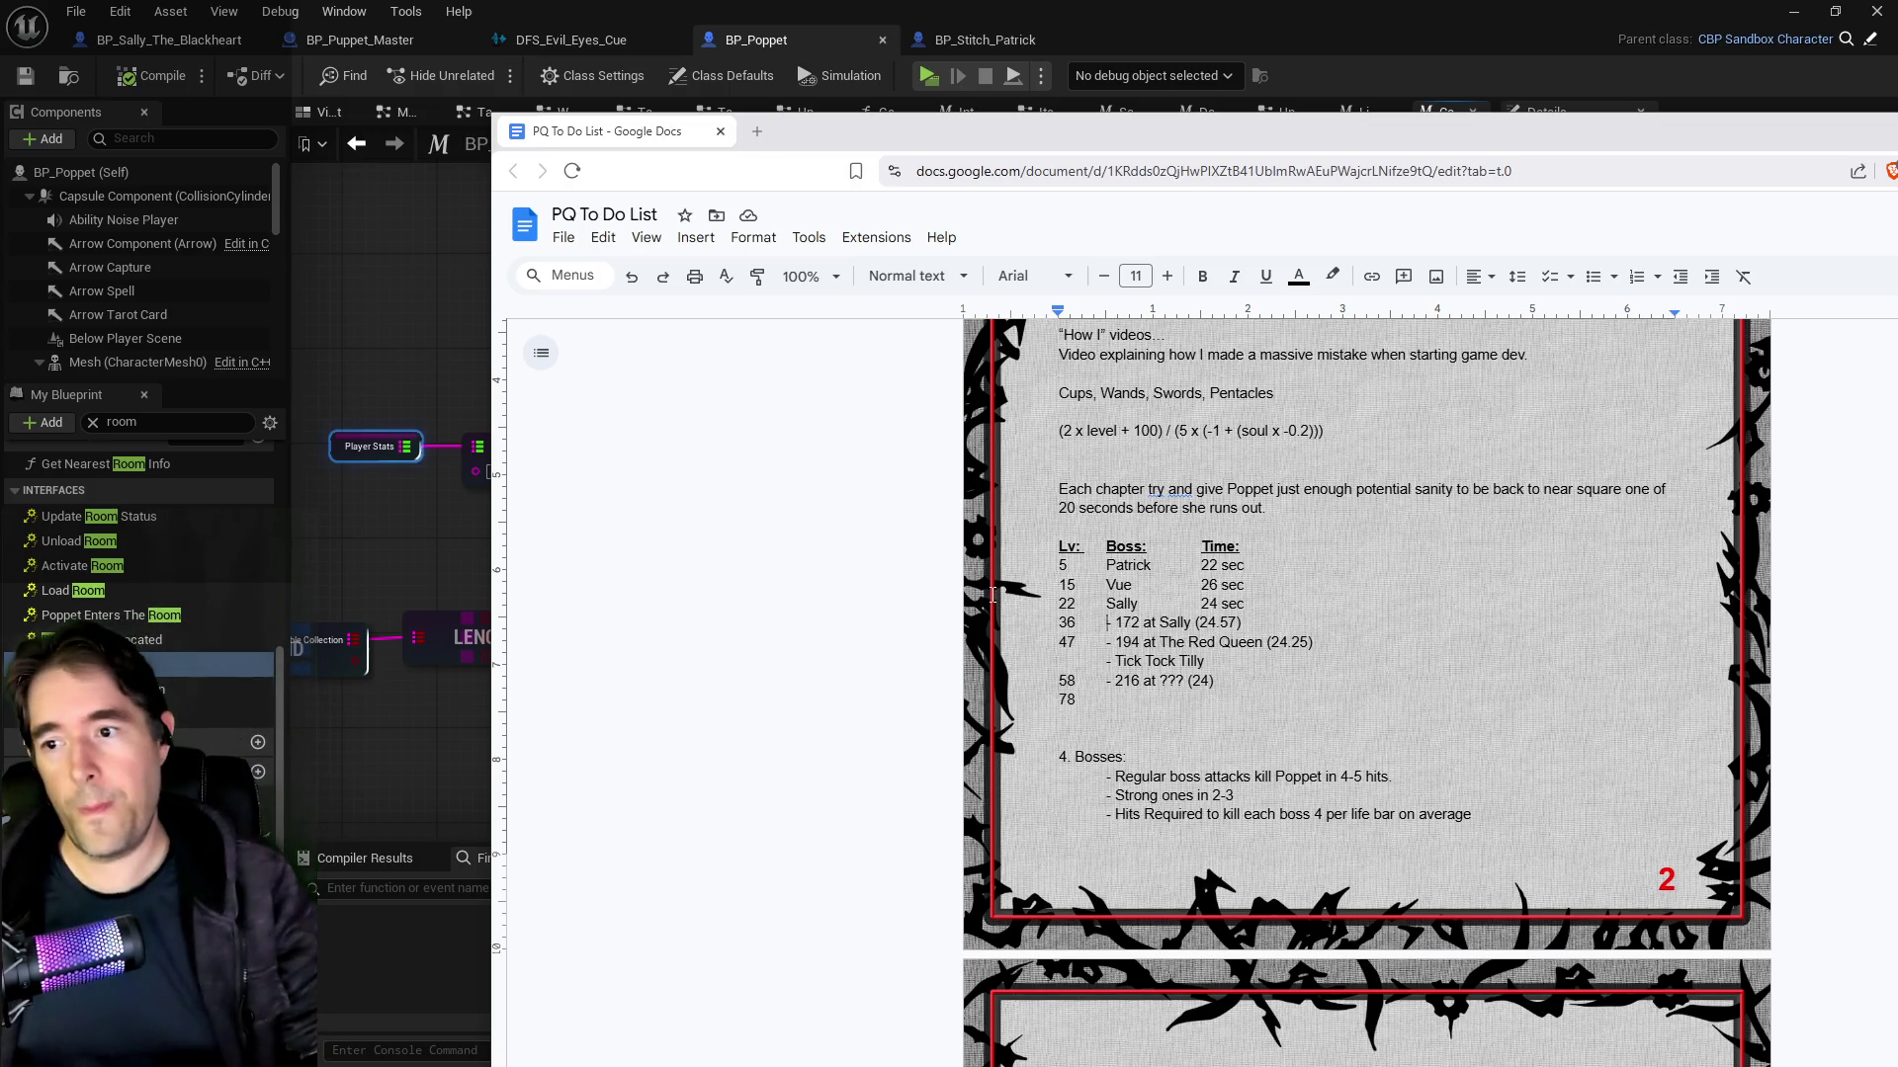
click(1075, 621)
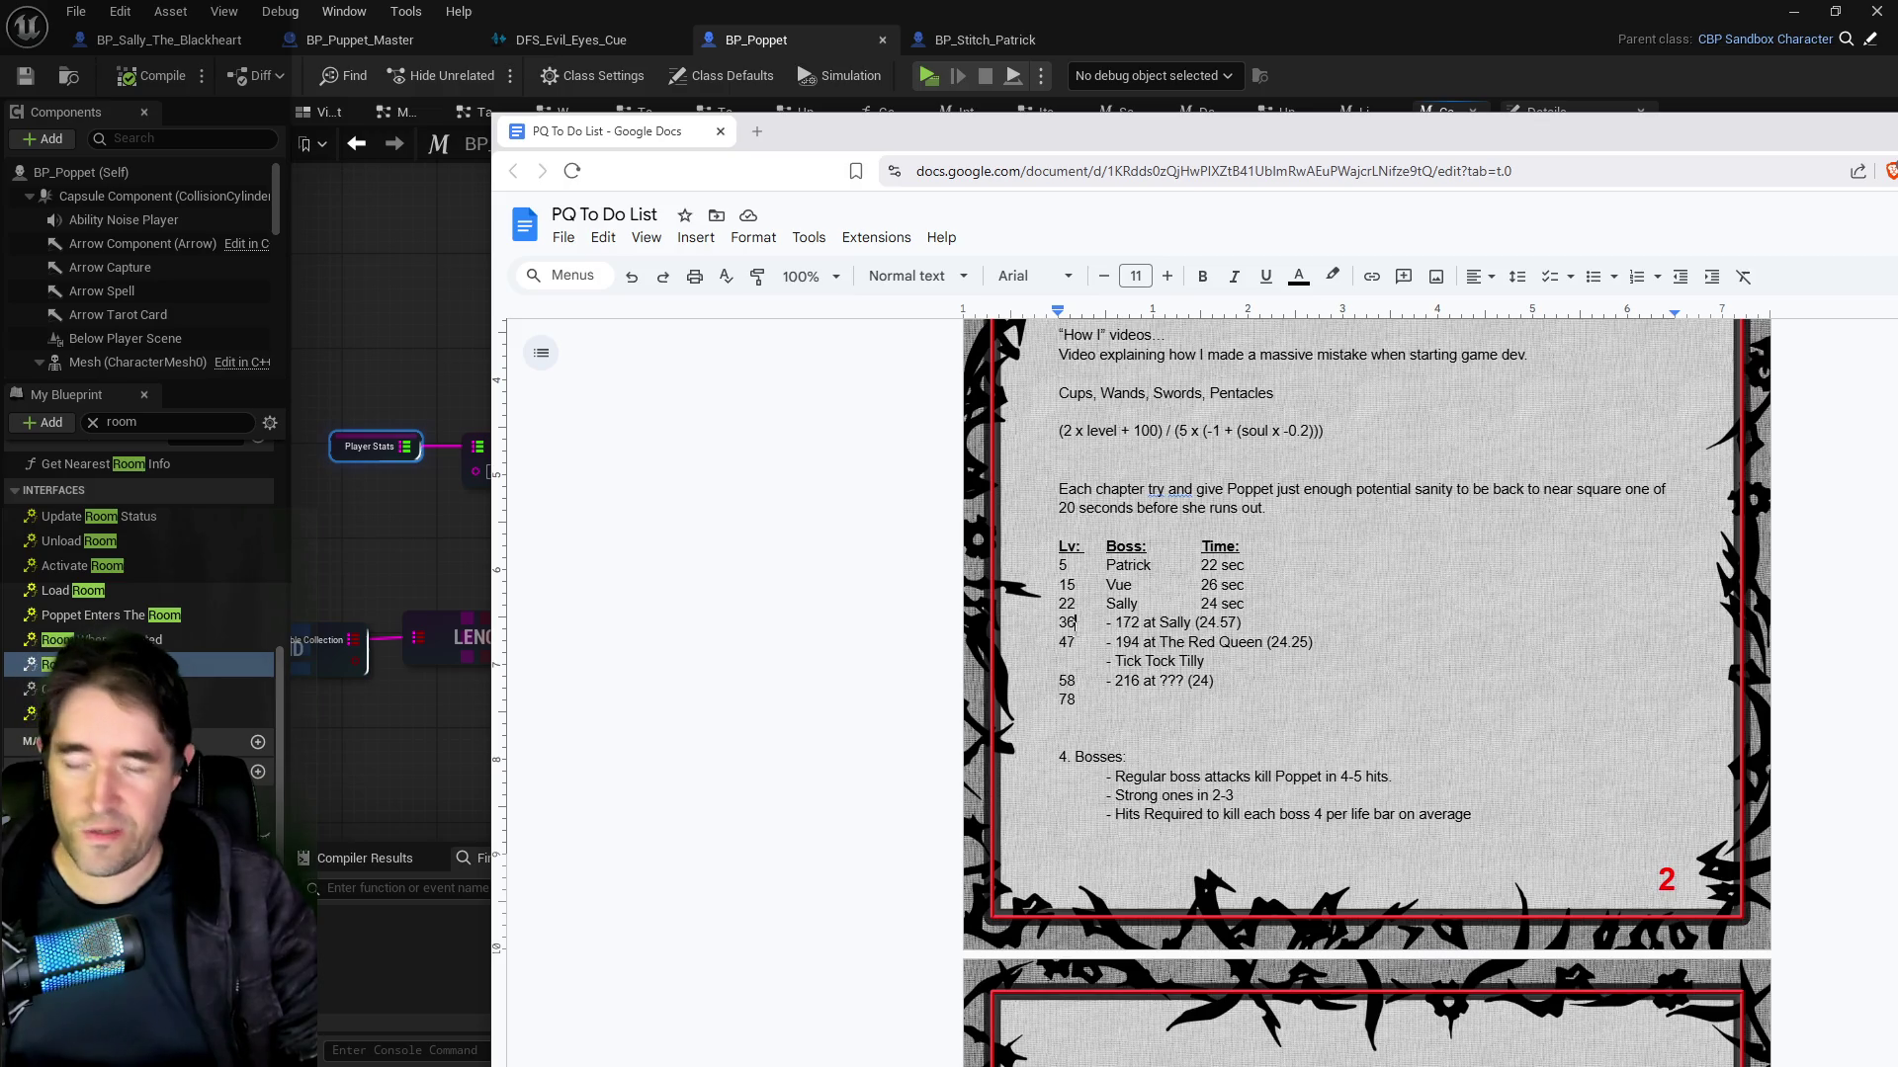
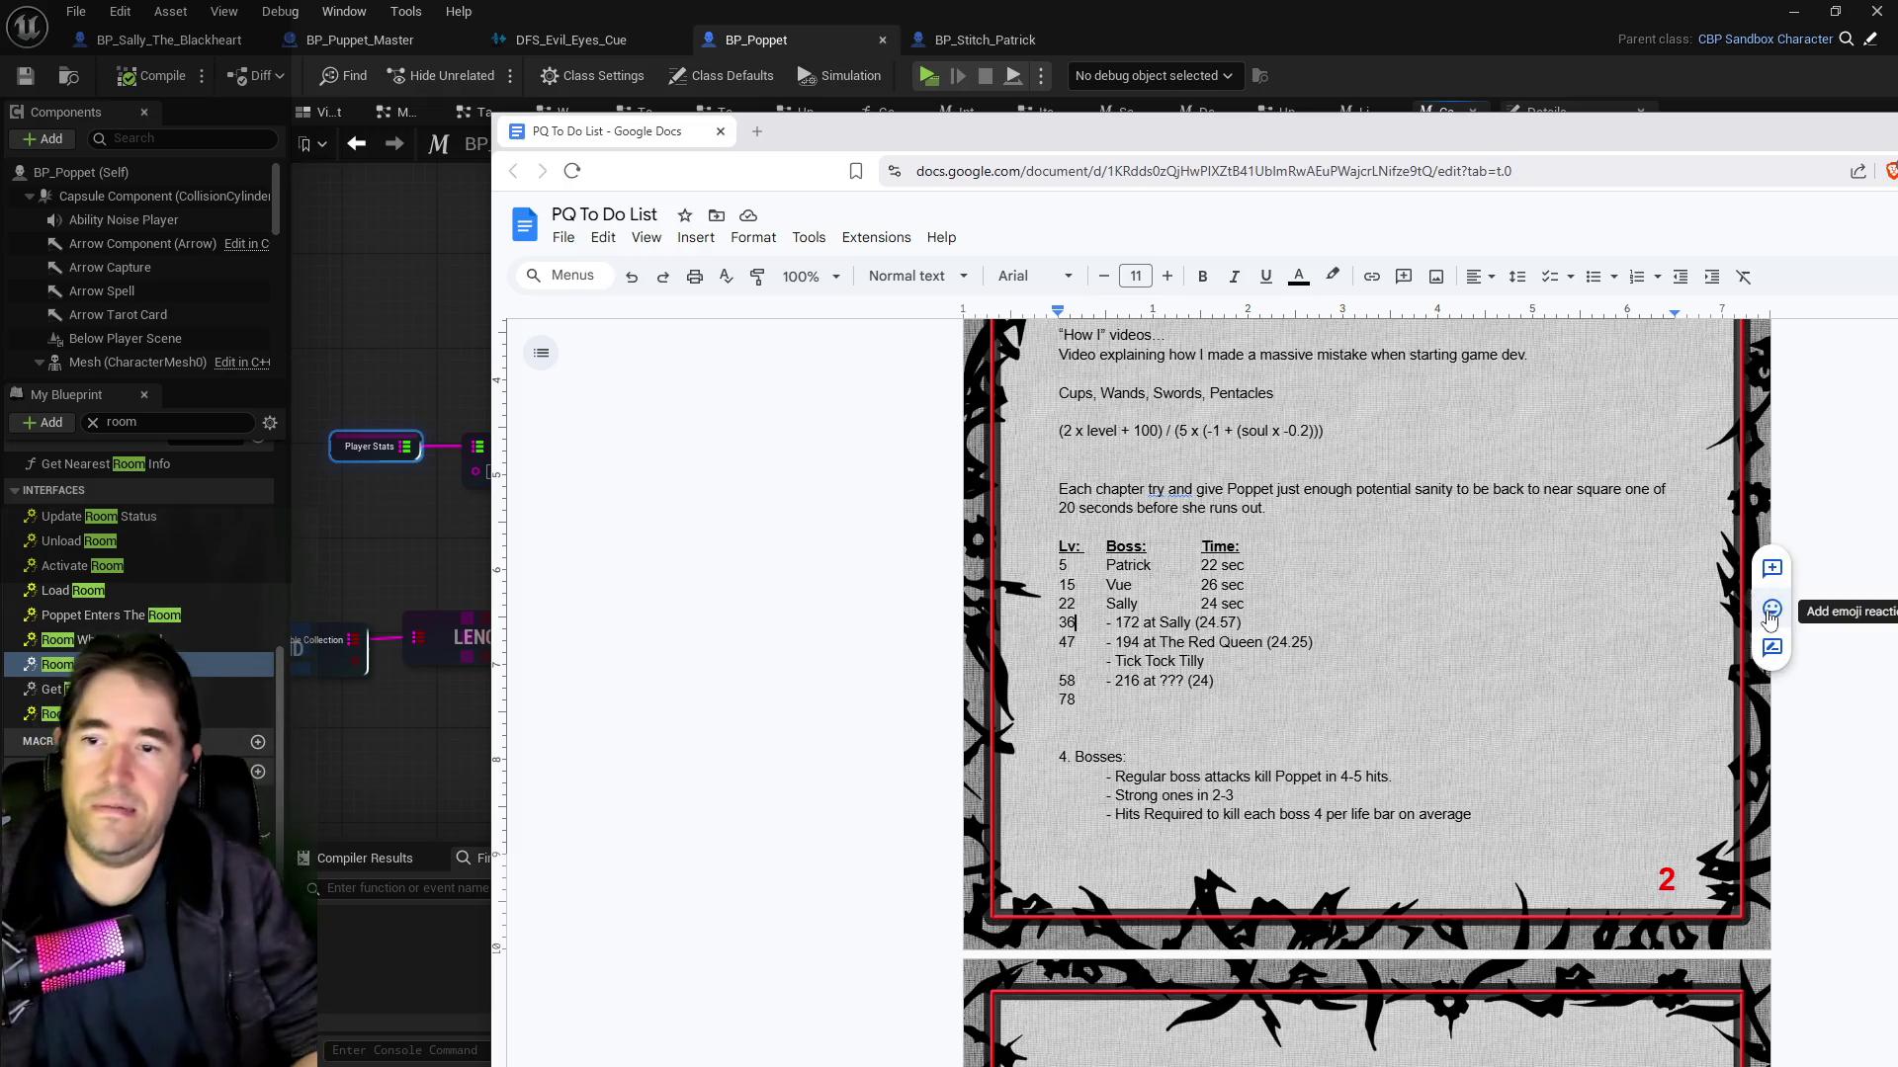
Step: Change the level 58 row to level 45 and replace its boss note with Anna
click(1075, 623)
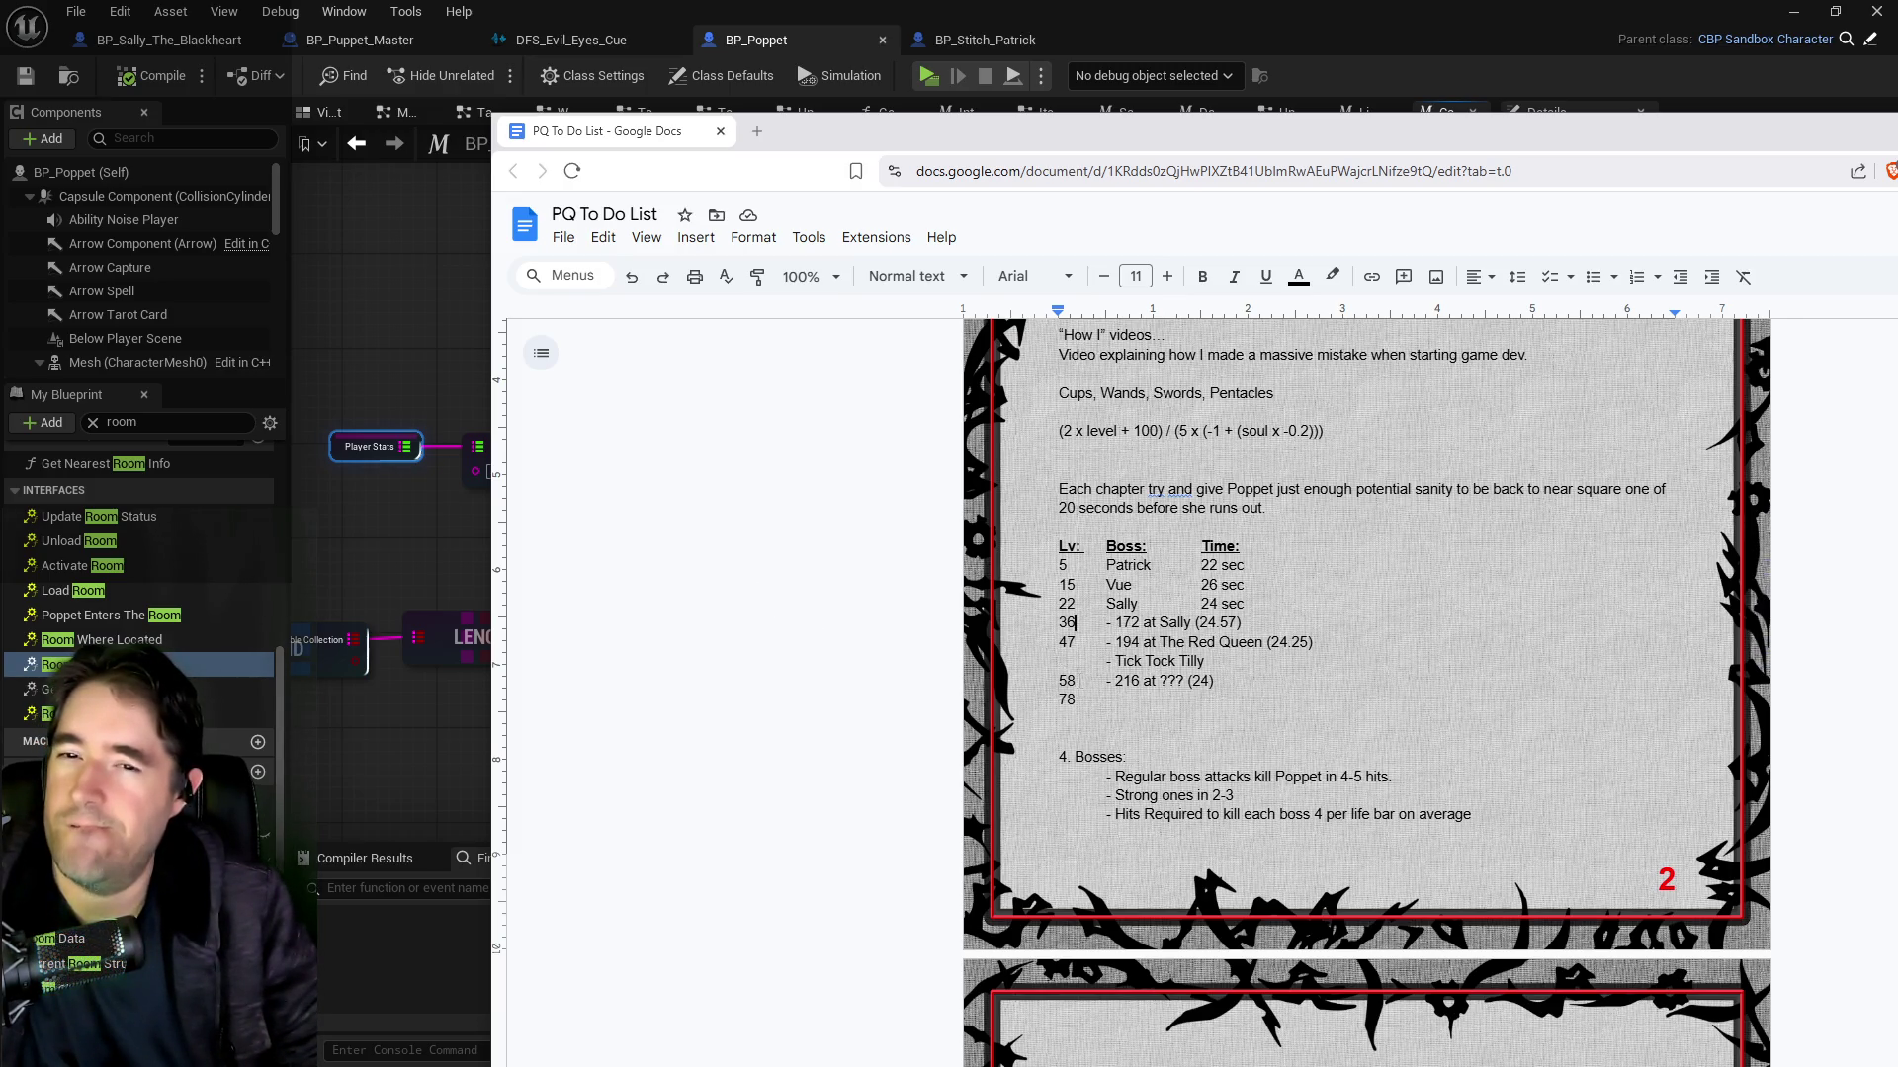
double_click(1073, 681)
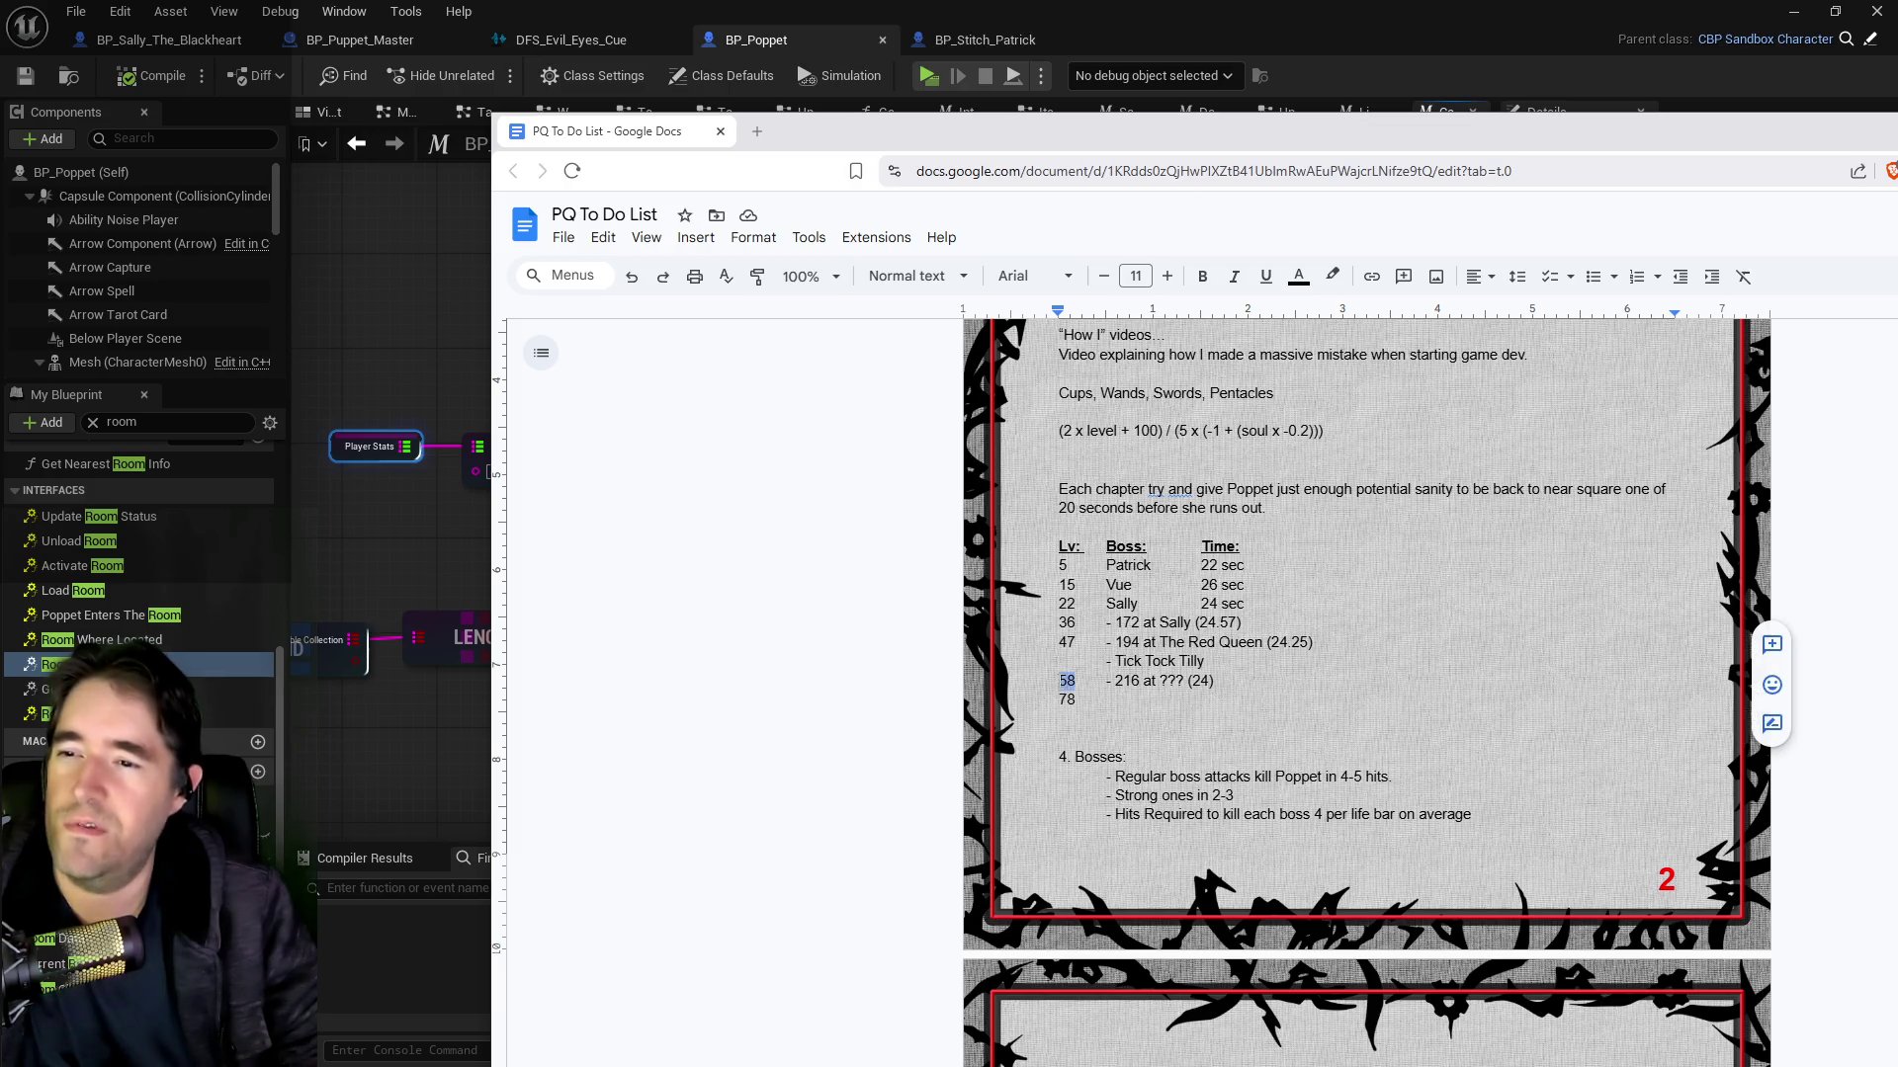
text(45)
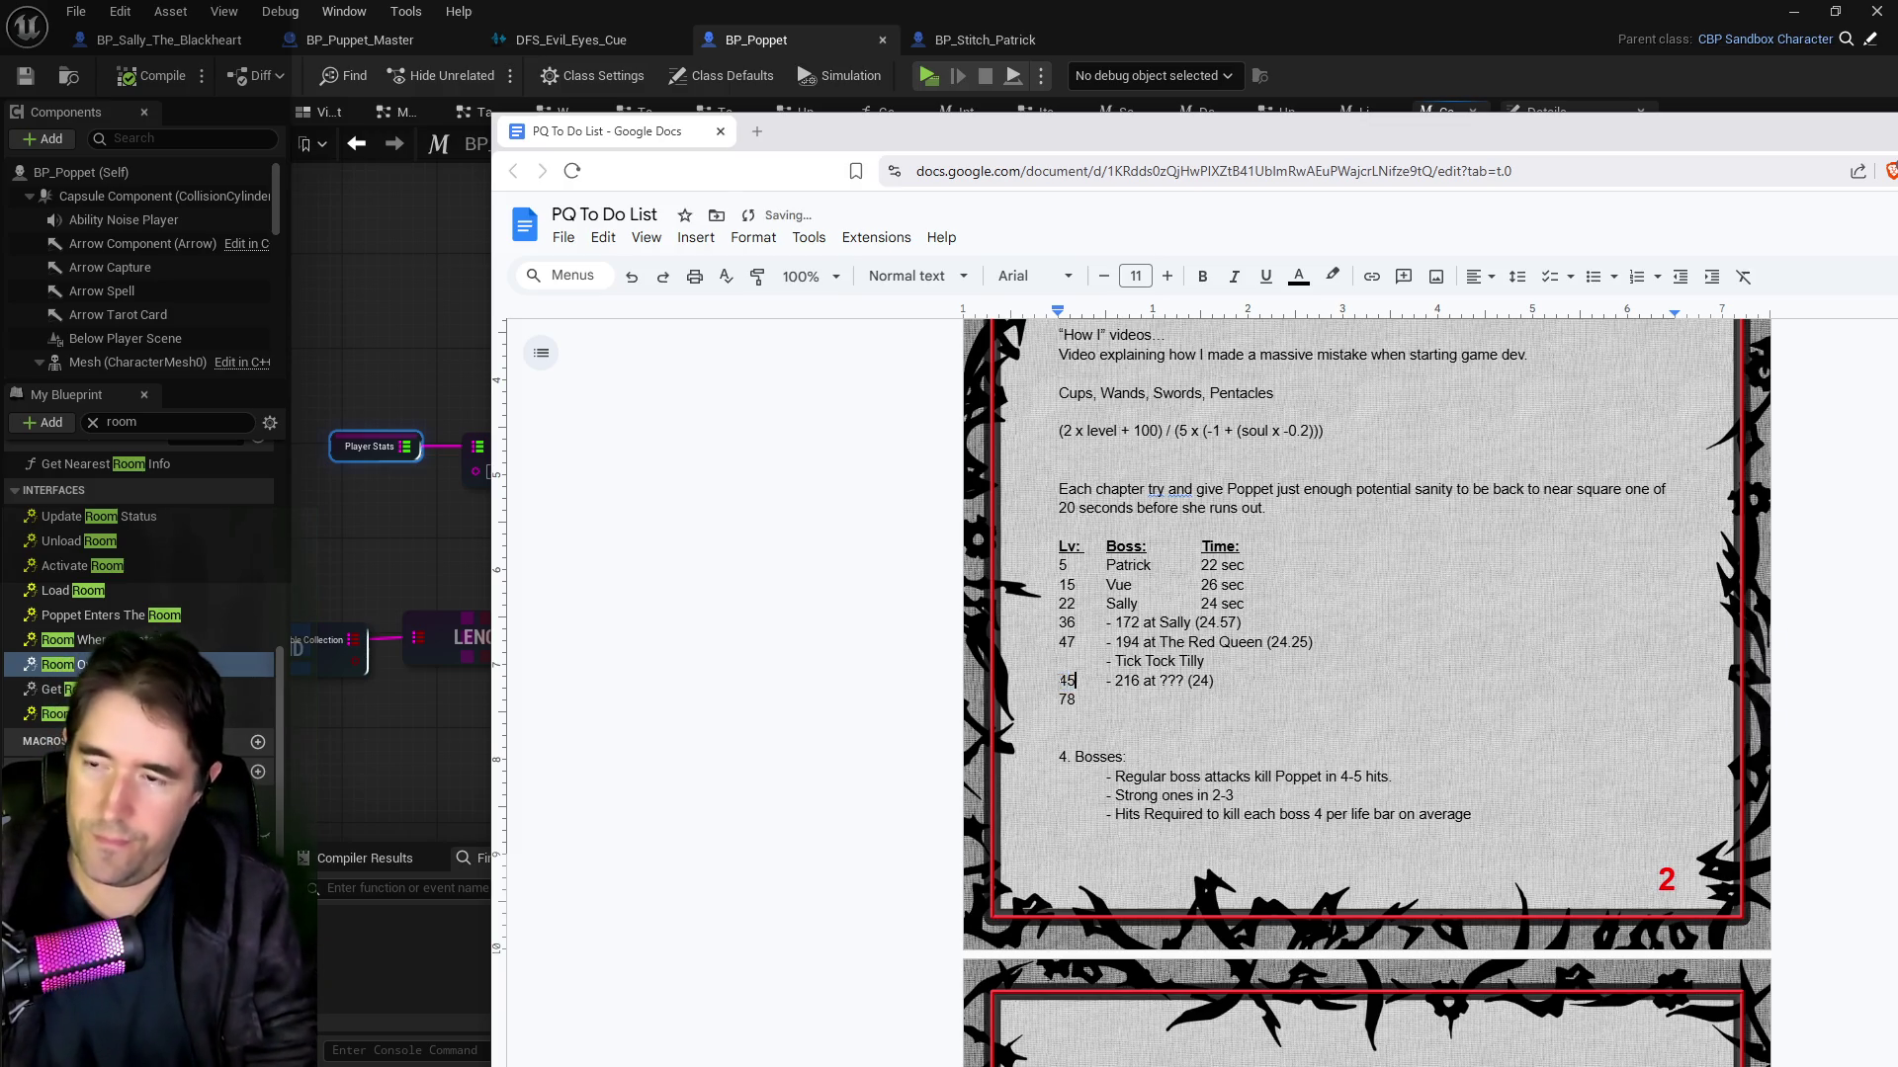
drag(1106, 681, 1222, 681)
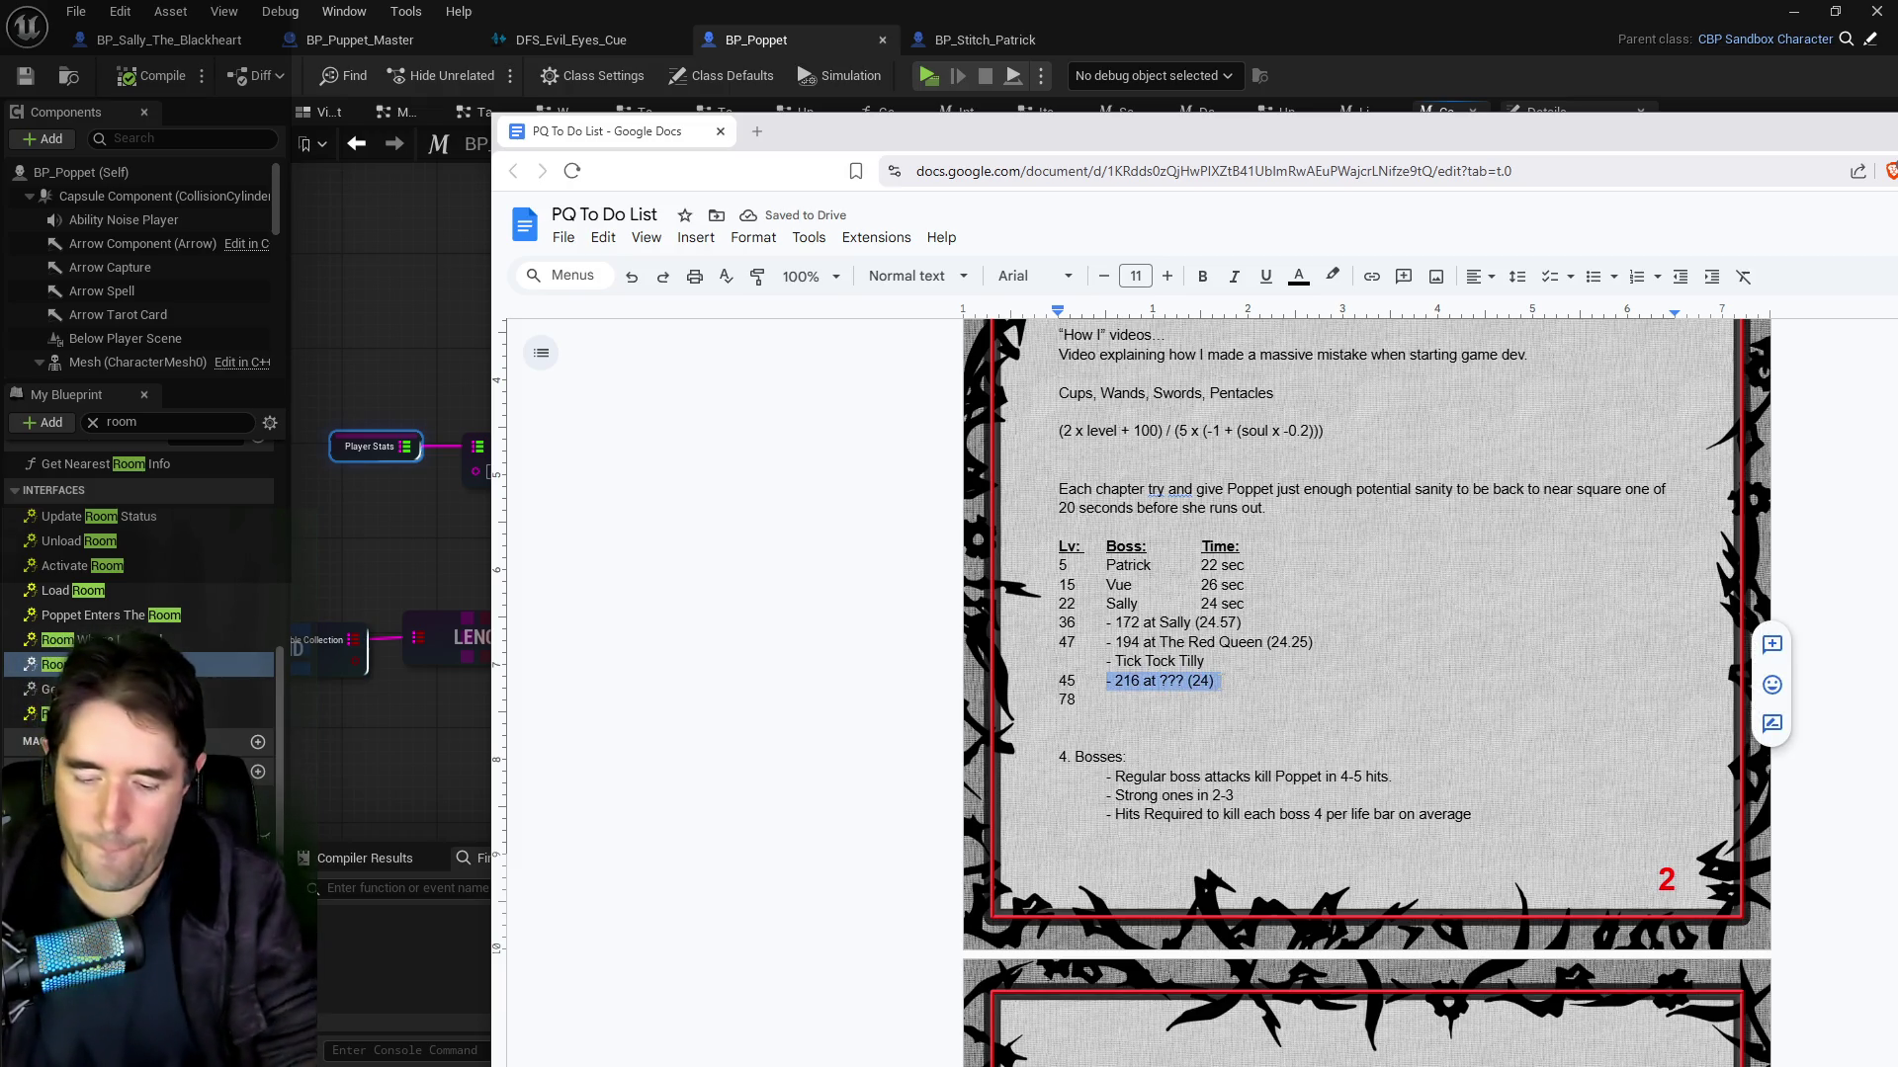
text(Anna)
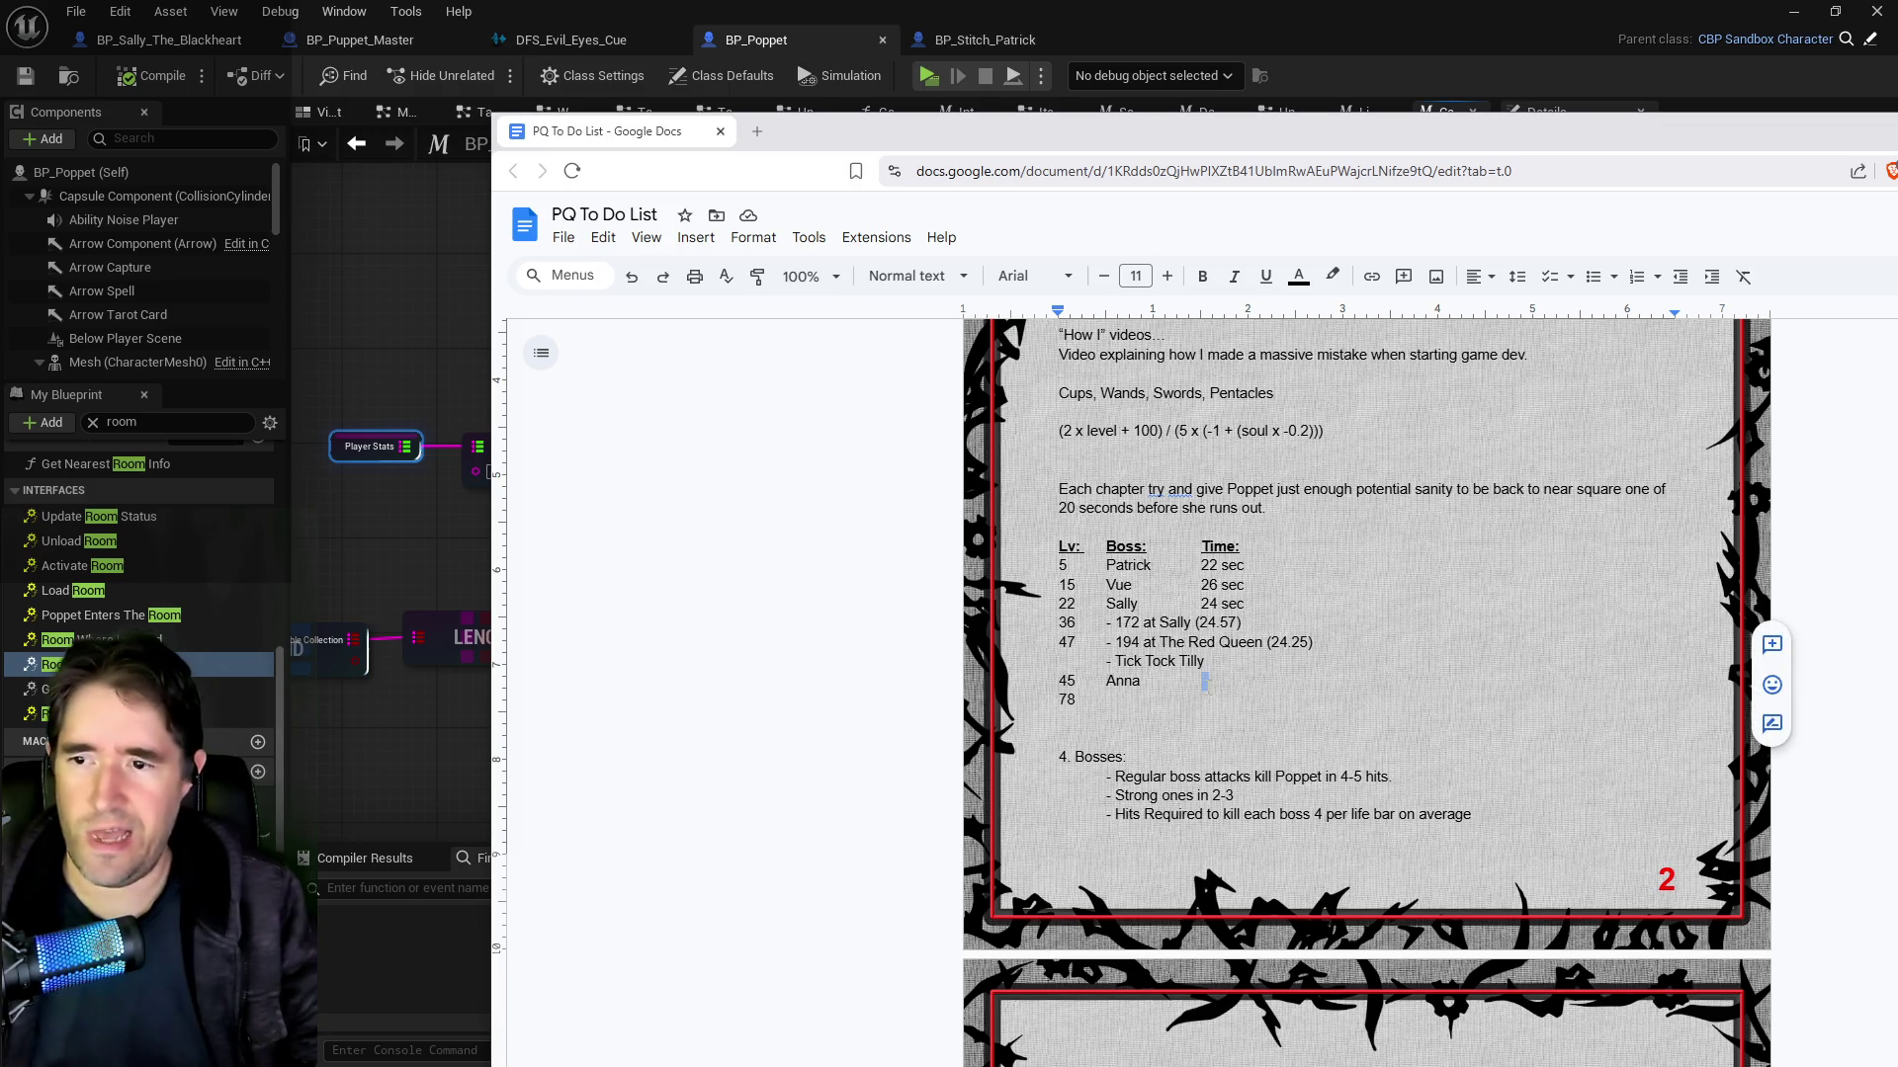
Step: Enter Anna's time as 21.11 sec, removing the stray opening parenthesis
key(Tab)
text((21.11)
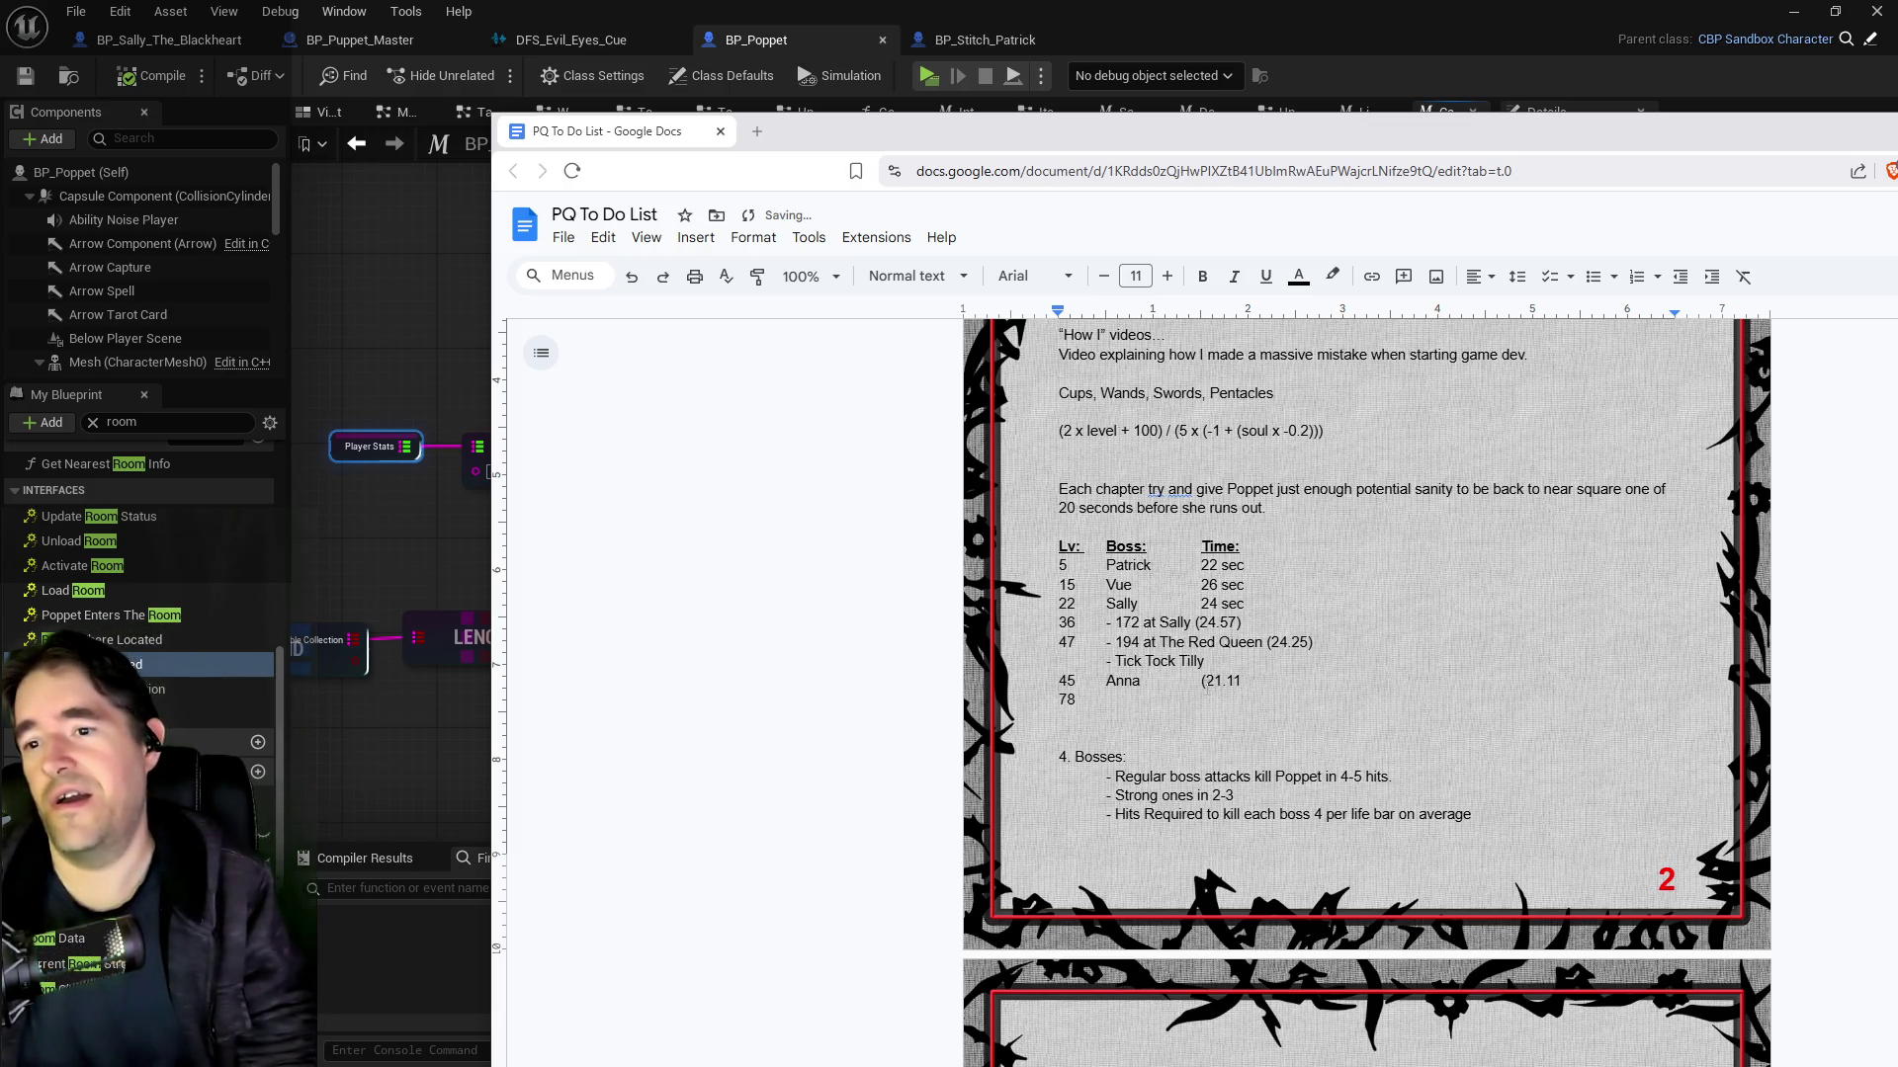
text( sec)
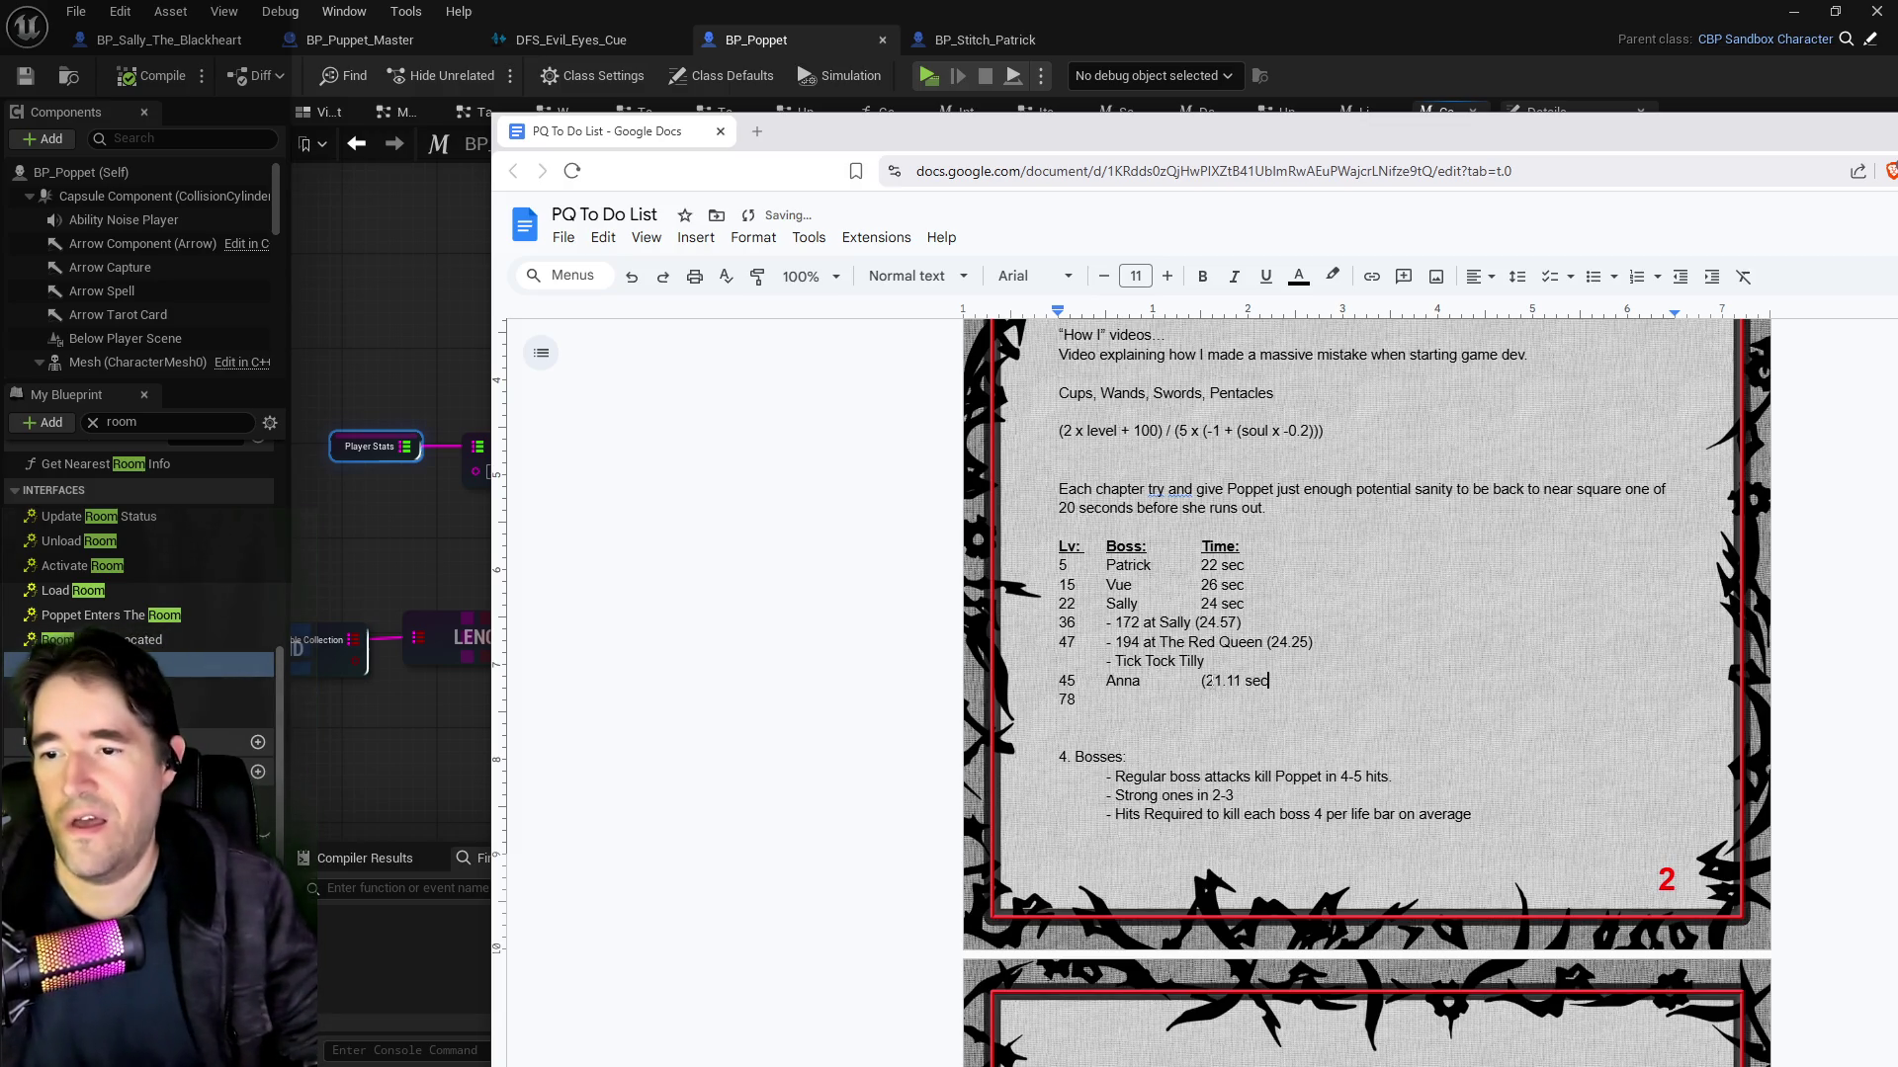
click(1206, 680)
key(BackSpace)
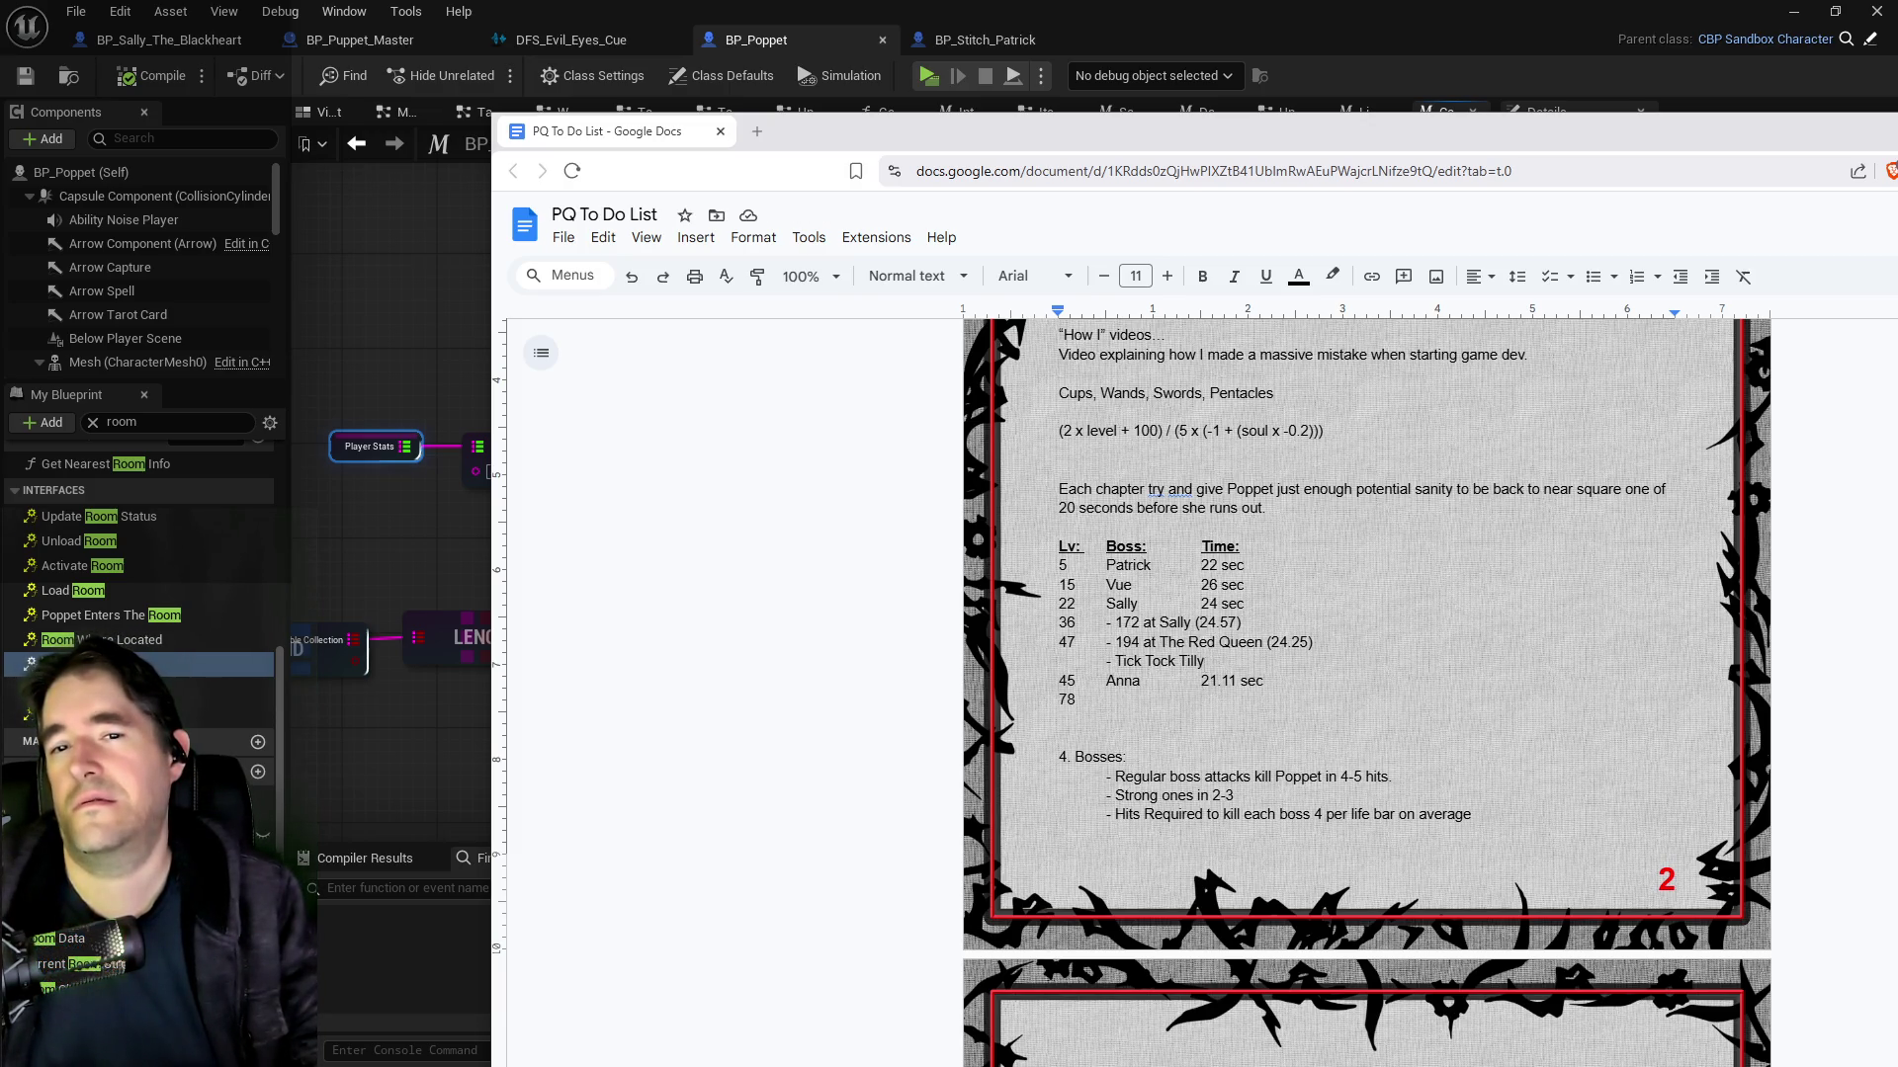
drag(1205, 661, 1115, 662)
key(ctrl+c)
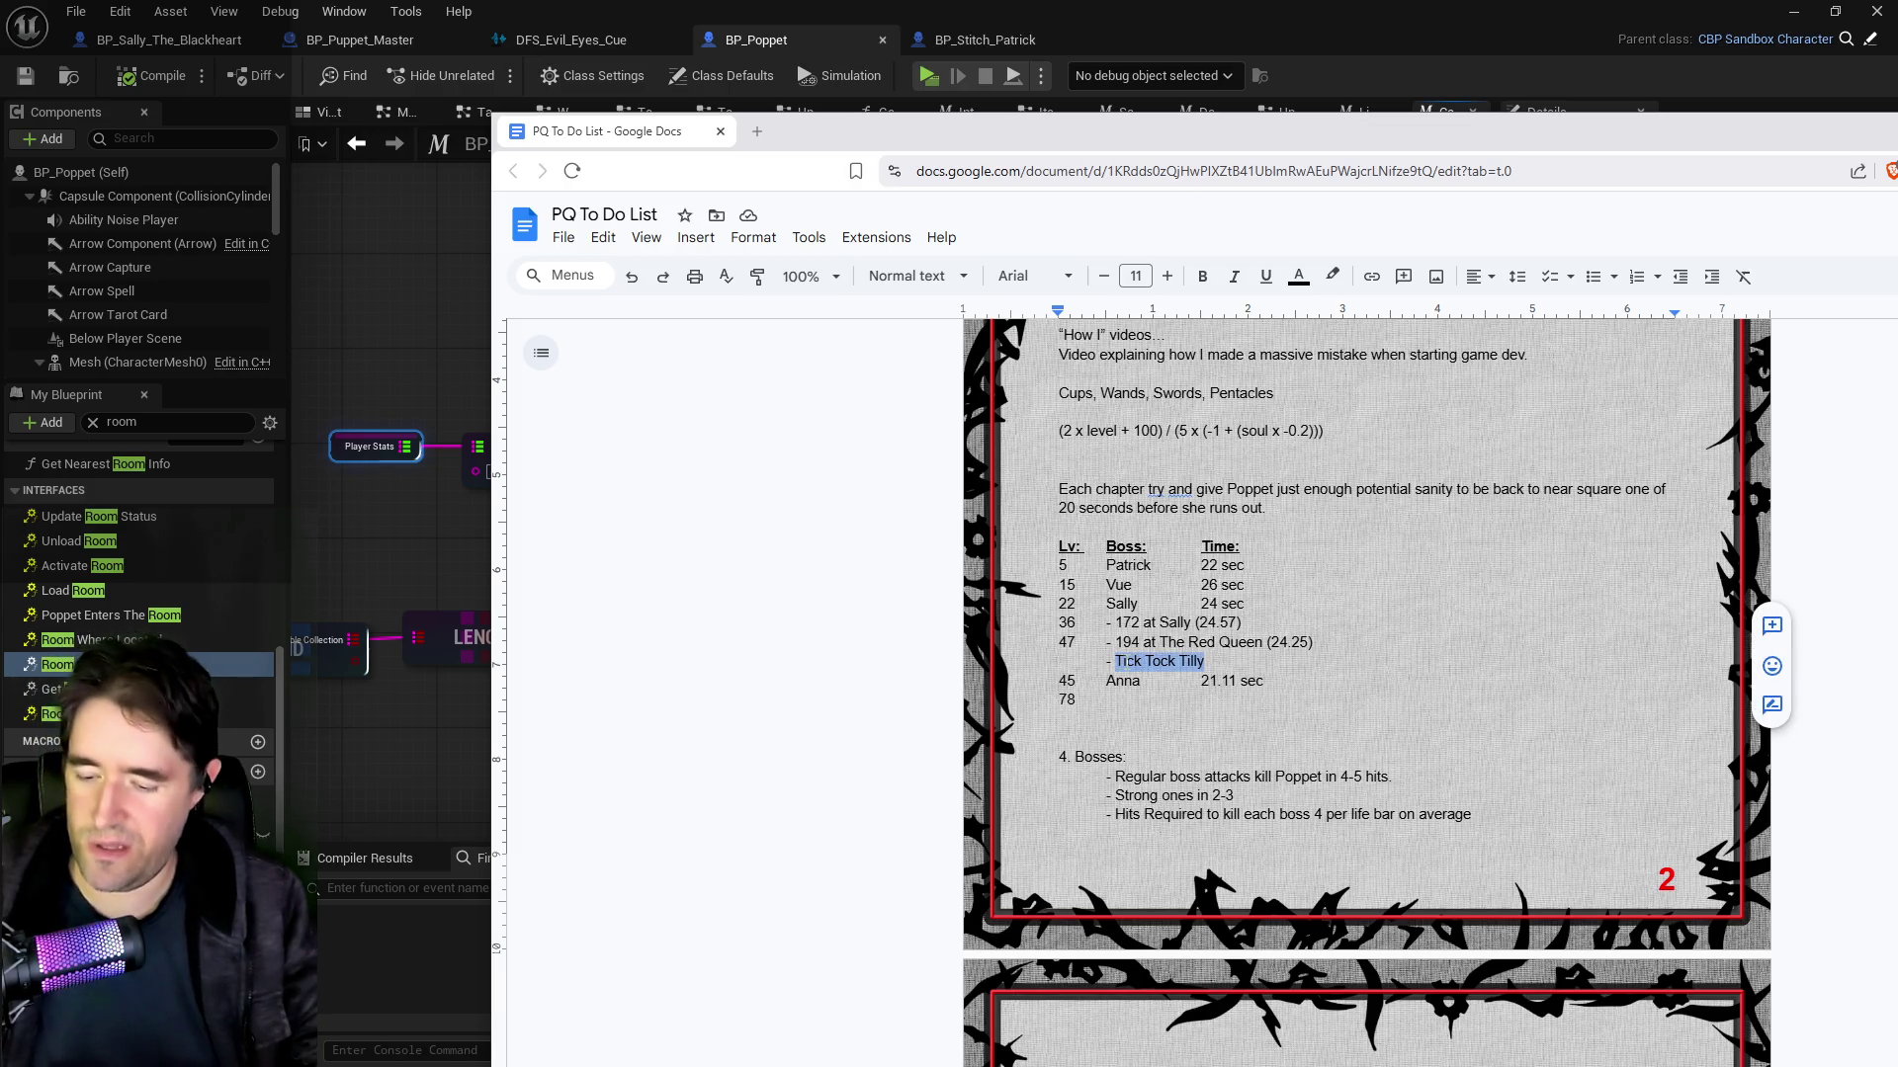
Step: Move Tick Tock Tilly onto the level 36 row and delete the prefix before The Red Queen
key(BackSpace)
mouse_move(1195, 623)
mouse_down()
mouse_move(1106, 623)
mouse_move(1107, 642)
mouse_up()
key(ctrl+v)
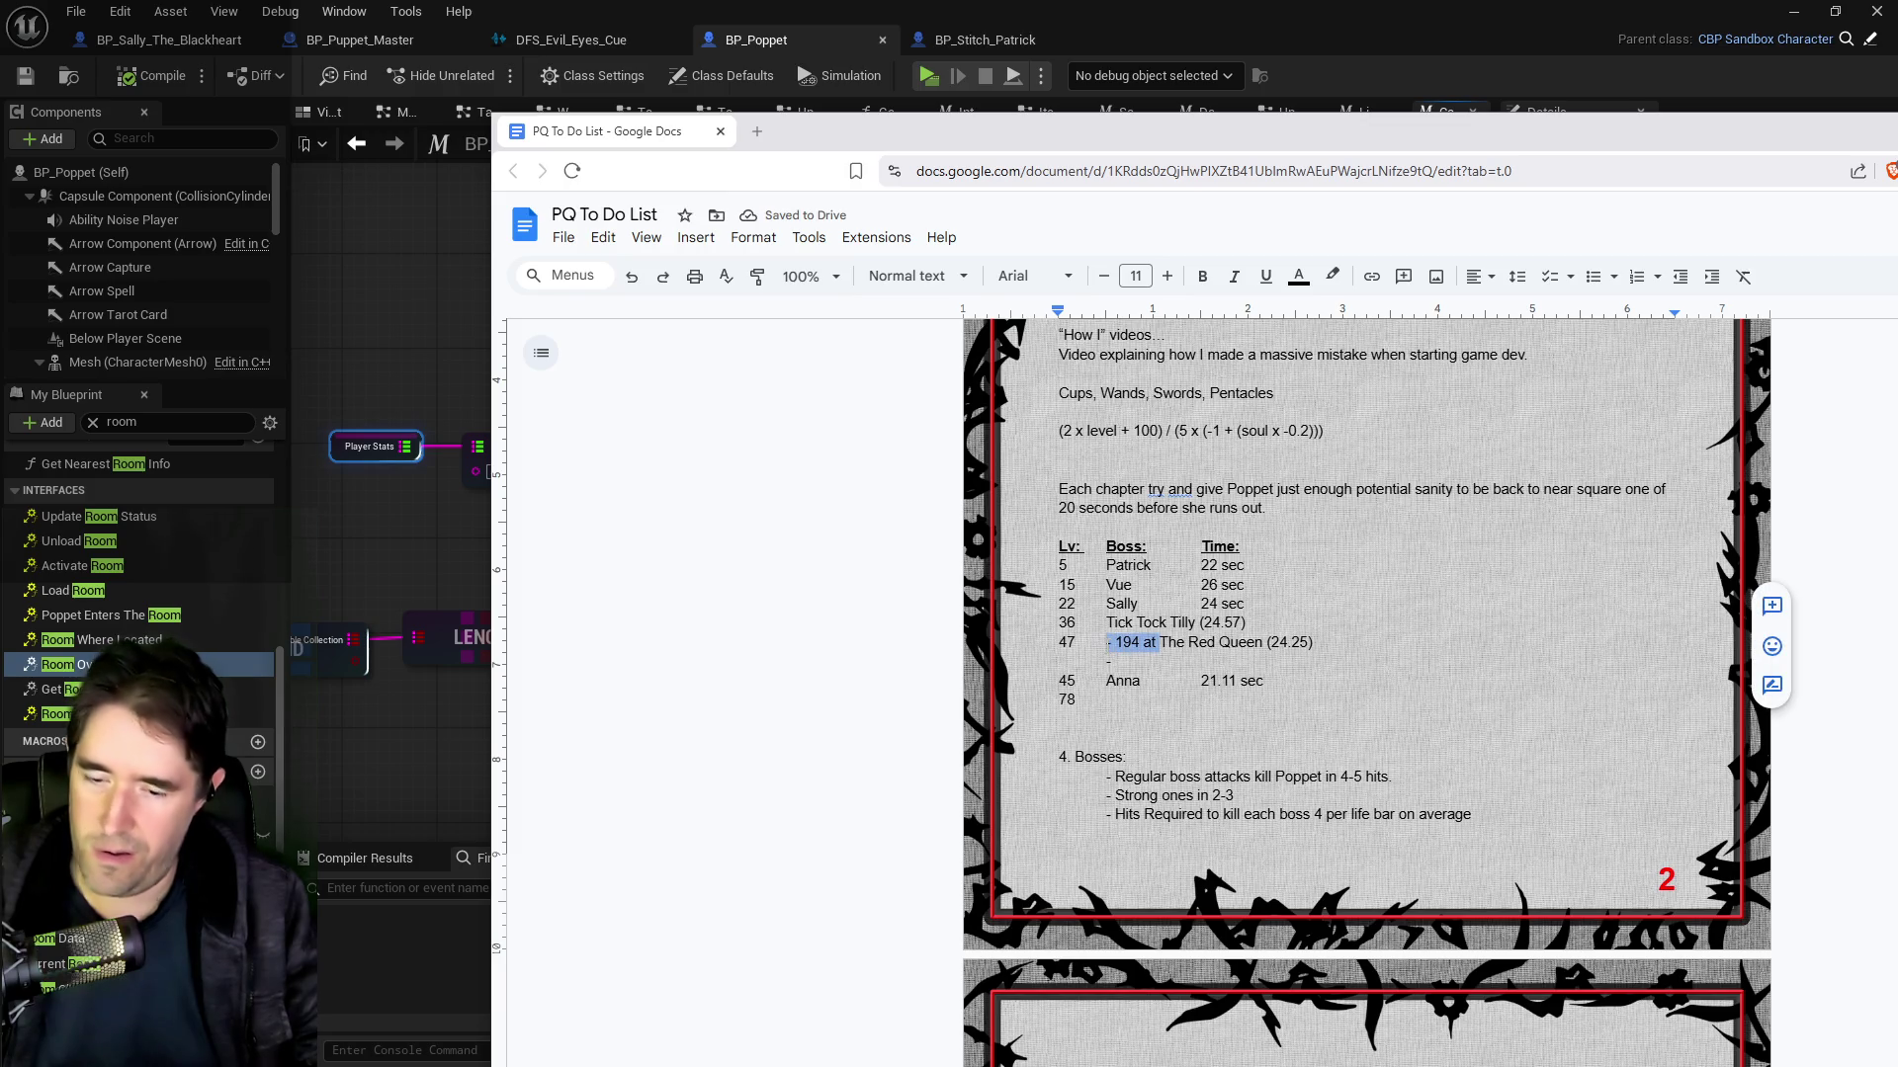
key(BackSpace)
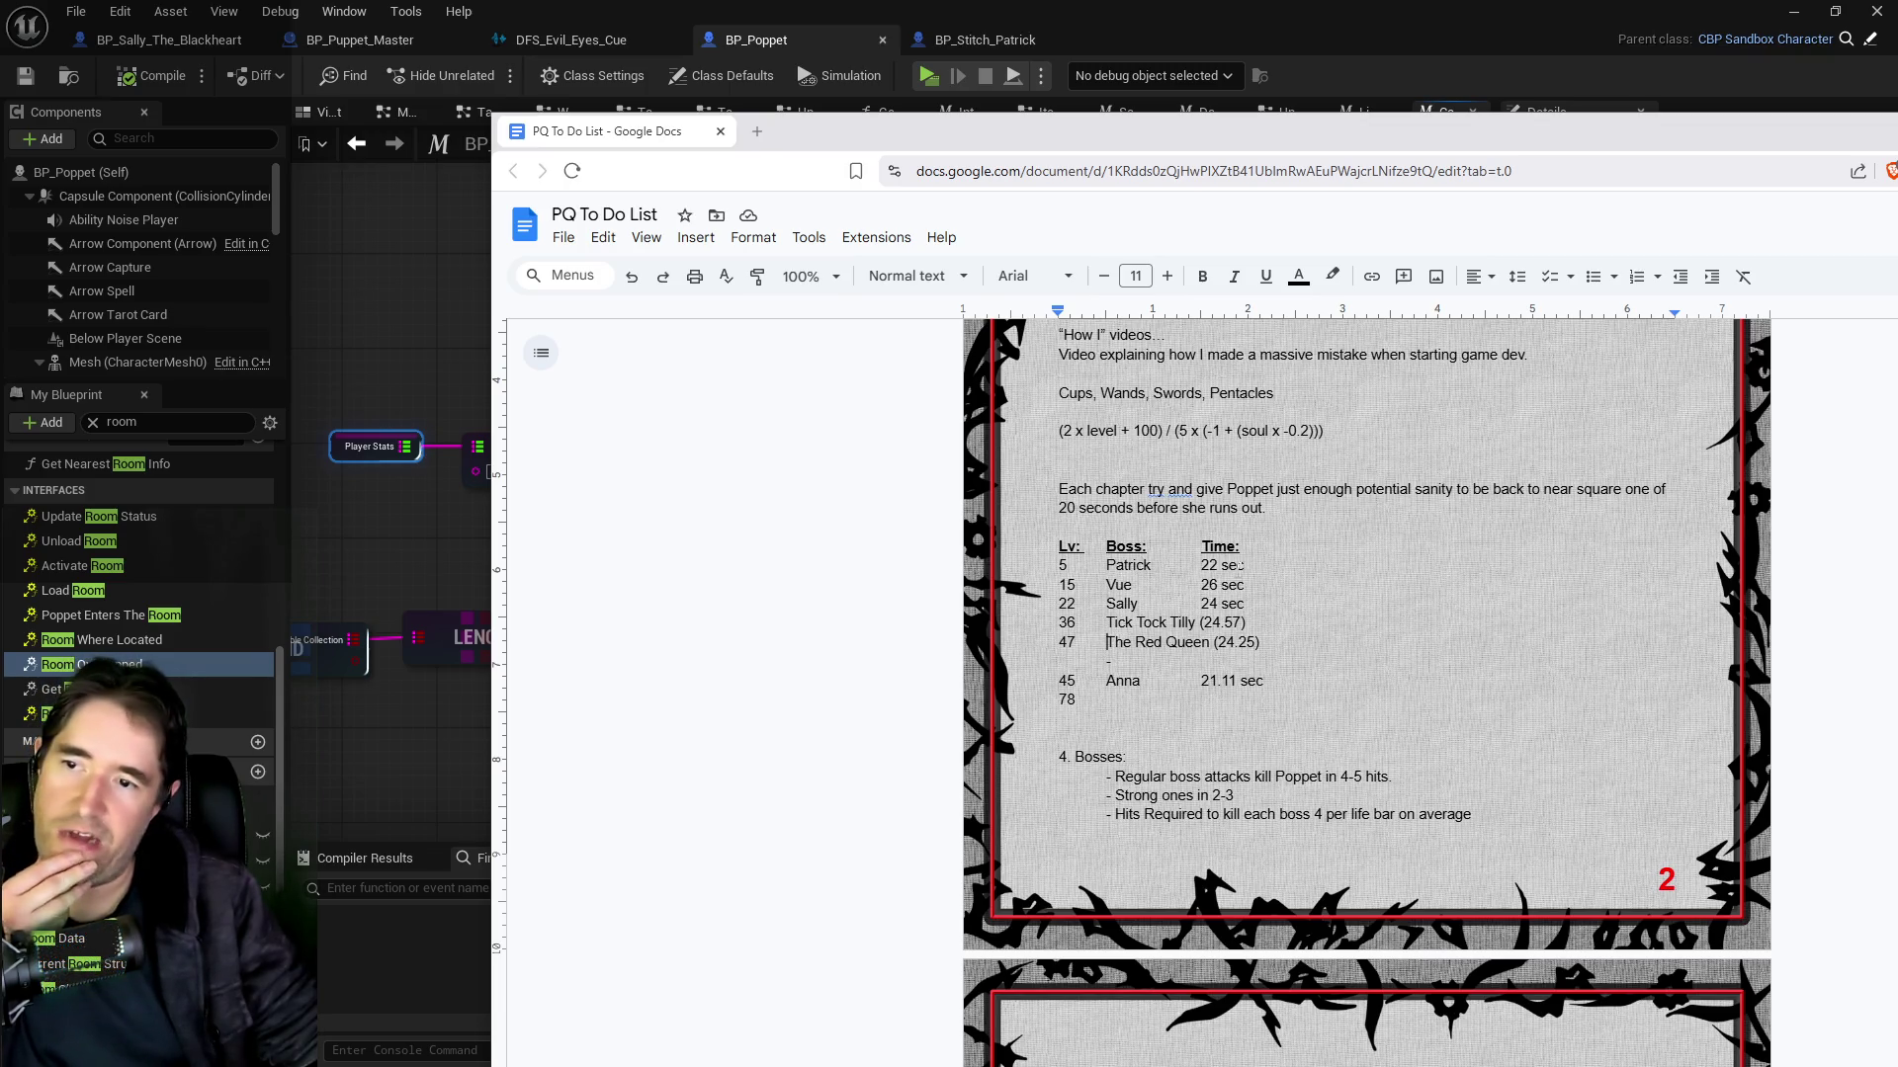
Step: Select the level 5 Patrick row and place the cursor at its end
drag(1248, 565, 1107, 564)
drag(1247, 564, 1037, 570)
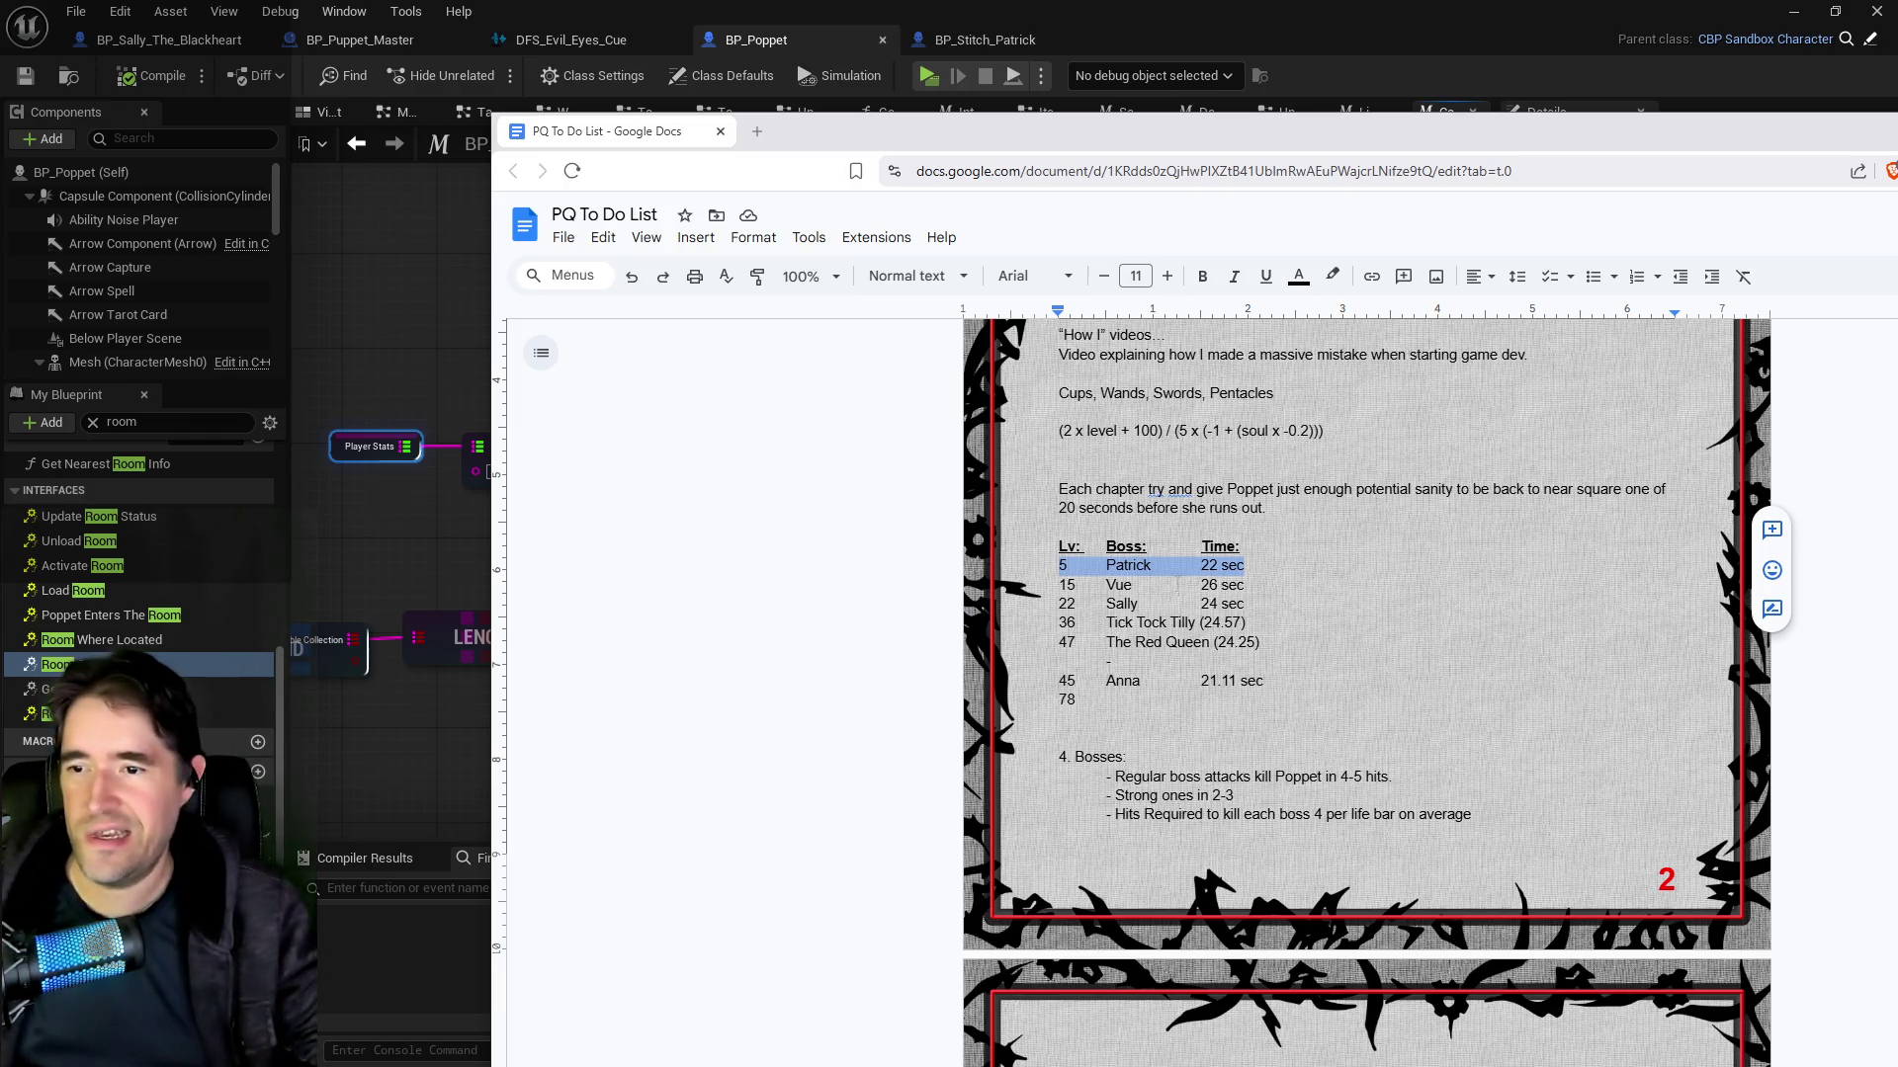
click(1263, 565)
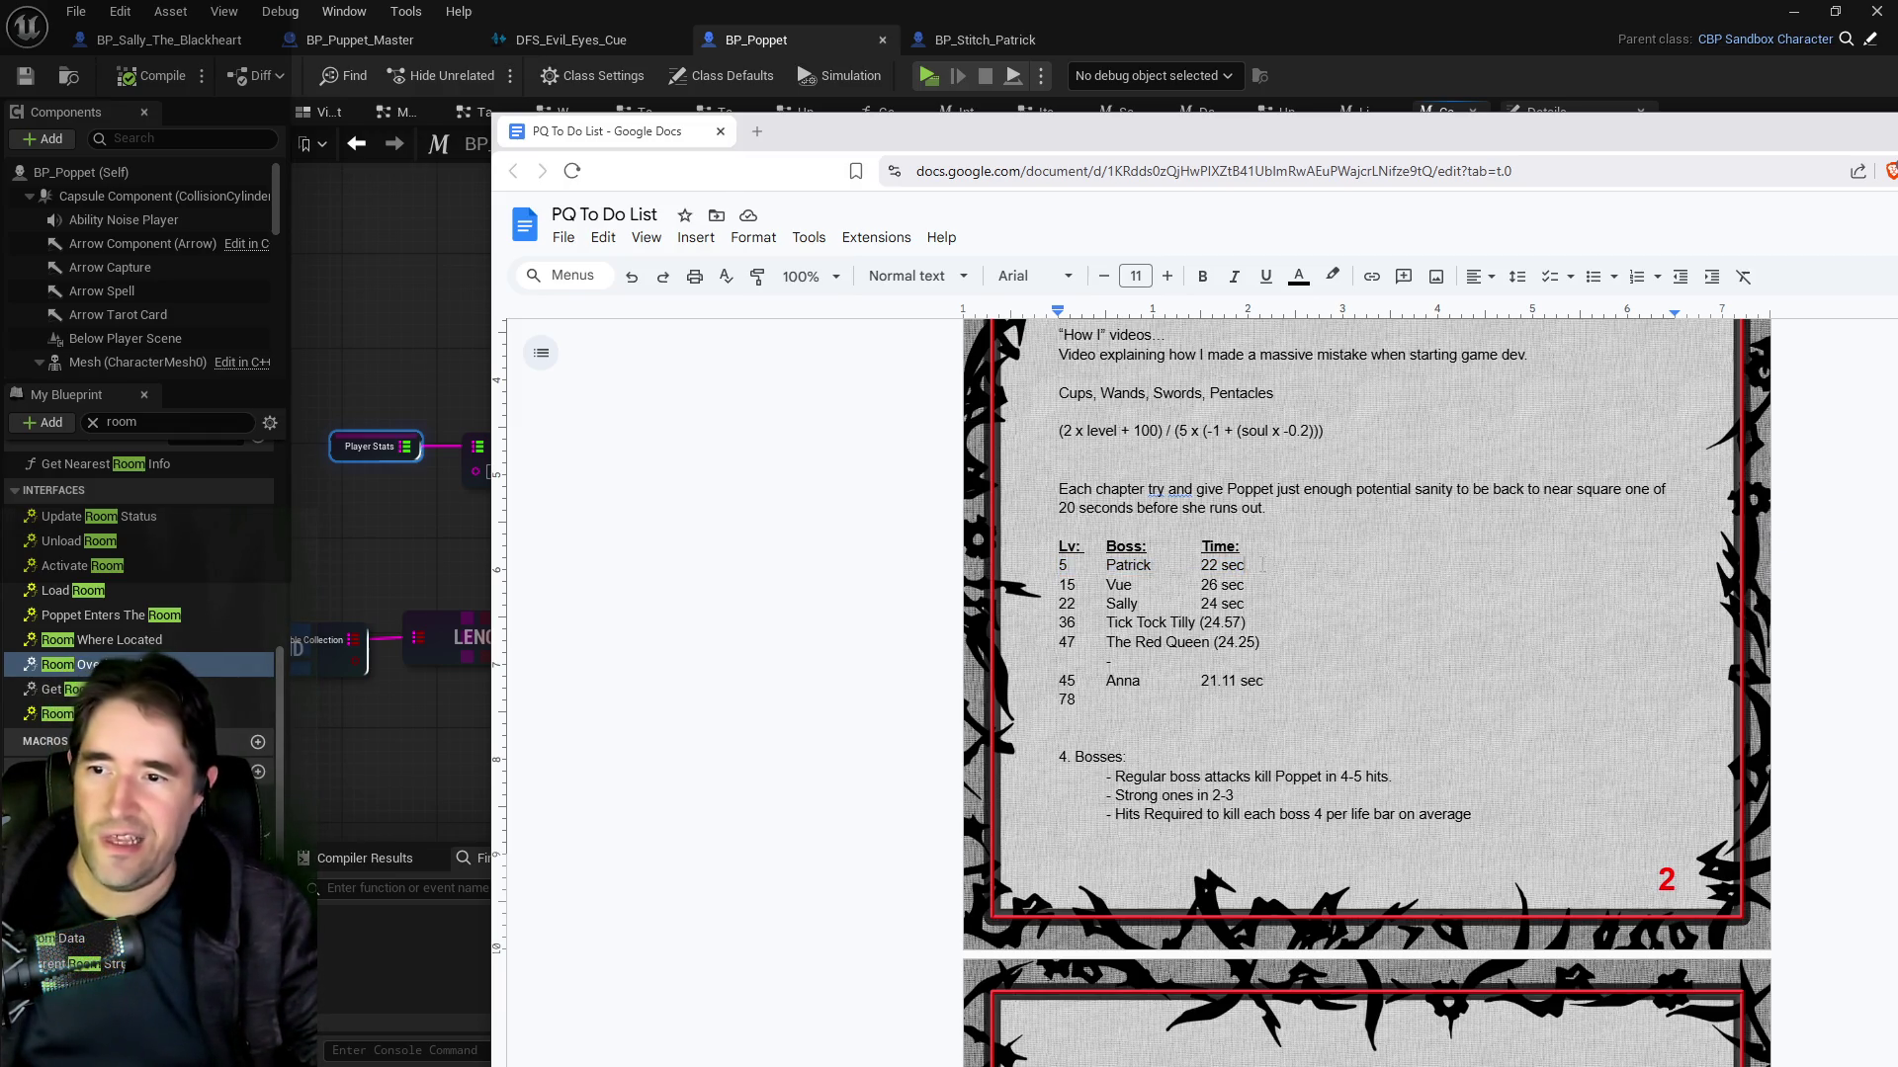
Step: Insert 'Charlotte Fight 1' through 'Charlotte Fight 4' lines after Patrick, Sally, The Red Queen and 78
key(Return)
text(Charlotte Fight 1)
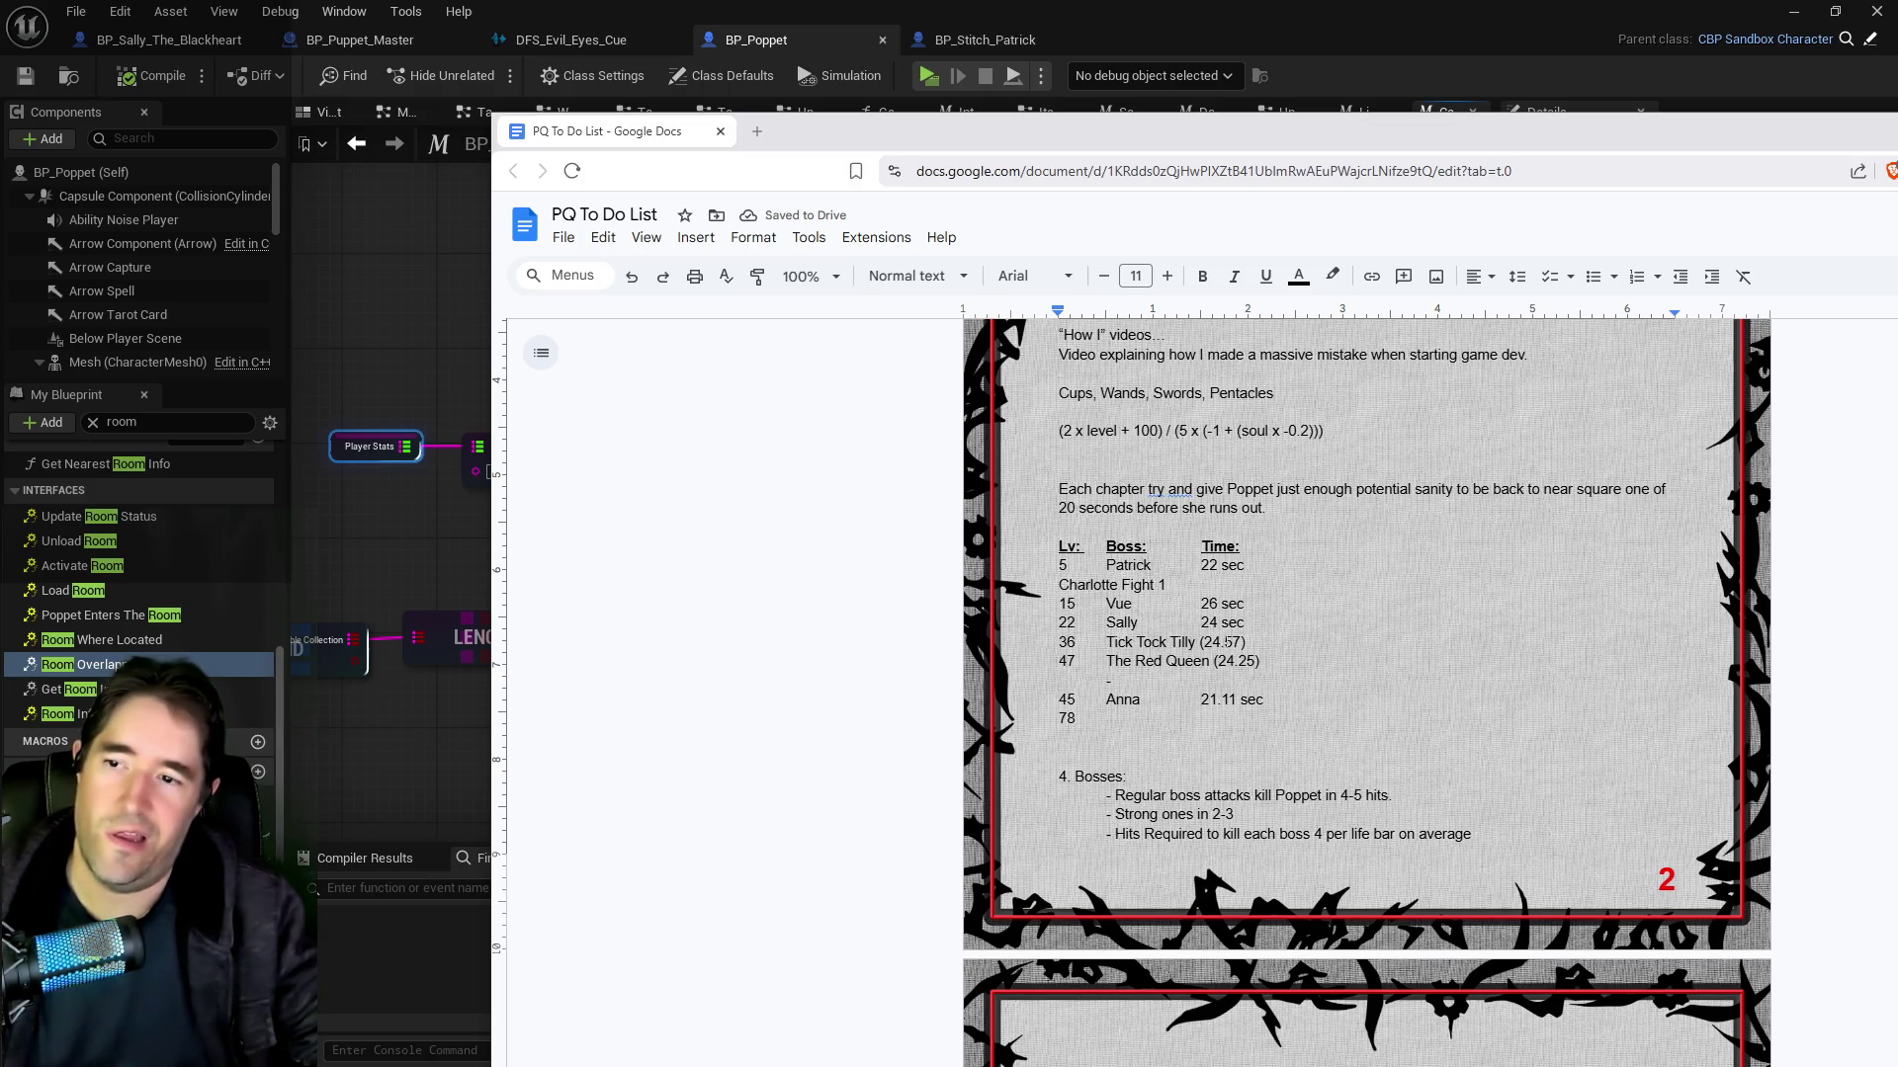
key(Return)
text(Charlotte Fight 2)
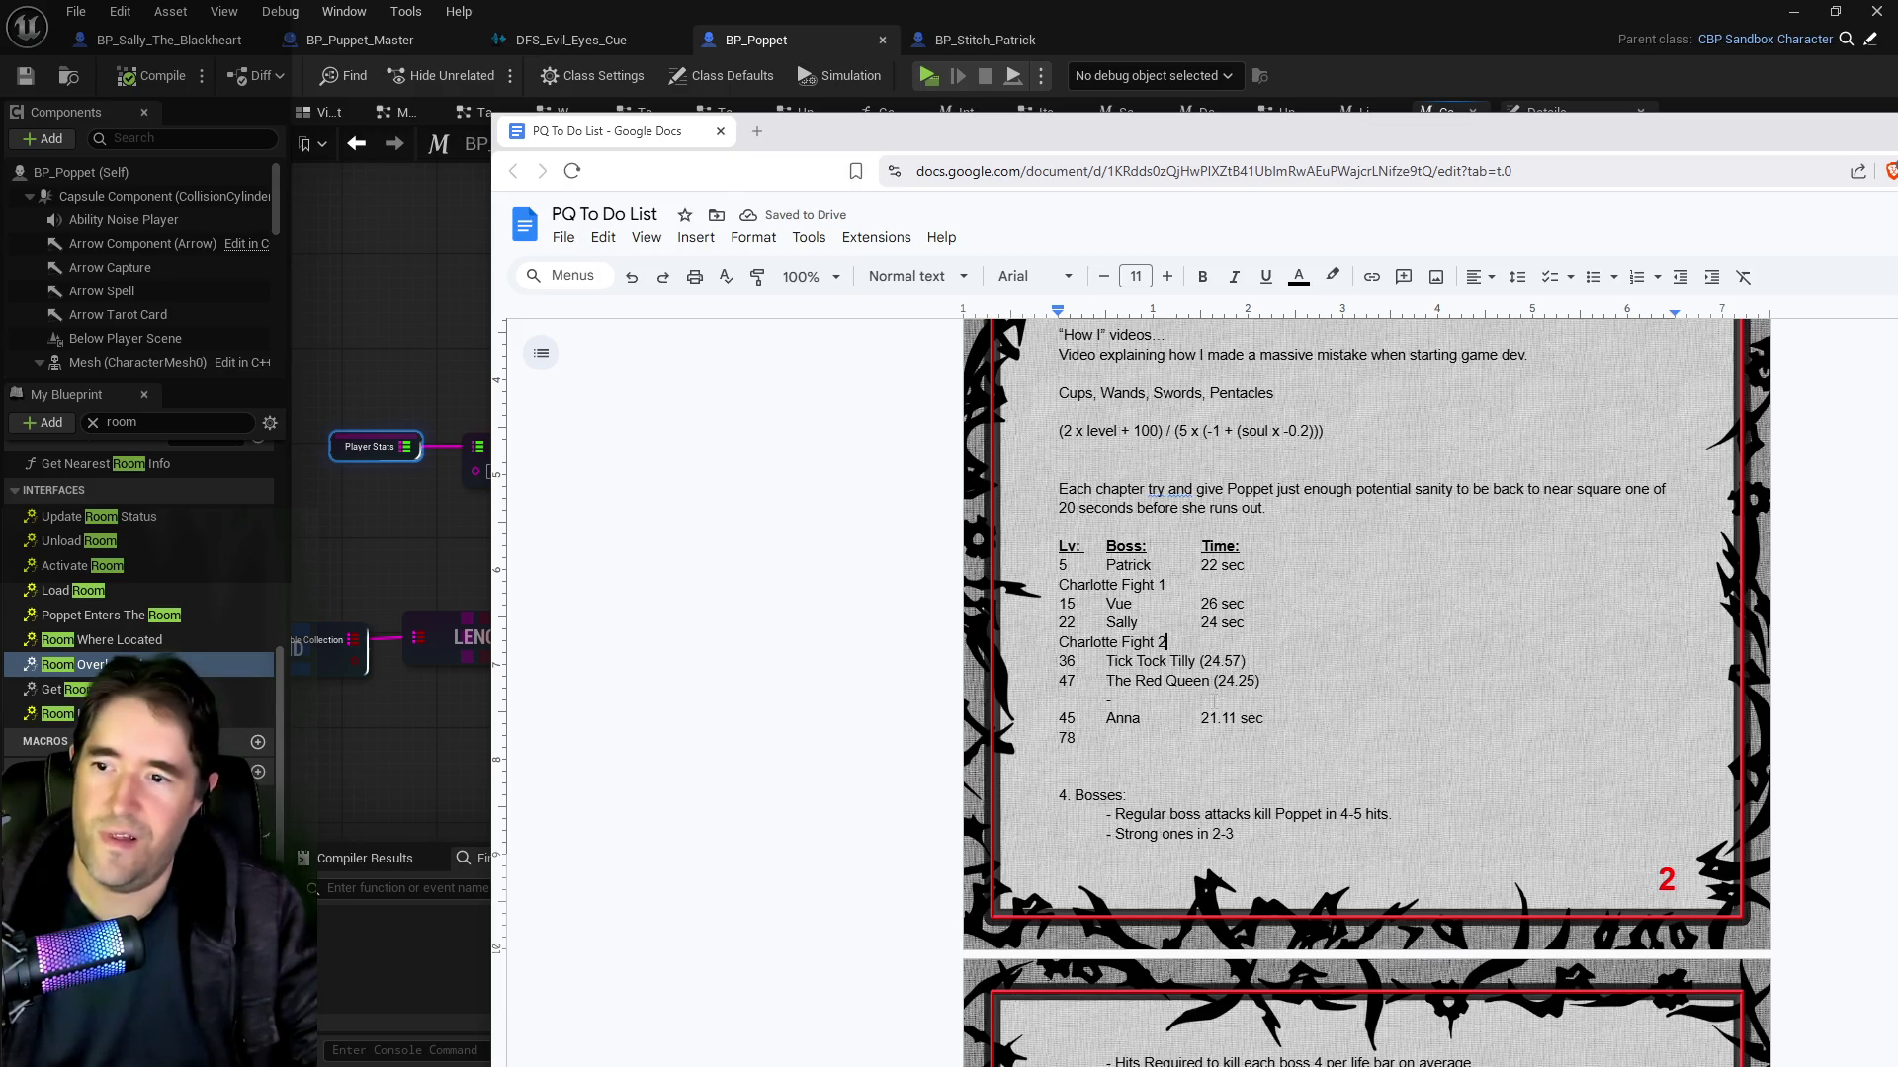
key(BackSpace)
key(BackSpace)
text(Char)
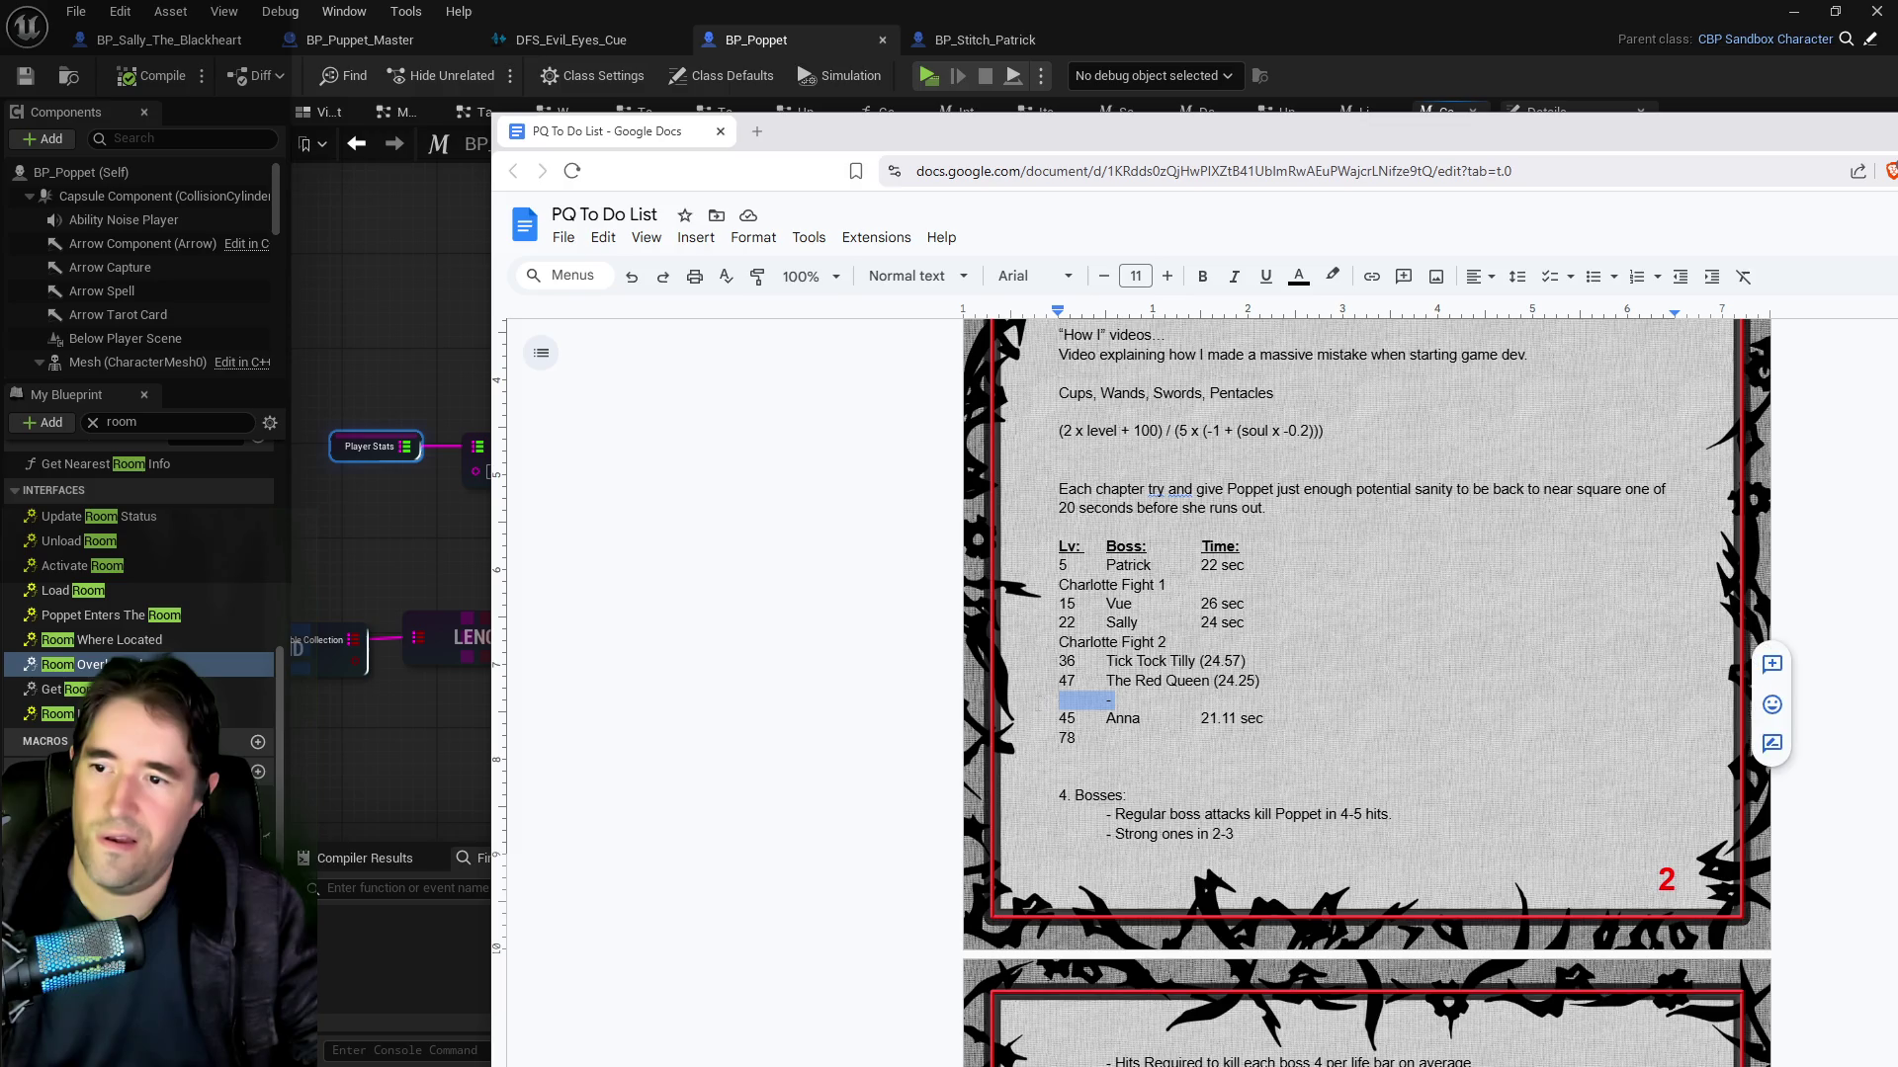
text(lotte Fight 3)
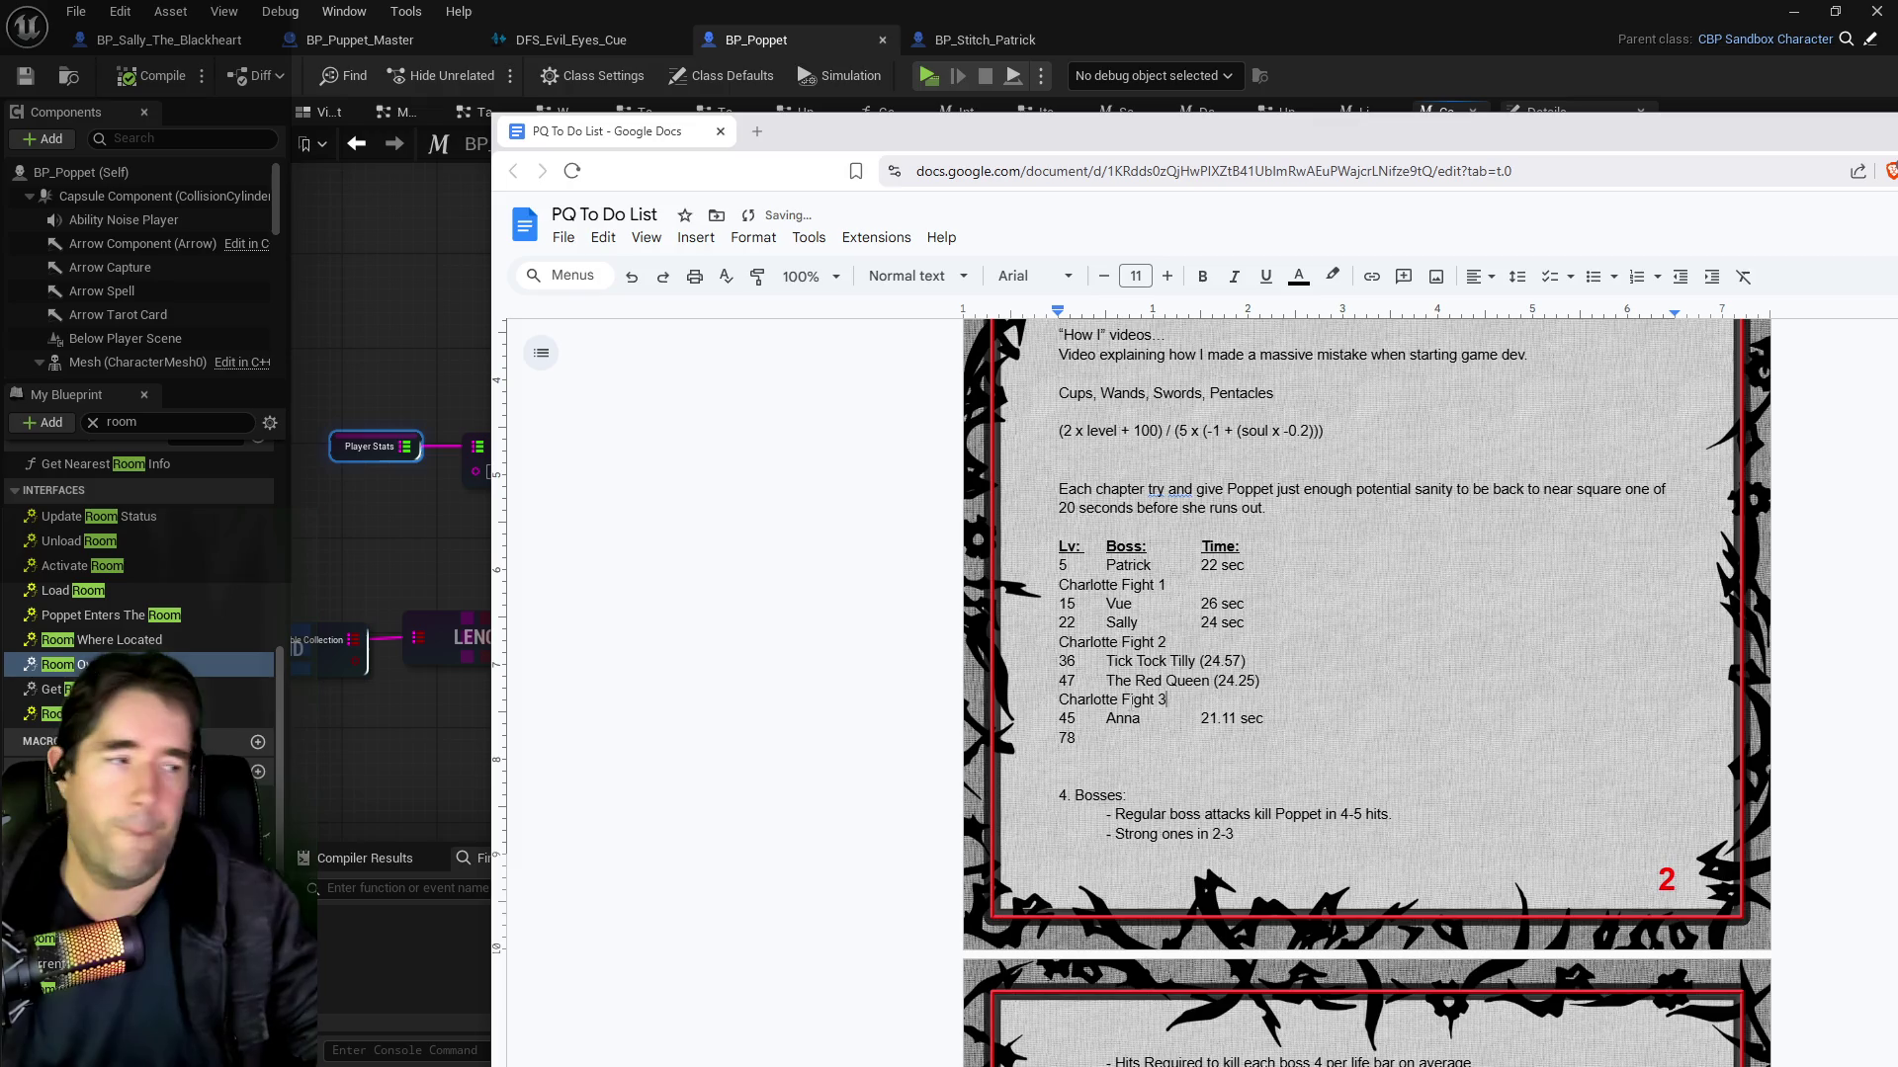
click(1070, 756)
text(C)
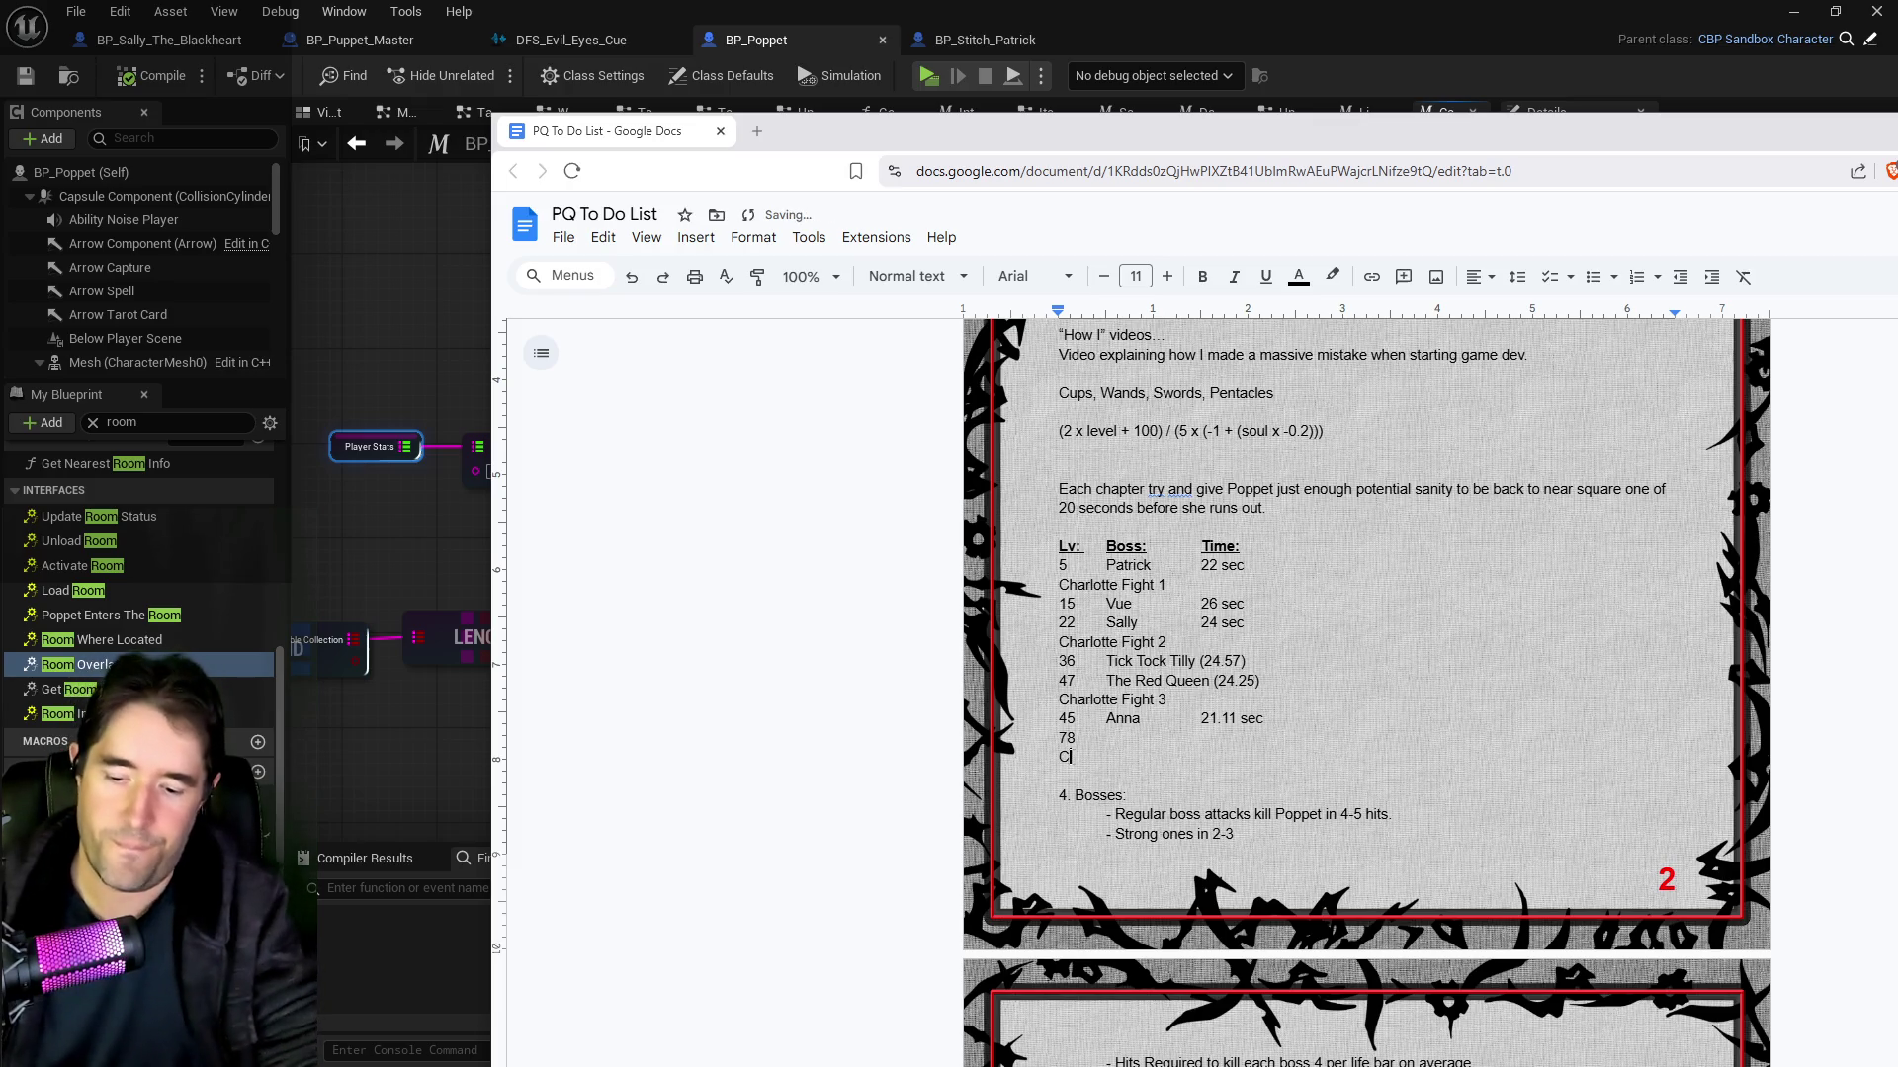
text(harlotte Fight 4)
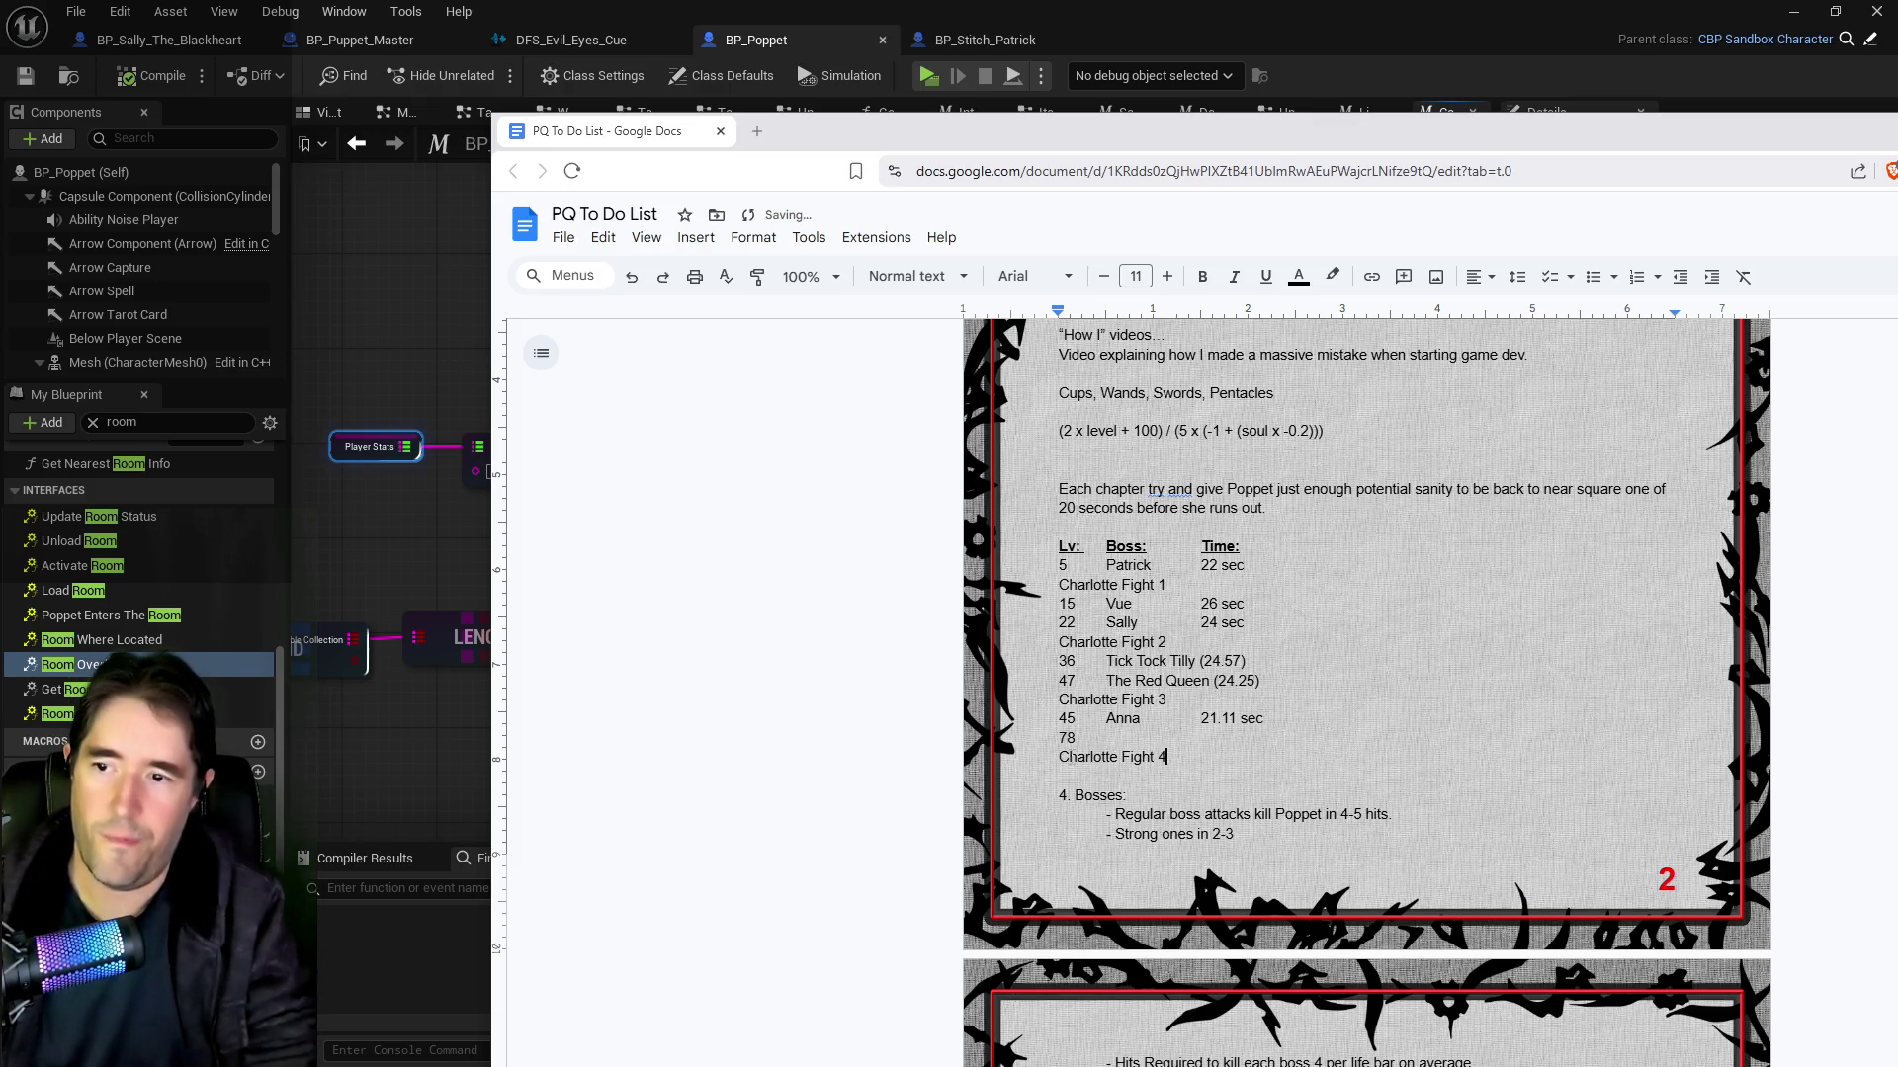
click(1074, 737)
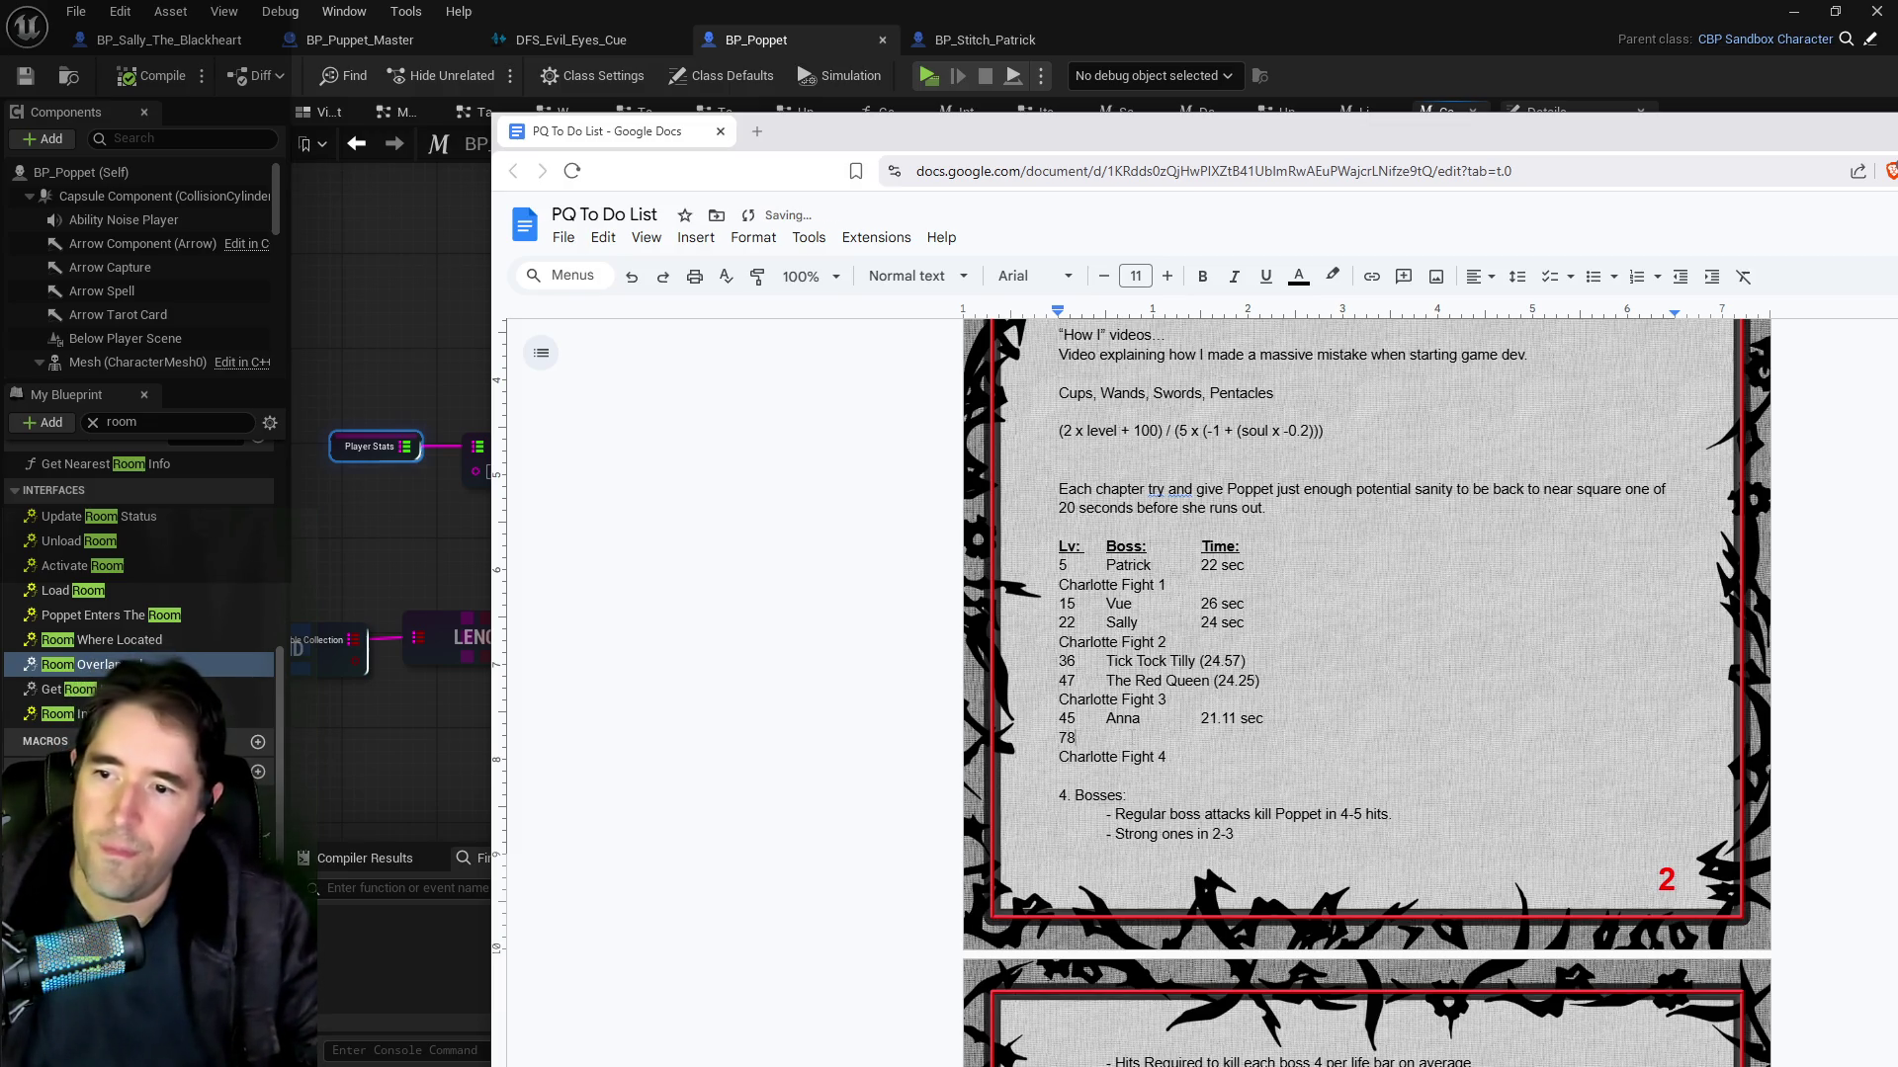
key(shift+Left)
key(shift+Left)
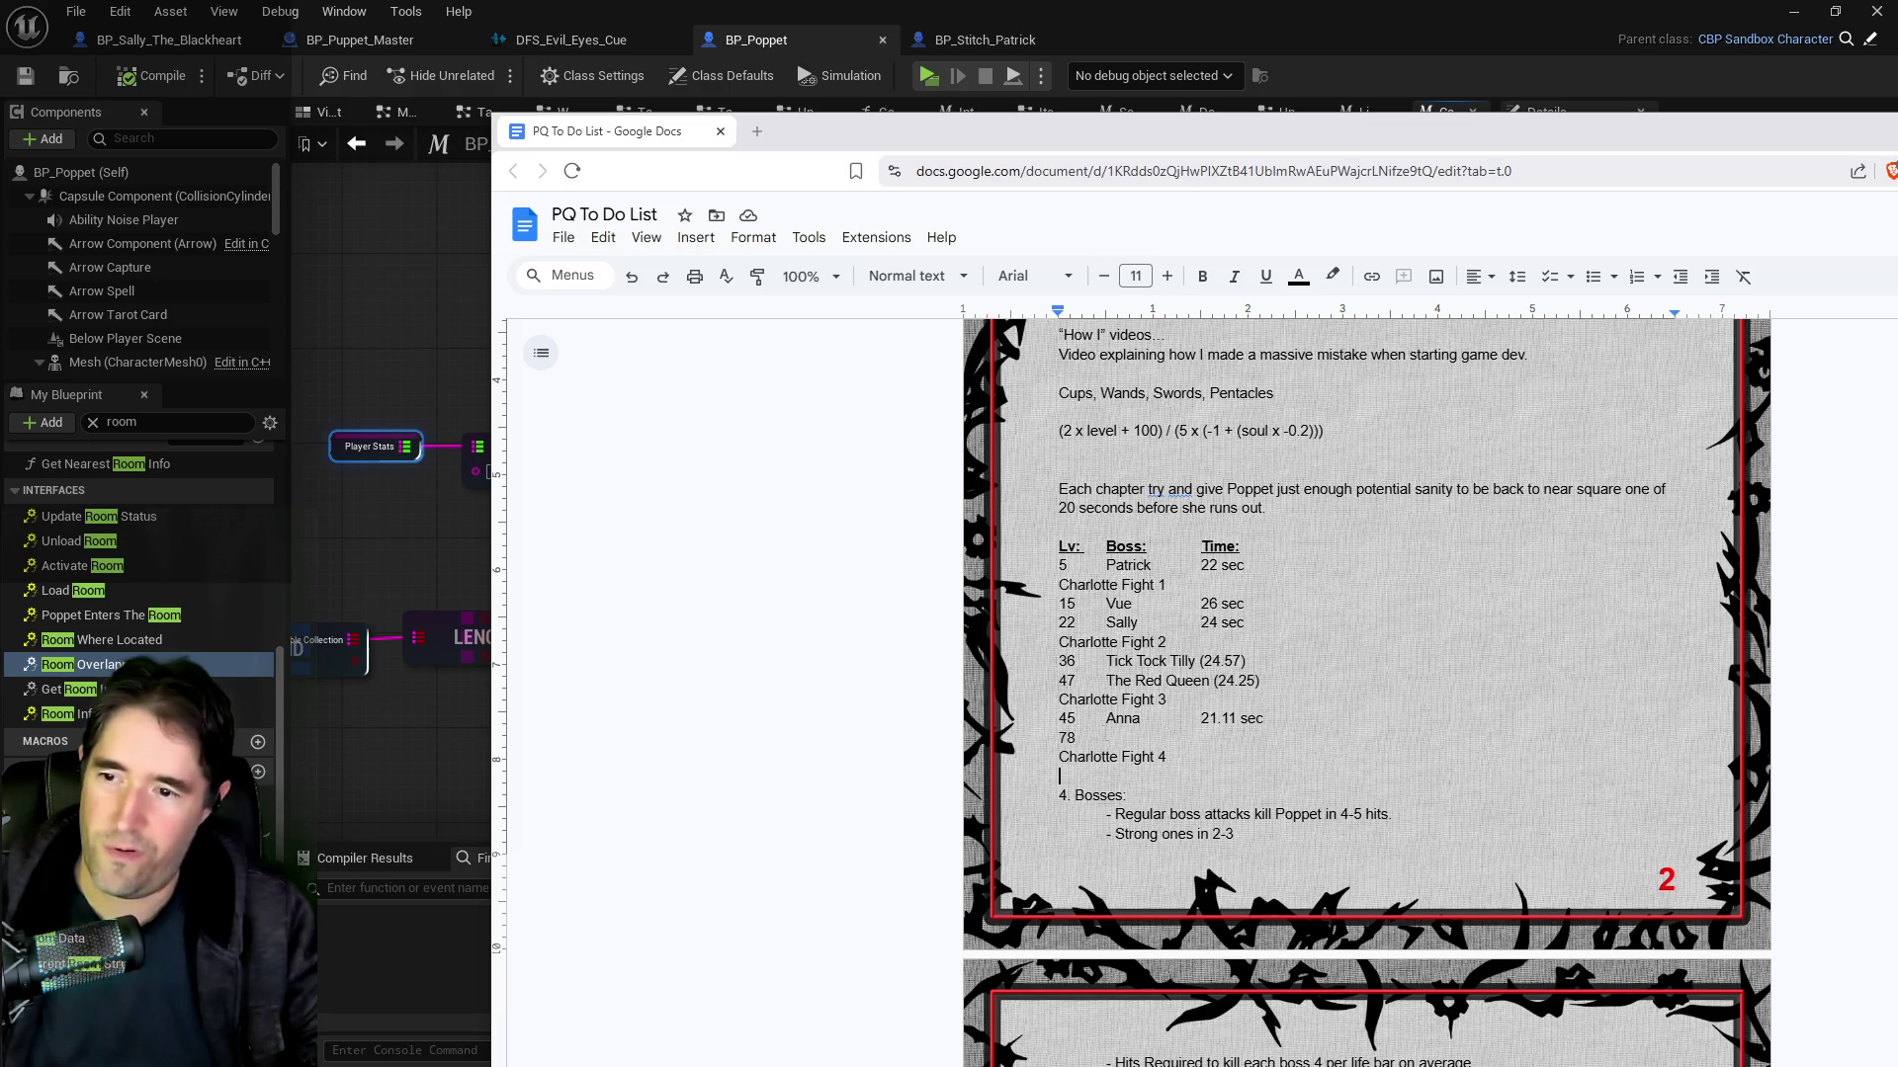
double_click(1066, 738)
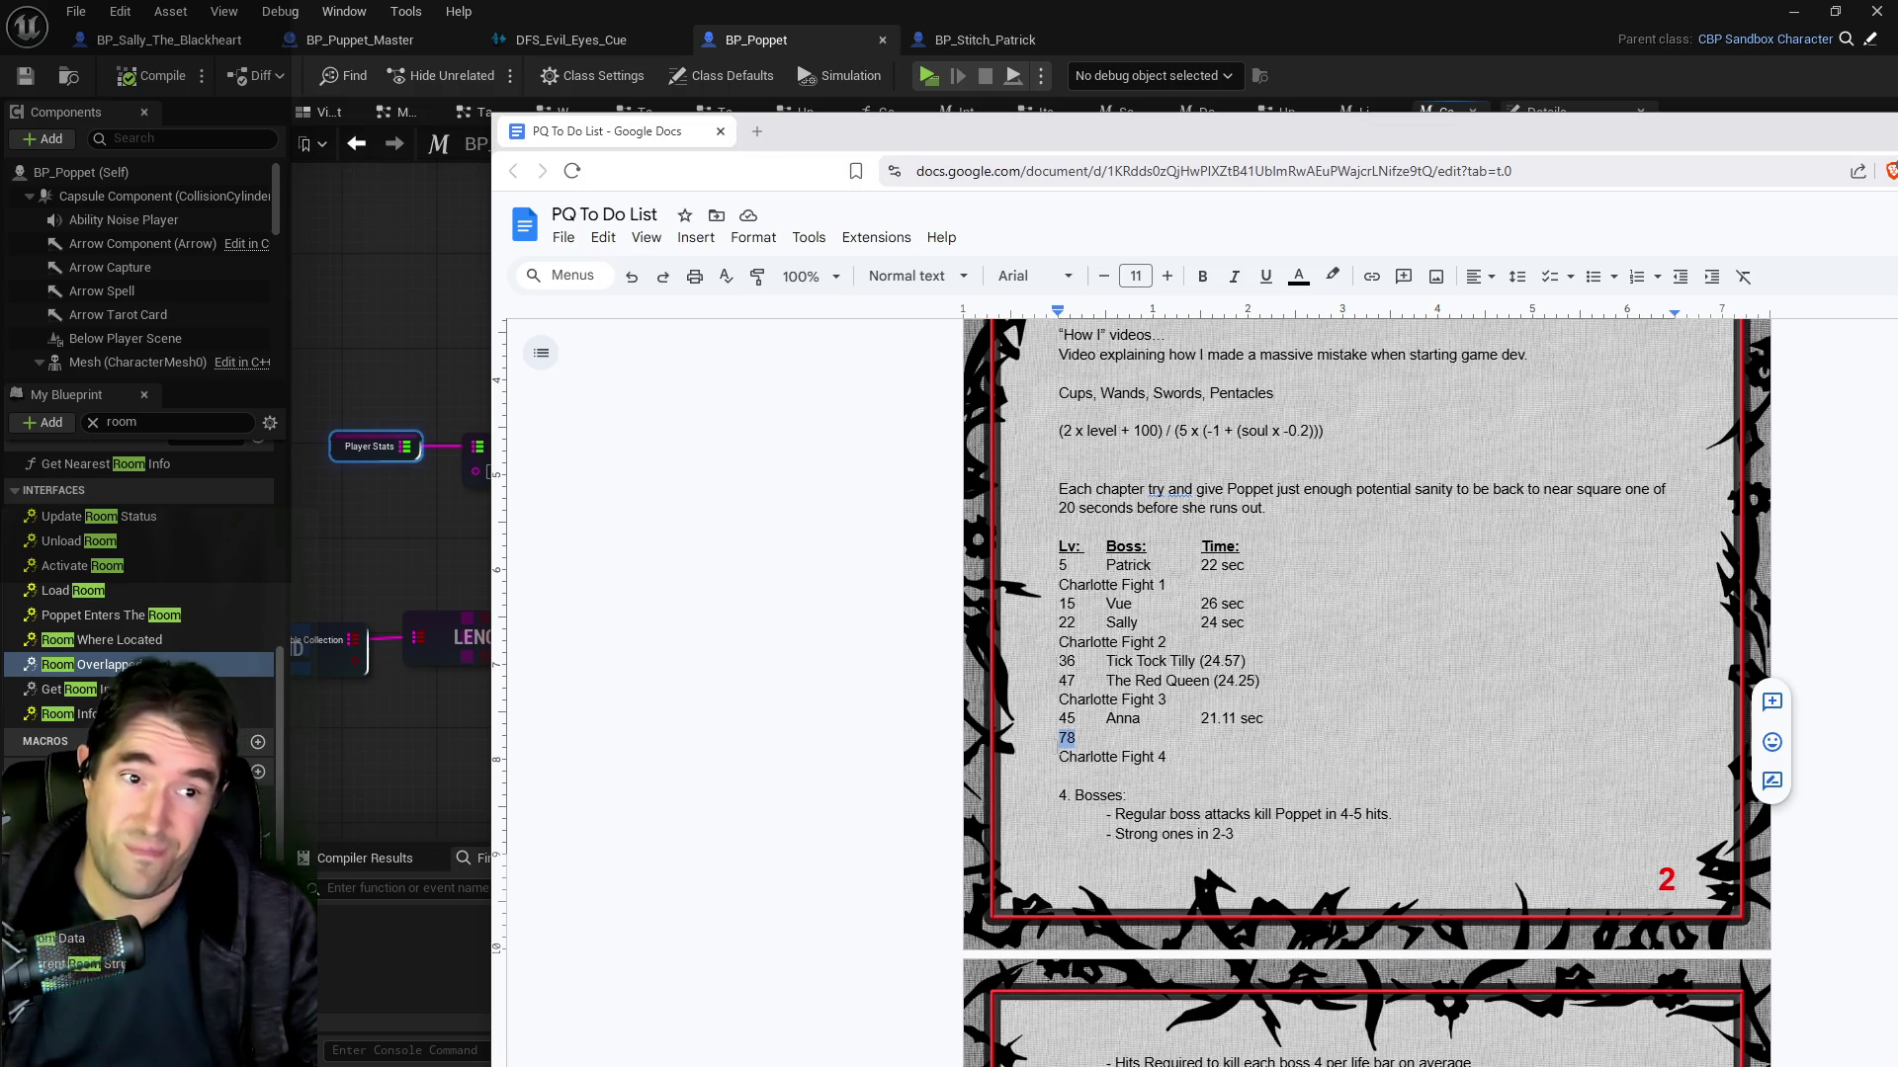
Step: Change the 78 line to level 58 with boss 'The Final Battle'
text(58)
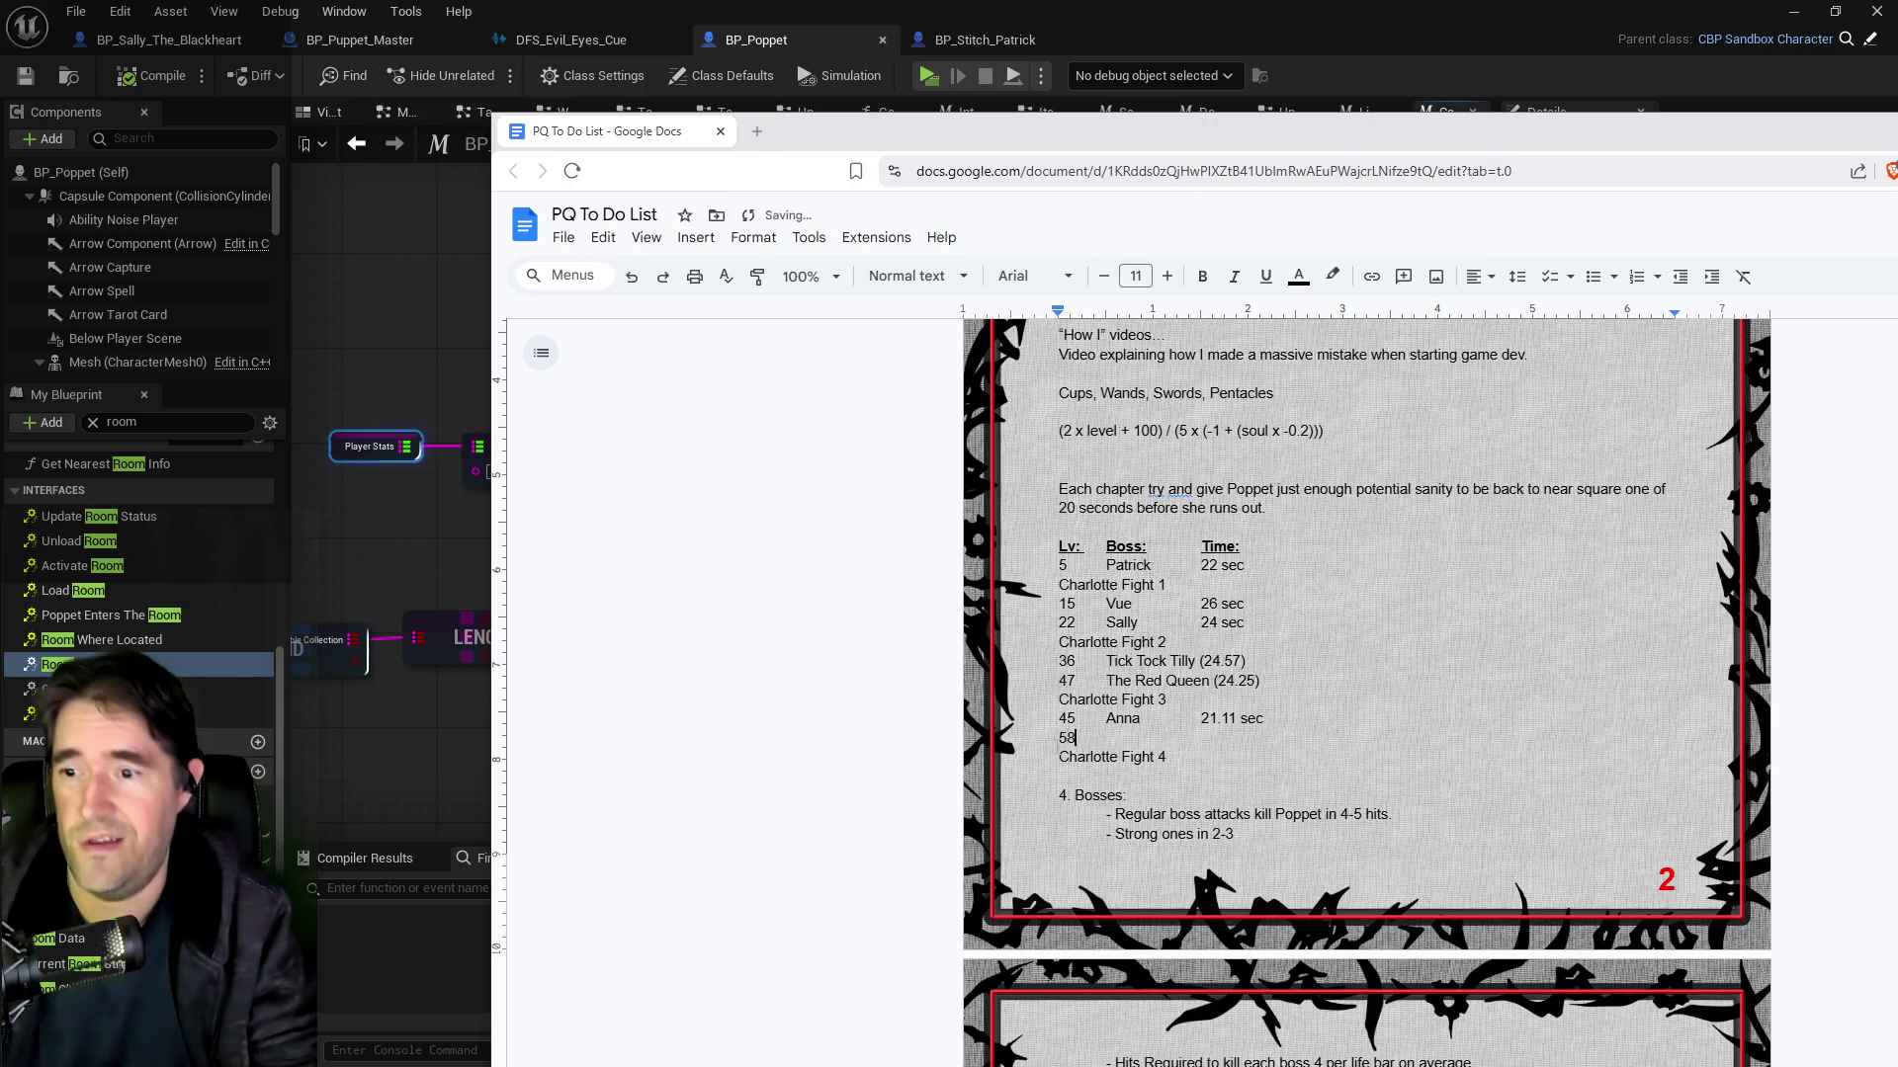
key(Tab)
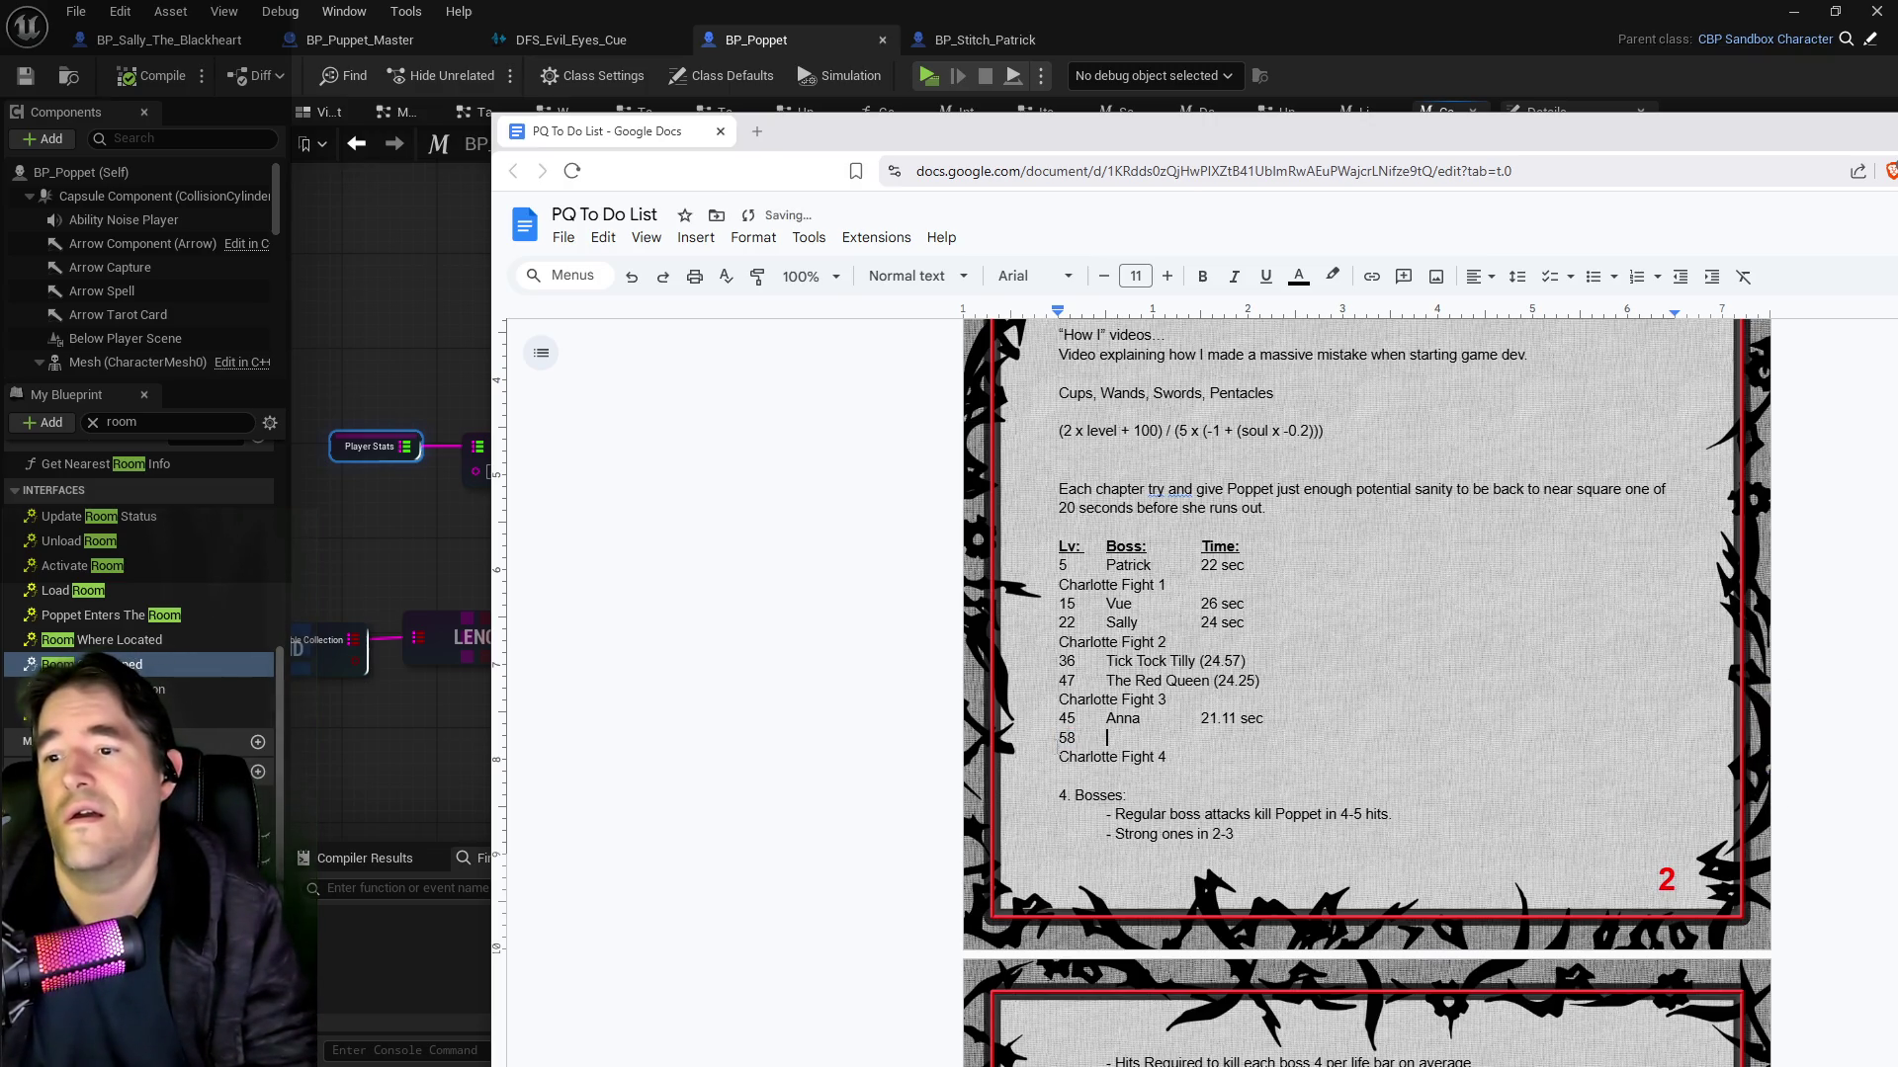
text(The Fina)
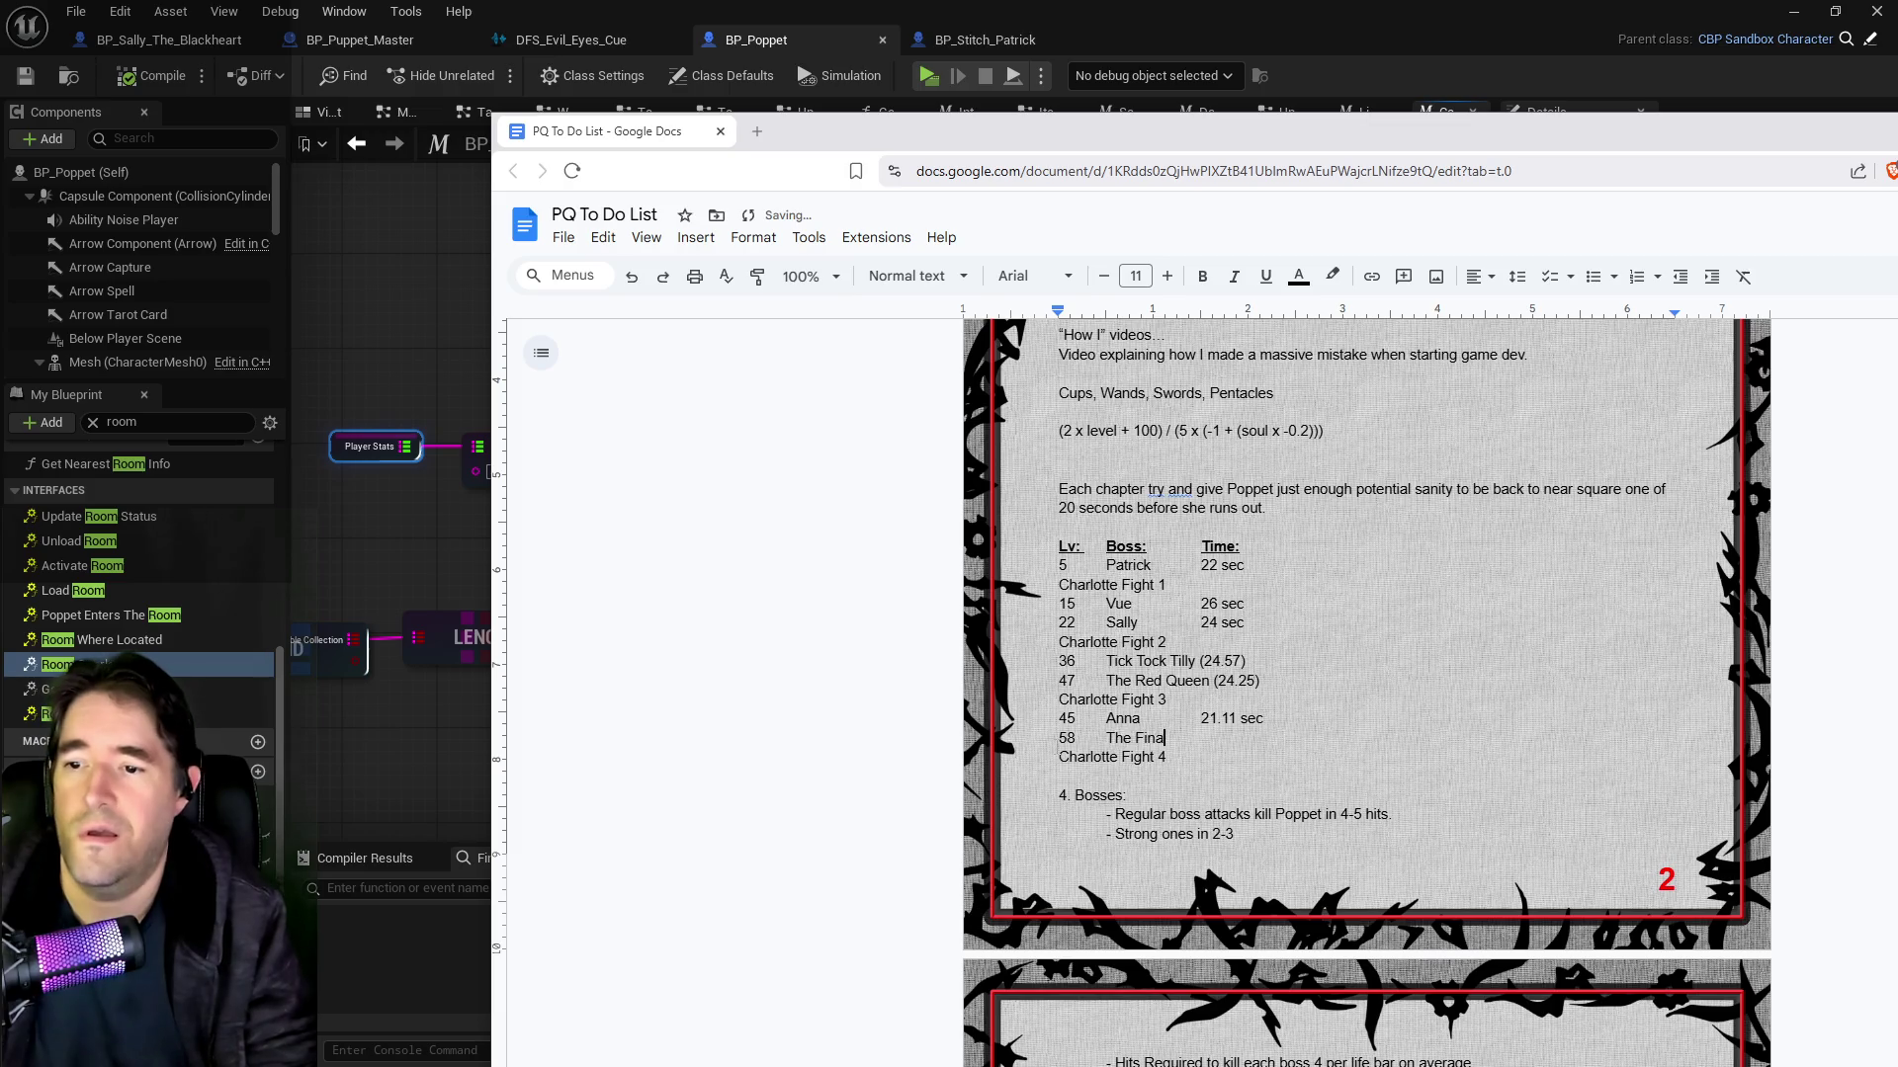
text(l Battle)
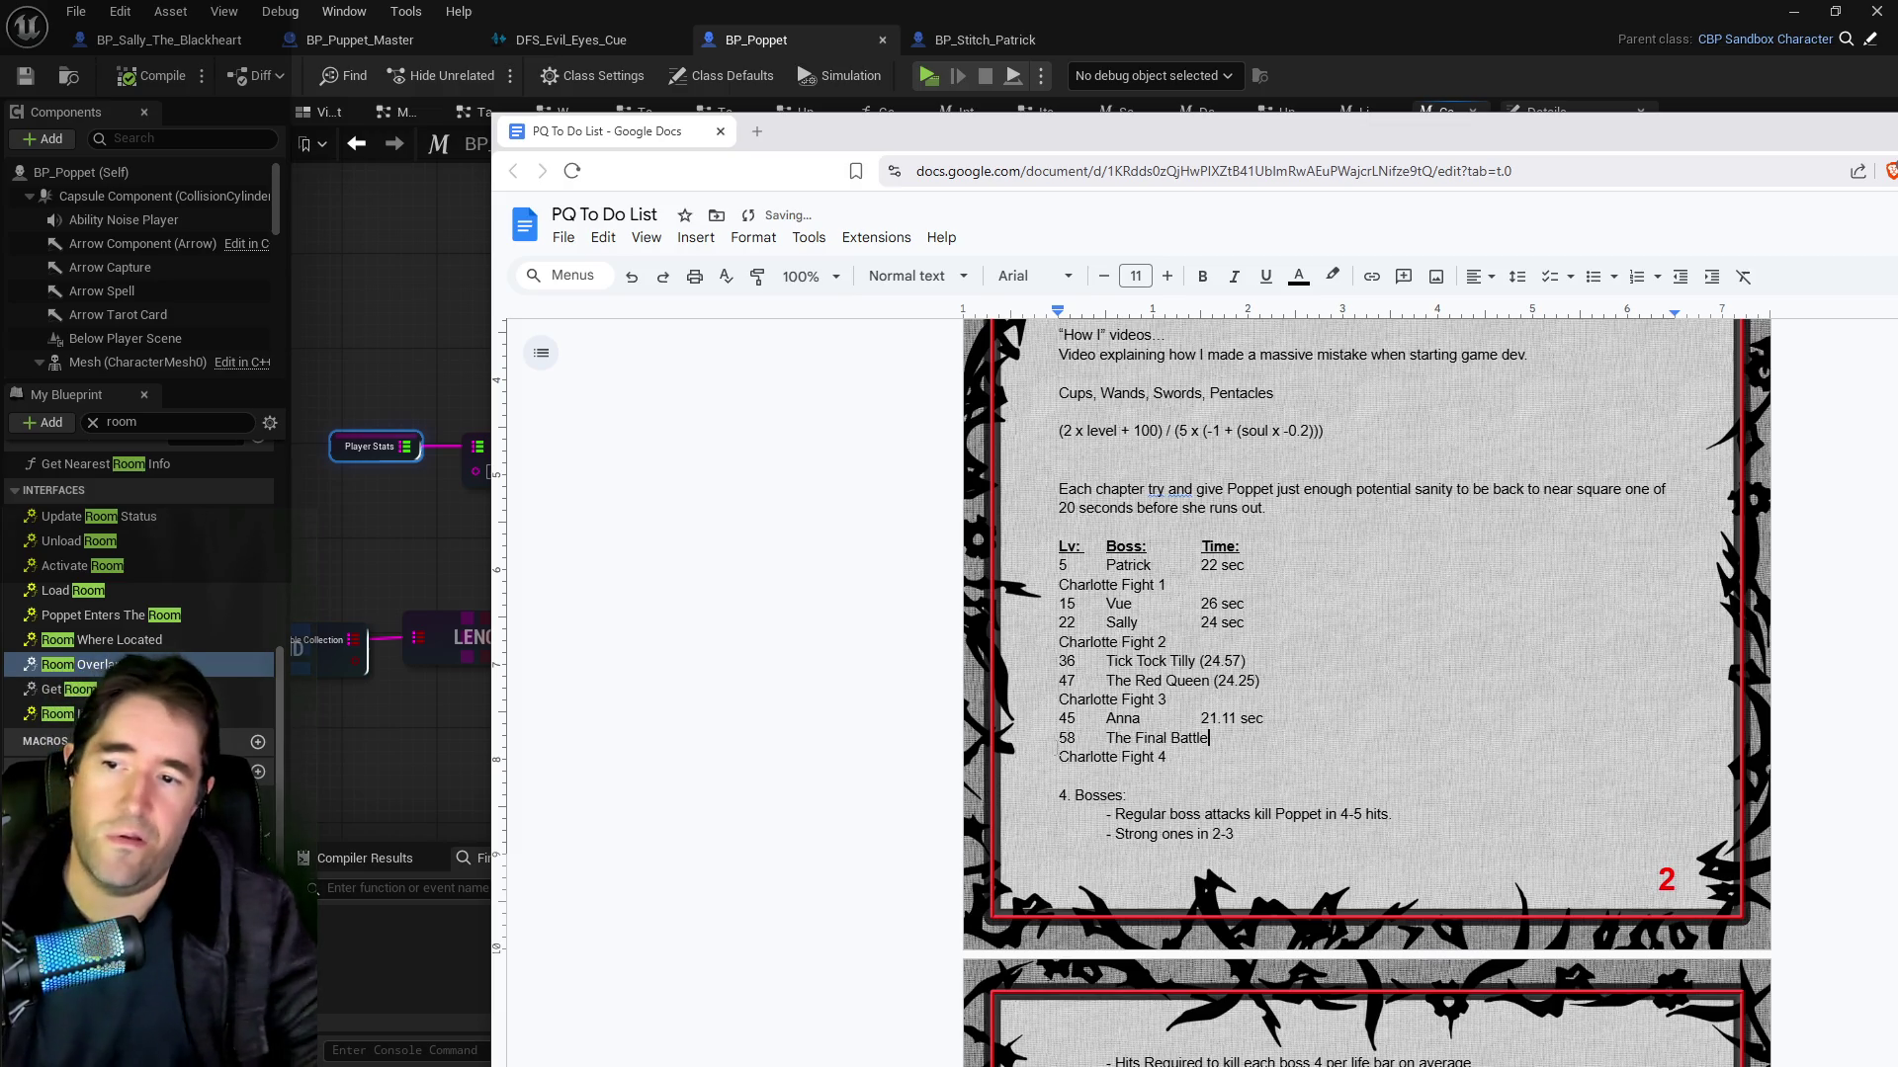